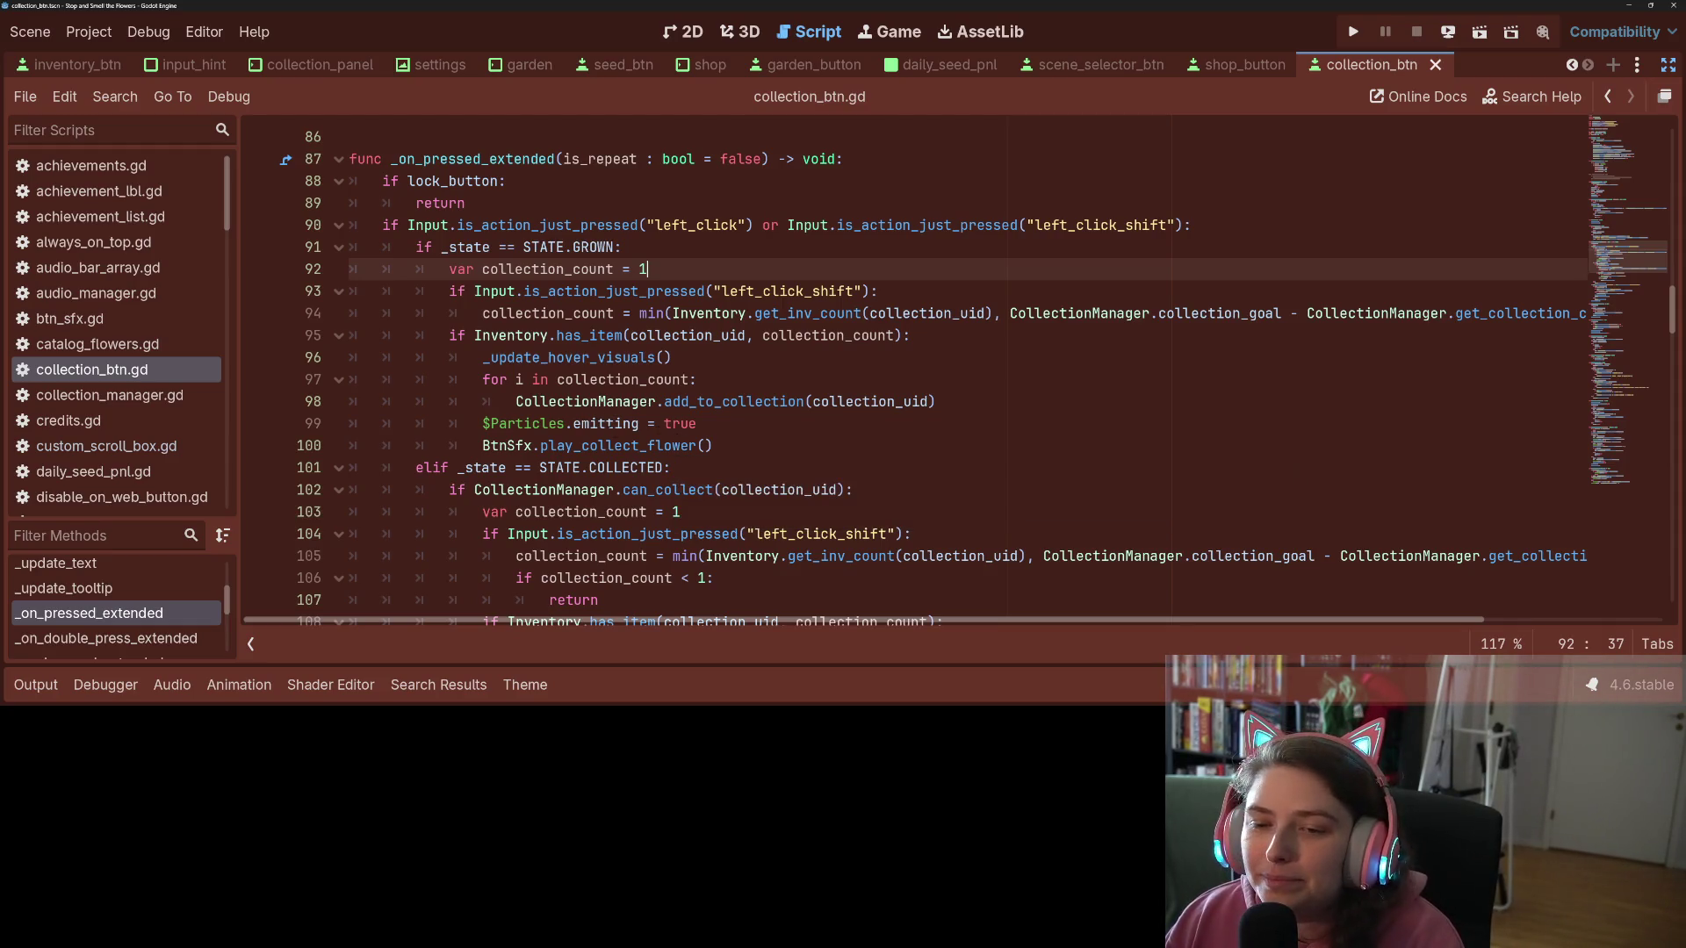
Step: Inspect the has_item check and surrounding lines 95–100 in collection_btn.gd
scroll(804, 428, "down", 1)
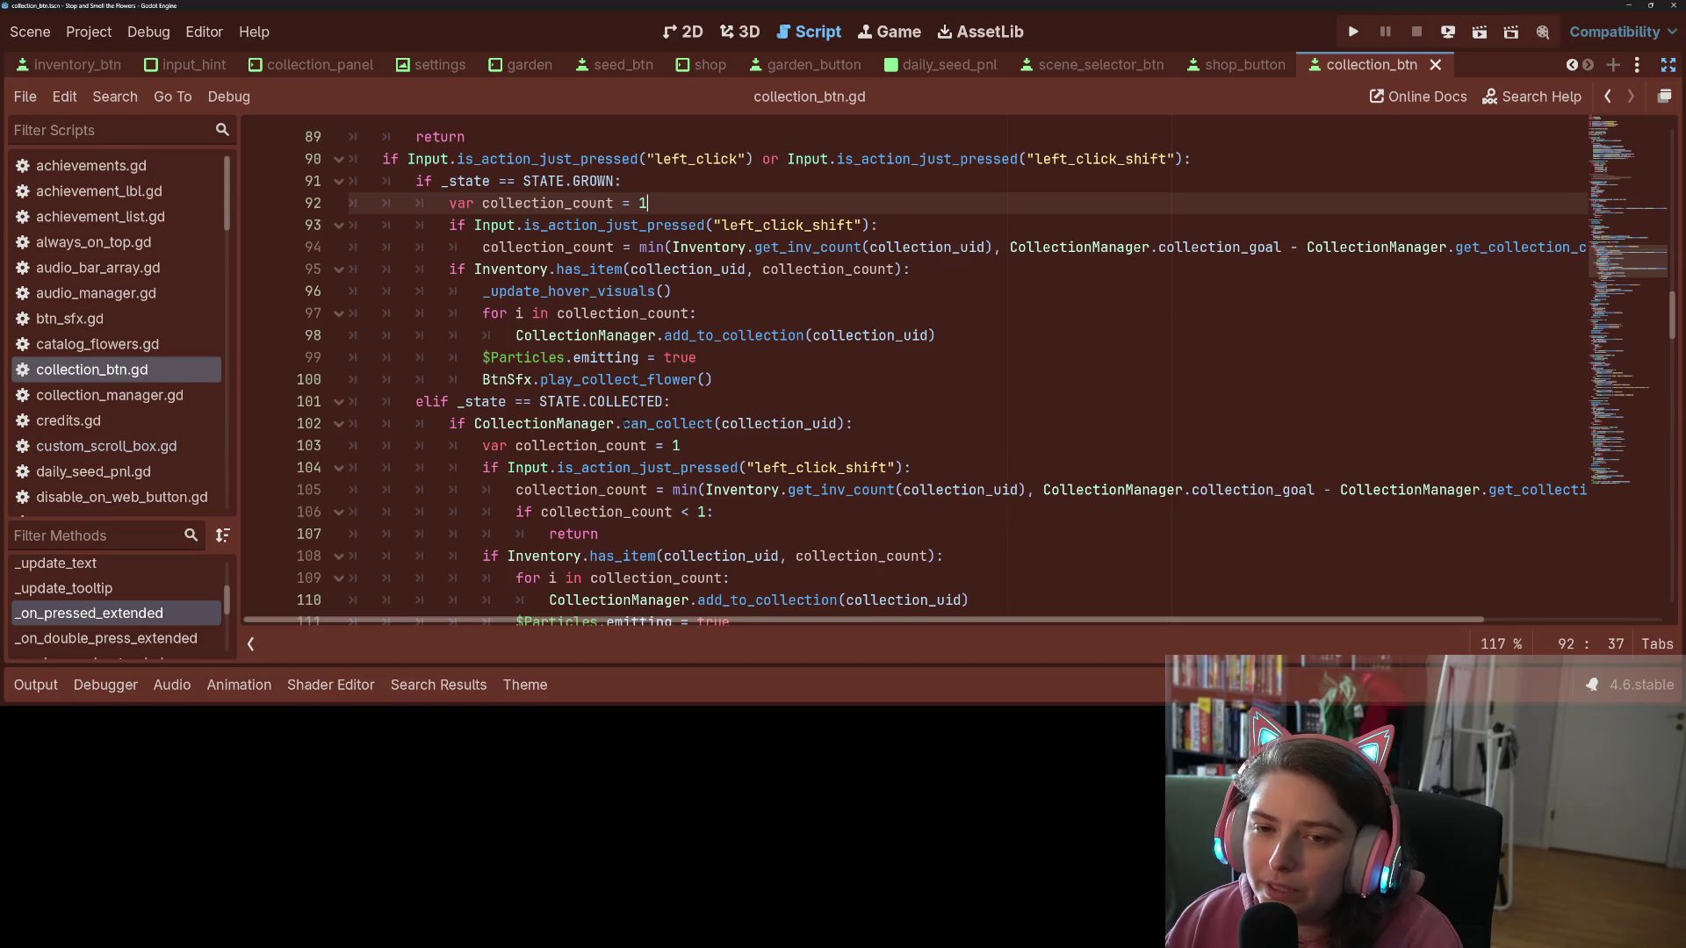
left_click(640, 379)
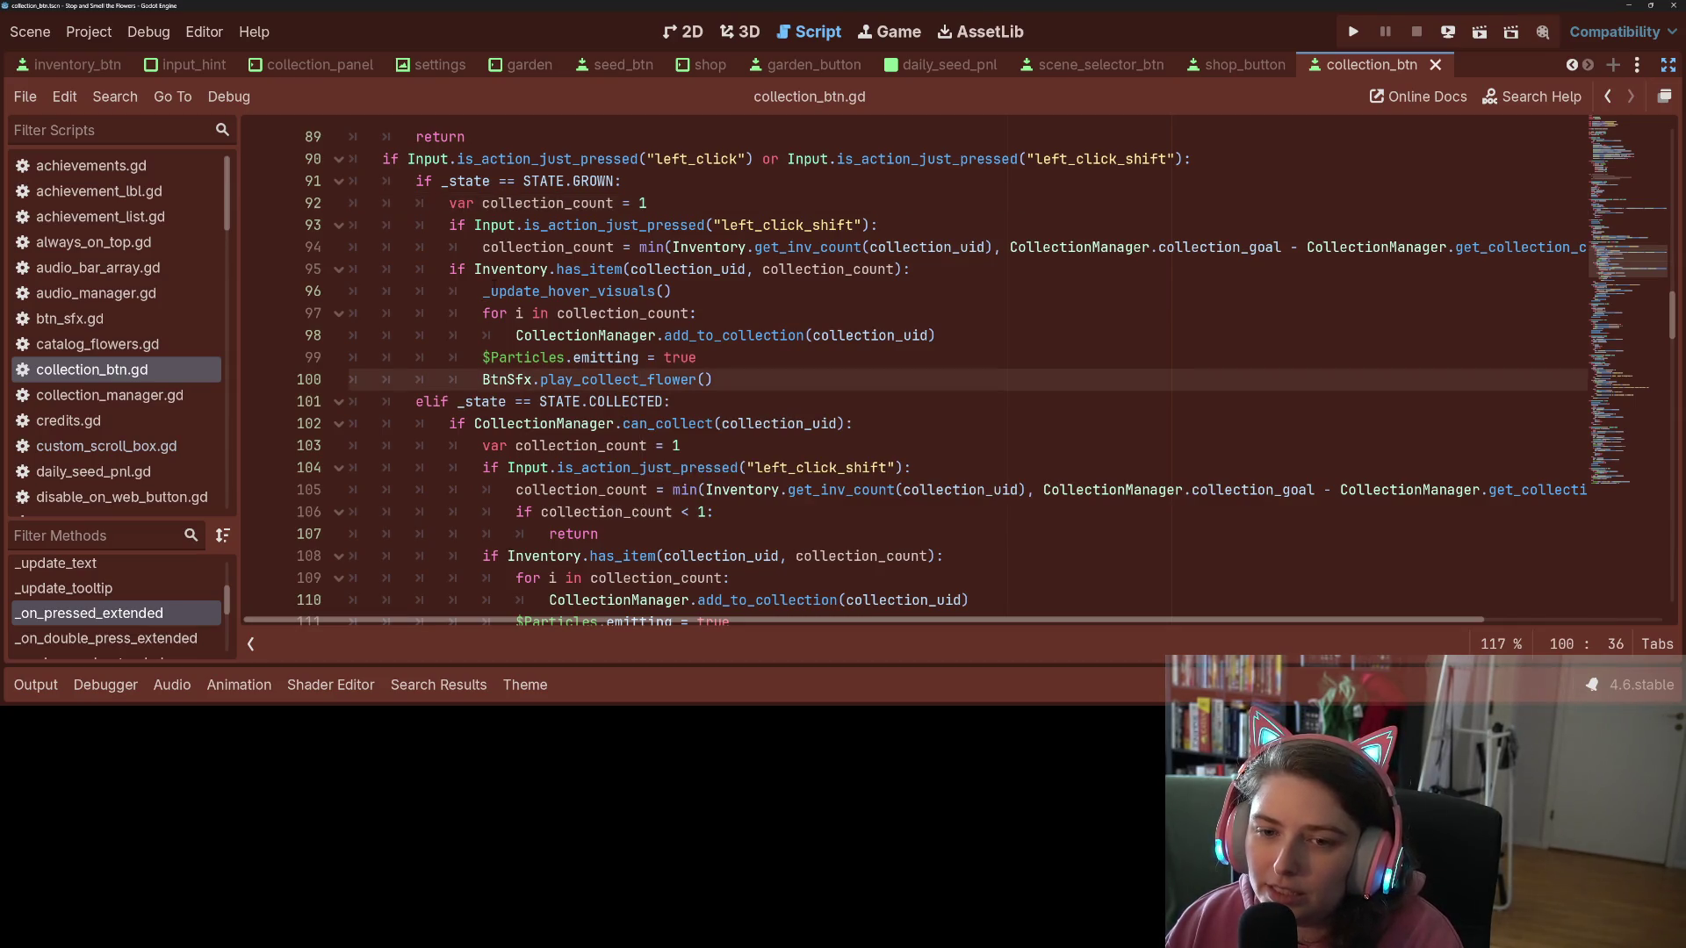
left_click(648, 270)
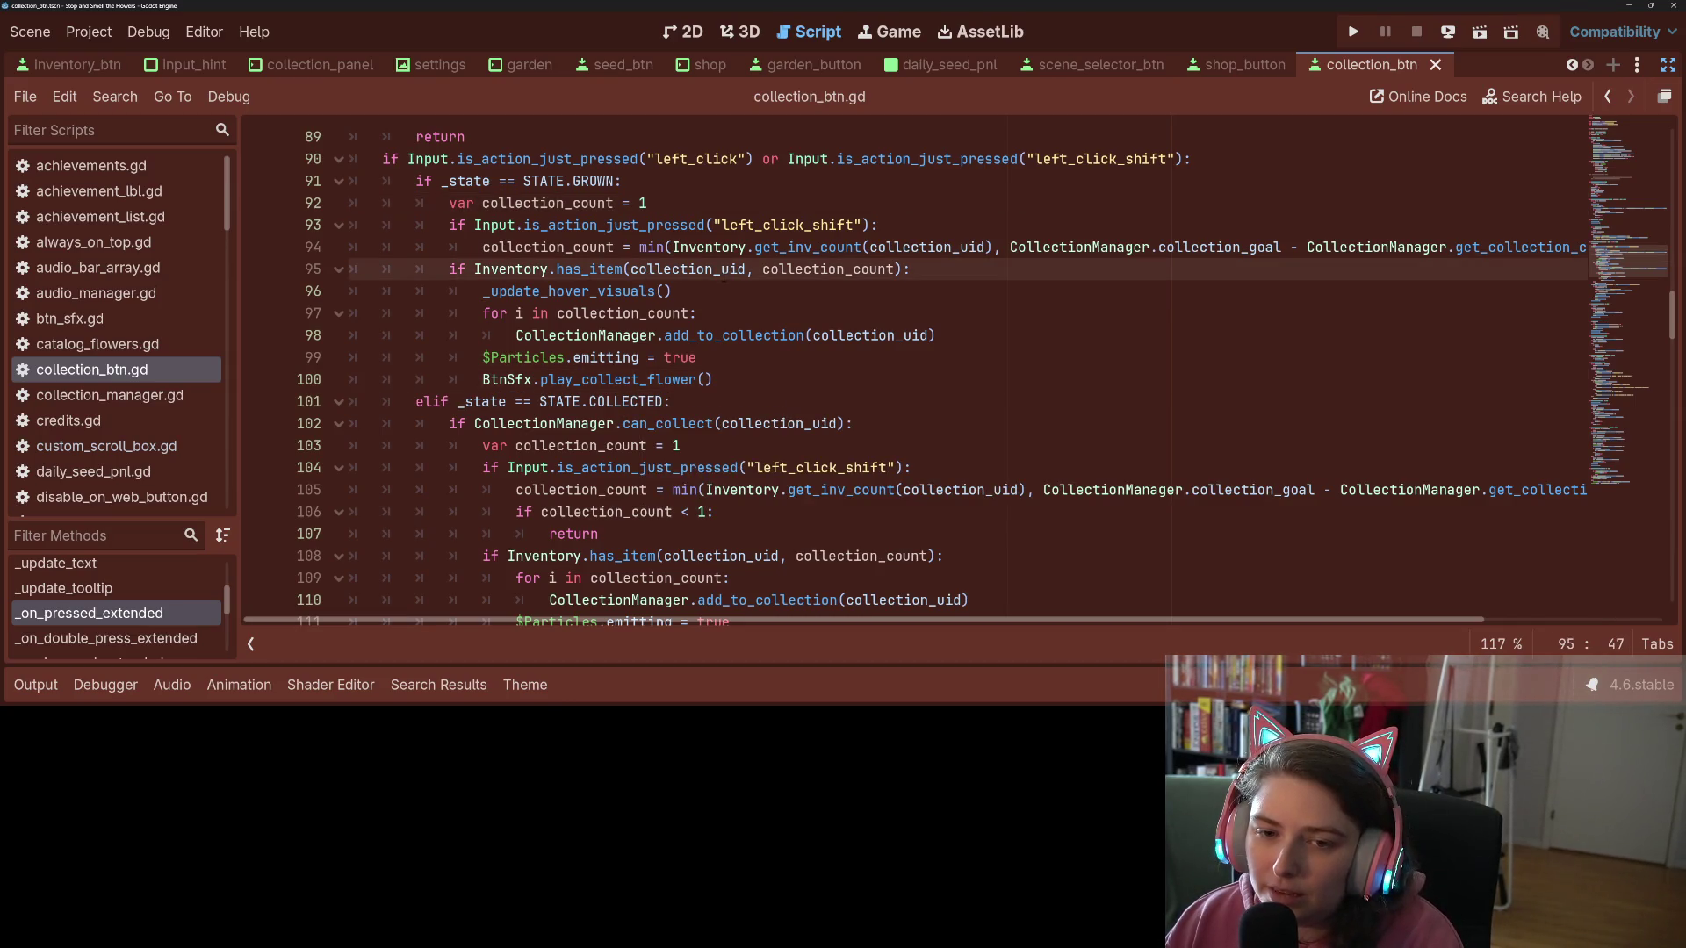
left_click(745, 402)
left_click(746, 384)
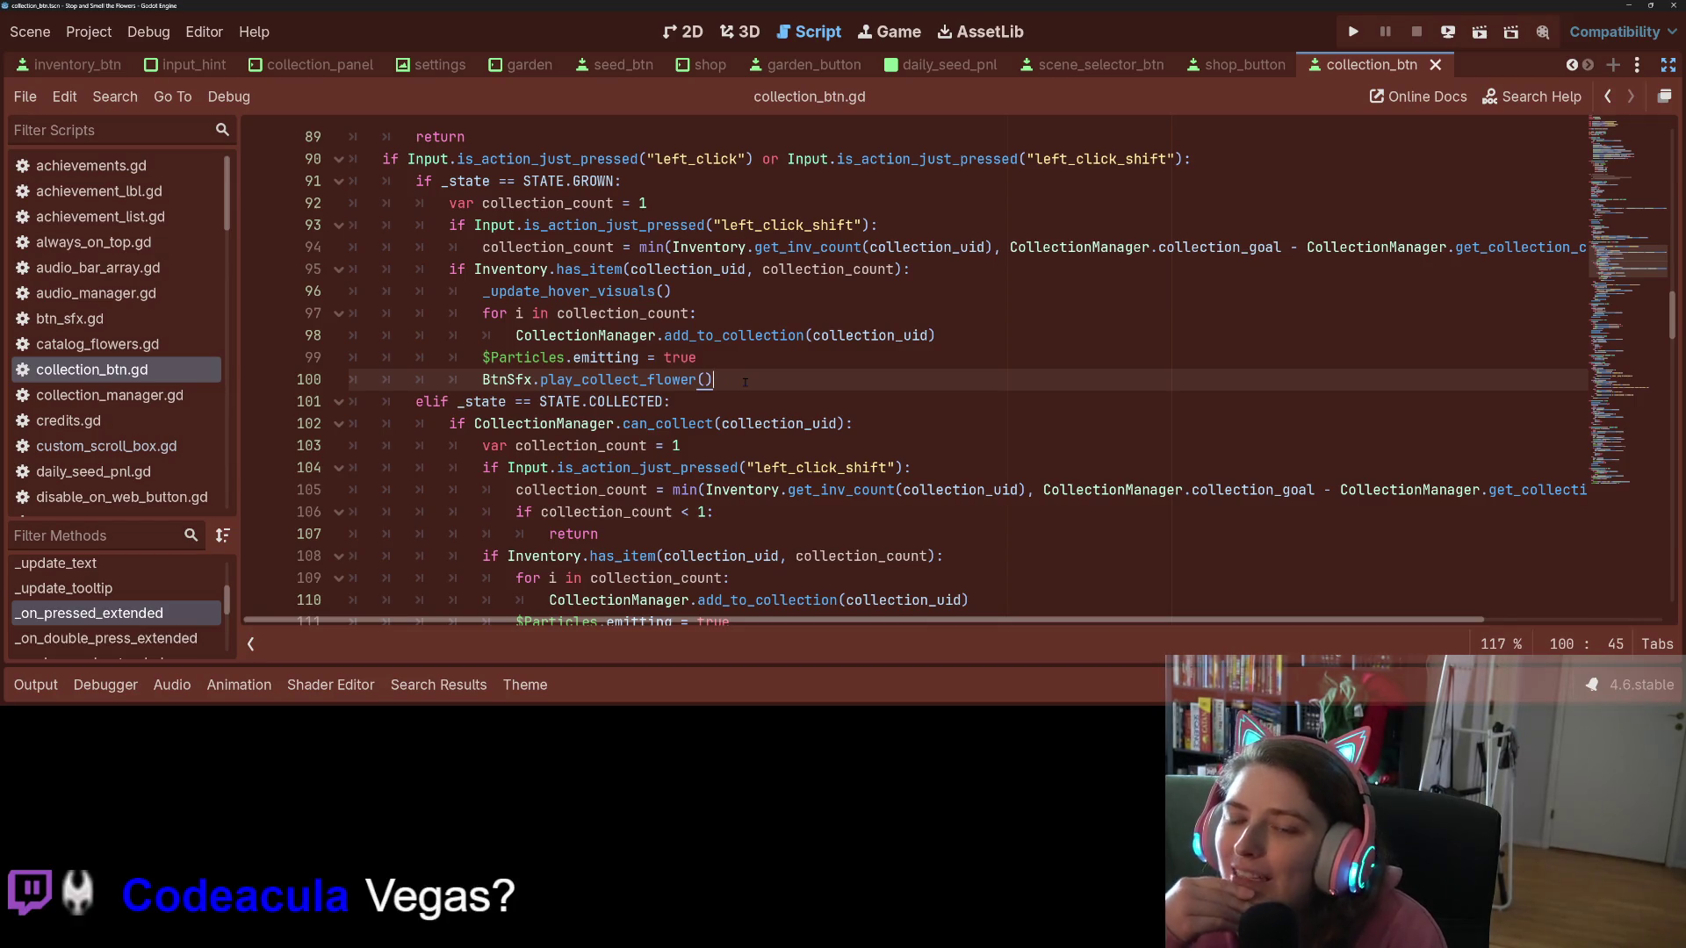
Step: Search the script for 'dis' and jump to the _set_button_disabled definition in enhanced_button.gd
key("ctrl+f")
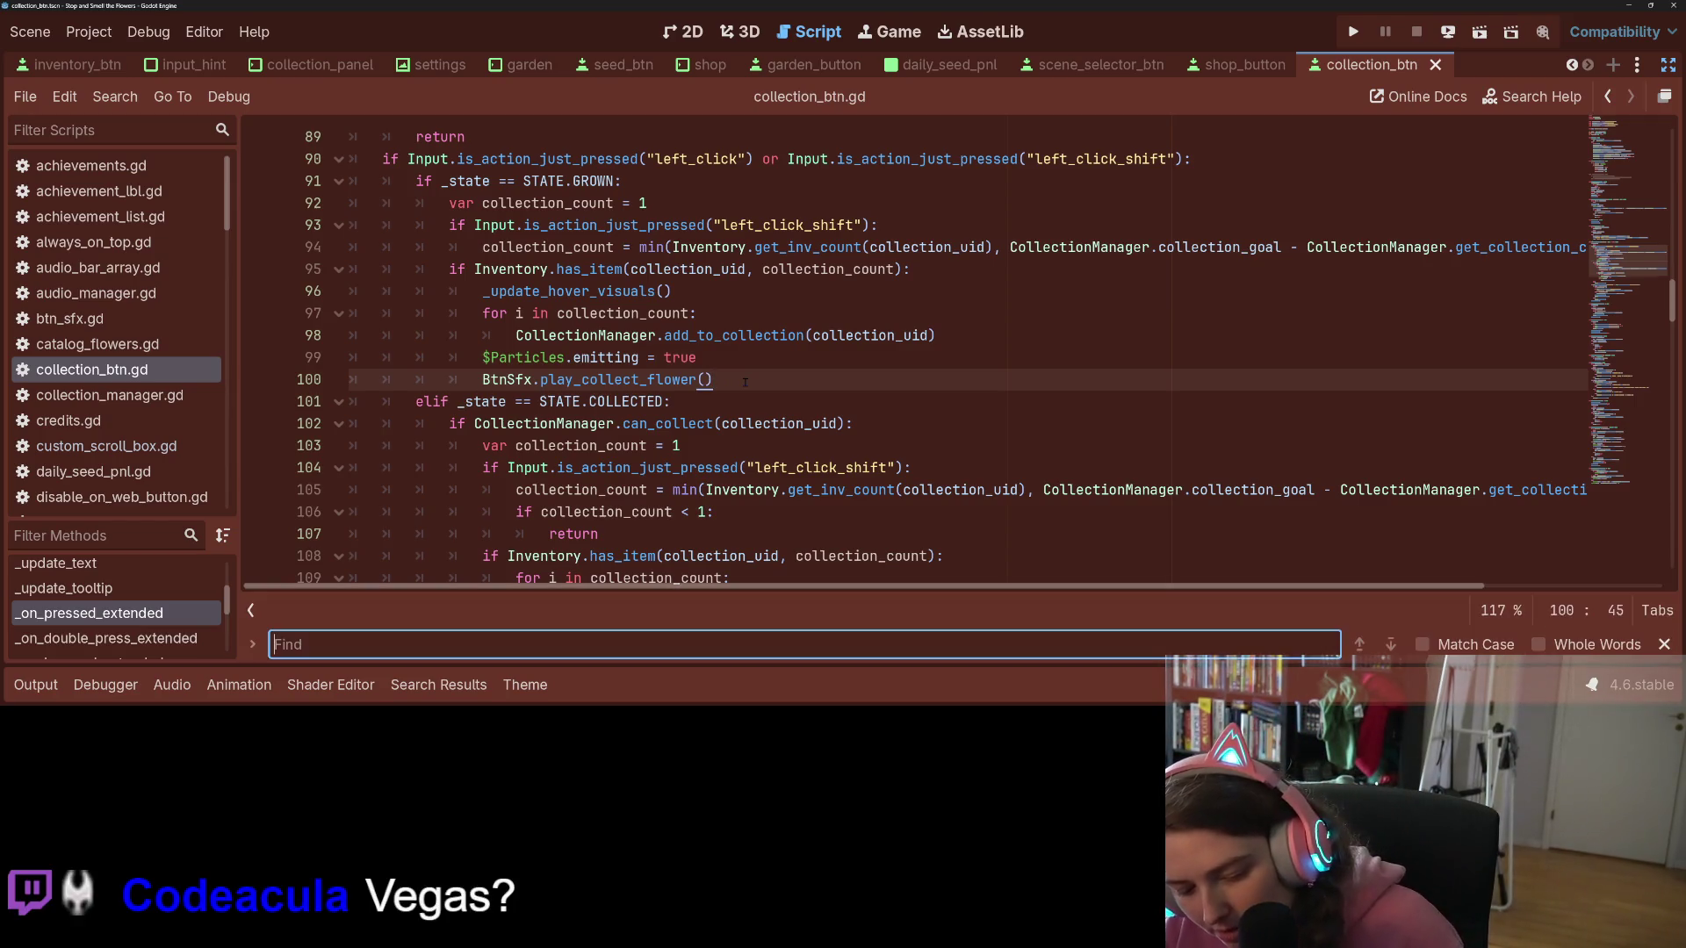
type("dis")
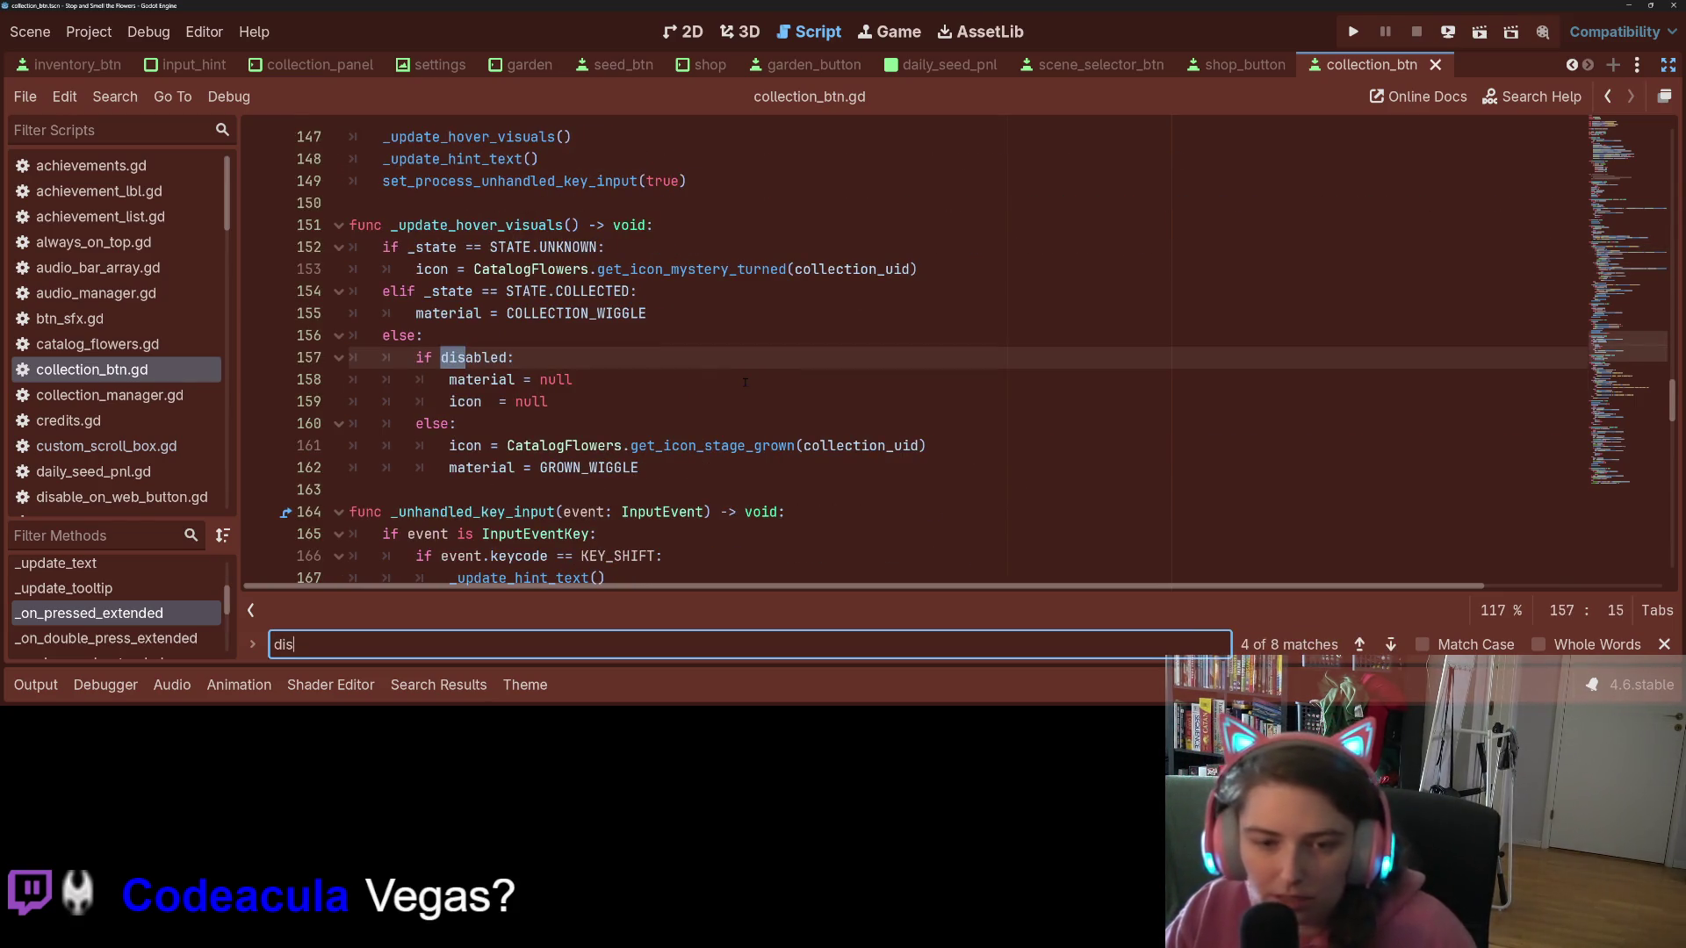
key("Return")
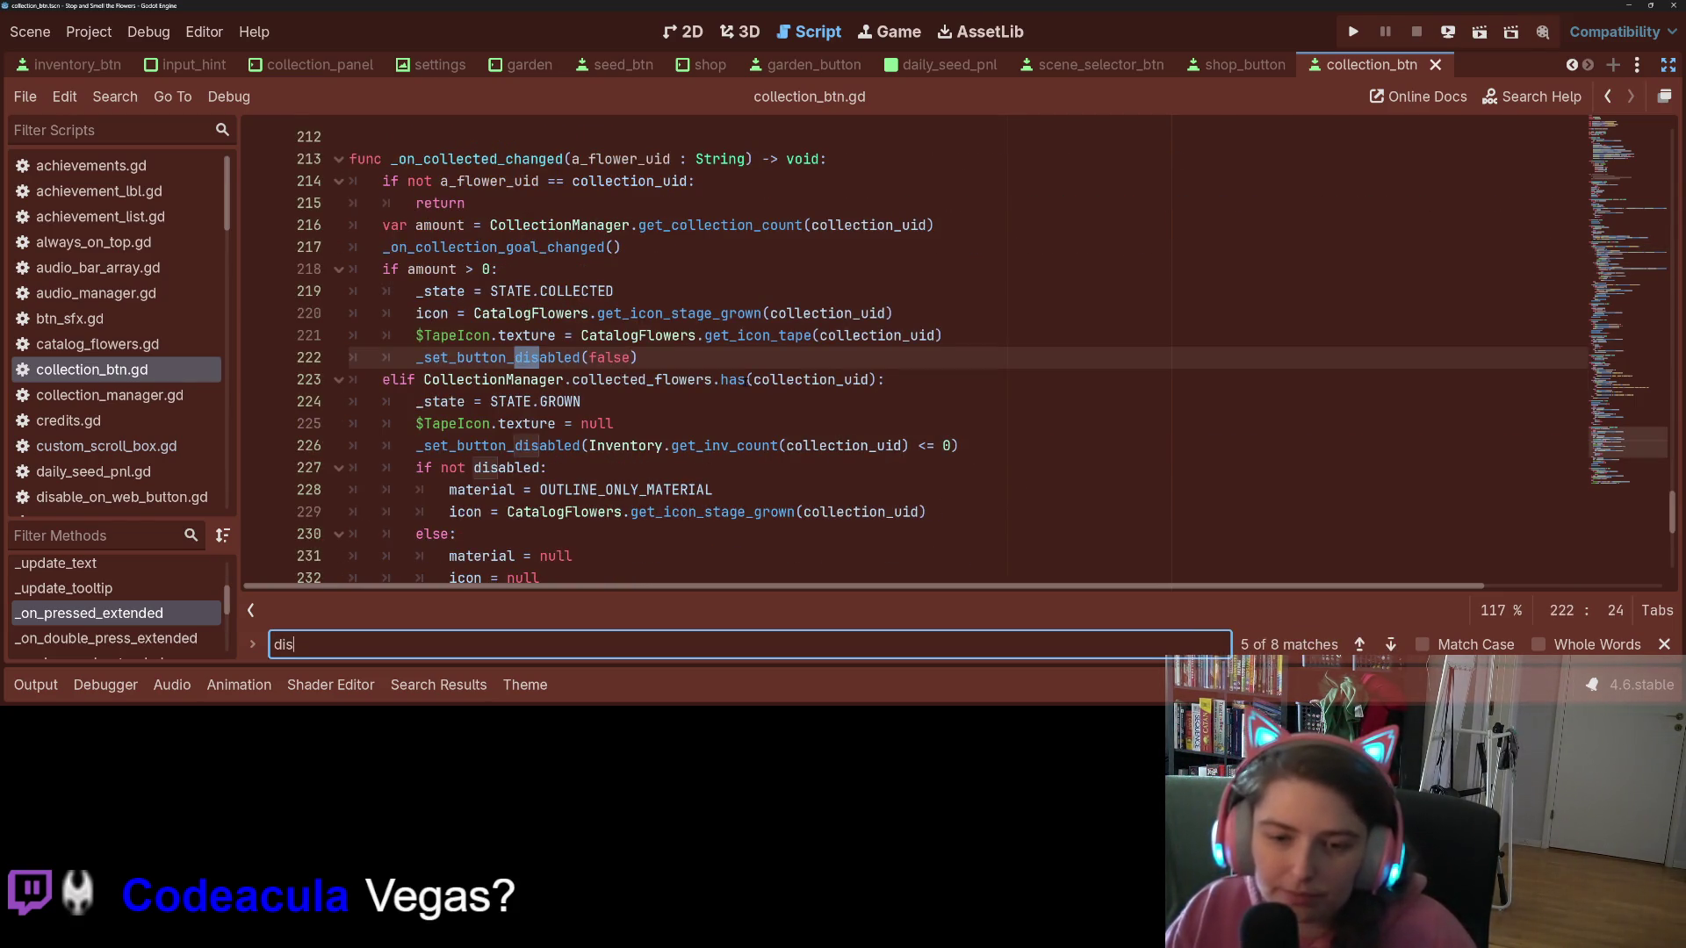
left_click(539, 357)
left_click(549, 357, "ctrl")
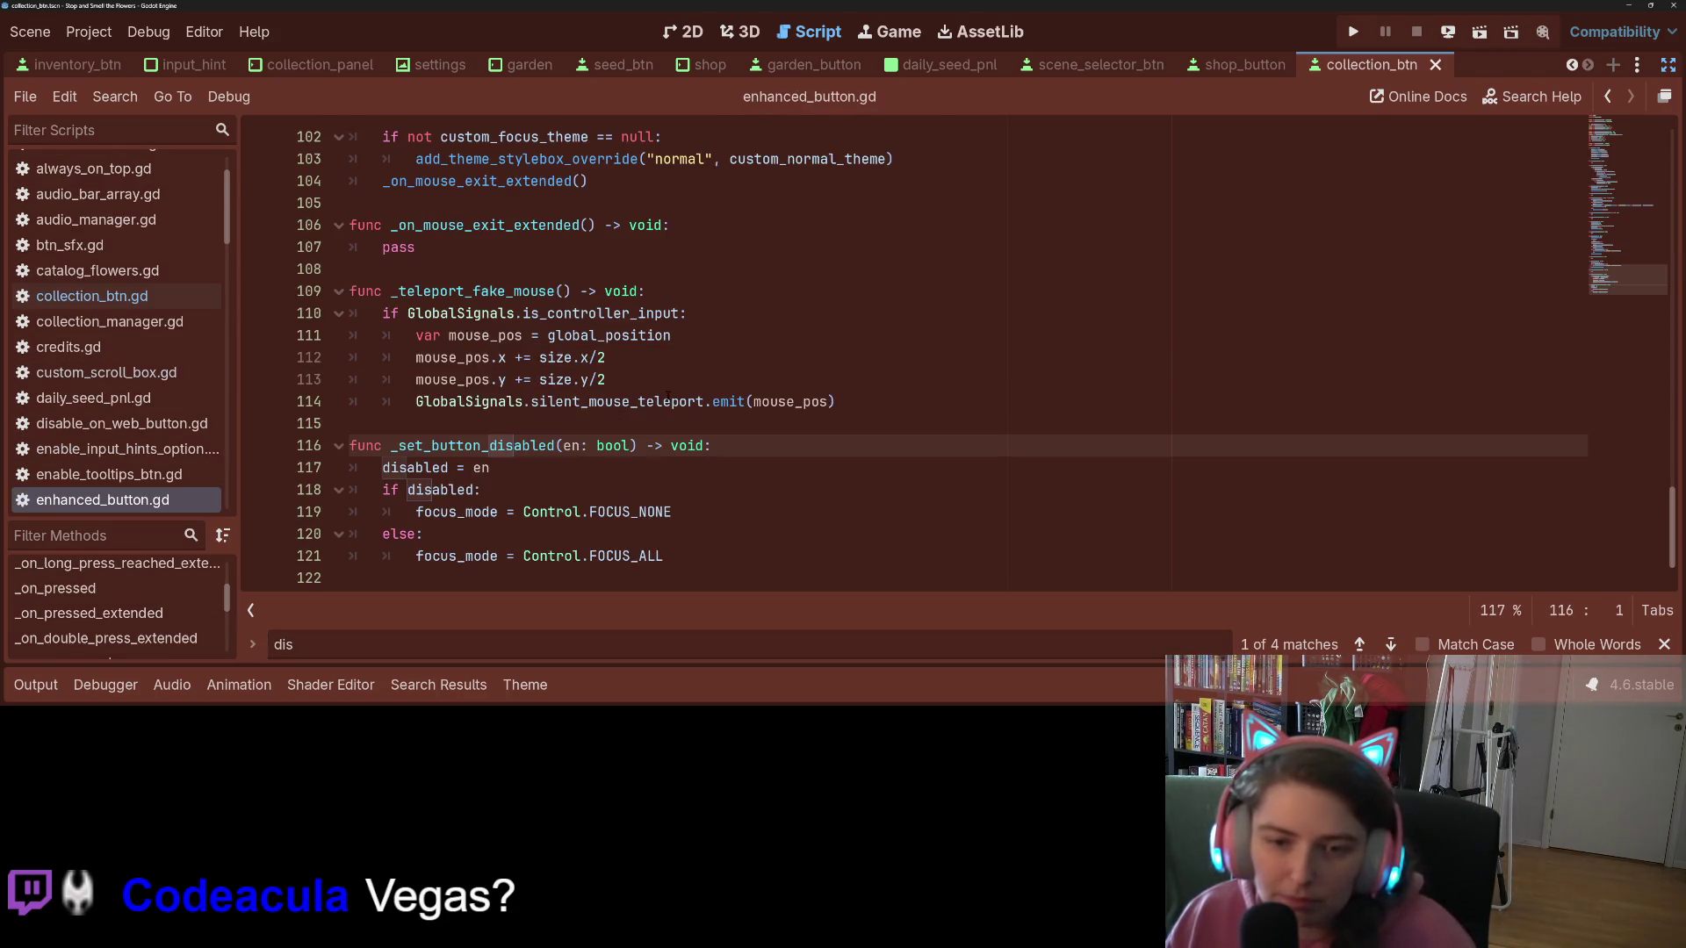
left_click(557, 458)
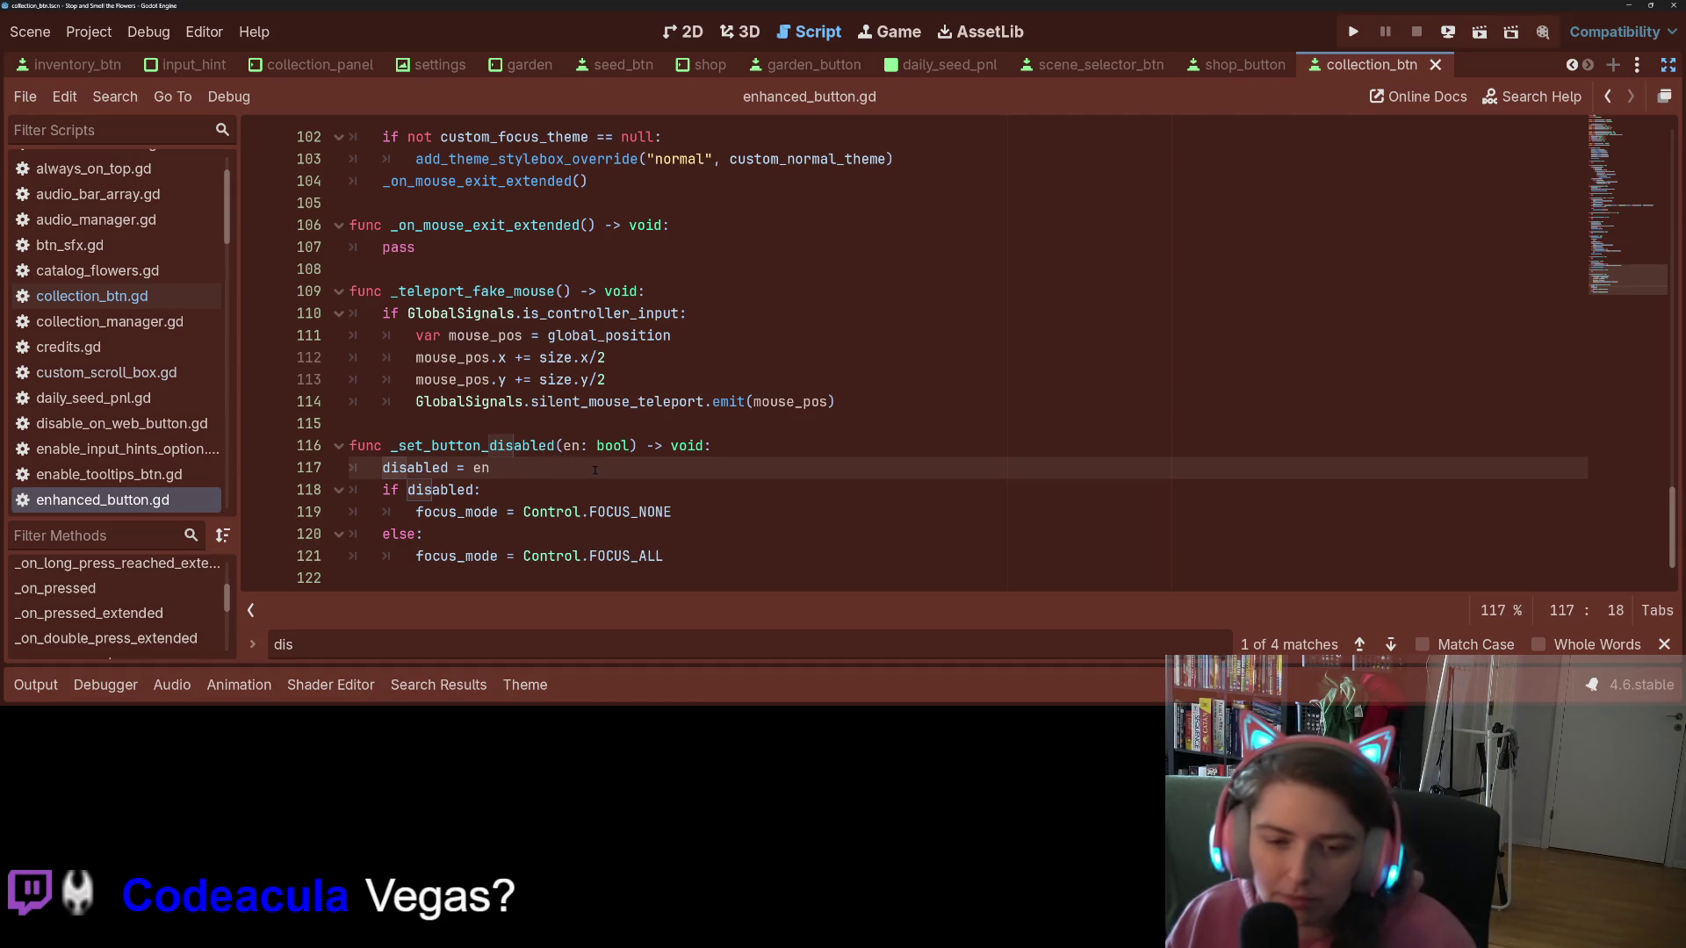
left_click(640, 494)
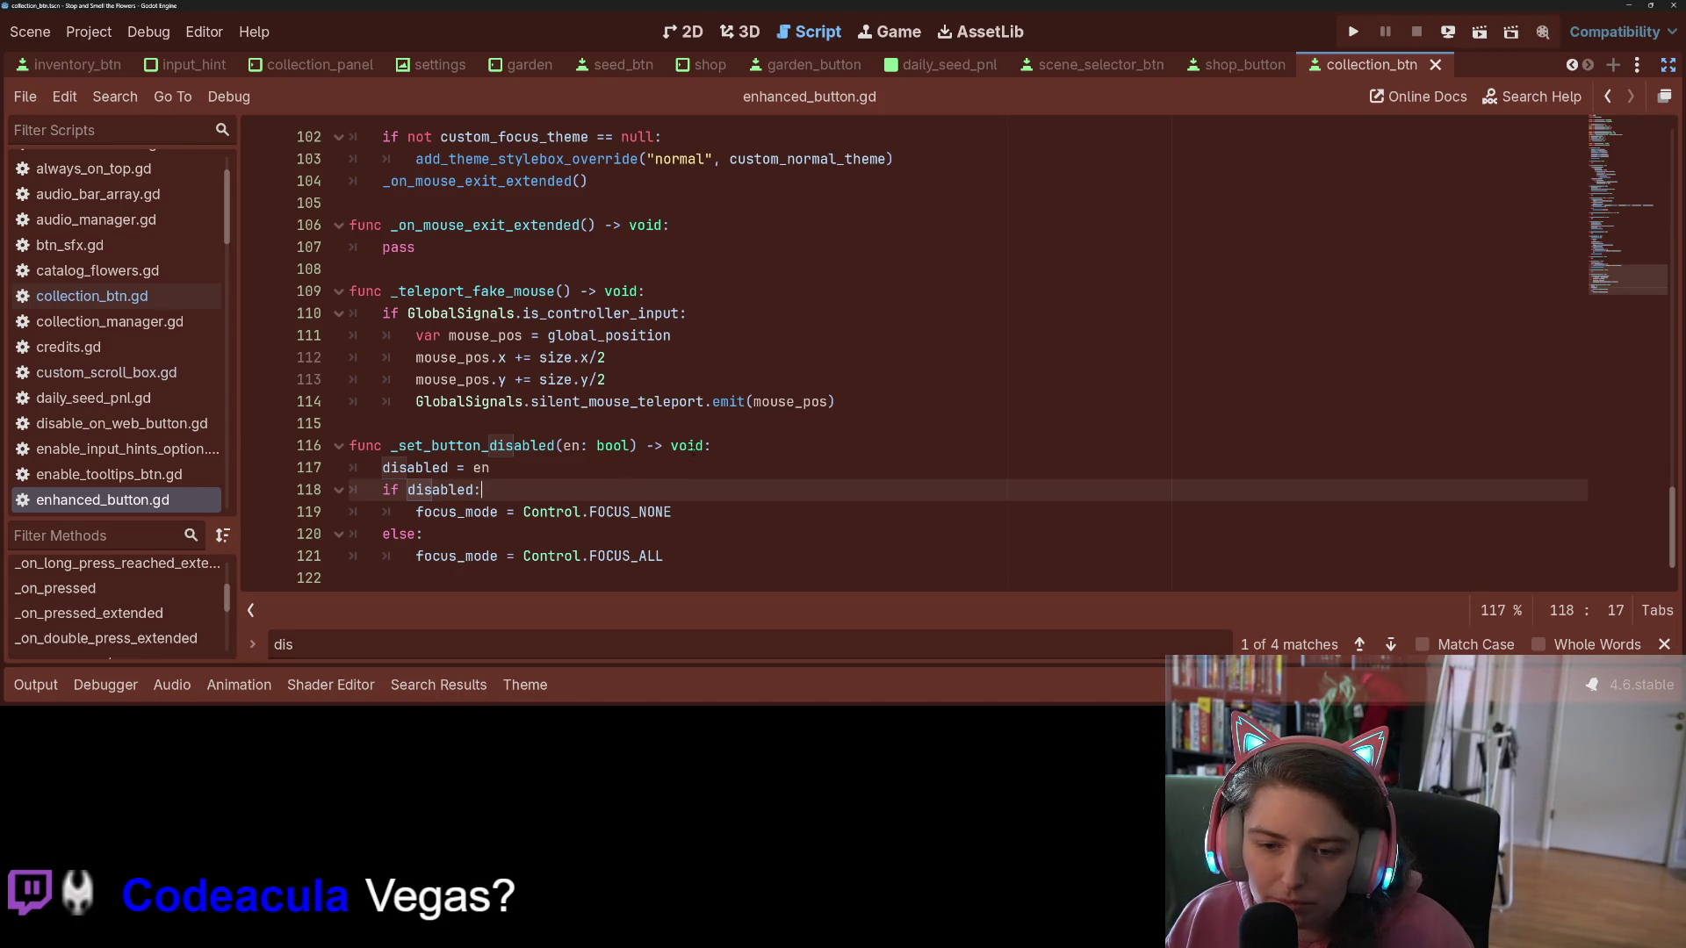
left_click(629, 571)
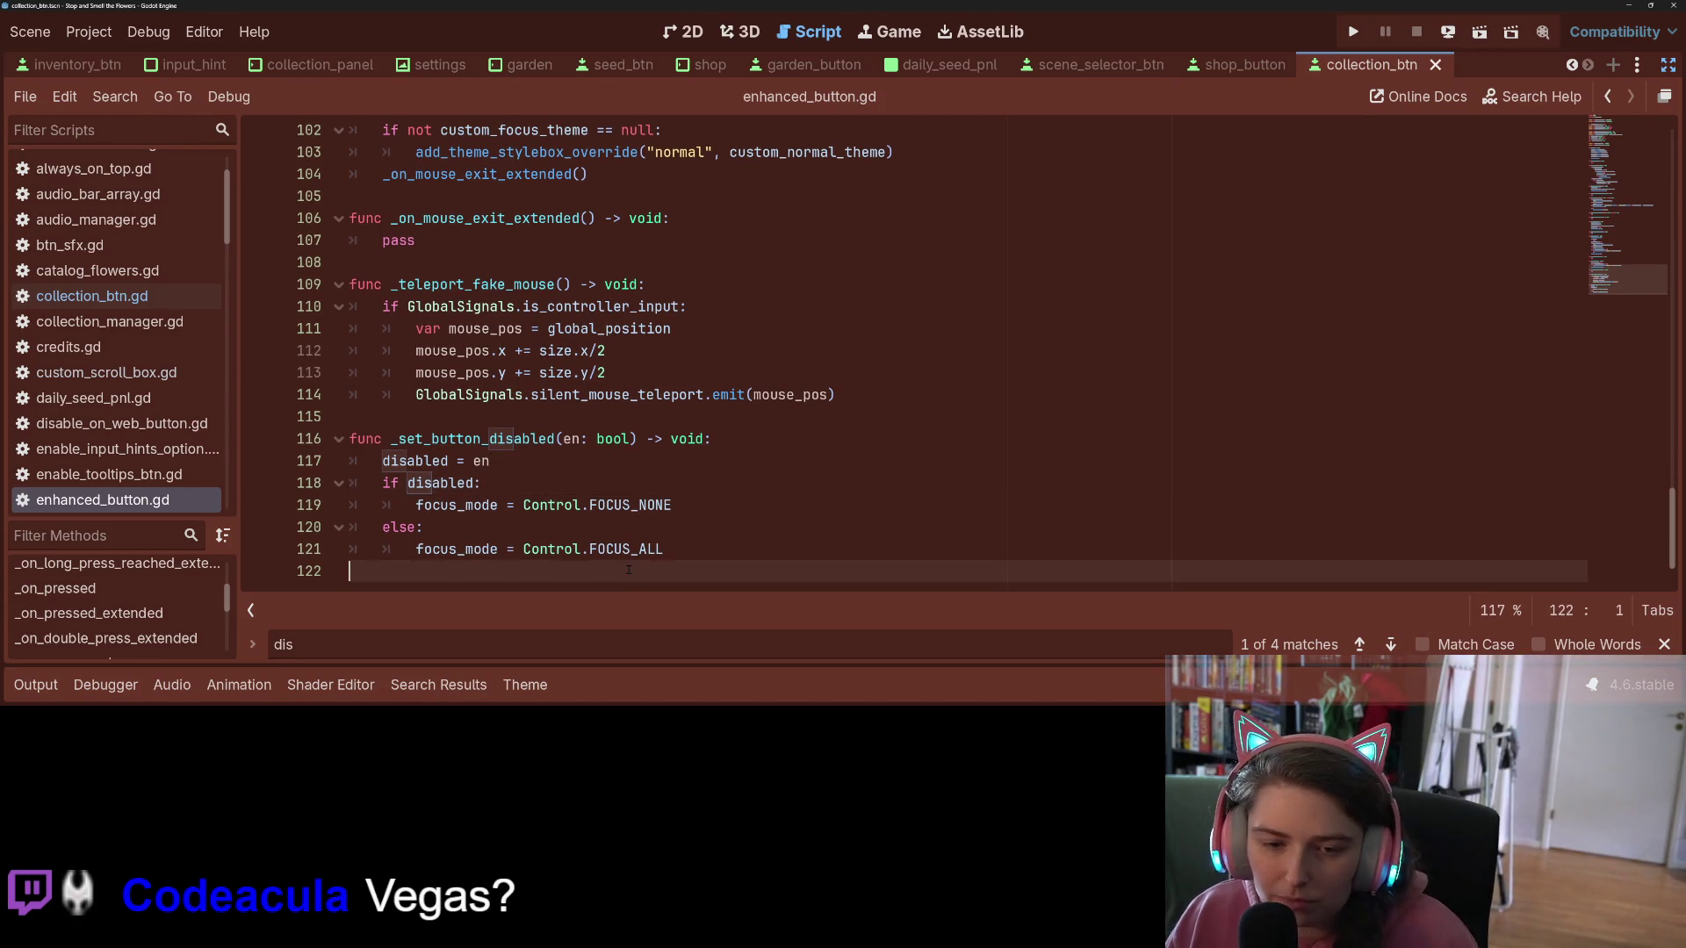
Step: Move 'disabled = en' to the function's end and change the condition to 'if en:'
type("di")
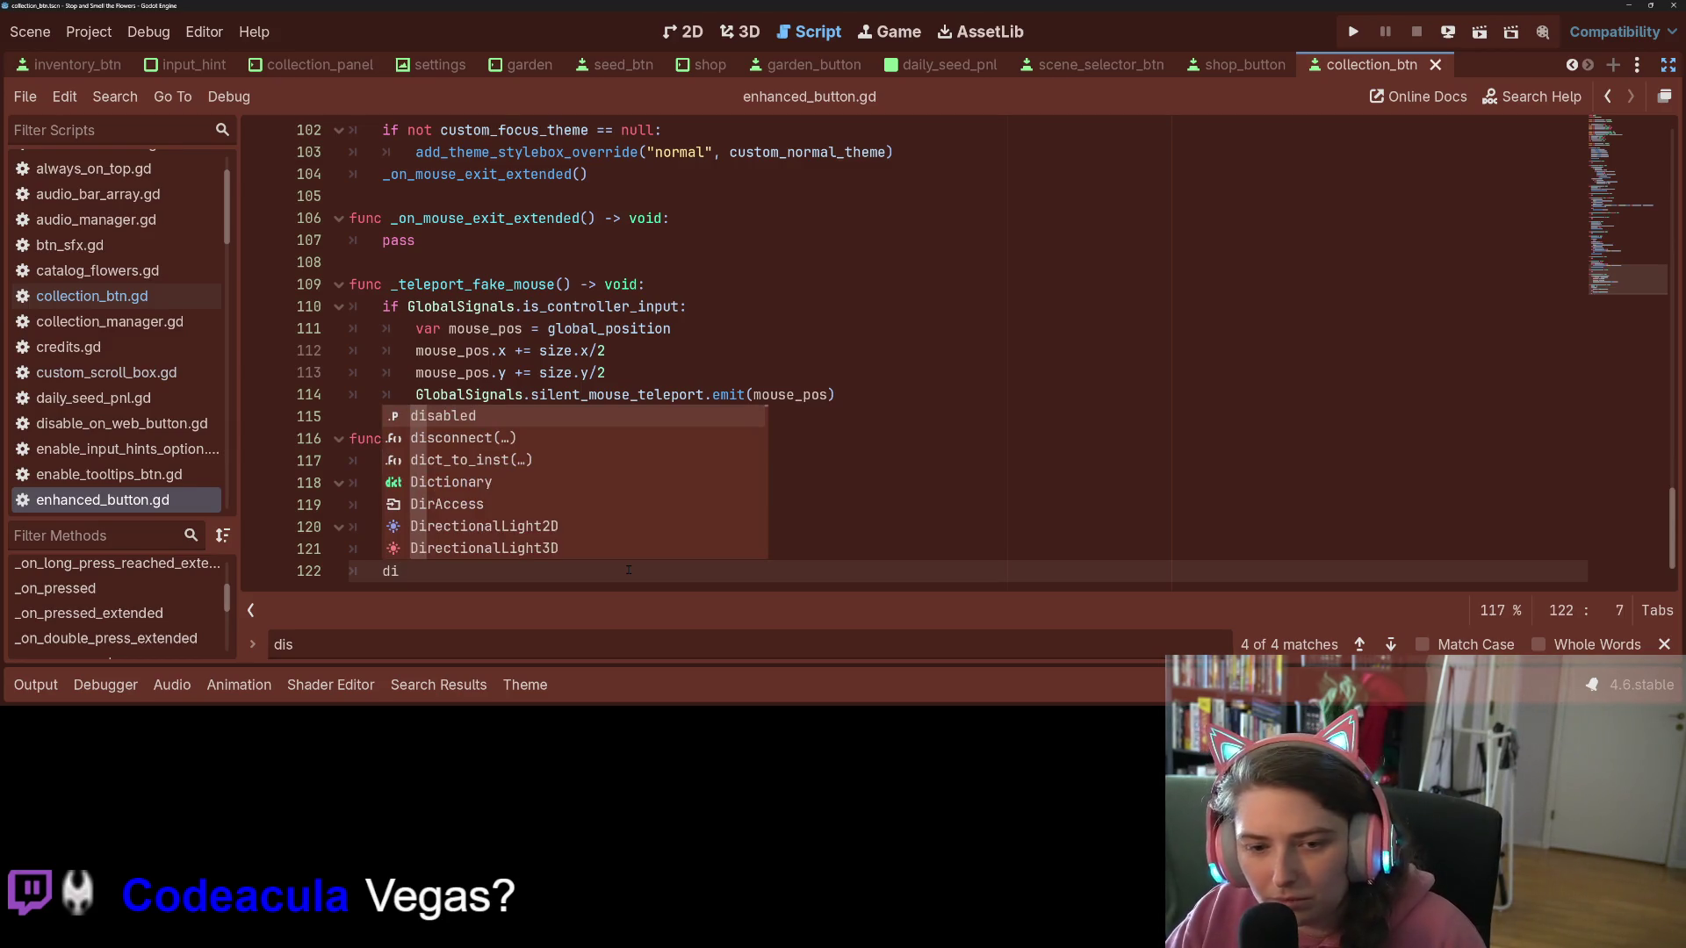
key("Return")
type("= en")
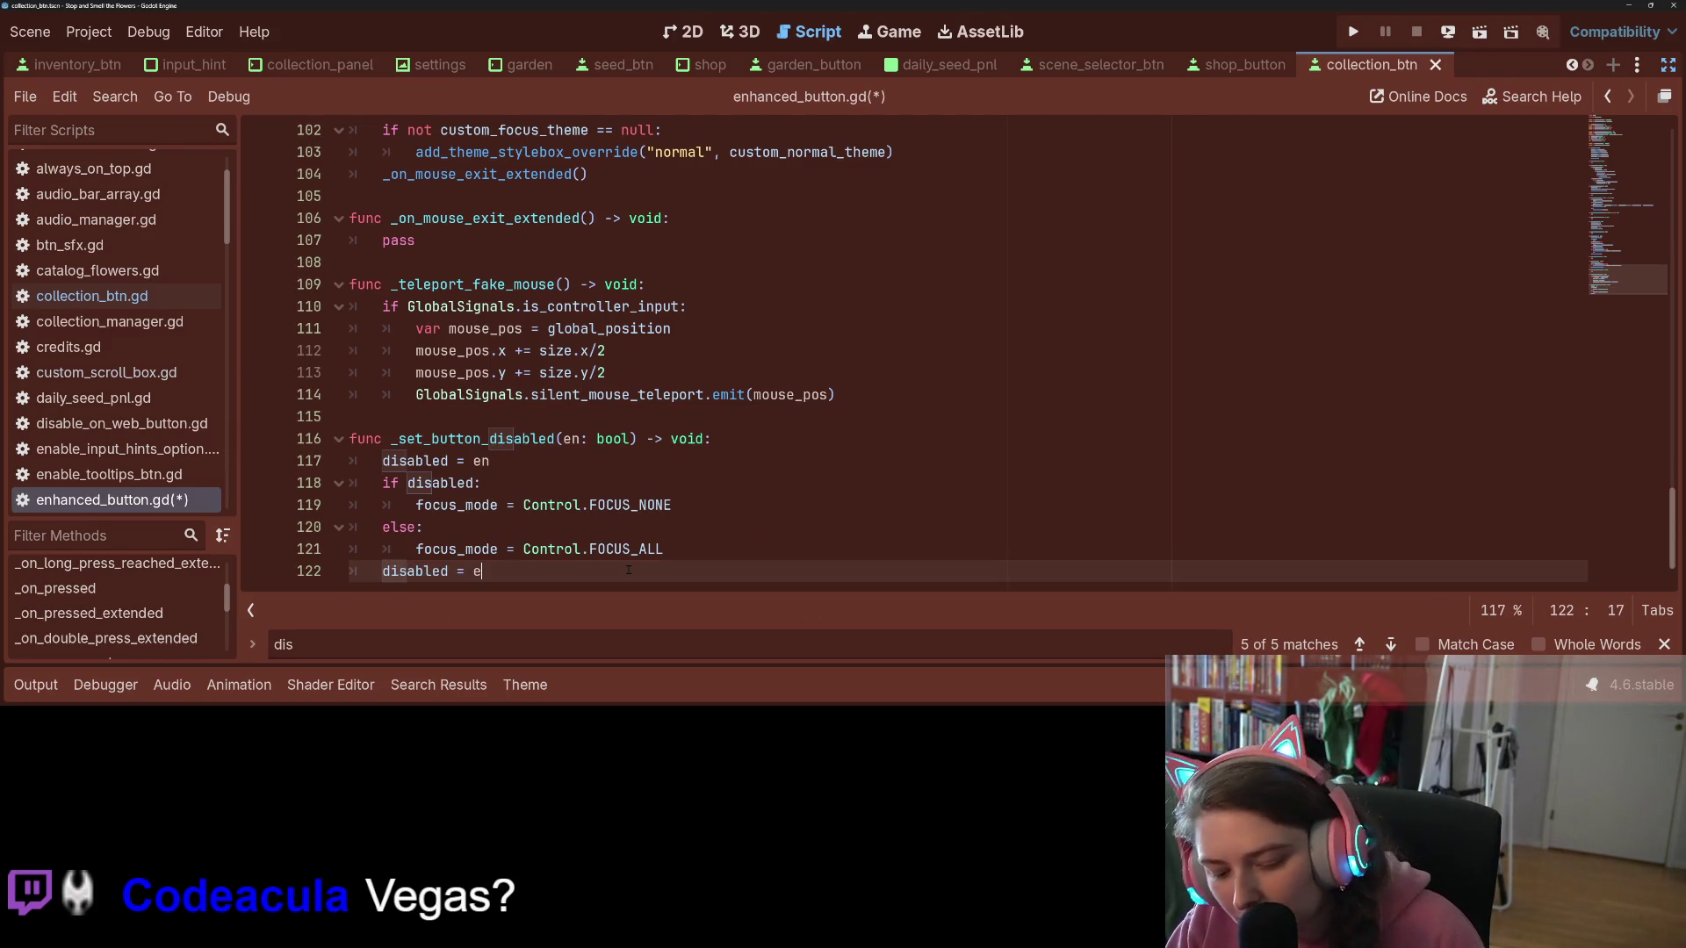
left_click(416, 505)
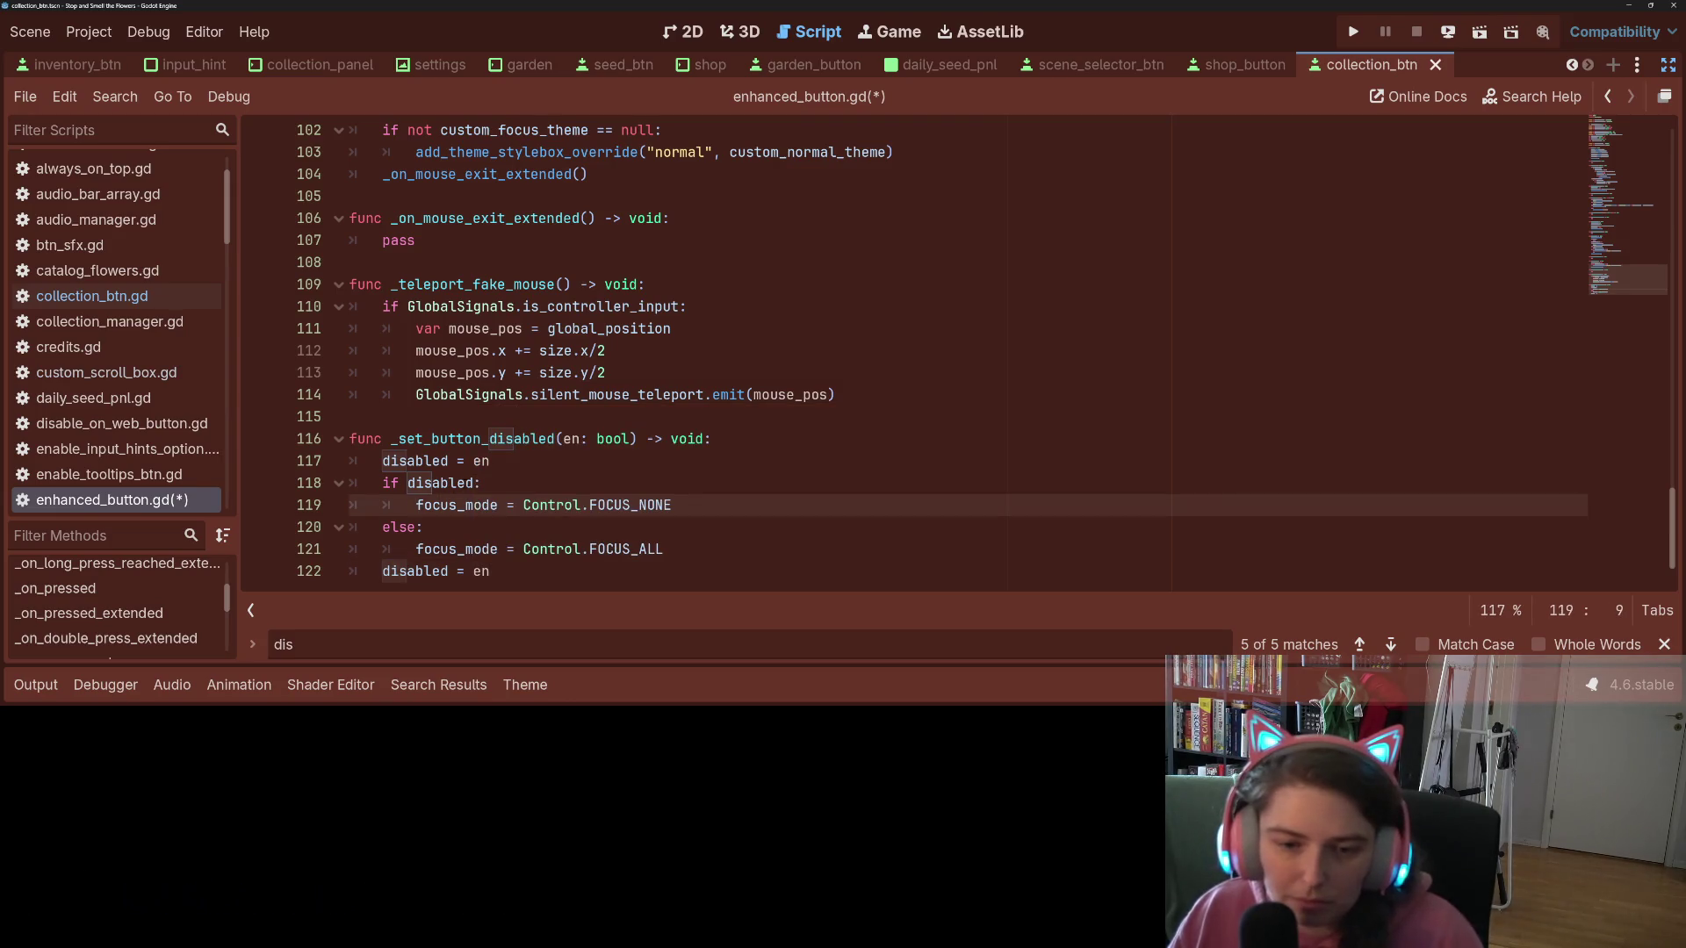
triple_click(475, 461)
key("ctrl+x")
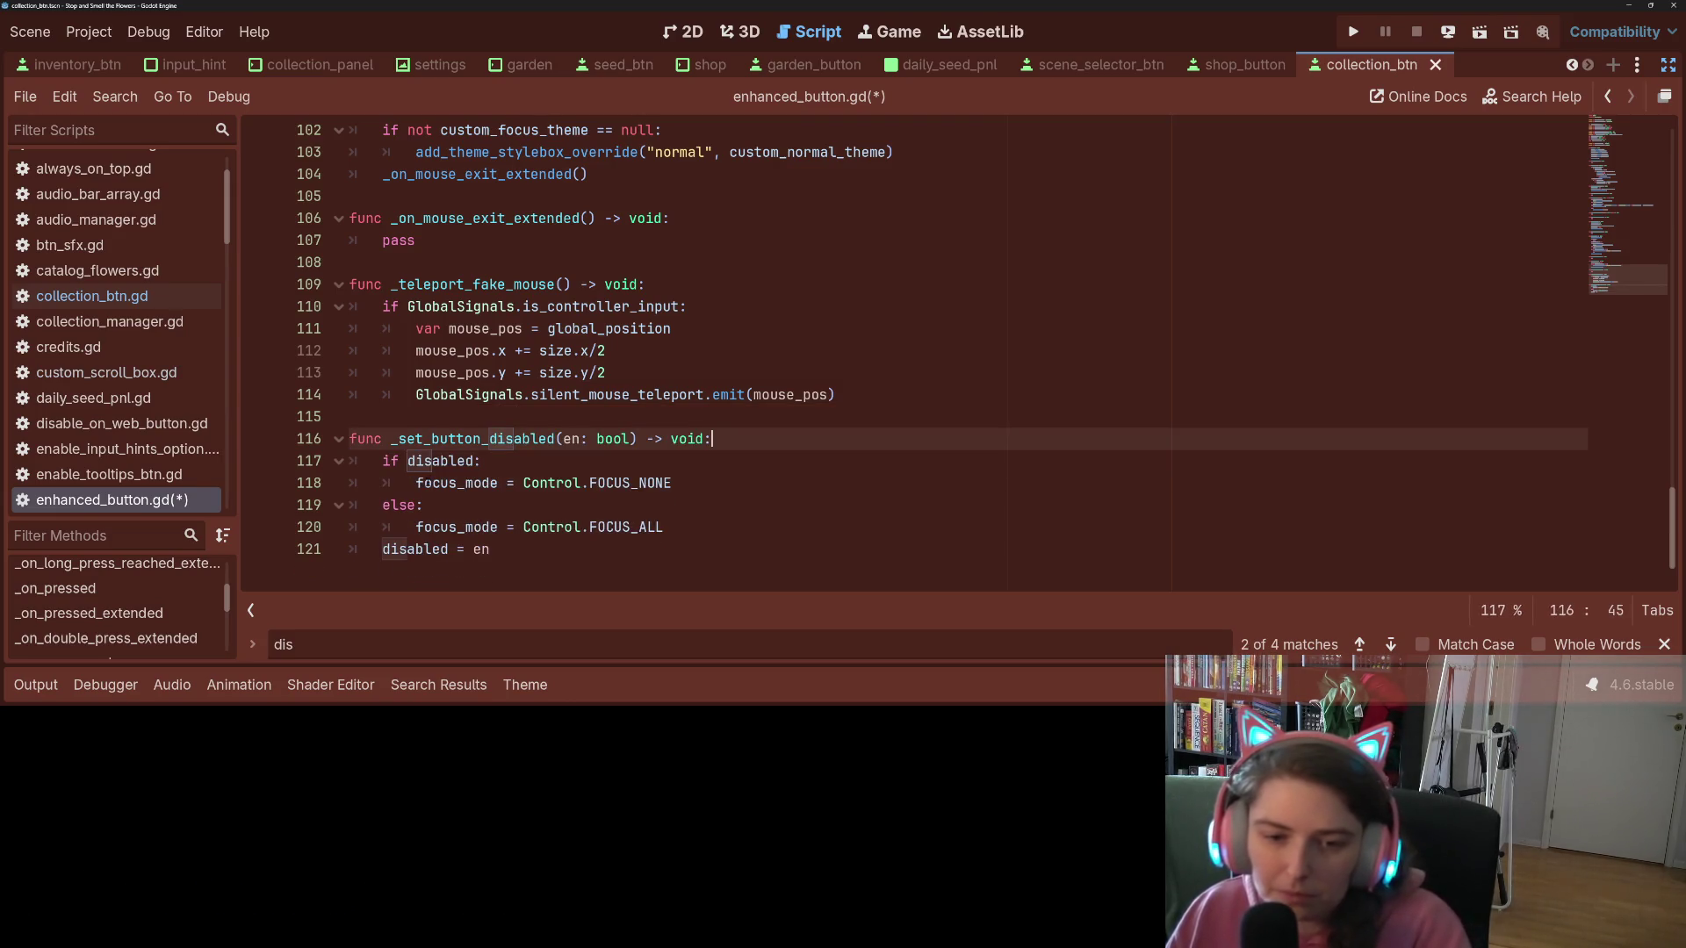
double_click(436, 461)
type("en:")
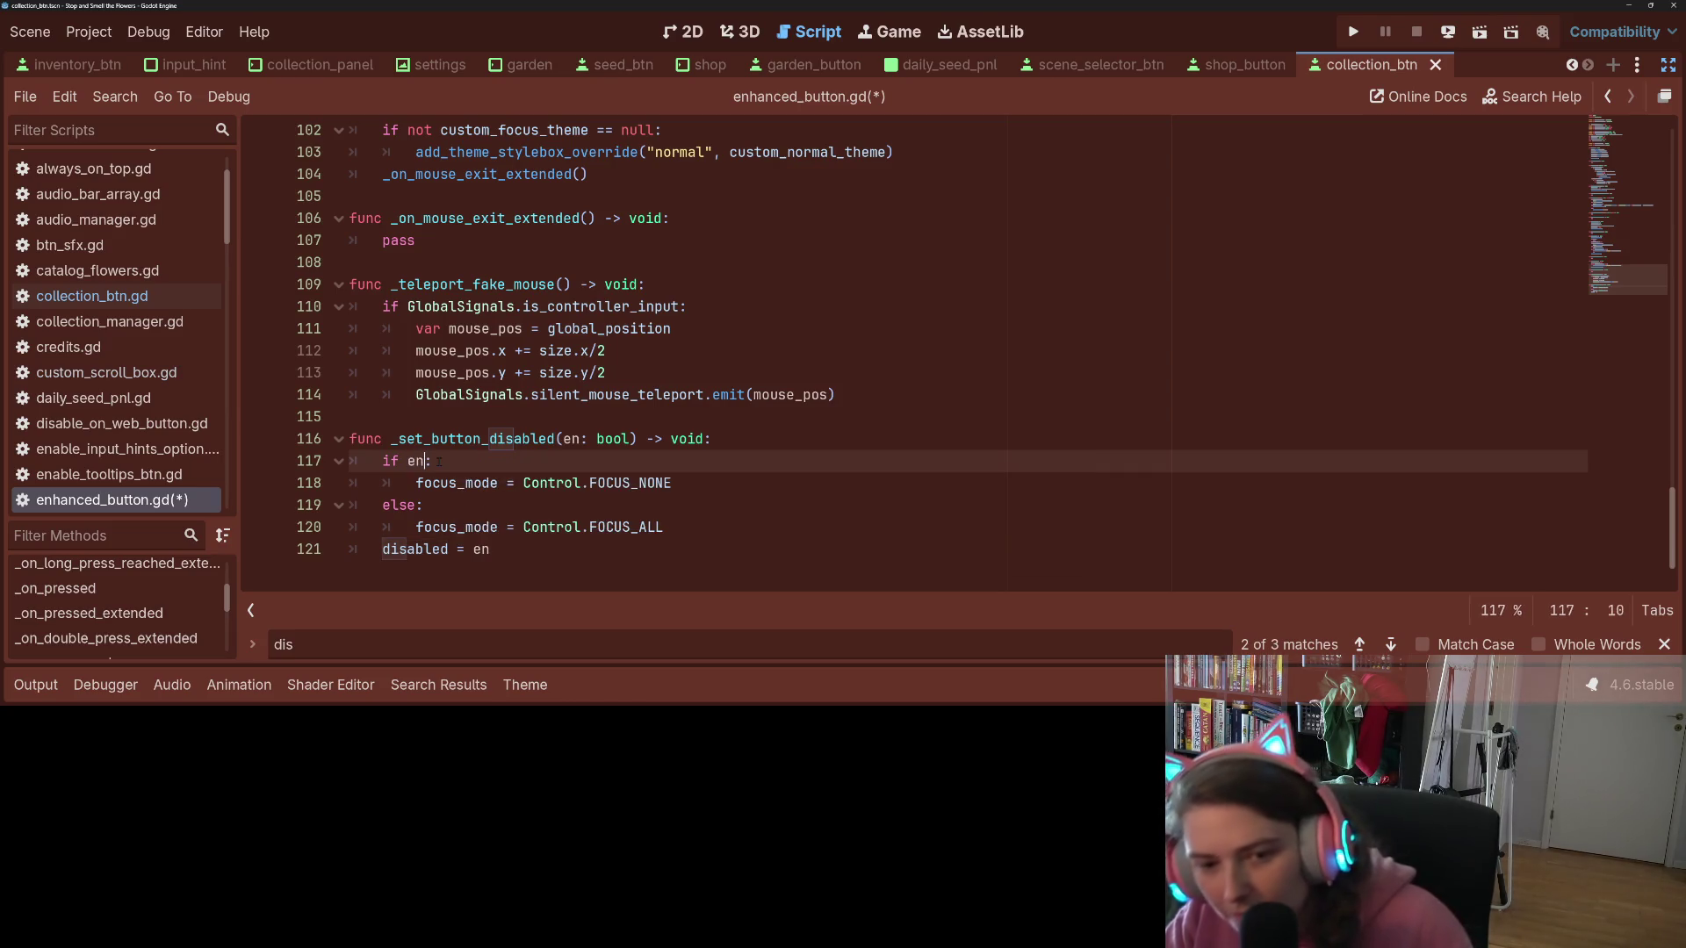
key("ctrl+s")
Step: Paste the find_next_valid_focus / grab_focus / release_focus block under 'if en:' and save
left_click(462, 466)
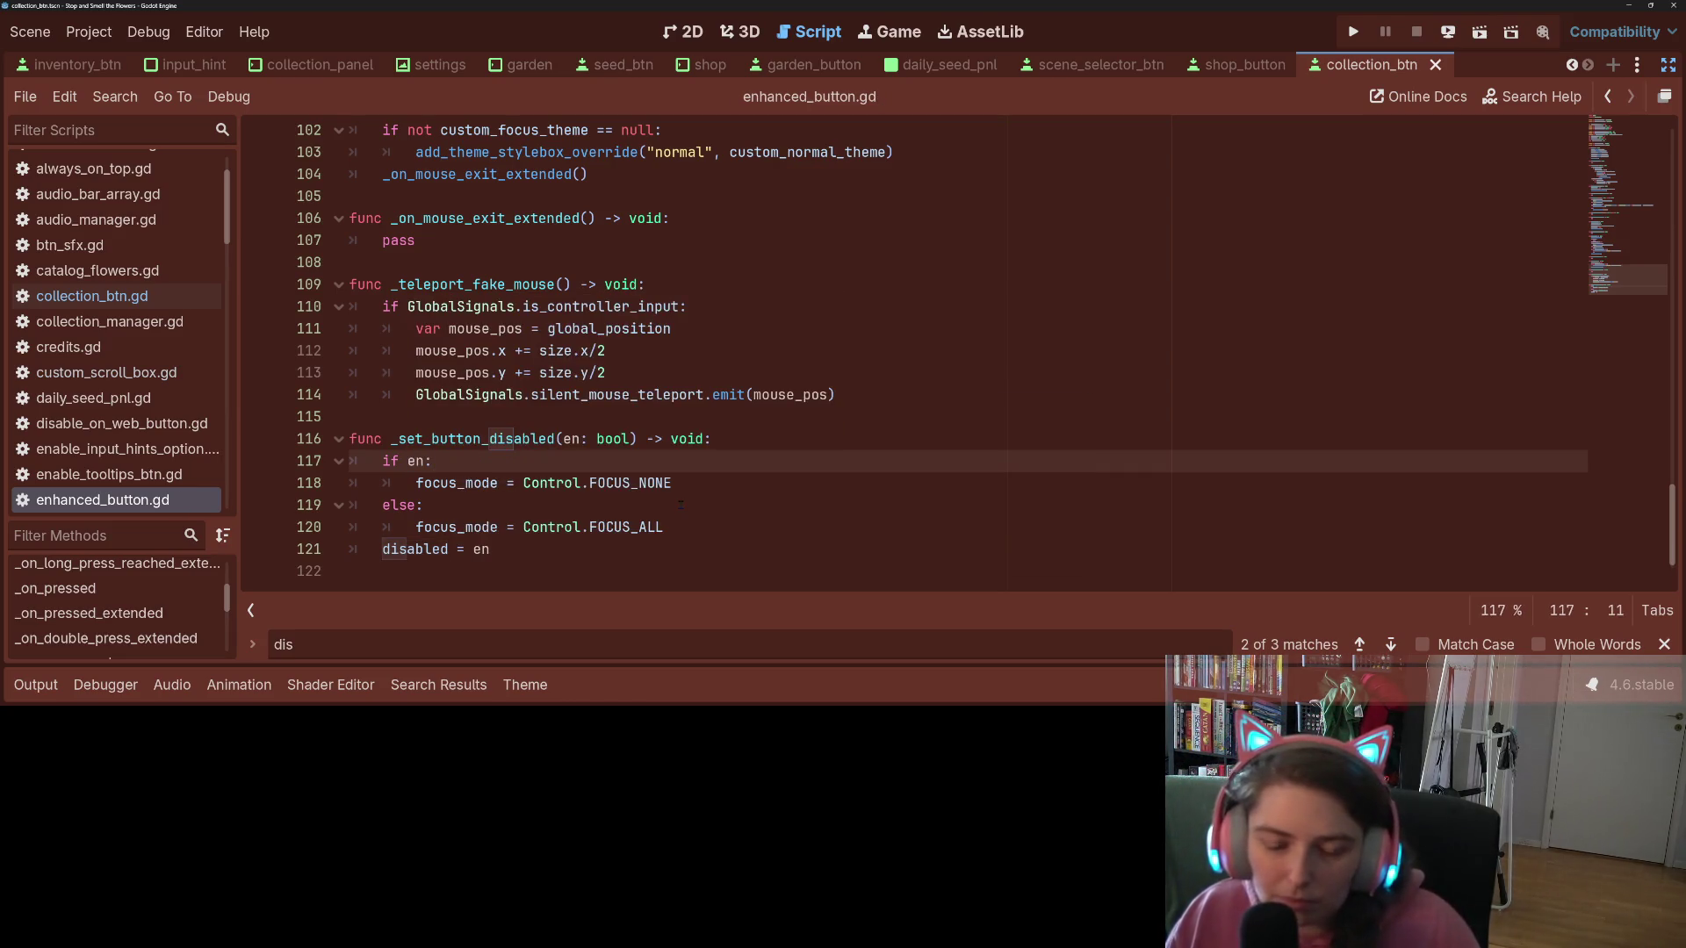
key("Return")
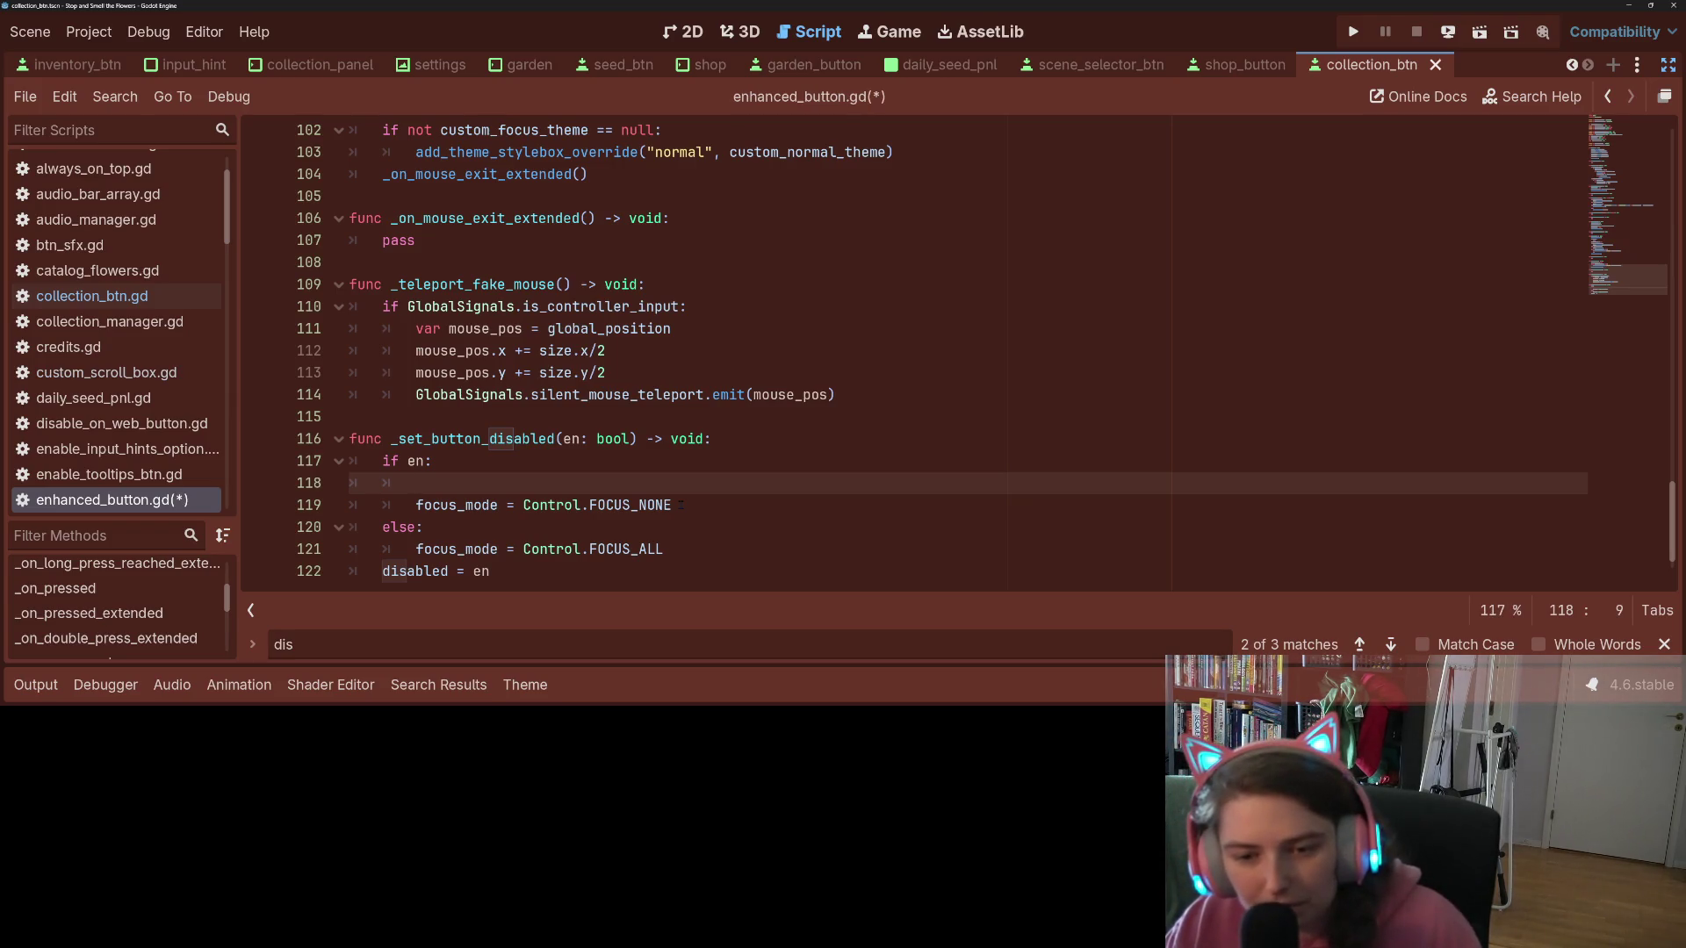
key("ctrl+v")
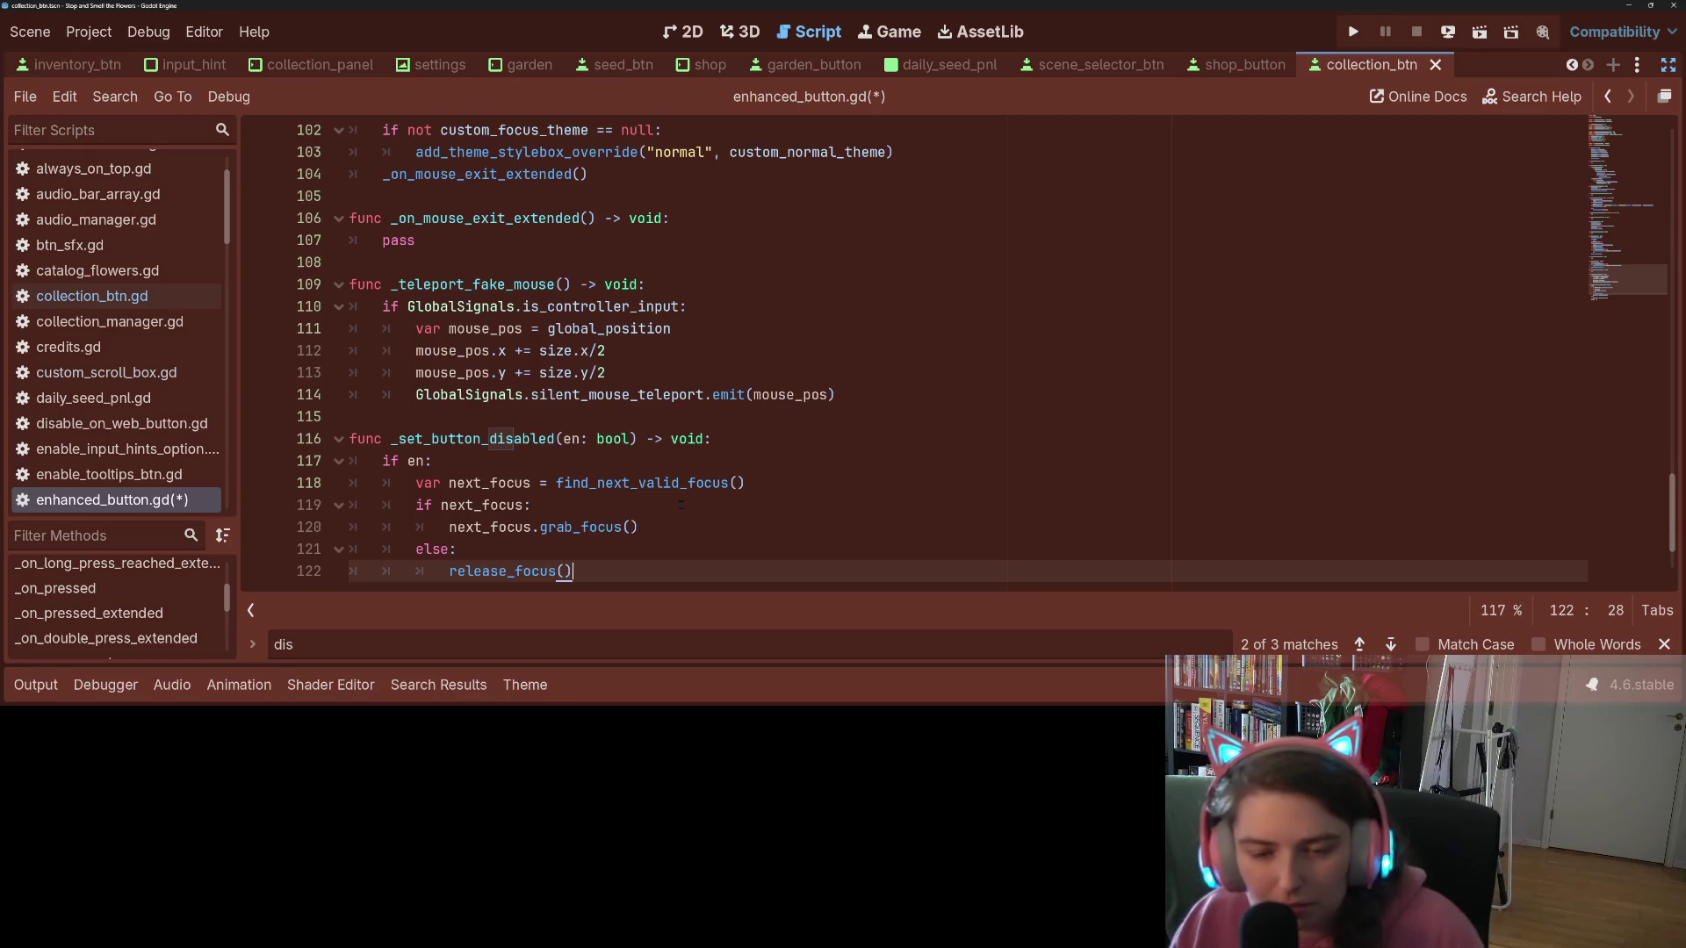
scroll(680, 504, "down", 2)
left_click(667, 504)
key("ctrl+s")
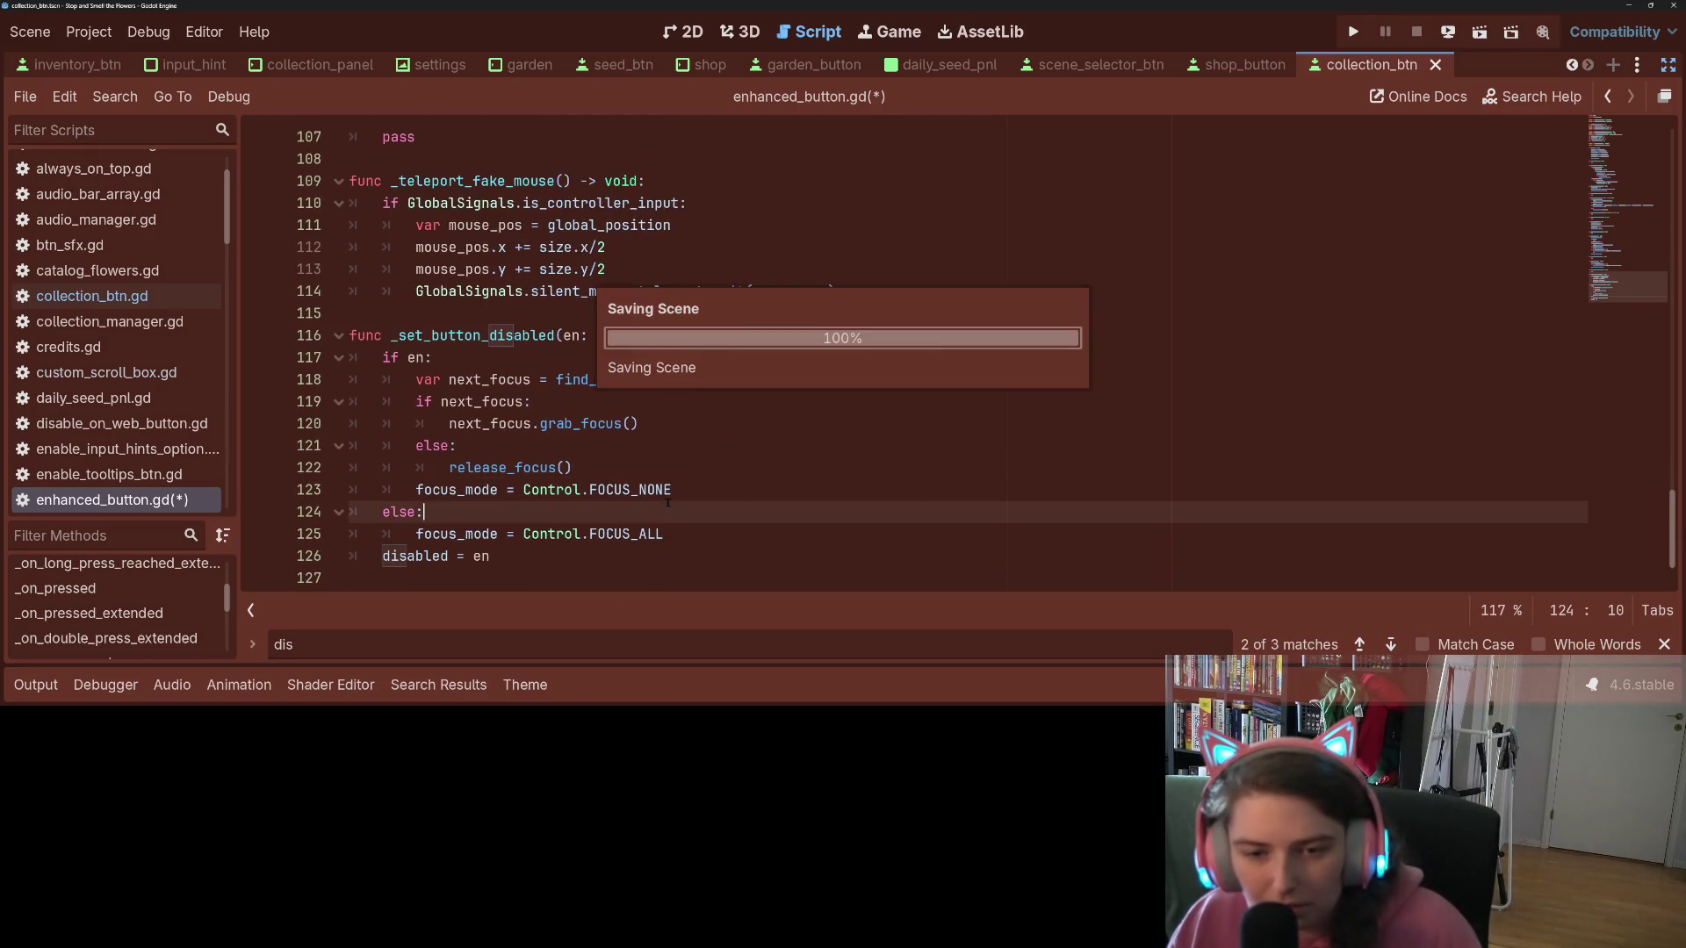
Step: Review the new next_focus, grab_focus and release_focus lines in _set_button_disabled
left_click(689, 433)
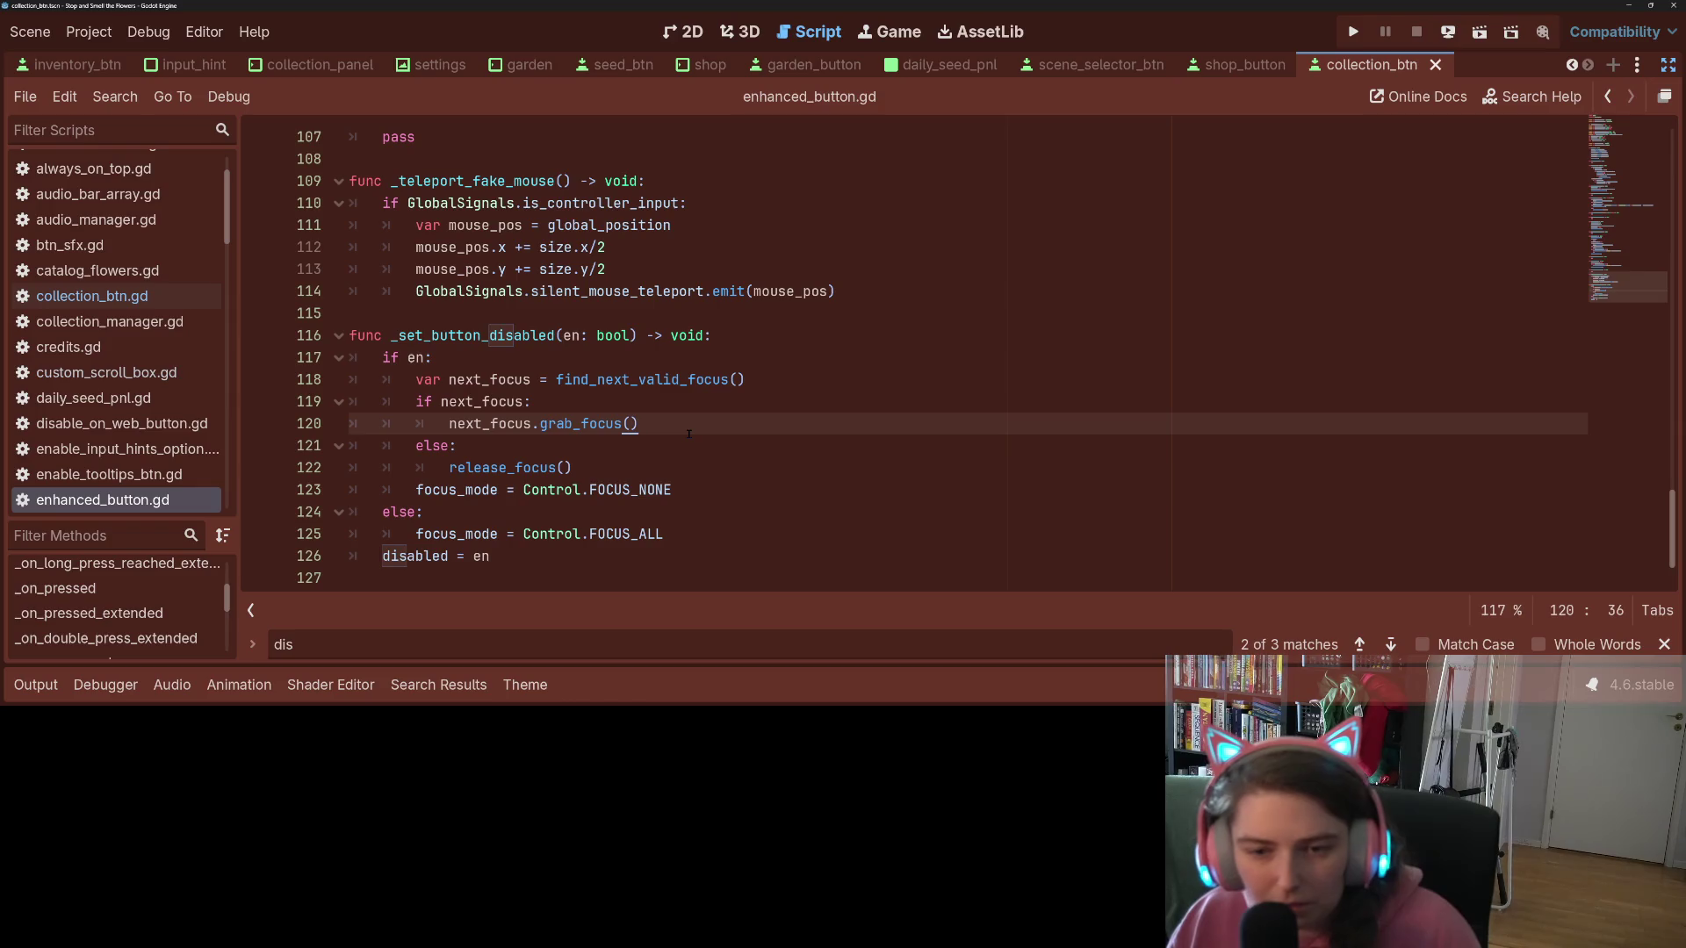
left_click(673, 454)
left_click(669, 463)
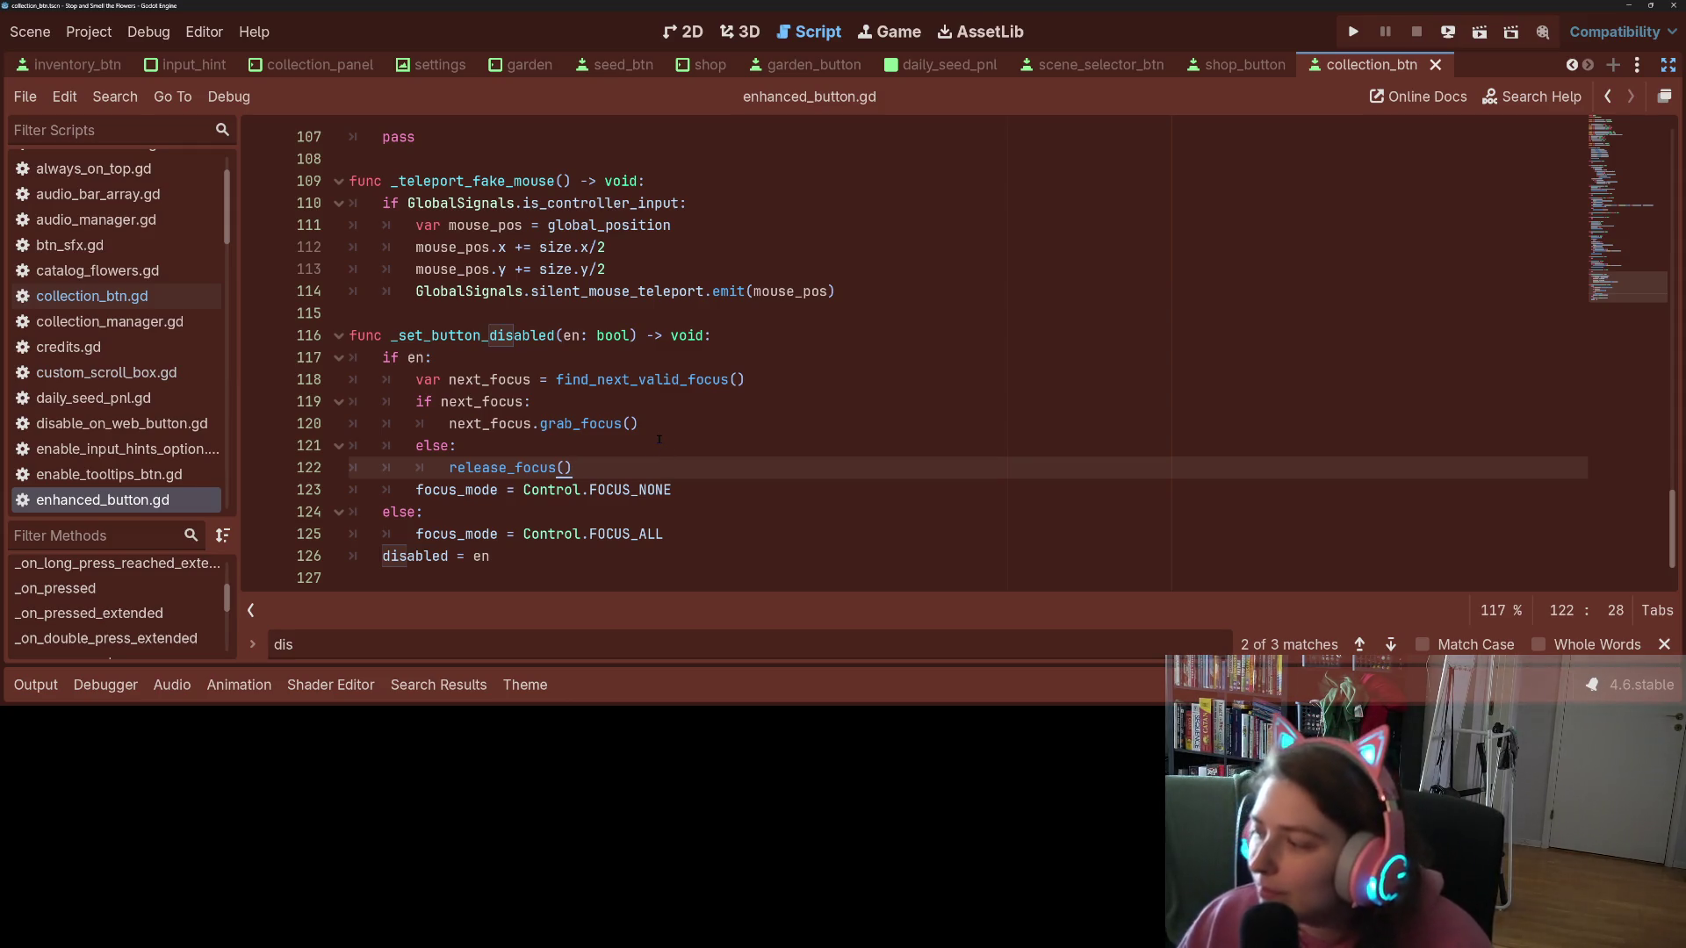
left_click(405, 394)
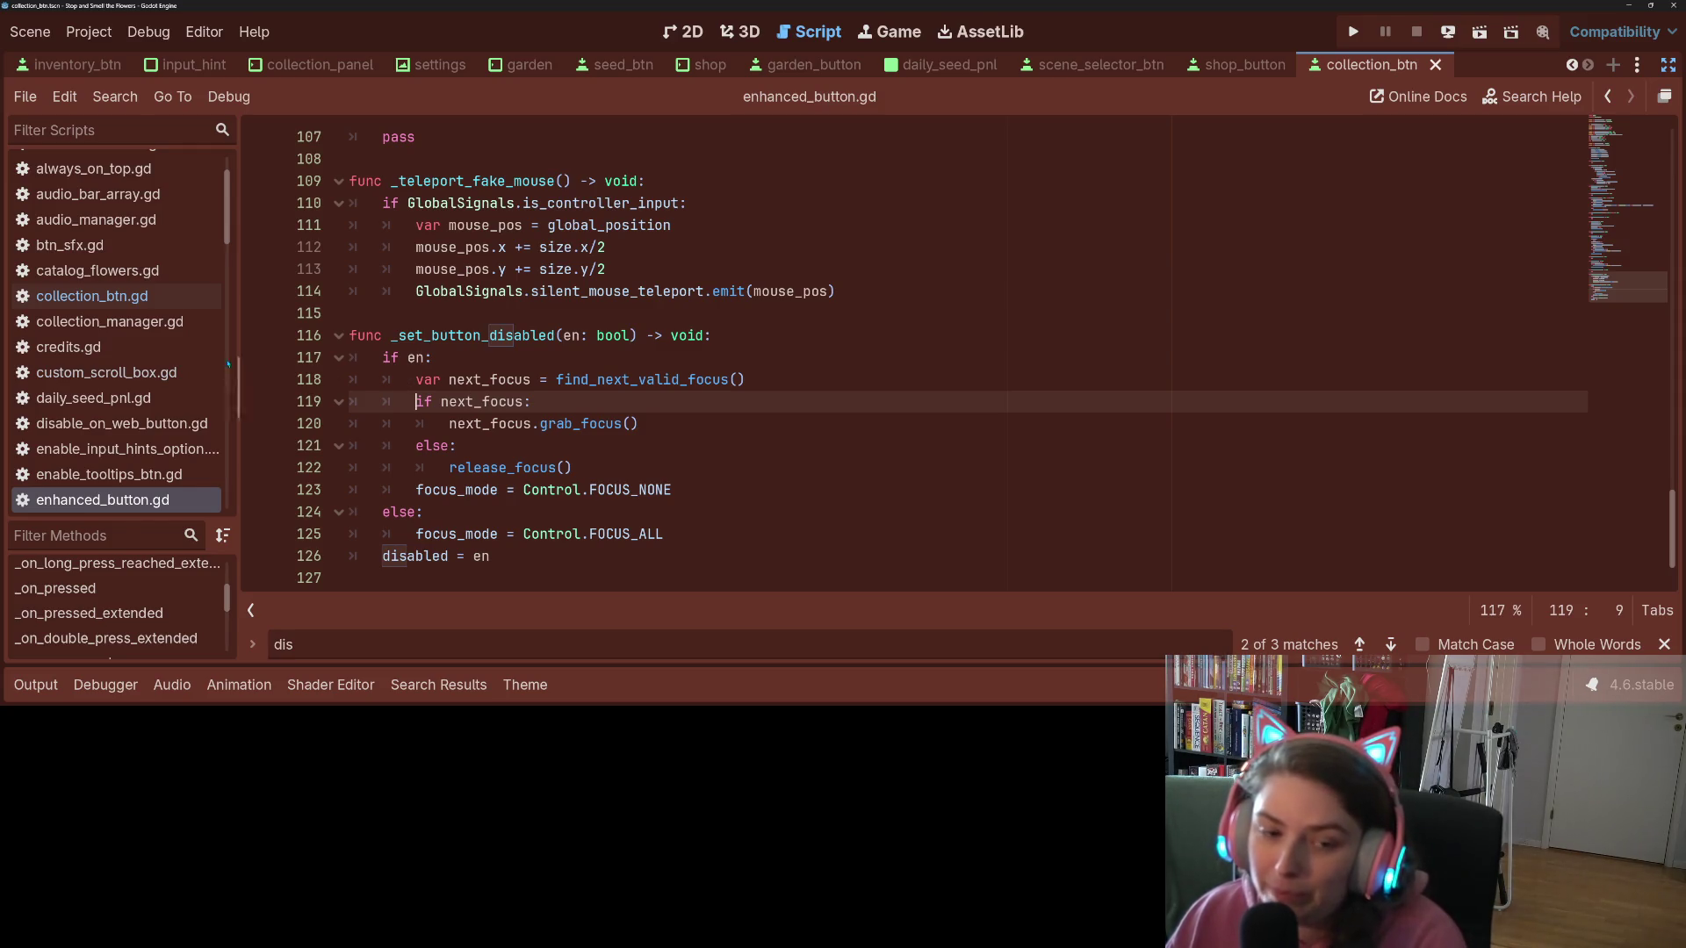
Step: Switch the editor to the shop scene
scroll(180, 379, "up", 3)
scroll(179, 379, "down", 5)
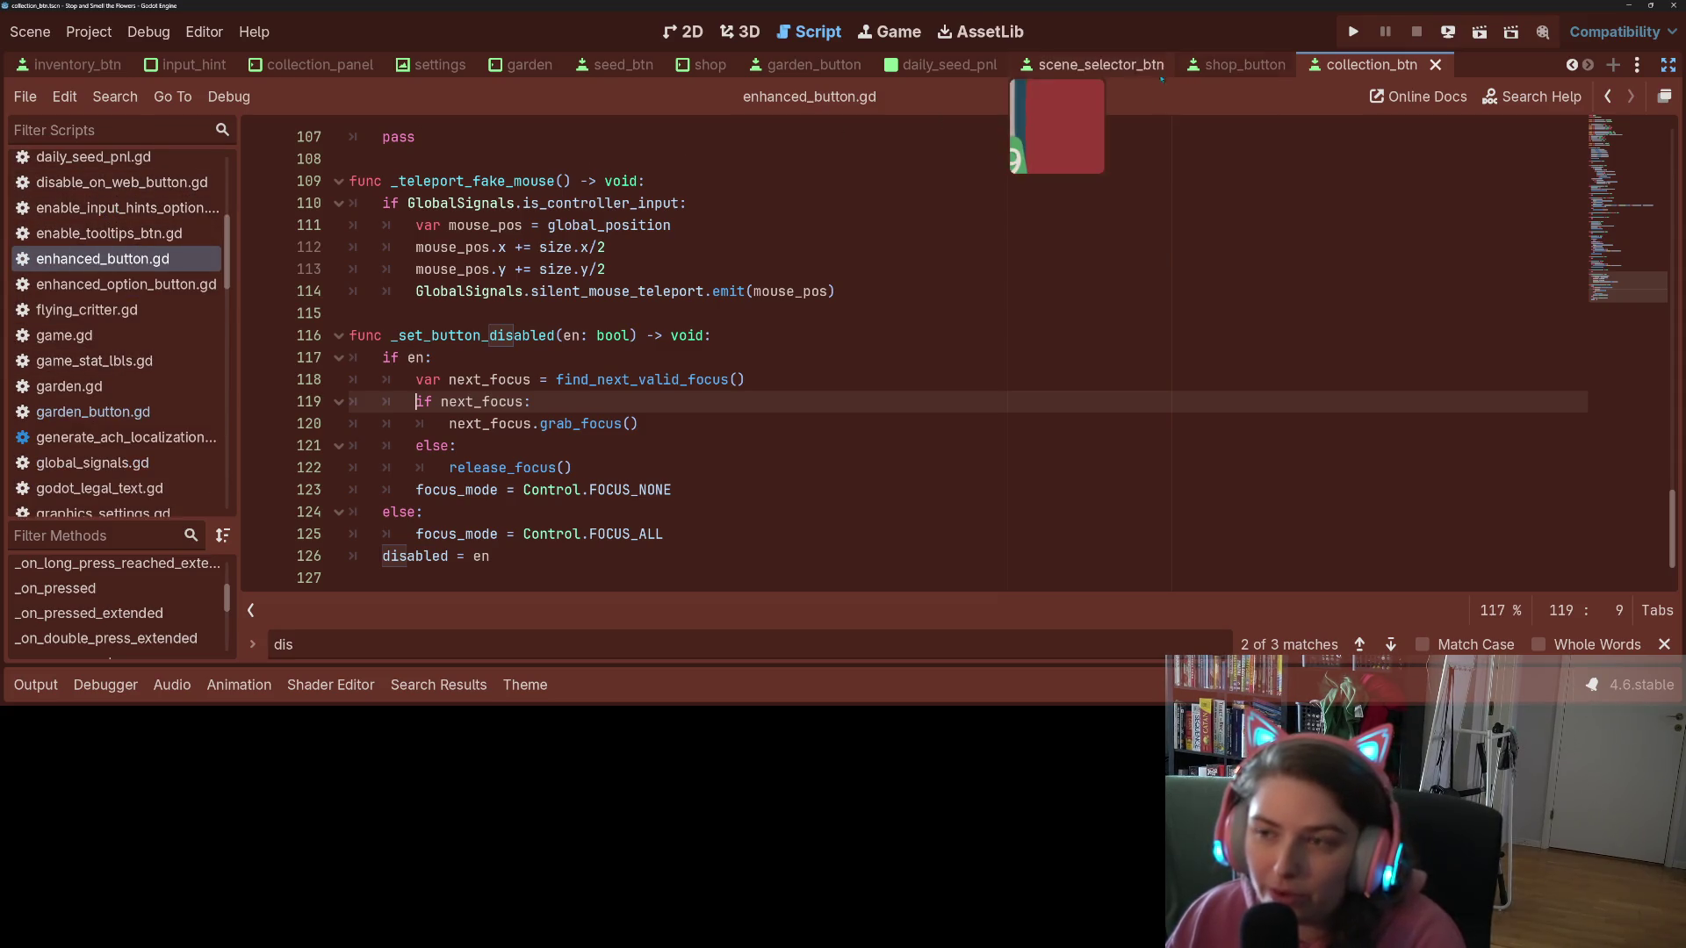
left_click(698, 67)
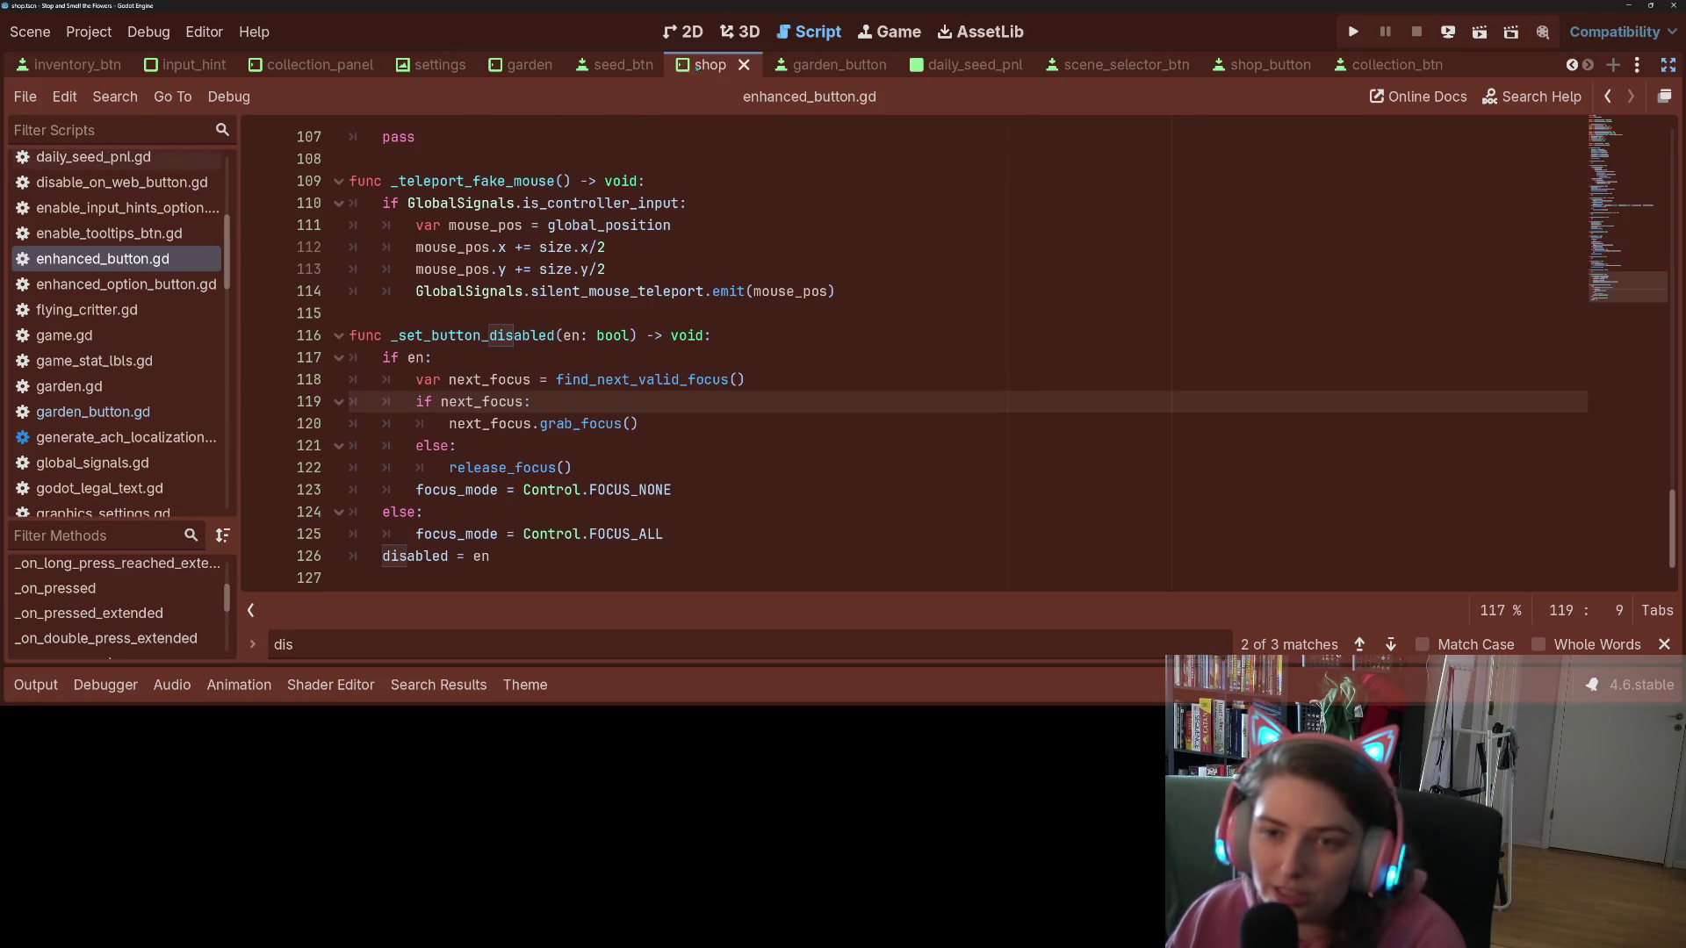
Step: Show the inventory_display scene in the 2D view with the editor panels restored
scroll(548, 65, "up", 2)
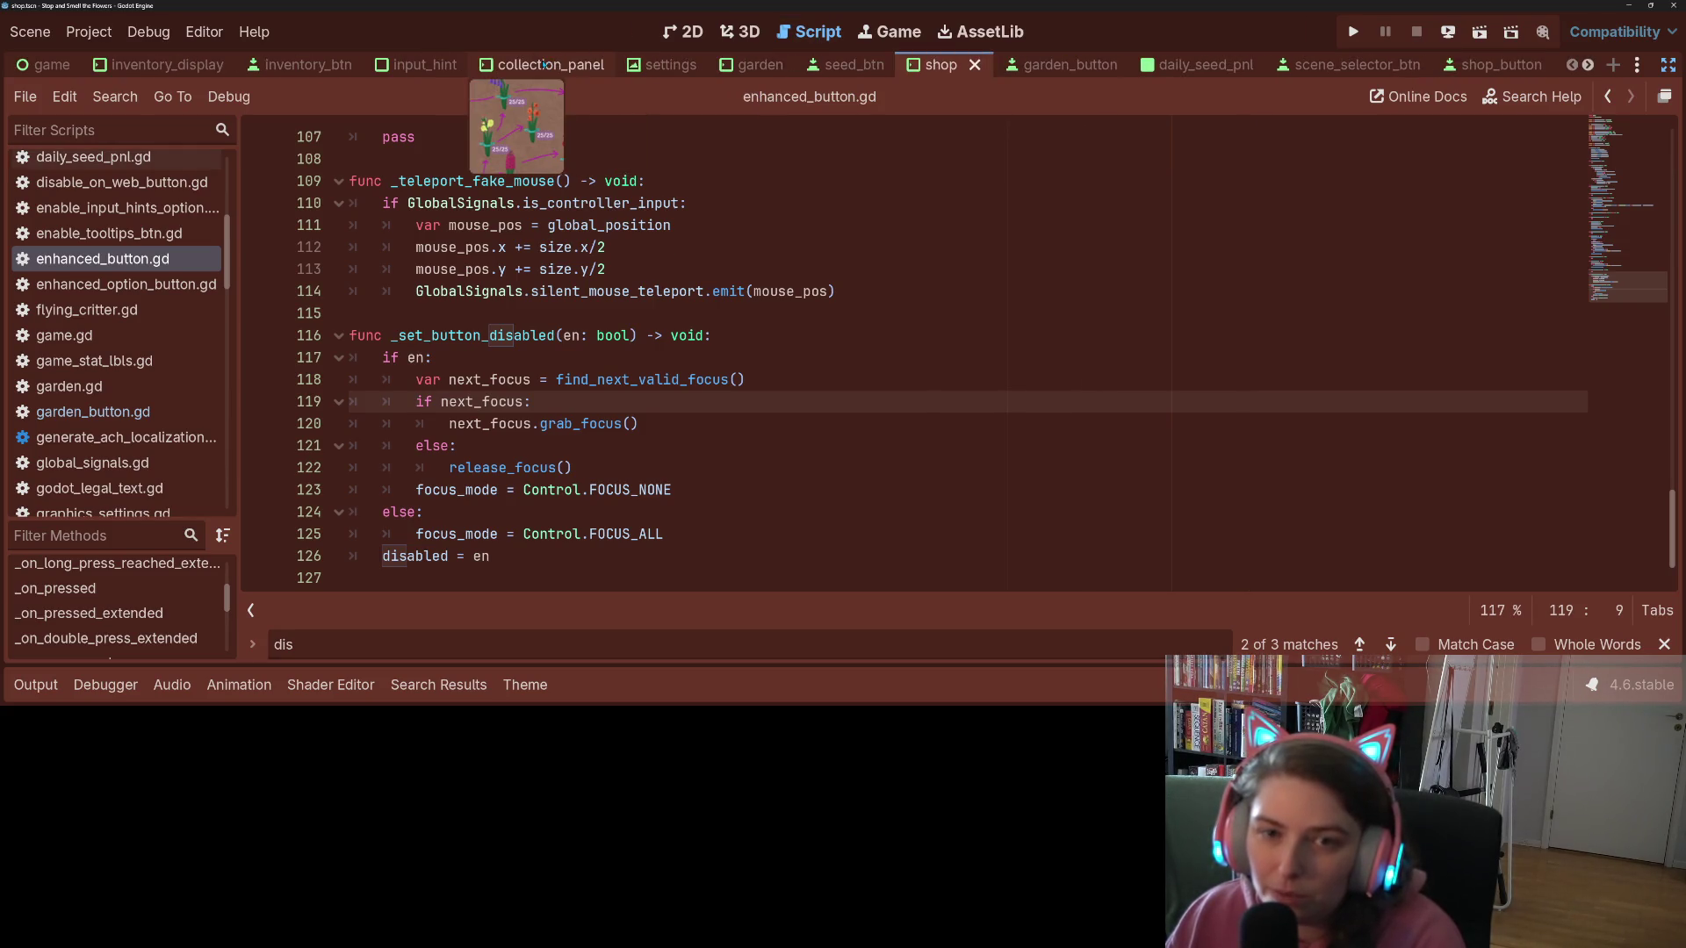
left_click(131, 65)
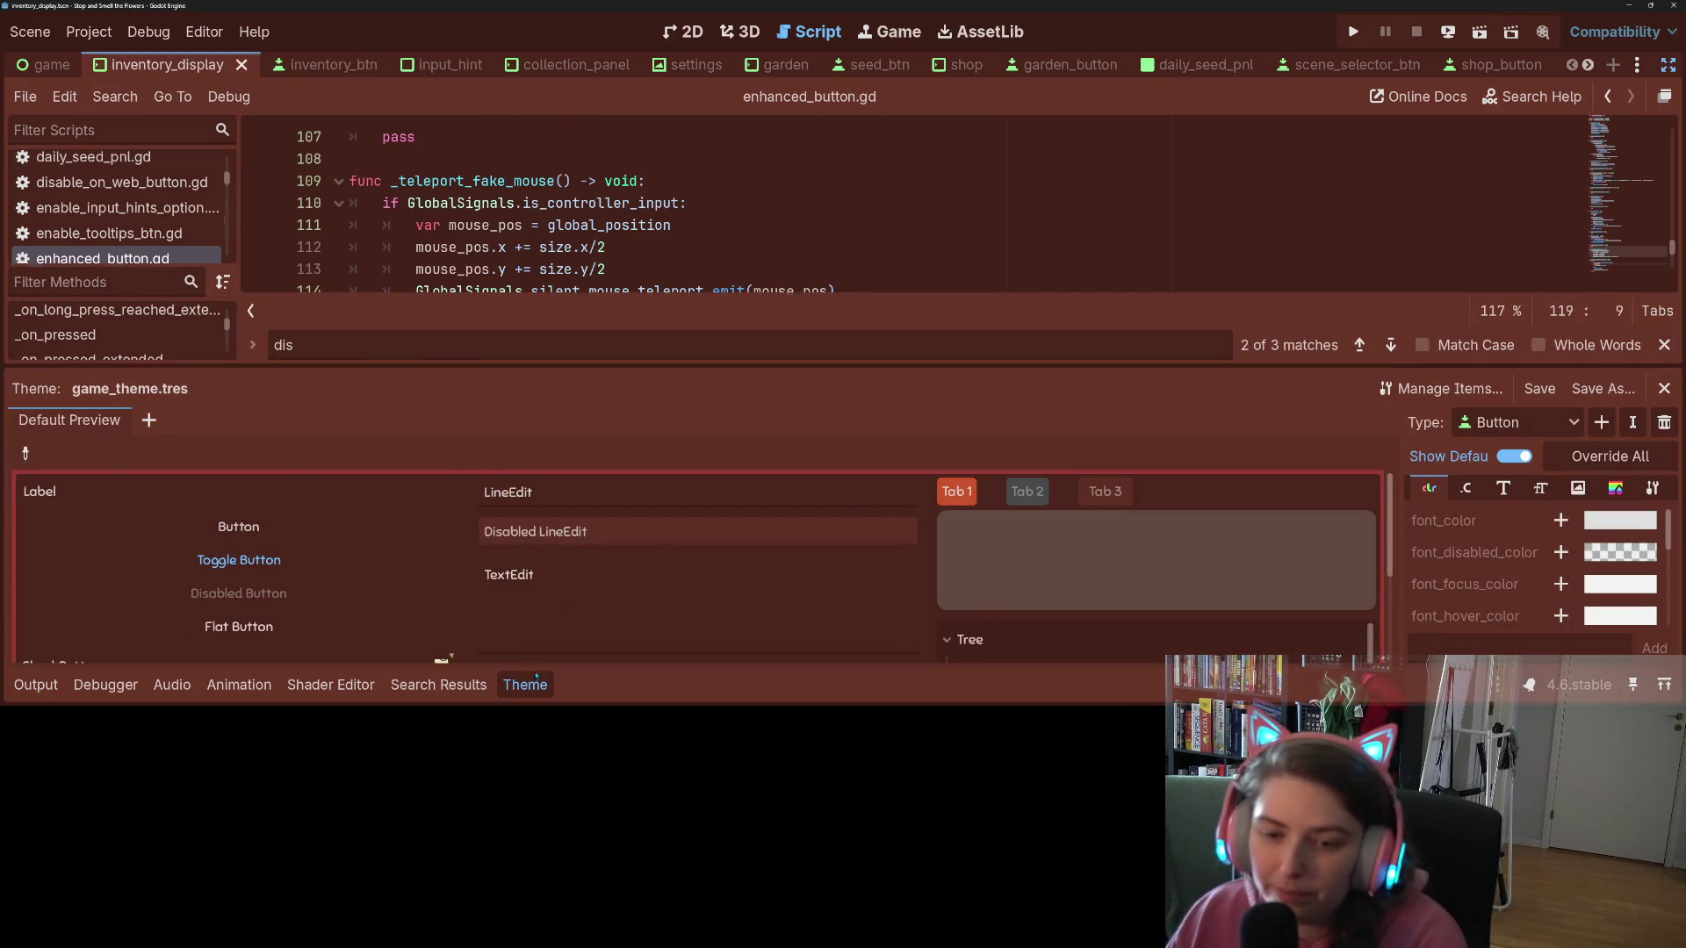
left_click(525, 685)
left_click(683, 32)
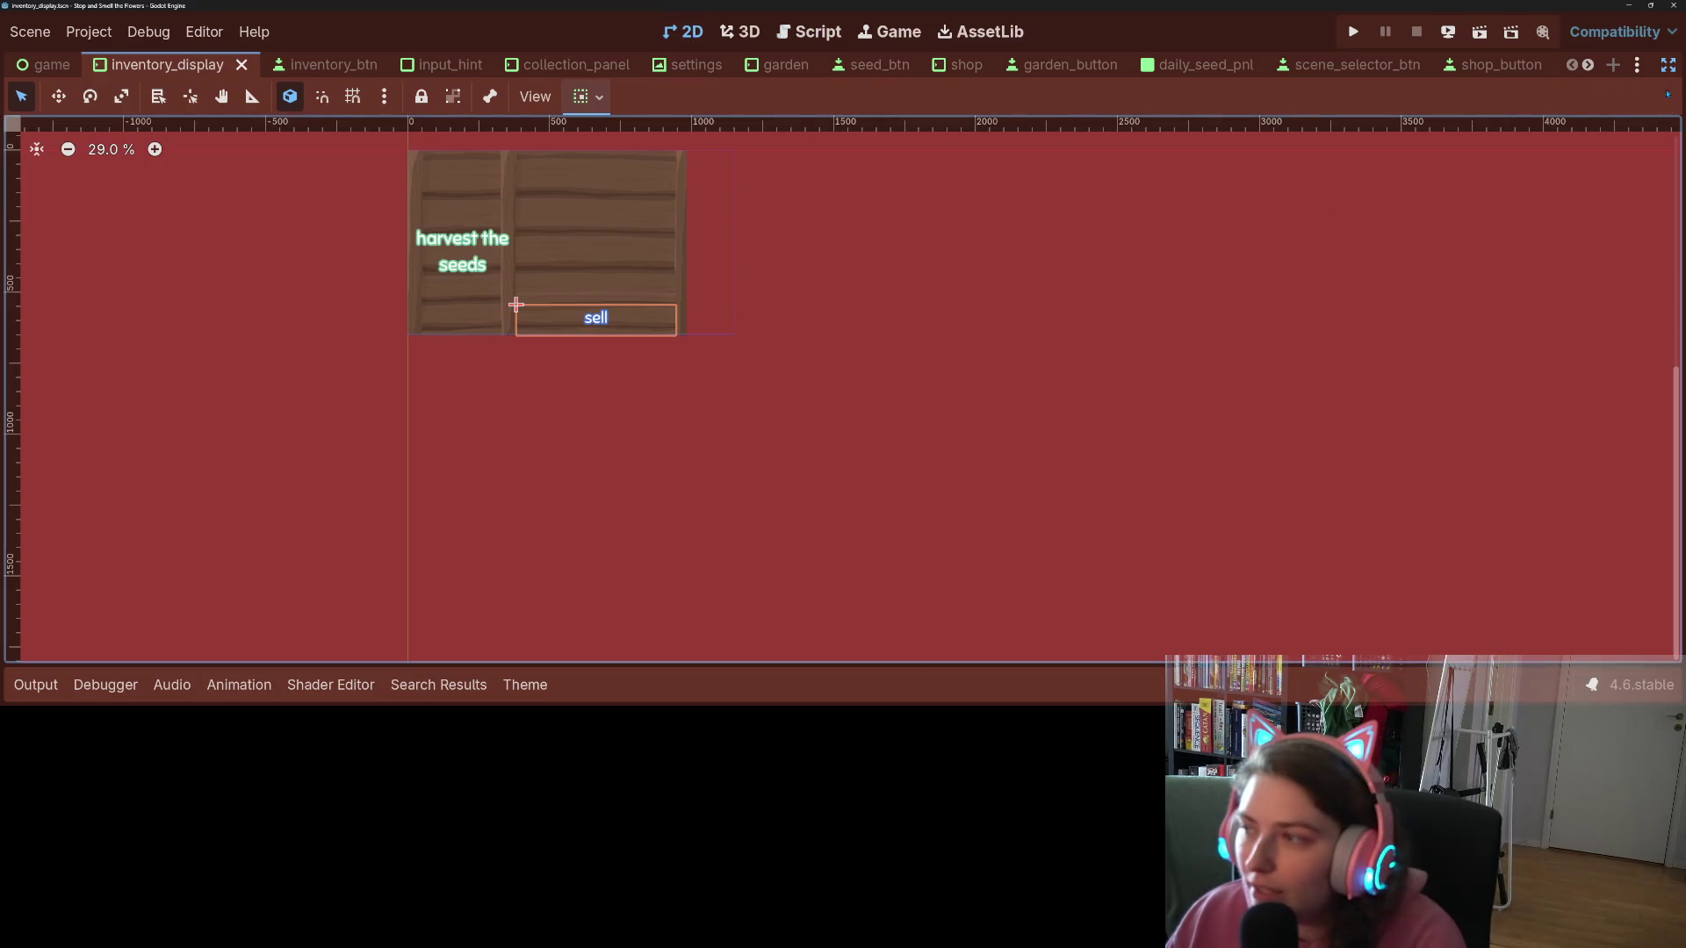
key("ctrl+shift+F11")
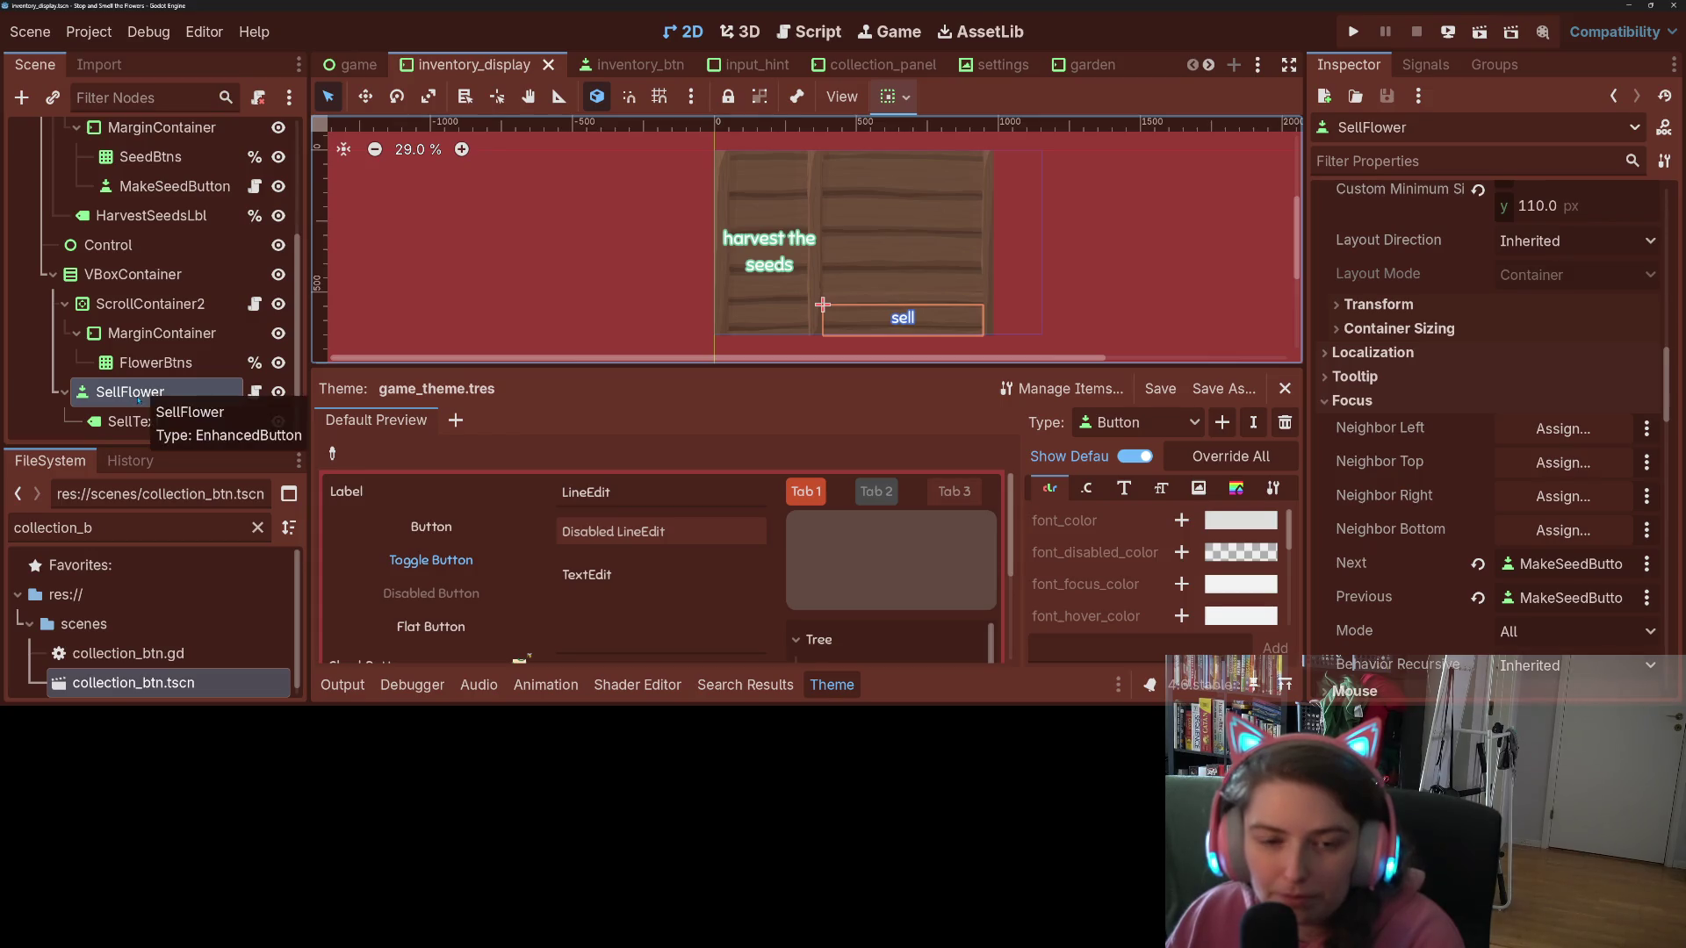
Step: Comment out the next-focus block in sell_flower.gd with Ctrl+K and save
left_click(254, 392)
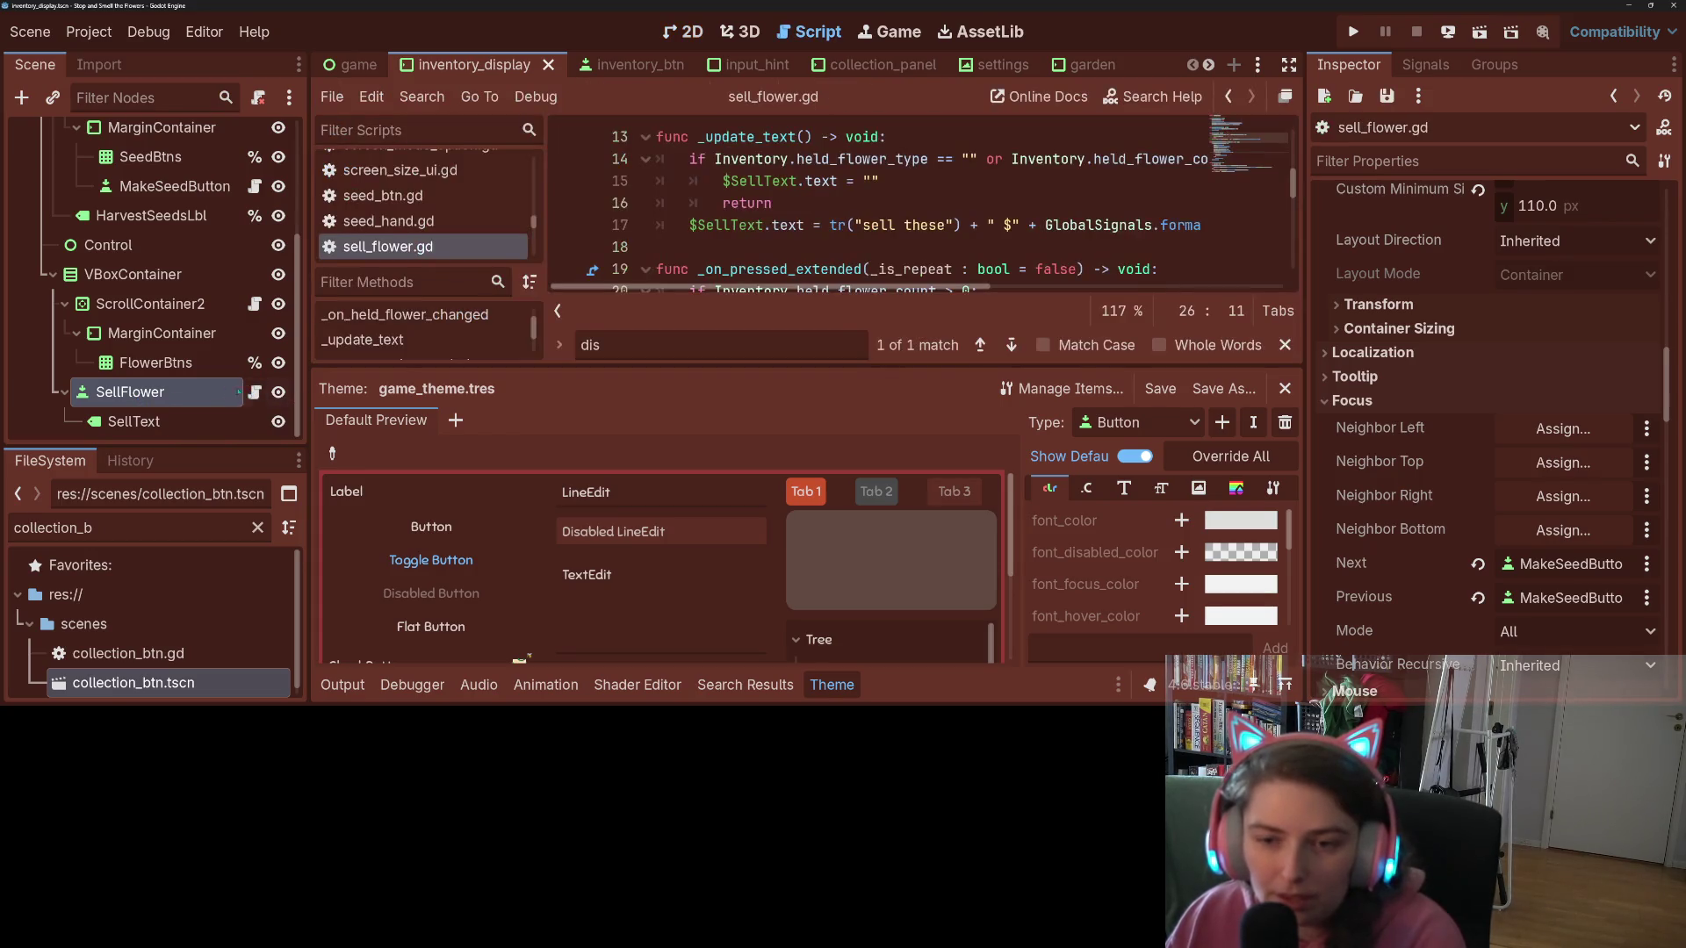
left_click(832, 685)
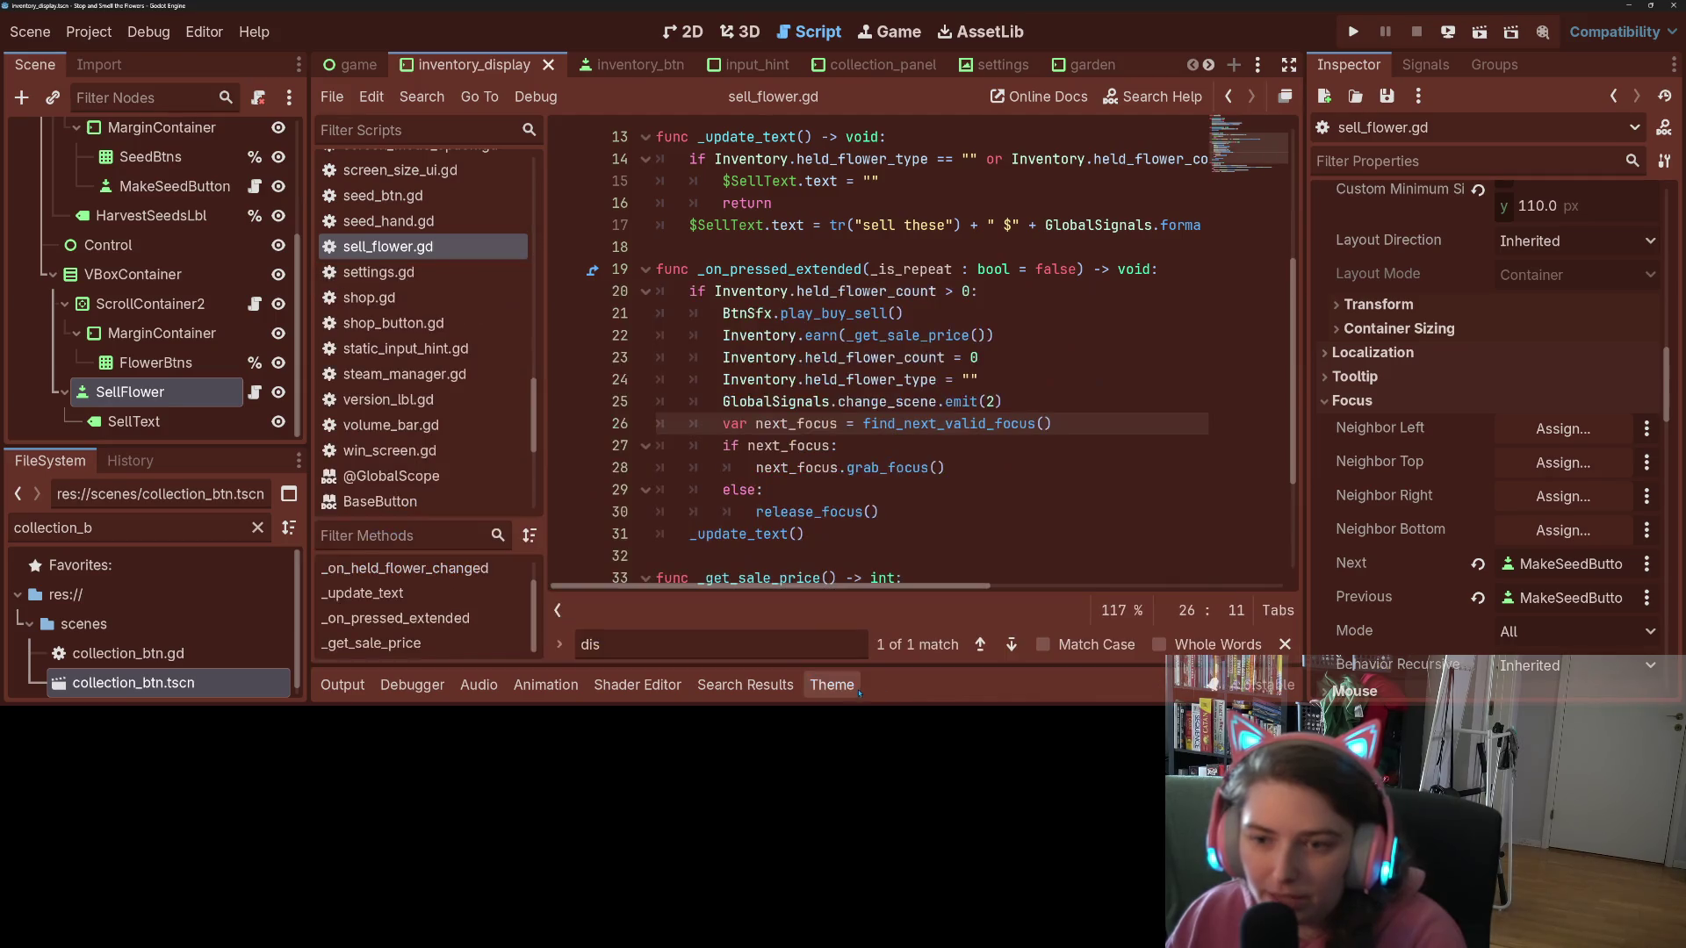
scroll(844, 351, "up", 1)
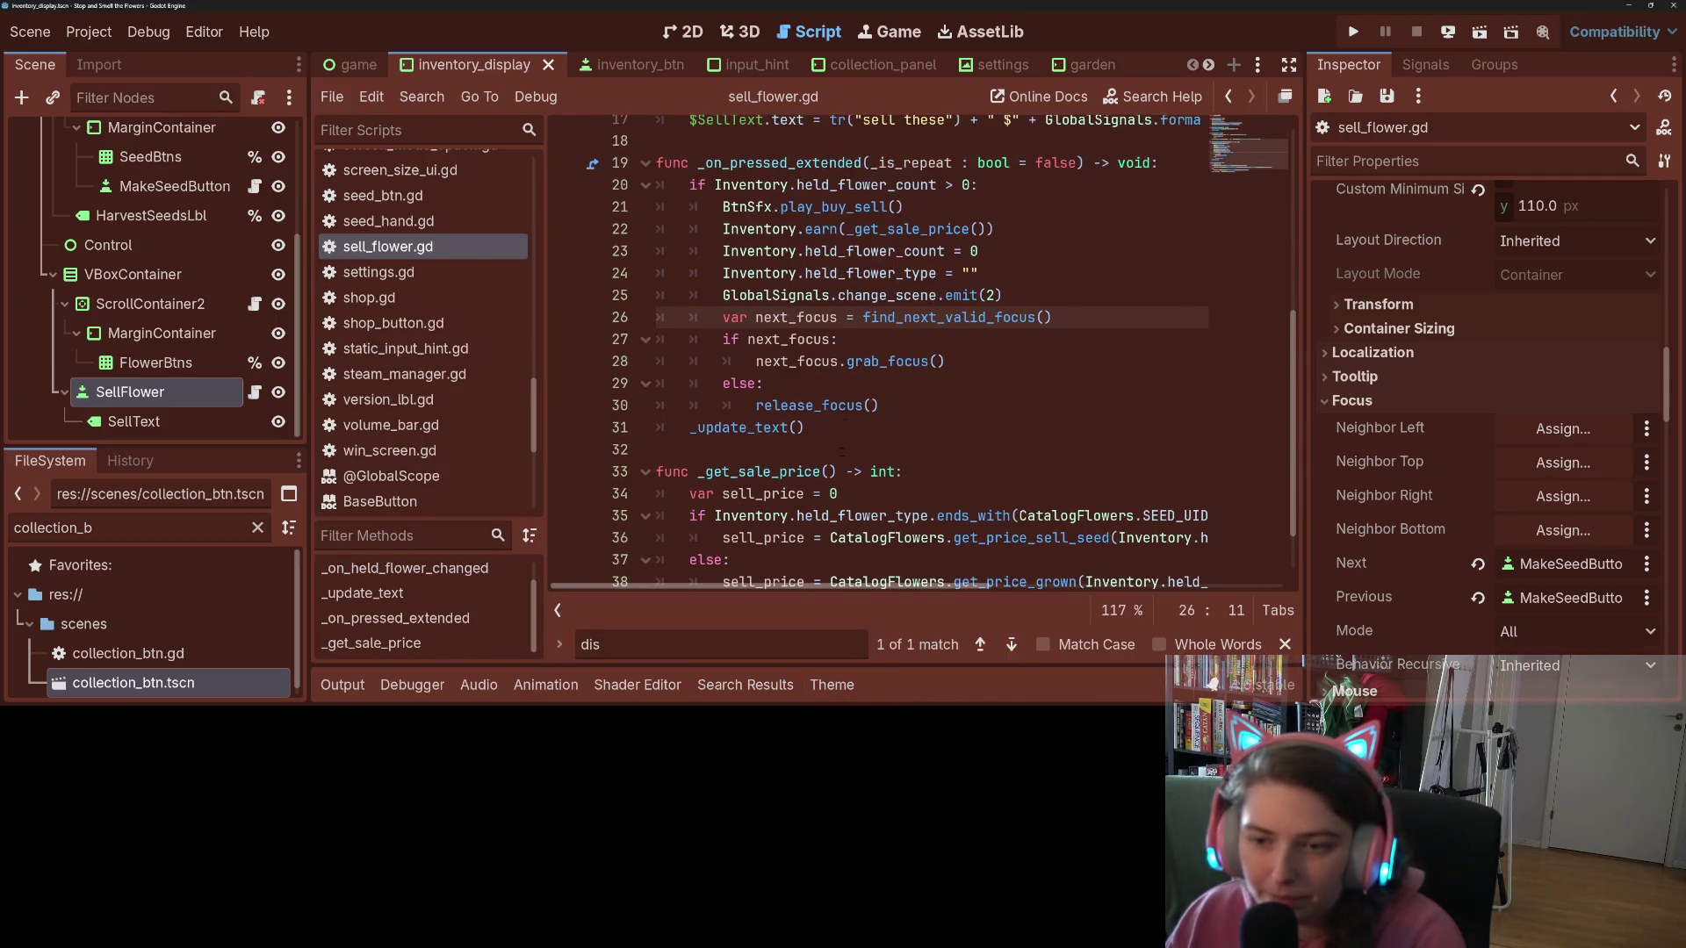
mouse_move(723, 317)
left_mouse_down()
mouse_move(816, 351)
mouse_move(845, 405)
left_mouse_up()
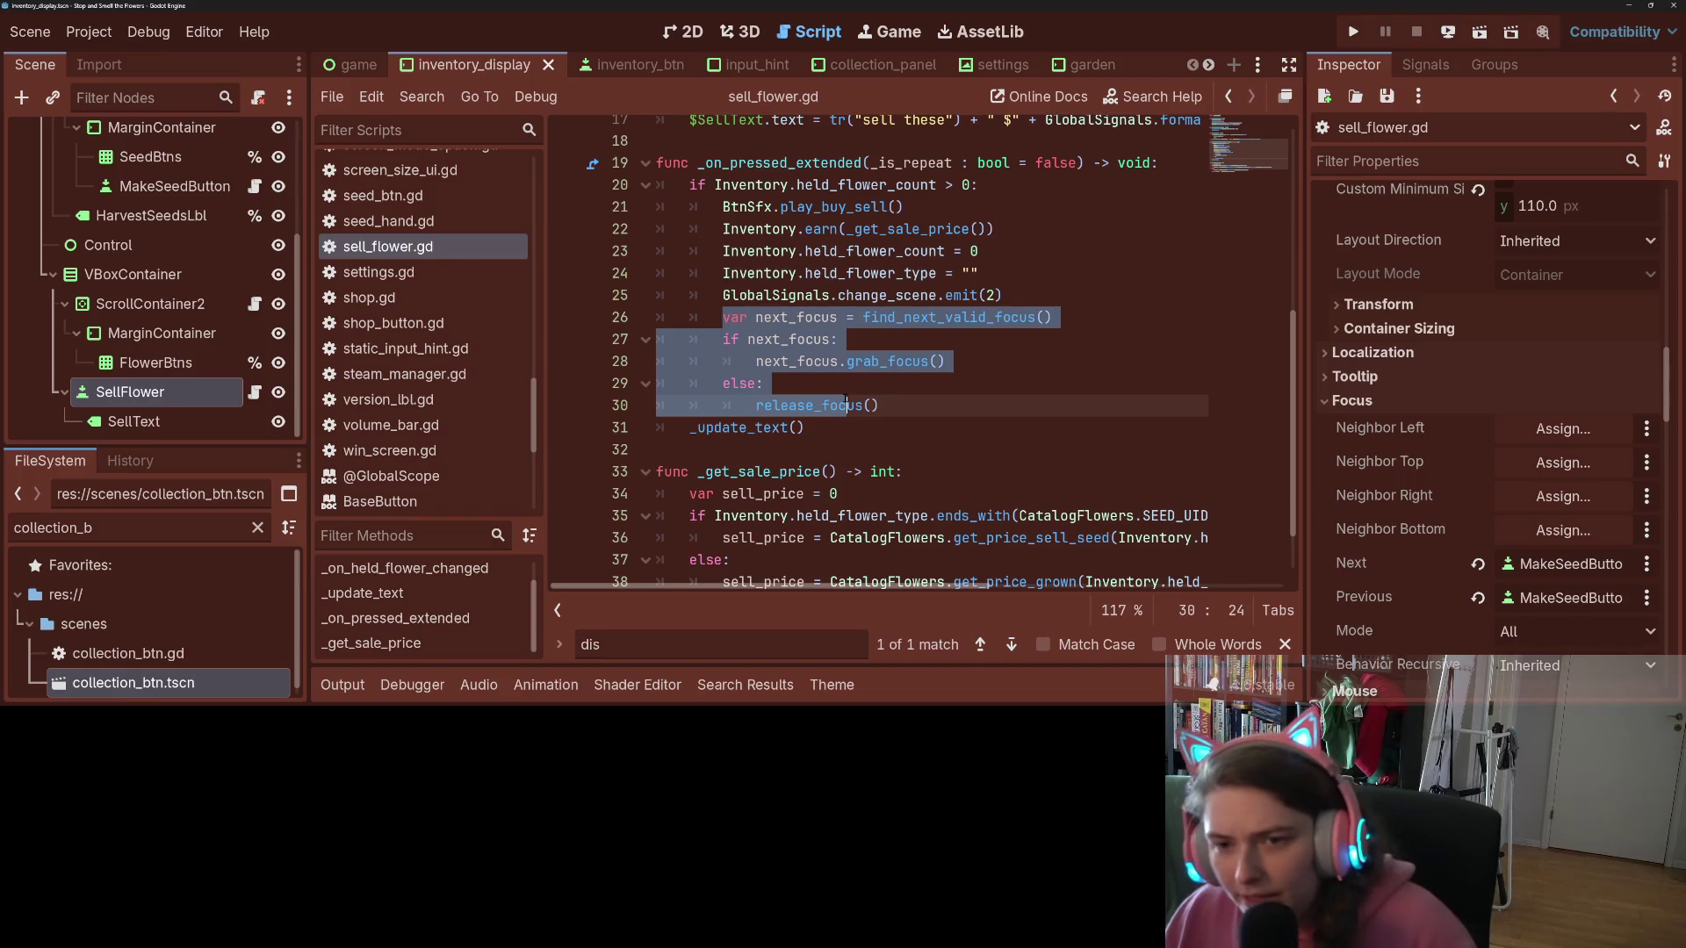
key("ctrl+k")
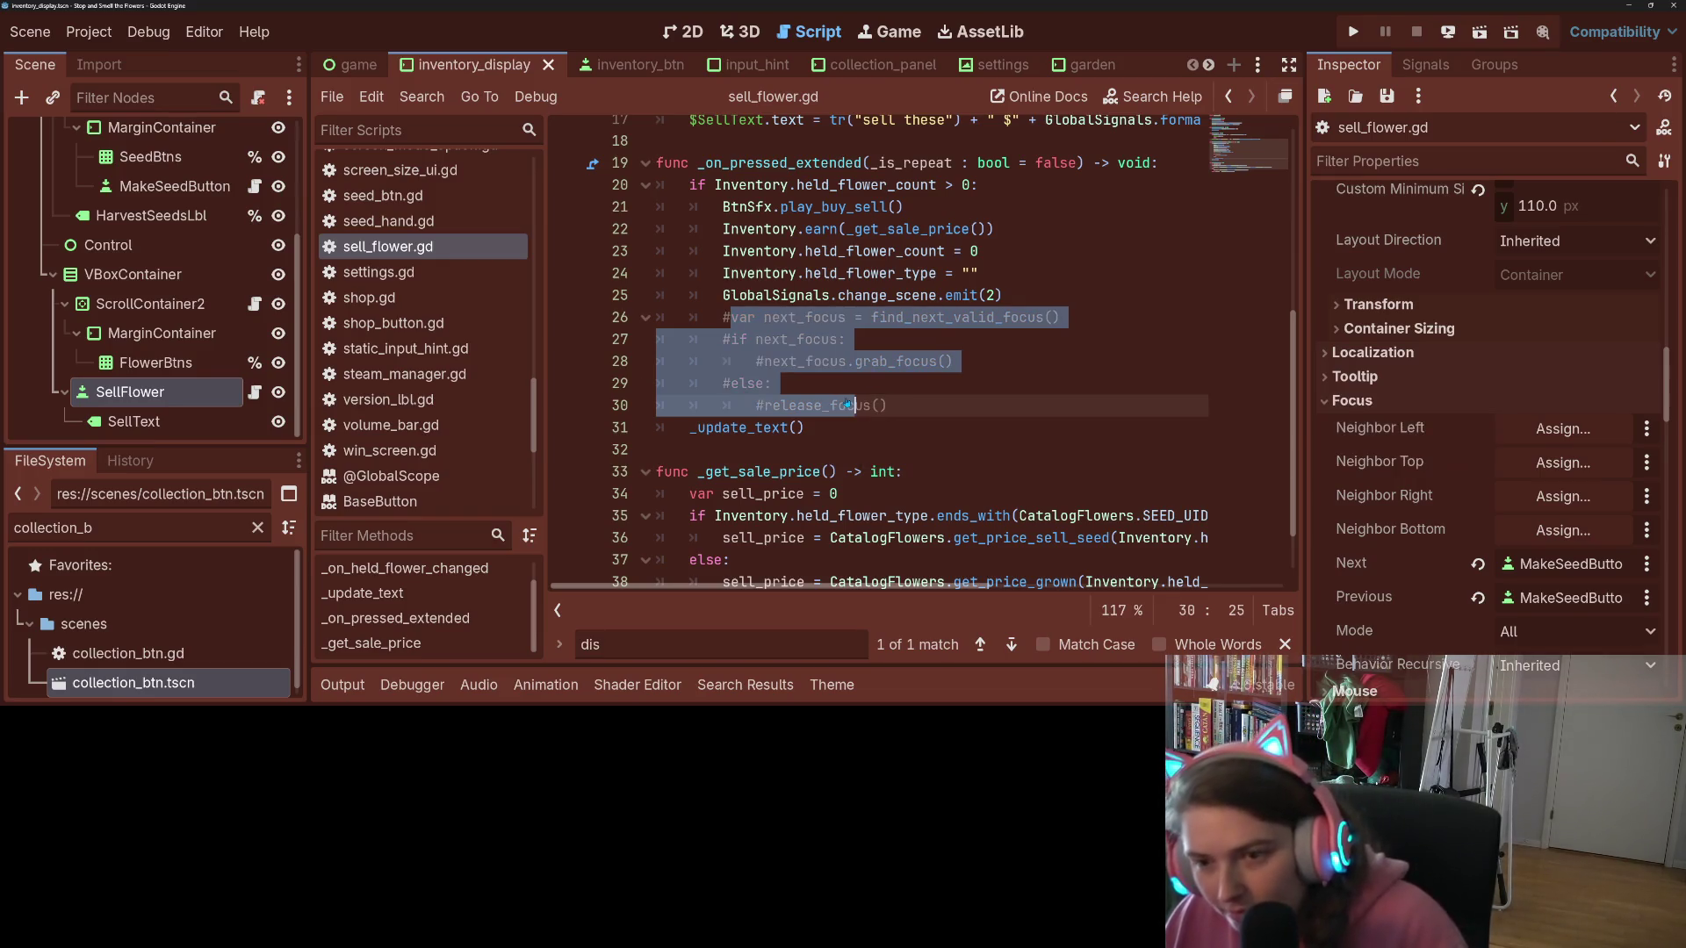
key("ctrl+s")
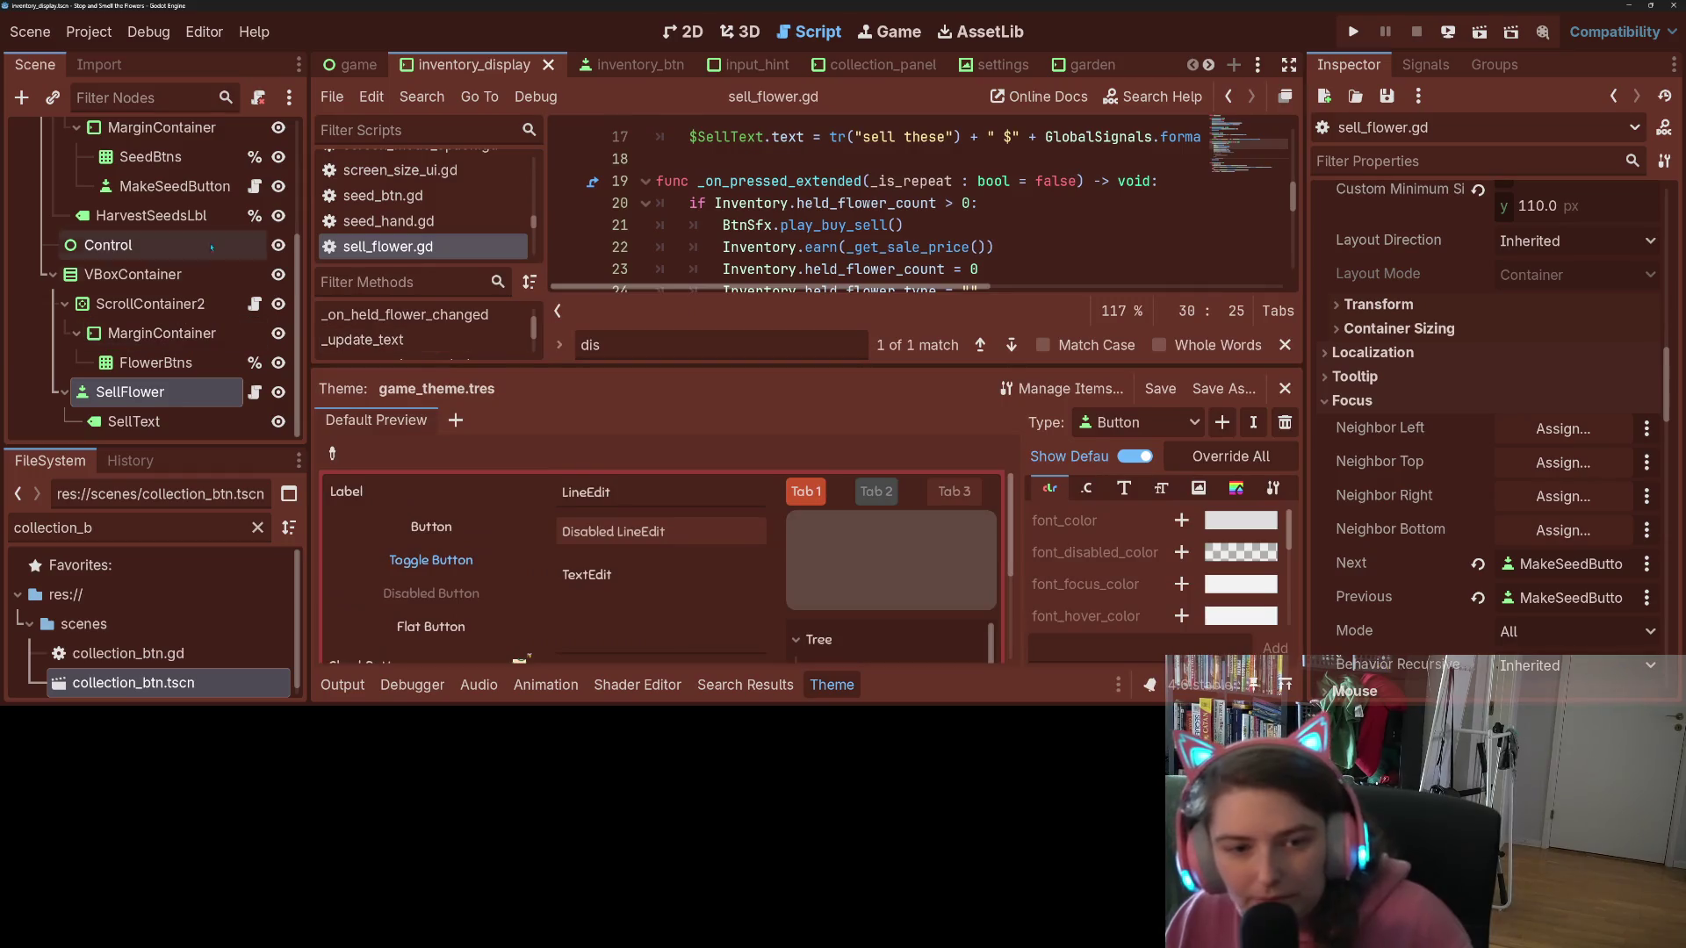
Step: Look over make_seed_button.gd and sell_flower.gd, then show the output log
left_click(253, 186)
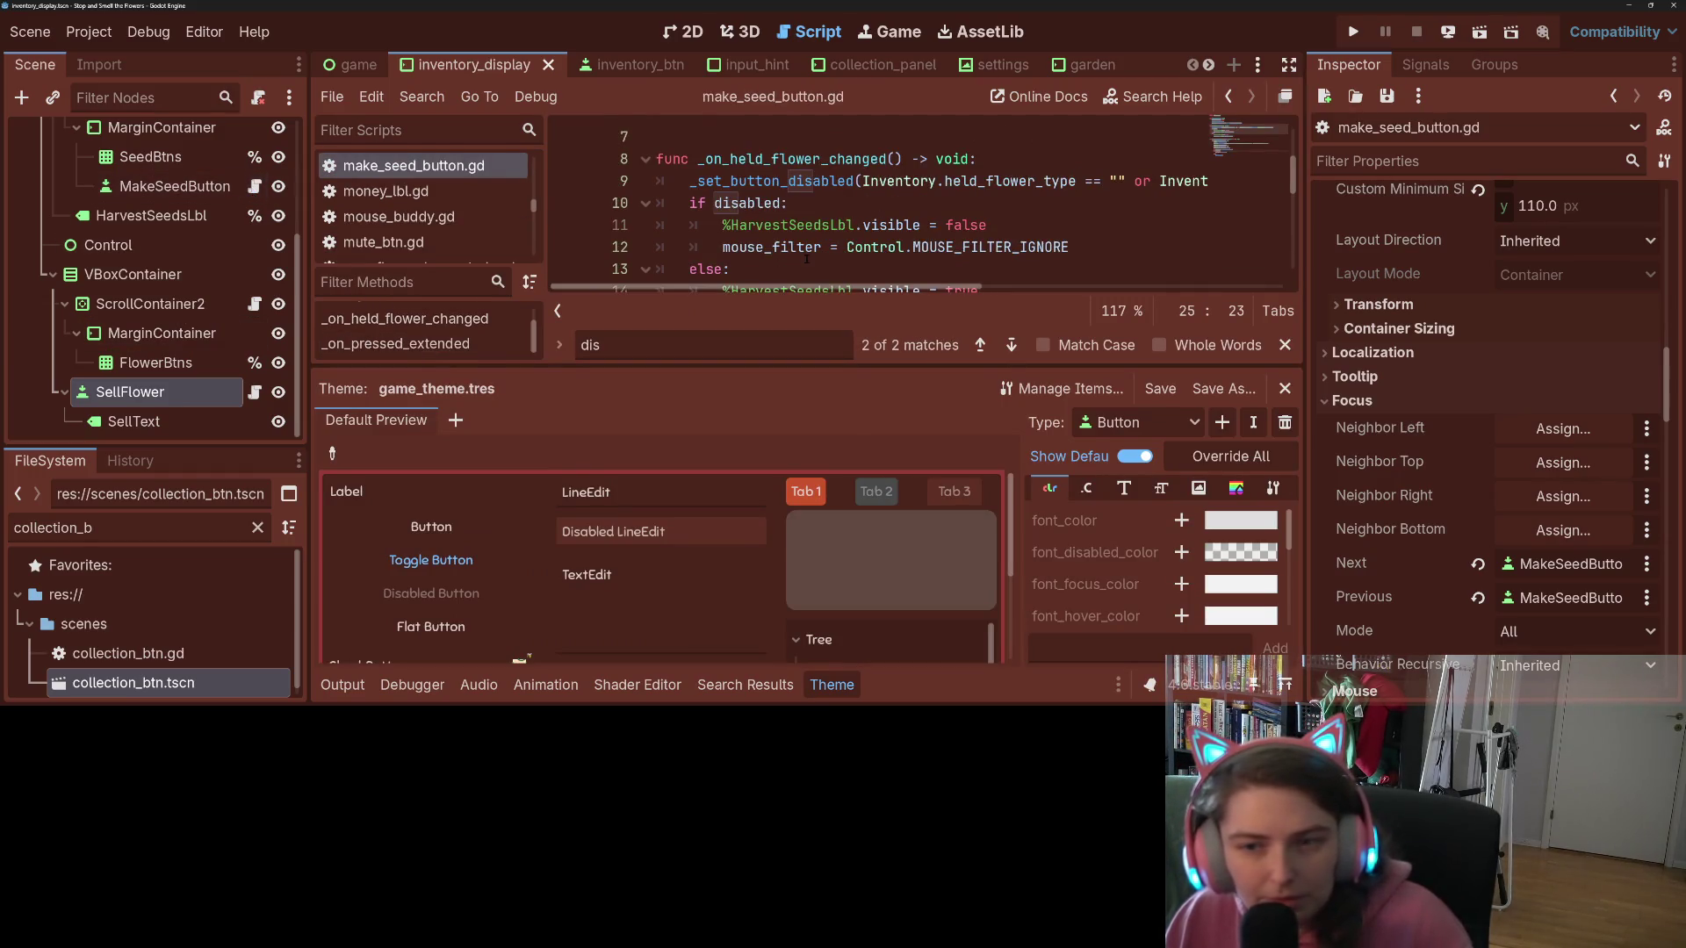
key("Escape")
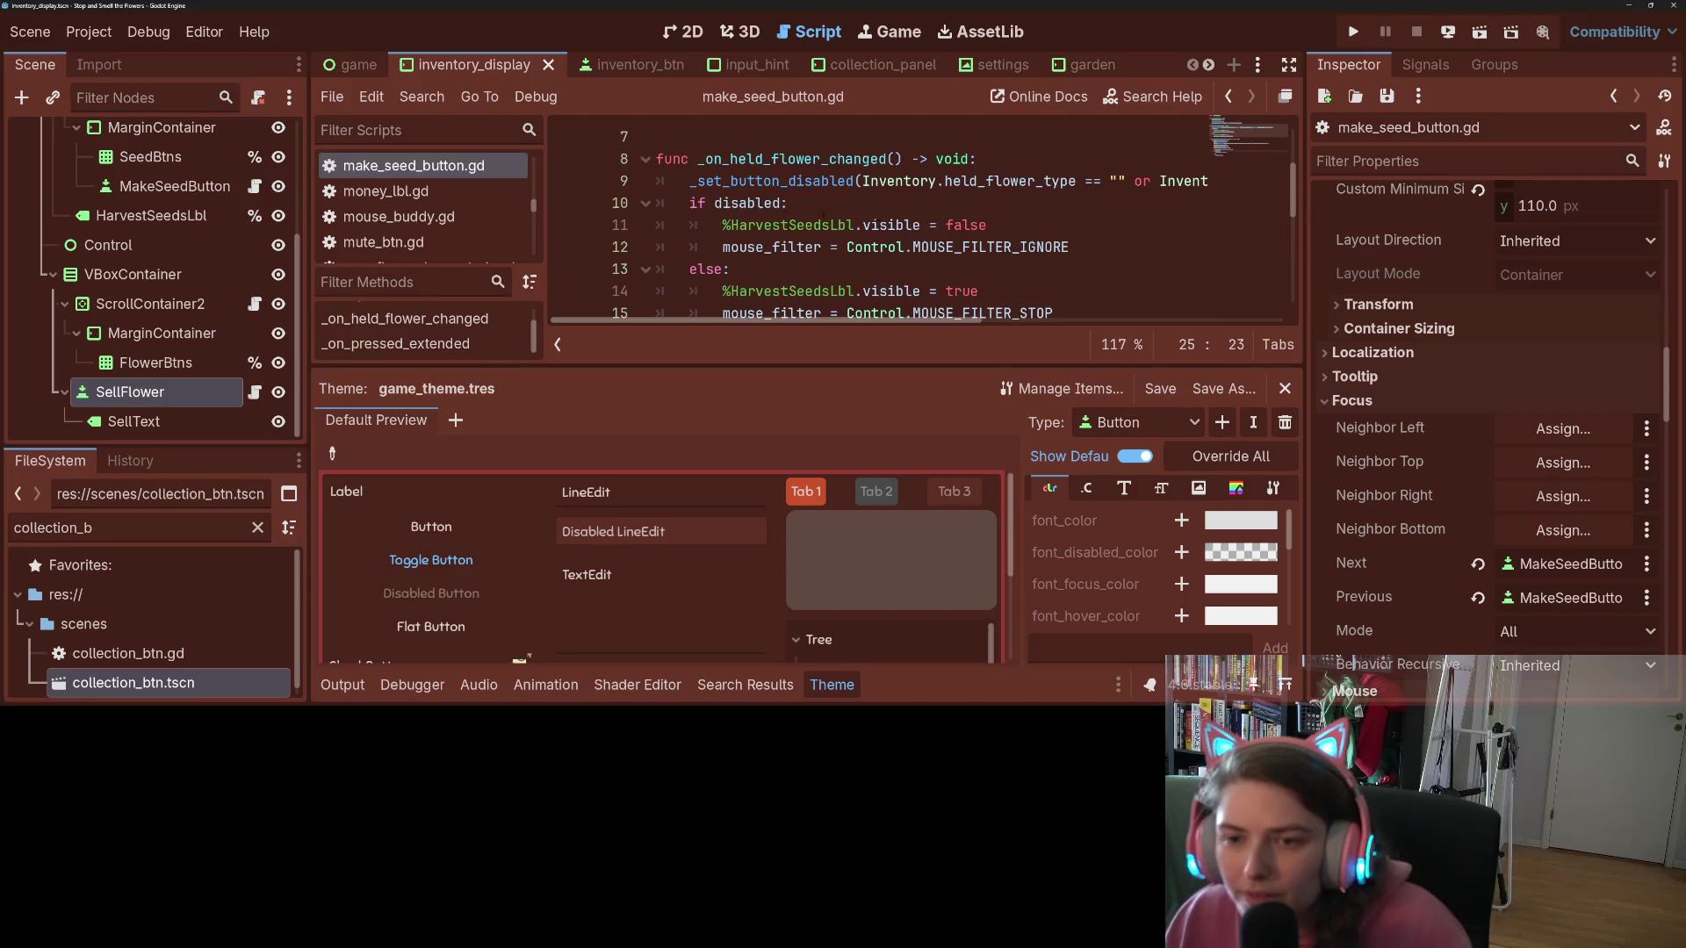
scroll(827, 214, "down", 1)
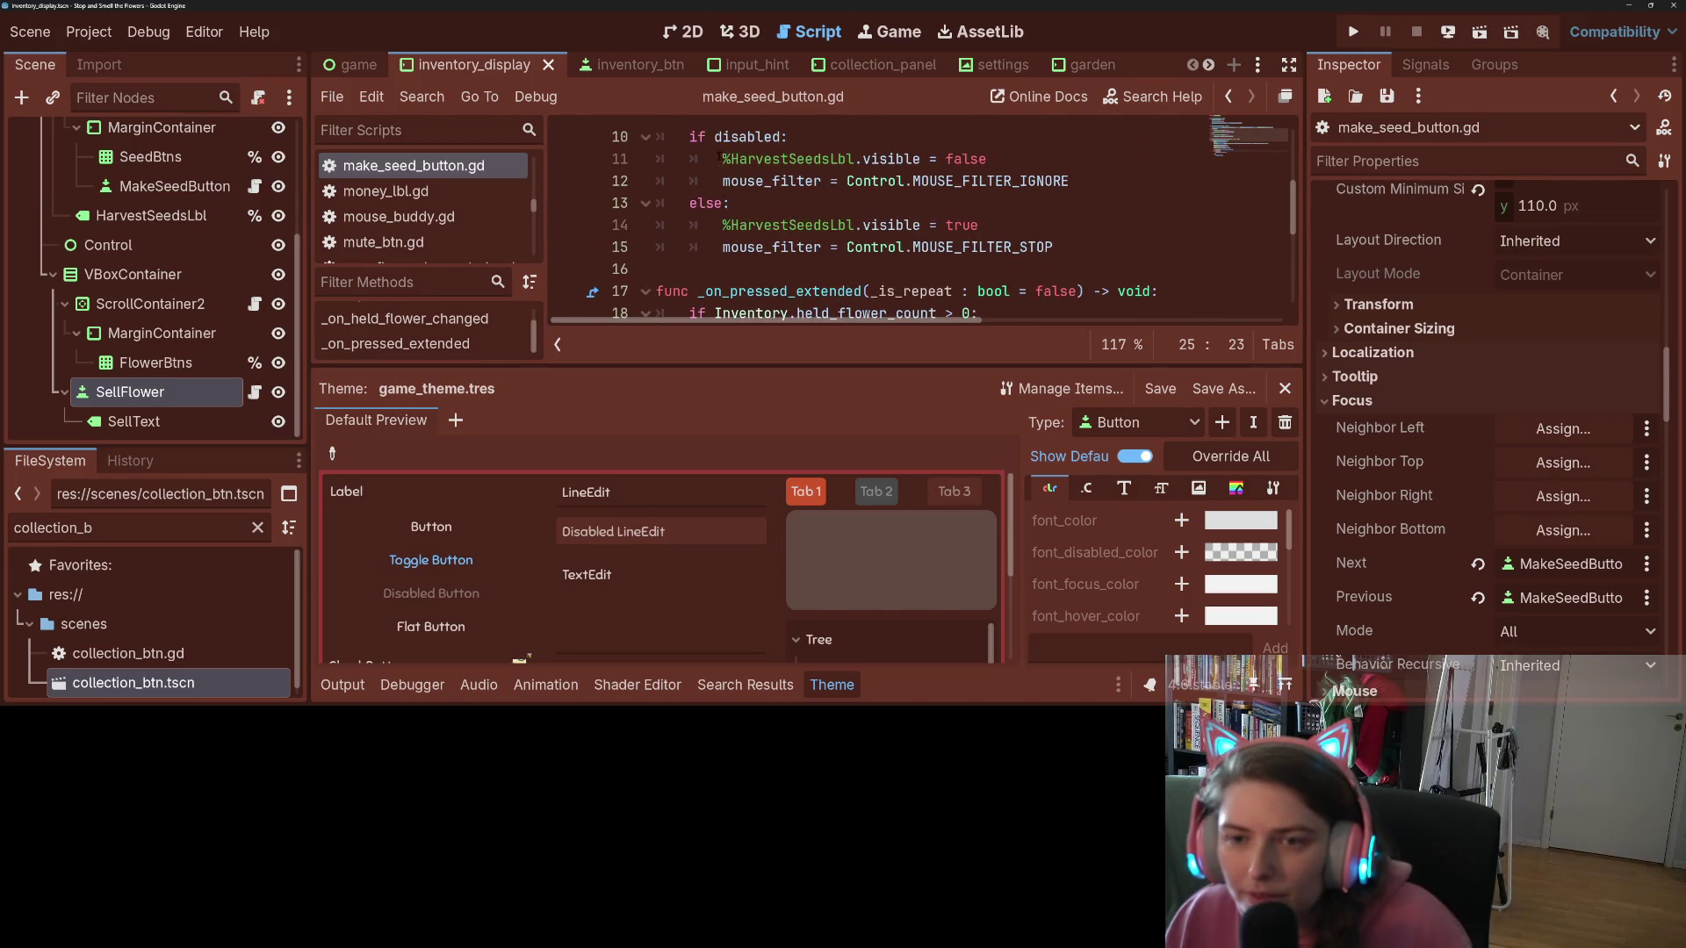
scroll(720, 156, "up", 1)
mouse_move(755, 244)
scroll(755, 244, "down", 1)
scroll(755, 244, "down", 2)
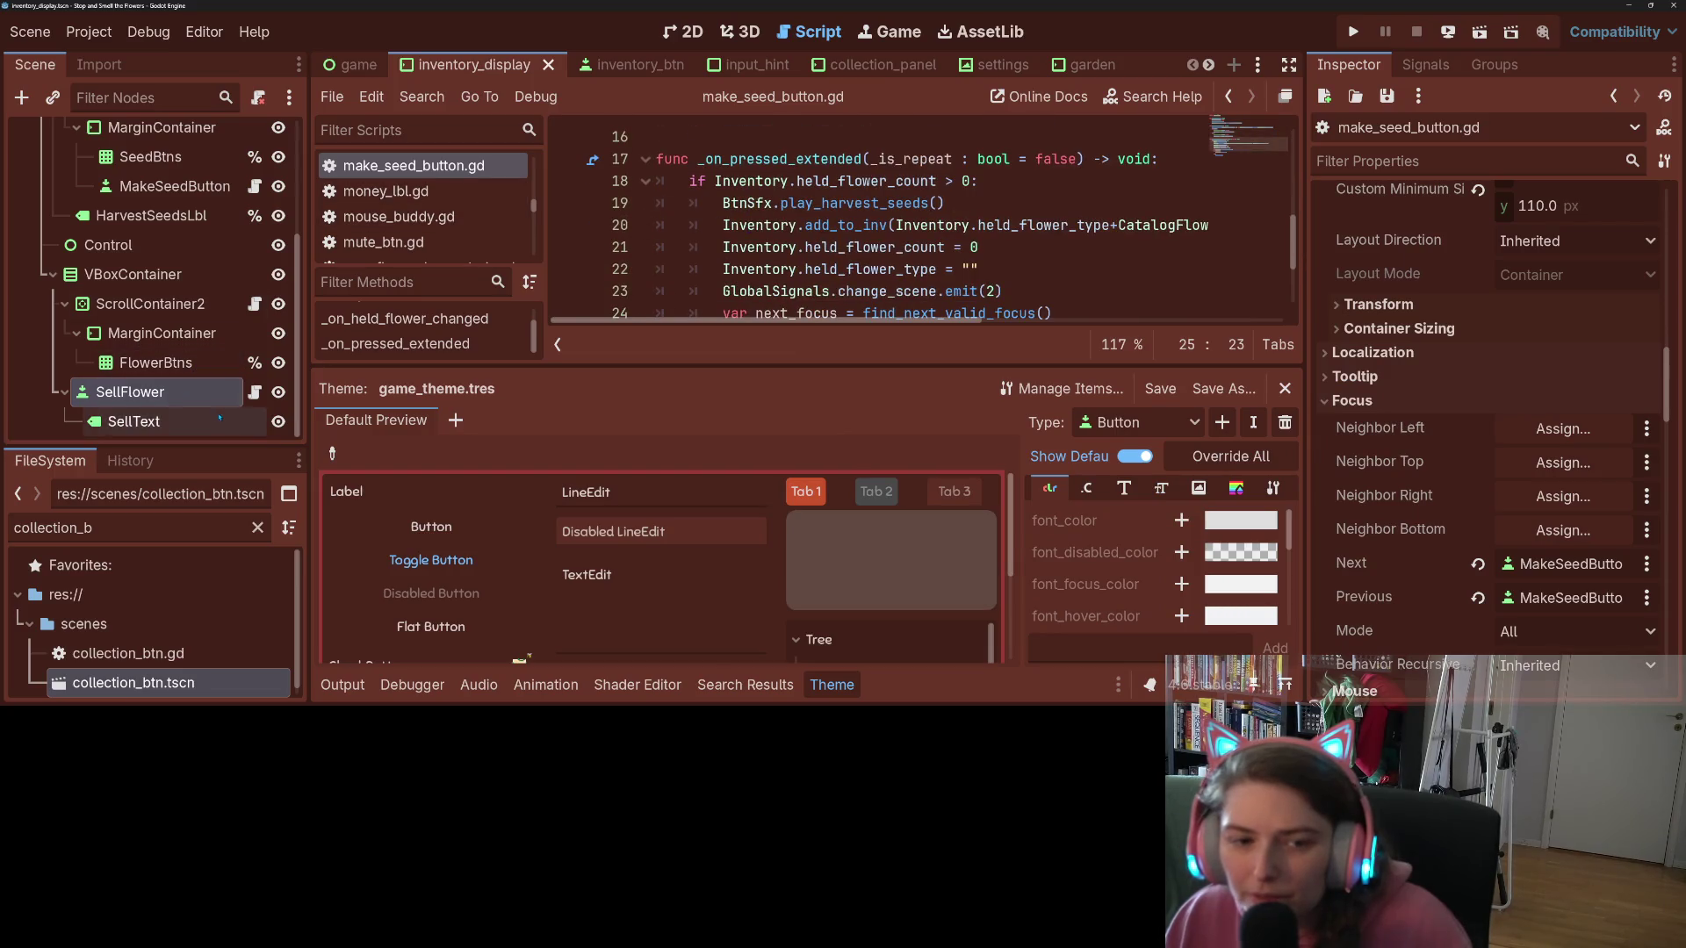
left_click(255, 391)
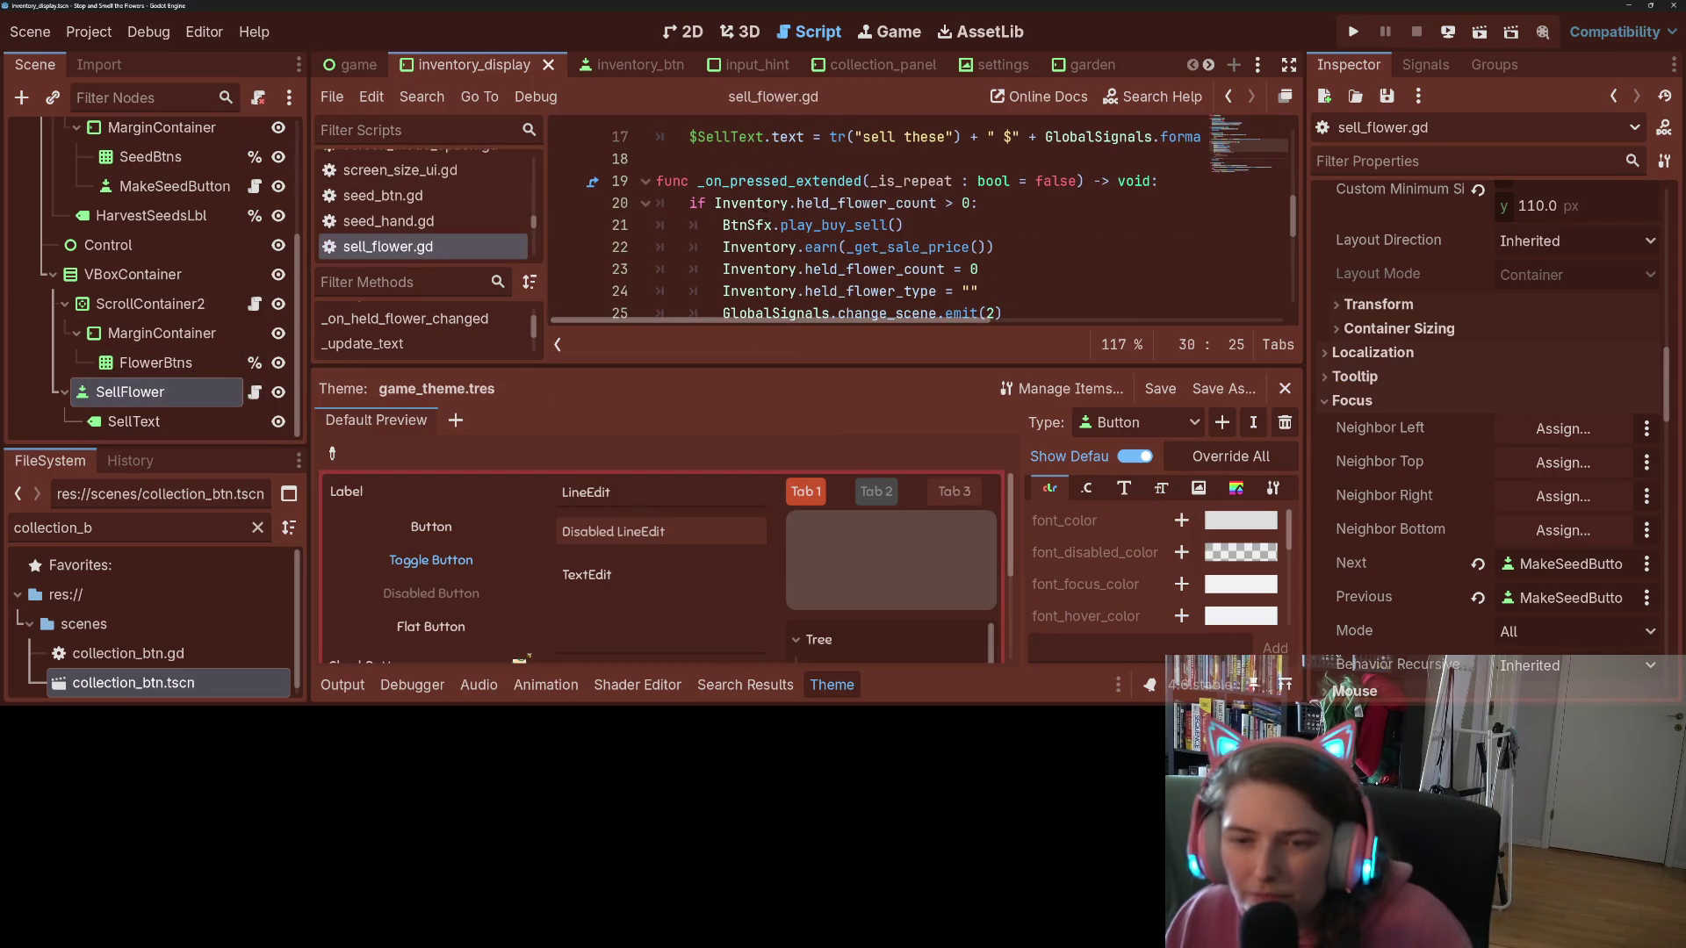
left_click(349, 691)
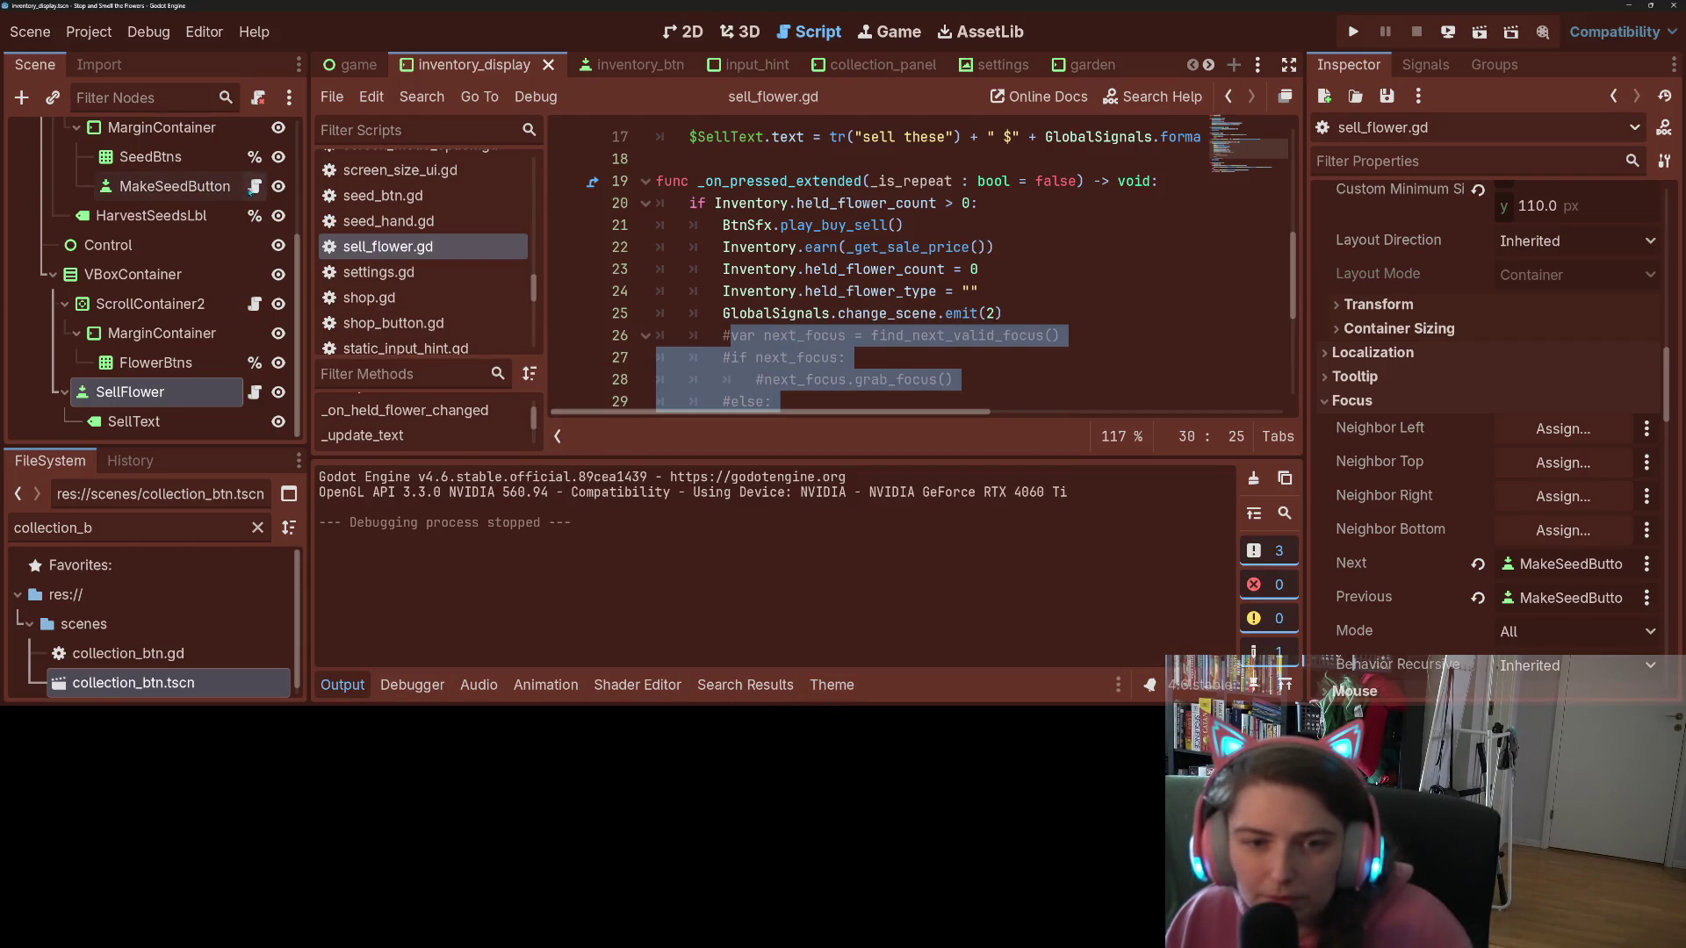
Step: Comment out the next-focus lines in make_seed_button.gd, save, and run the game
left_click(254, 186)
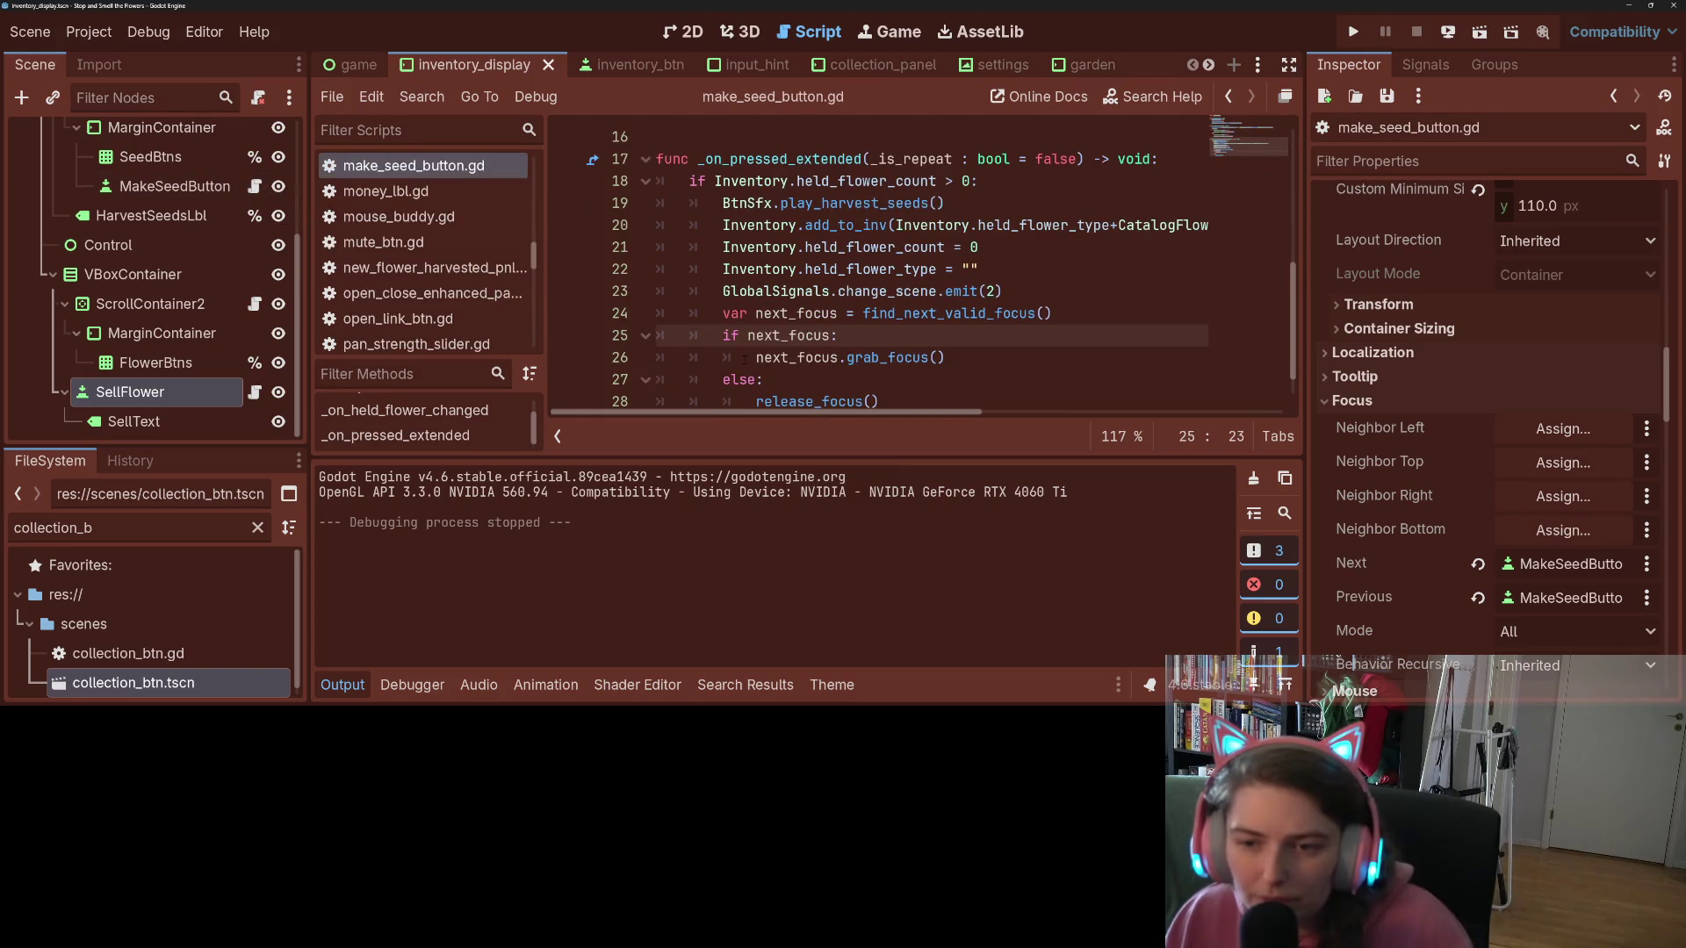
scroll(745, 358, "down", 1)
left_click_drag(740, 275, 812, 364)
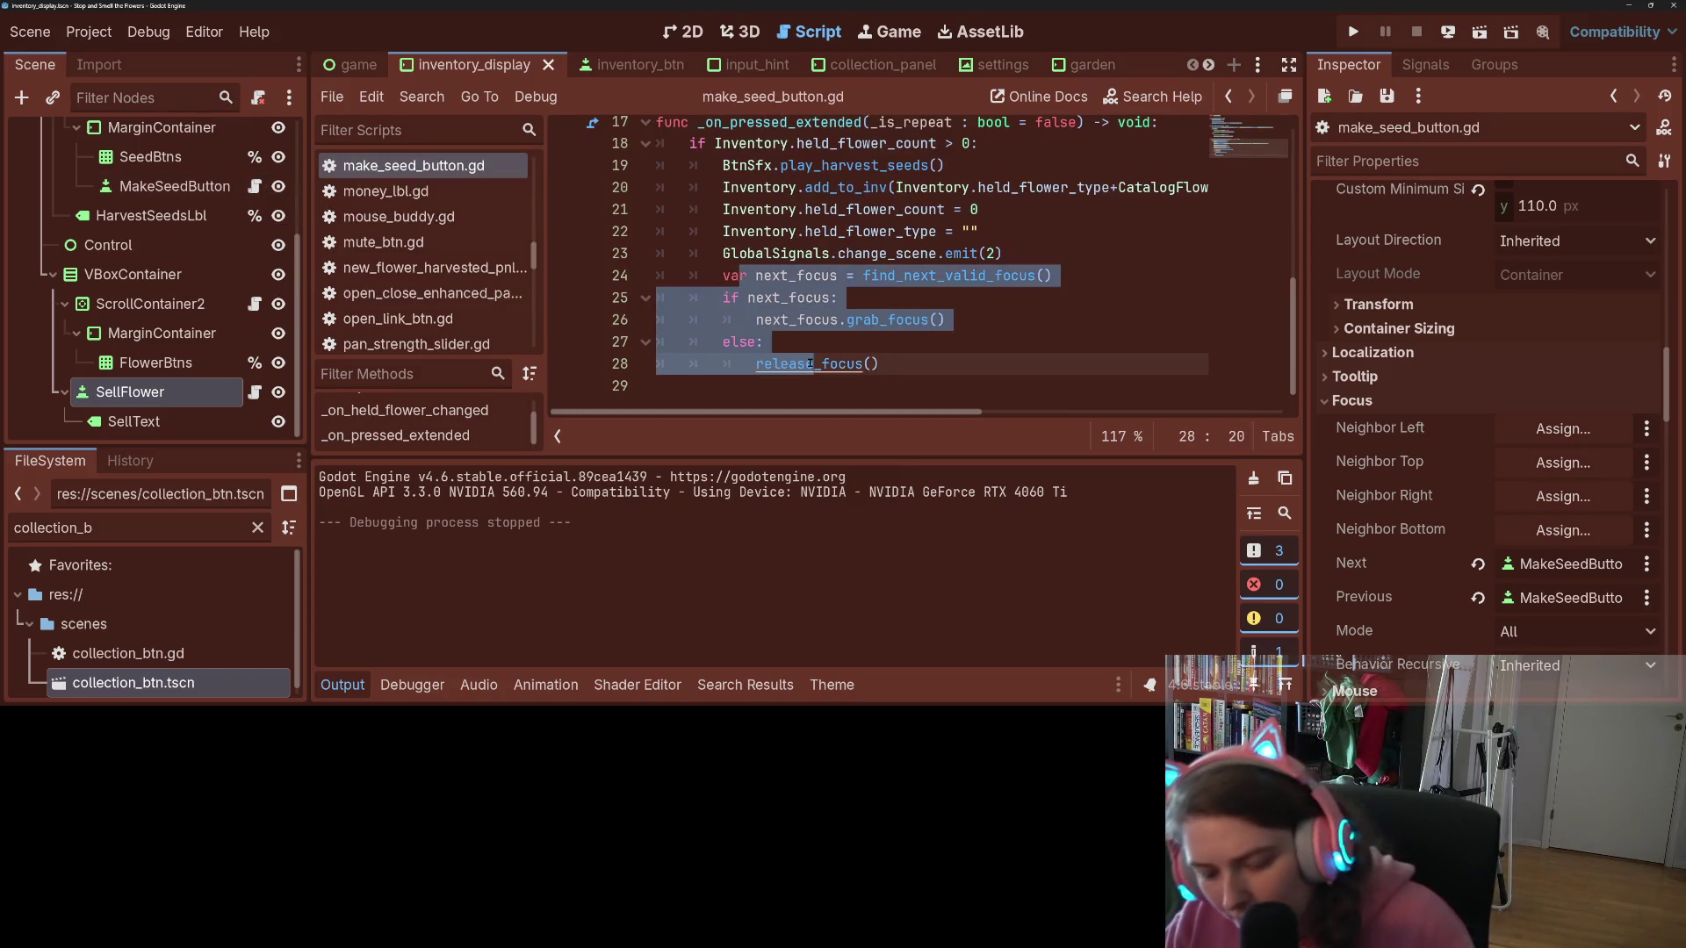
key("ctrl+k")
key("ctrl+s")
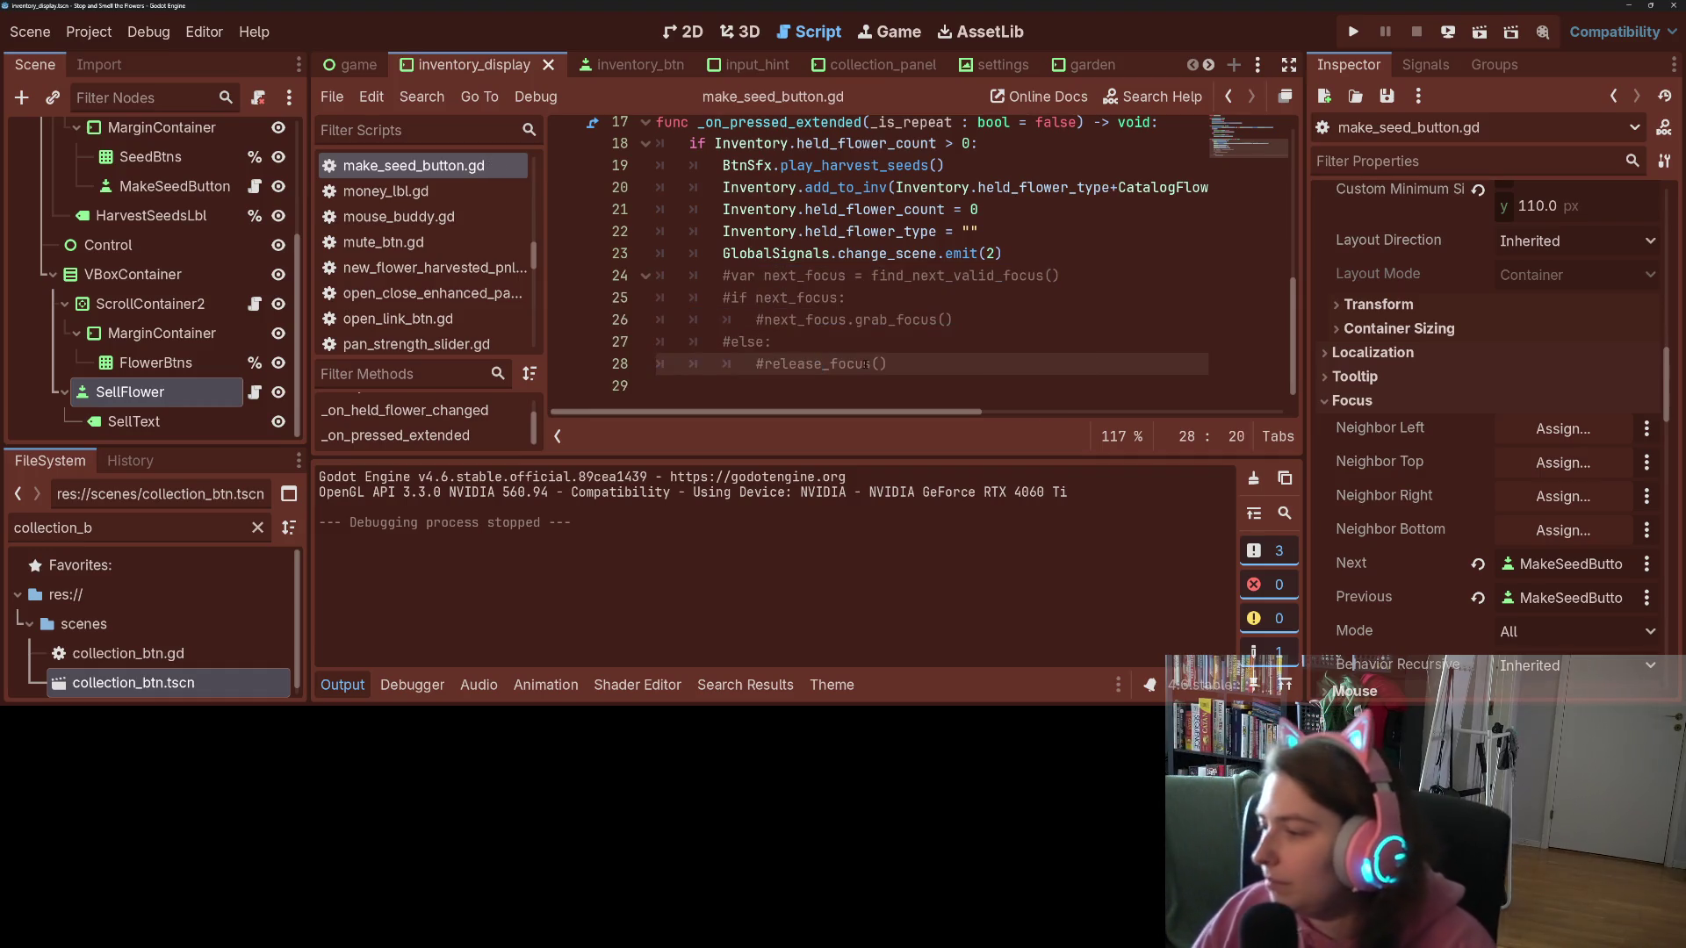
left_click(1355, 33)
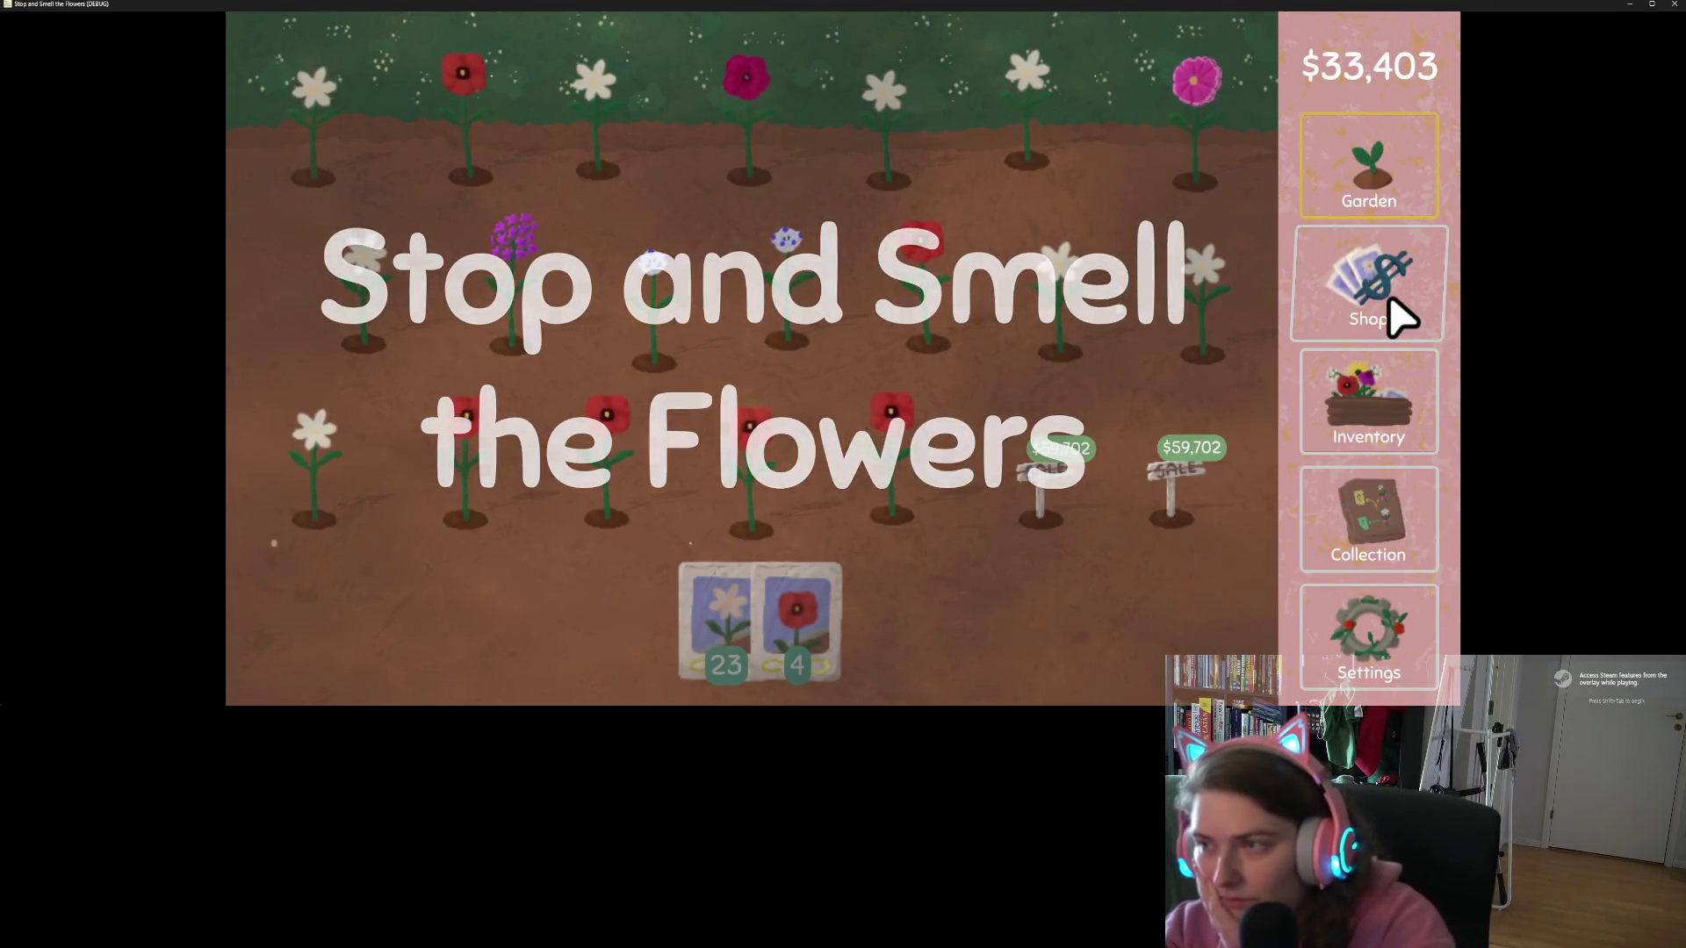
Step: Harvest seeds from two cosmos flowers, sell two pink flowers, and open the Collection screen
left_click(1391, 432)
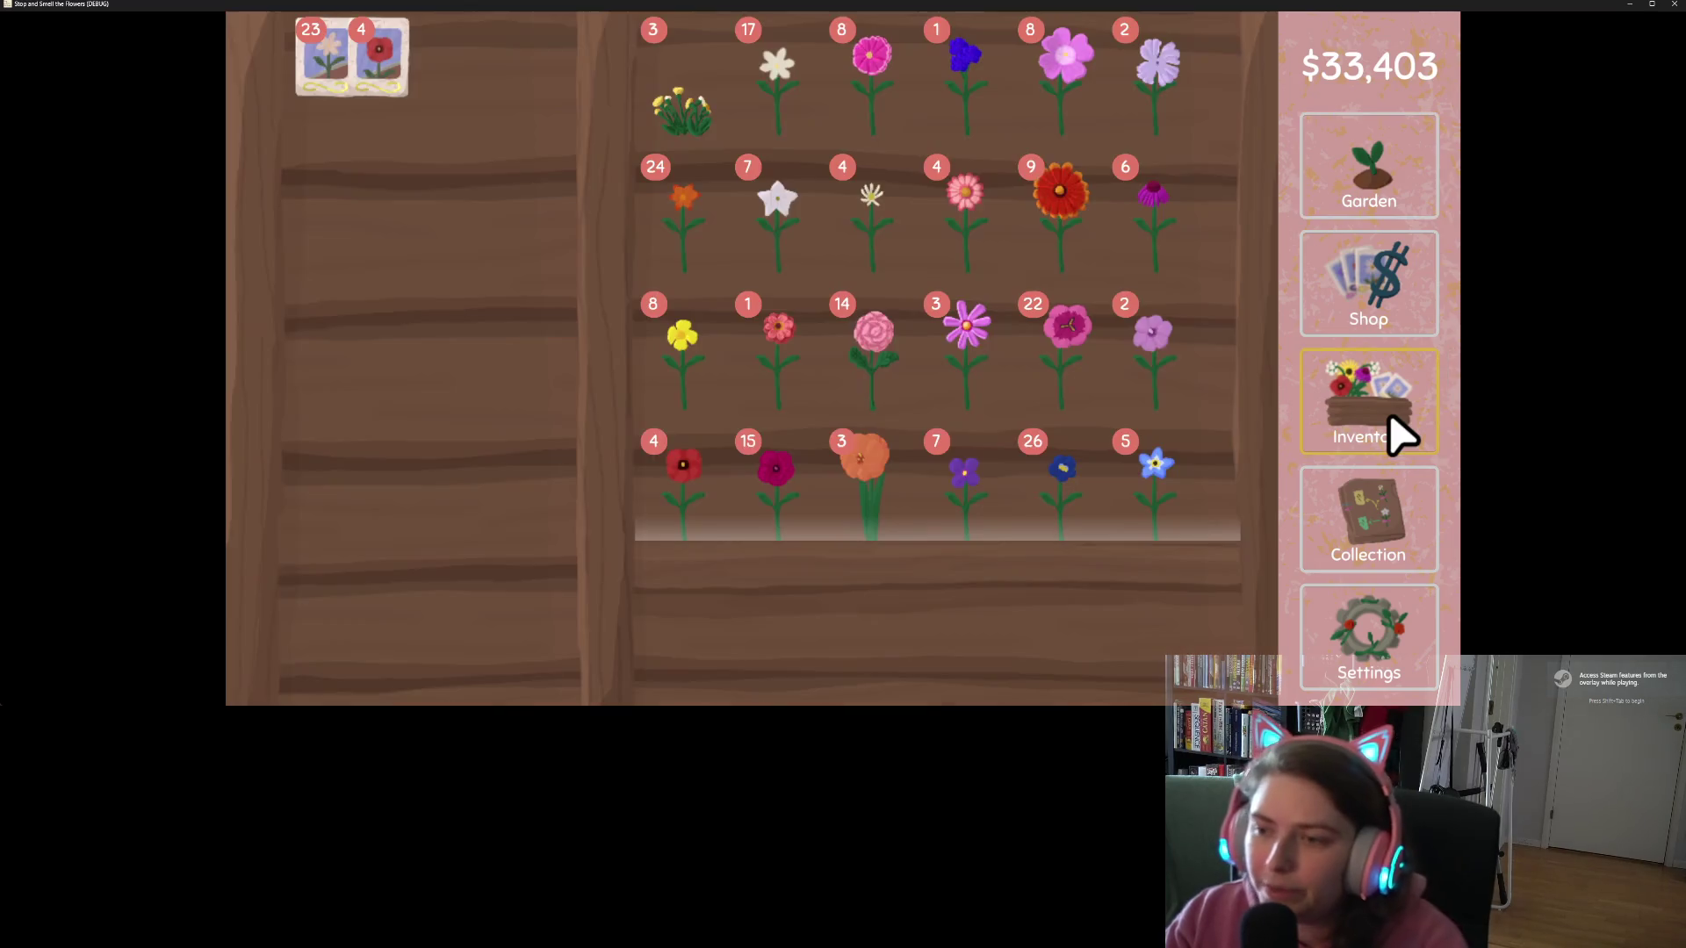
double_click(986, 383)
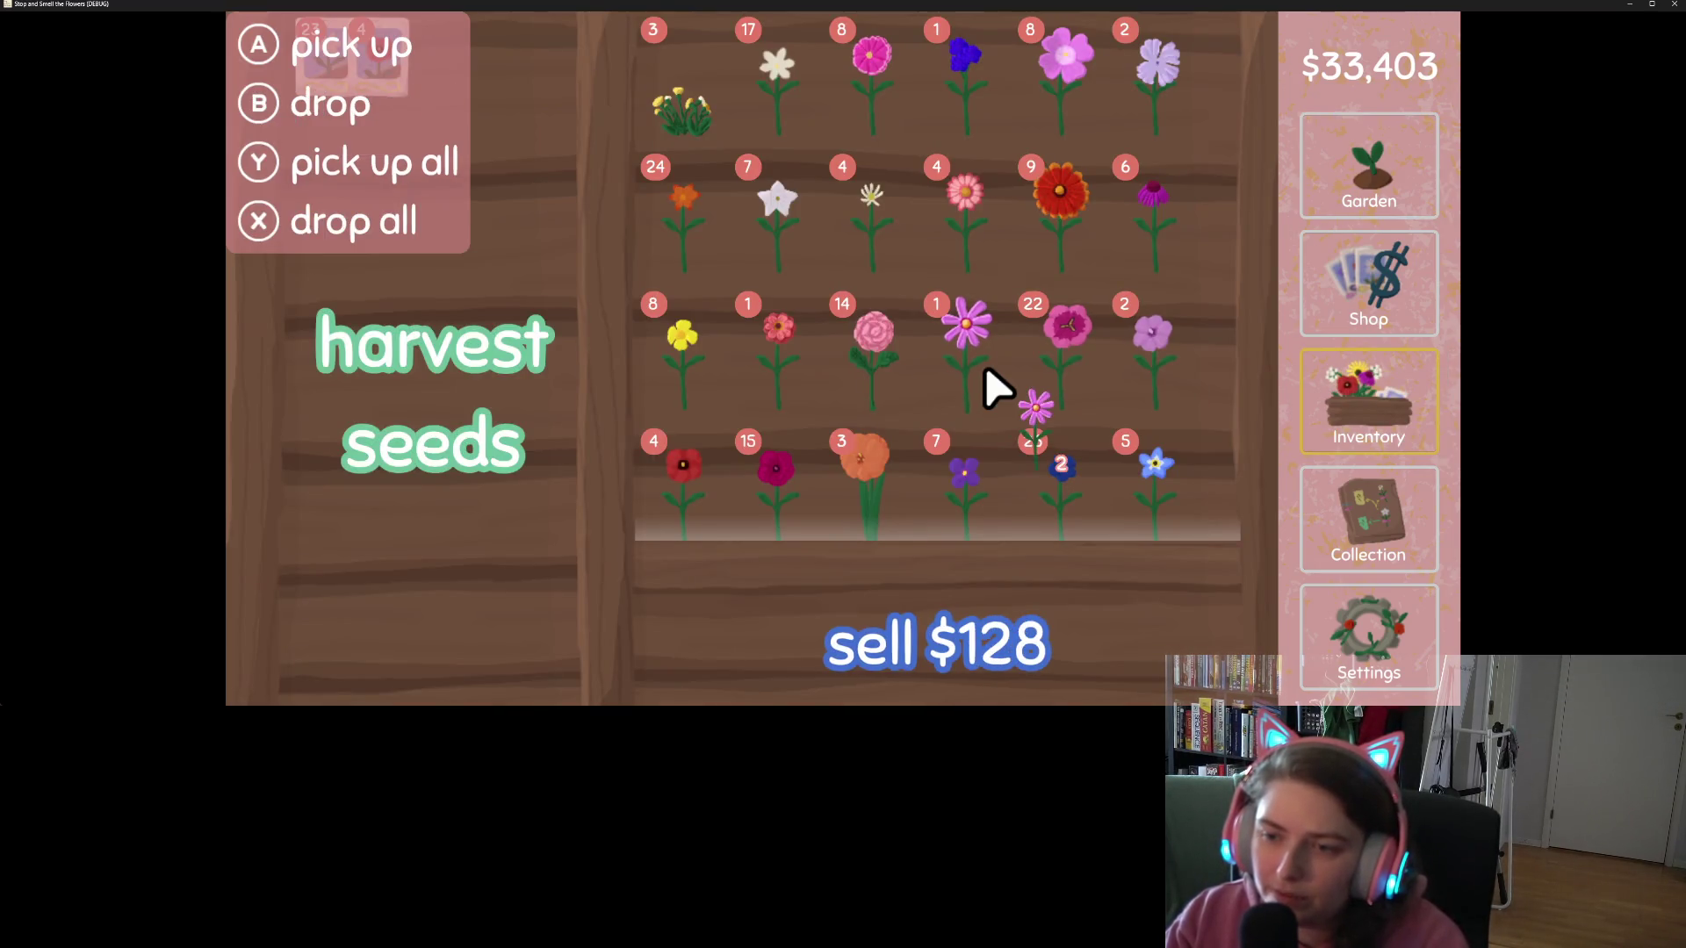
left_click(451, 395)
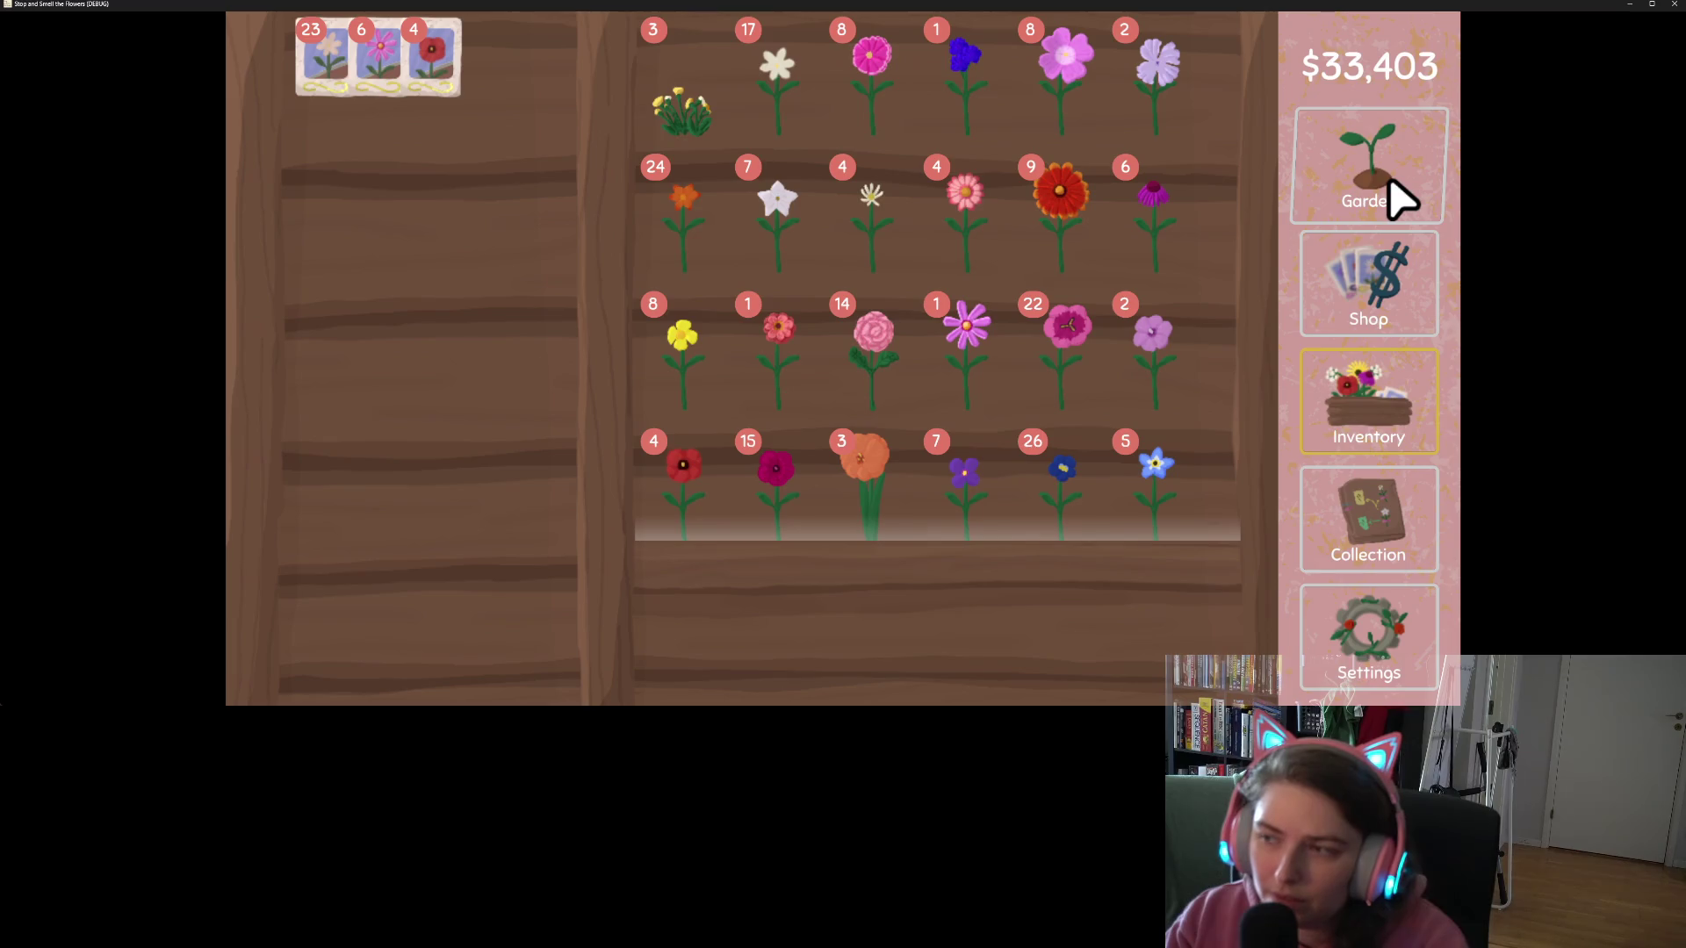
double_click(986, 249)
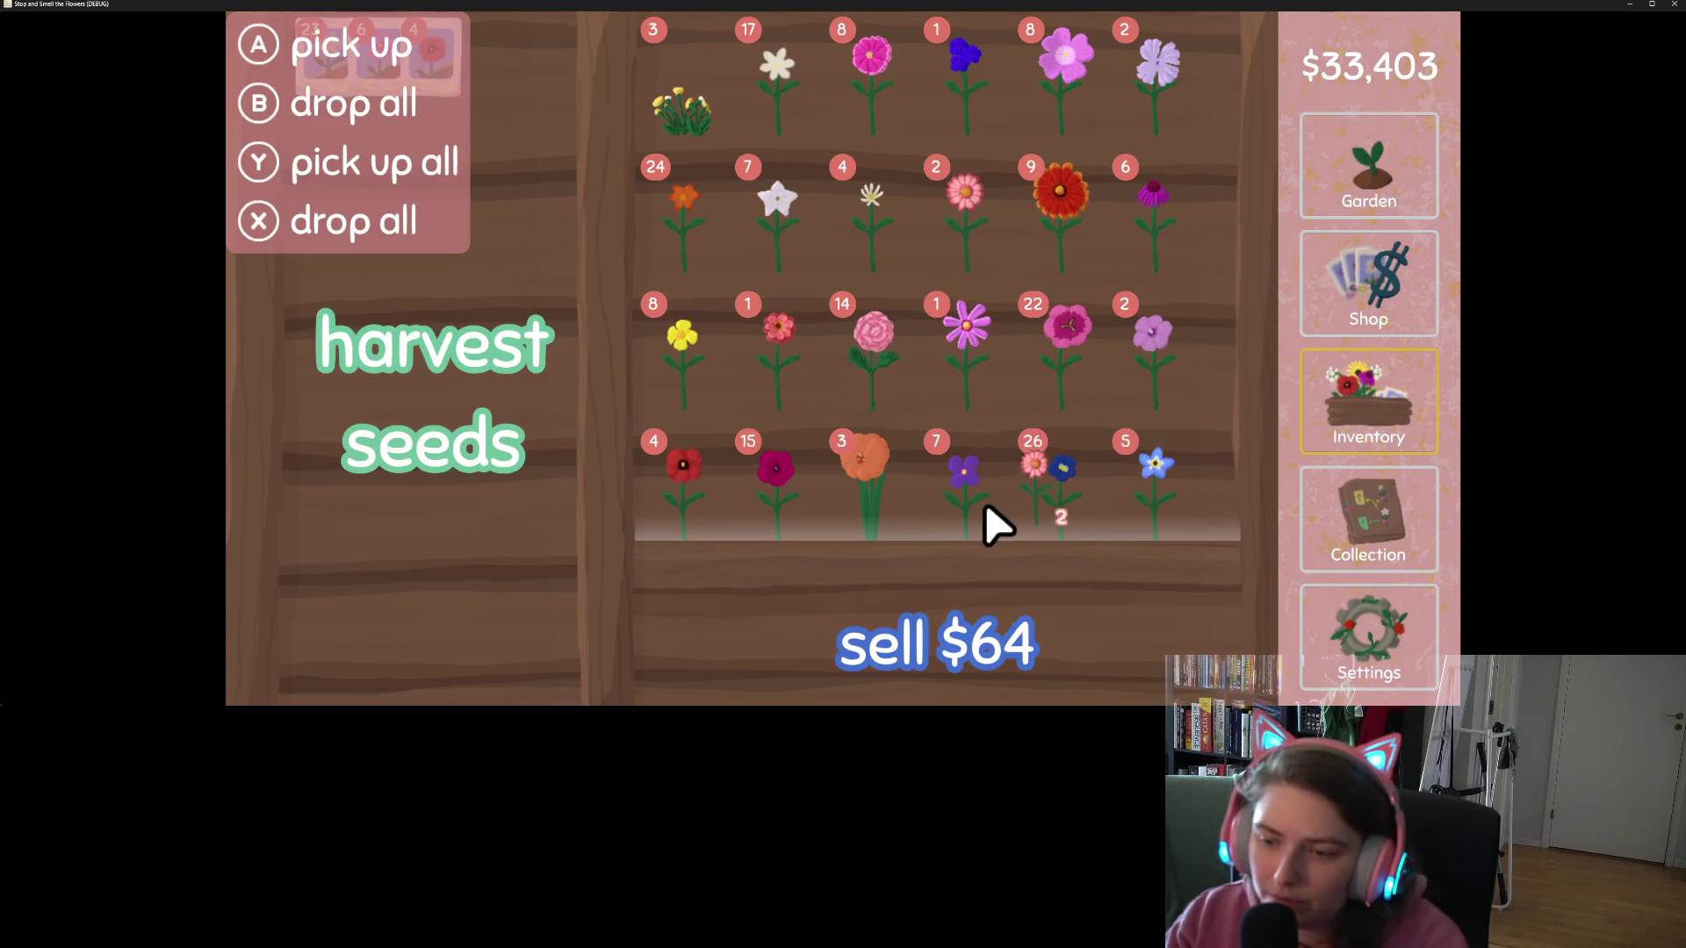
left_click(966, 684)
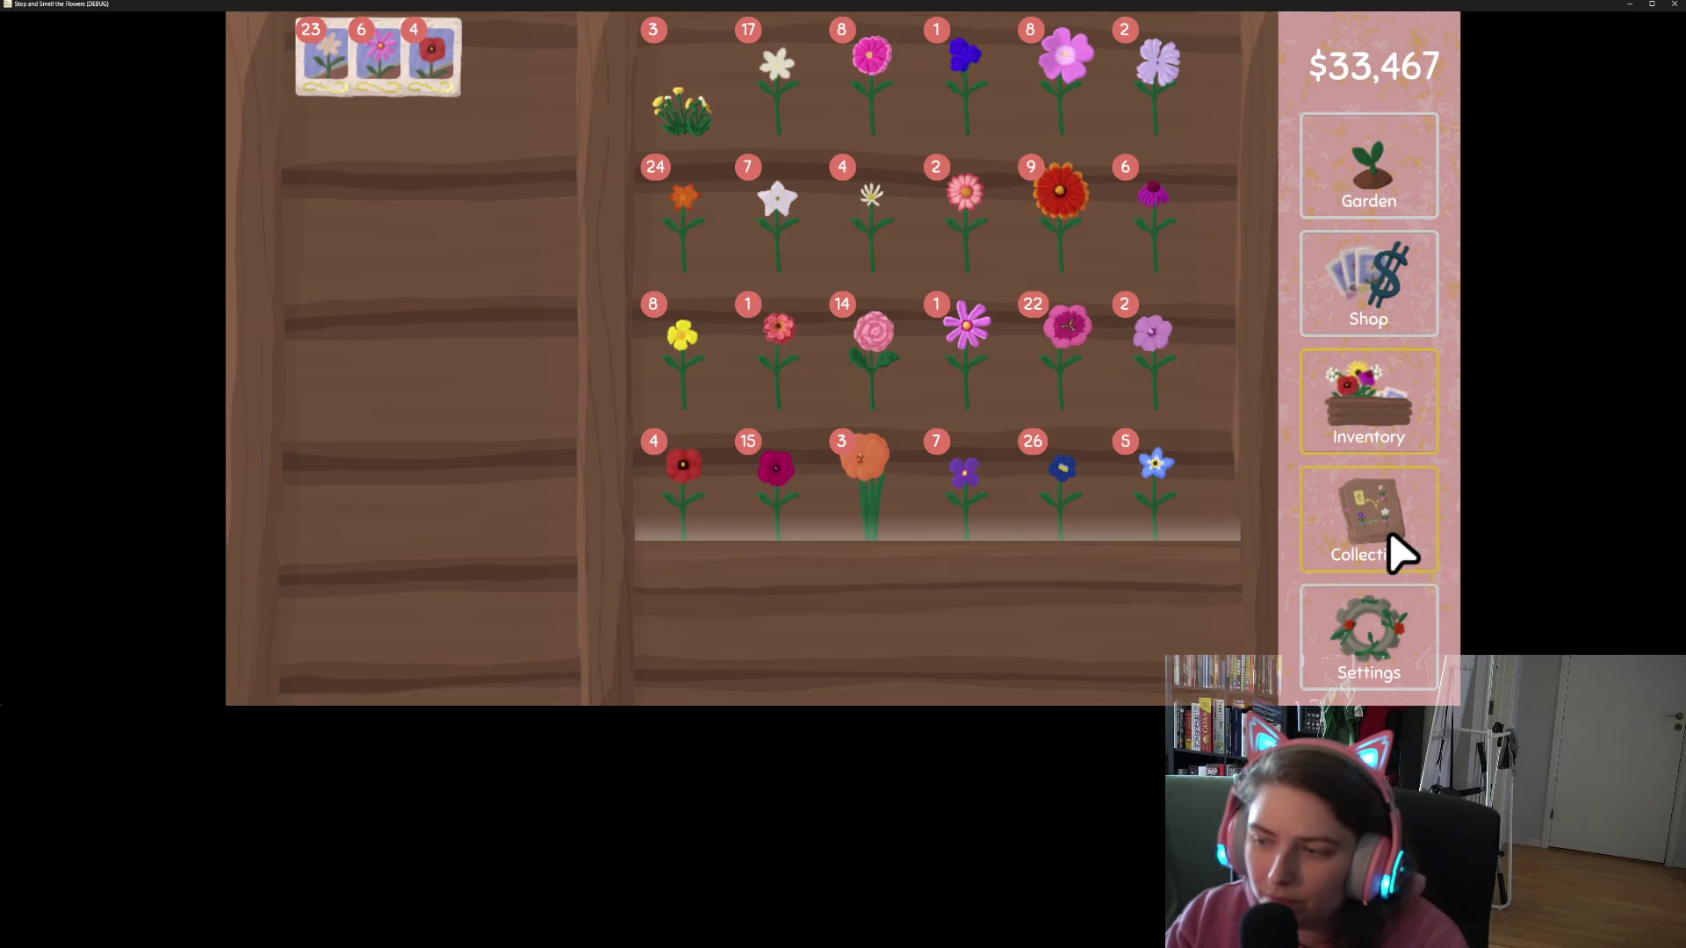
left_click(1396, 553)
mouse_move(930, 508)
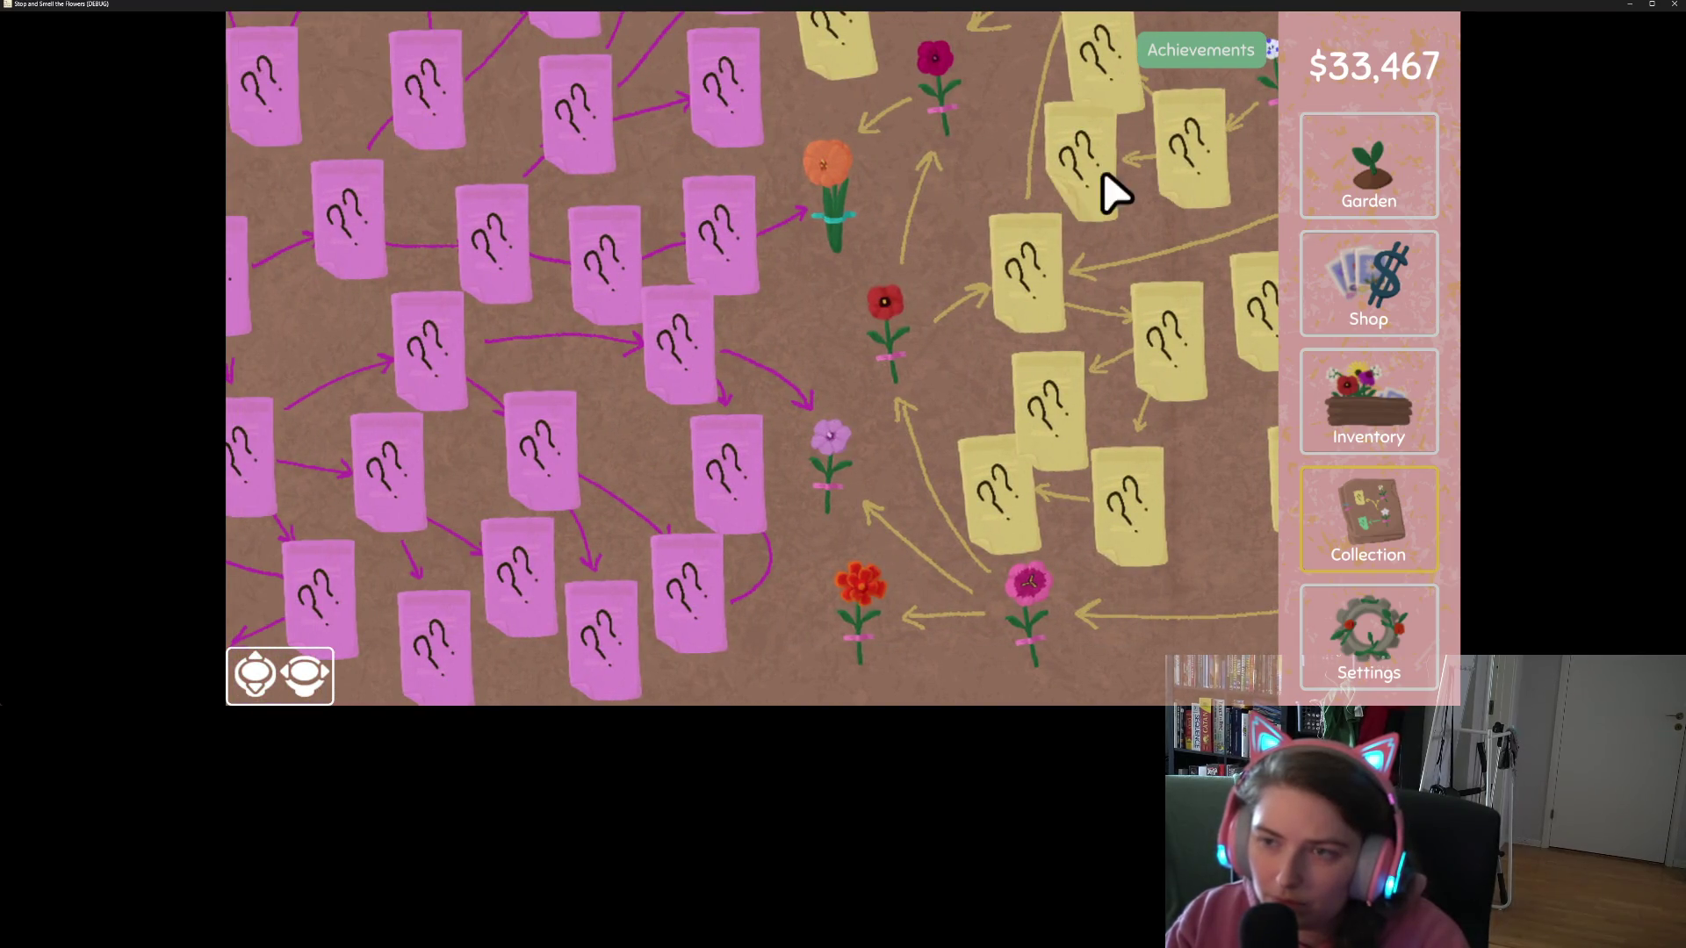
Step: Pan the collection map with the arrow keys and collect the newly discovered pink flower
key("Left")
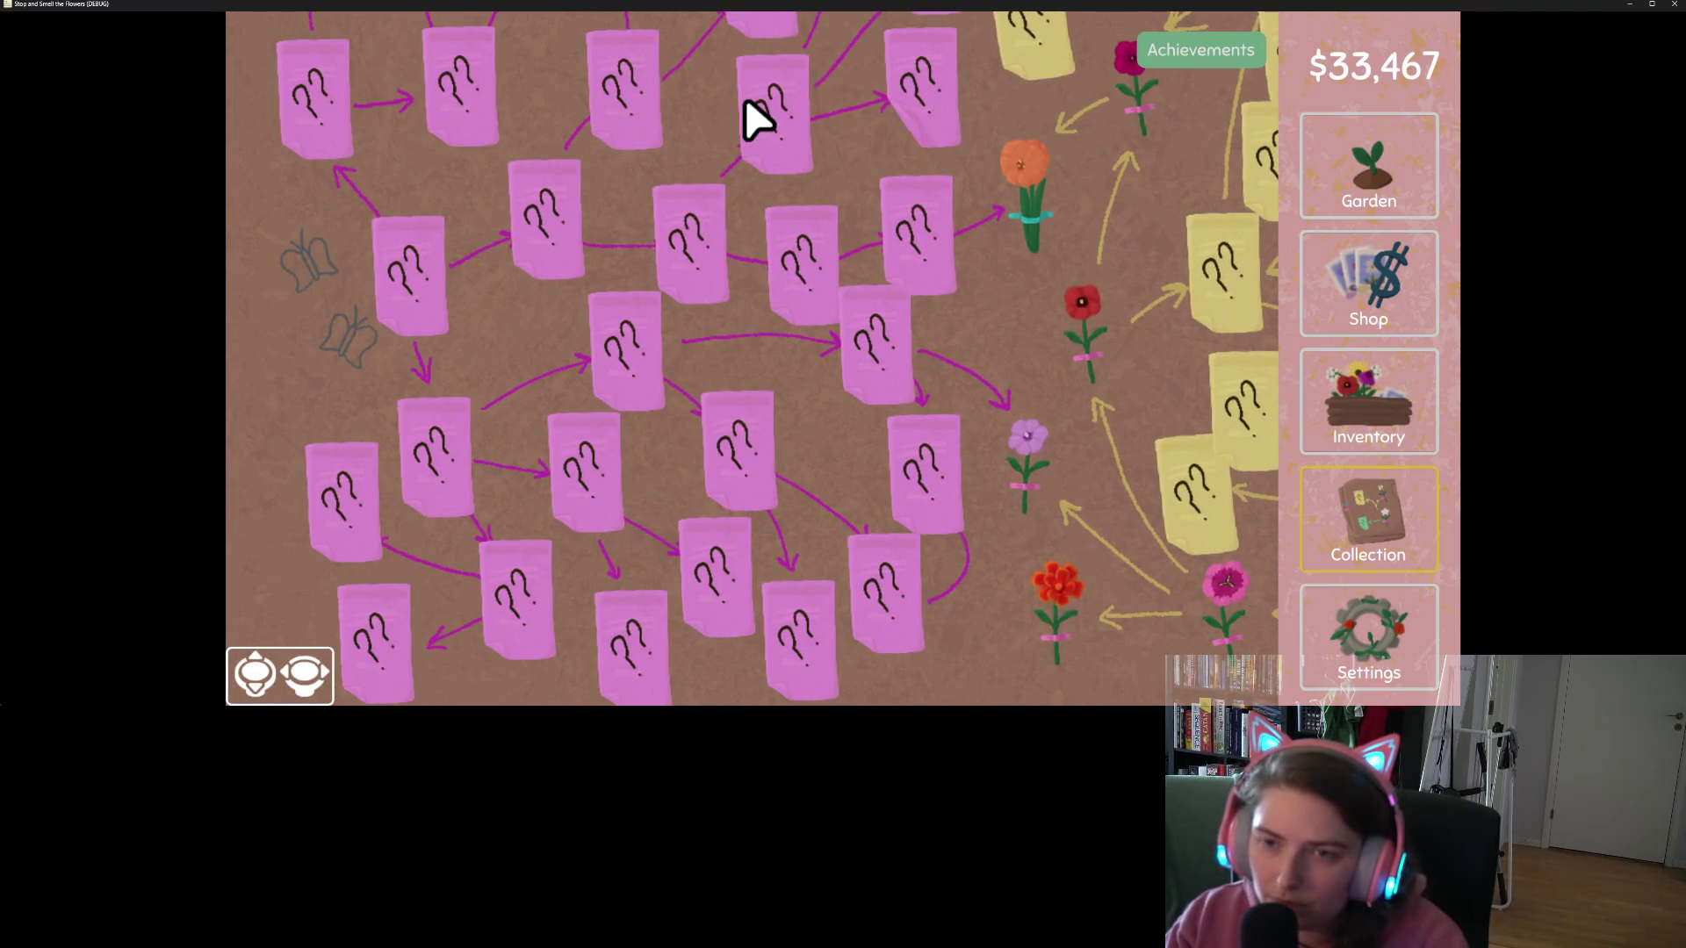
key("Right")
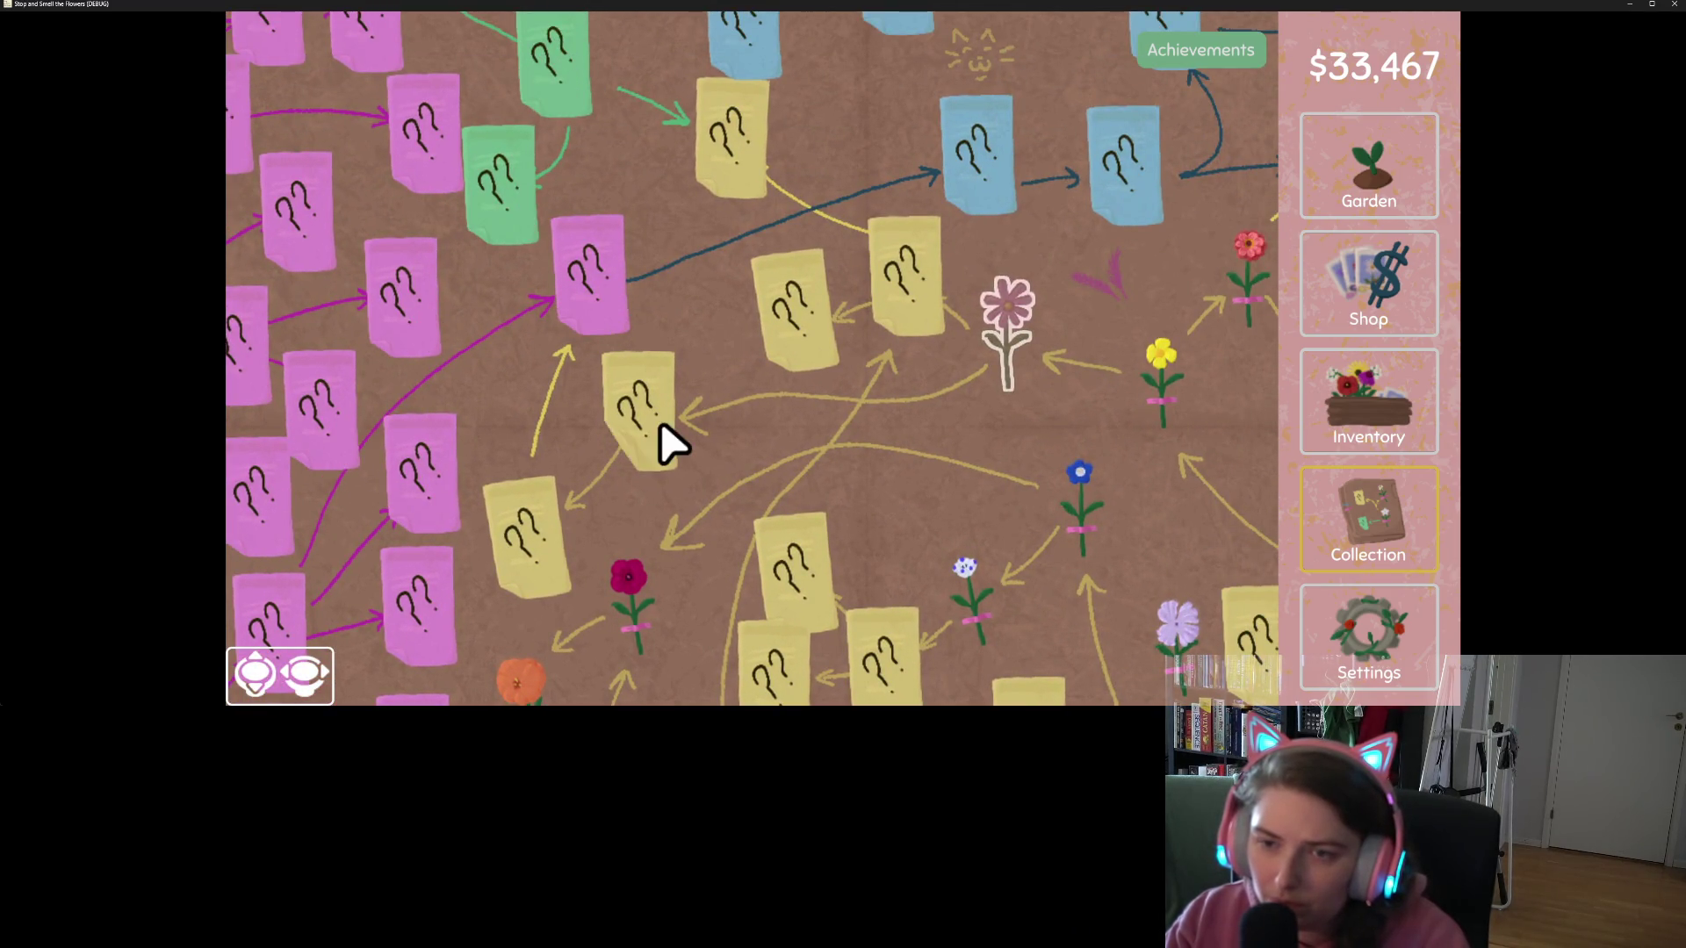
left_click(1029, 355)
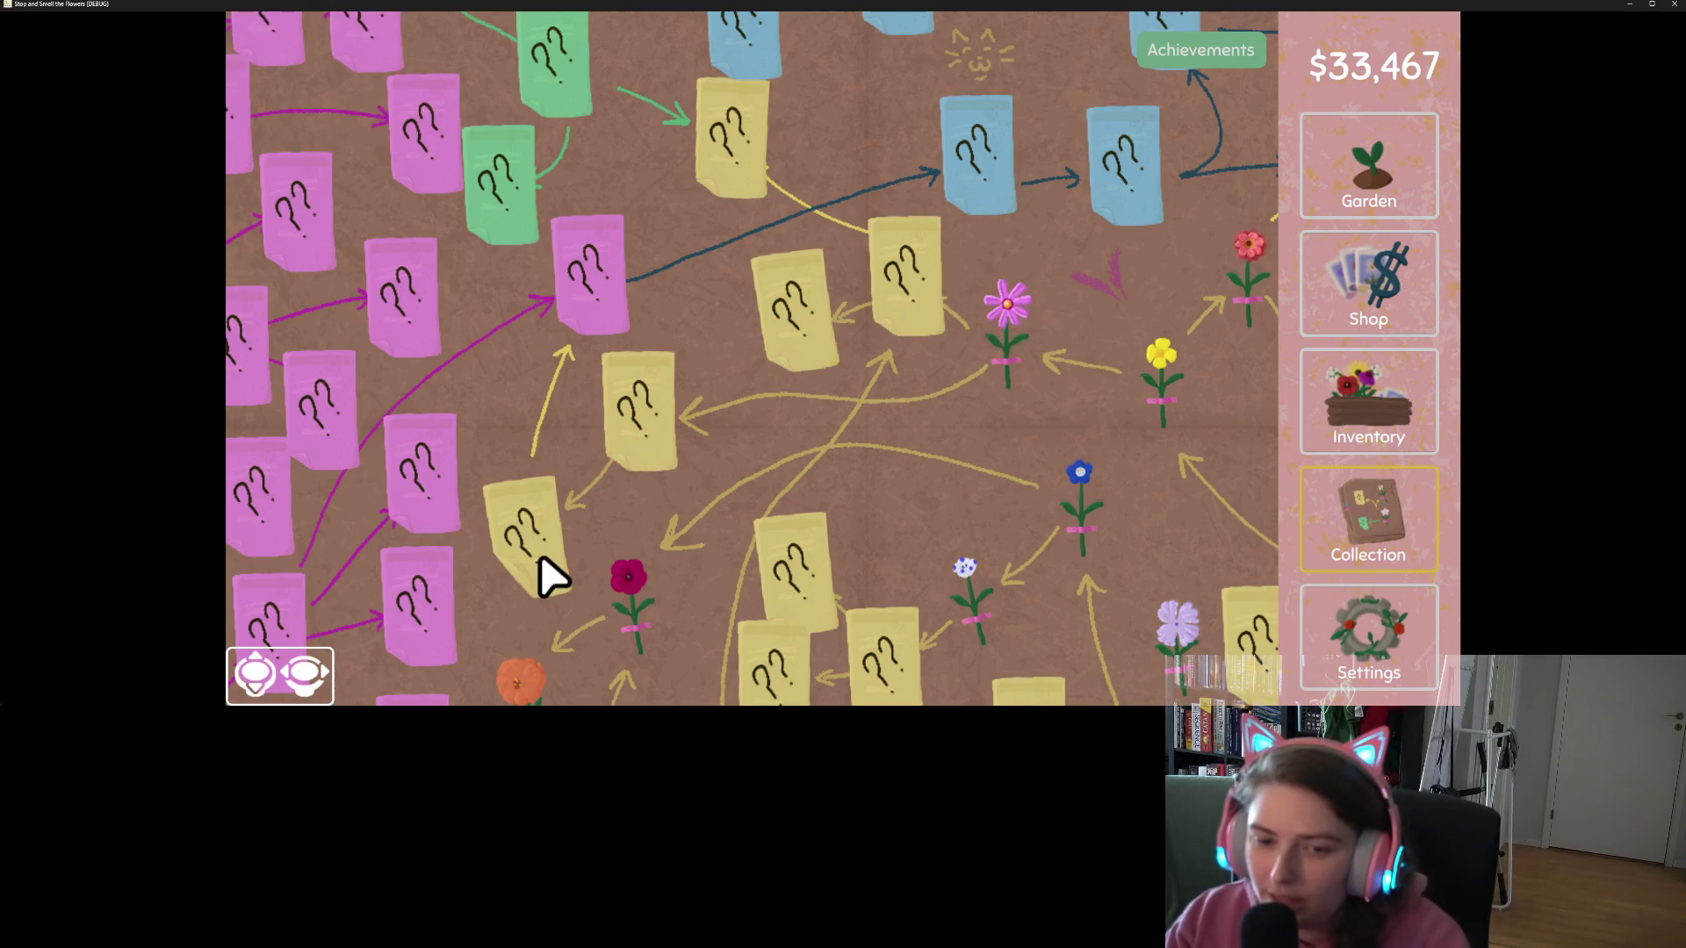
scroll(820, 610, "down", 5)
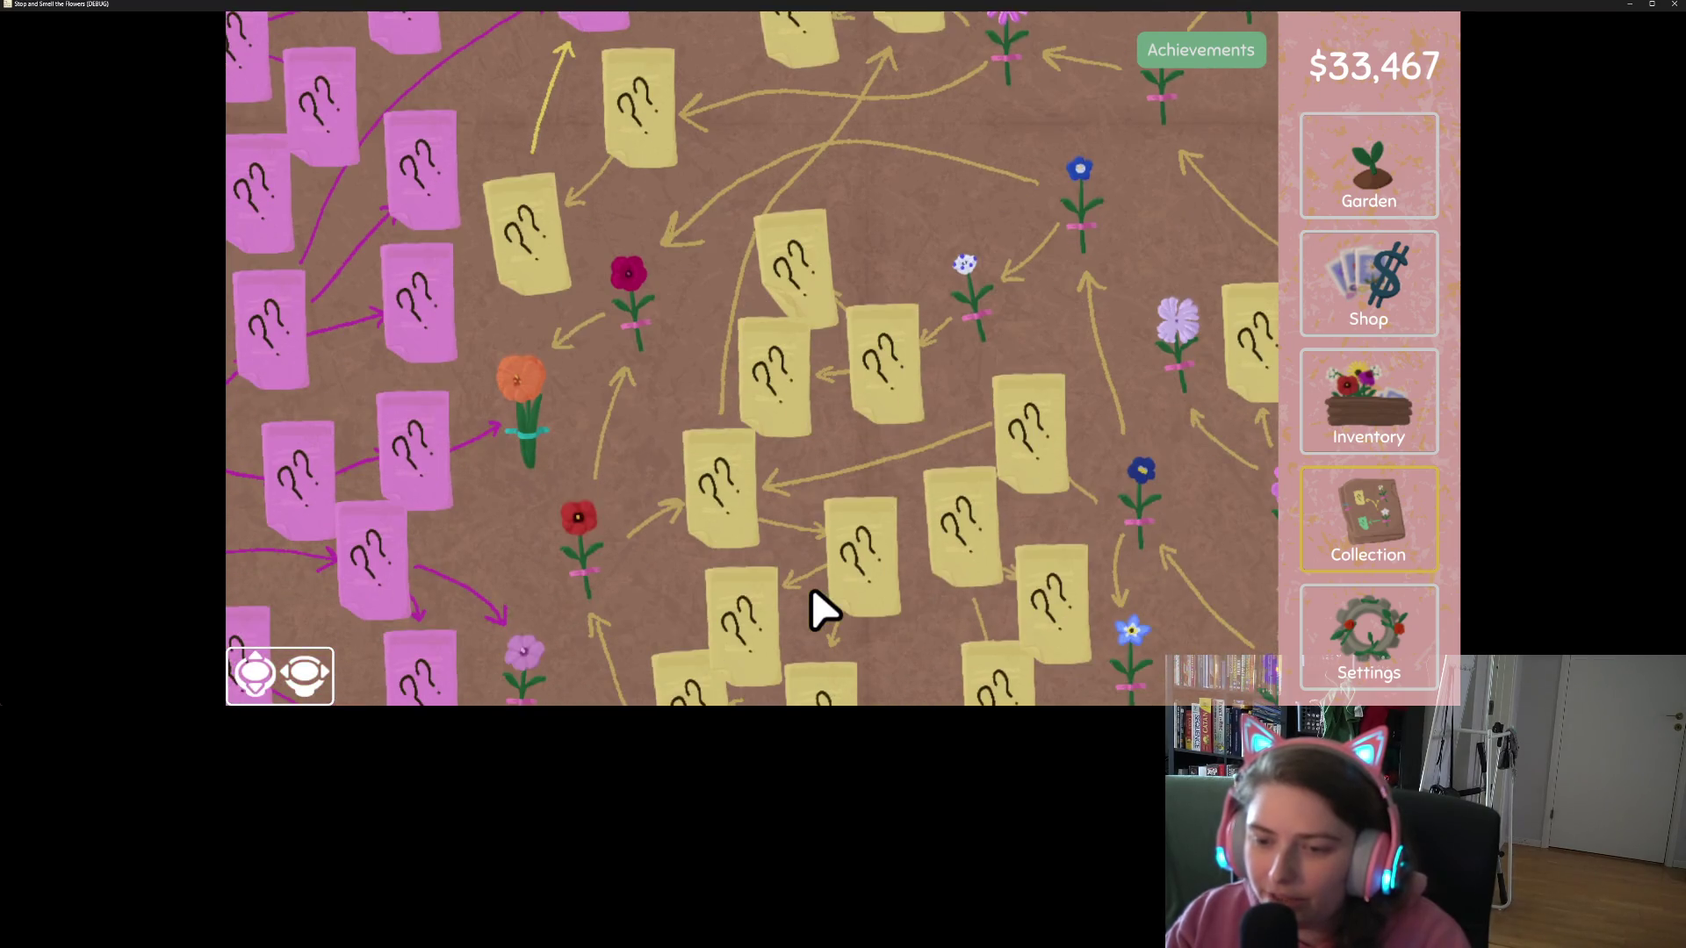
scroll(821, 610, "down", 4)
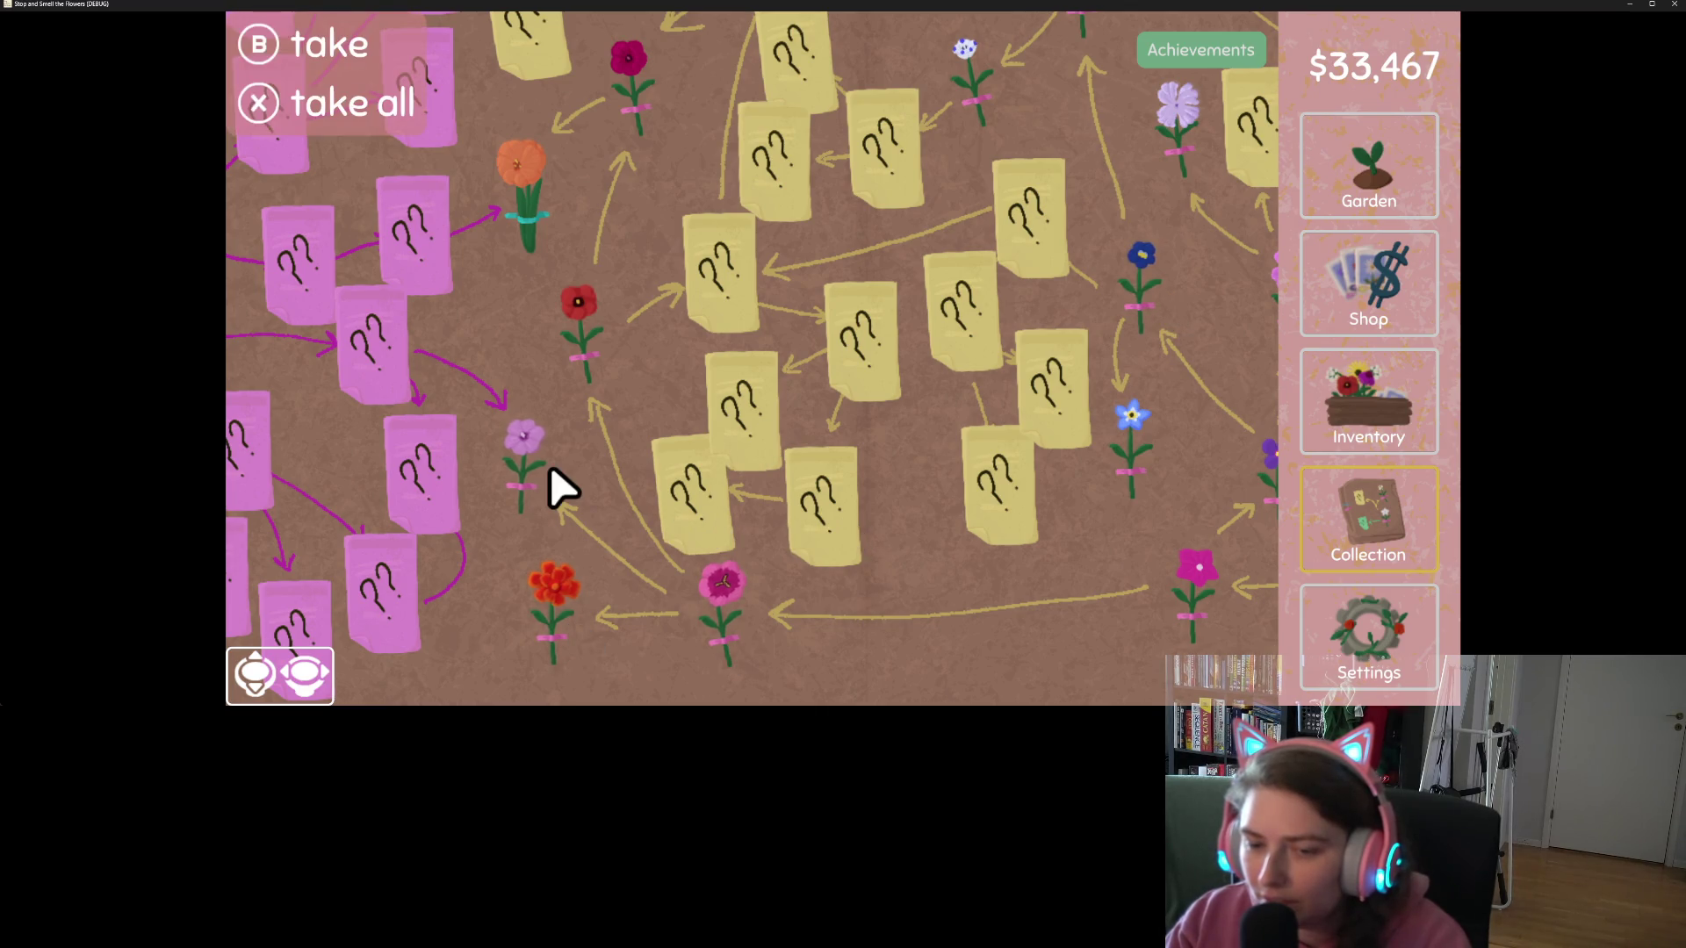
Step: Pan the board with WASD, then open the game's Settings screen
key("w")
key("d")
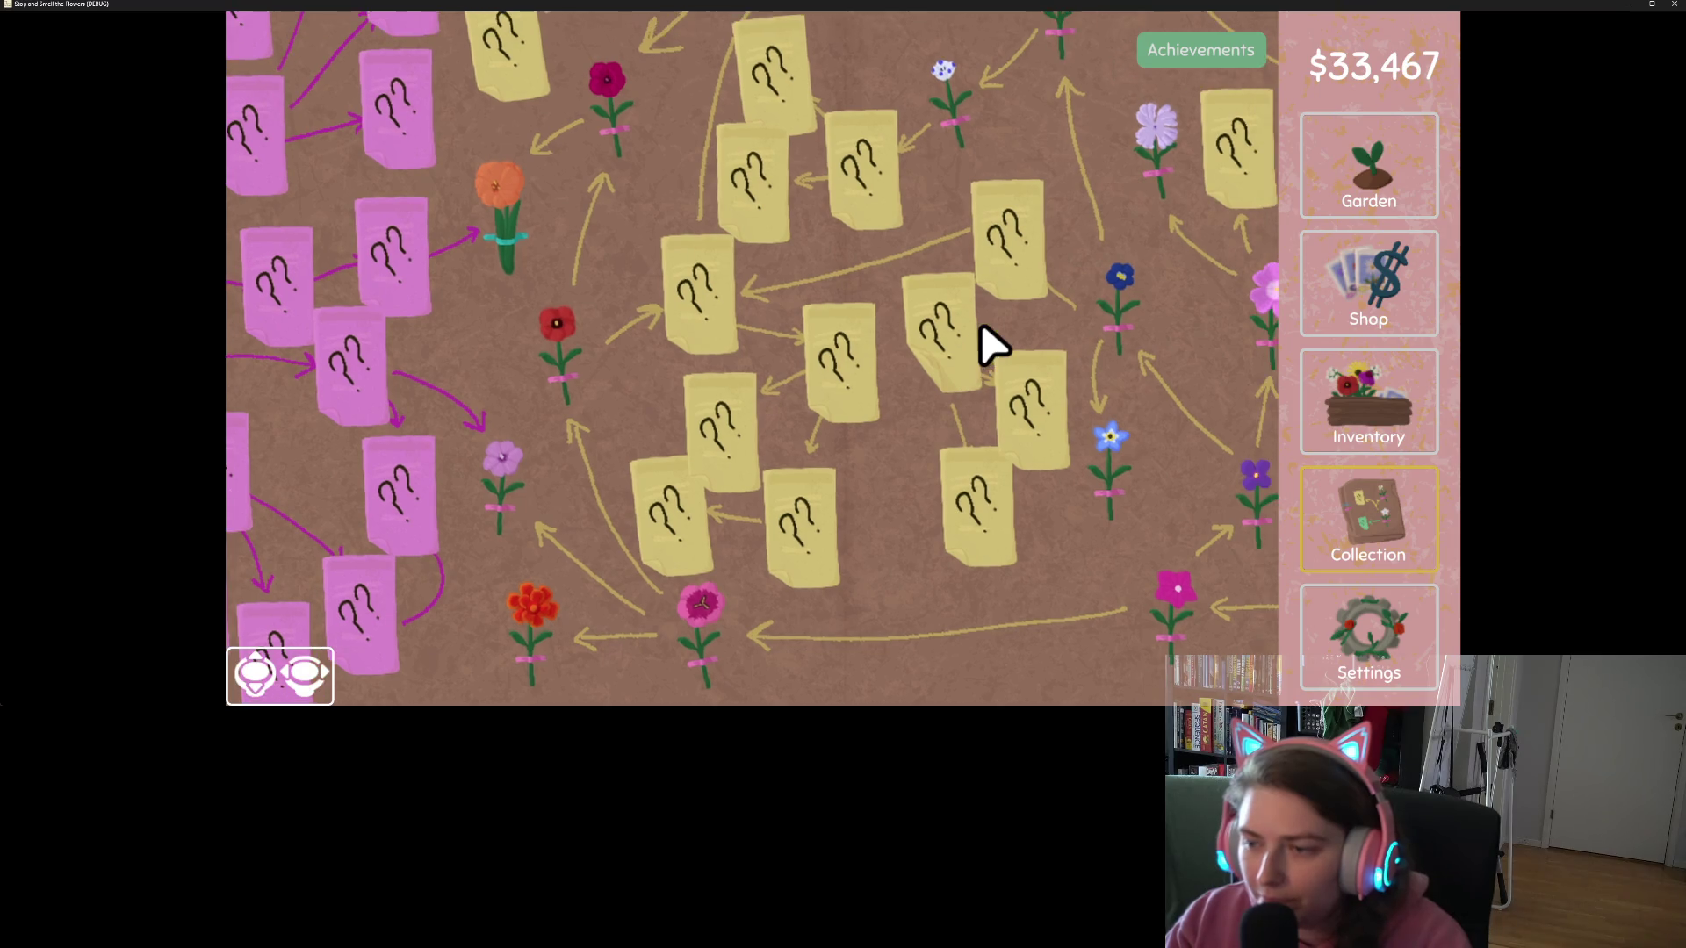
key("s")
key("d")
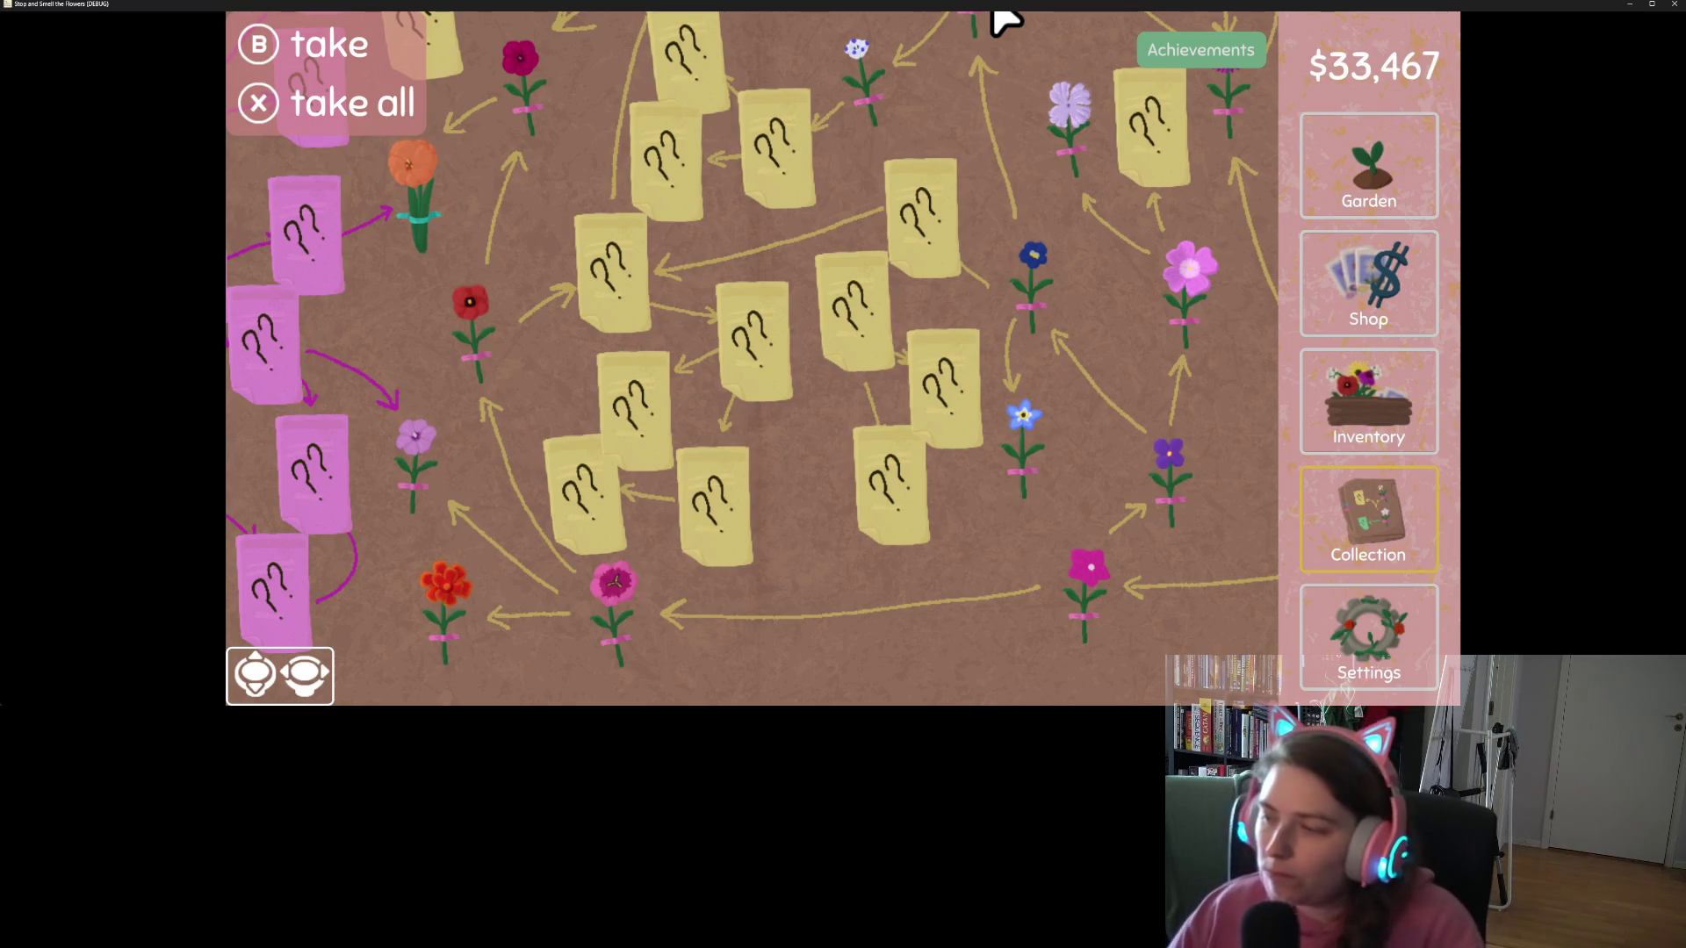
left_click(1394, 663)
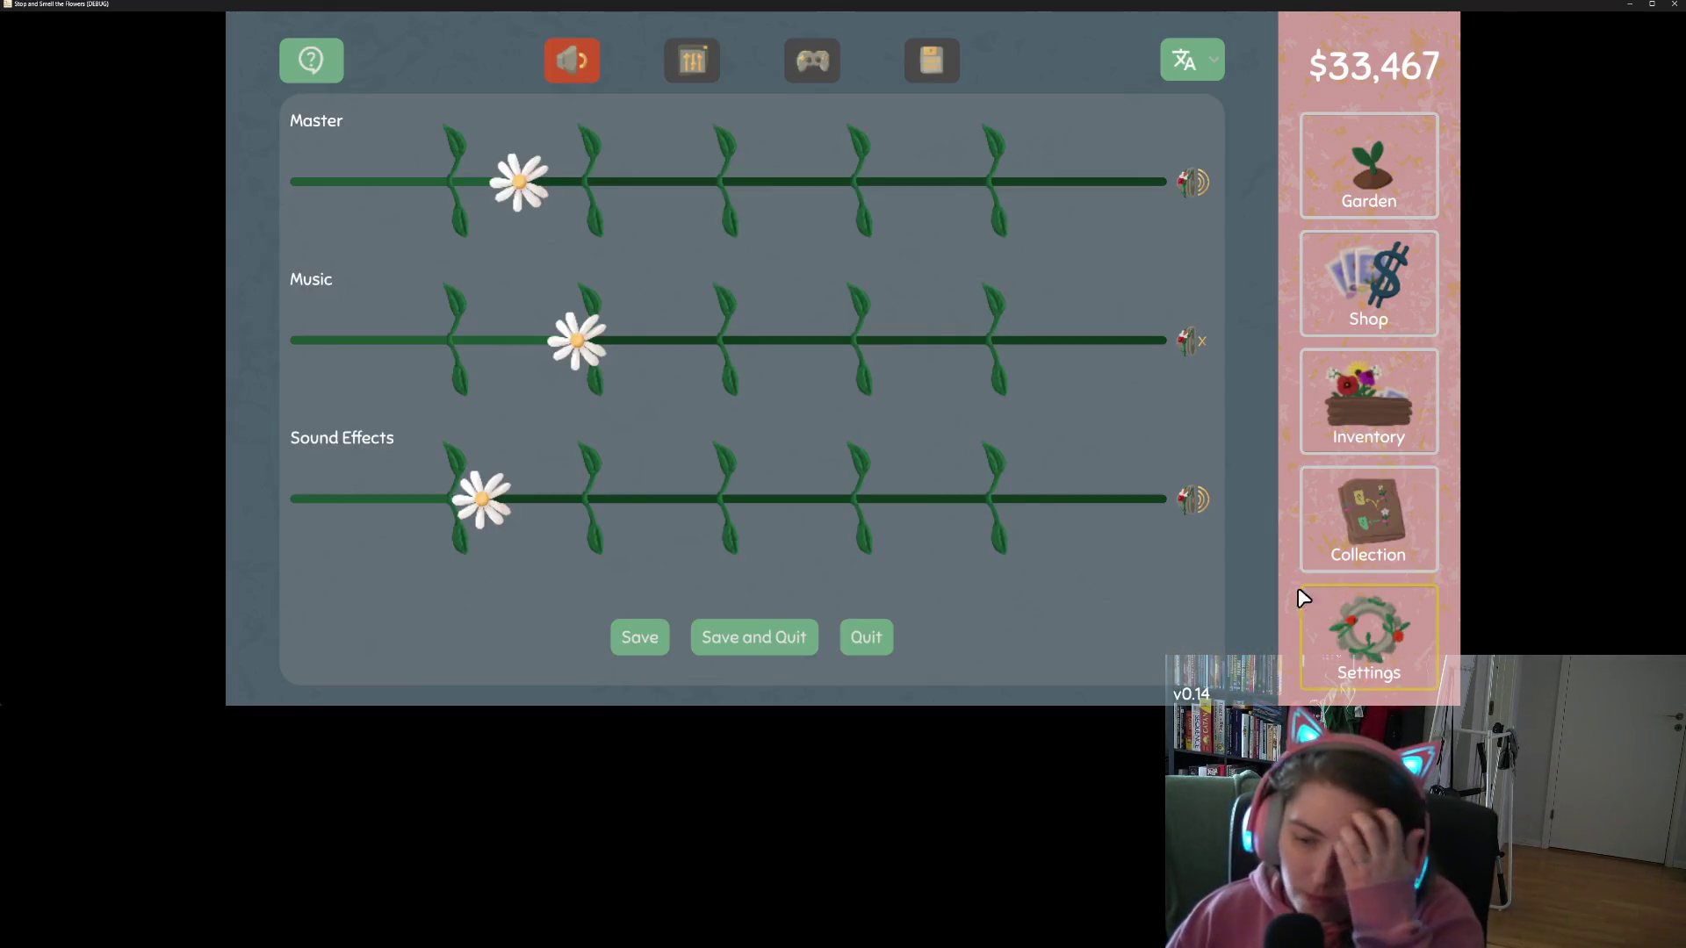
Step: Quit the game and delete the commented lines 24–28 in make_seed_button.gd, then save
left_click(864, 635)
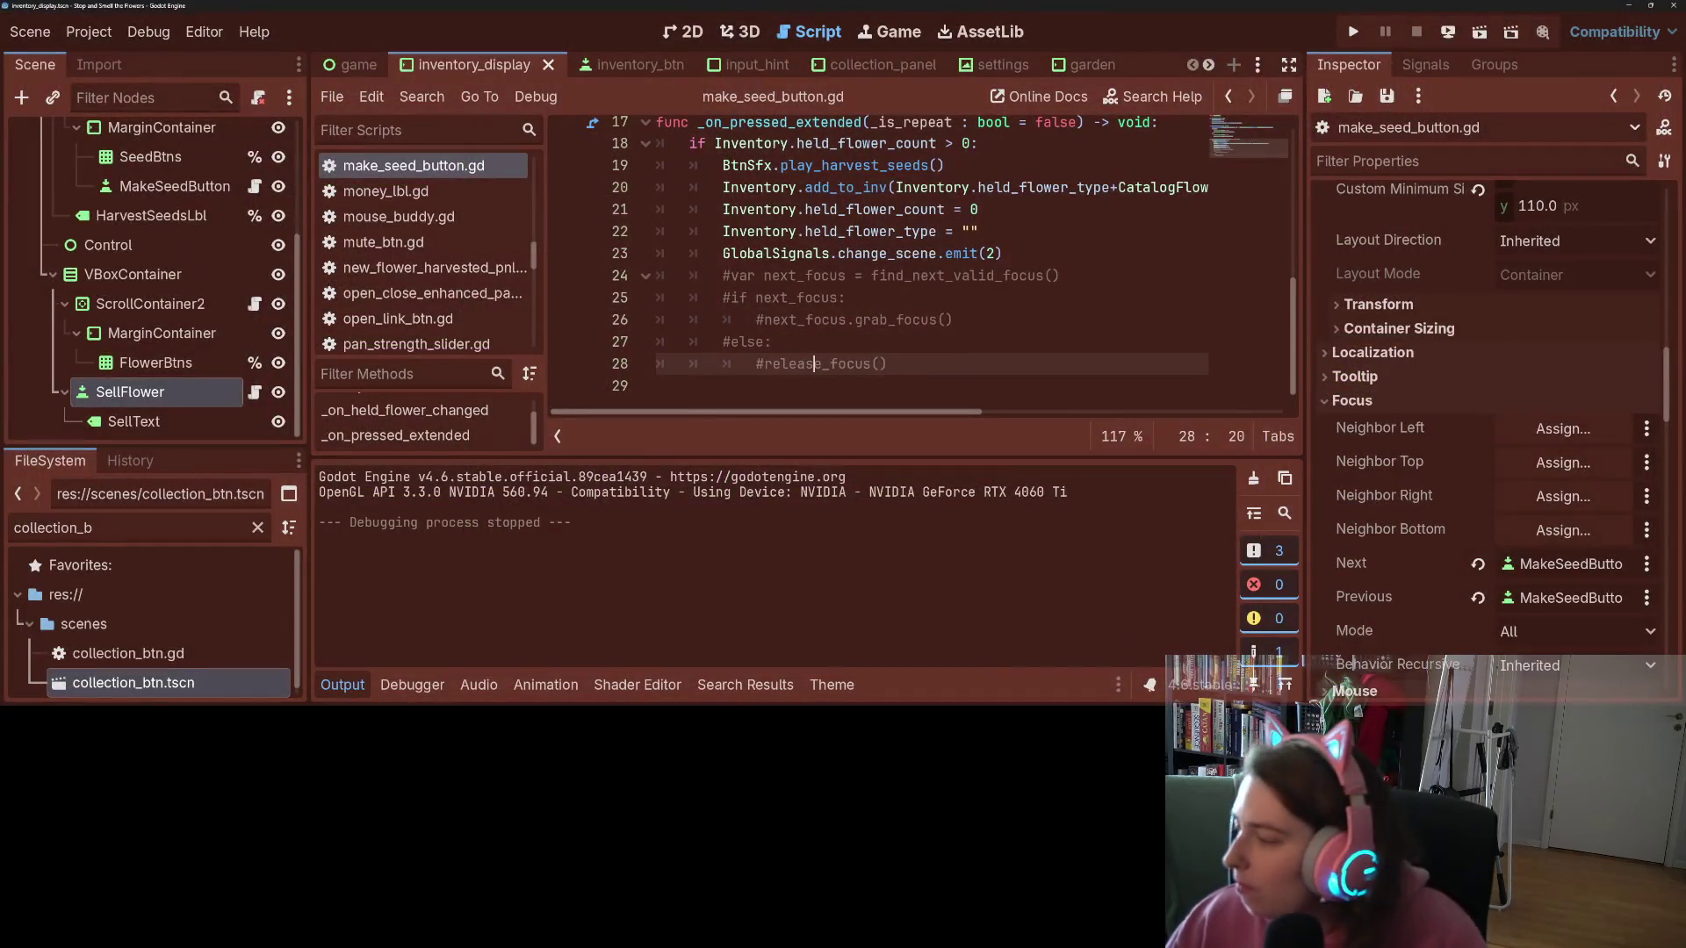
mouse_move(888, 364)
left_mouse_down()
mouse_move(667, 230)
mouse_move(657, 275)
left_mouse_up()
key("BackSpace")
key("BackSpace")
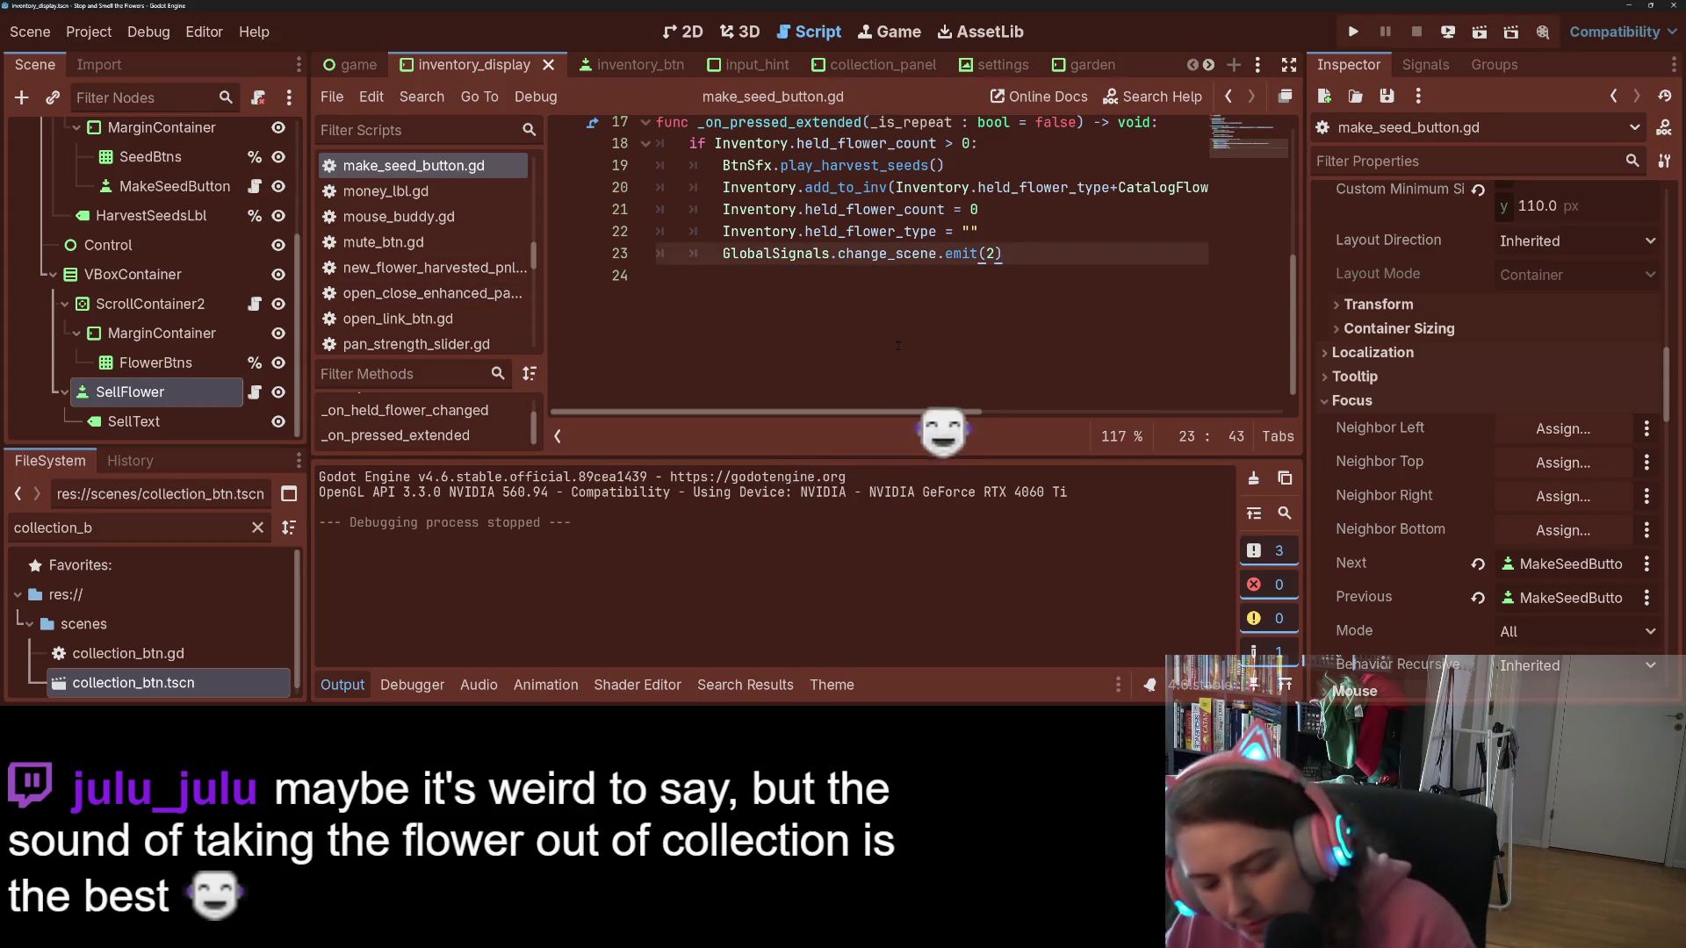
key("ctrl+s")
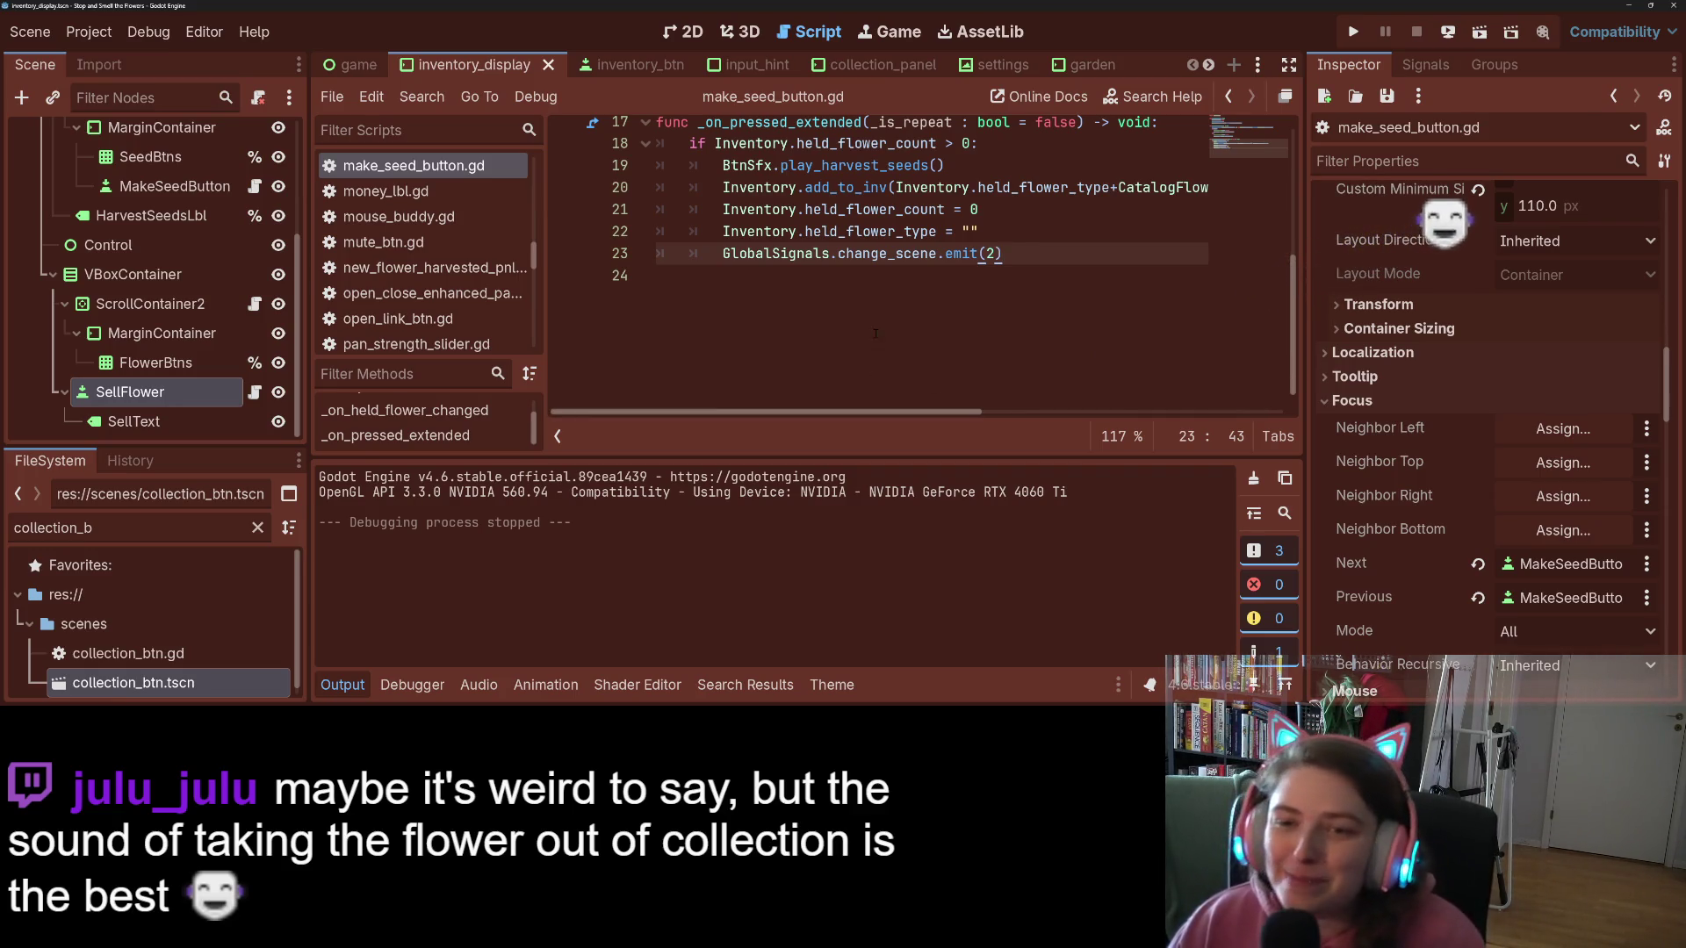
scroll(834, 343, "up", 3)
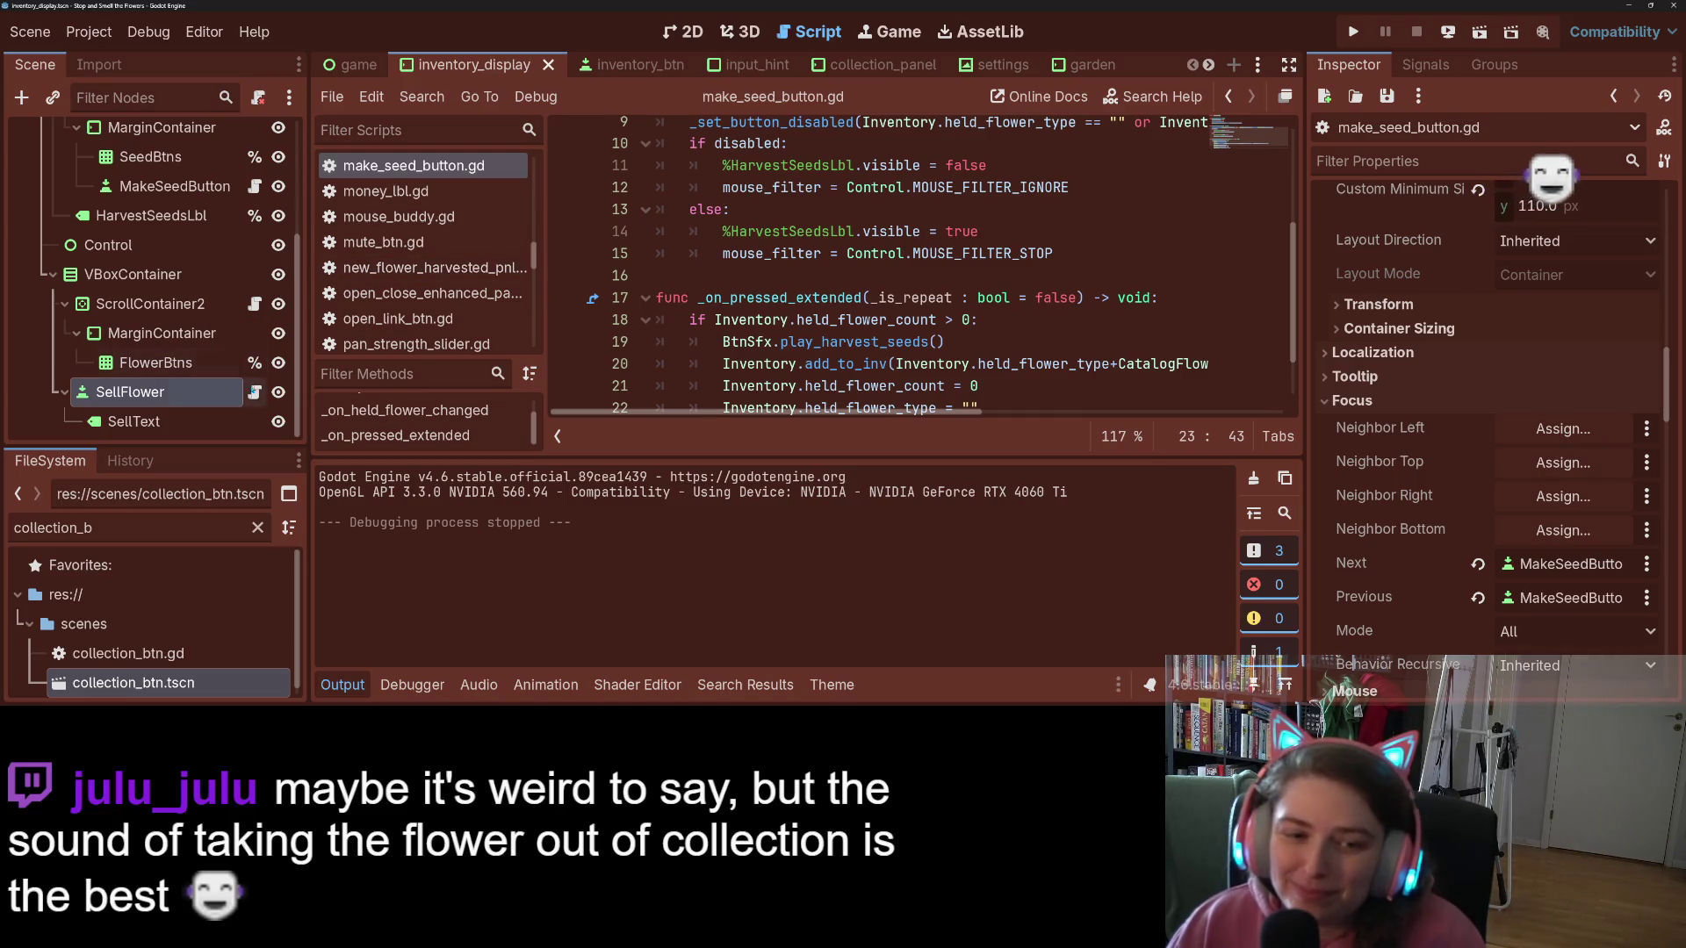
Step: Delete the commented-out focus lines 26–30 in sell_flower.gd and save
left_click(254, 392)
left_click(944, 313)
scroll(944, 313, "down", 2)
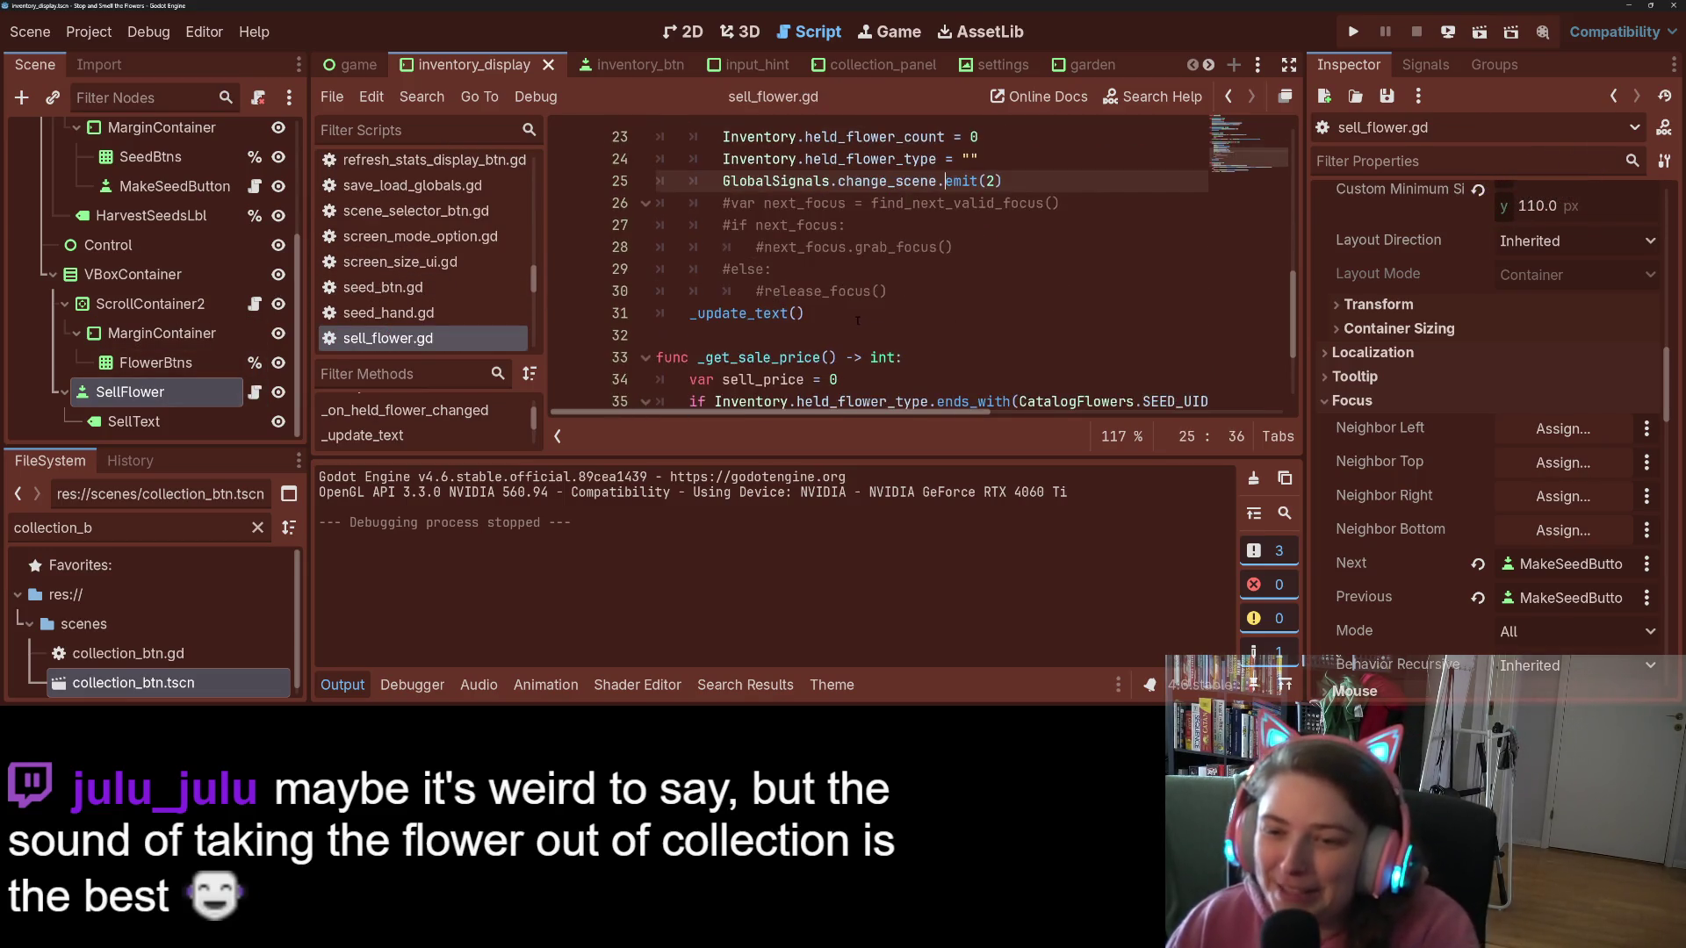
mouse_move(889, 290)
left_mouse_down()
mouse_move(657, 225)
mouse_move(657, 202)
left_mouse_up()
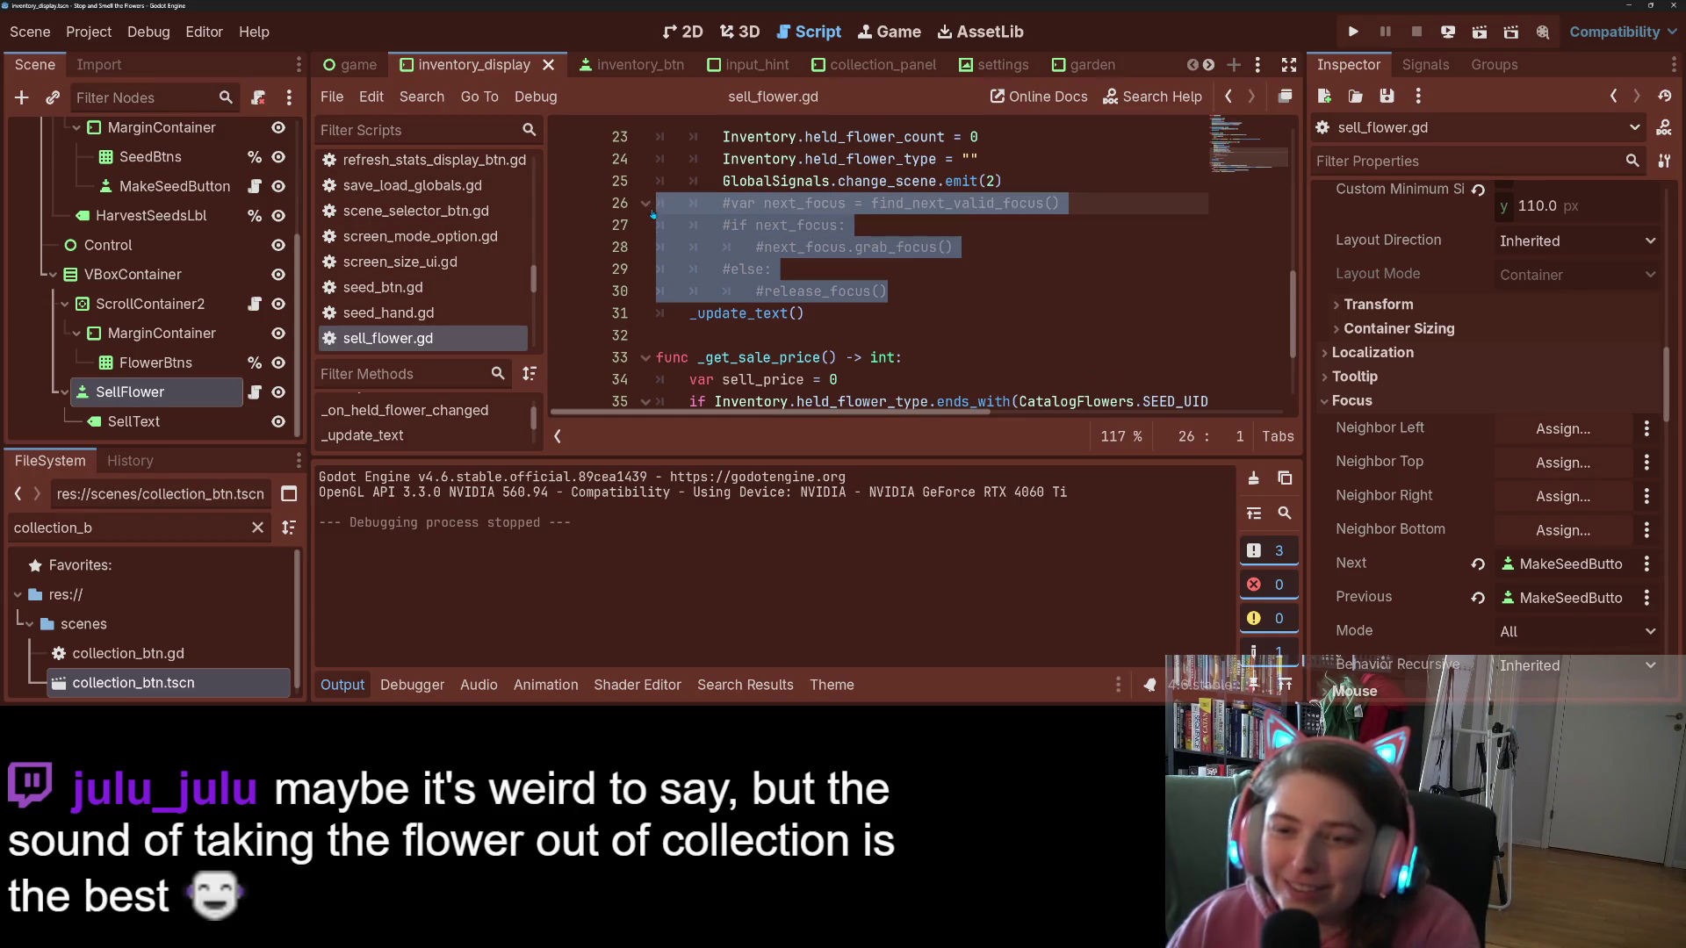
key("BackSpace")
key("BackSpace")
scroll(863, 290, "up", 1)
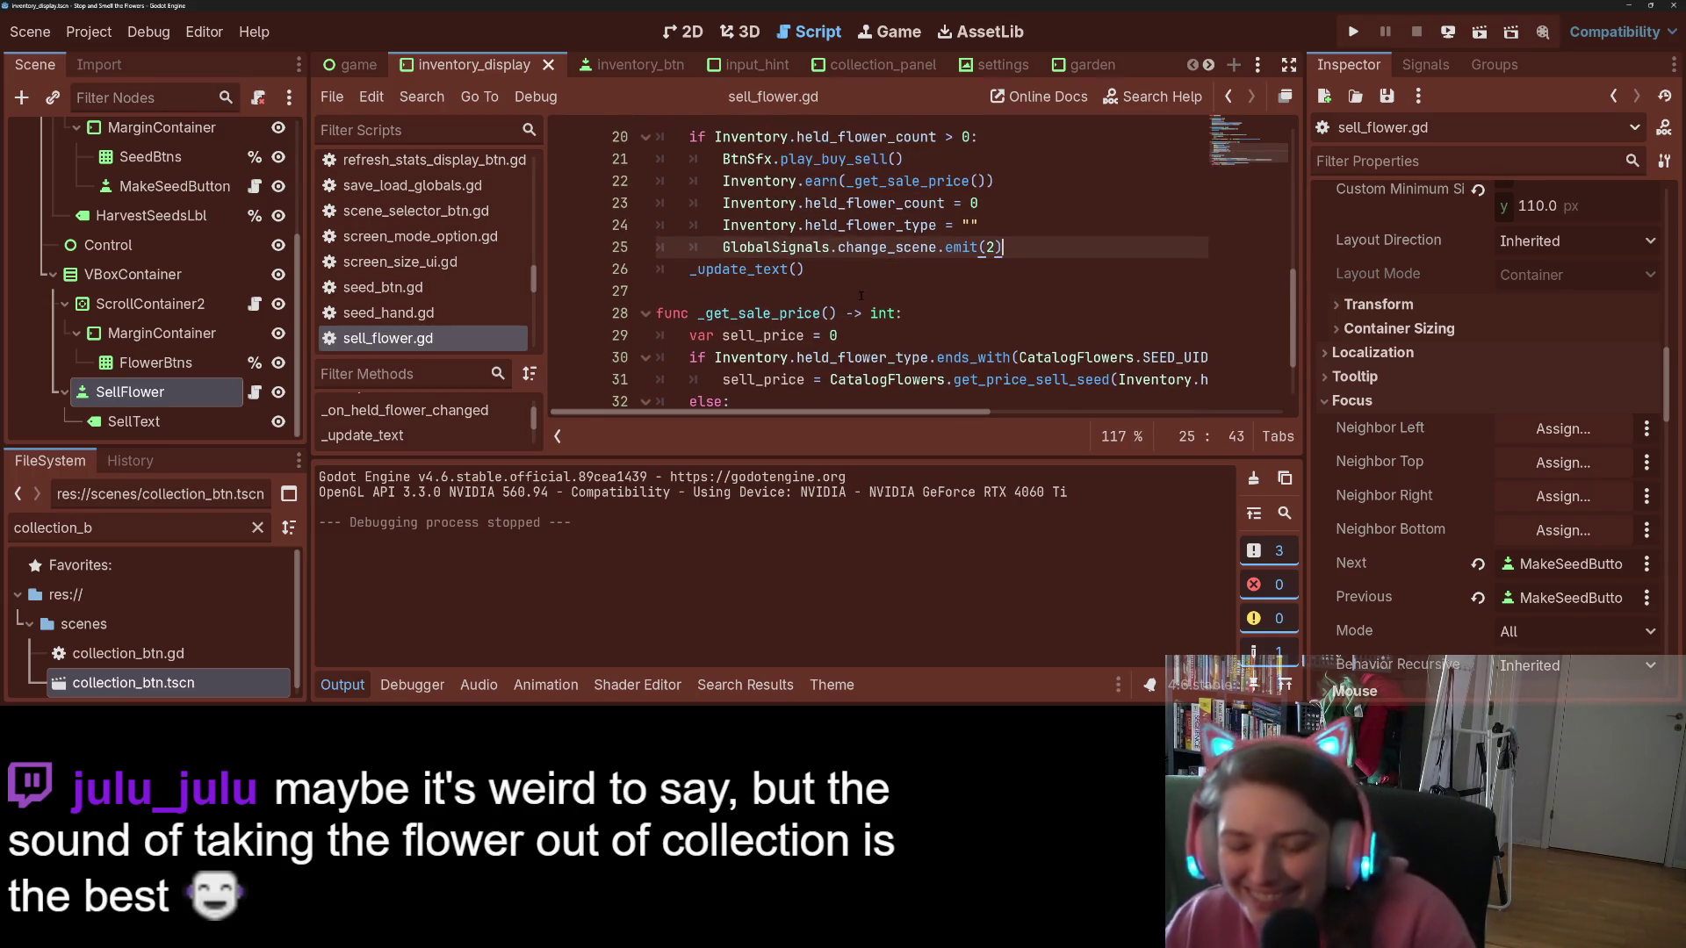
key("ctrl+a")
key("ctrl+s")
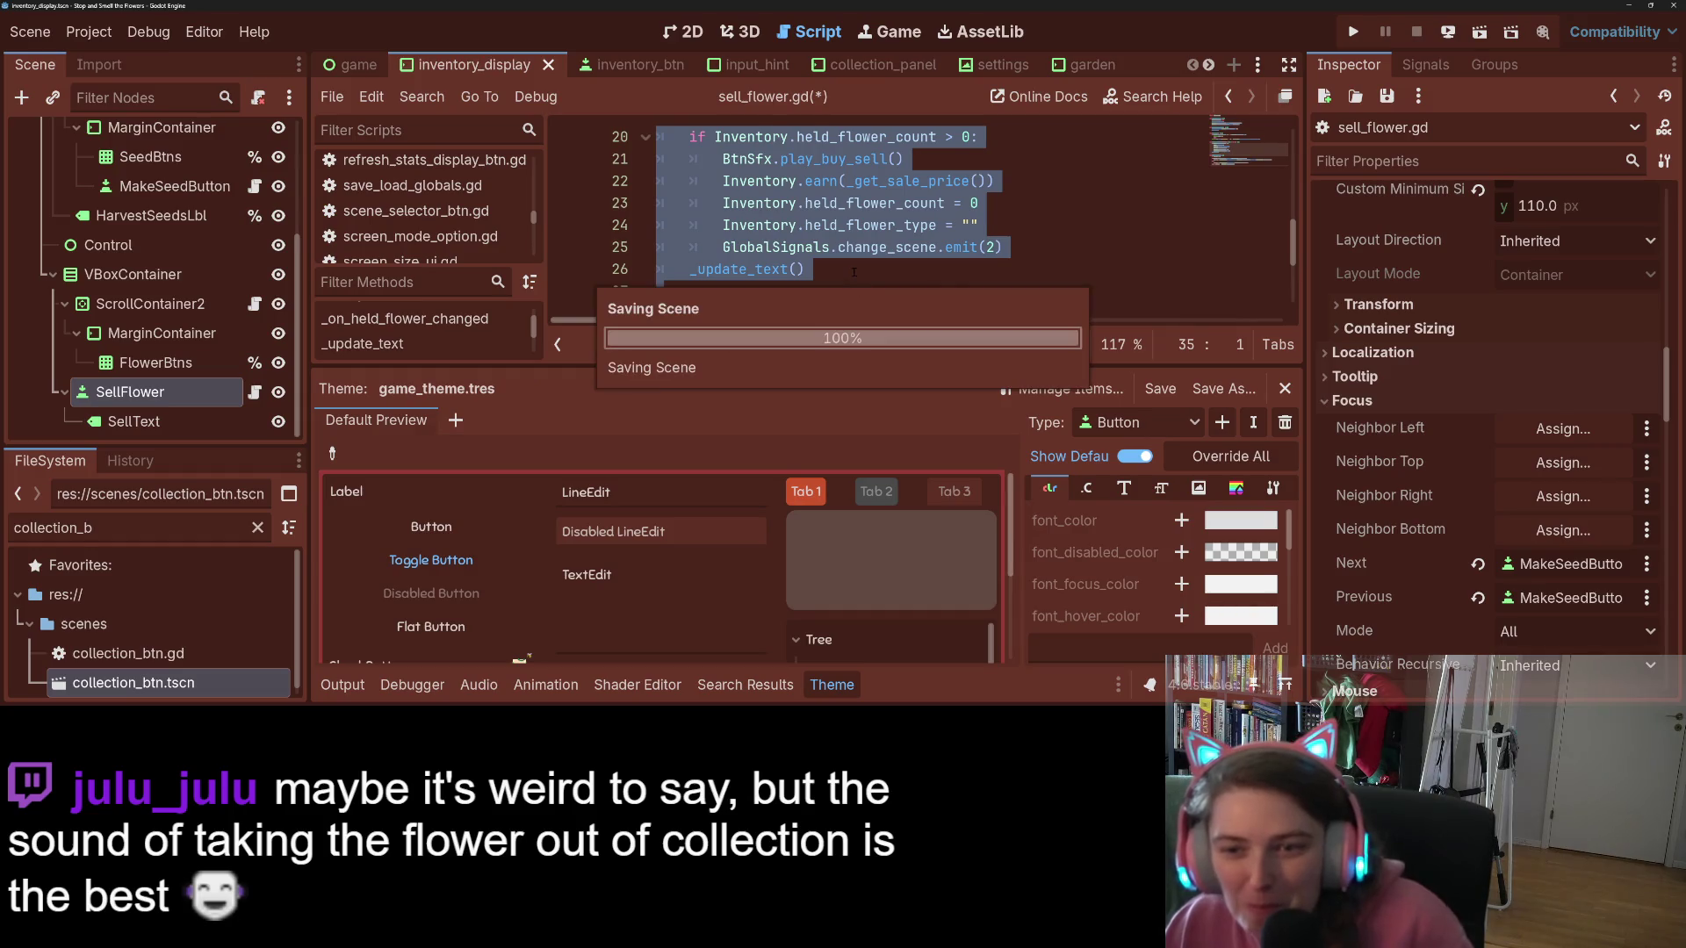
left_click(853, 272)
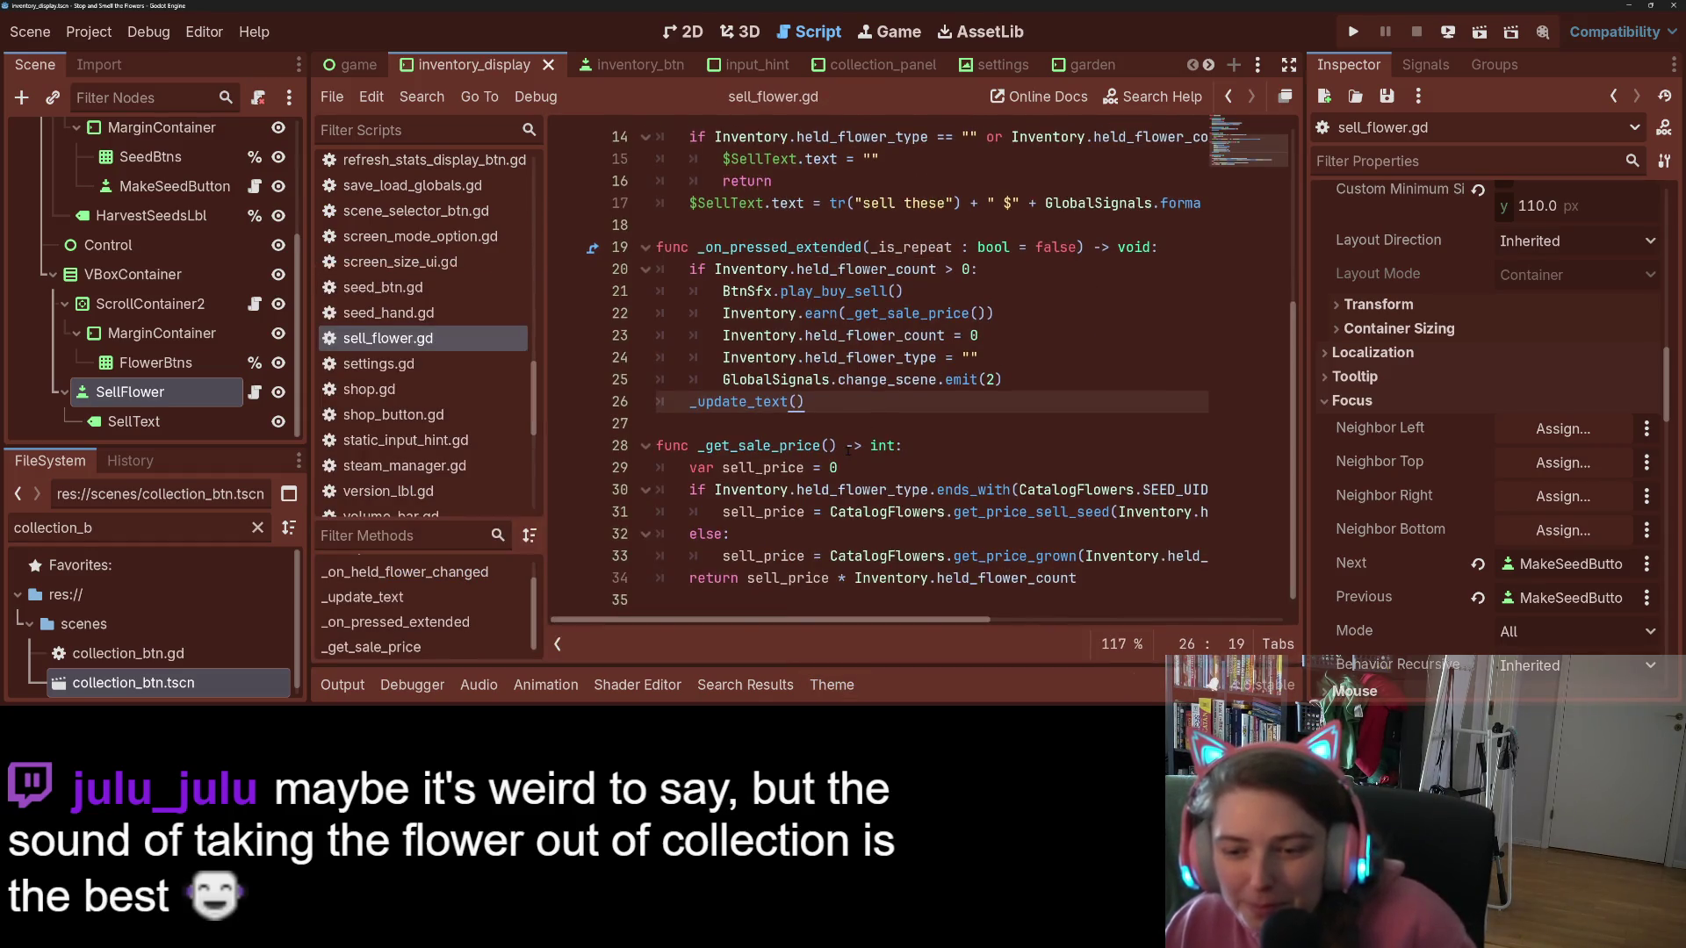
scroll(848, 450, "up", 1)
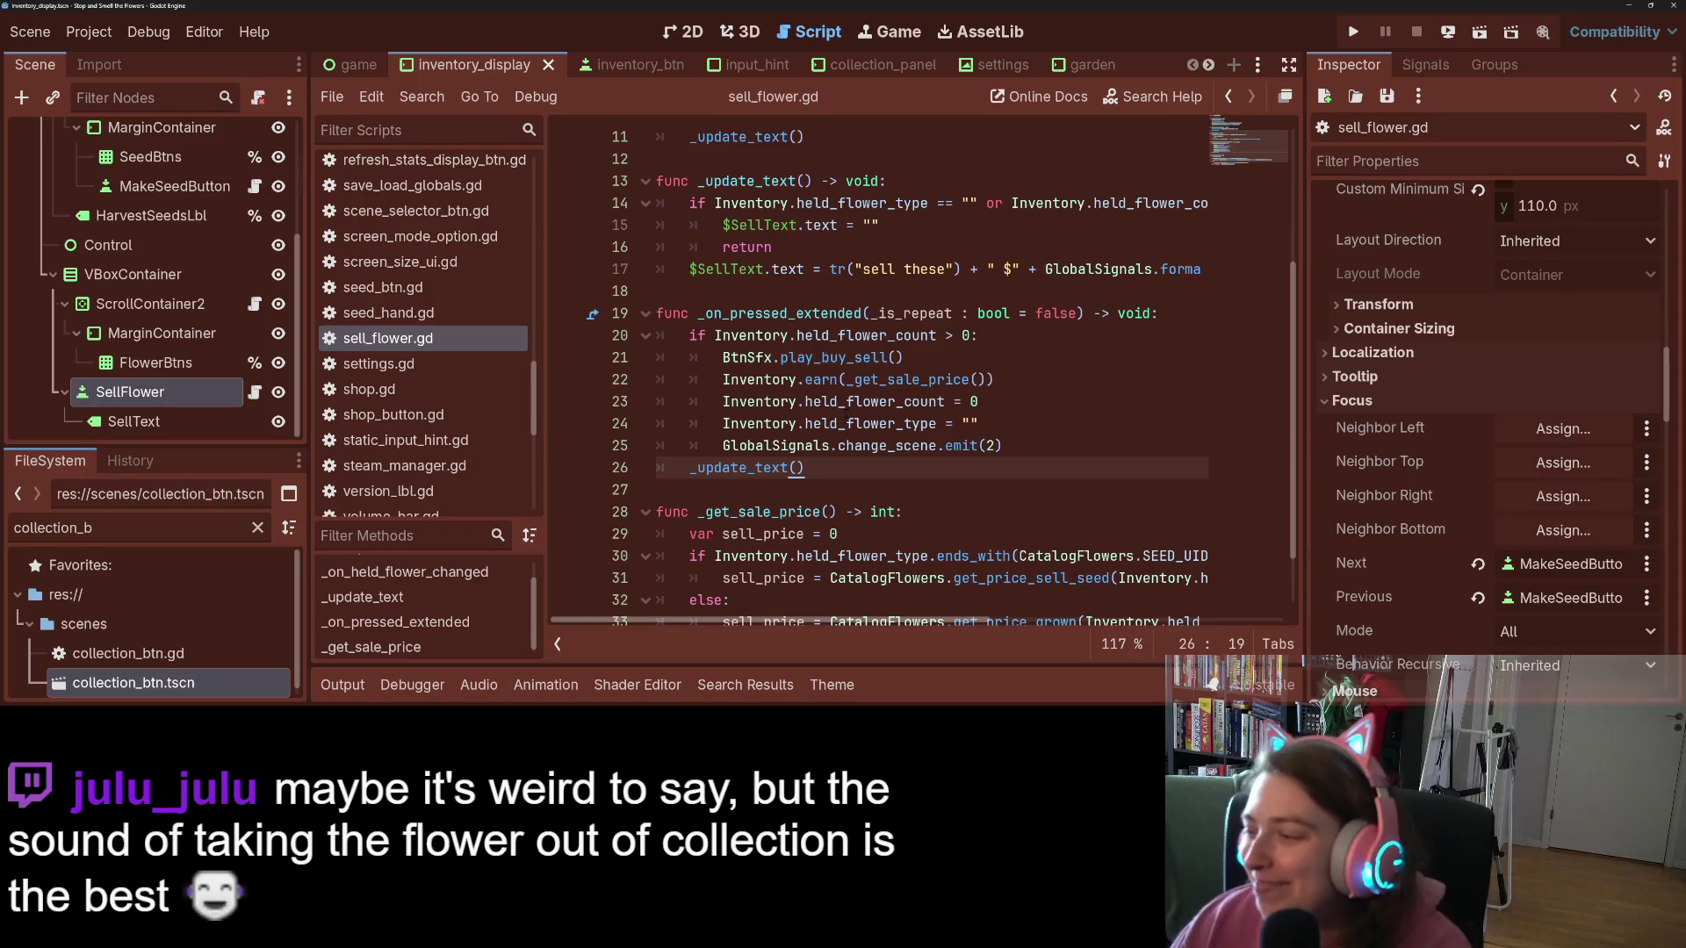
scroll(848, 449, "up", 4)
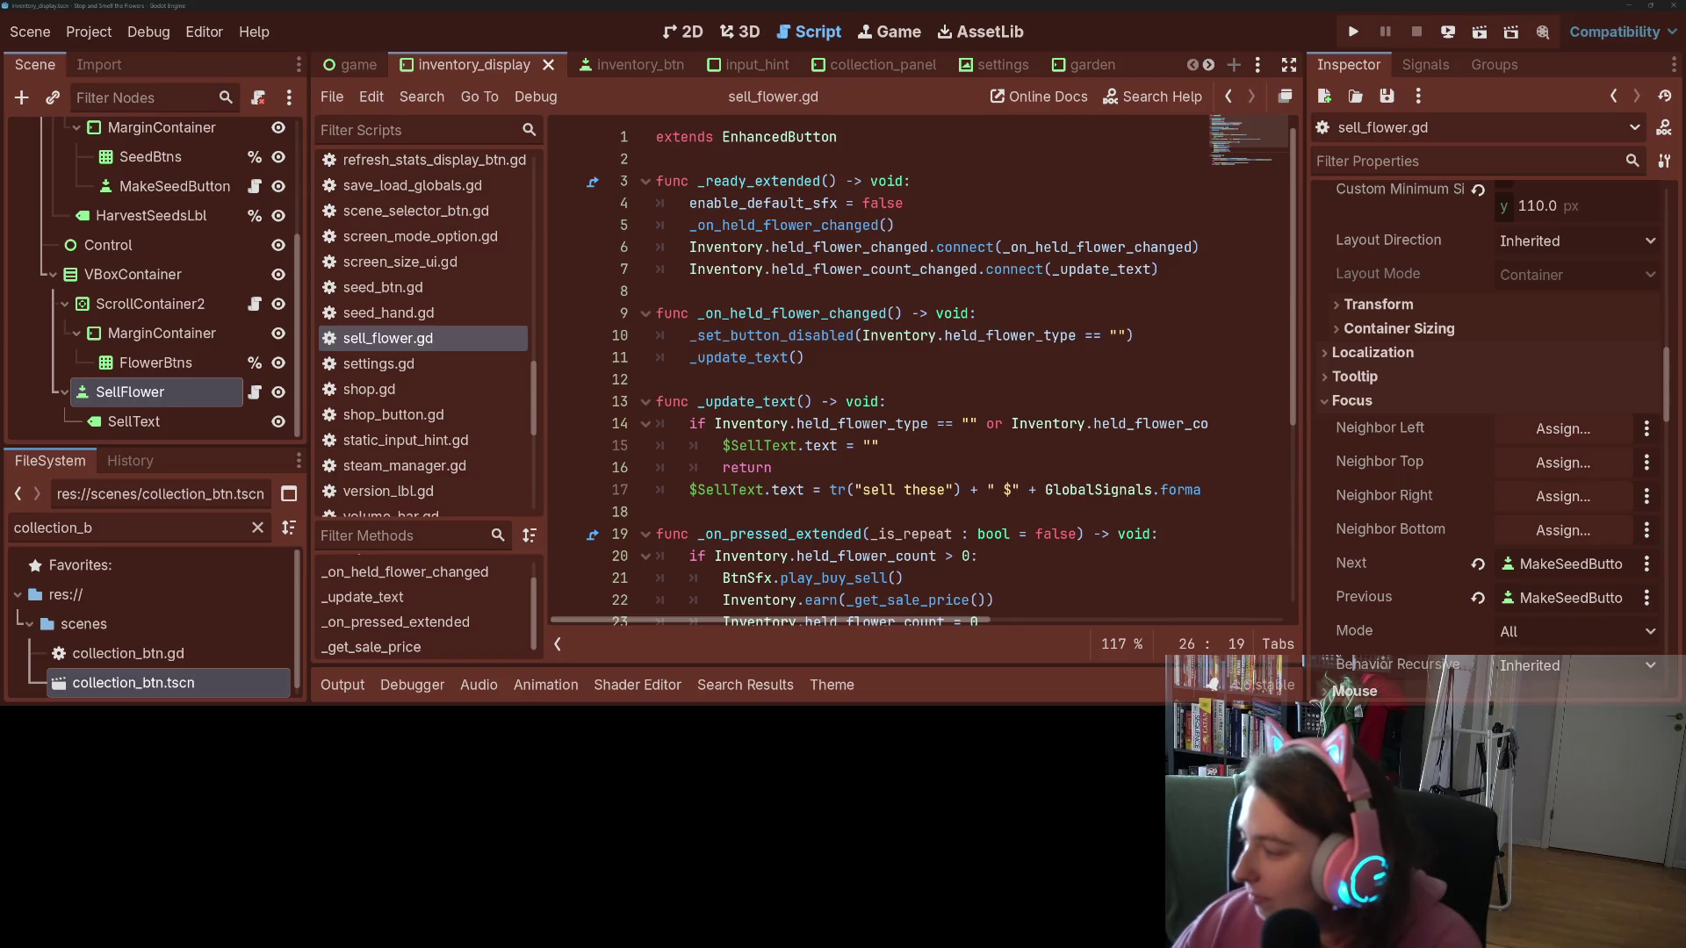
Step: In GitHub Desktop, review each changed file and exclude garden_button.gd and collection_btn.gd
key("alt+Tab")
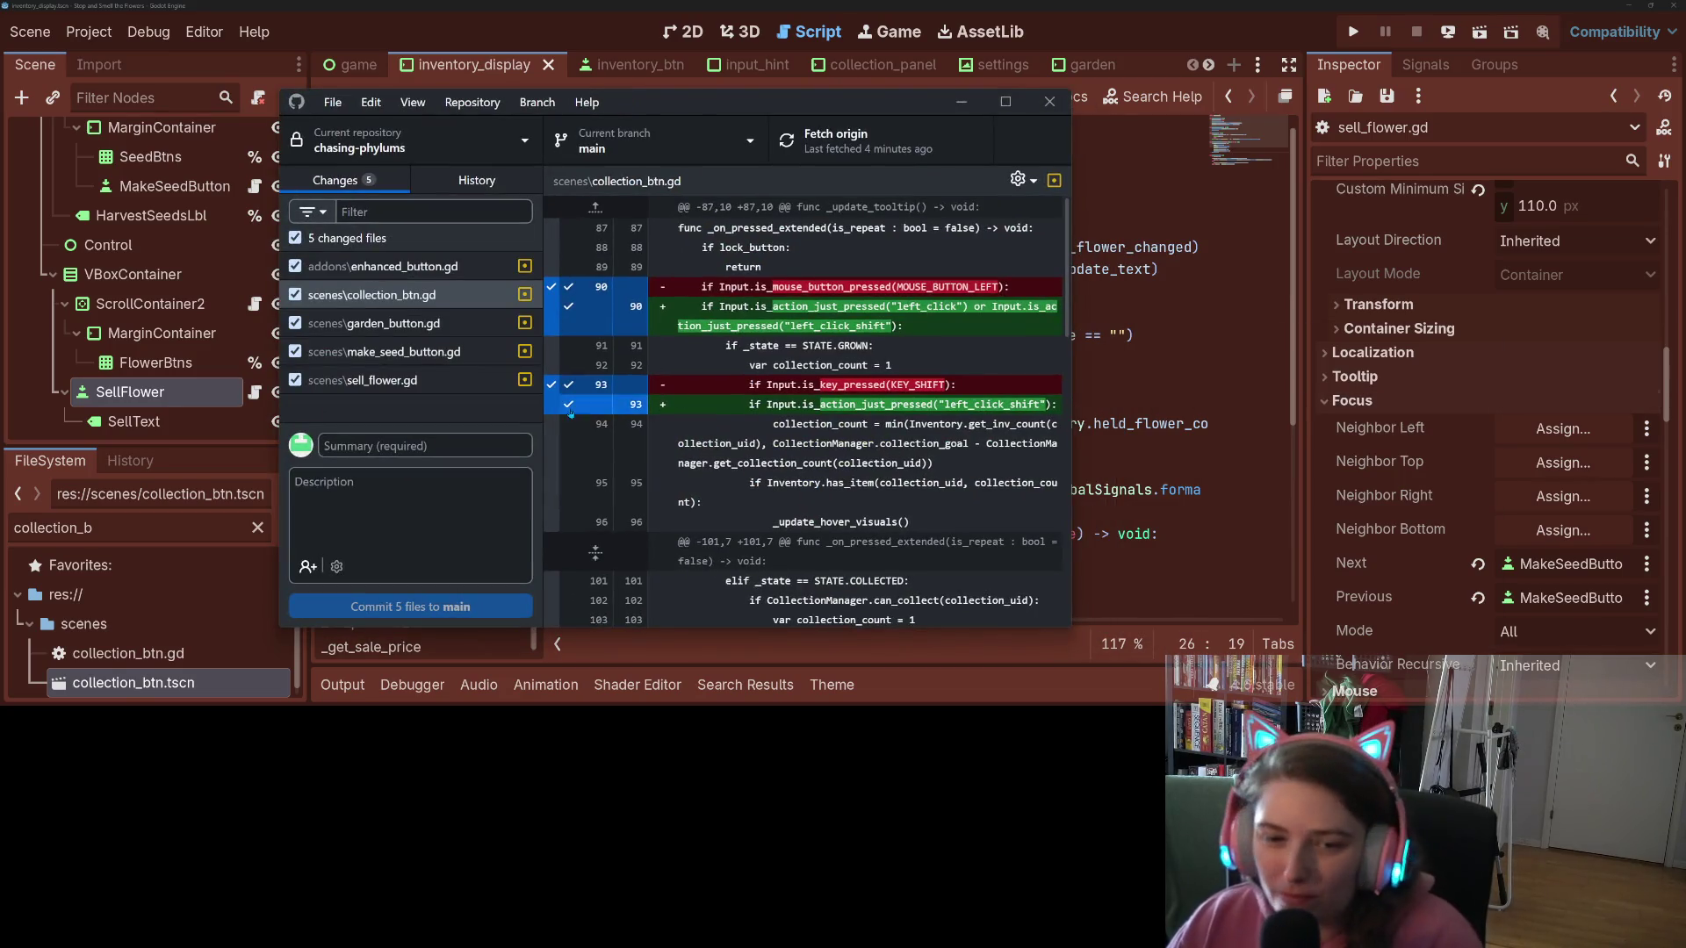
left_click(452, 446)
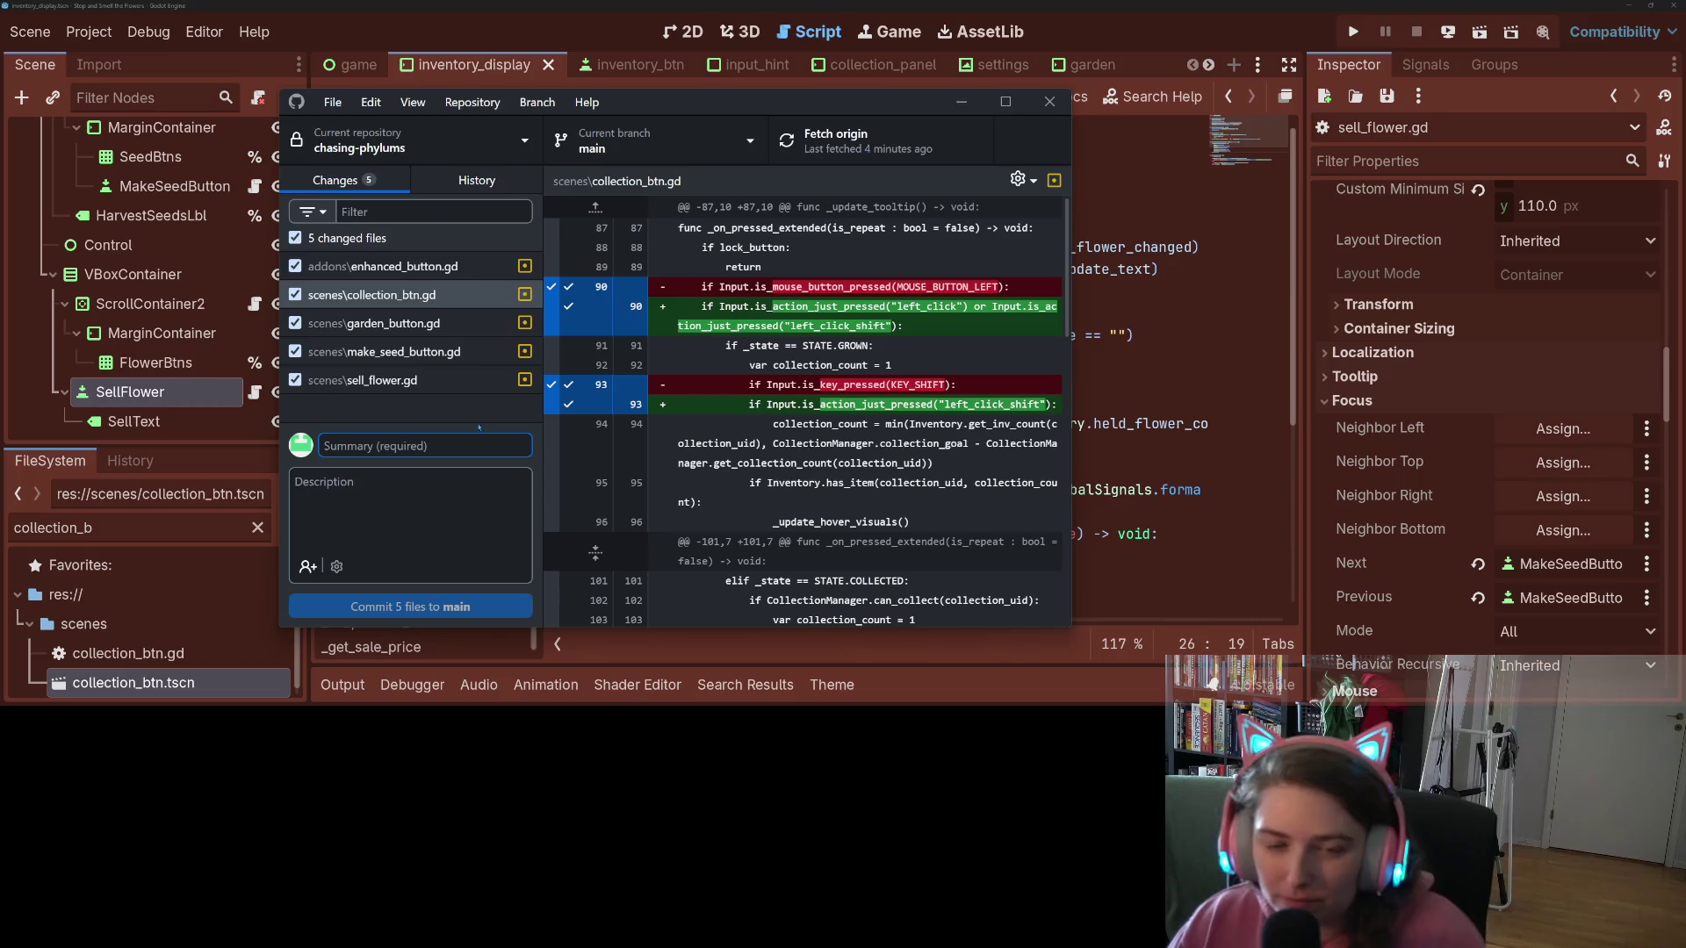
left_click(454, 379)
left_click(431, 352)
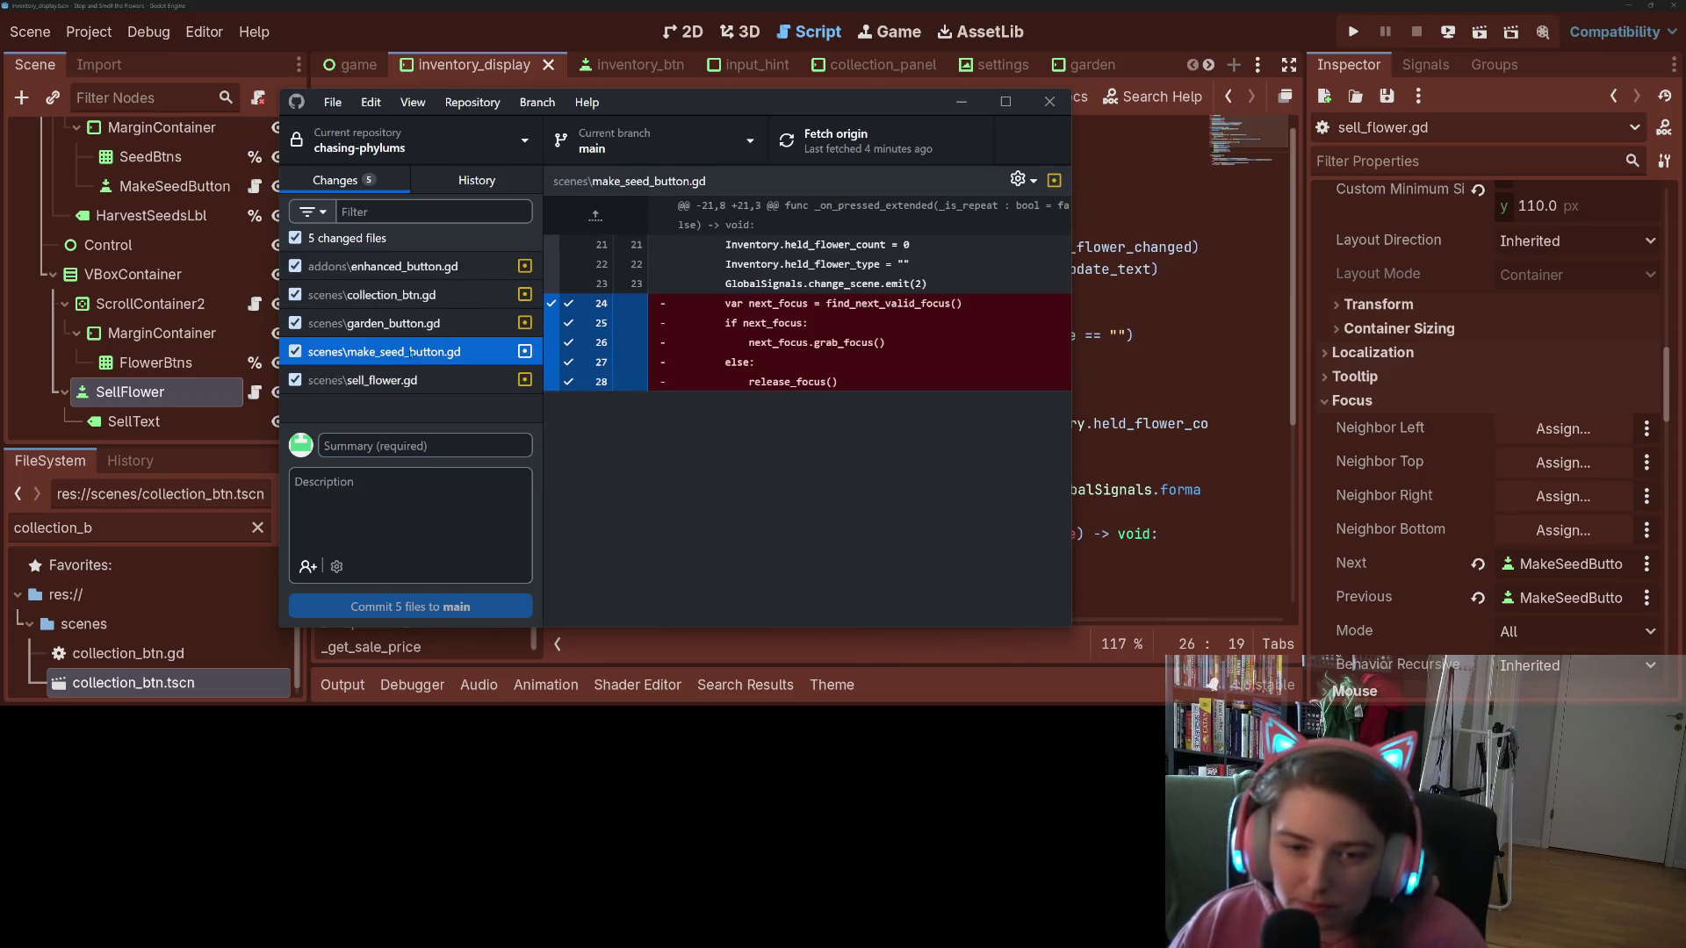
left_click(412, 324)
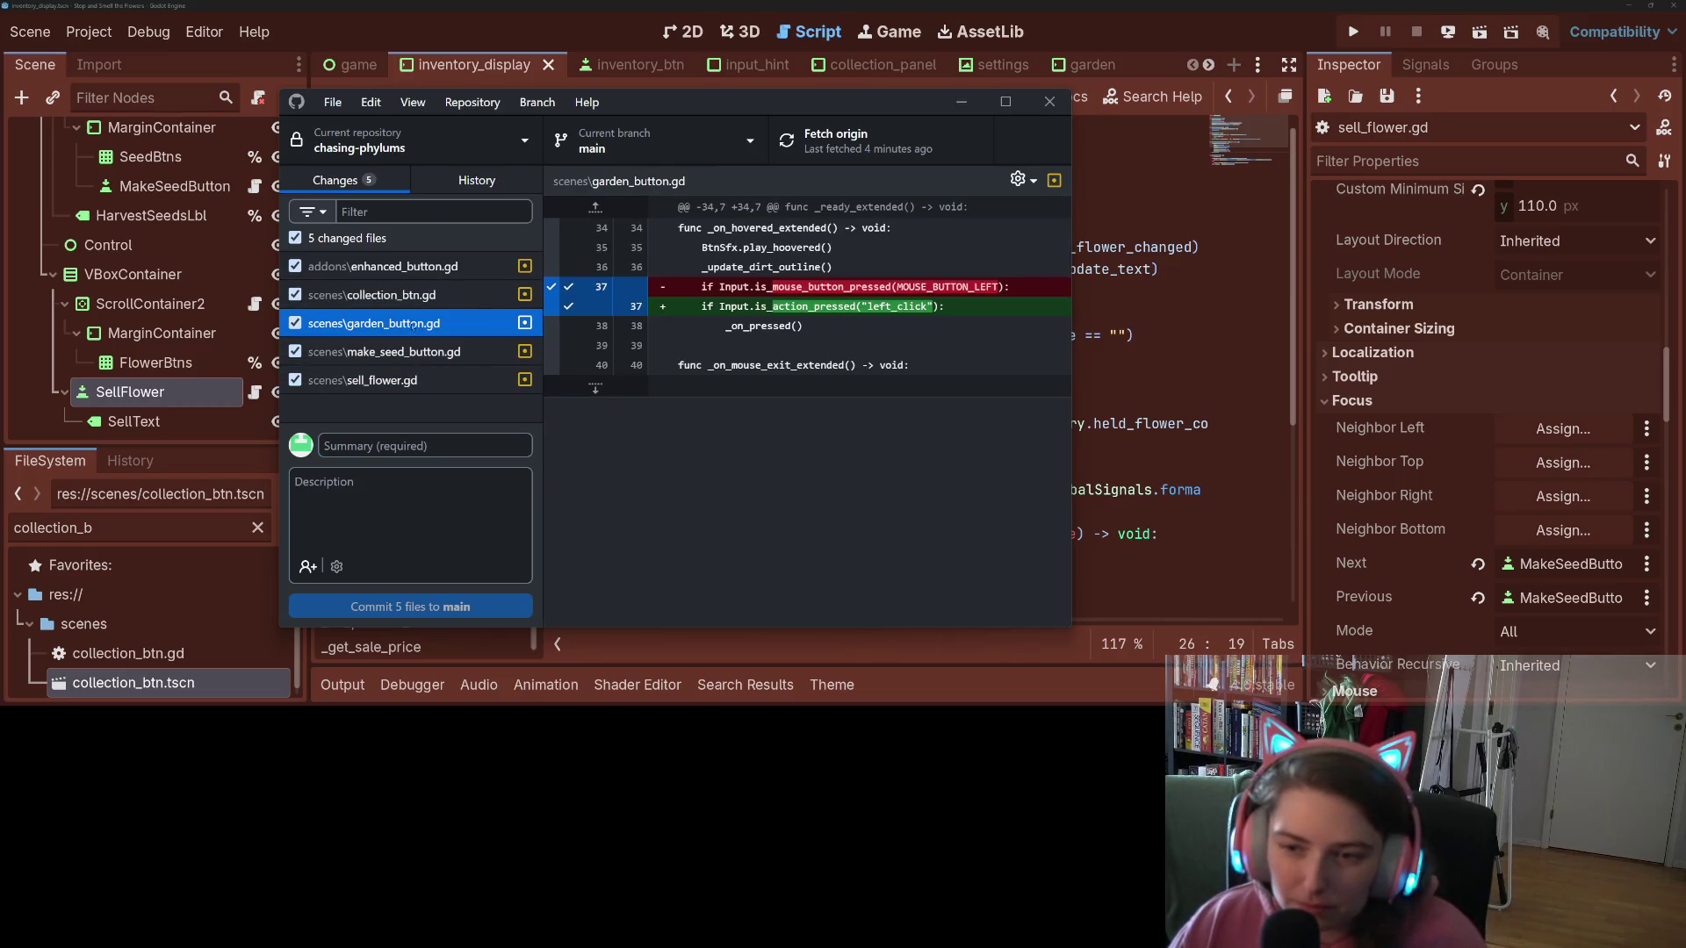
left_click(295, 323)
left_click(322, 299)
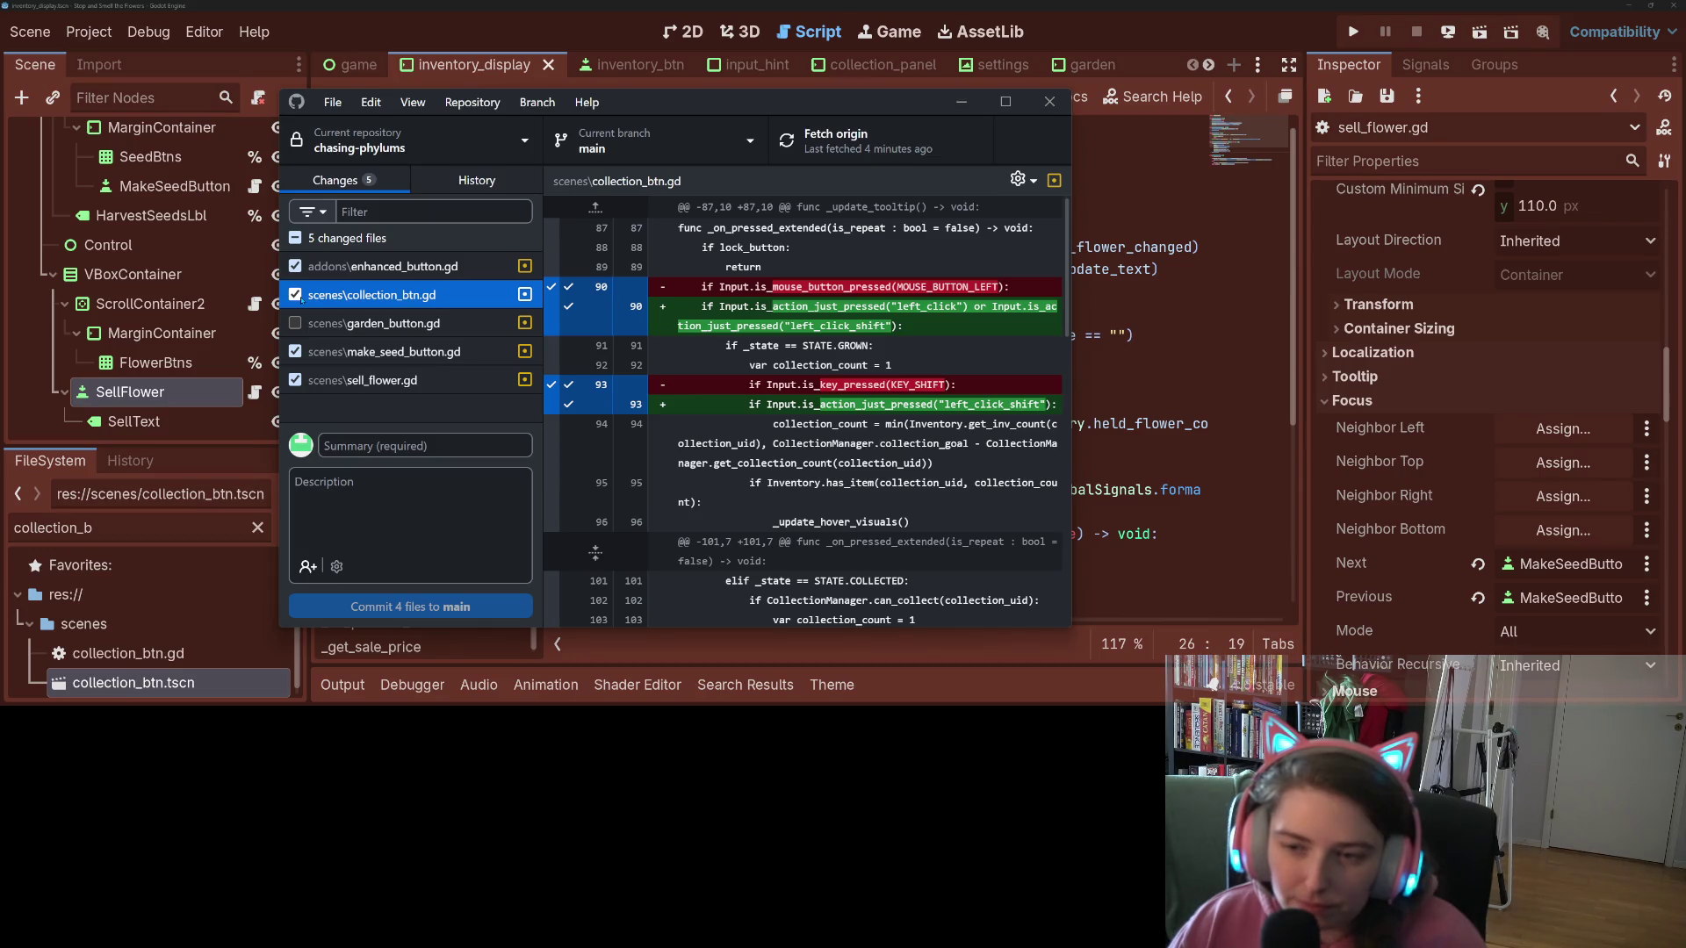
left_click(295, 295)
left_click(377, 266)
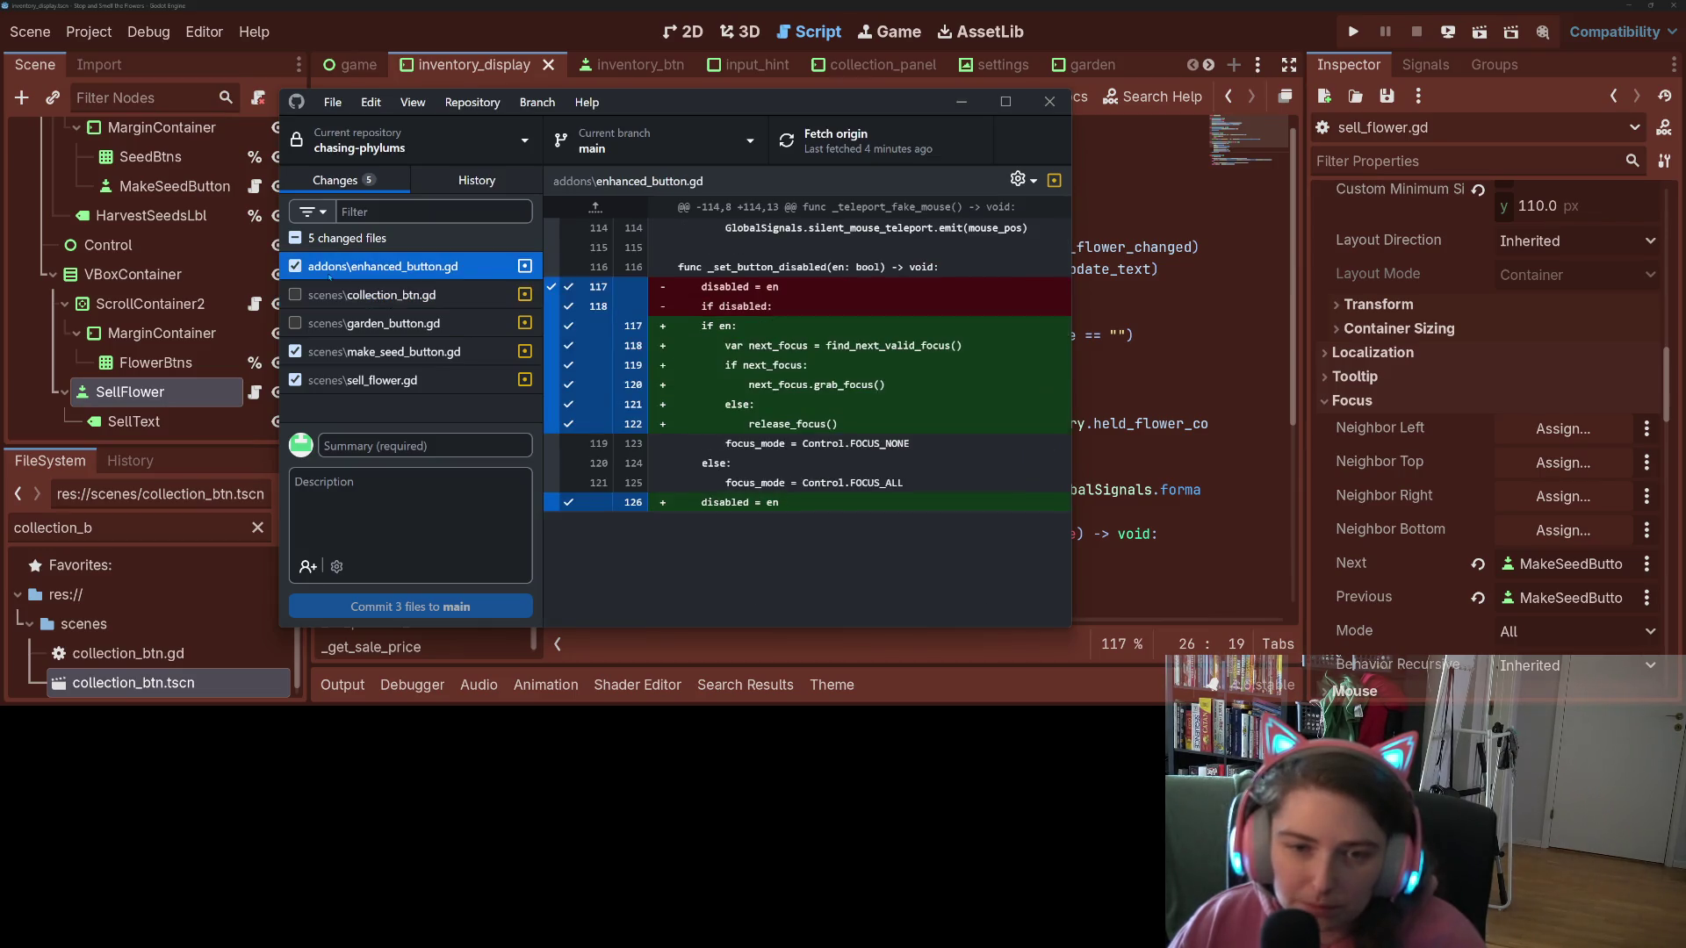
Step: Commit the three files with summary 'moving focus on button disabled to enhanced button class'
left_click(377, 446)
type("adds ")
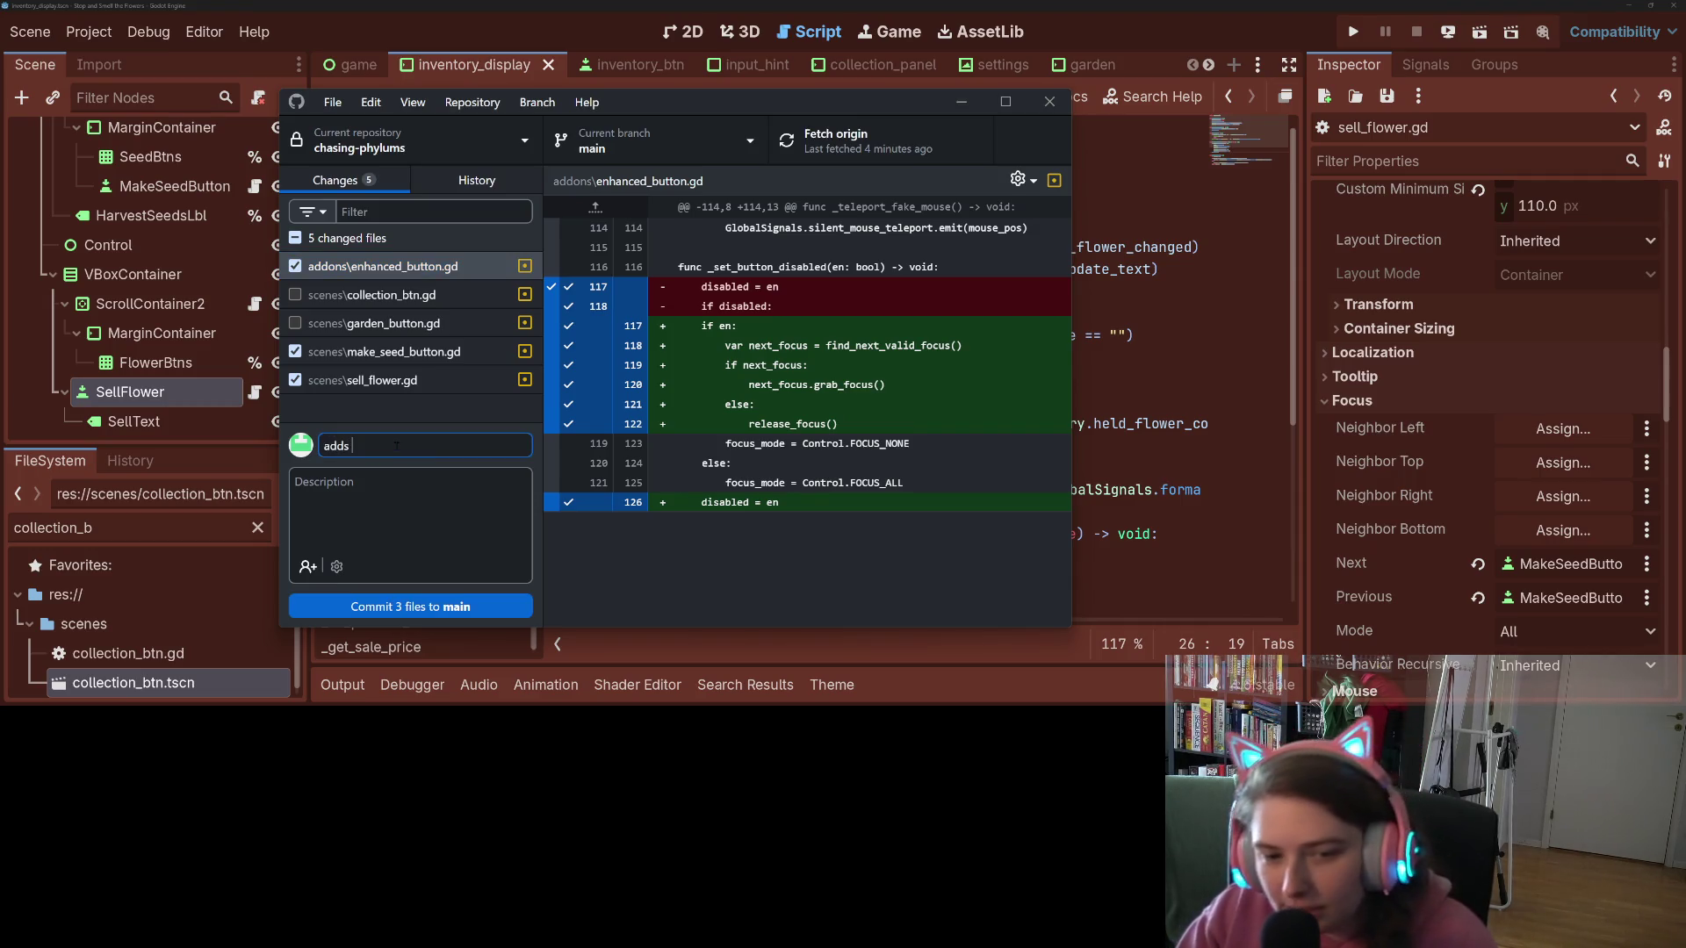
type("moving cus ")
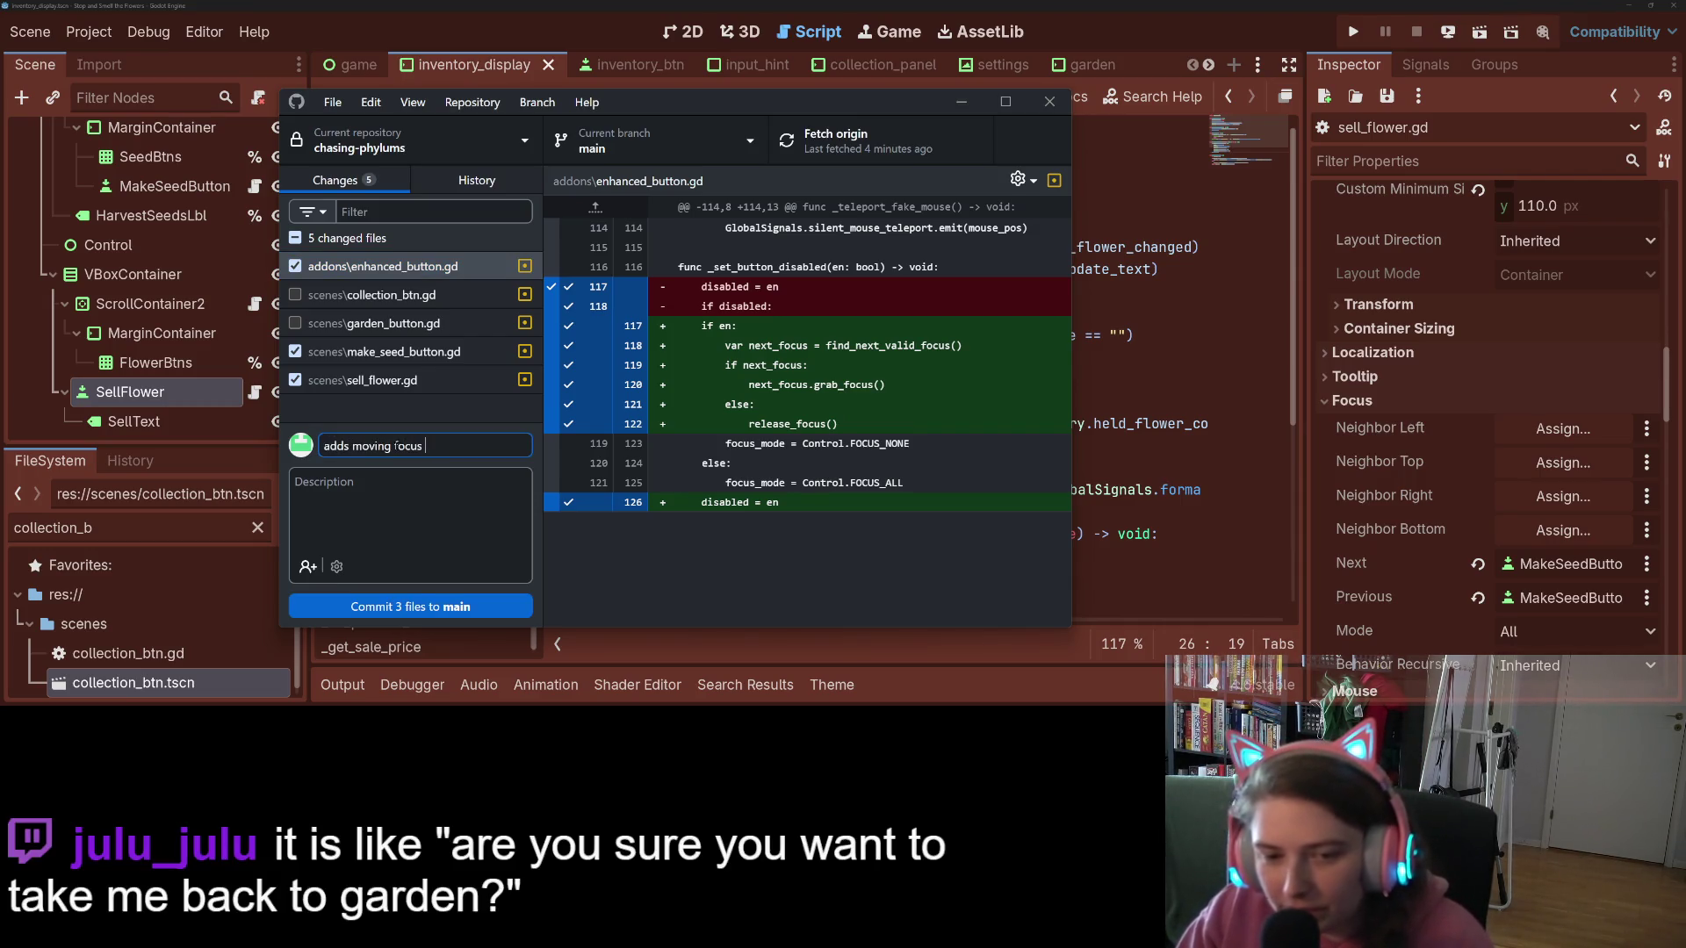
type("button dis")
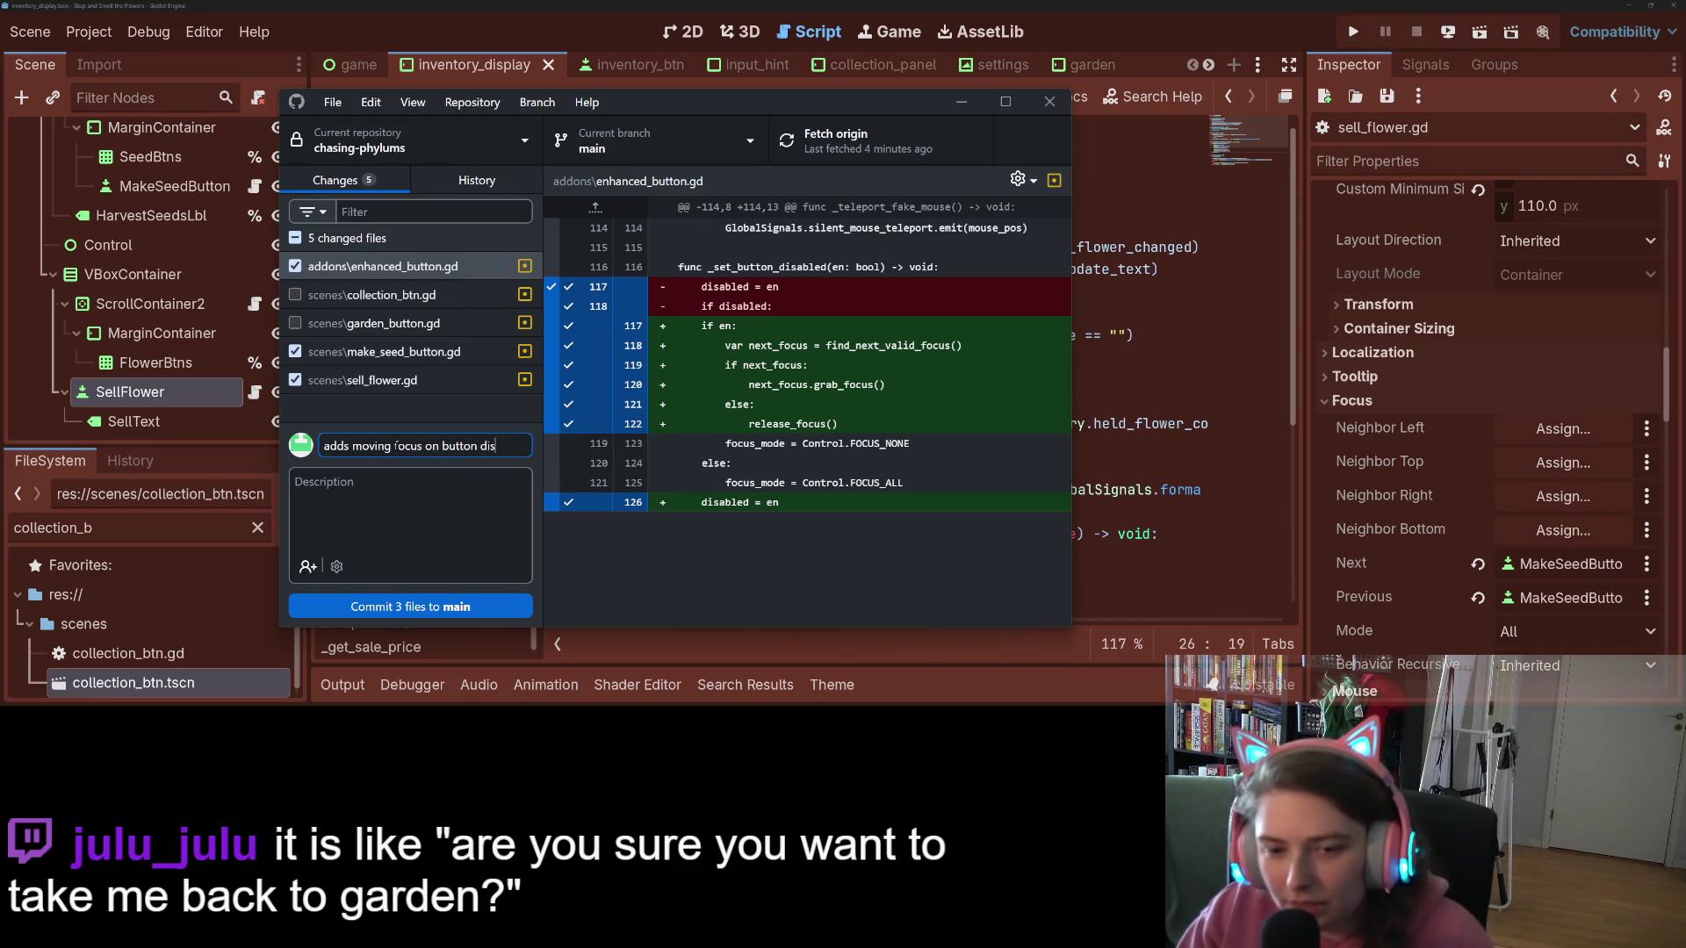
type("abl")
type(" to all")
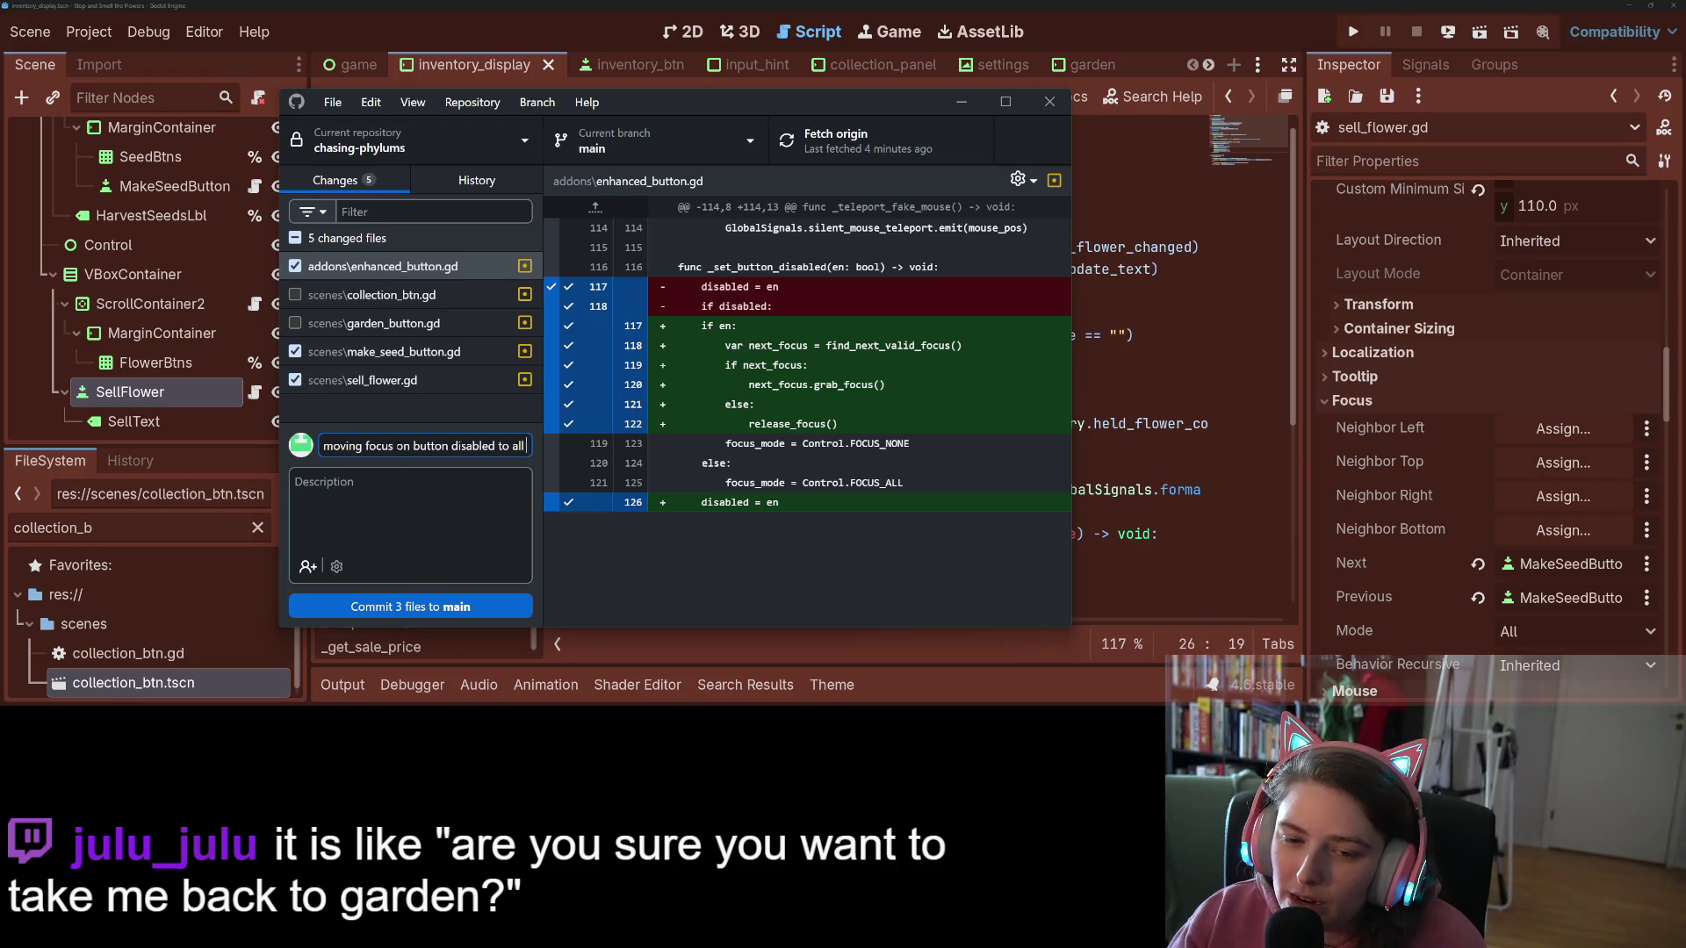
key("BackSpace")
key("BackSpace")
key("BackSpace")
type("enab")
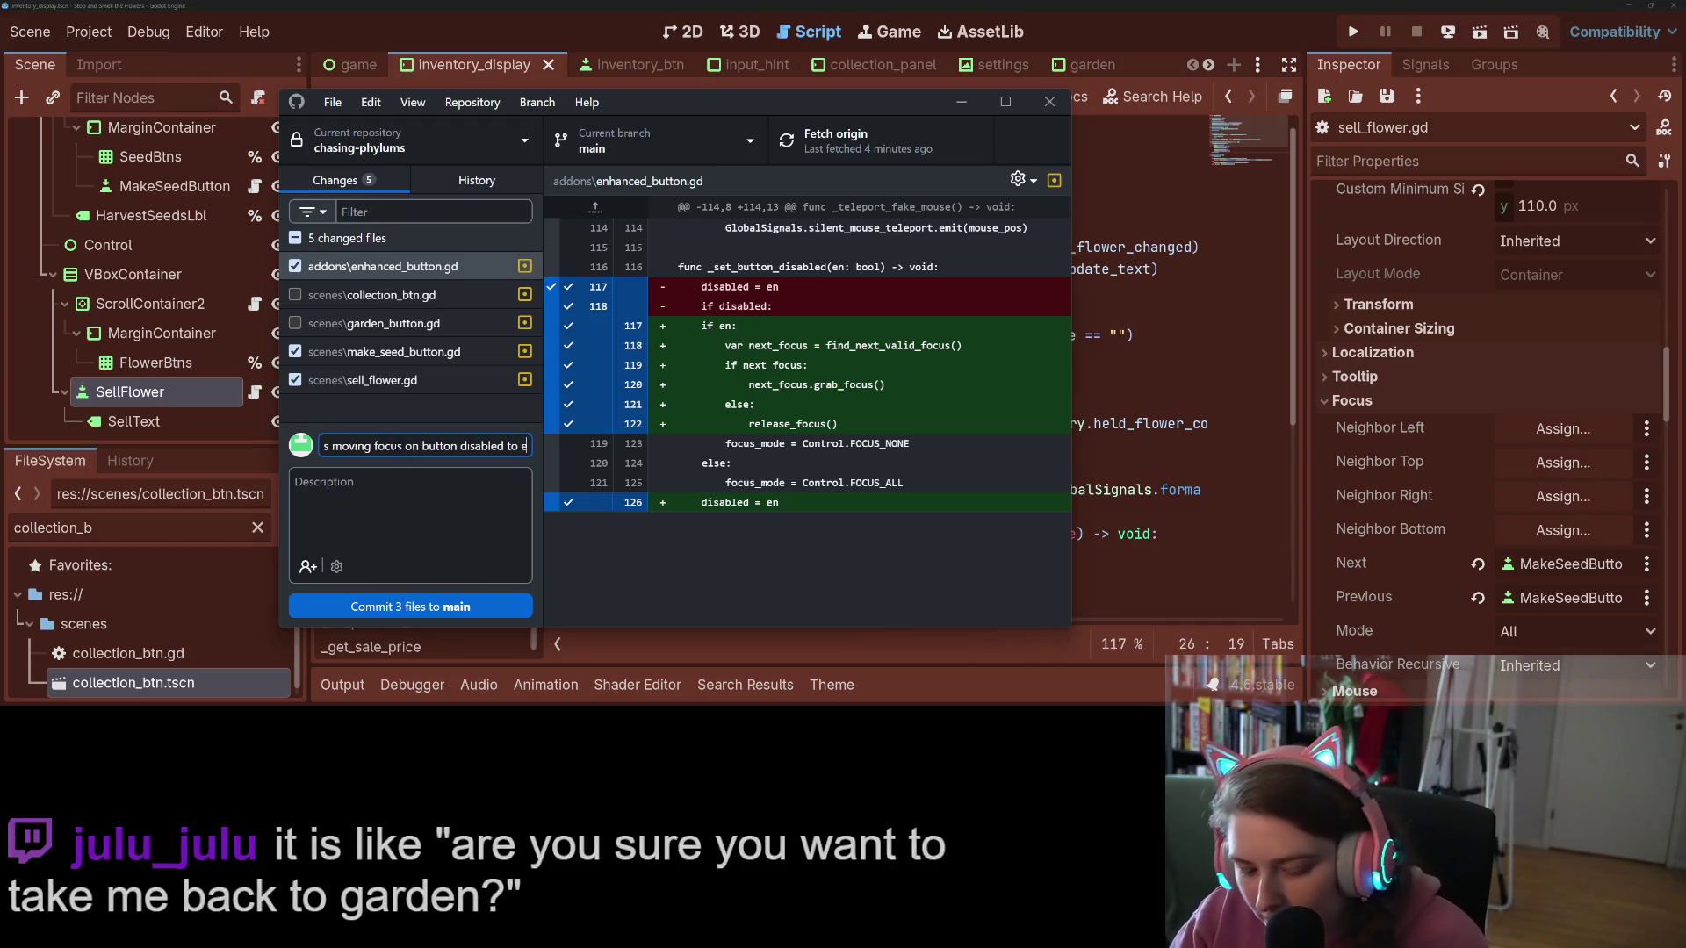
key("BackSpace")
key("BackSpace")
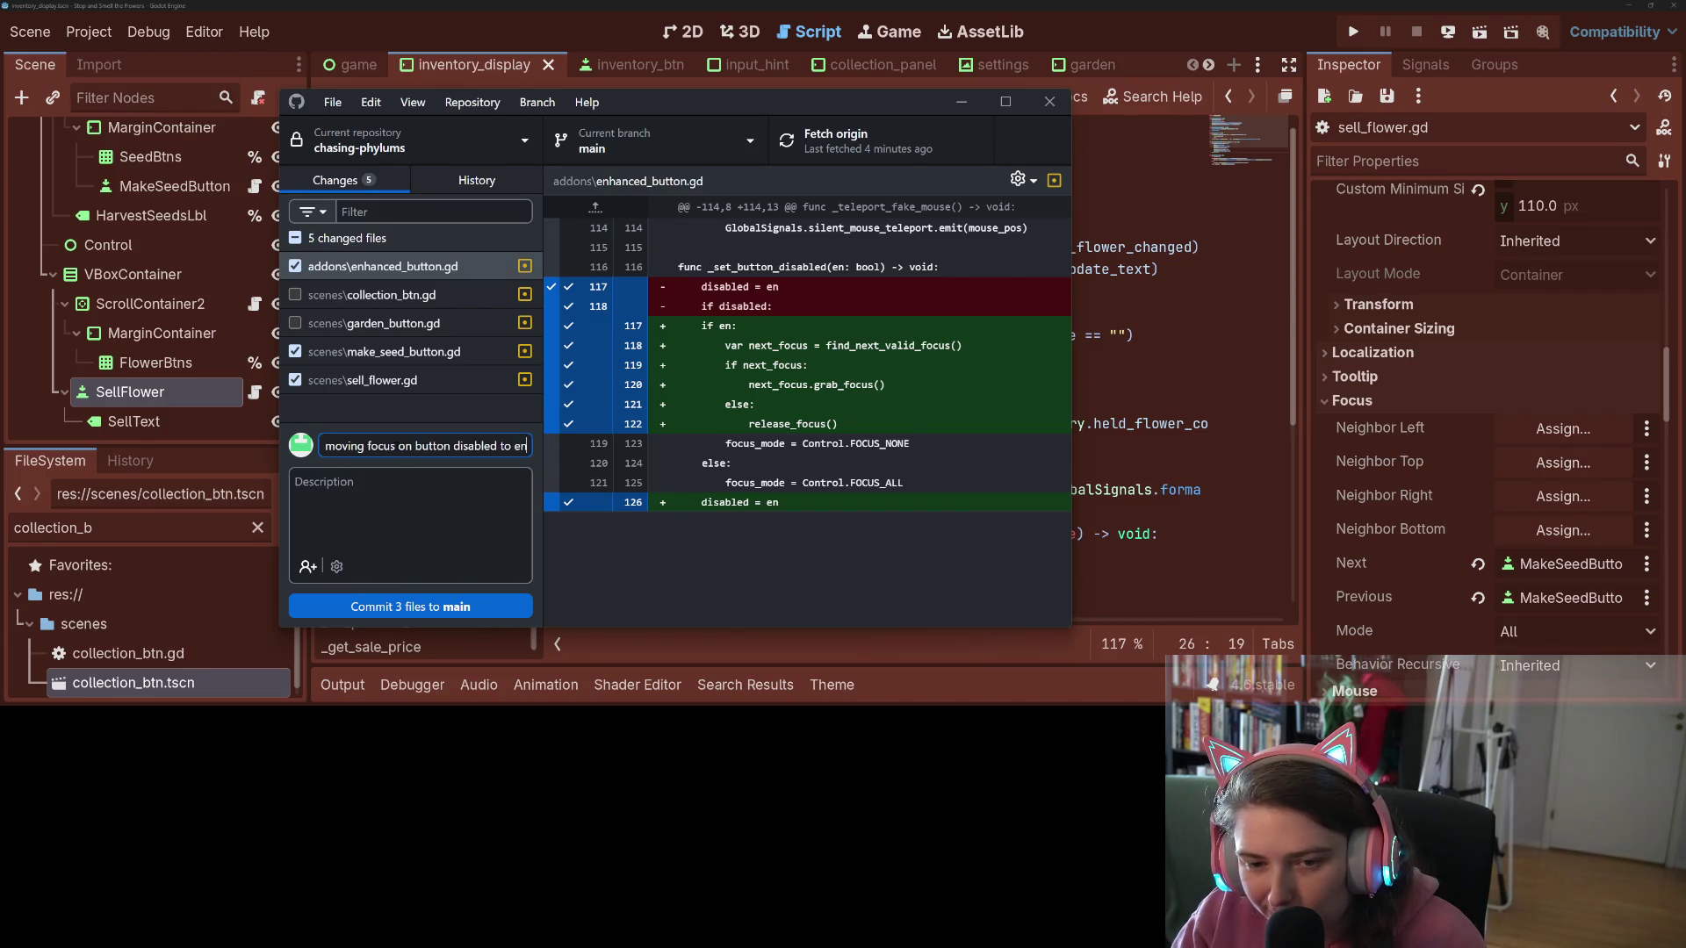
type("hanced butto")
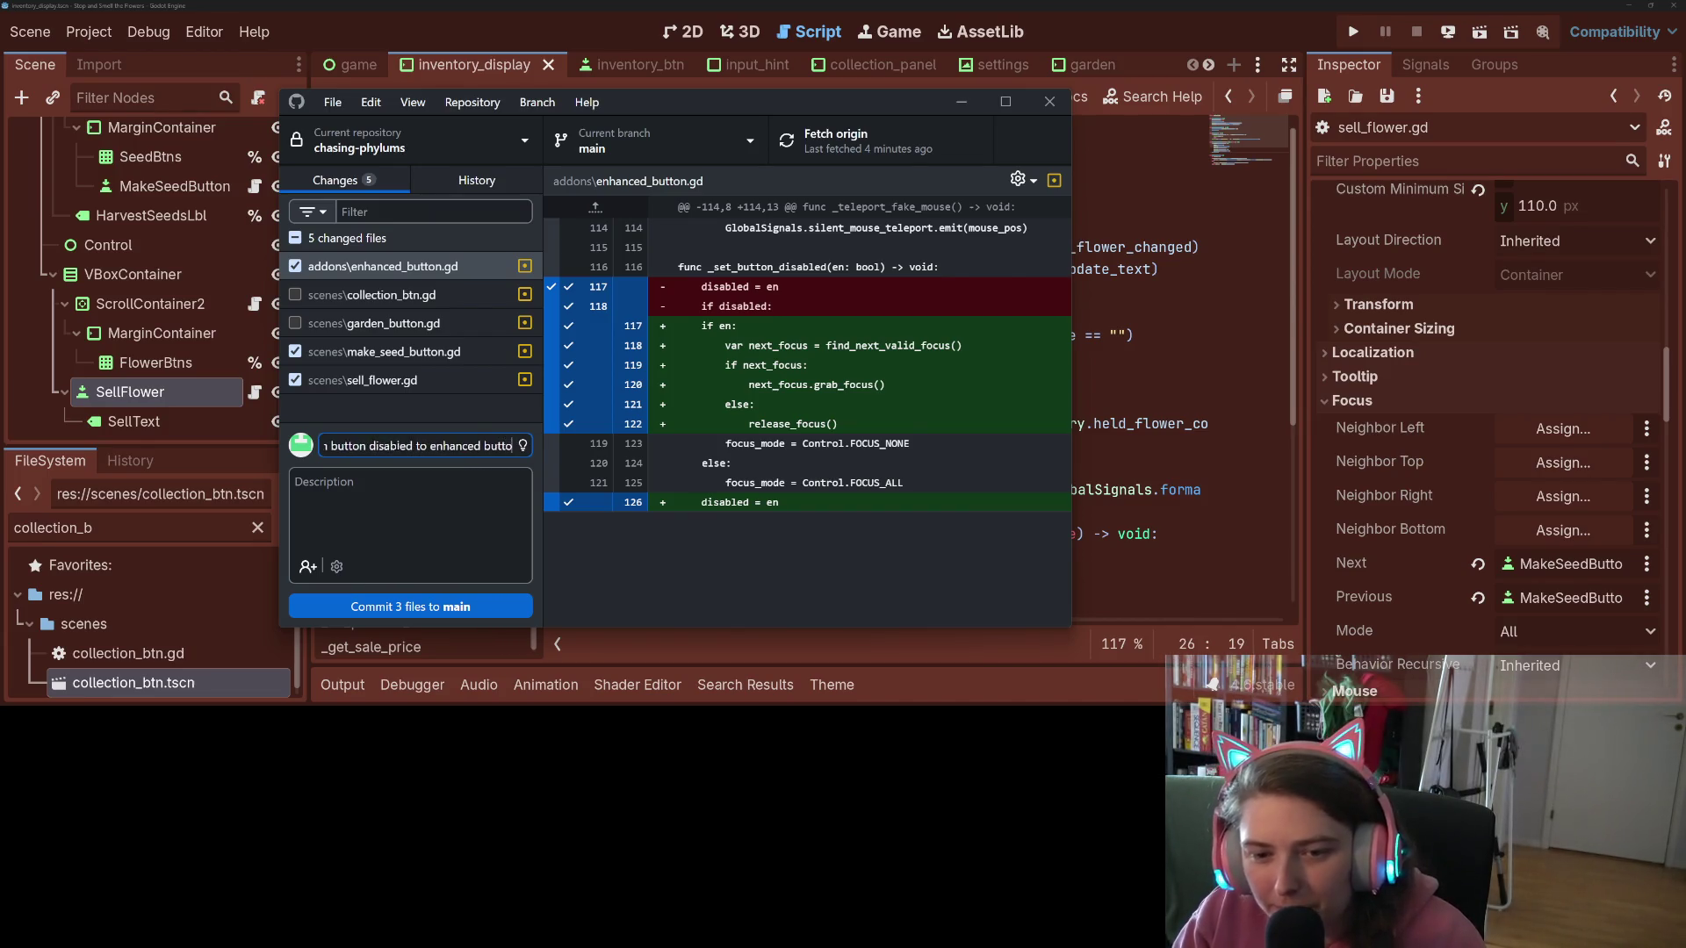
type("n class")
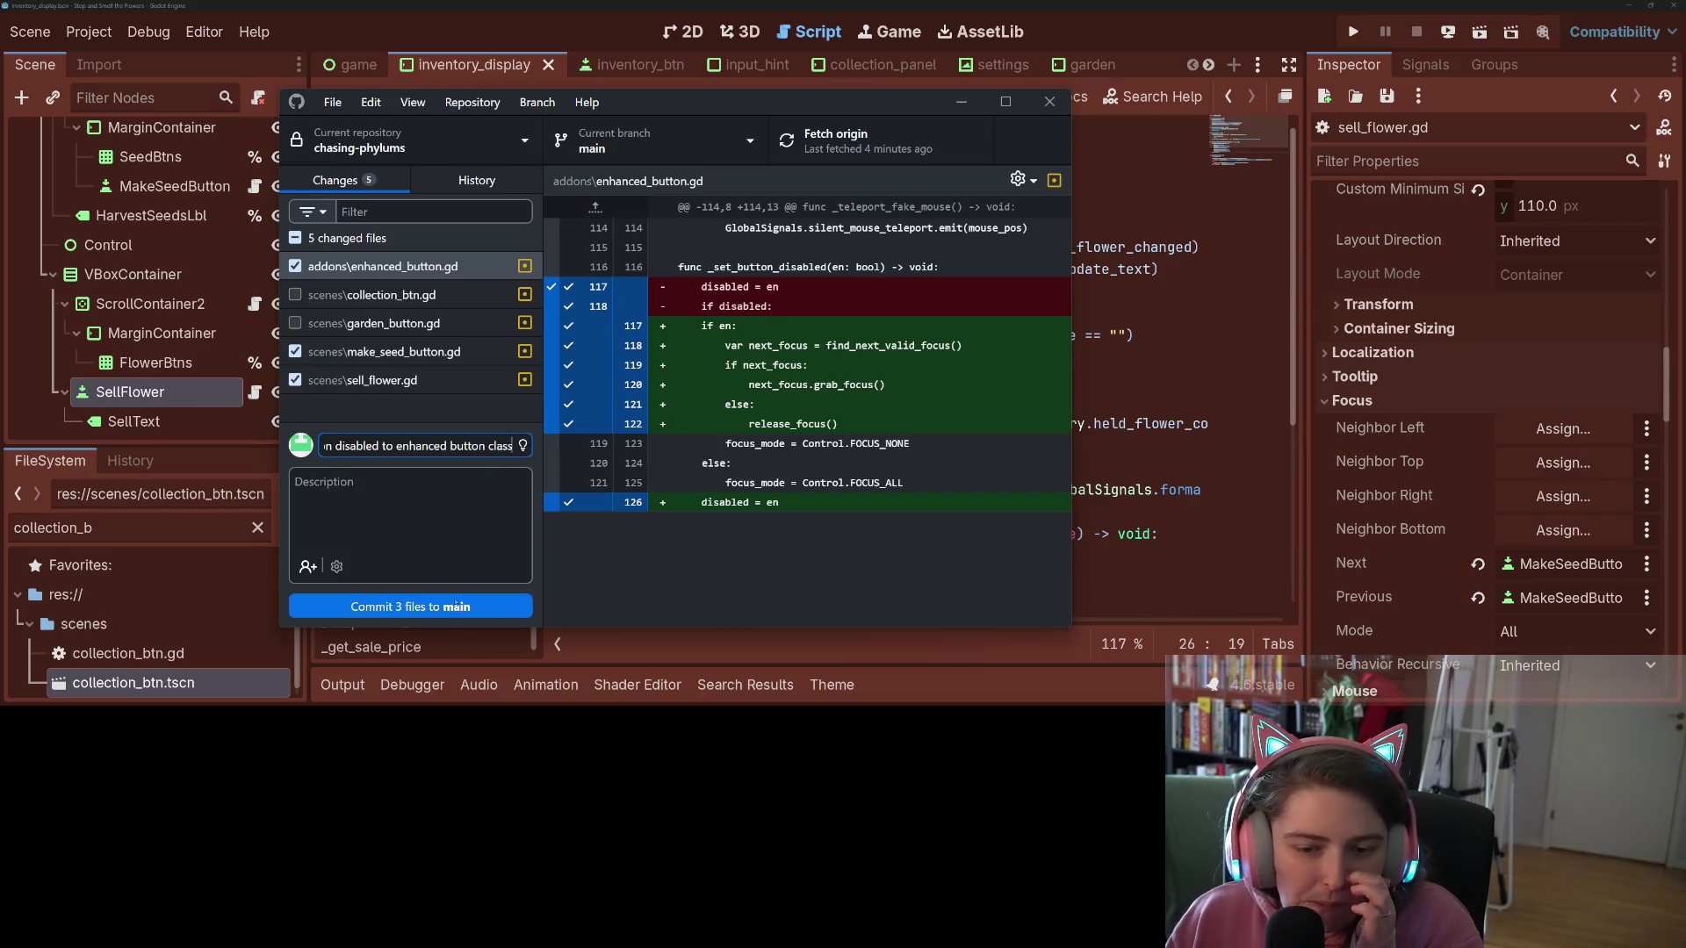
left_click(443, 606)
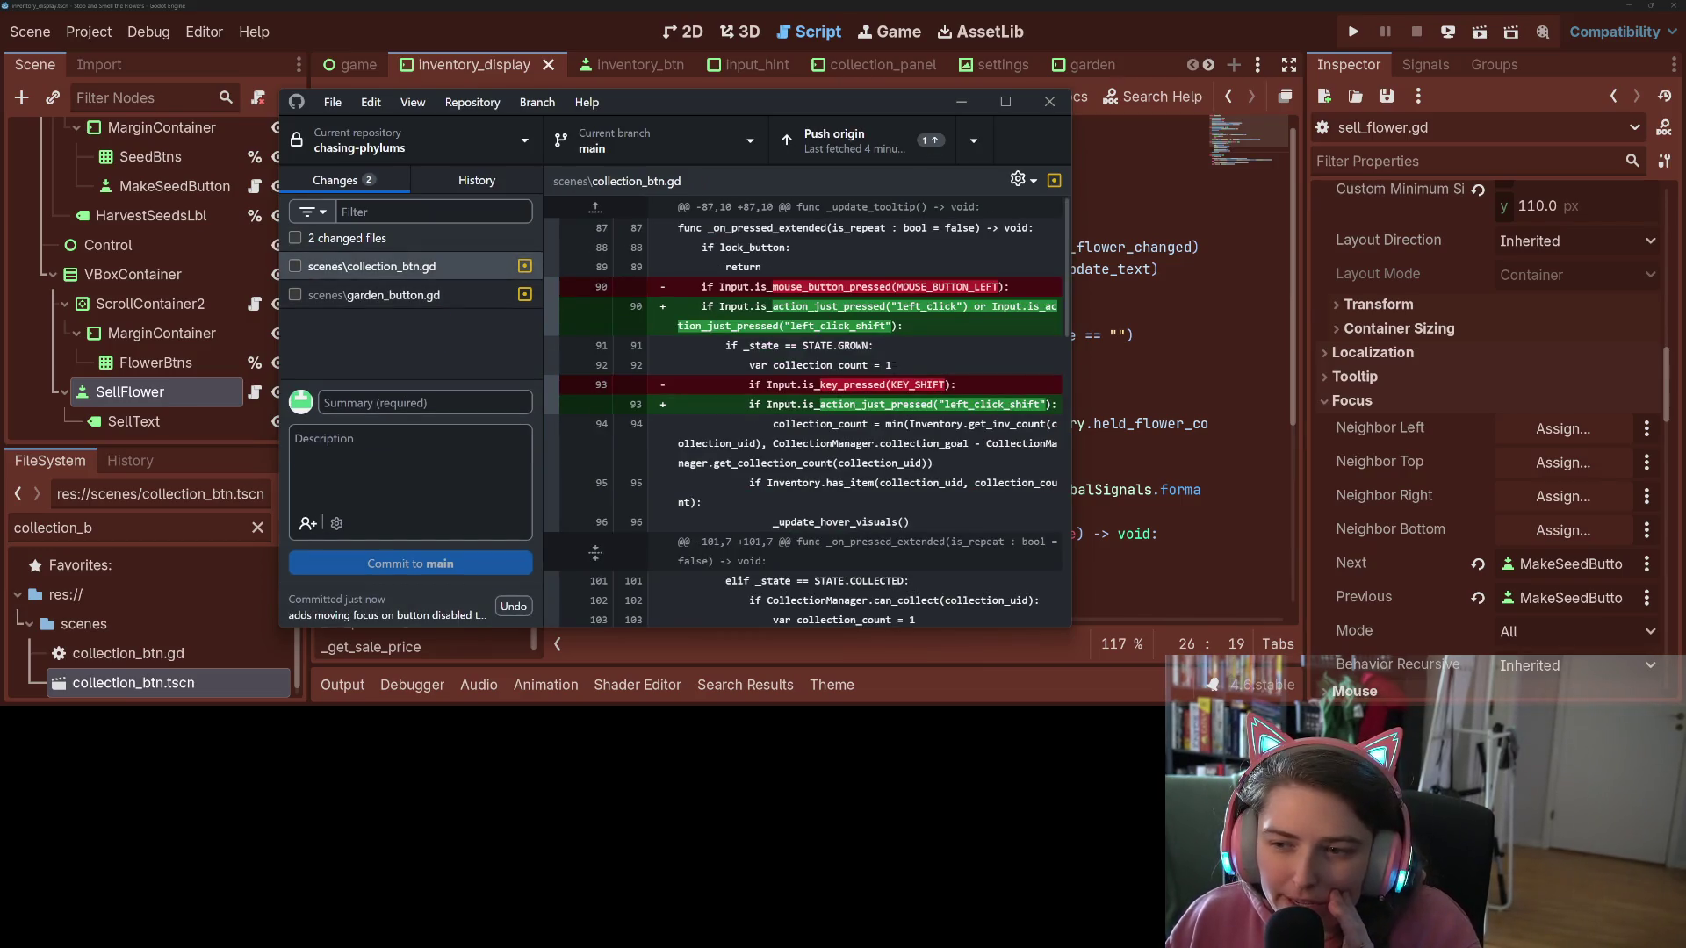
Step: Commit collection_btn.gd and garden_button.gd as 'replaces misc. references to mouse buttons'
left_click(380, 294)
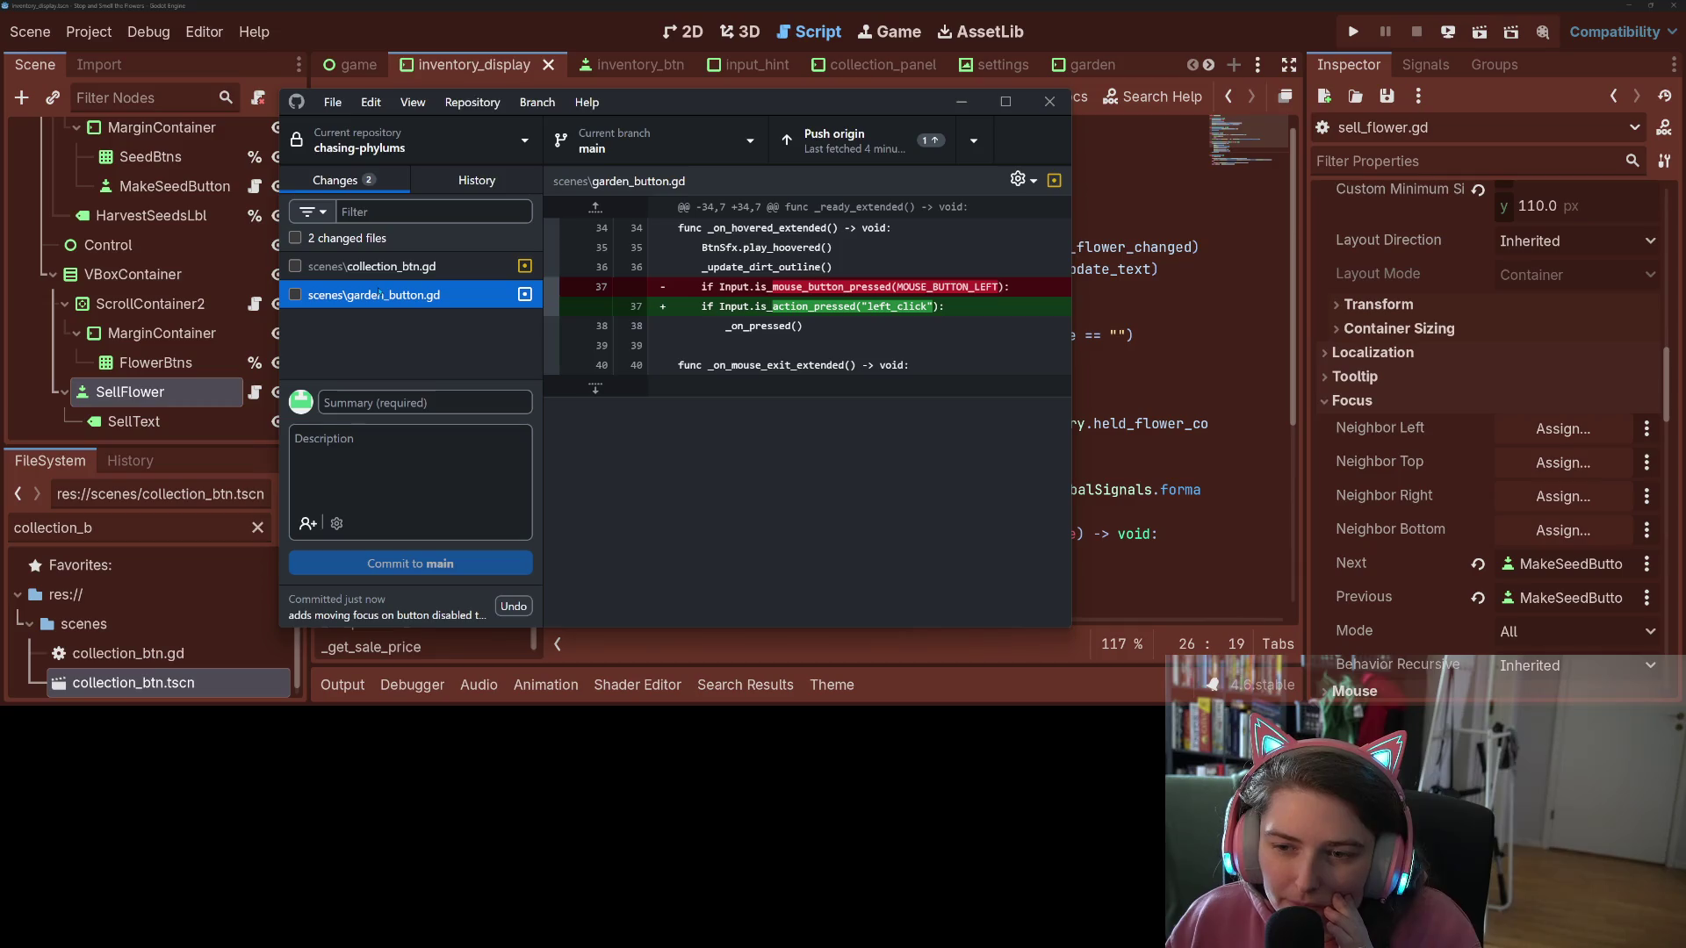
left_click(296, 239)
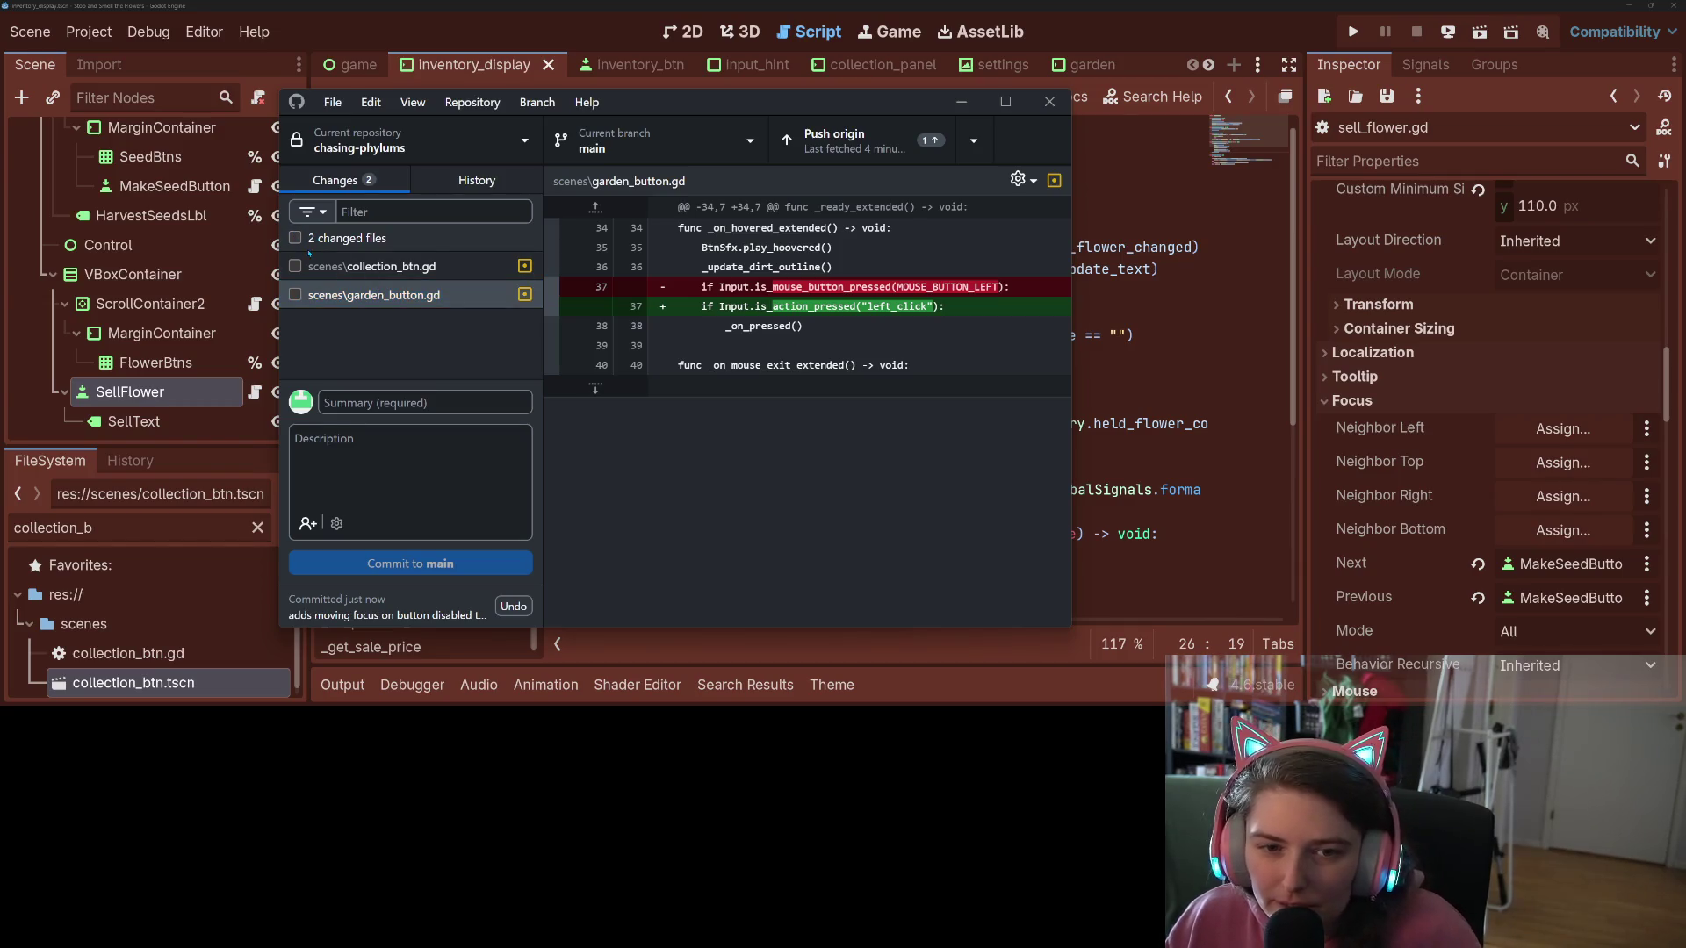
left_click(376, 408)
type("replaces misc")
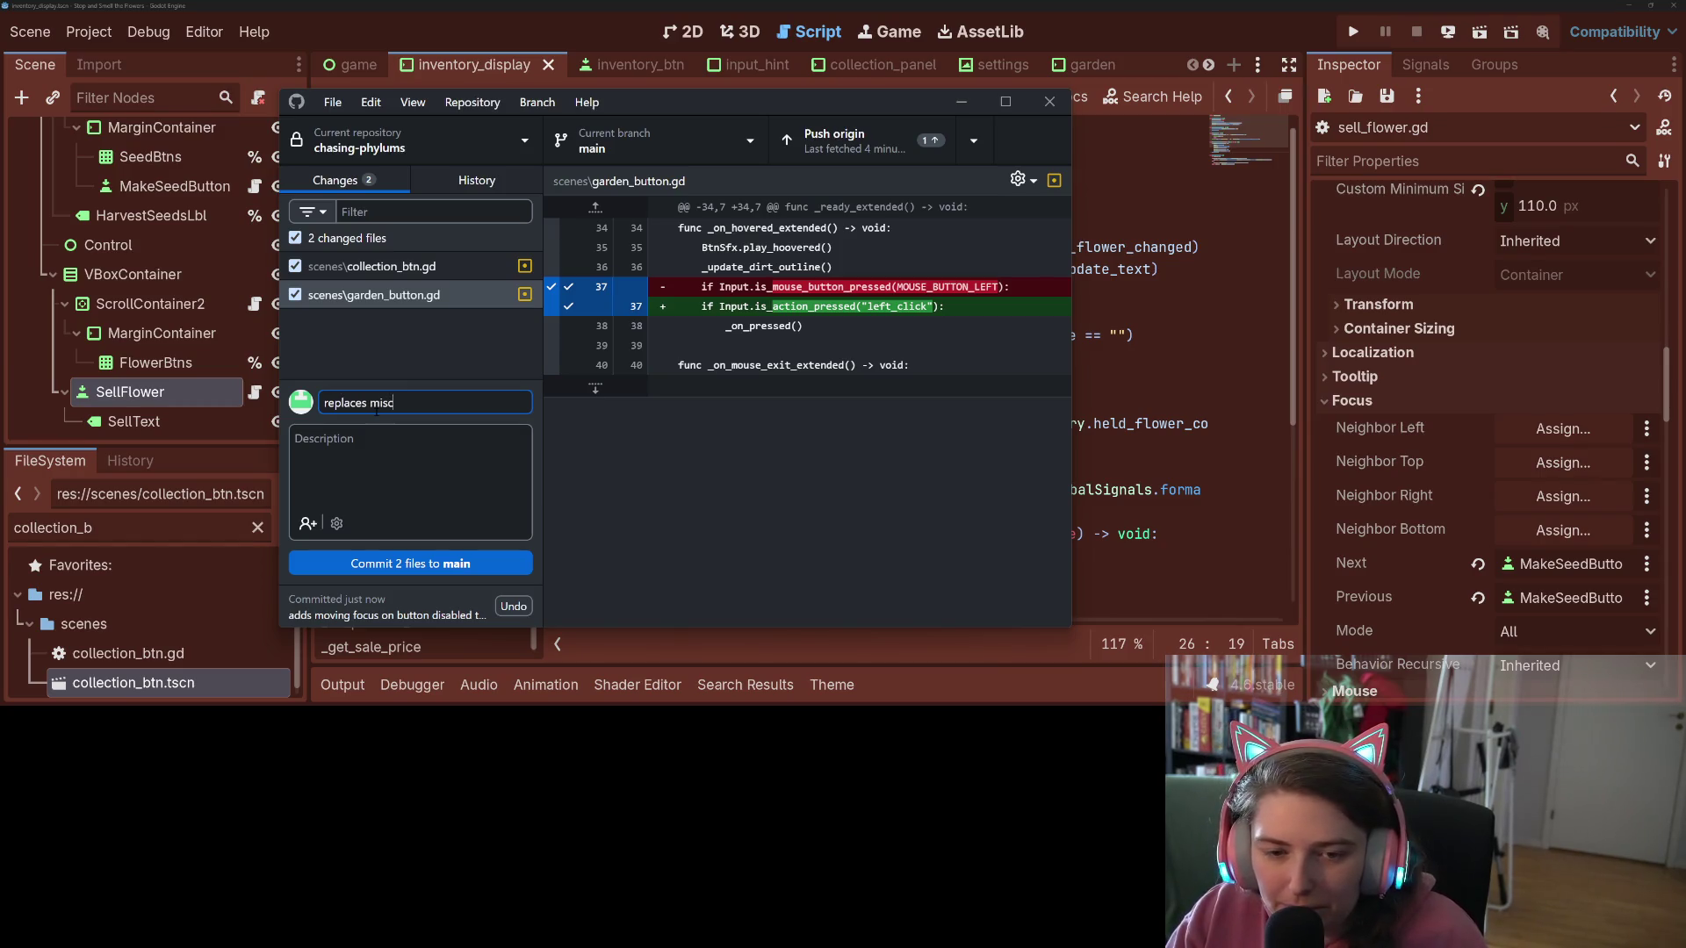
type("lean")
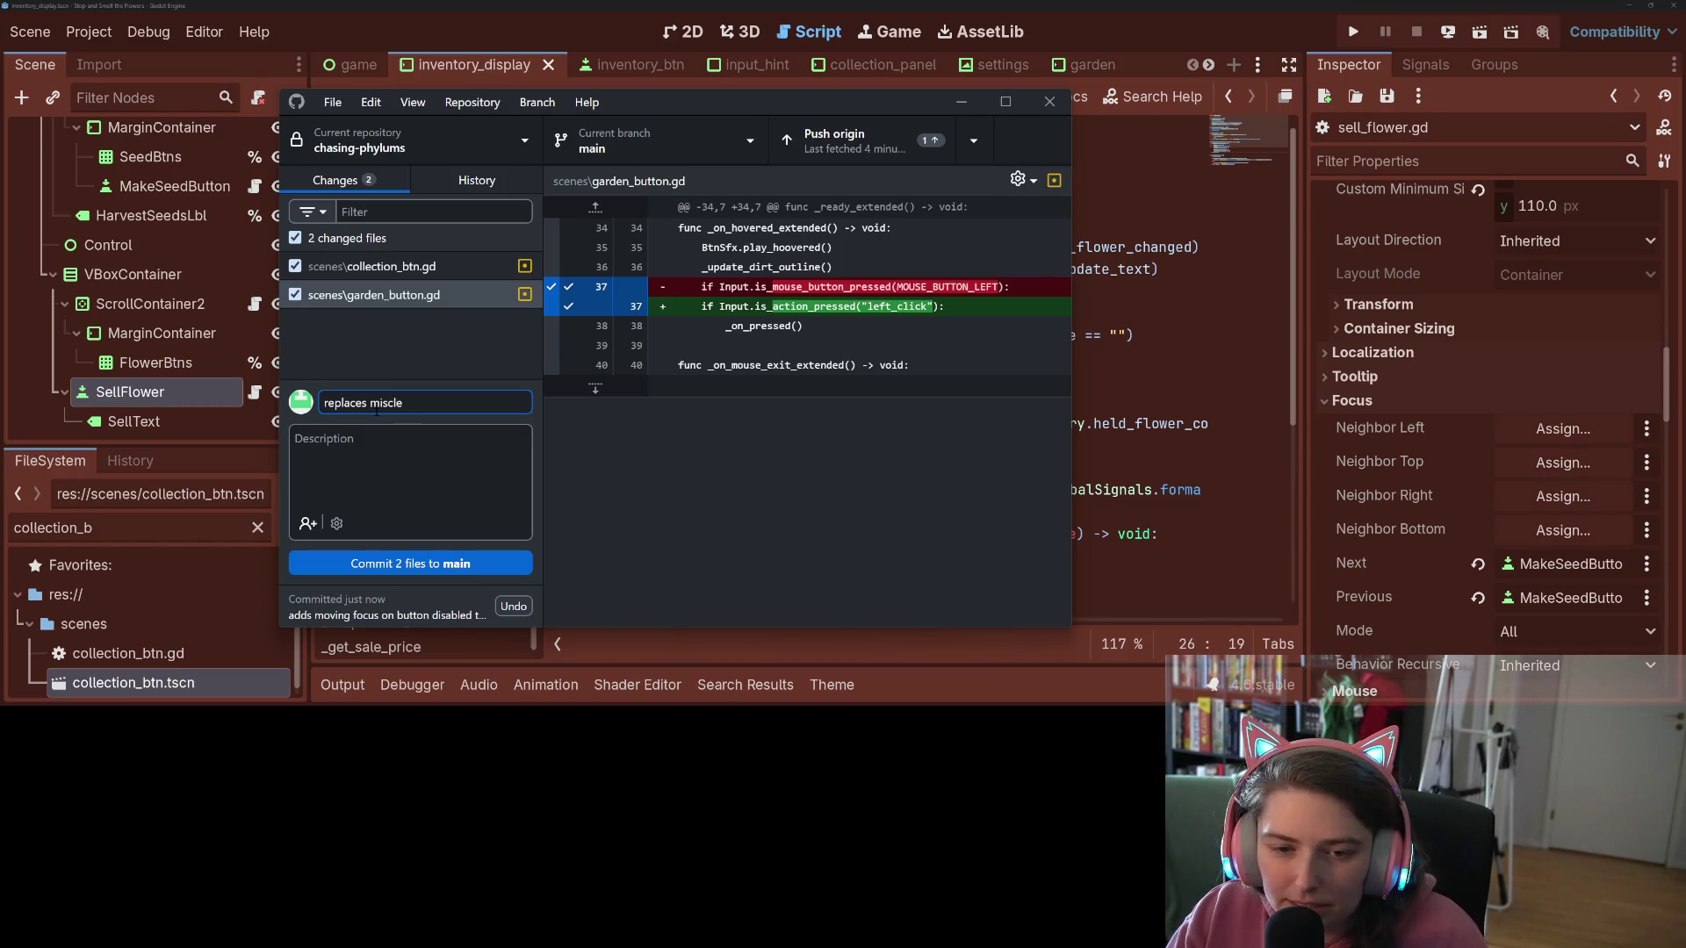
key("BackSpace")
key("BackSpace")
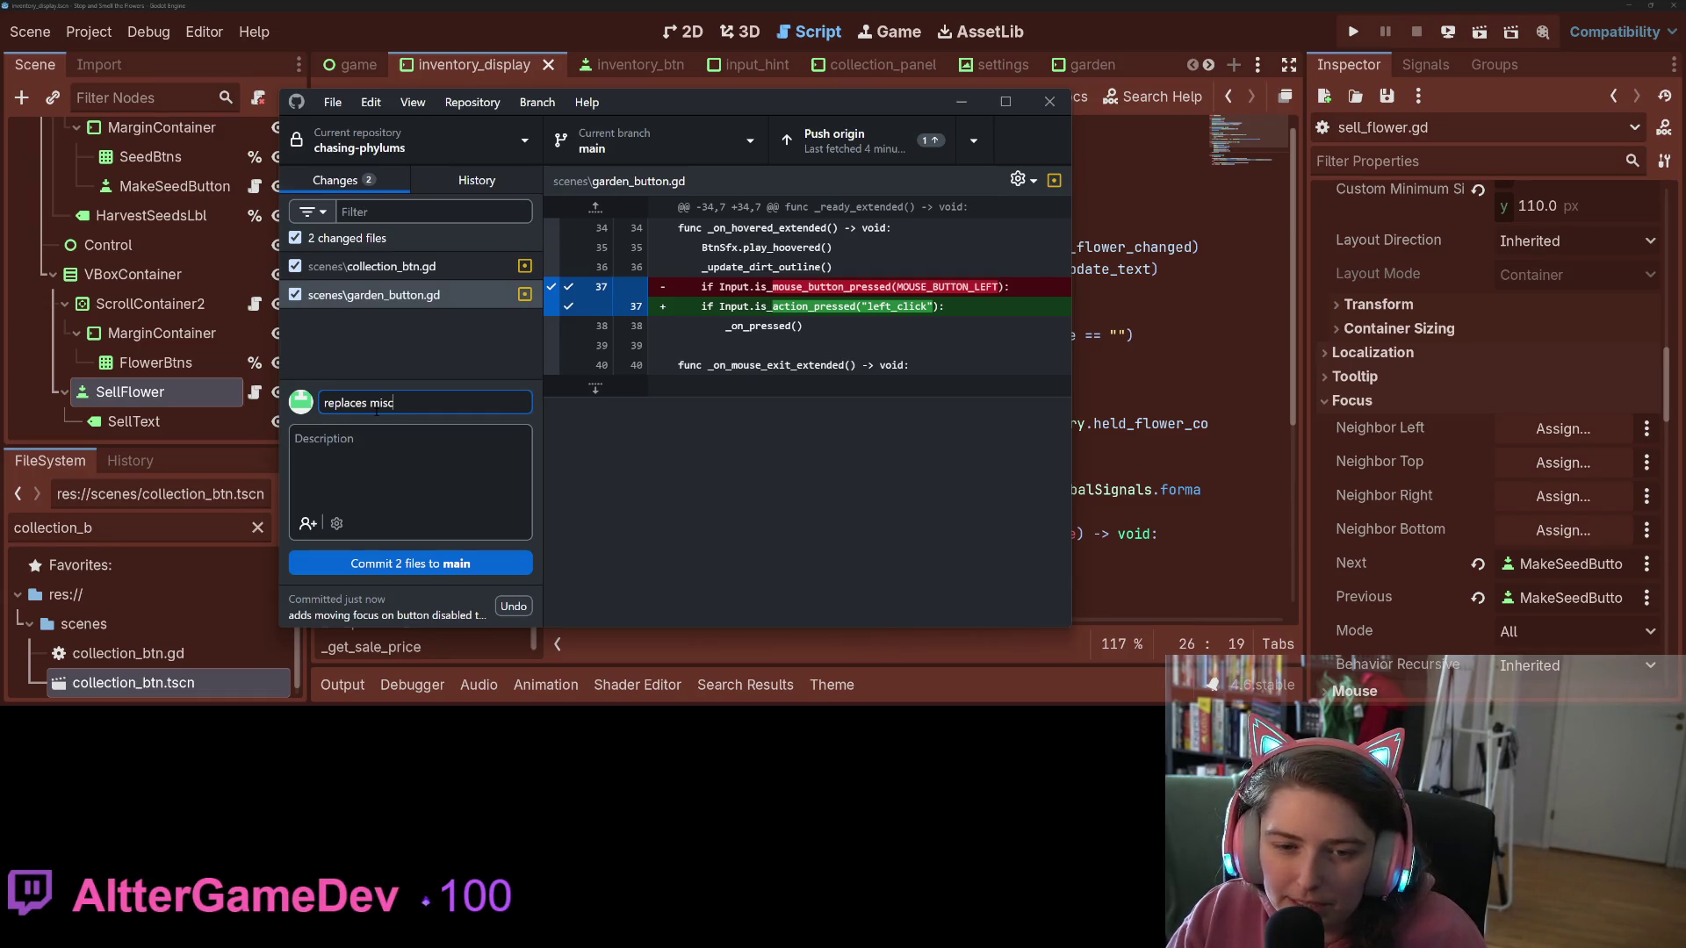
type("elaneous")
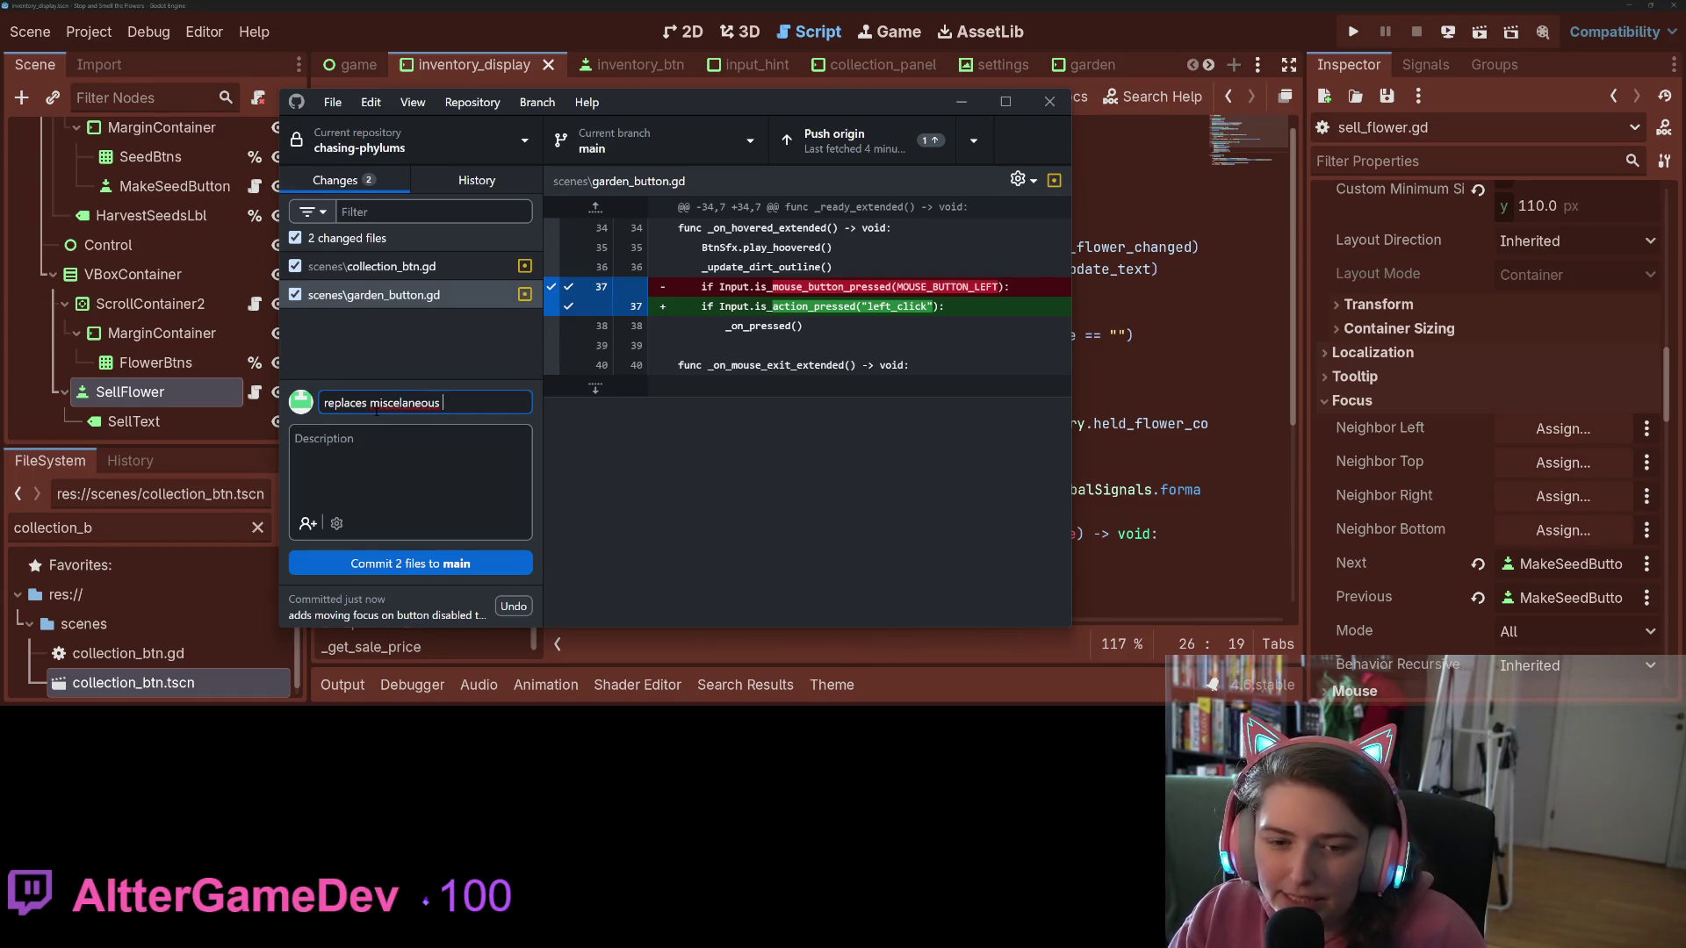
key("BackSpace")
key("BackSpace")
key("BackSpace")
type(". refere")
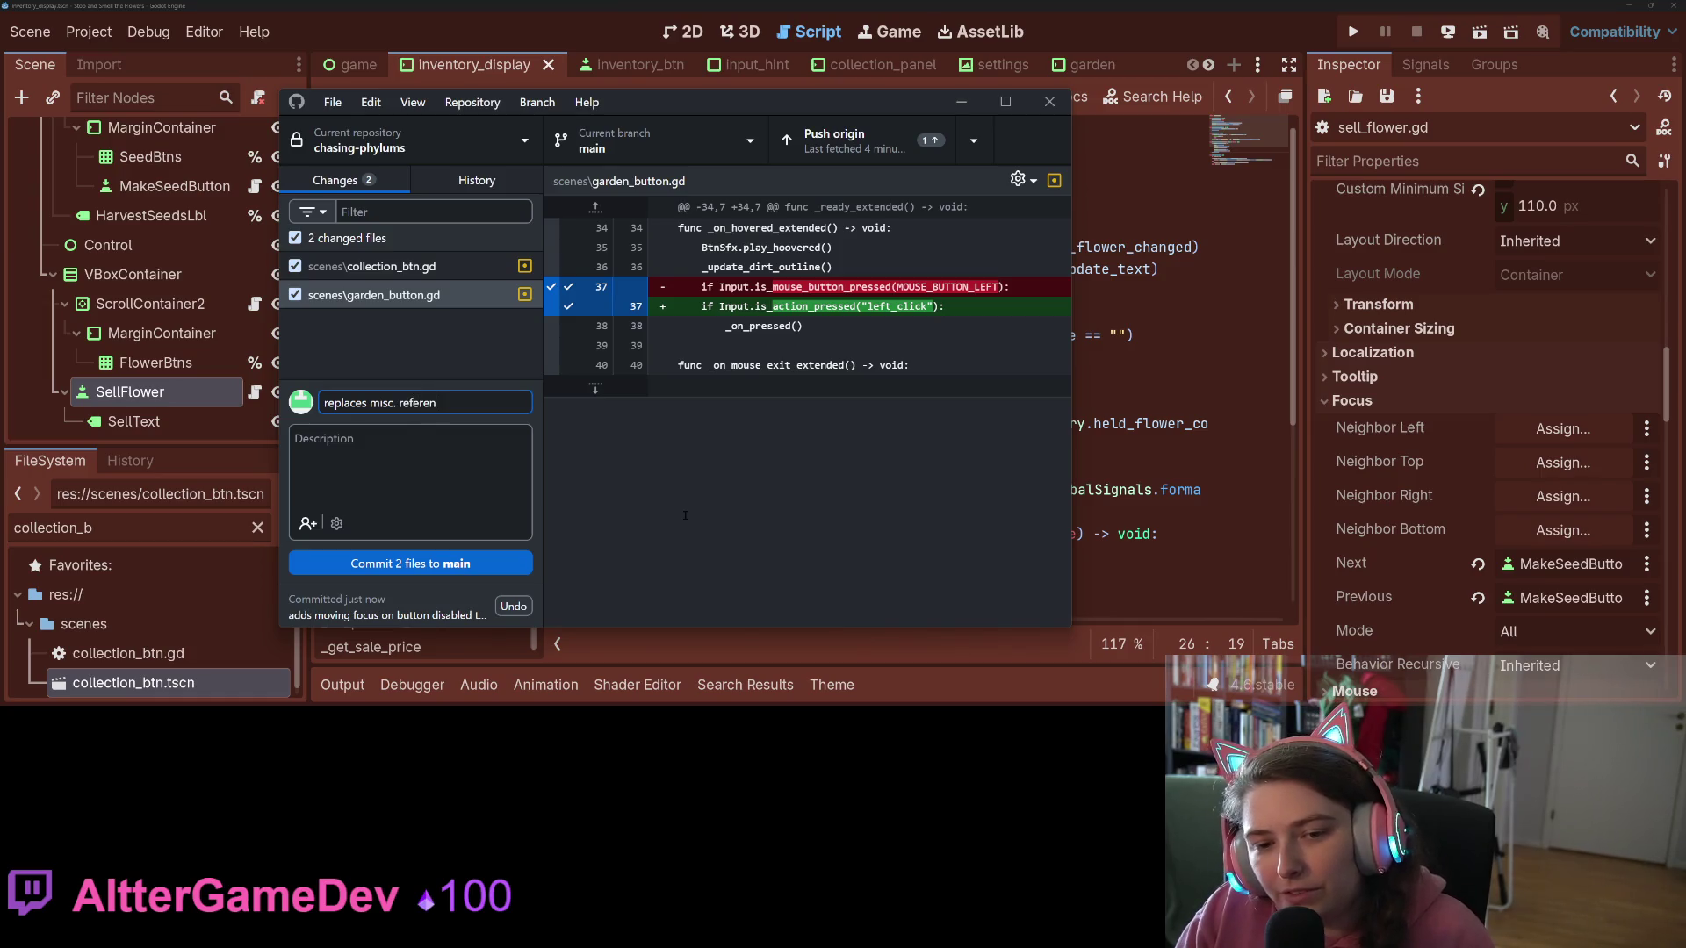
type("ces to s")
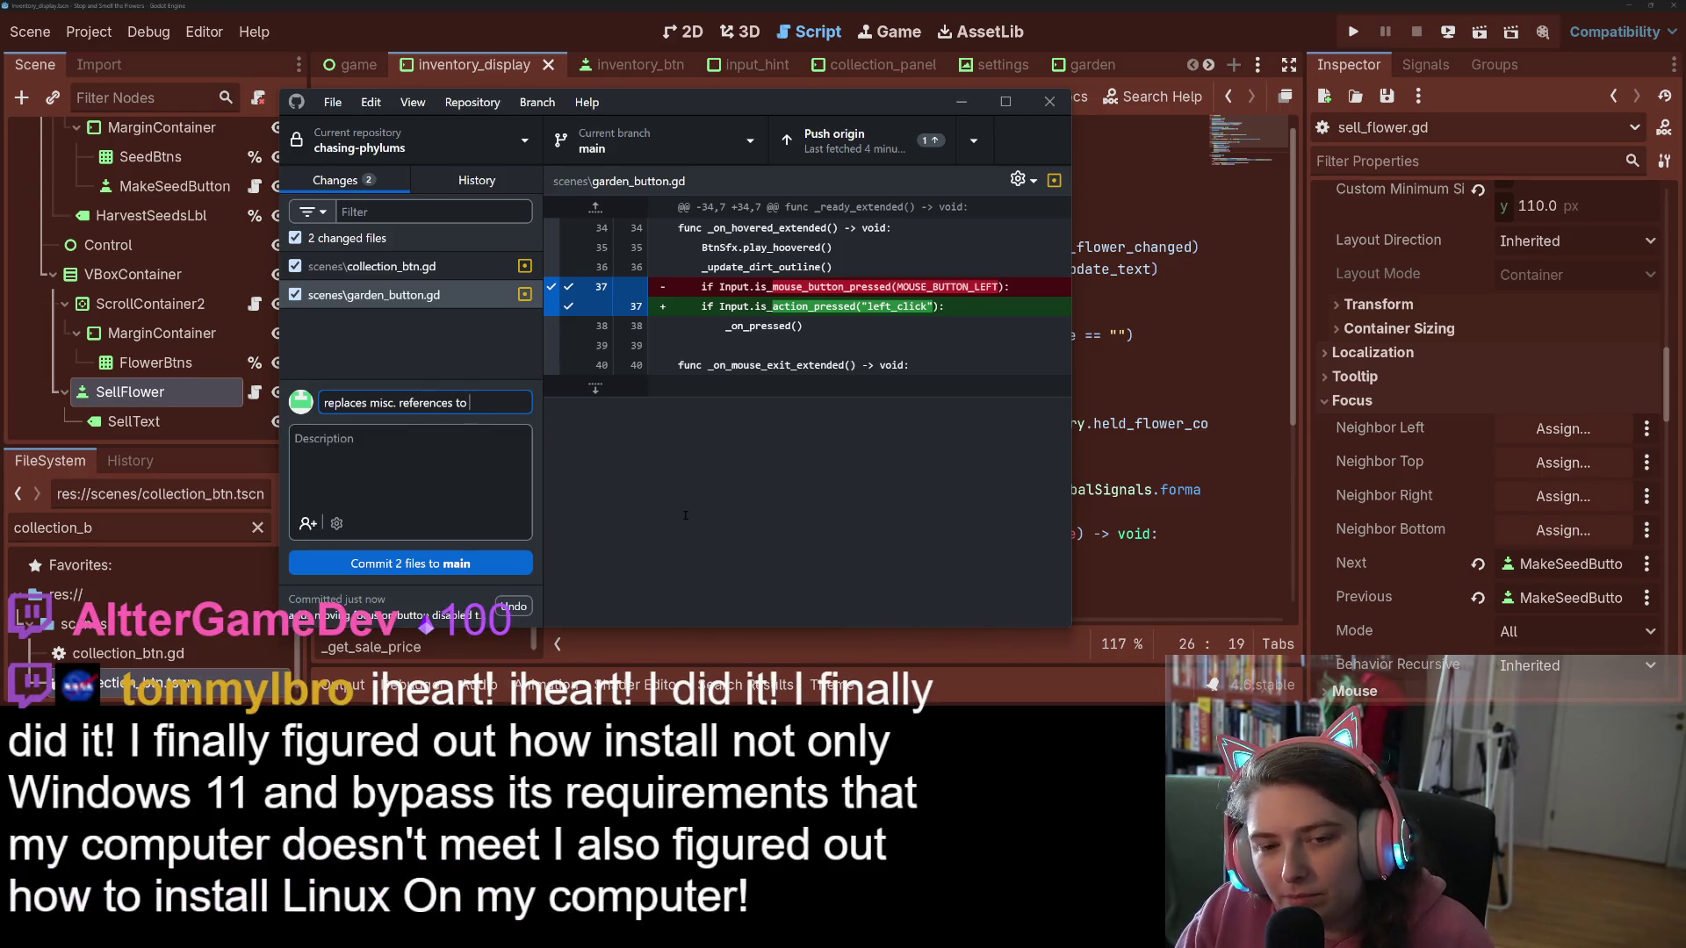
type("ouse ")
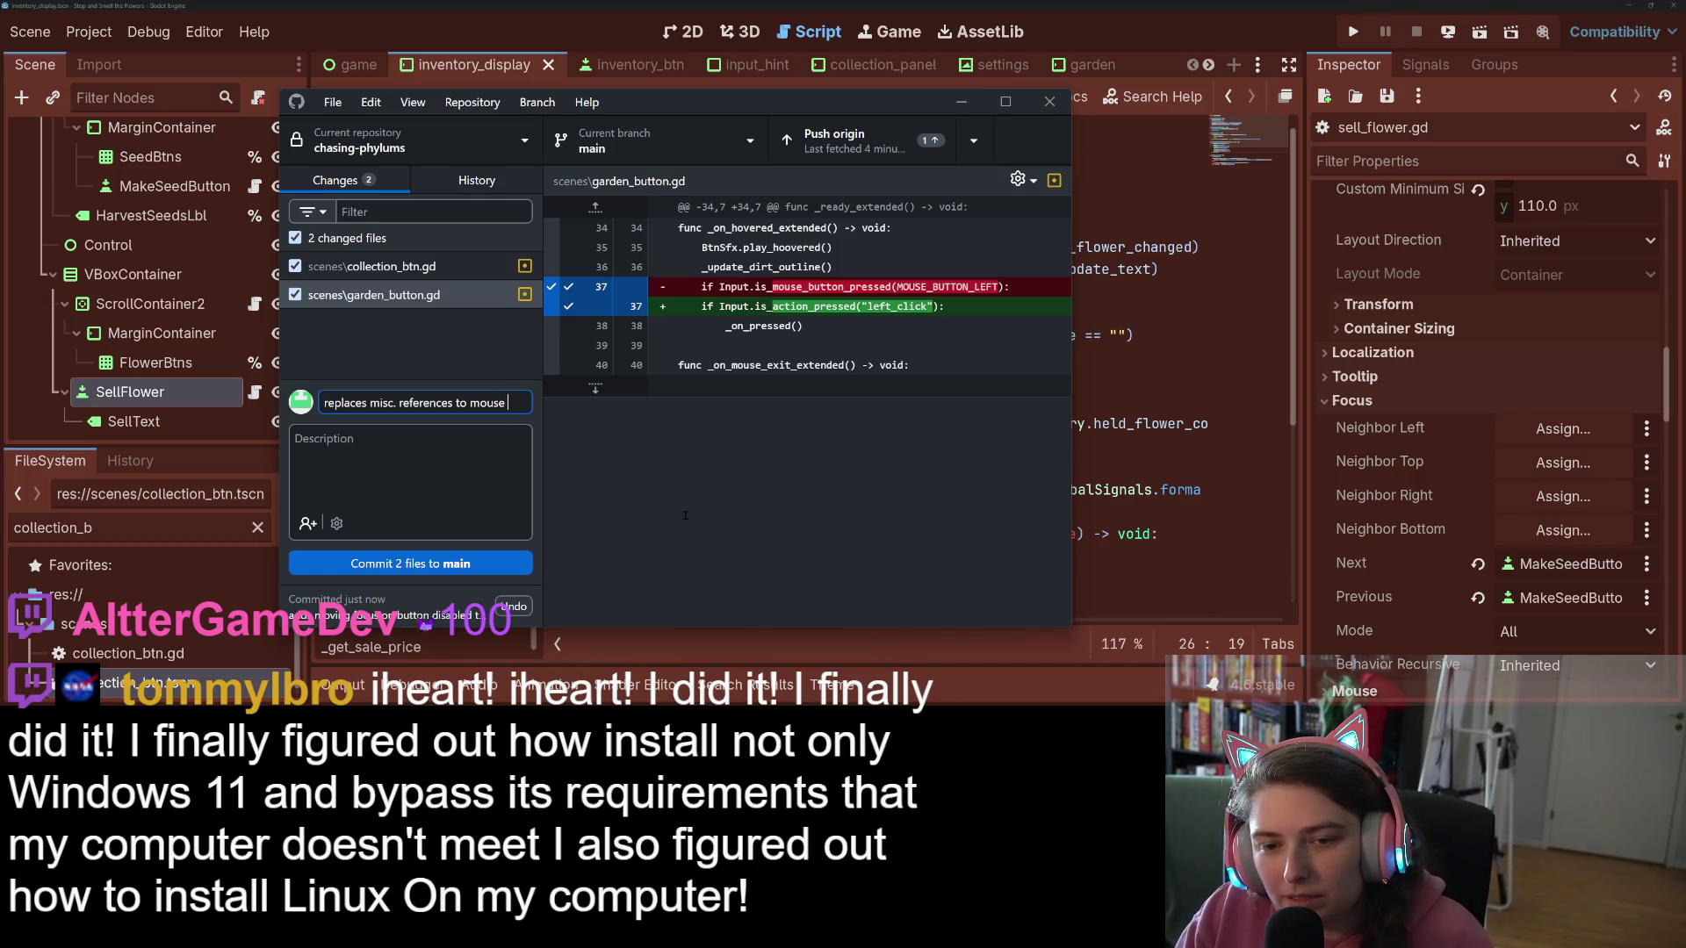
type("tons")
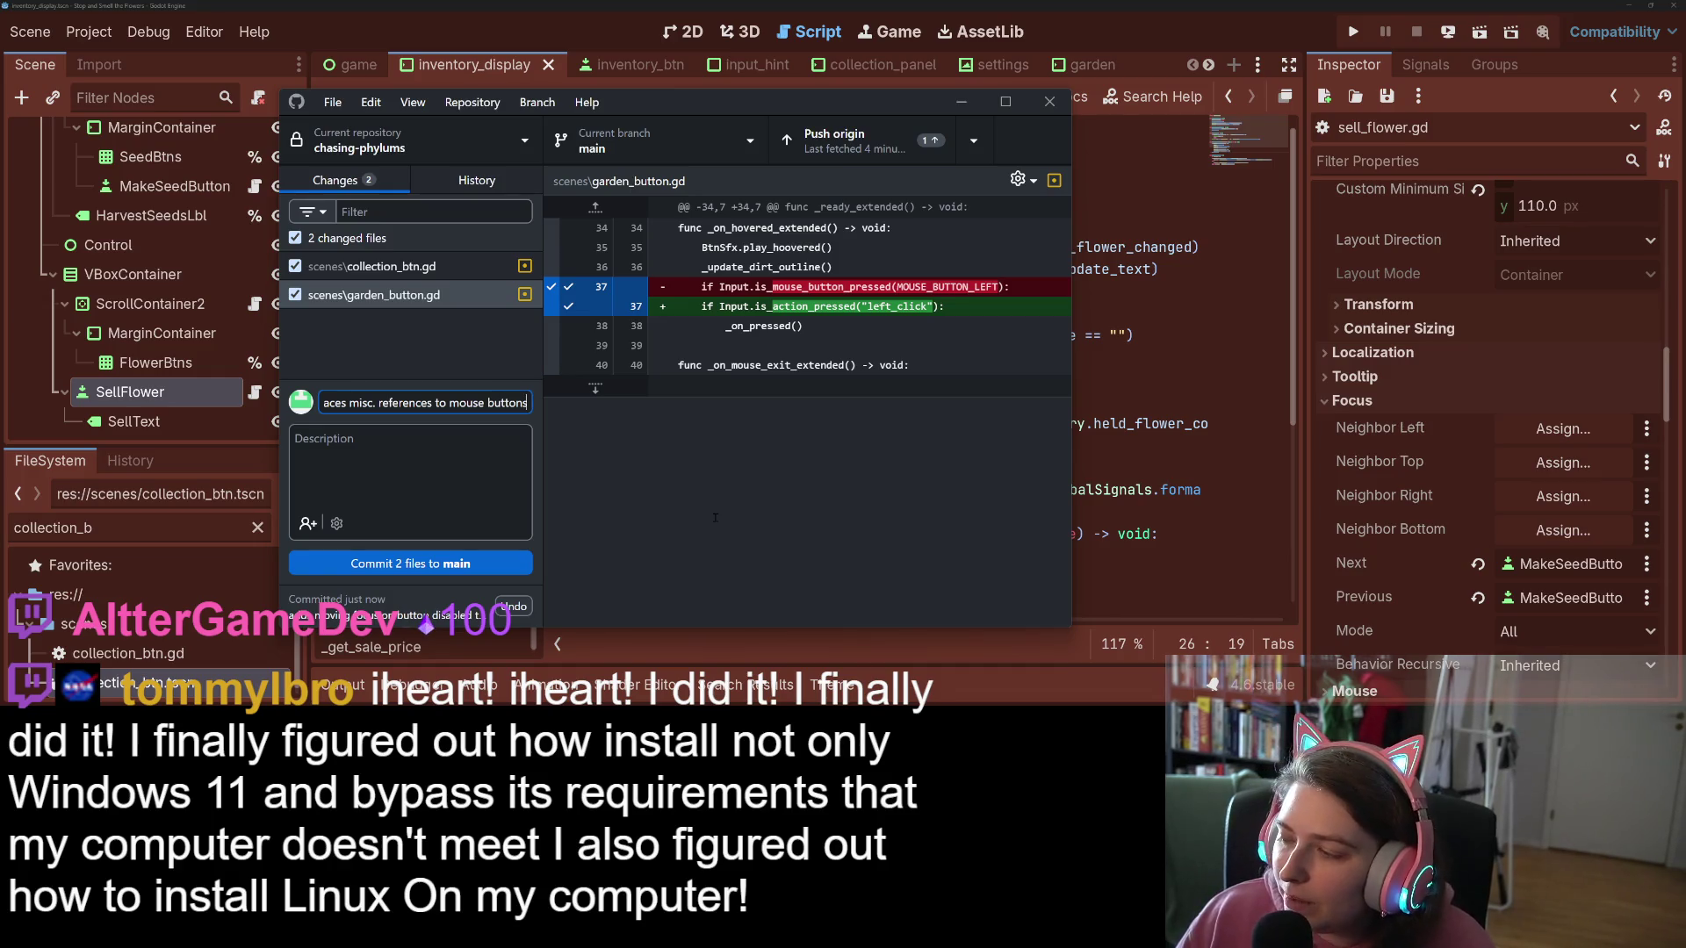
left_click(509, 564)
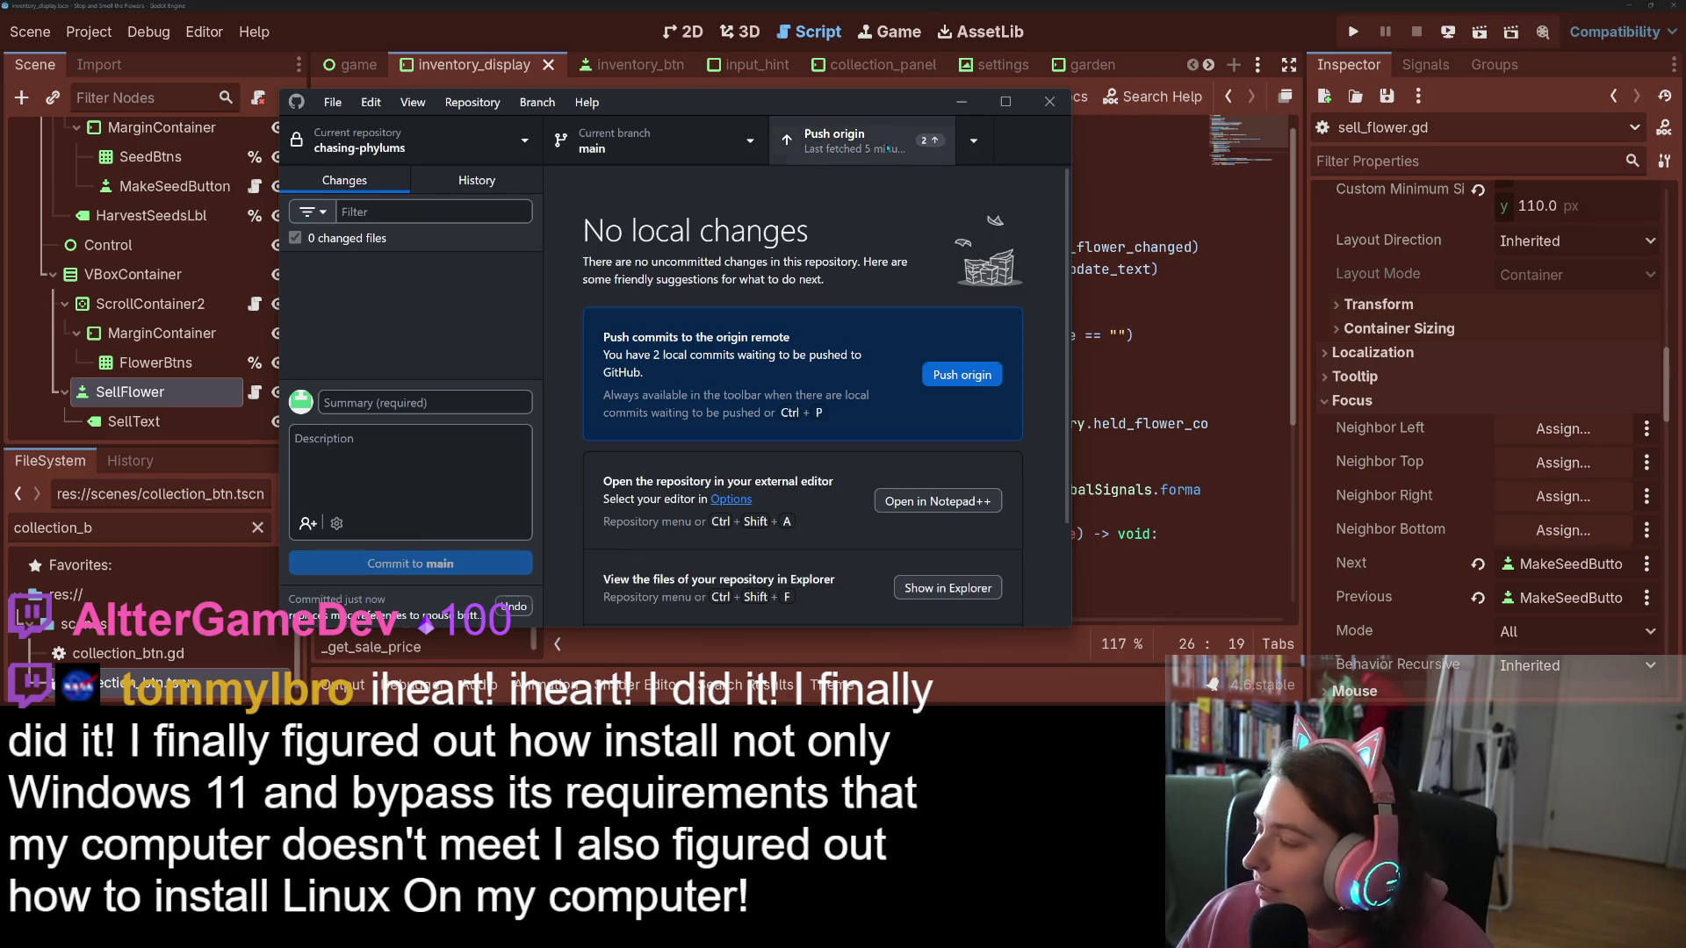
Step: Push both commits to origin and minimize GitHub Desktop
left_click(882, 148)
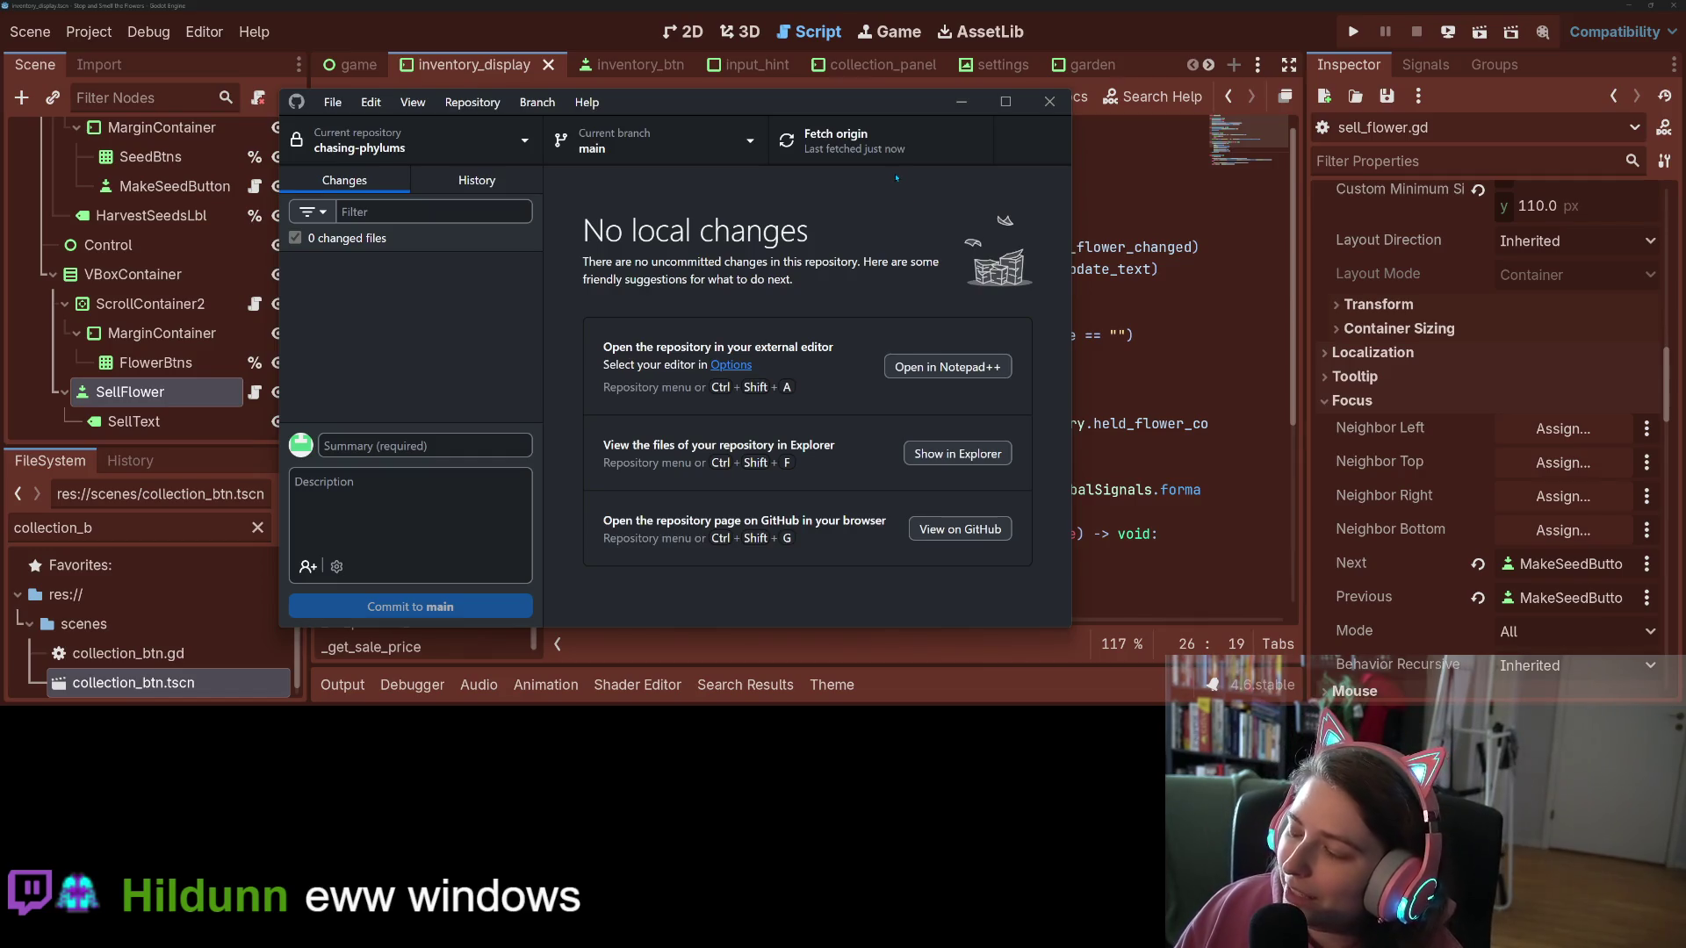
left_click(960, 103)
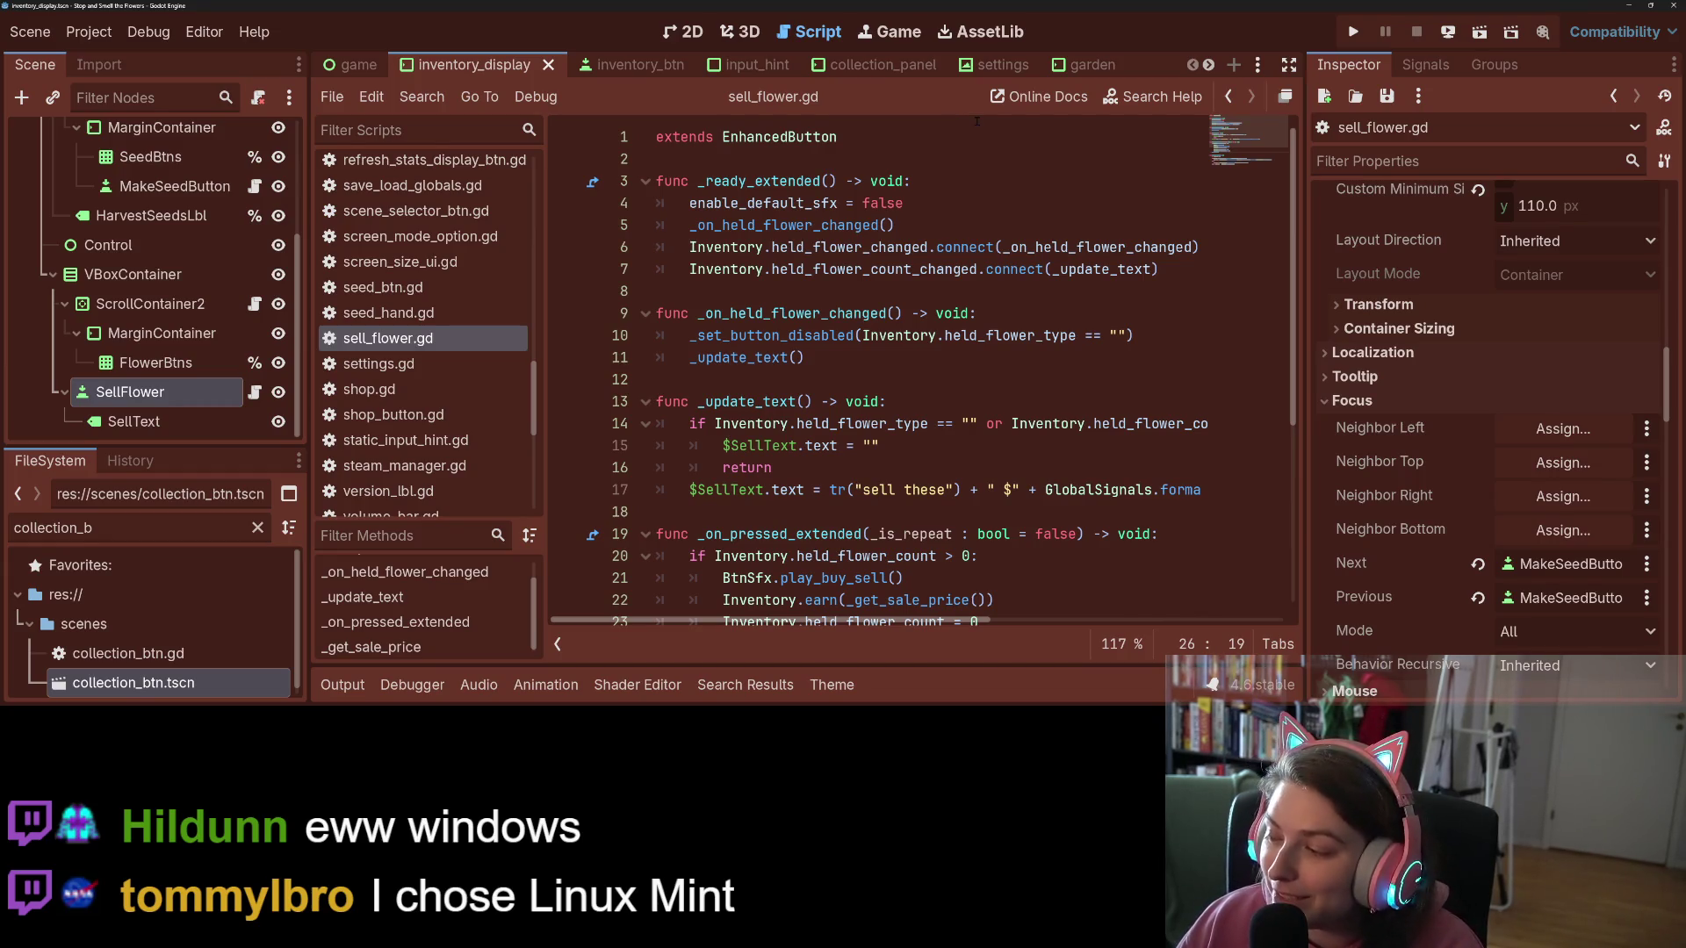
Step: Look over lines 11–12 of sell_flower.gd, then bring up the Trello card 'Add controller support'
left_click(1137, 387)
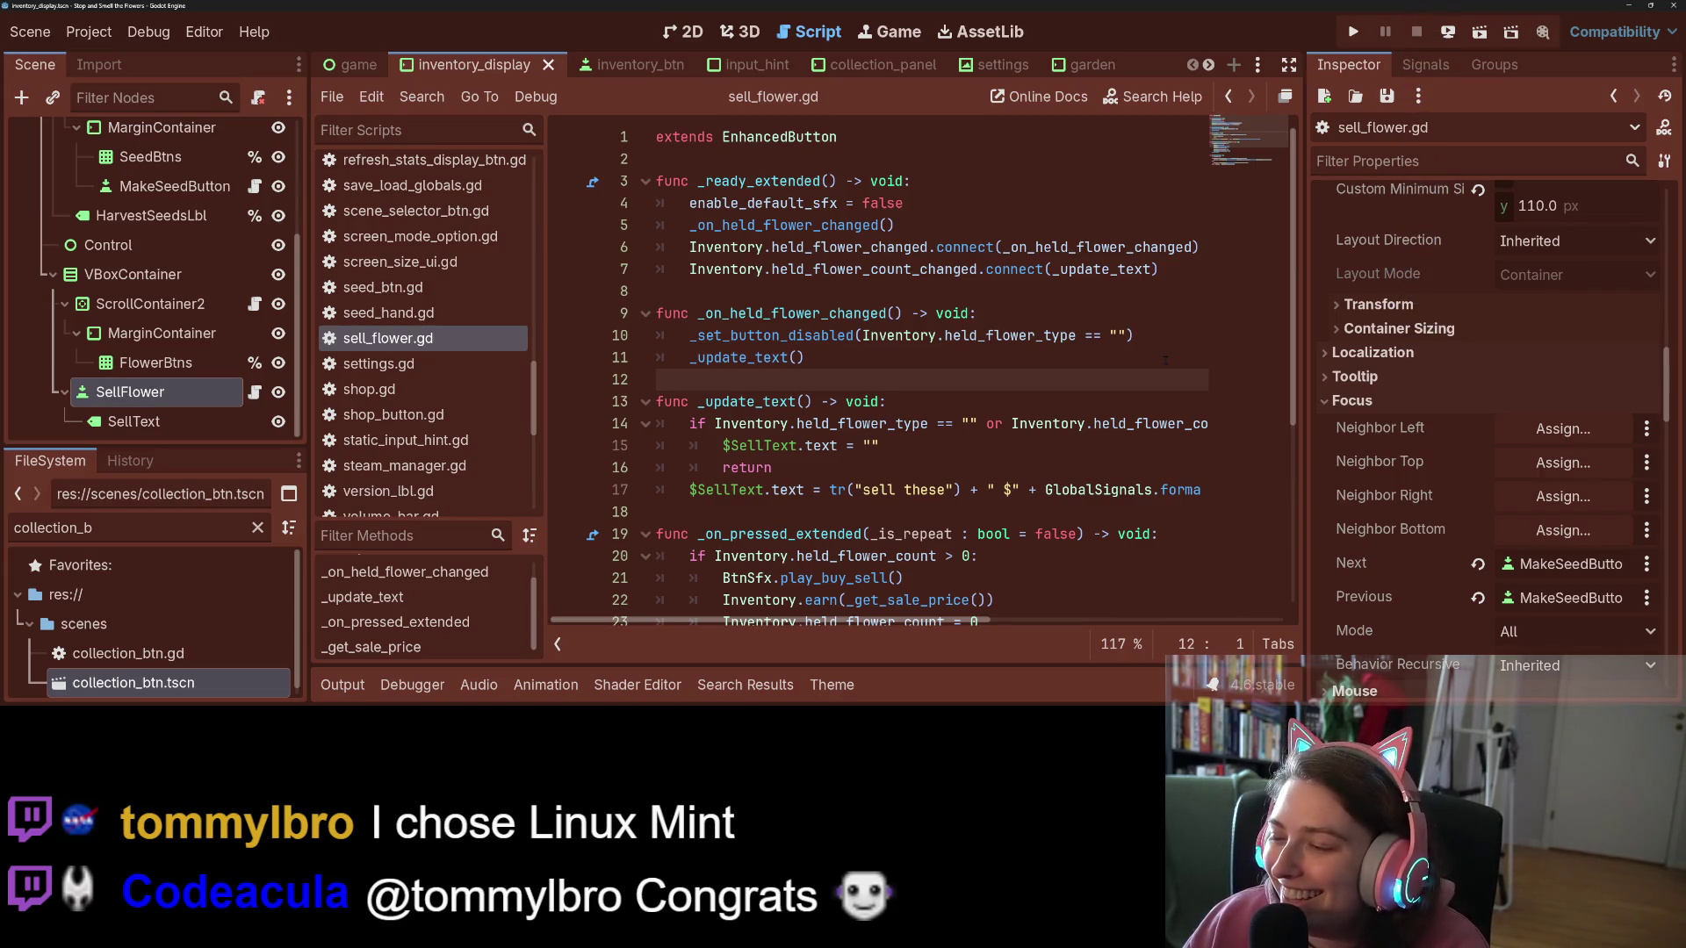
left_click(1059, 354)
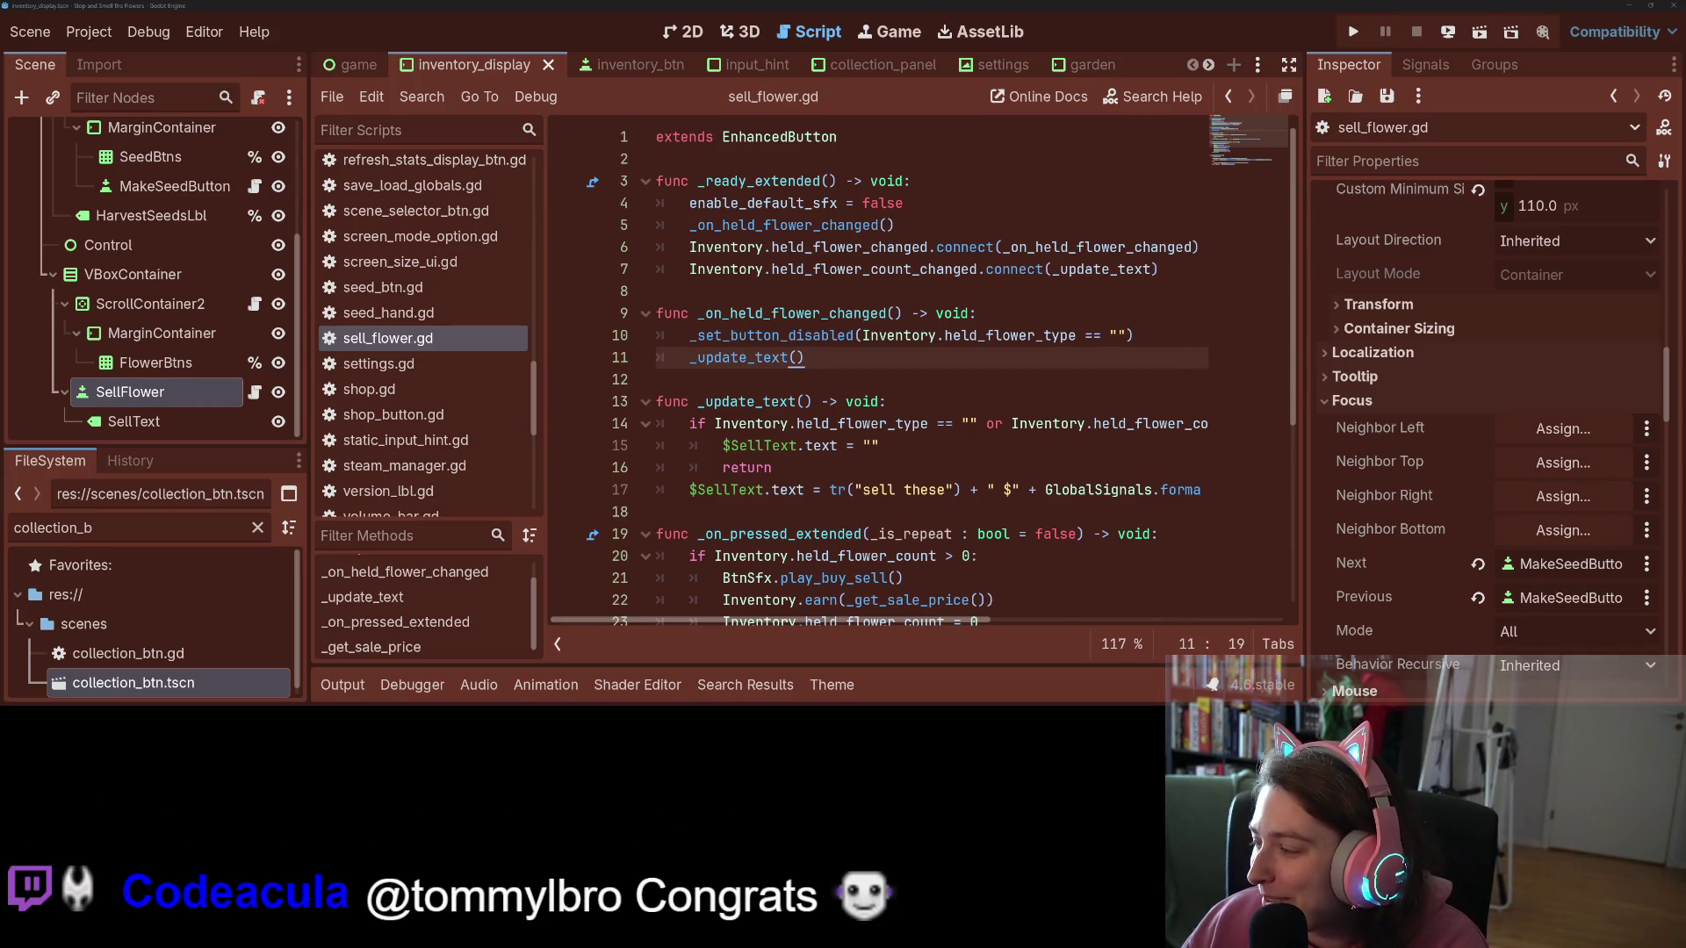
key("alt+Tab")
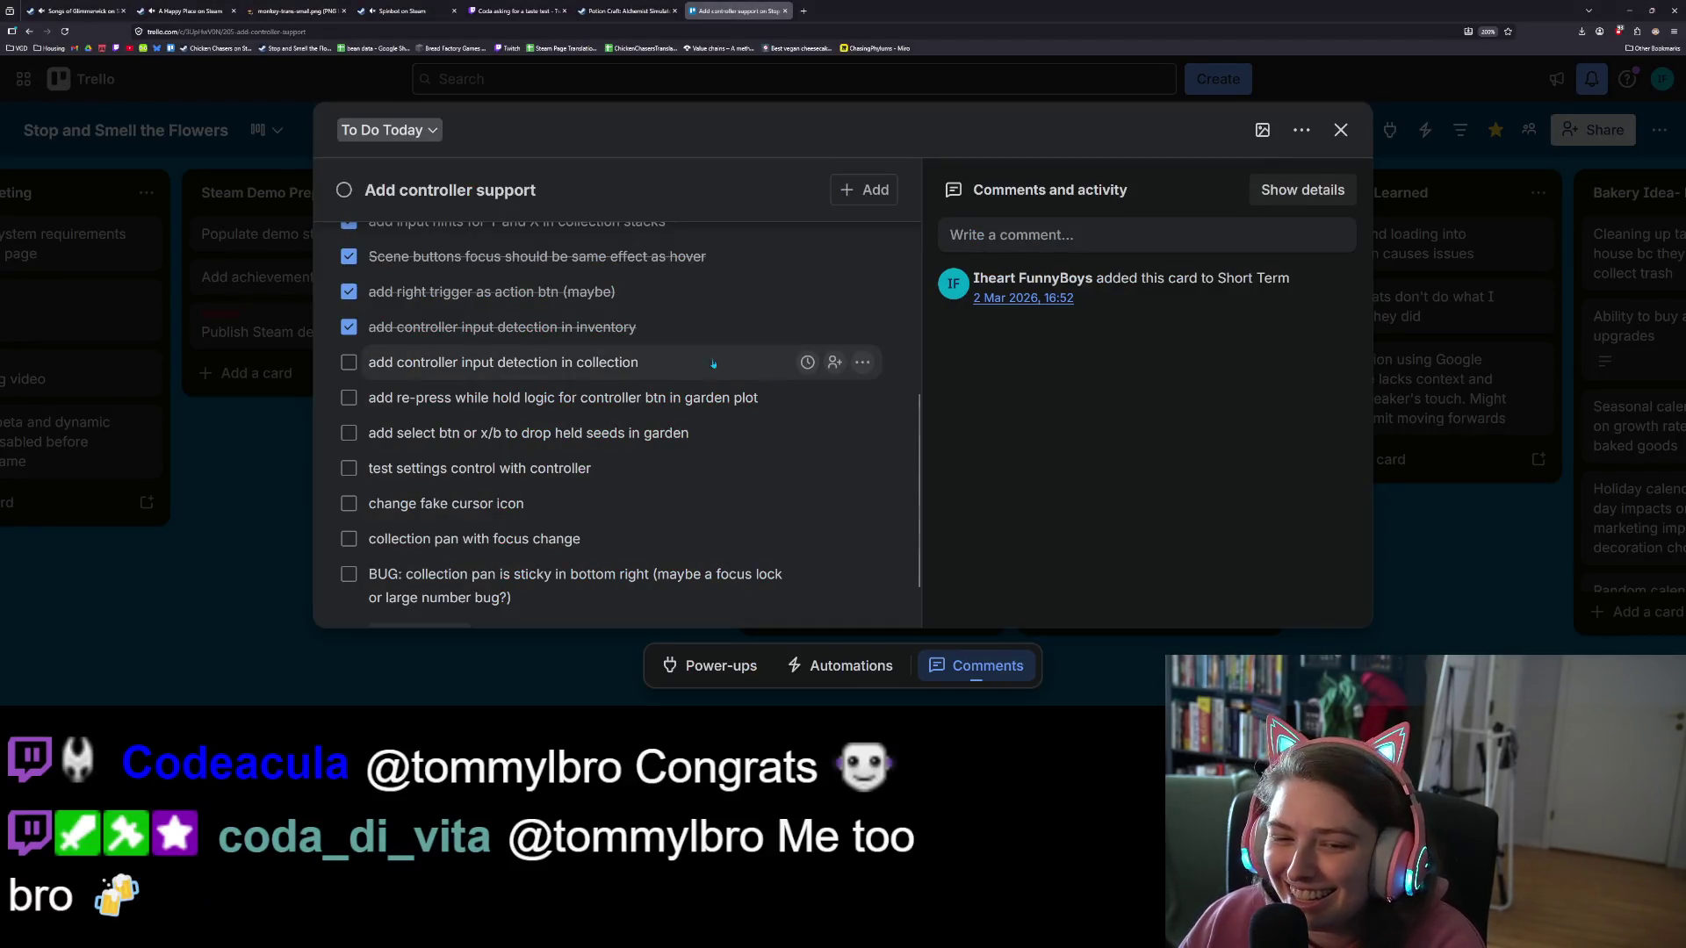
Step: Check off 'add controller input detection in collection' and the garden-plot re-press checklist items
left_click(352, 366)
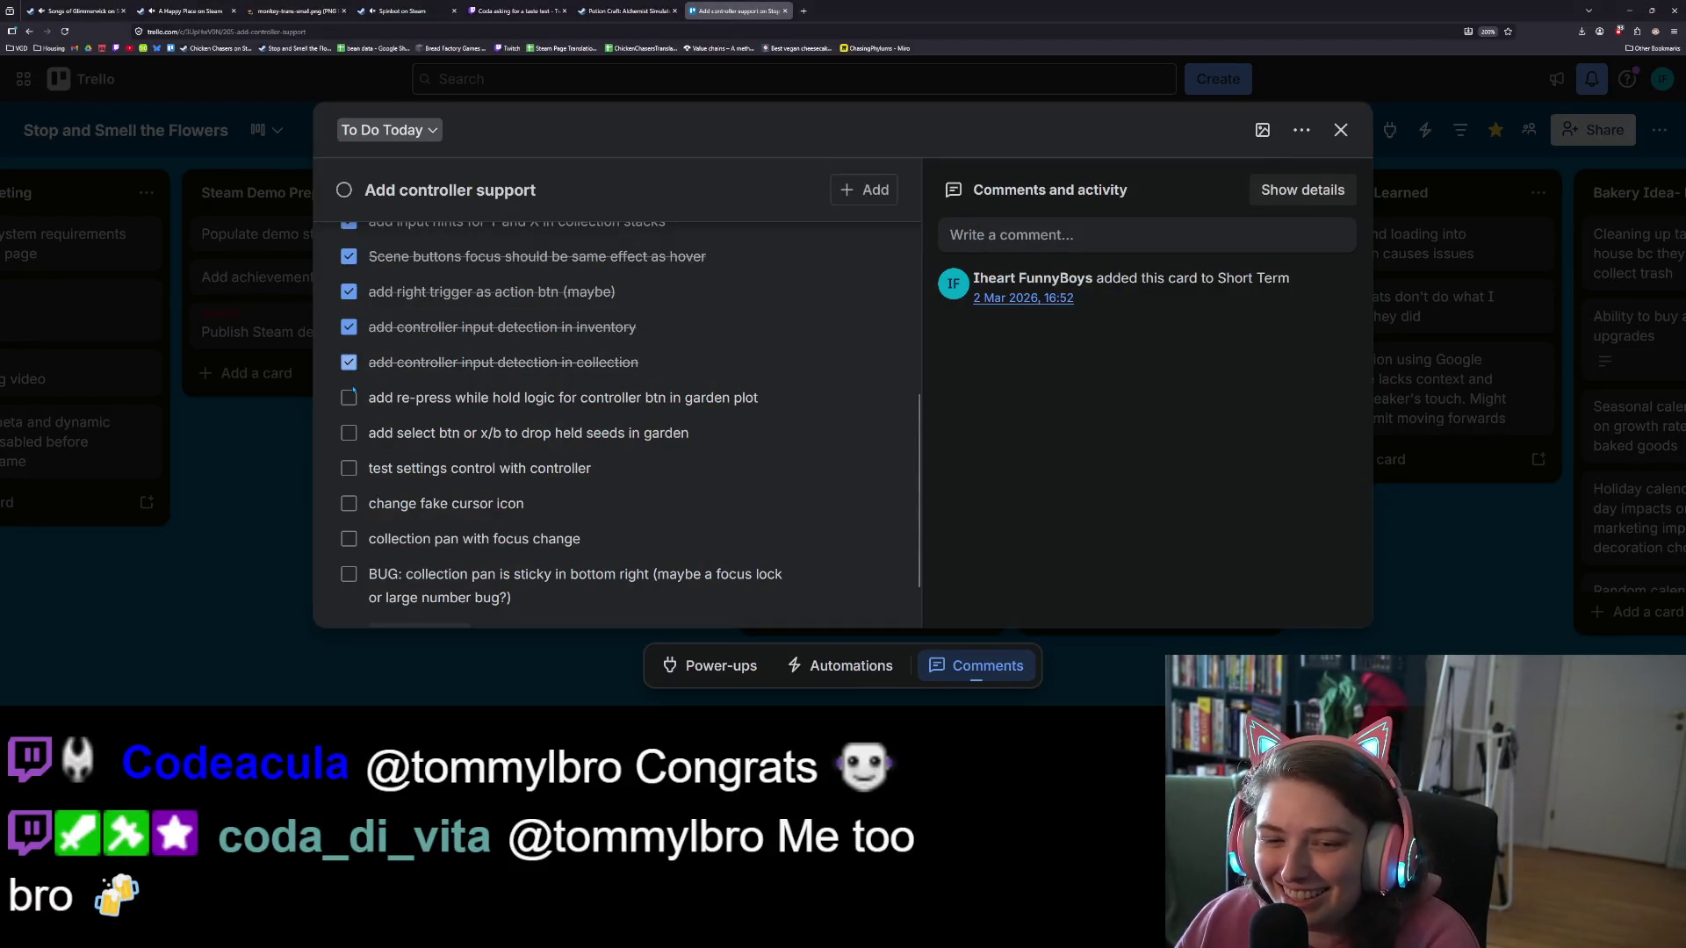
left_click(350, 398)
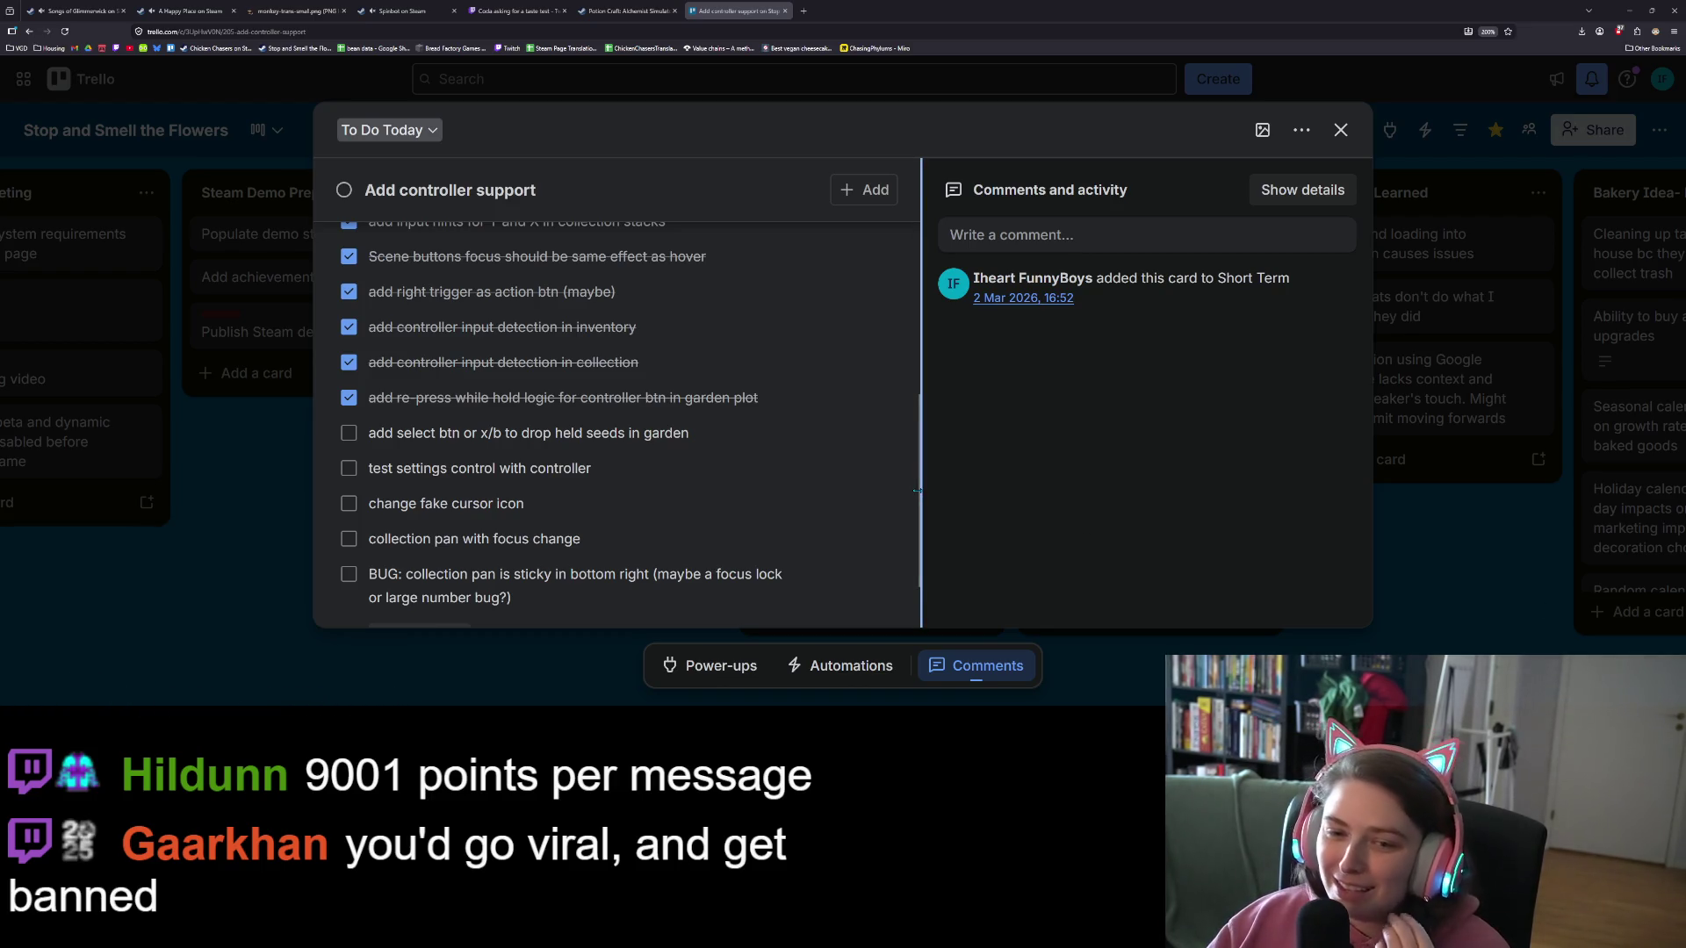
Step: Scroll down through the 'Add controller support' card's checklist
scroll(509, 430, "down", 2)
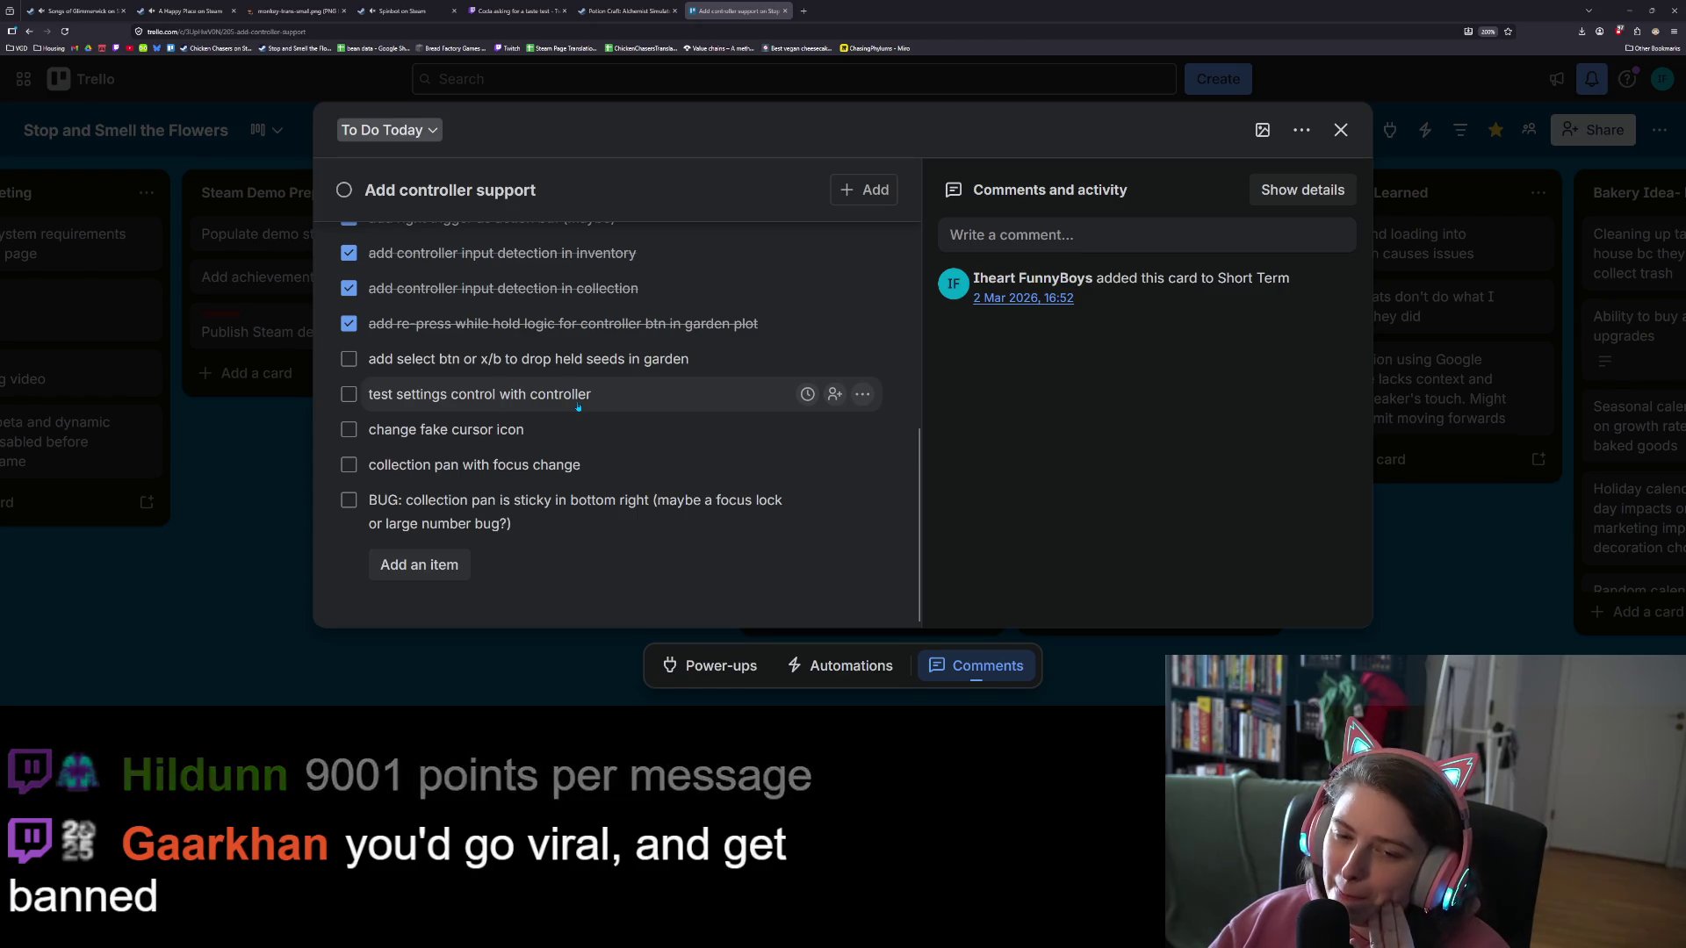
Step: Add the unchecked item 'Add way to reach achievements btn' to the Add controller support checklist
left_click(452, 564)
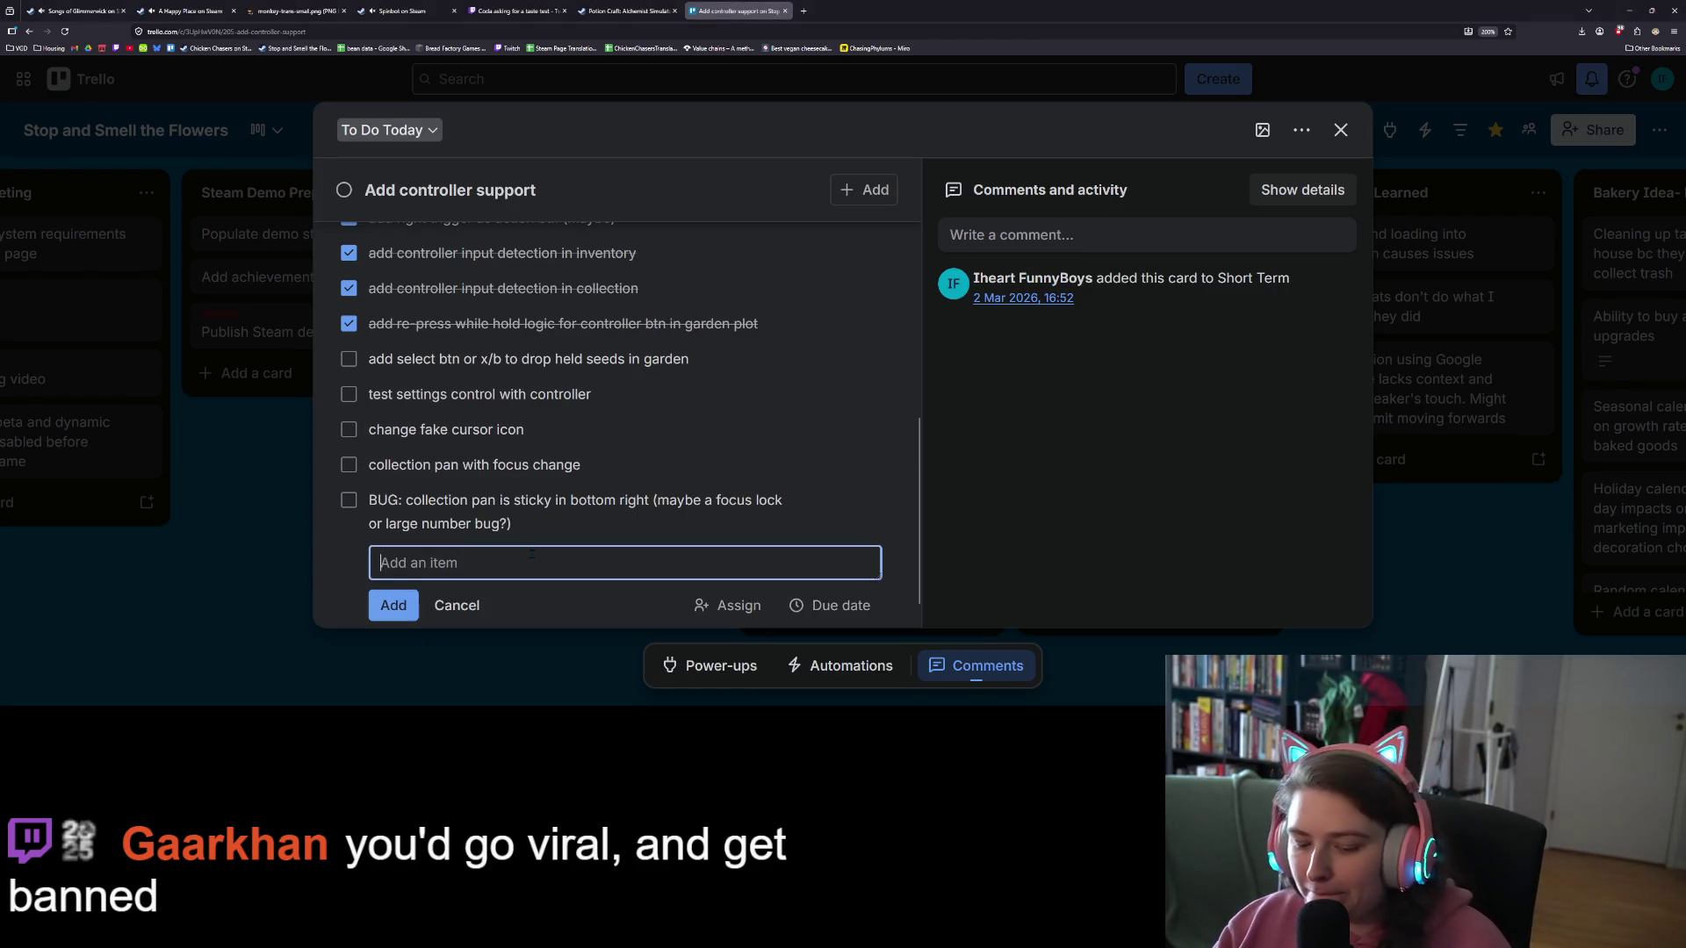
type("Add way to reach achie")
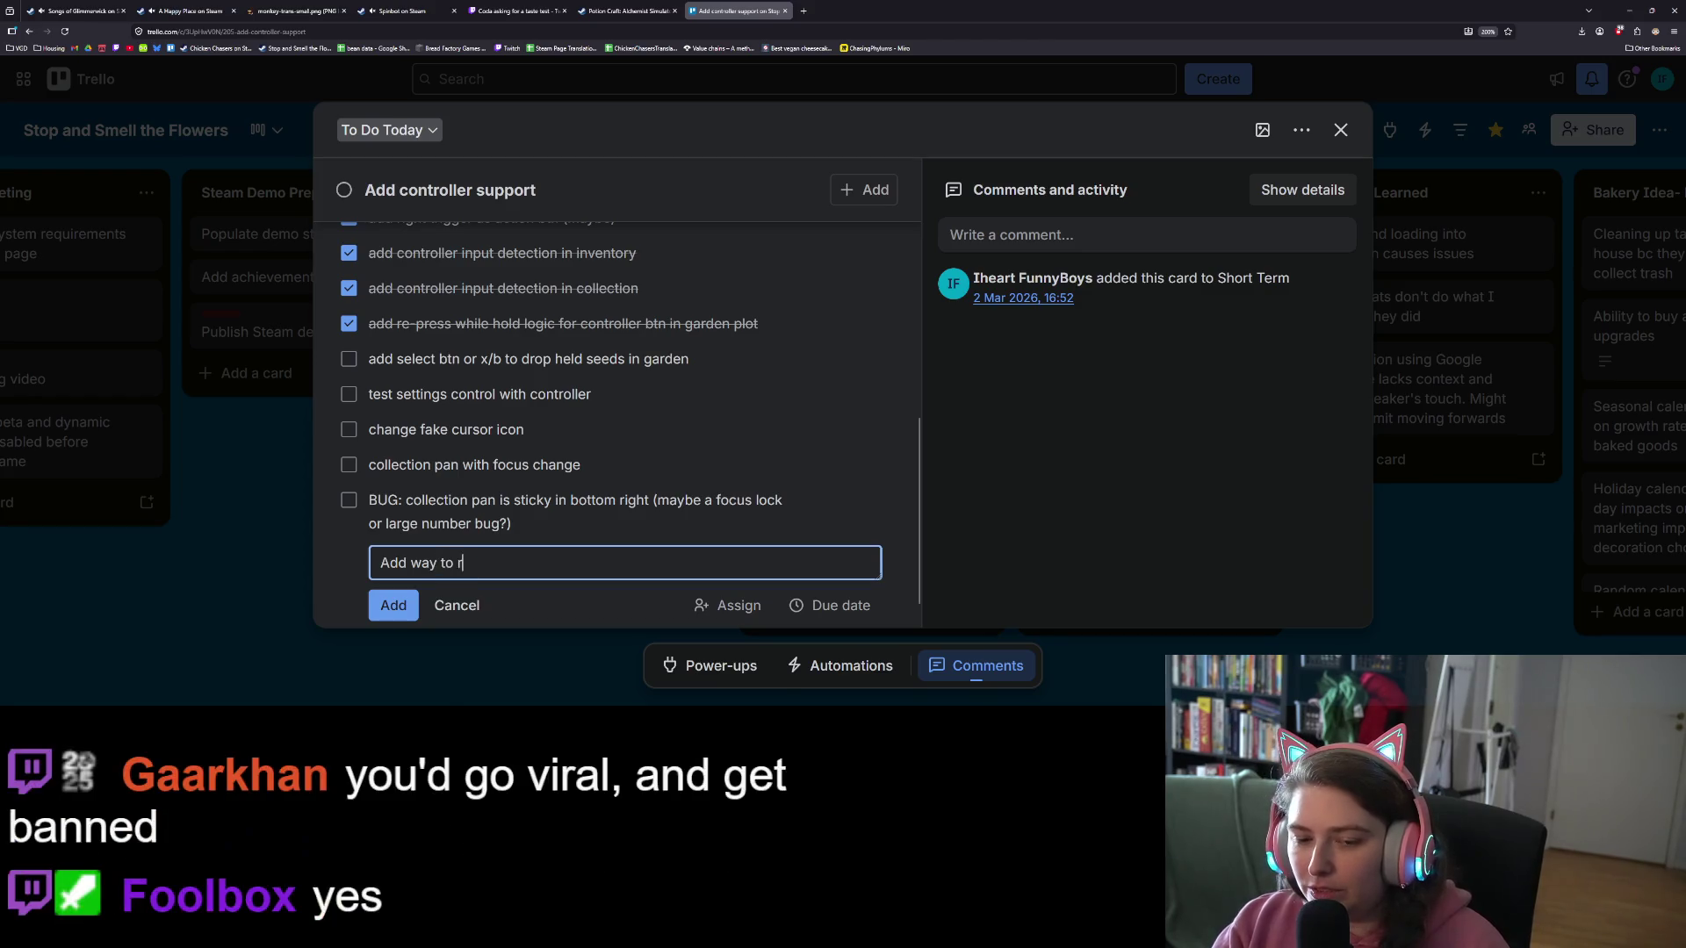
type("vemen")
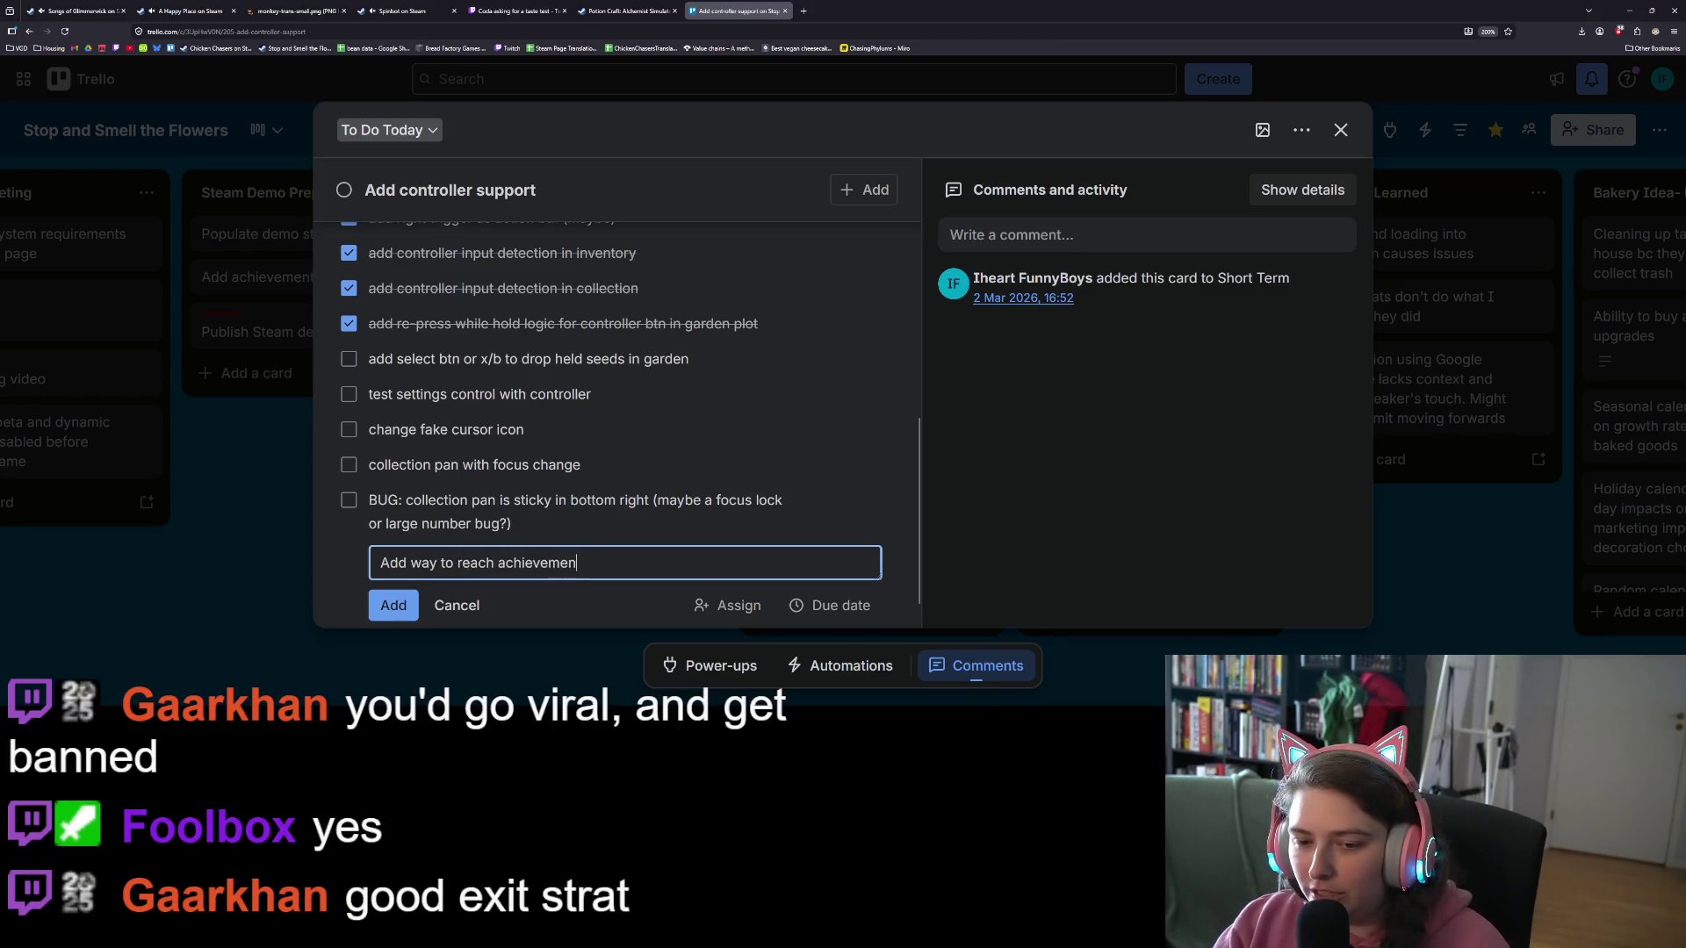
type("ts btn")
key("Return")
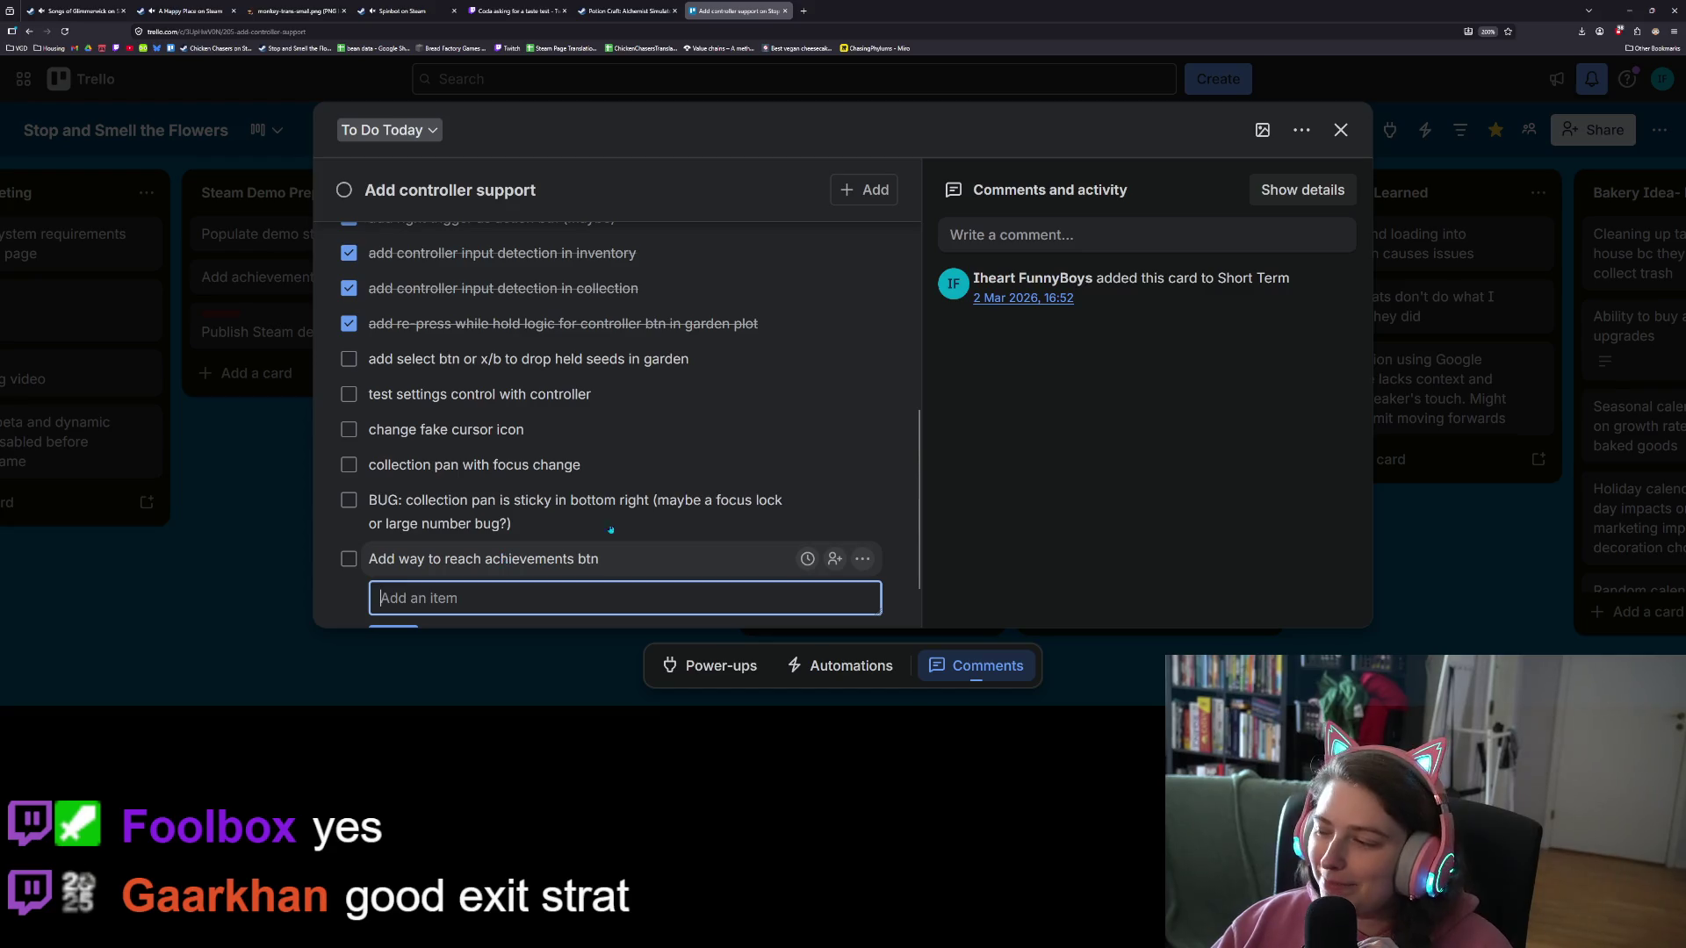
left_click(1019, 550)
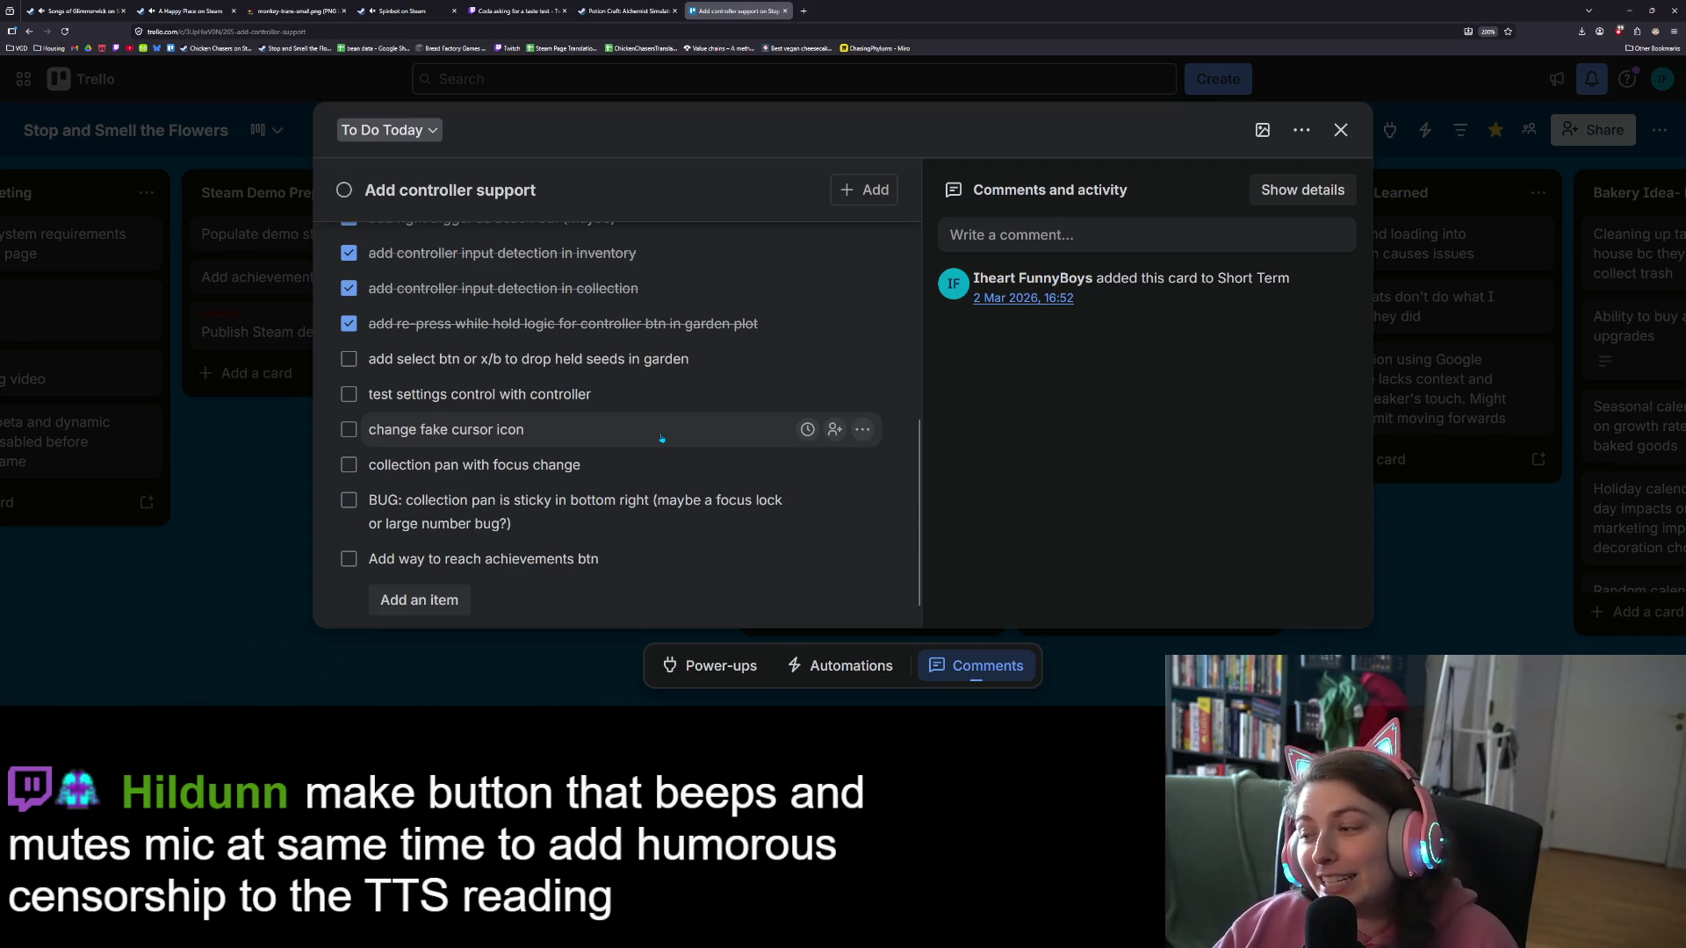
scroll(662, 439, "down", 1)
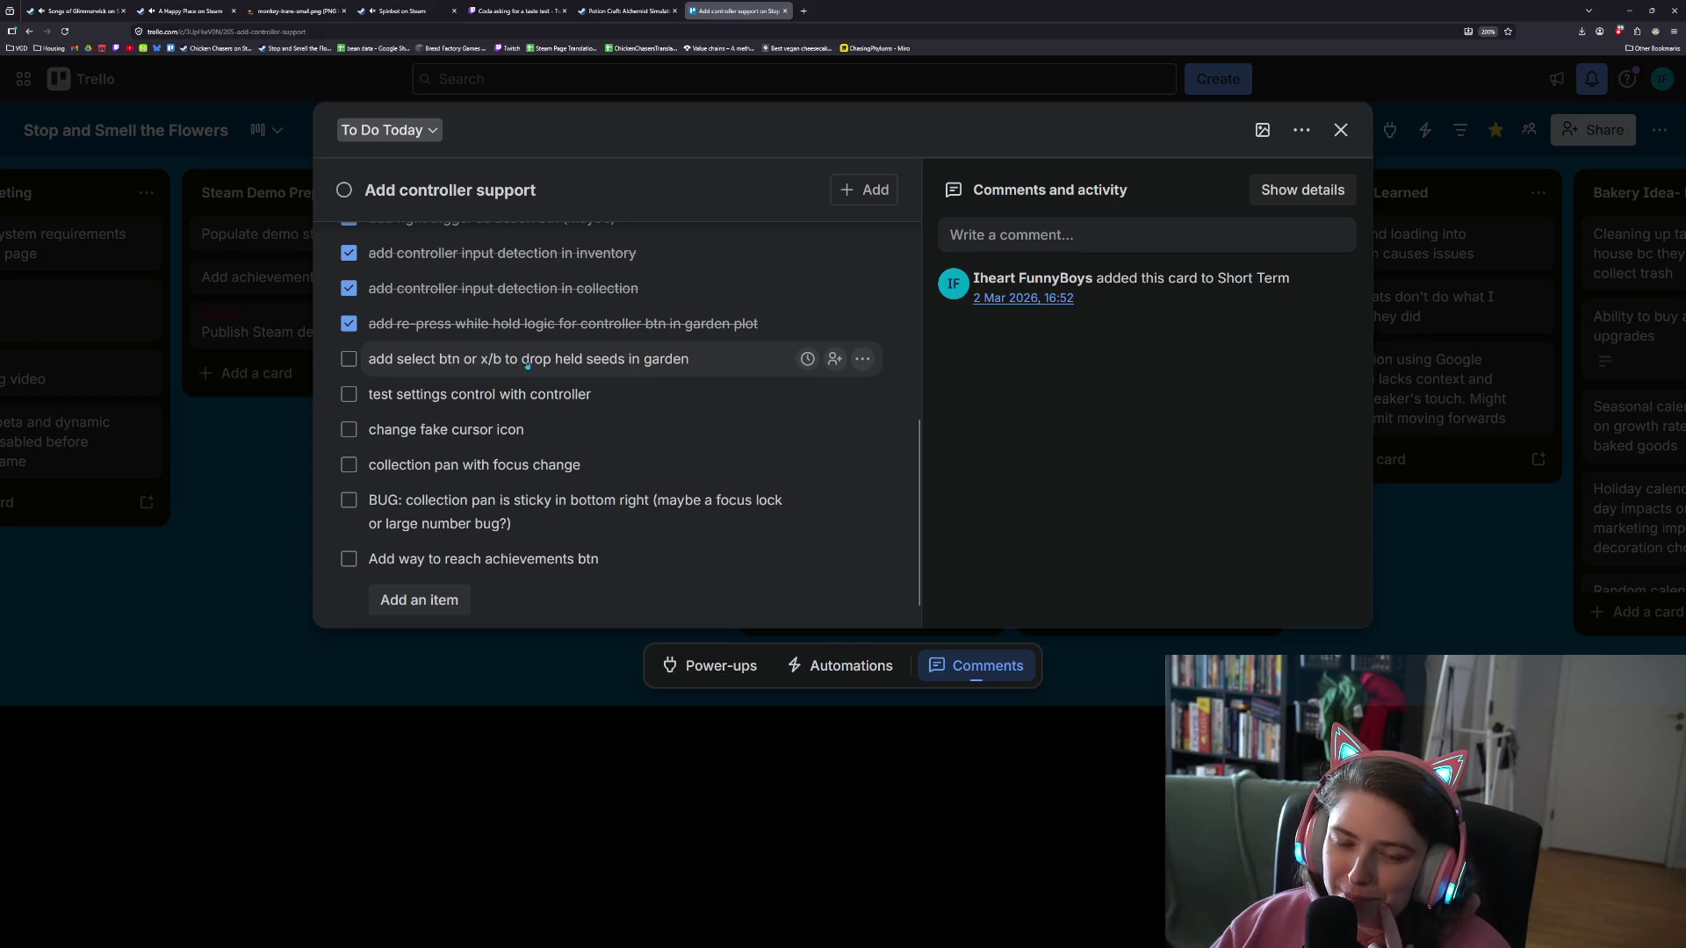
Step: Close the card and add 'add highlight to corresponding seed/flower when other is hovered in inventory' to To Do Today
key("Escape")
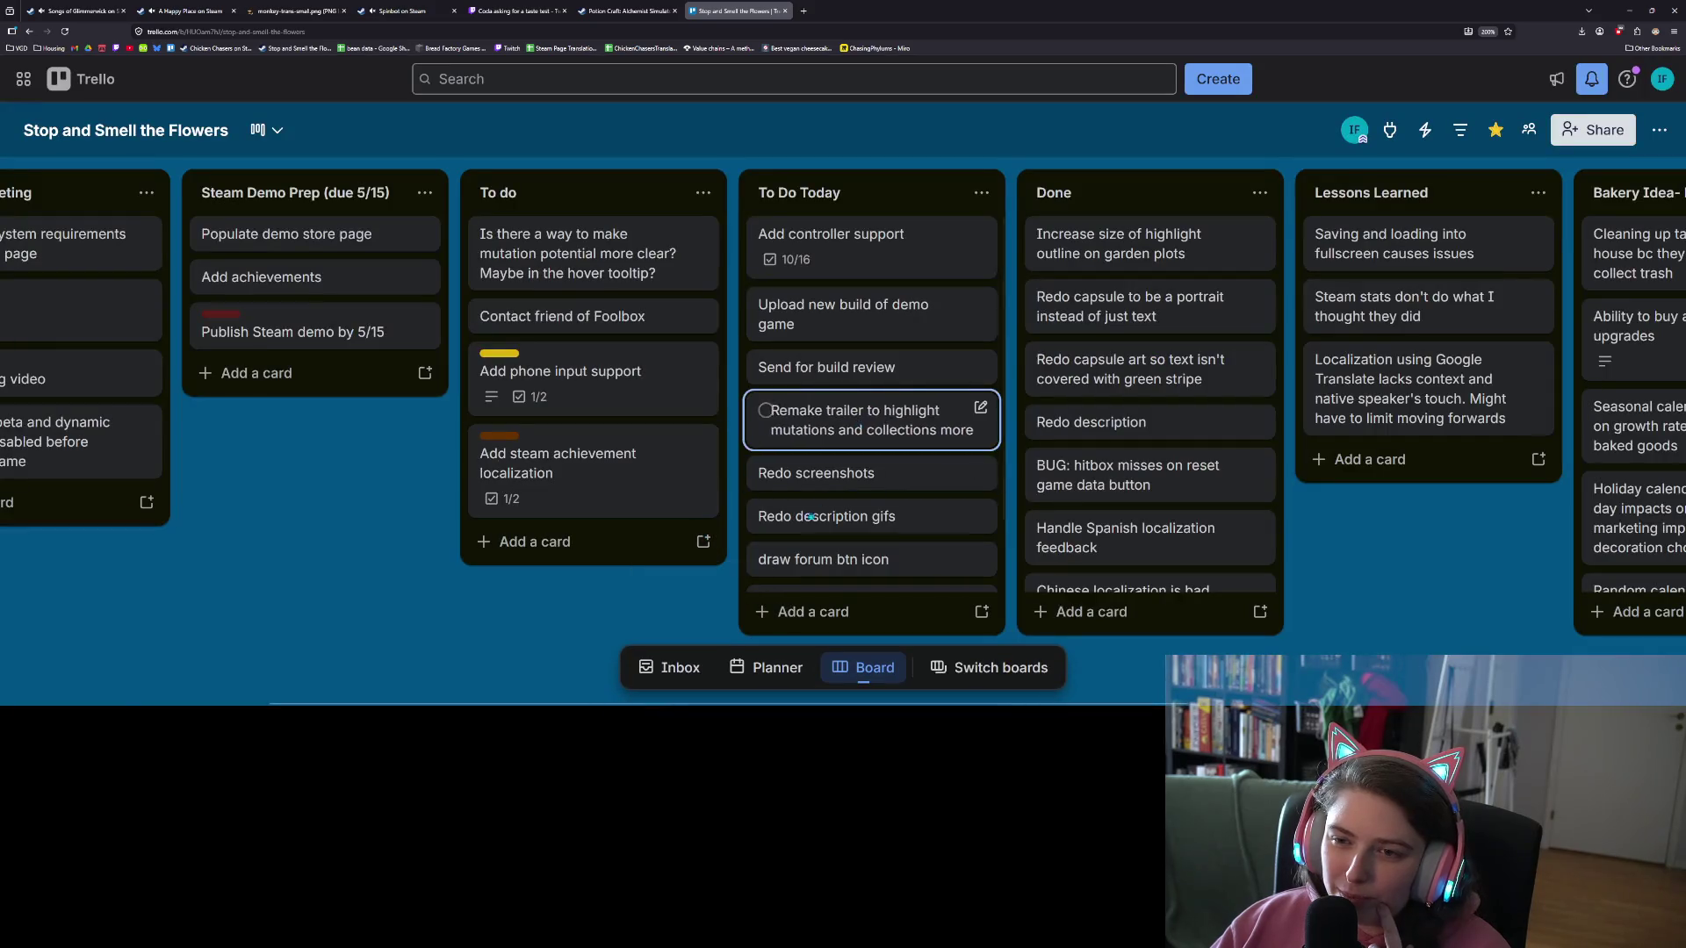
scroll(869, 421, "down", 2)
left_click(808, 612)
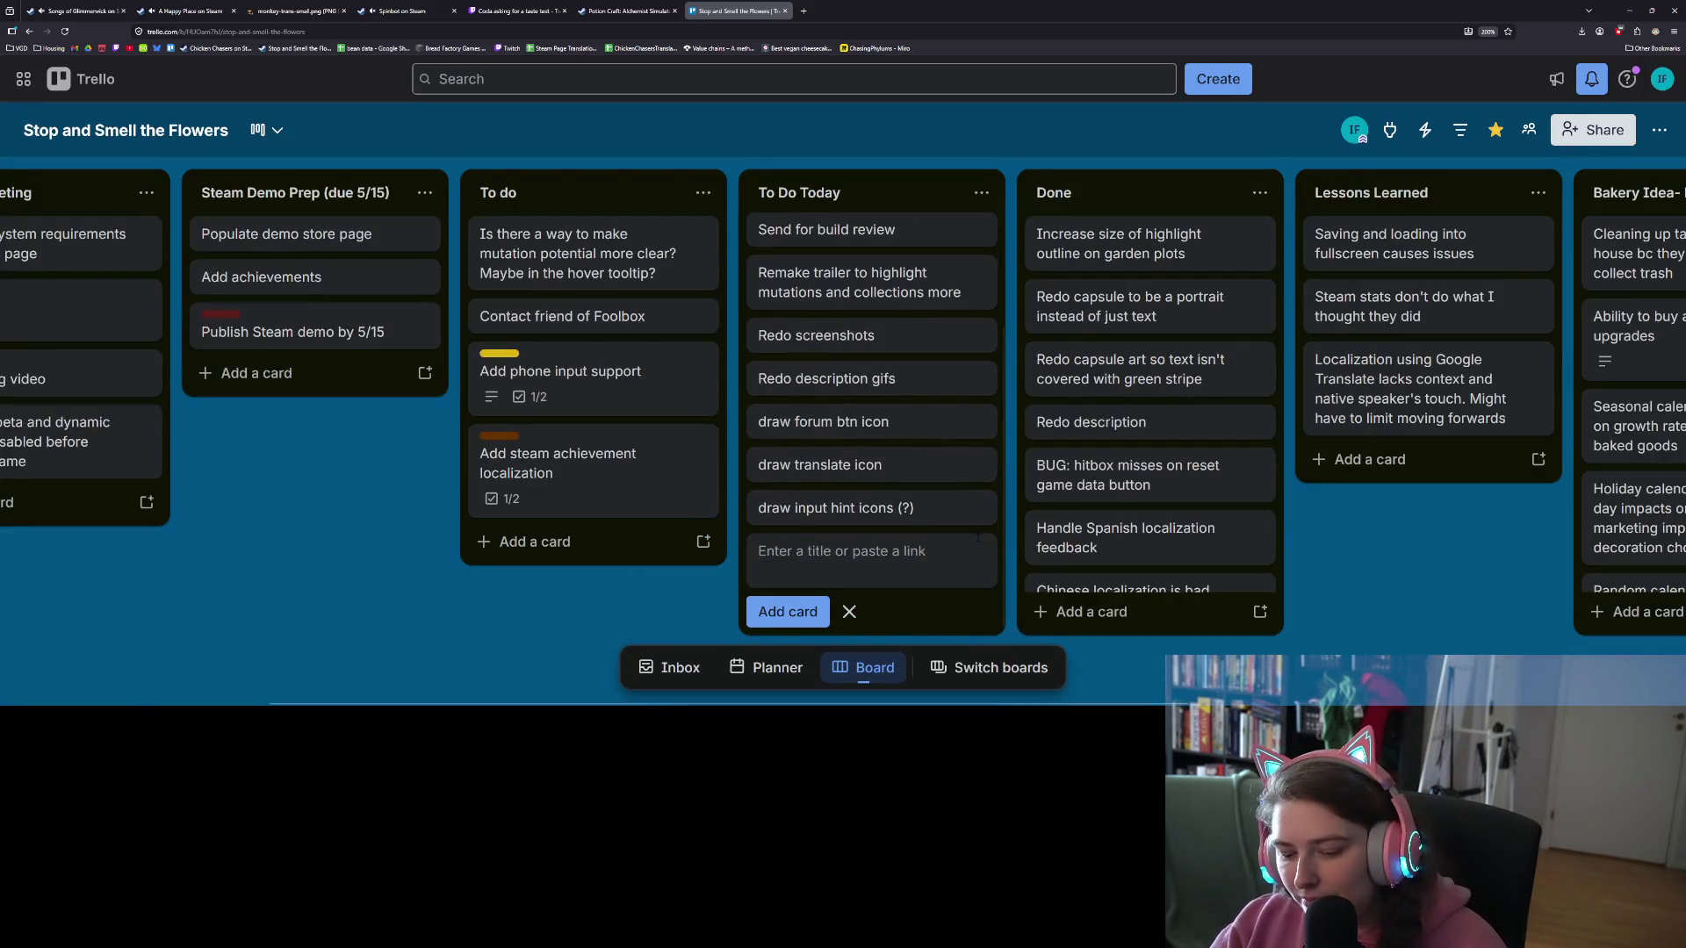
type("add highlight to correp")
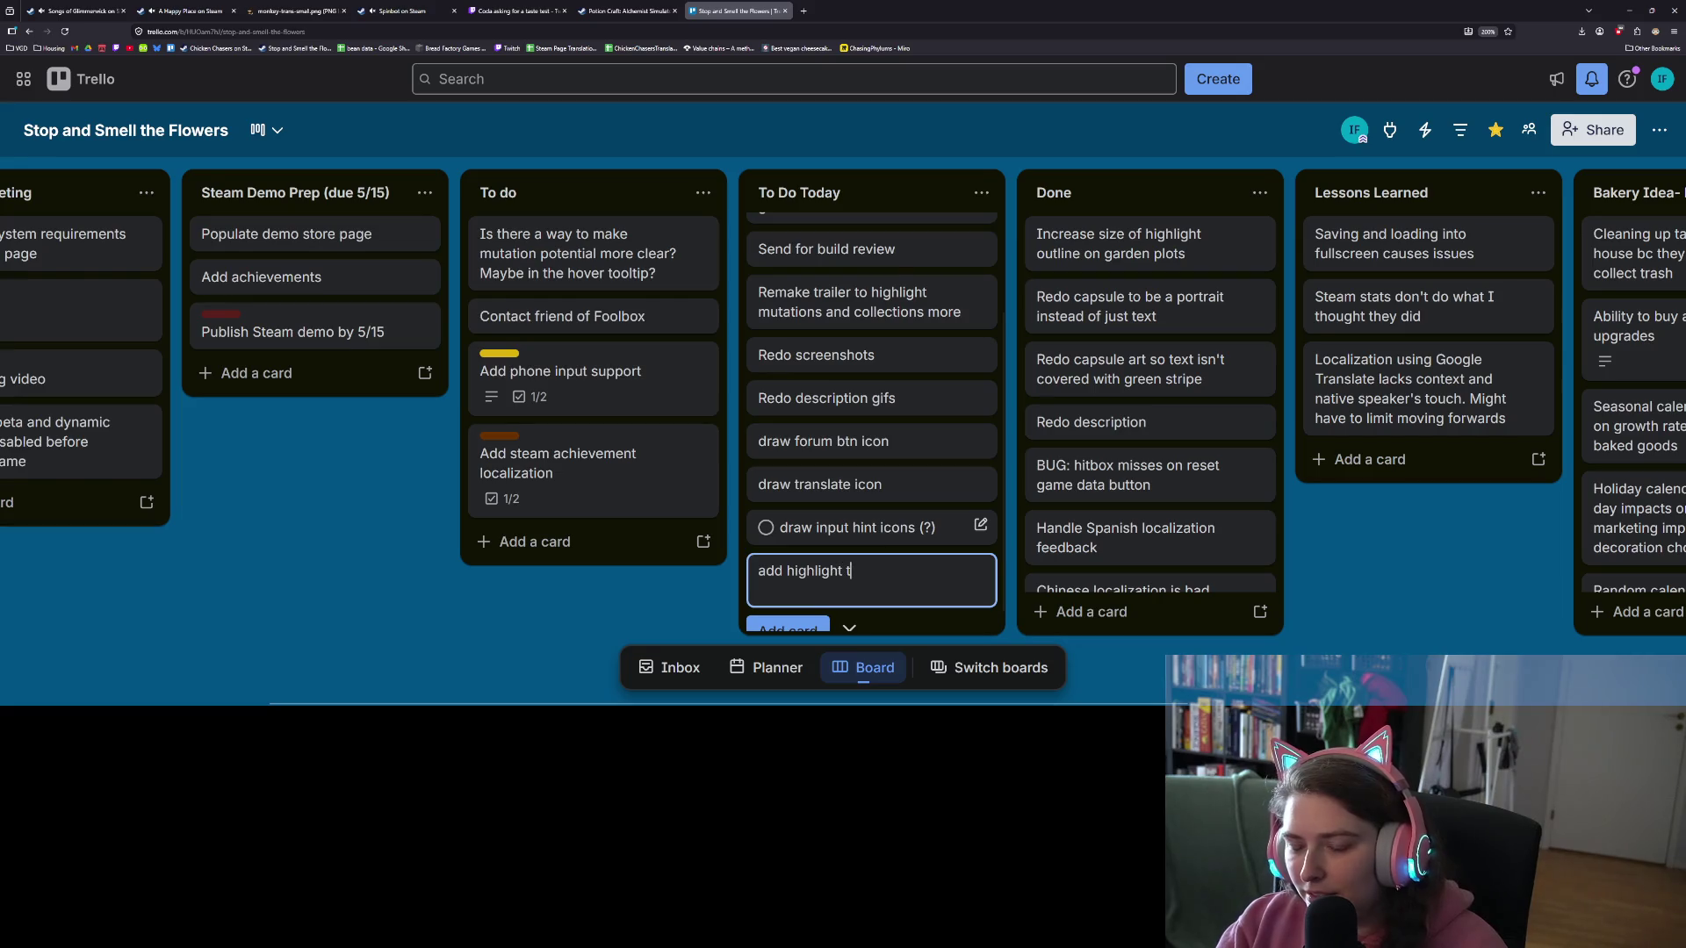
key("BackSpace")
type("sponding seed")
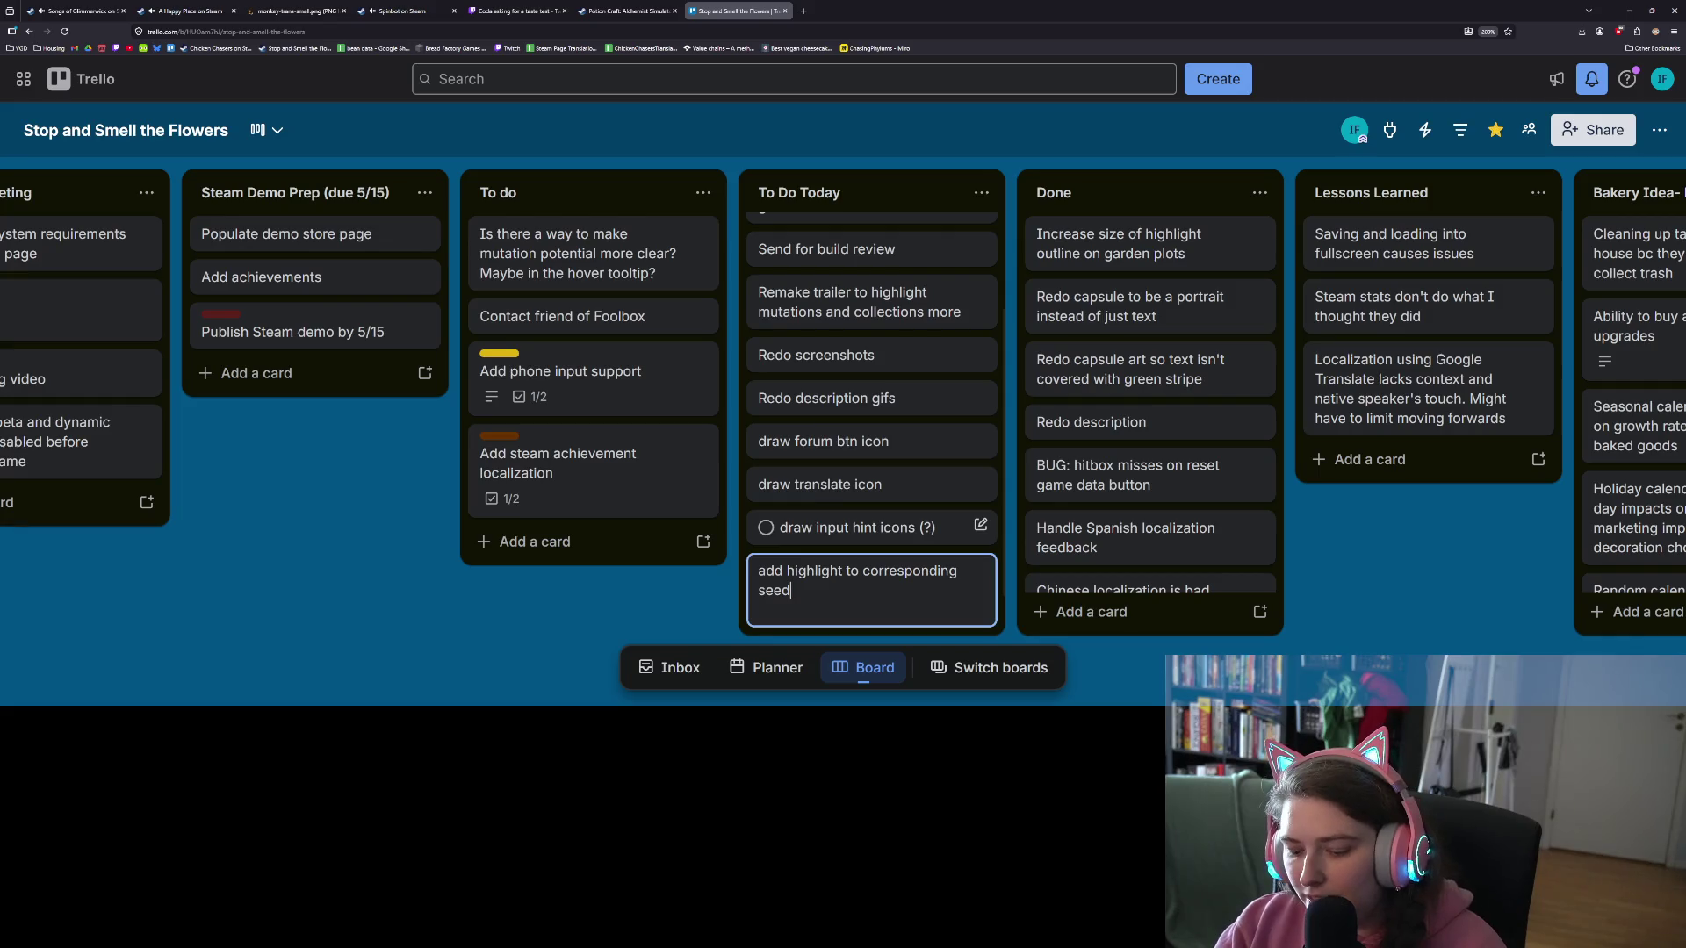
type("/flower when ")
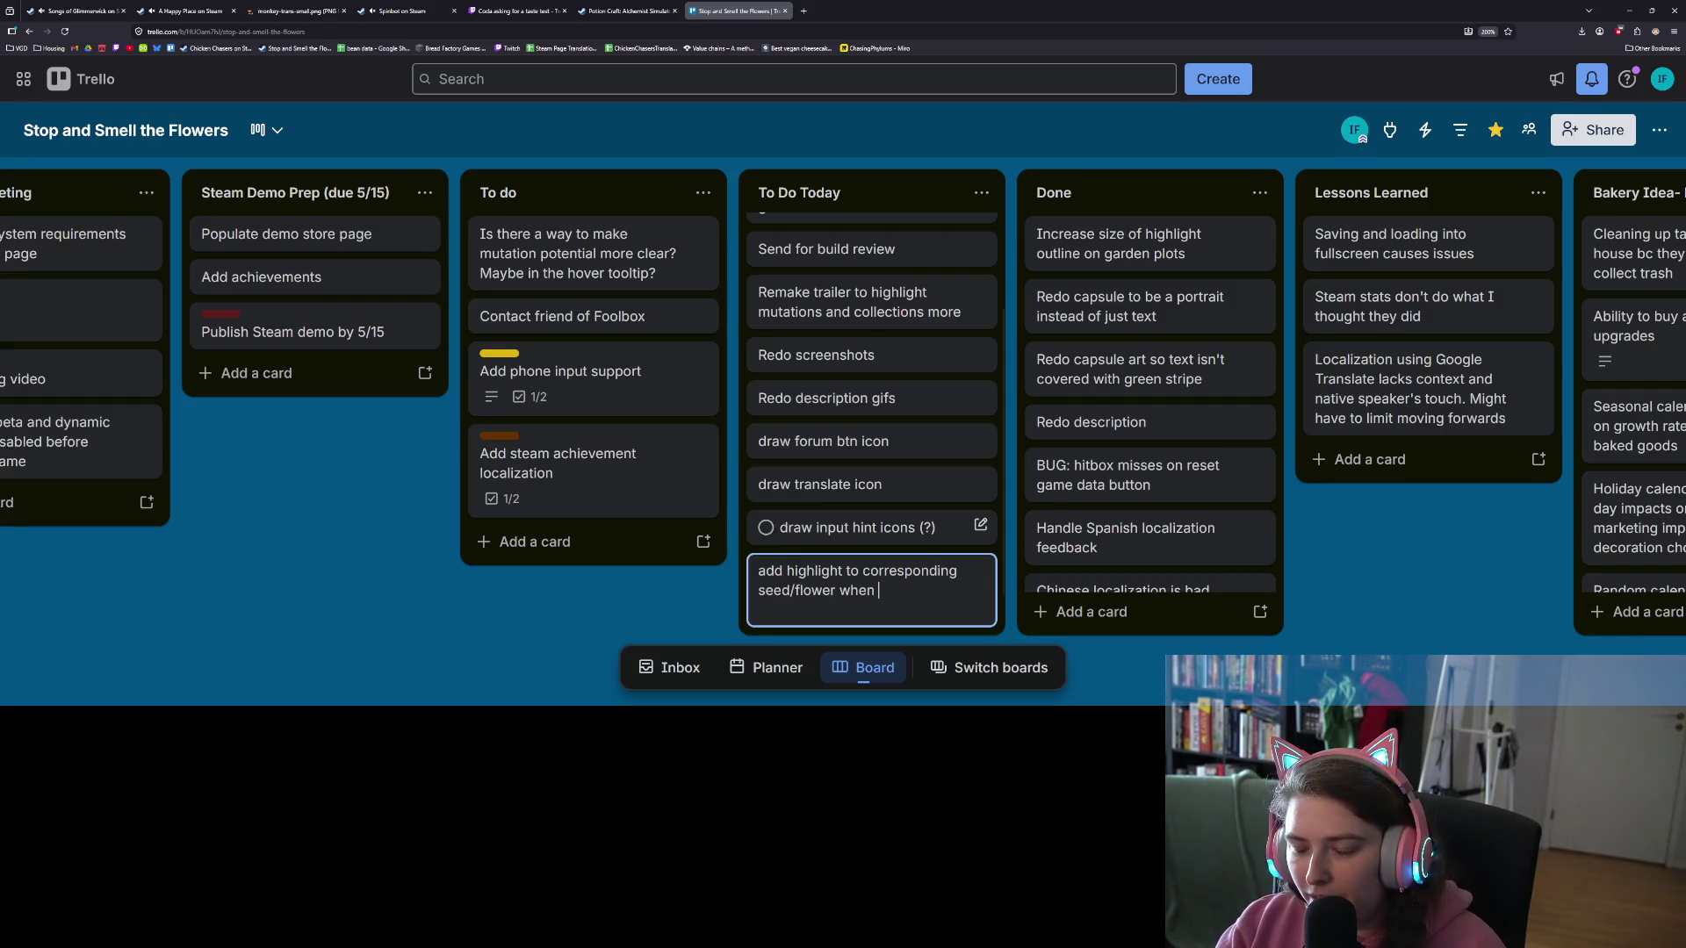
type("other ")
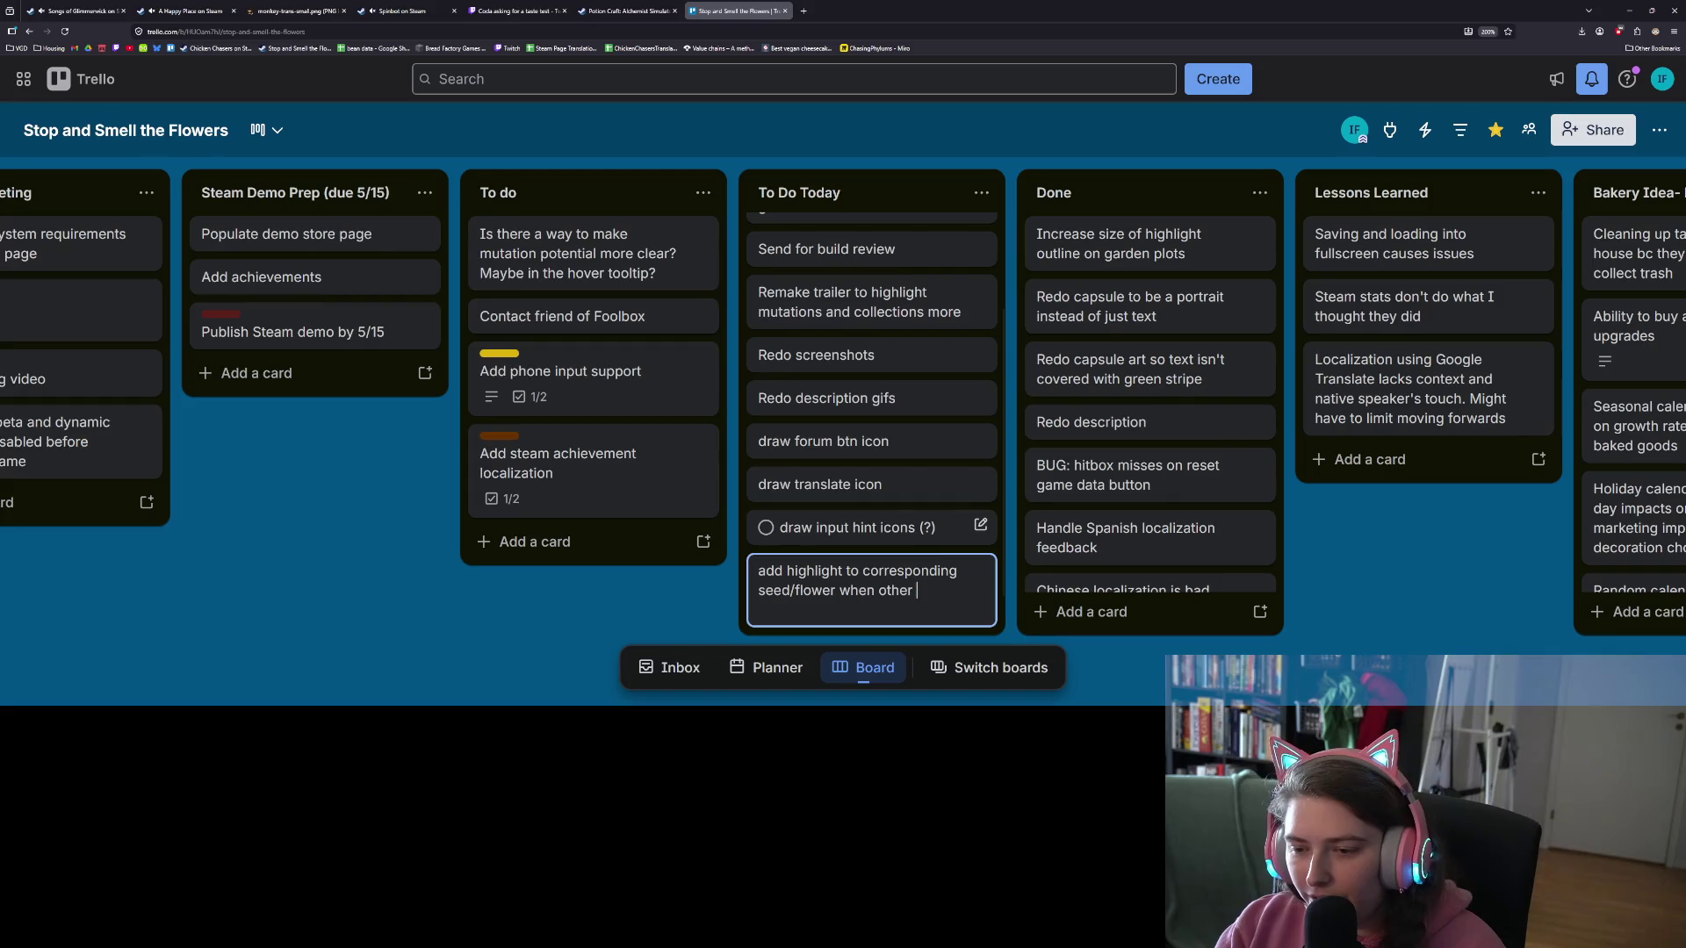
type("is highlighted in")
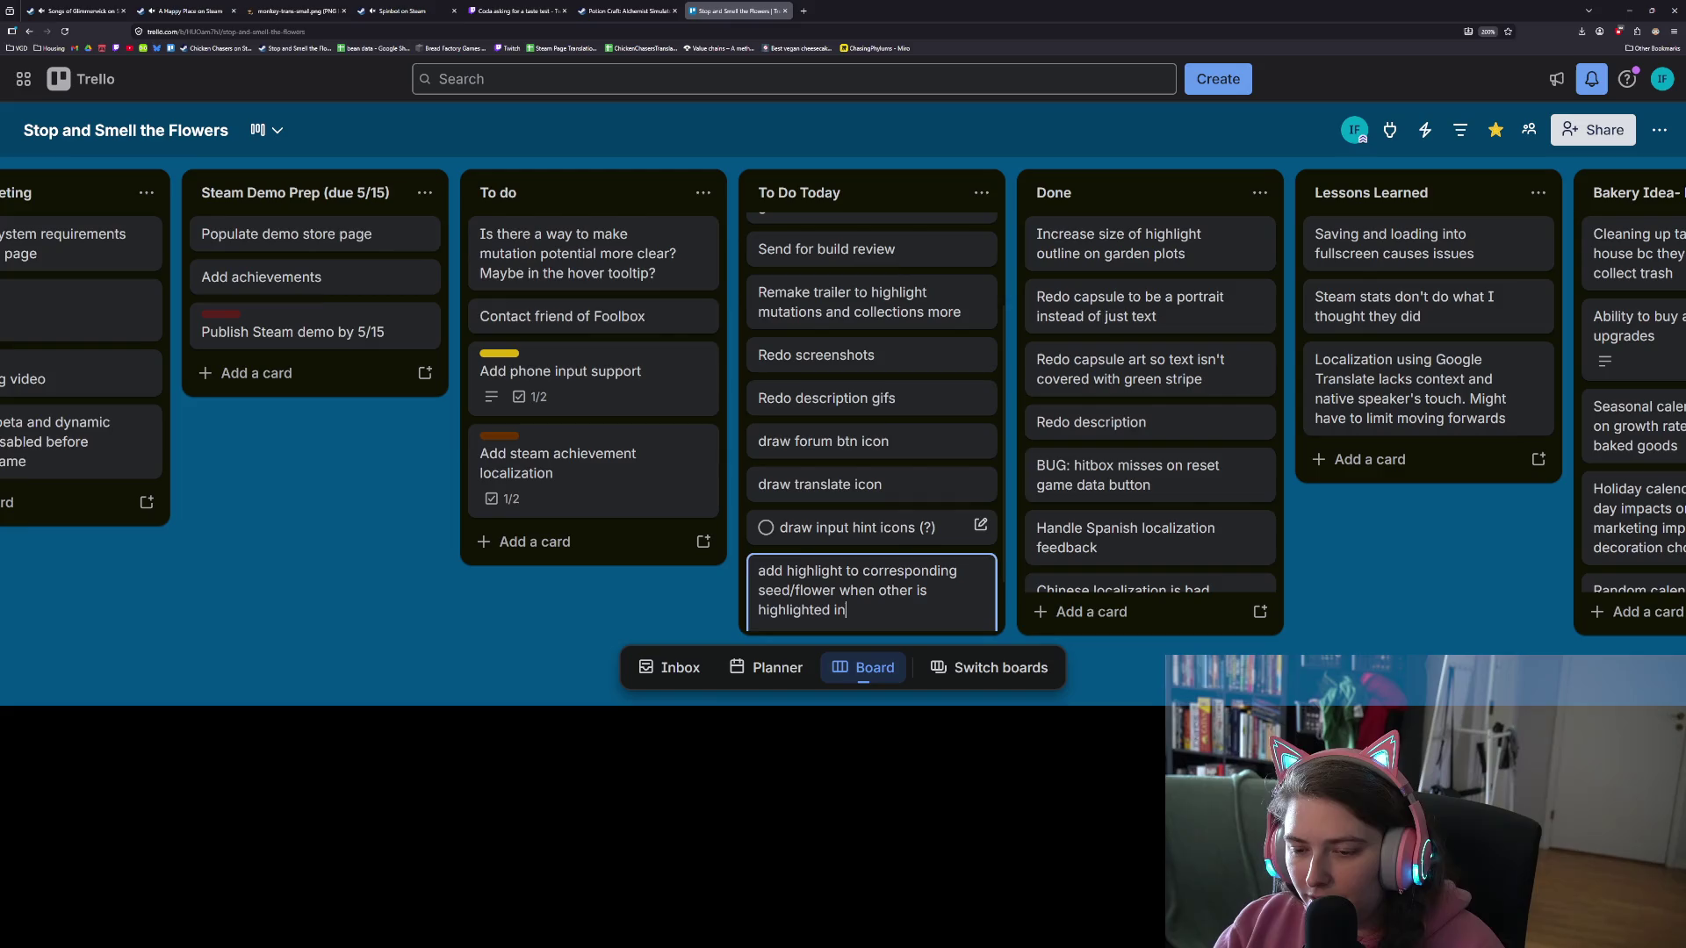
key("BackSpace")
key("BackSpace")
key("BackSpace")
type("hove")
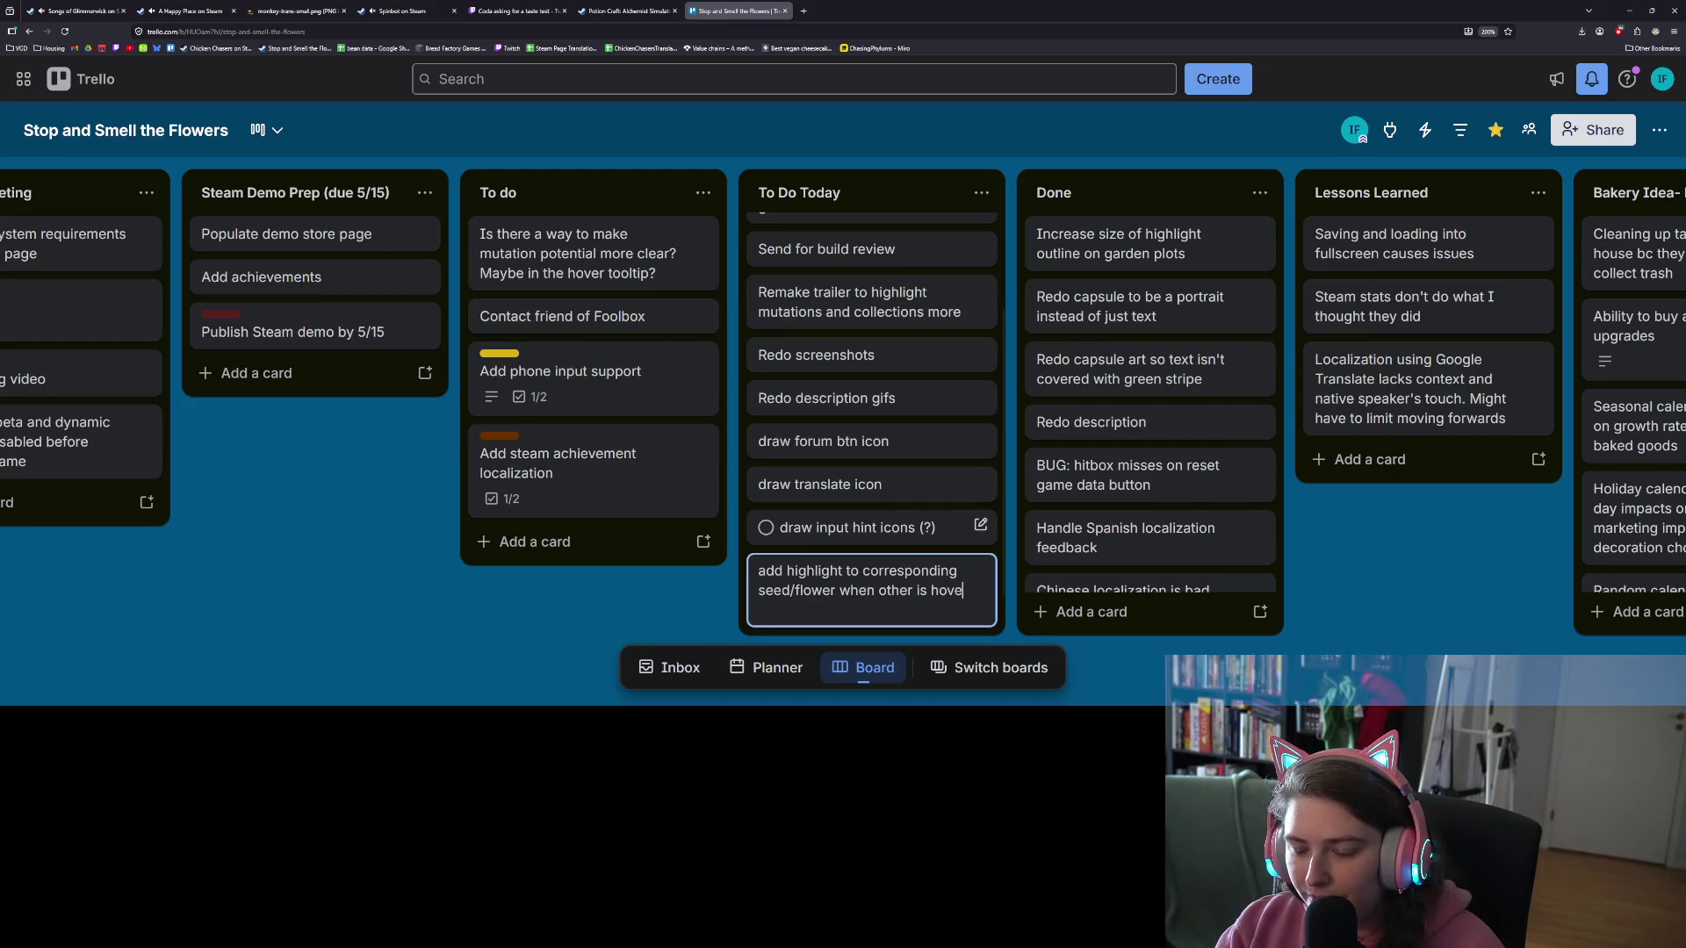
type("red in invent")
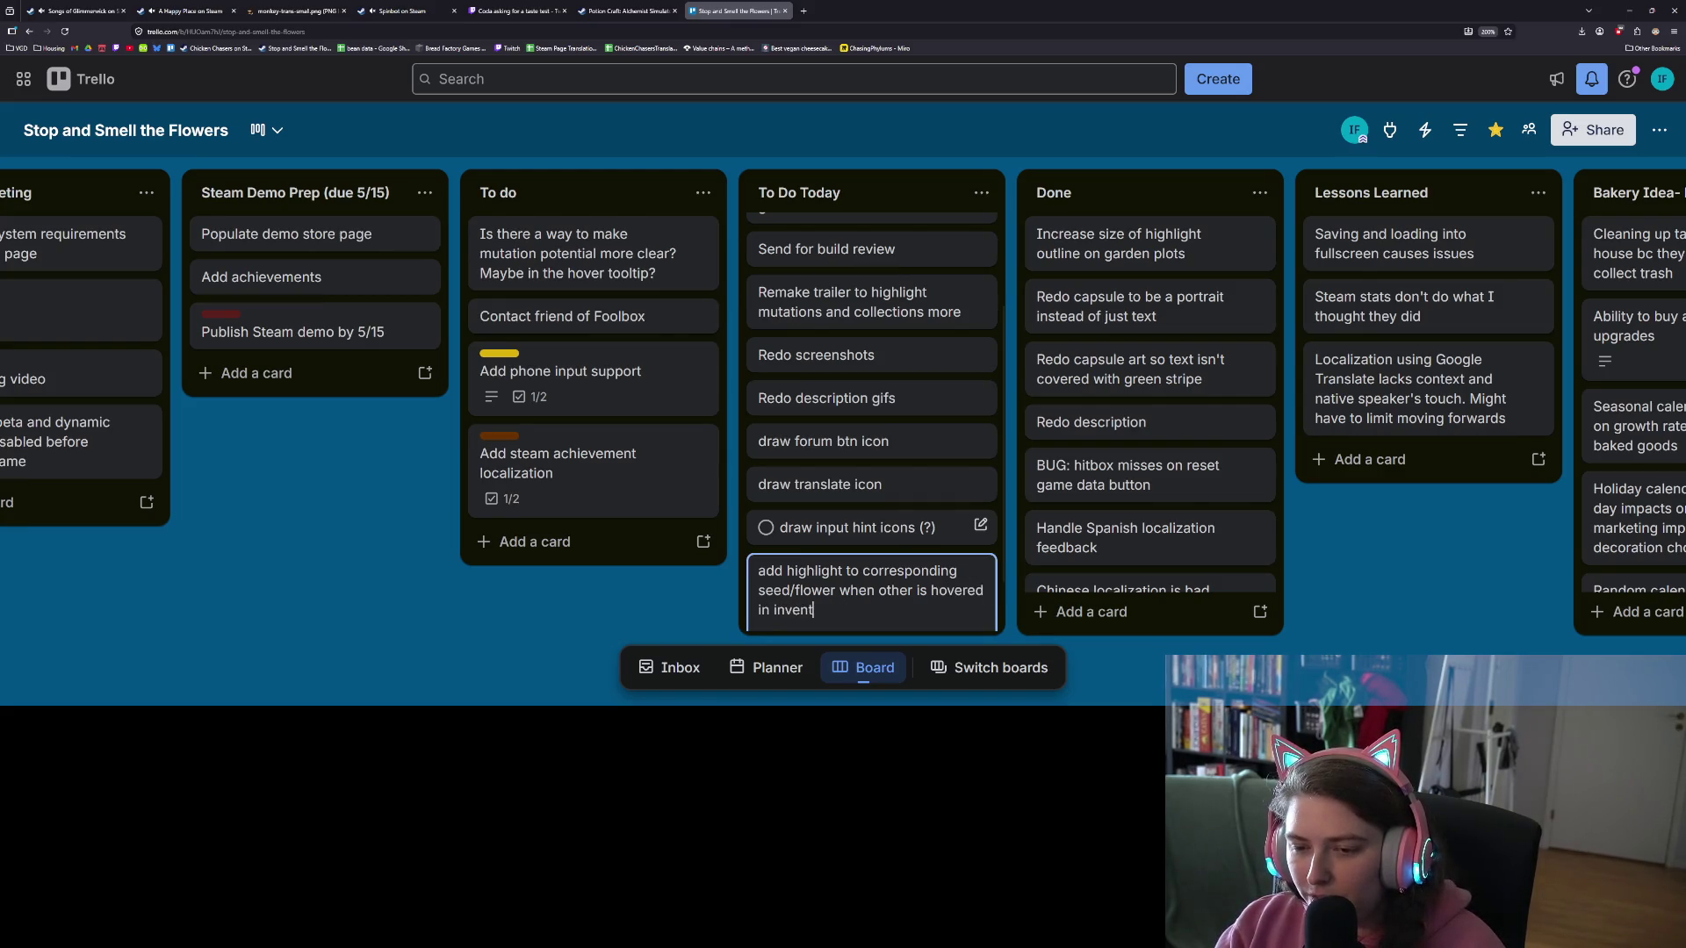
type("ory")
key("Return")
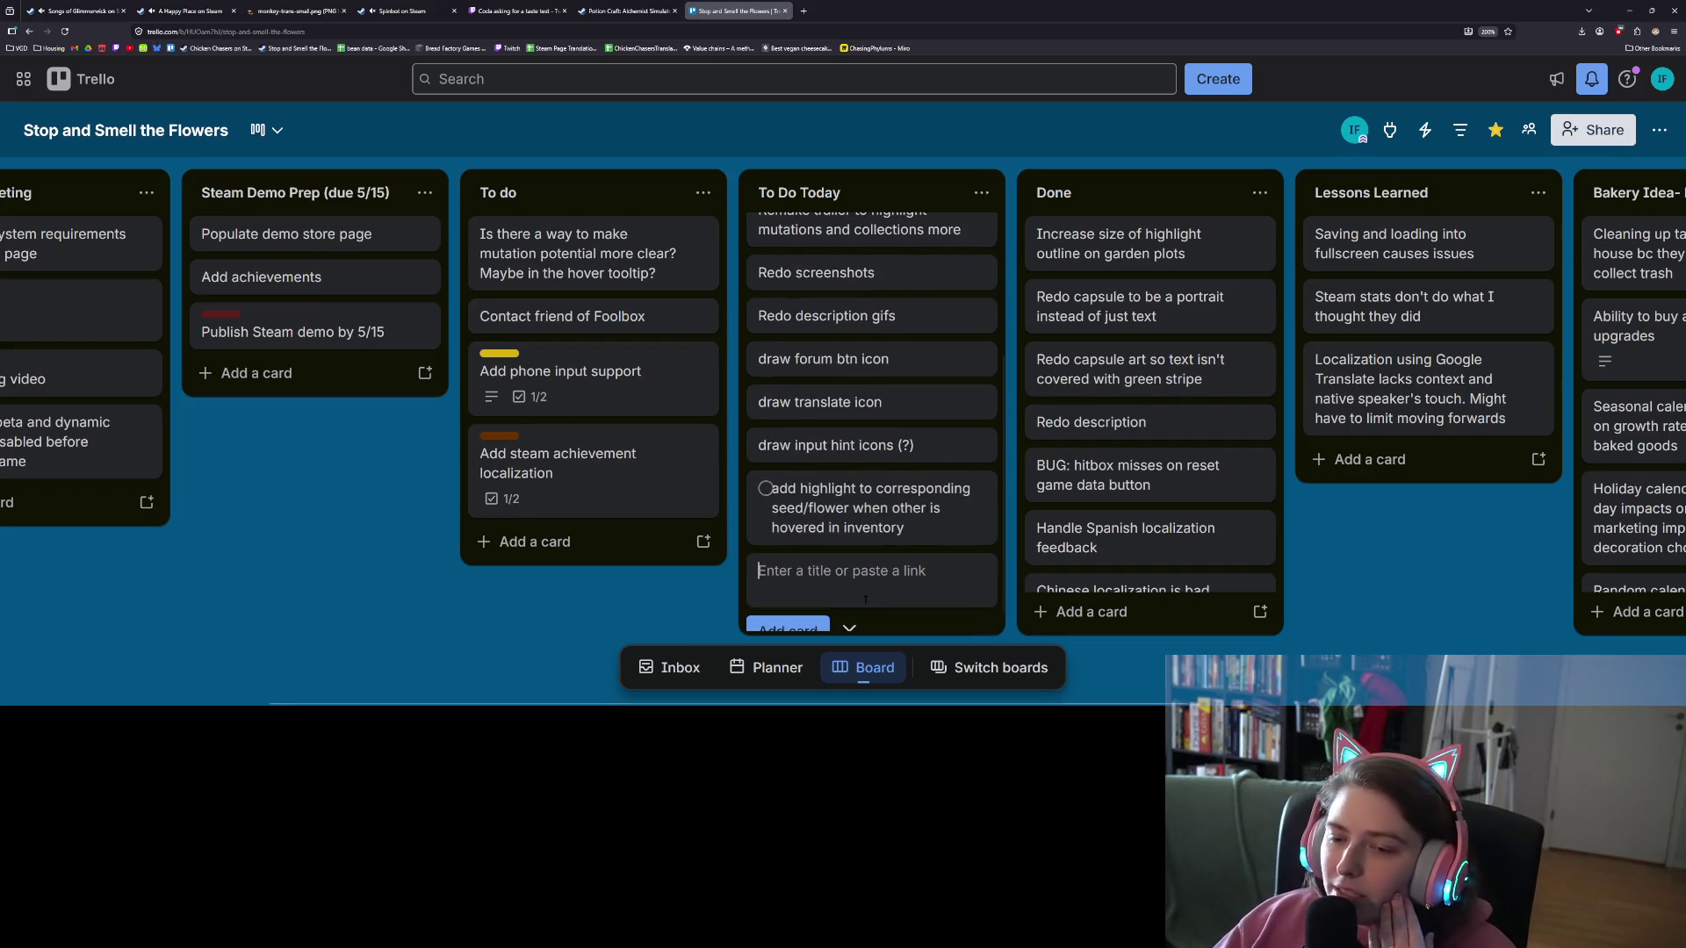
key("Escape")
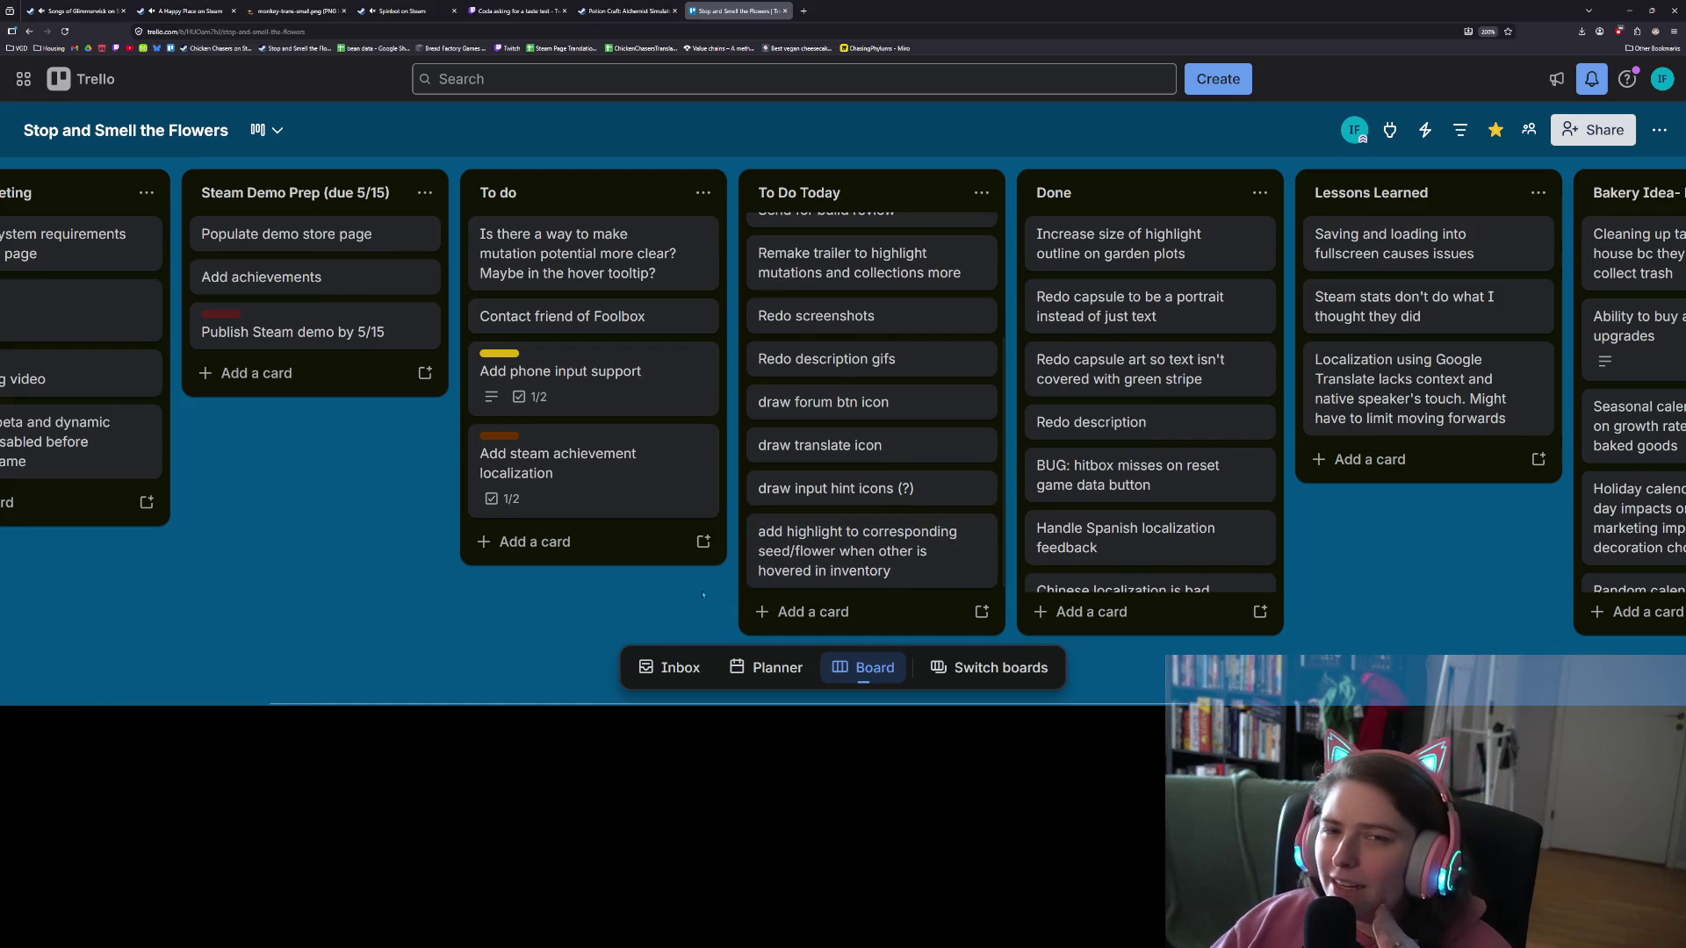
Step: Append 'and possibly scroll to it' to the new highlight card's title
left_click(978, 533)
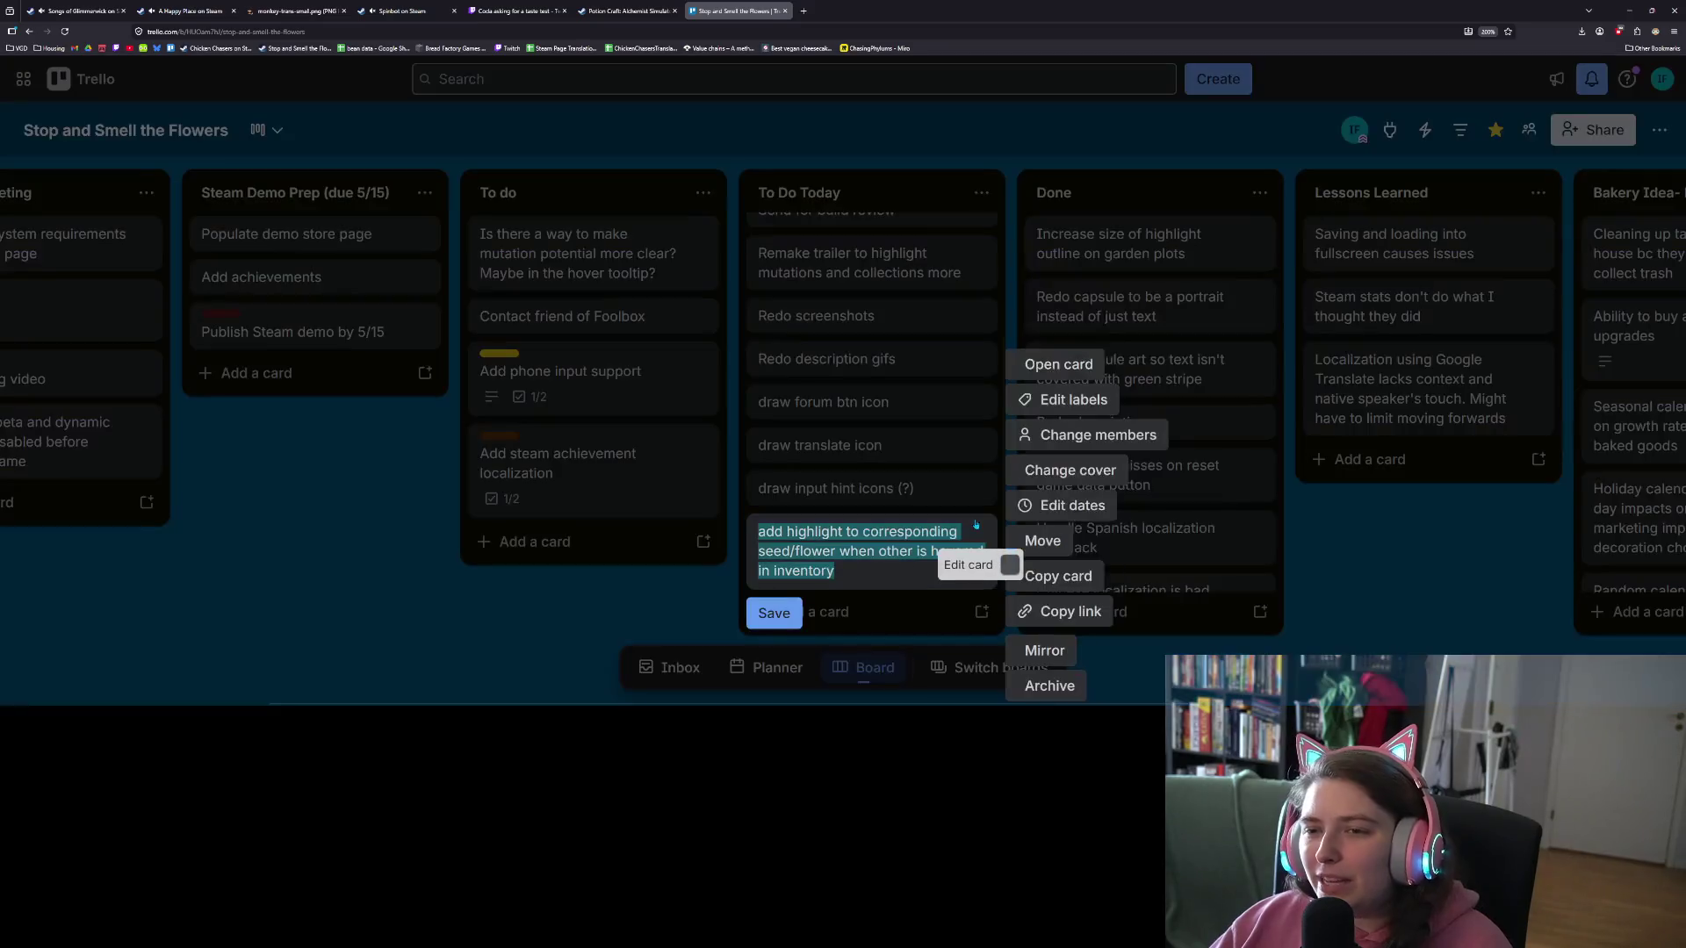
left_click(839, 571)
type("a")
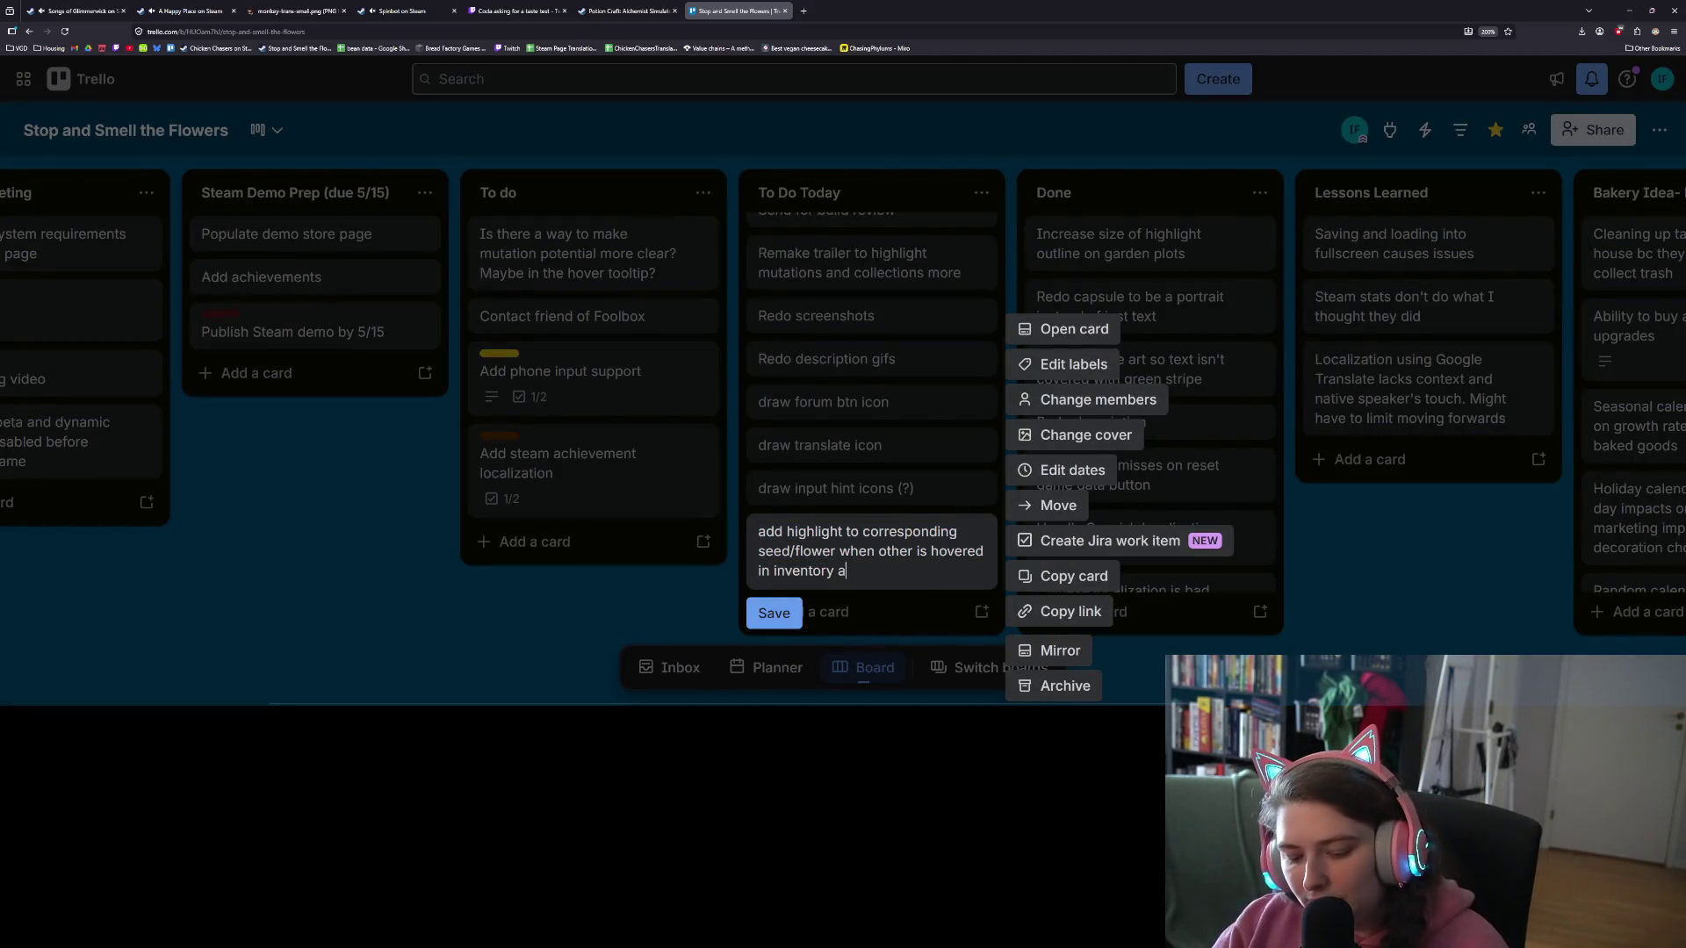
type("nd poss")
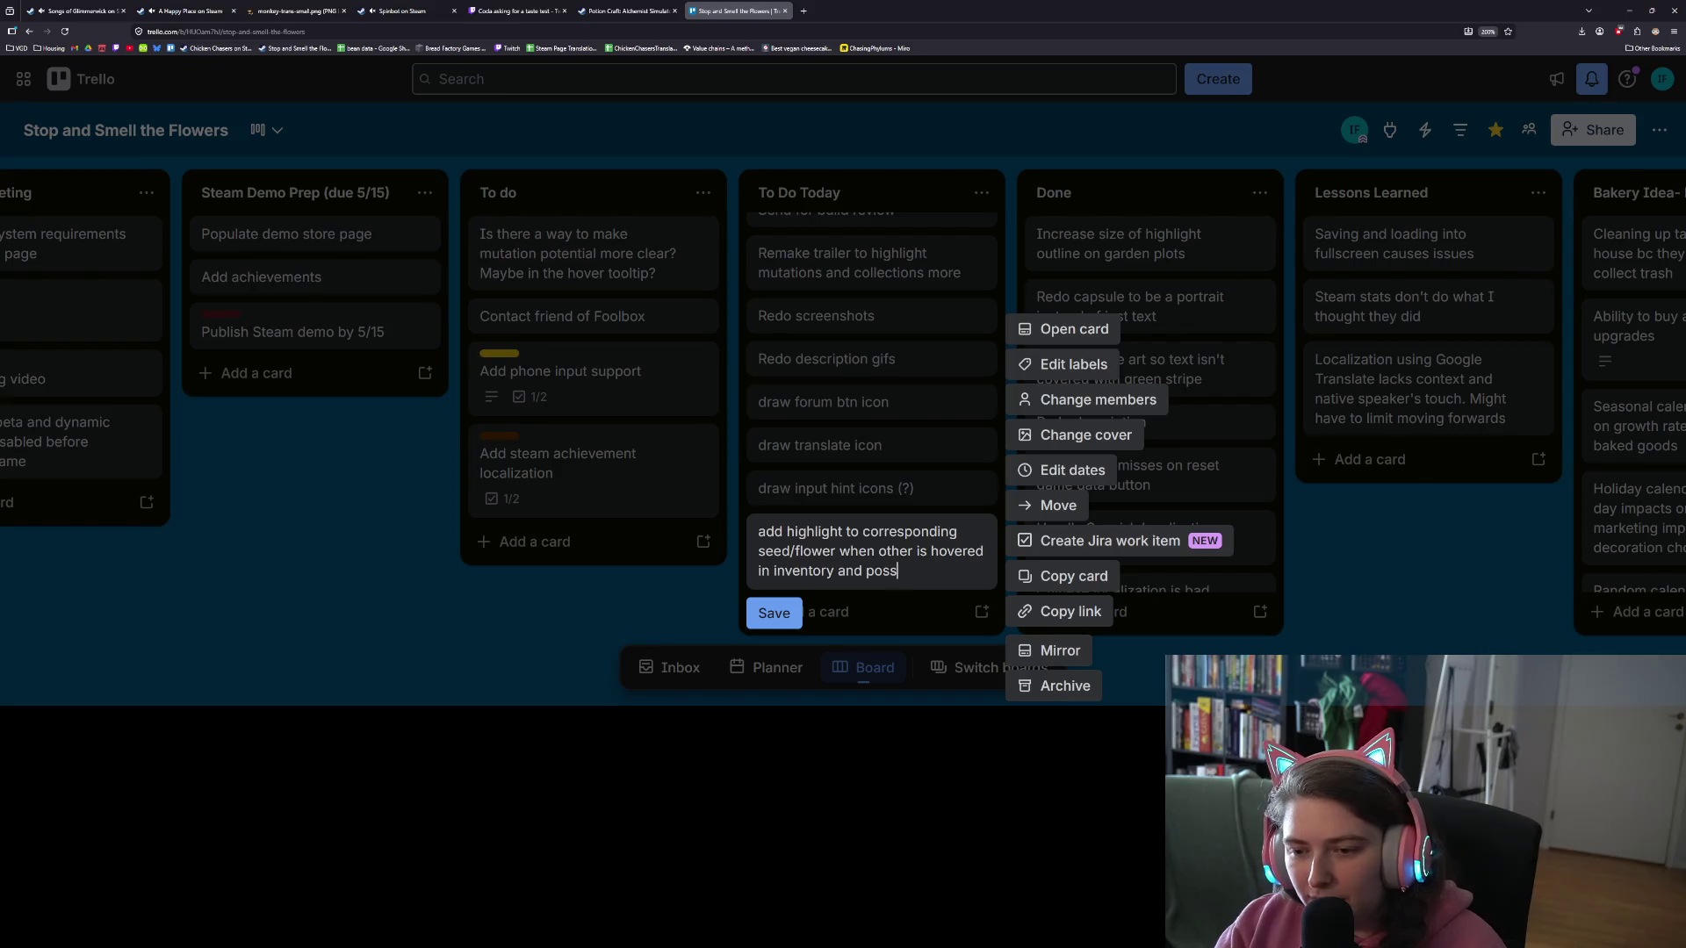
type("ibly scroll to it")
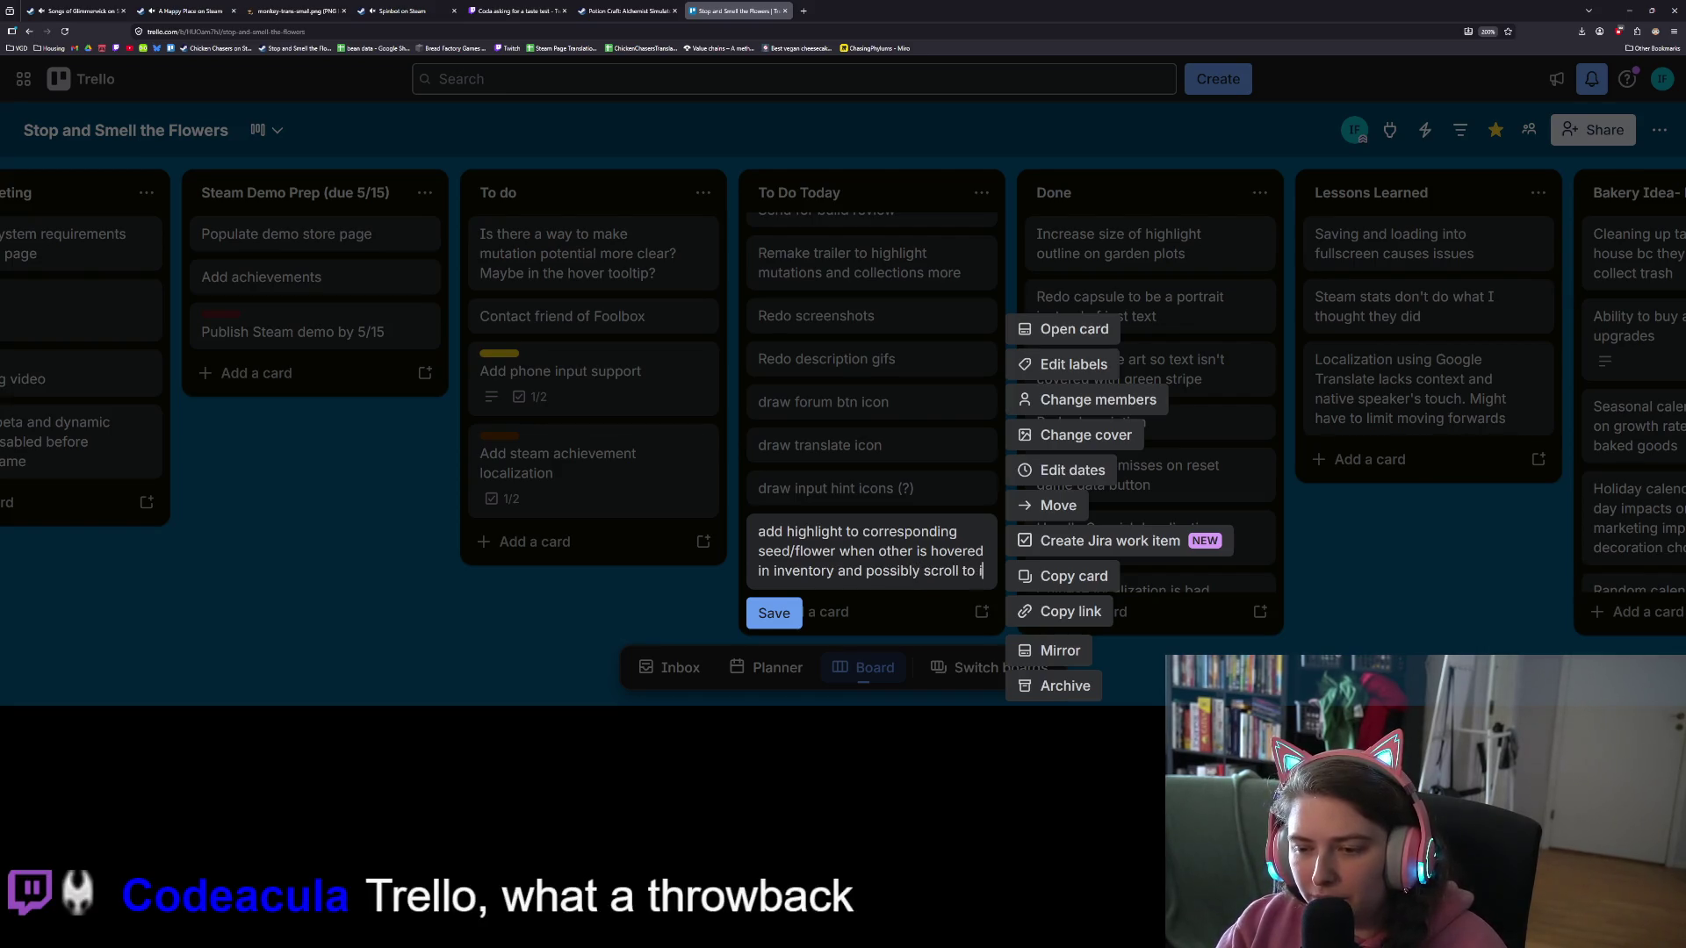
key("Return")
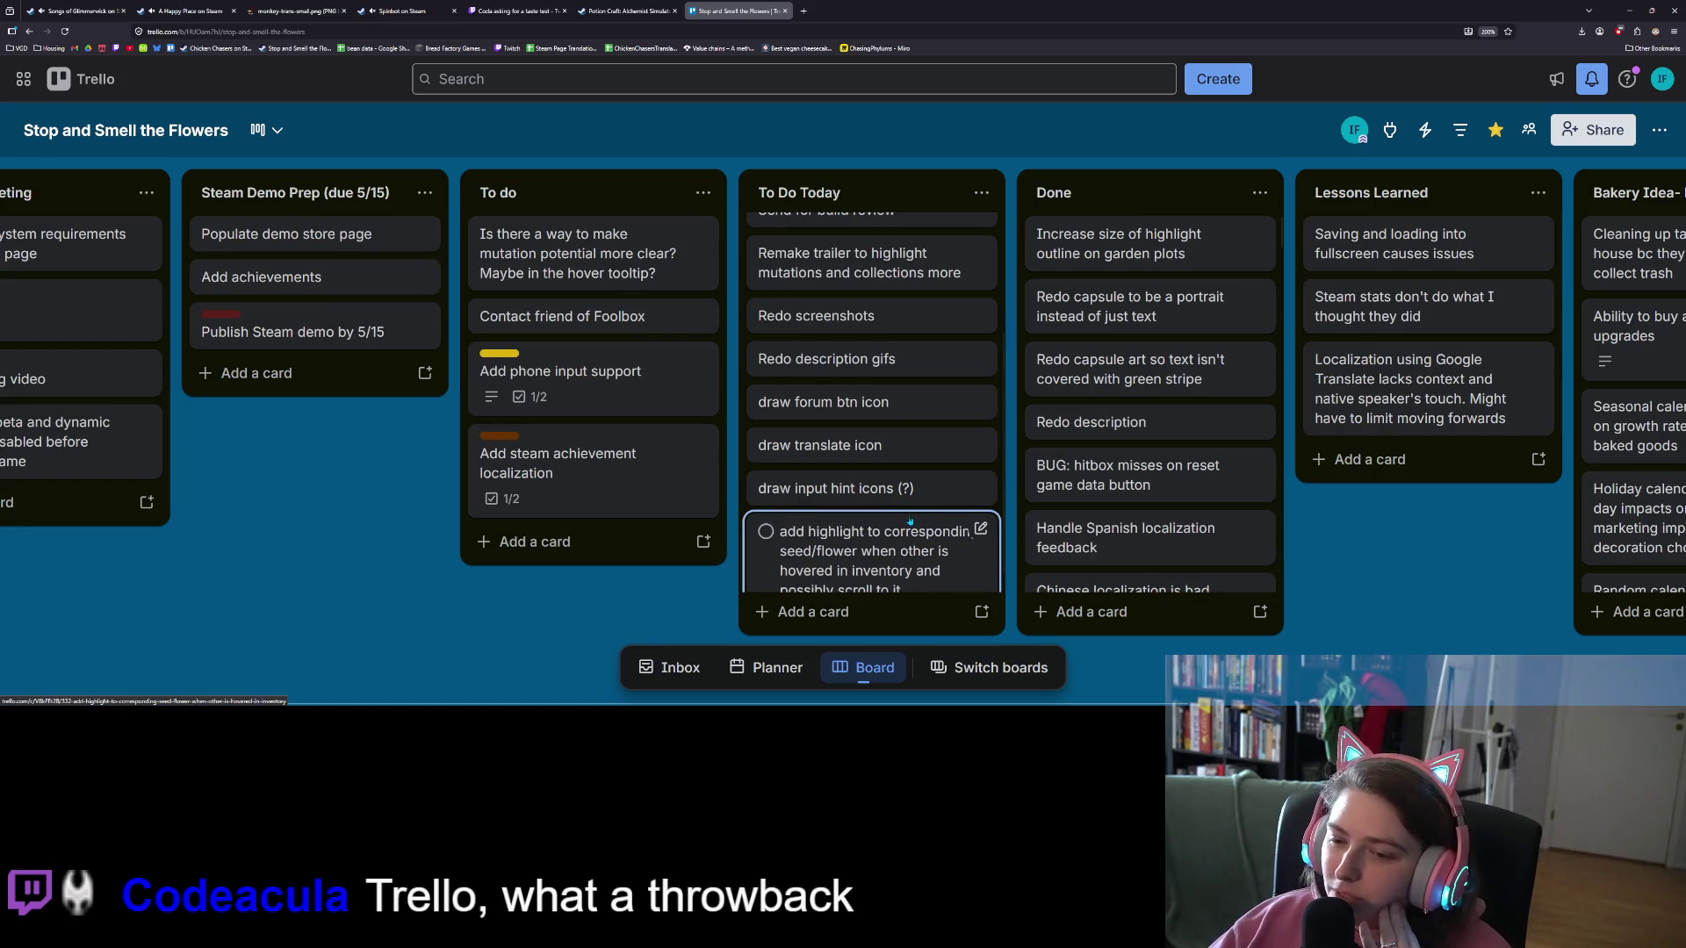
scroll(911, 521, "up", 2)
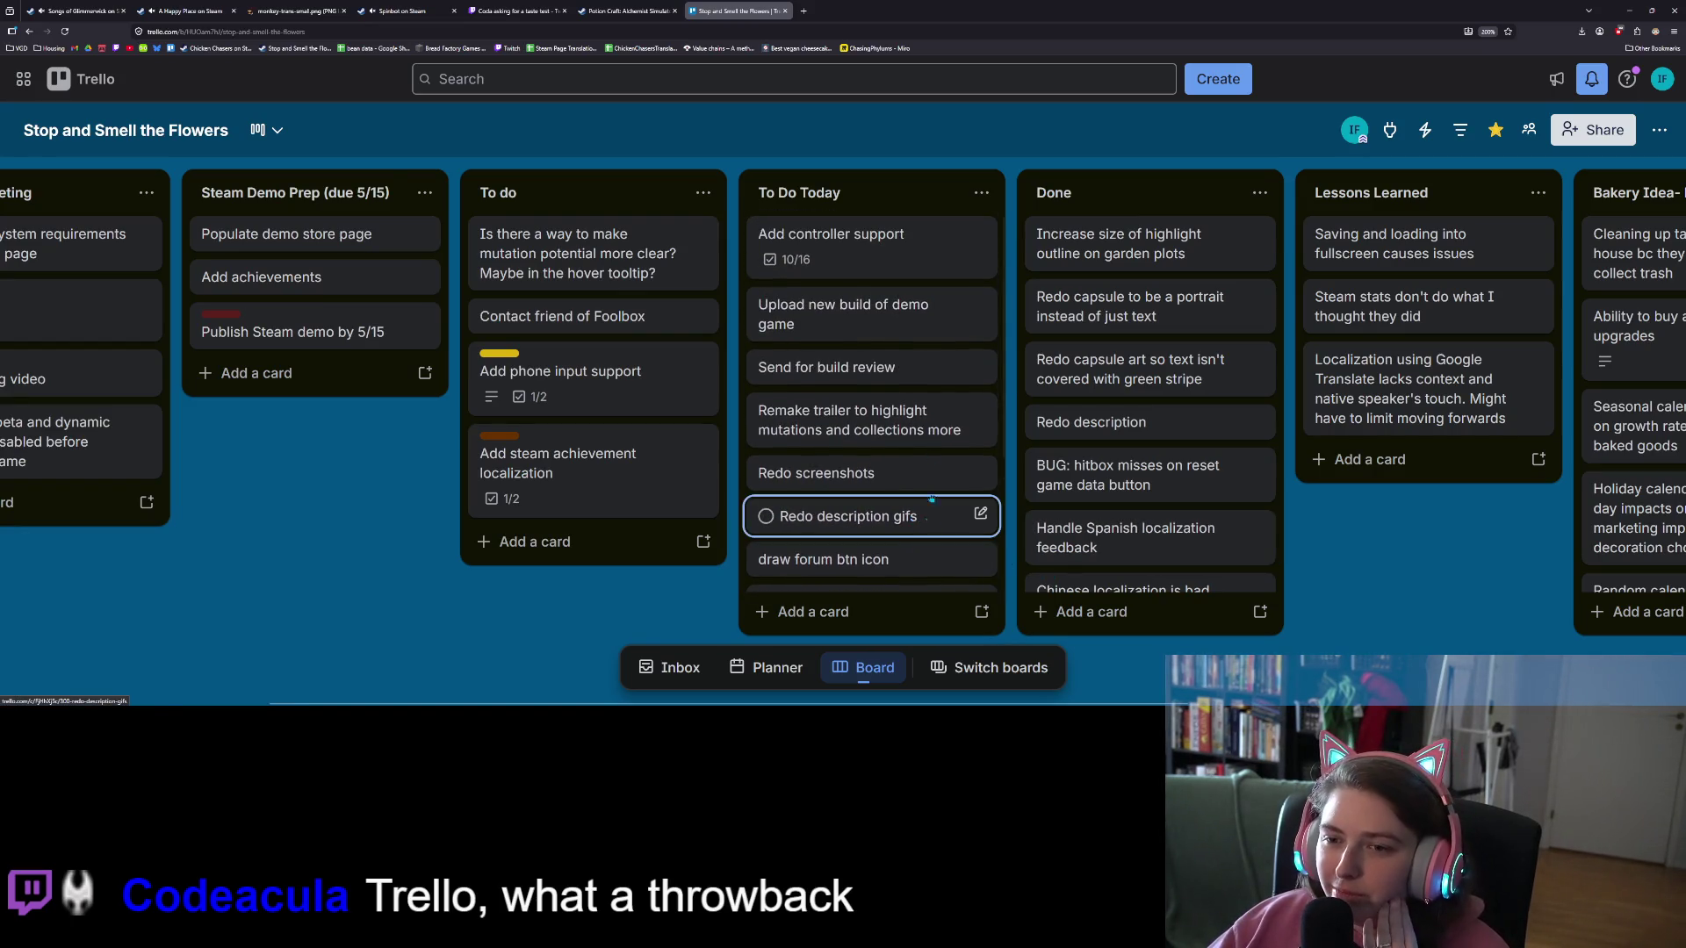
Step: Reopen the Add controller support card, review its checklist, then return to Godot's sell_flower.gd
left_click(896, 263)
scroll(819, 509, "down", 6)
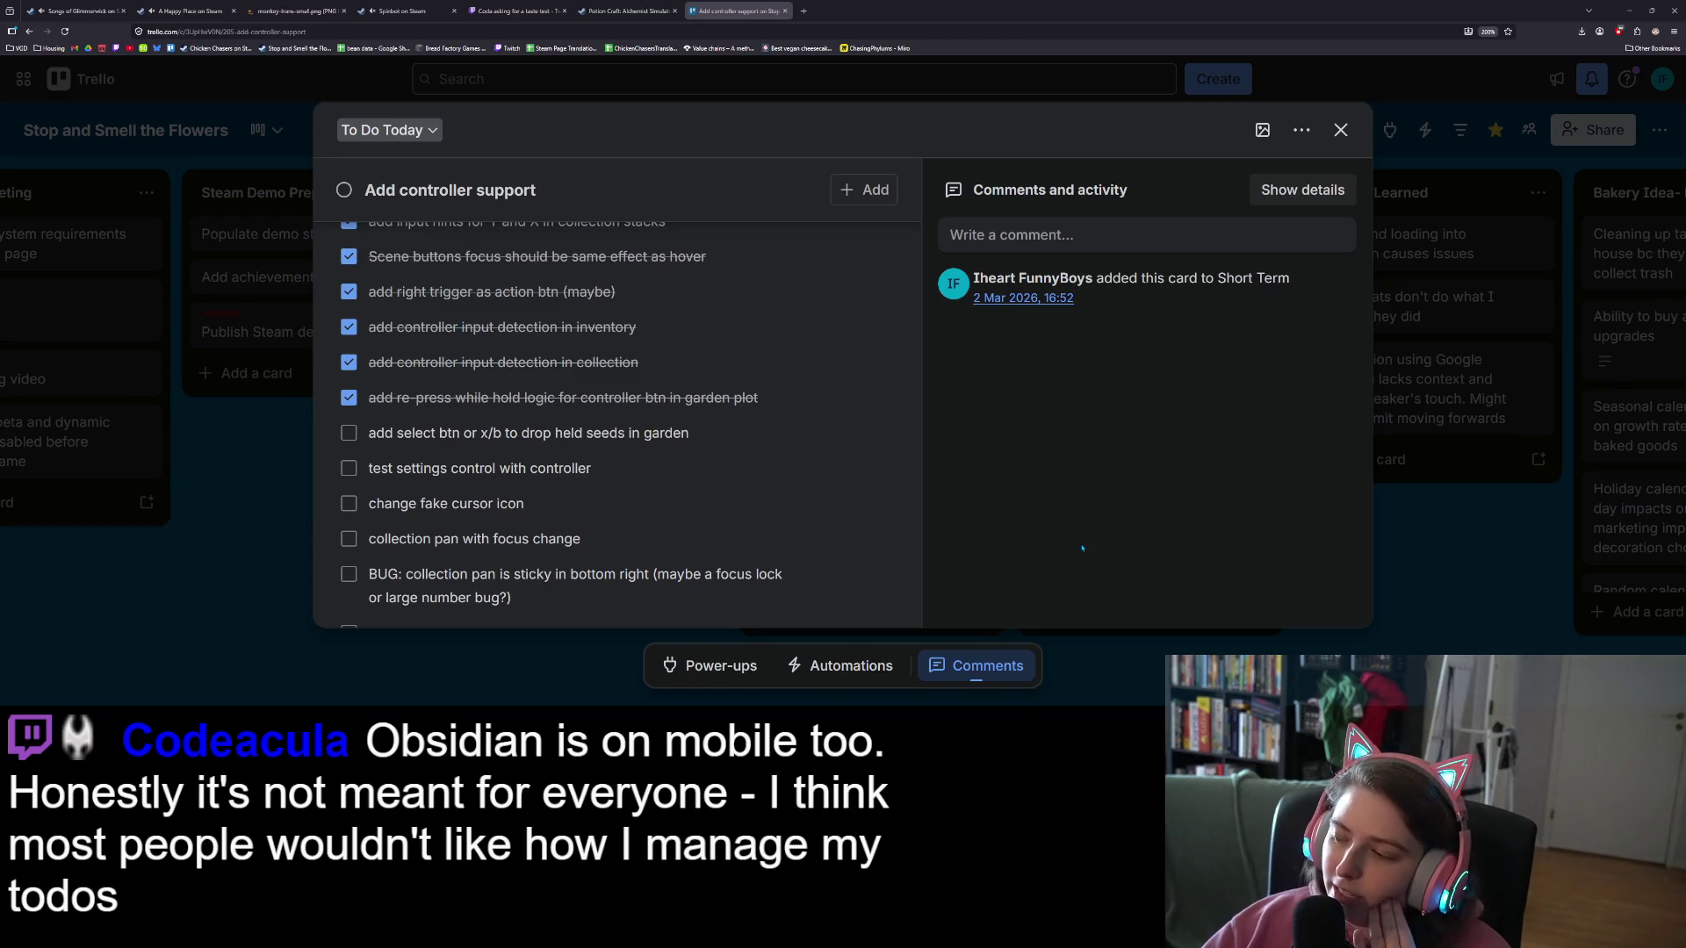
mouse_move(869, 499)
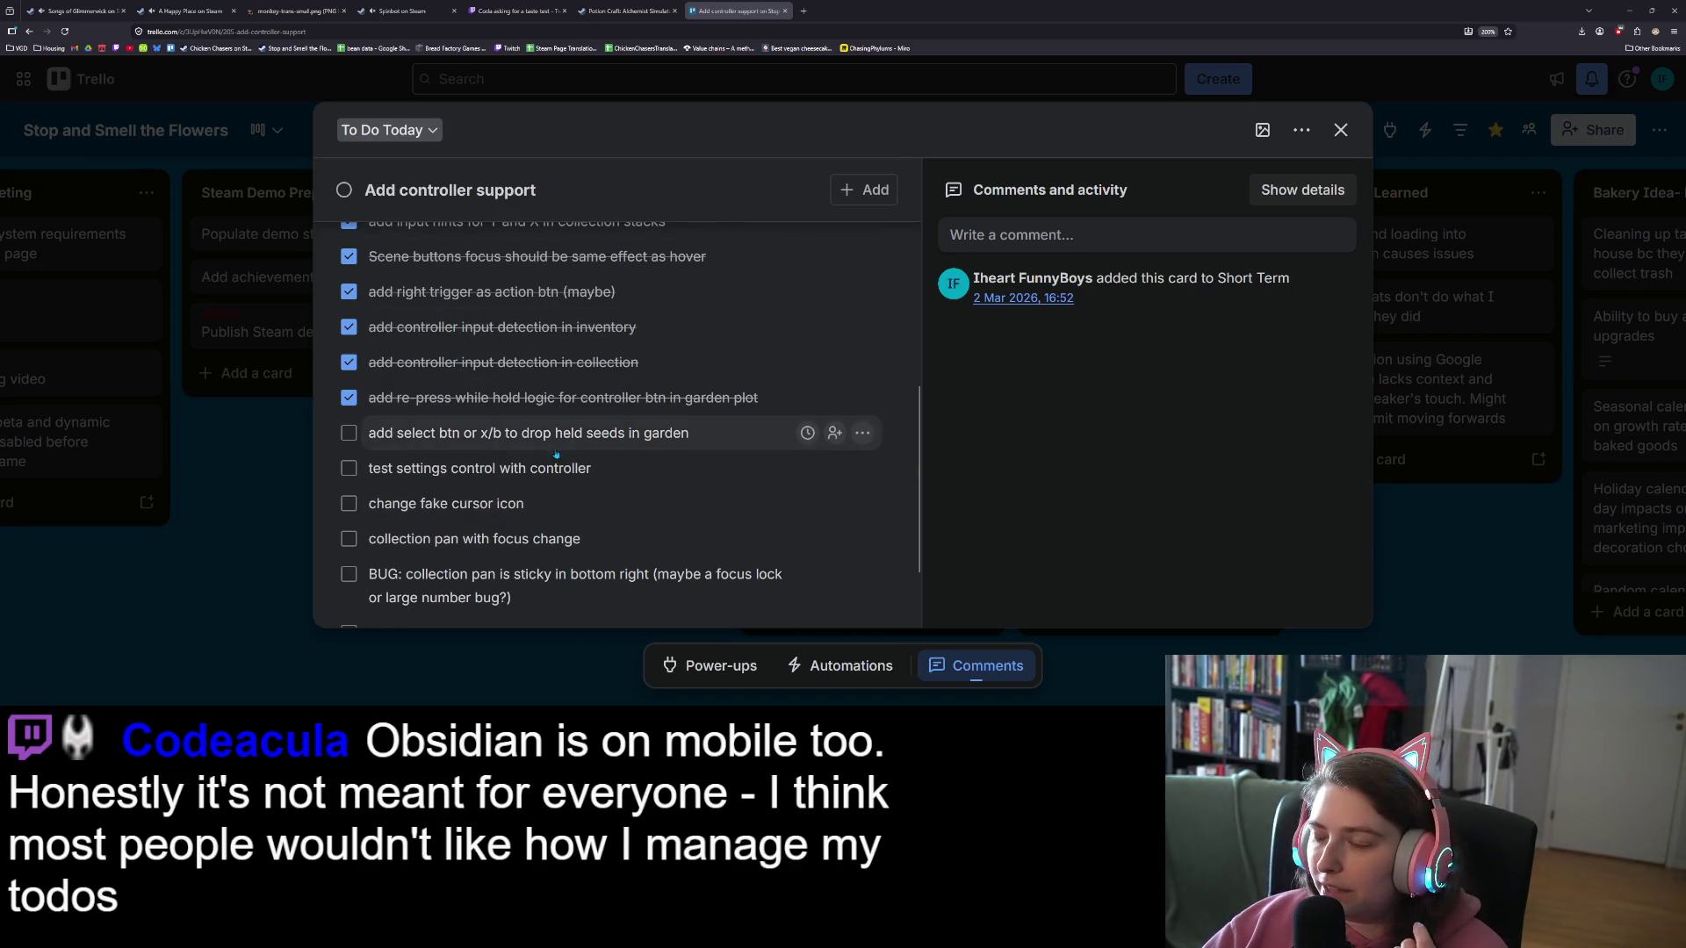
scroll(535, 503, "down", 2)
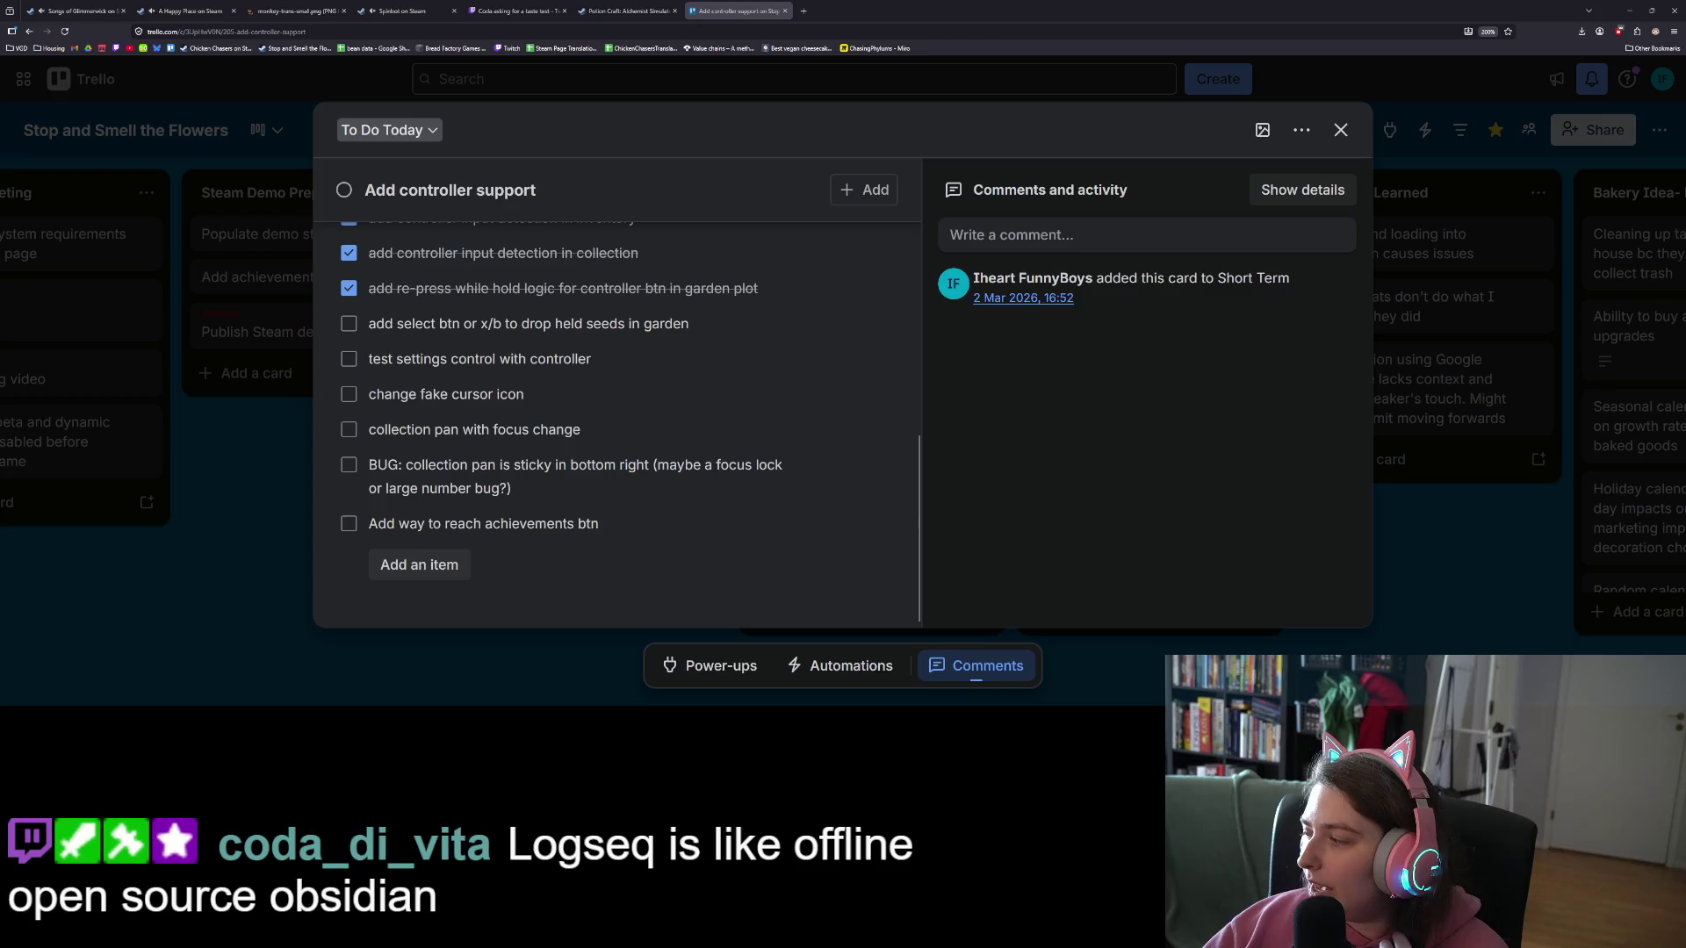
key("alt+Tab")
key("Down")
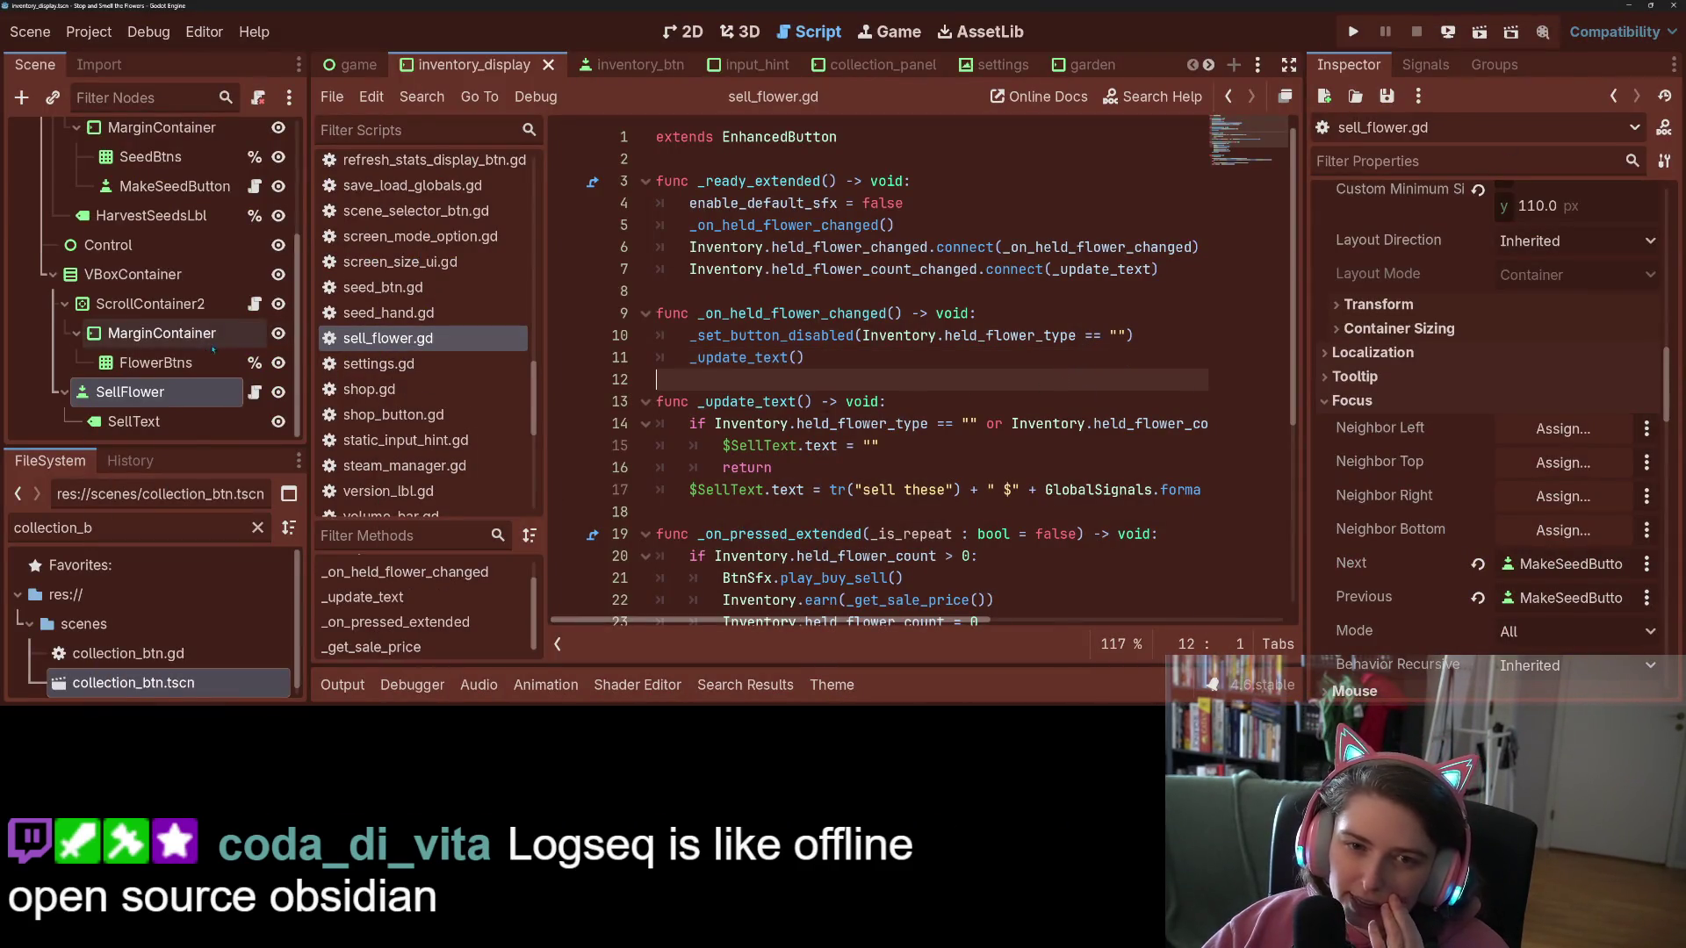
Step: Open the Game scene's game.gd and go to the KEY_ESCAPE case on line 79
scroll(369, 220, "up", 1)
left_click(346, 66)
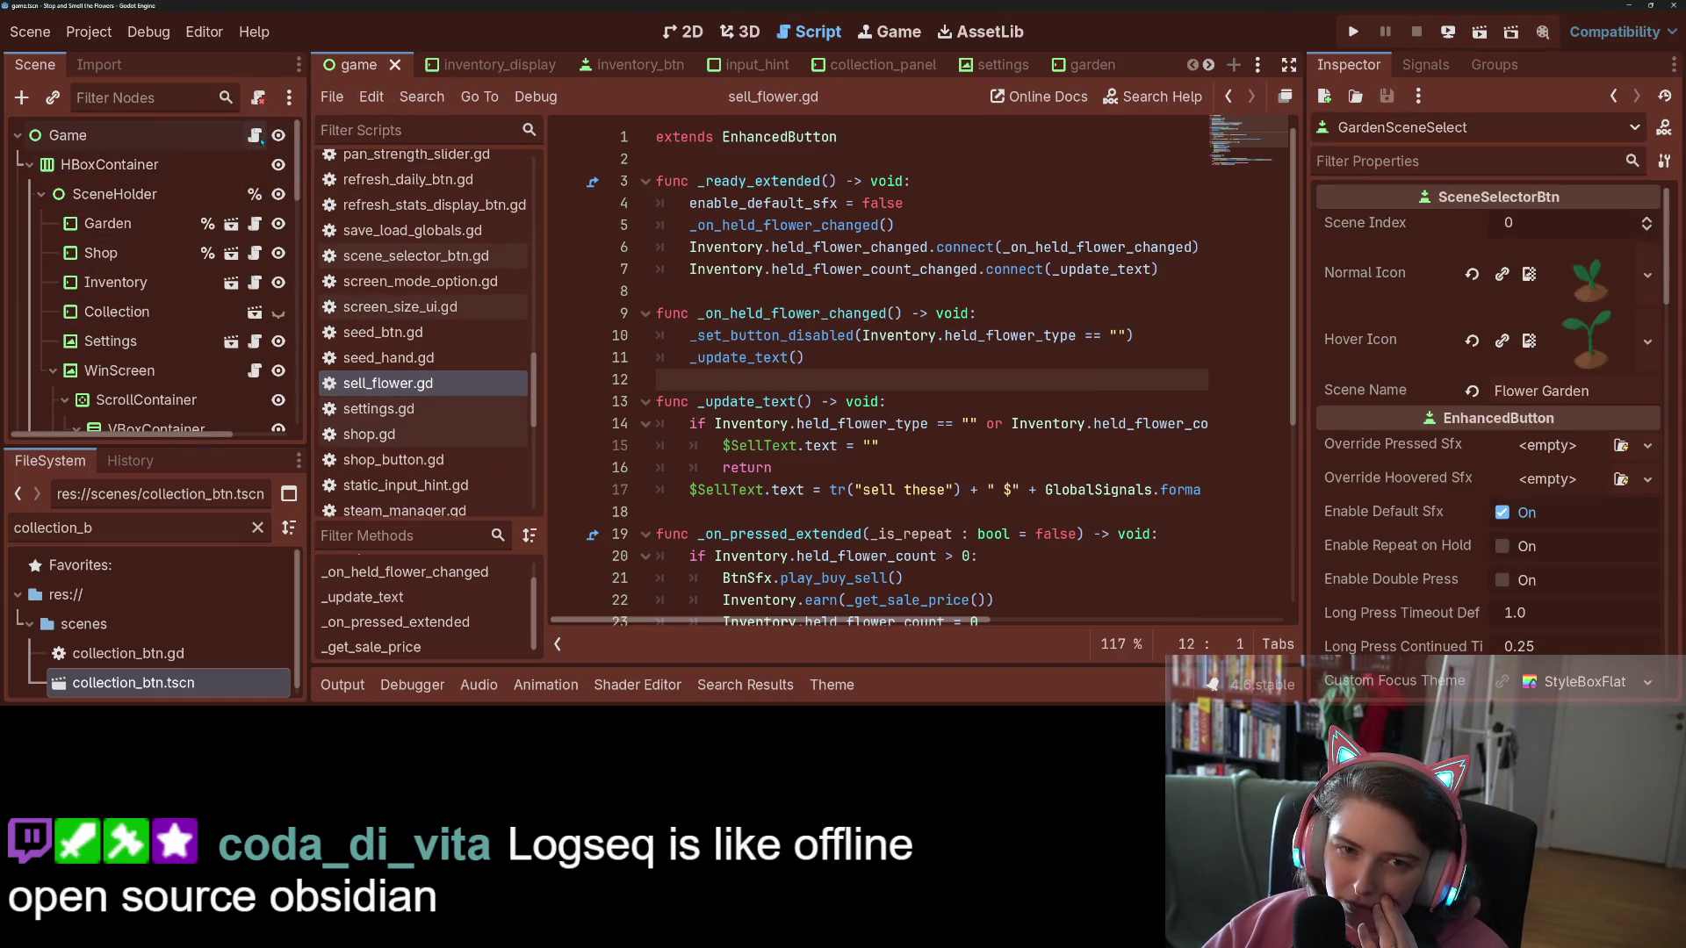
scroll(958, 465, "down", 1)
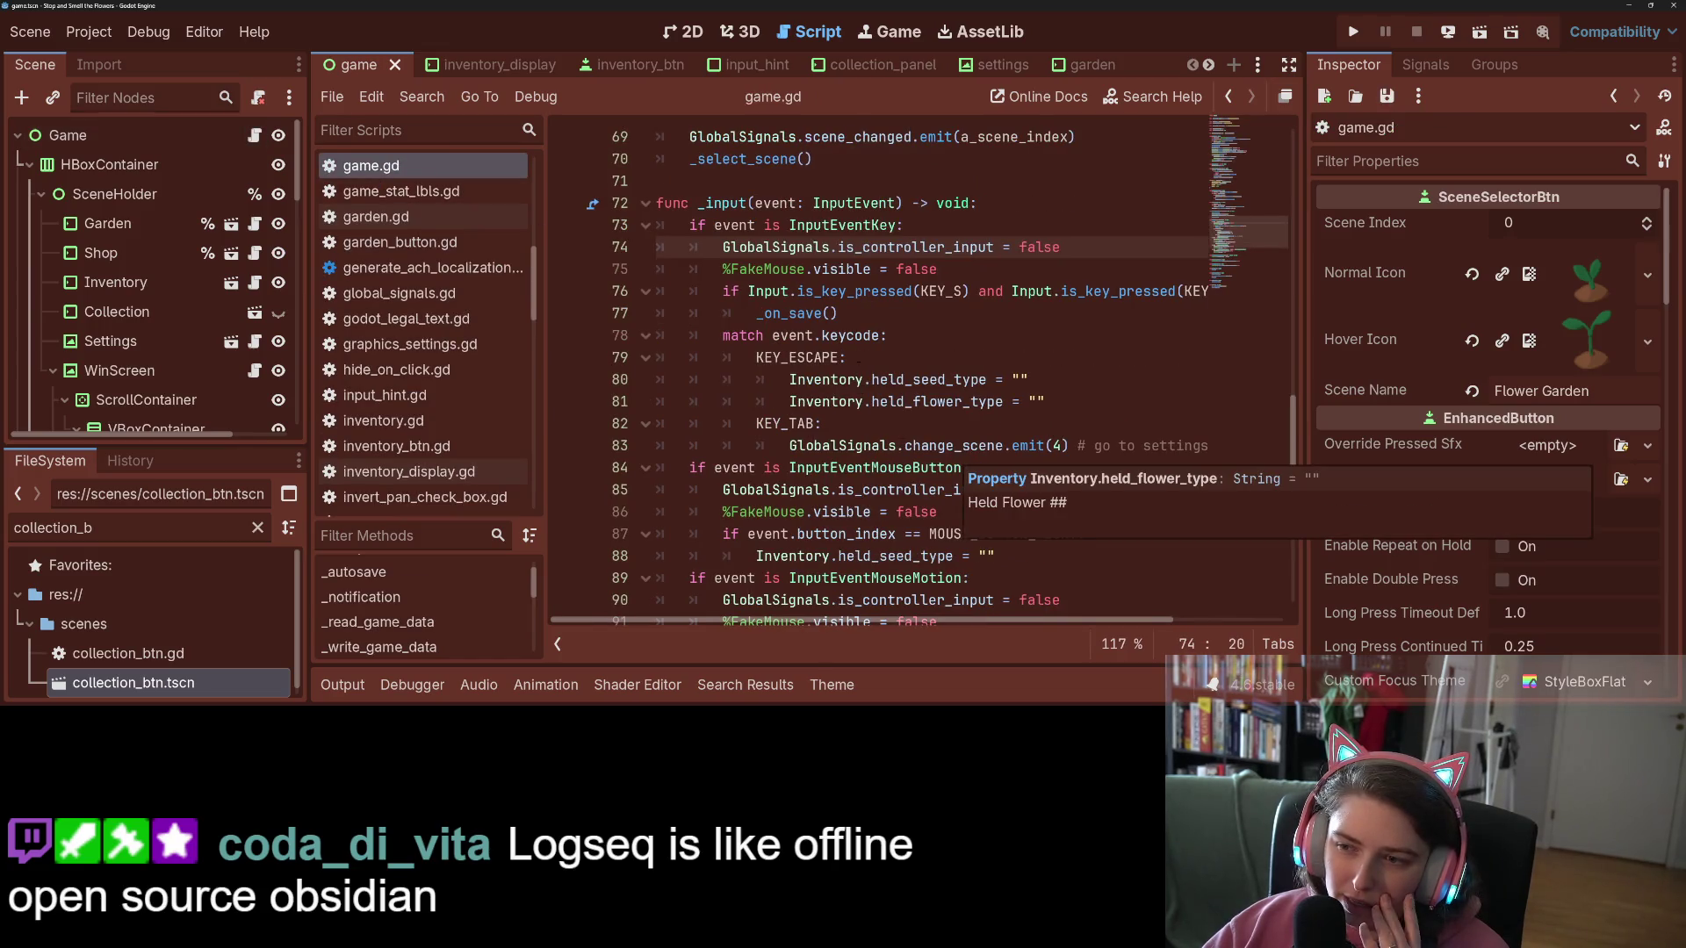
left_click(856, 357)
Step: Inspect the KEY_ESCAPE inventory reset lines and the KEY_TAB case in _input
scroll(834, 402, "down", 1)
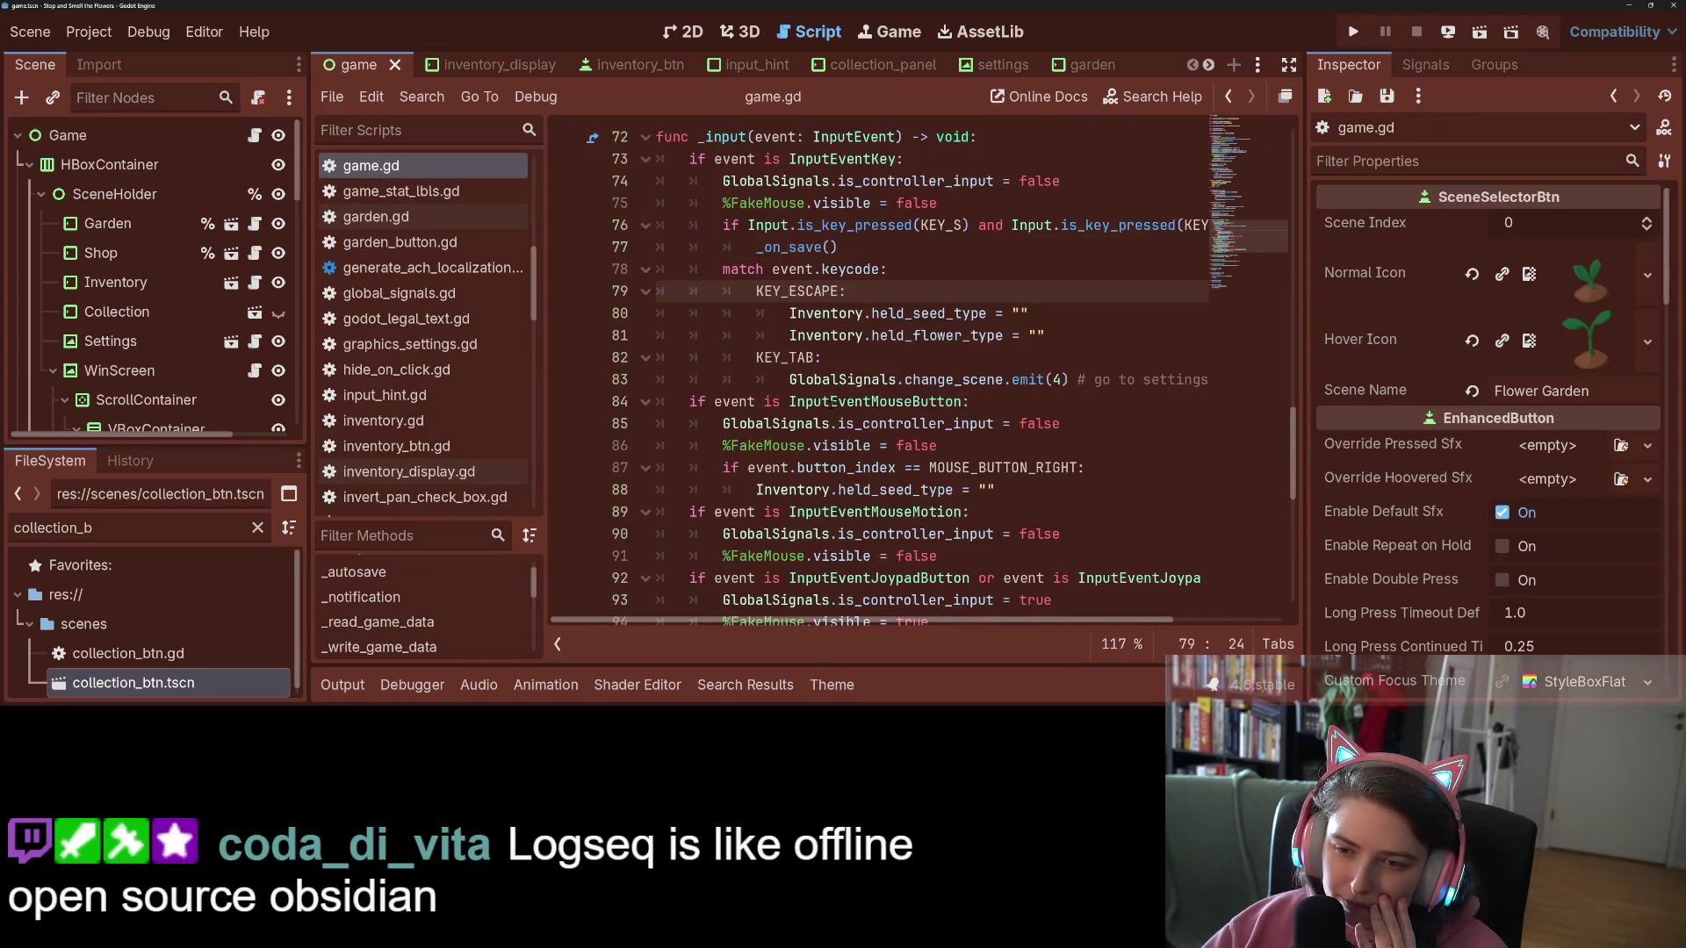
left_click(920, 335)
left_click(852, 293)
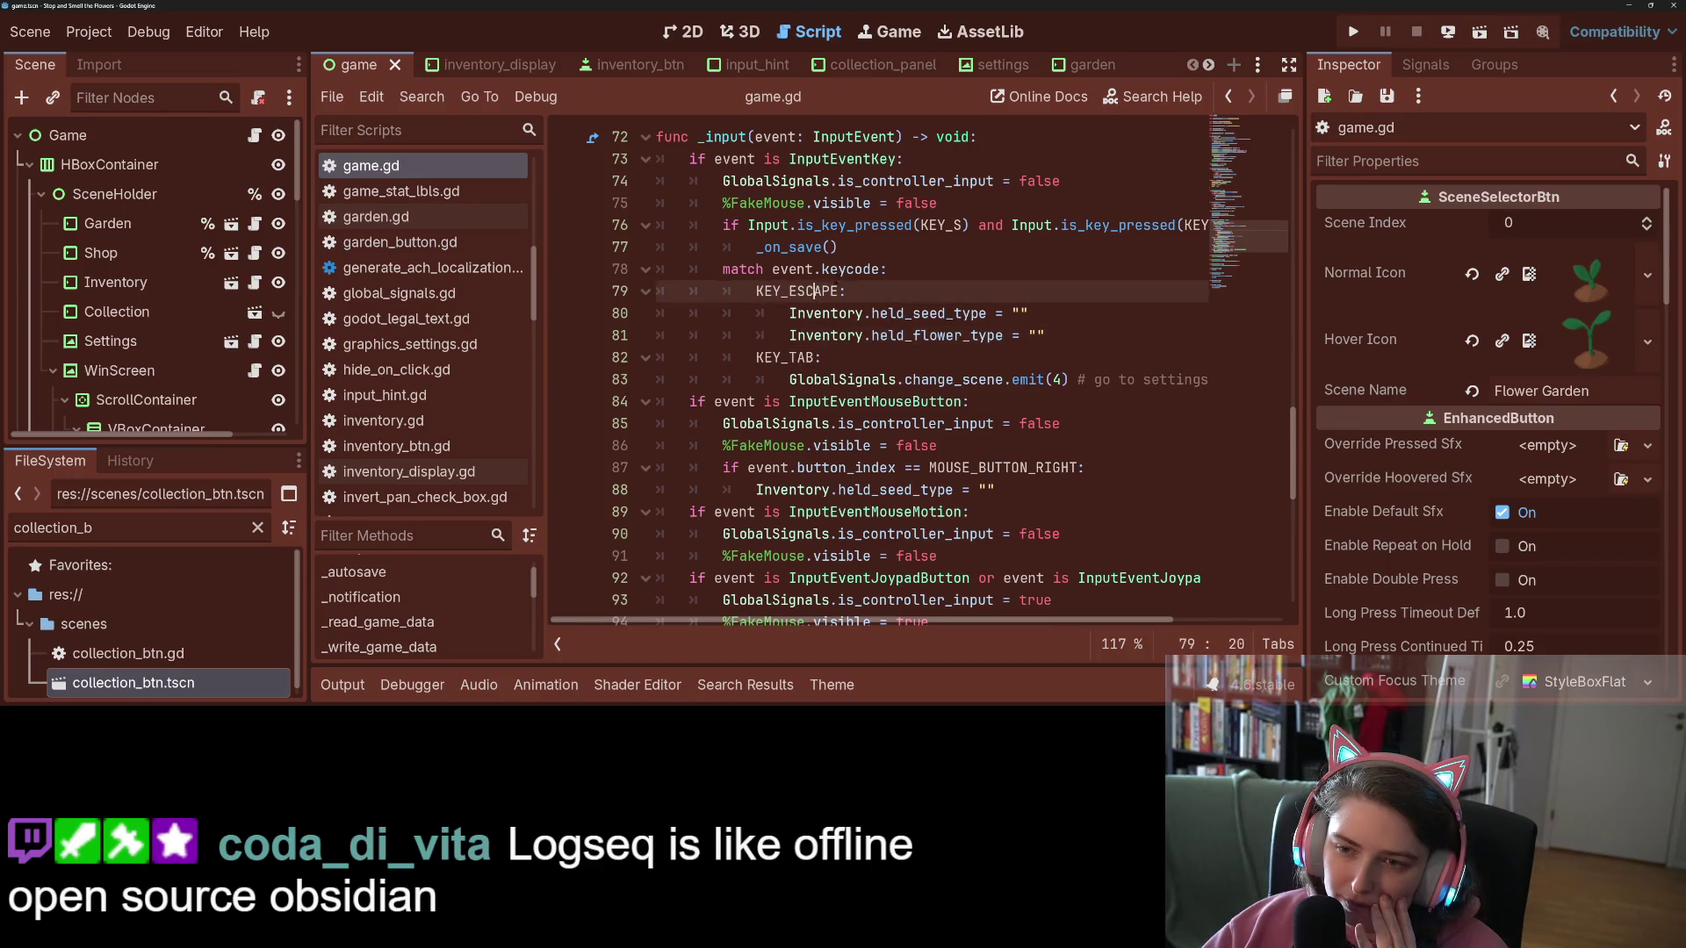
double_click(850, 270)
double_click(807, 290)
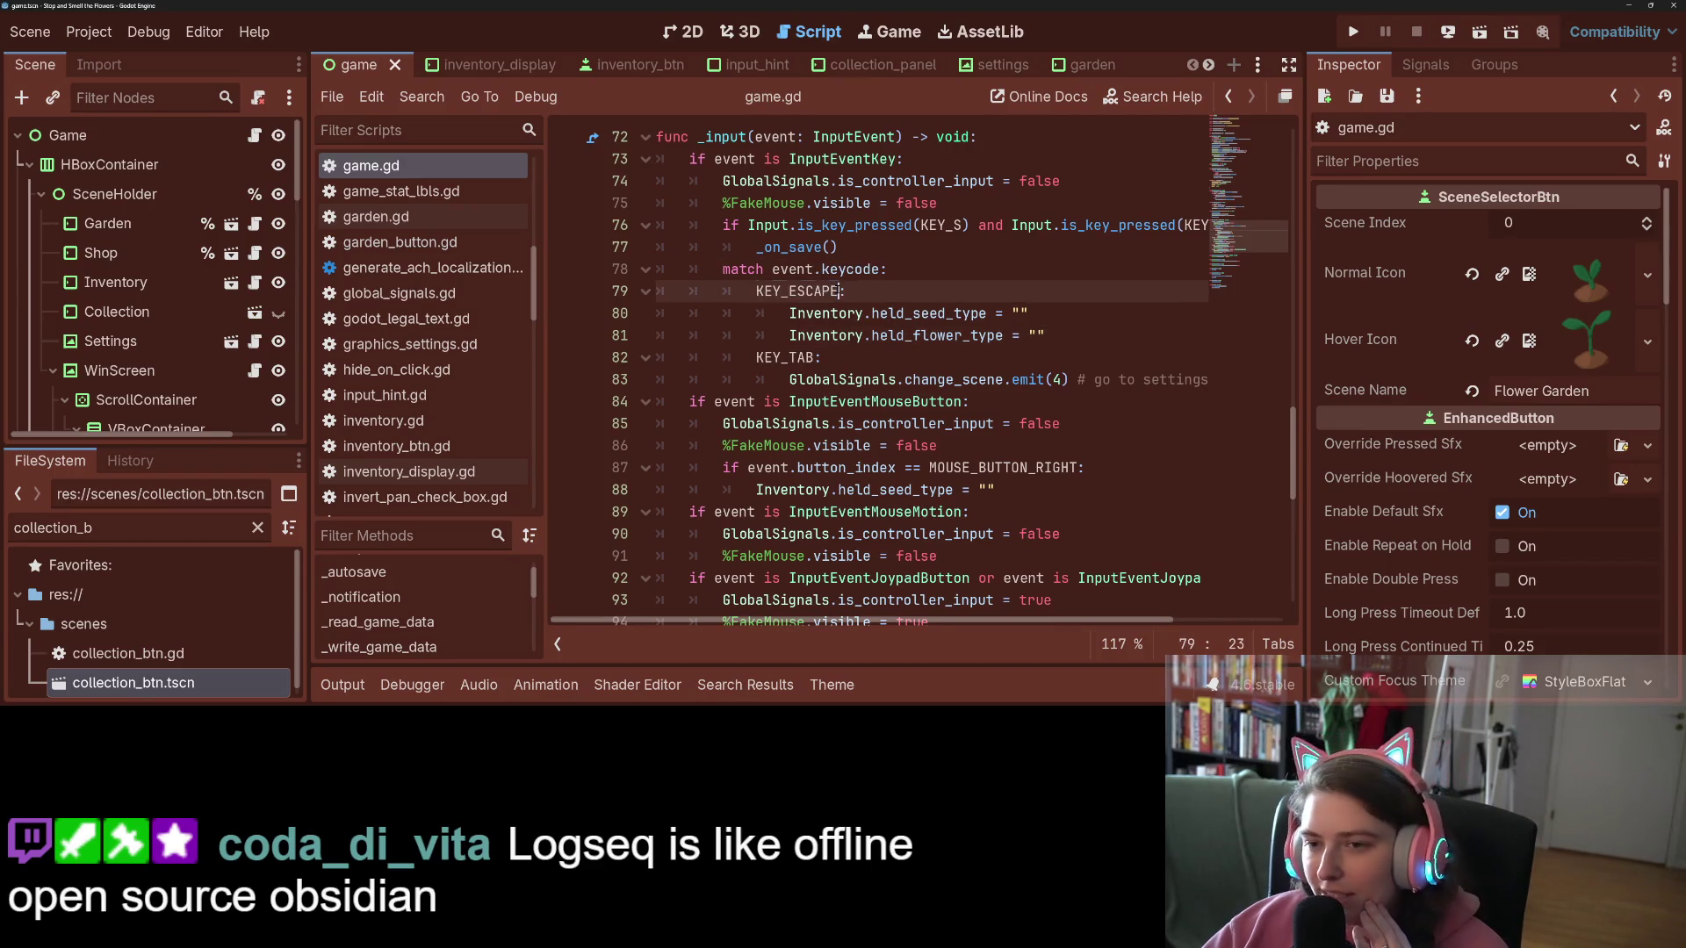
left_click(814, 335)
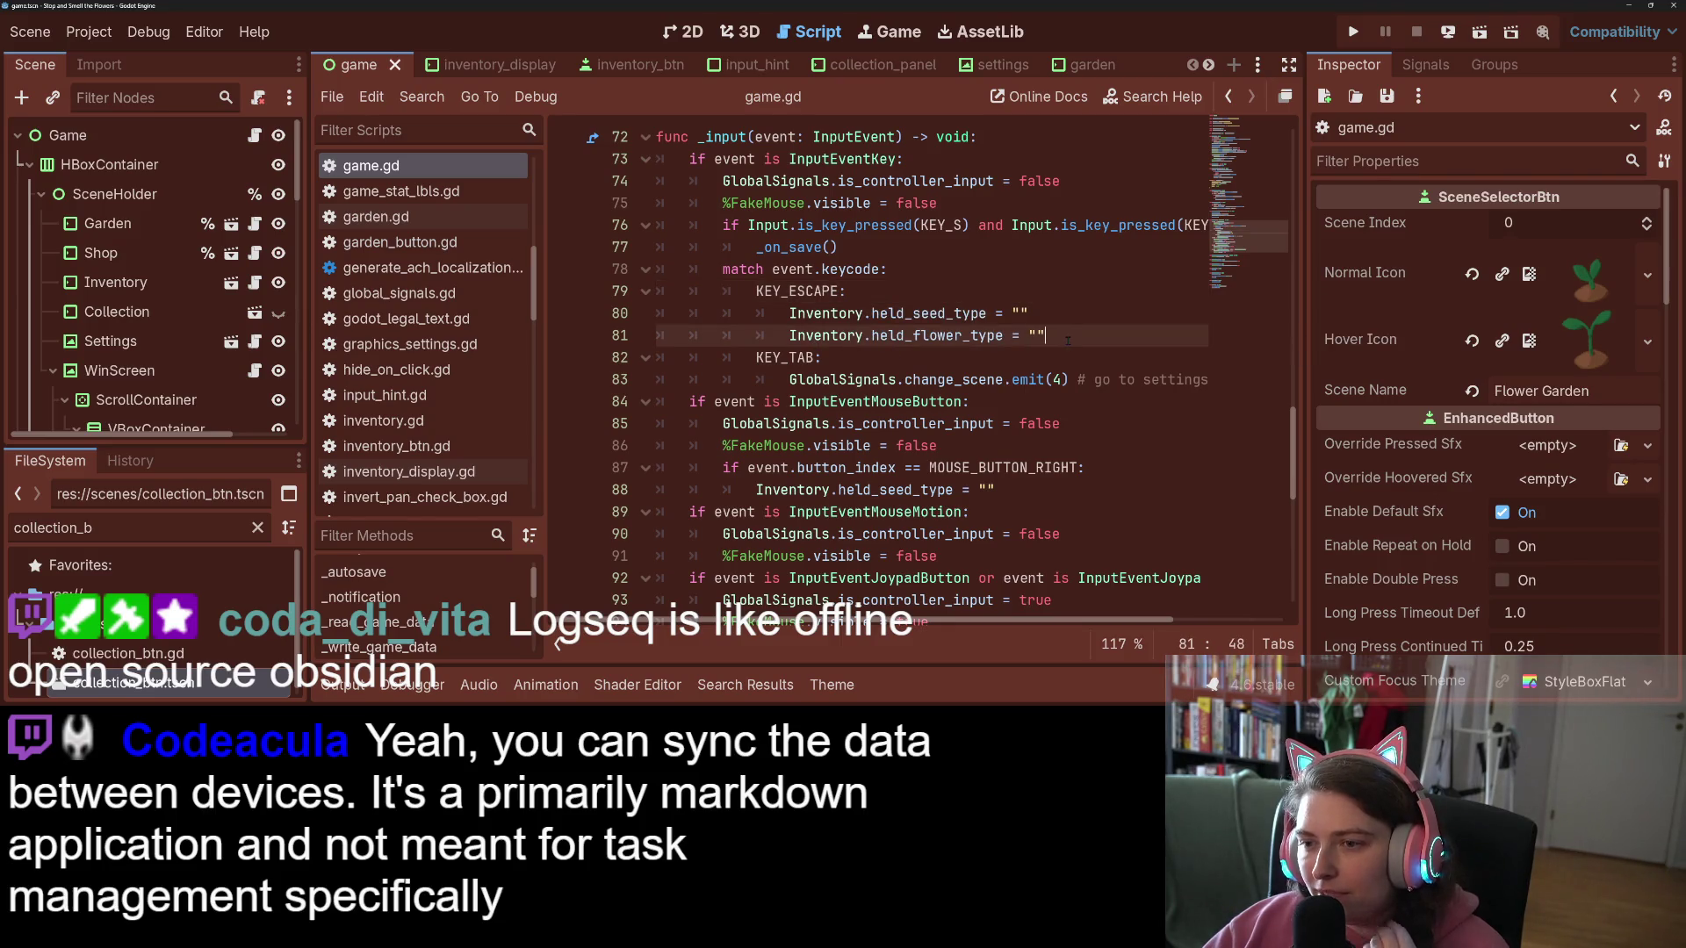
left_click_drag(1067, 340, 791, 313)
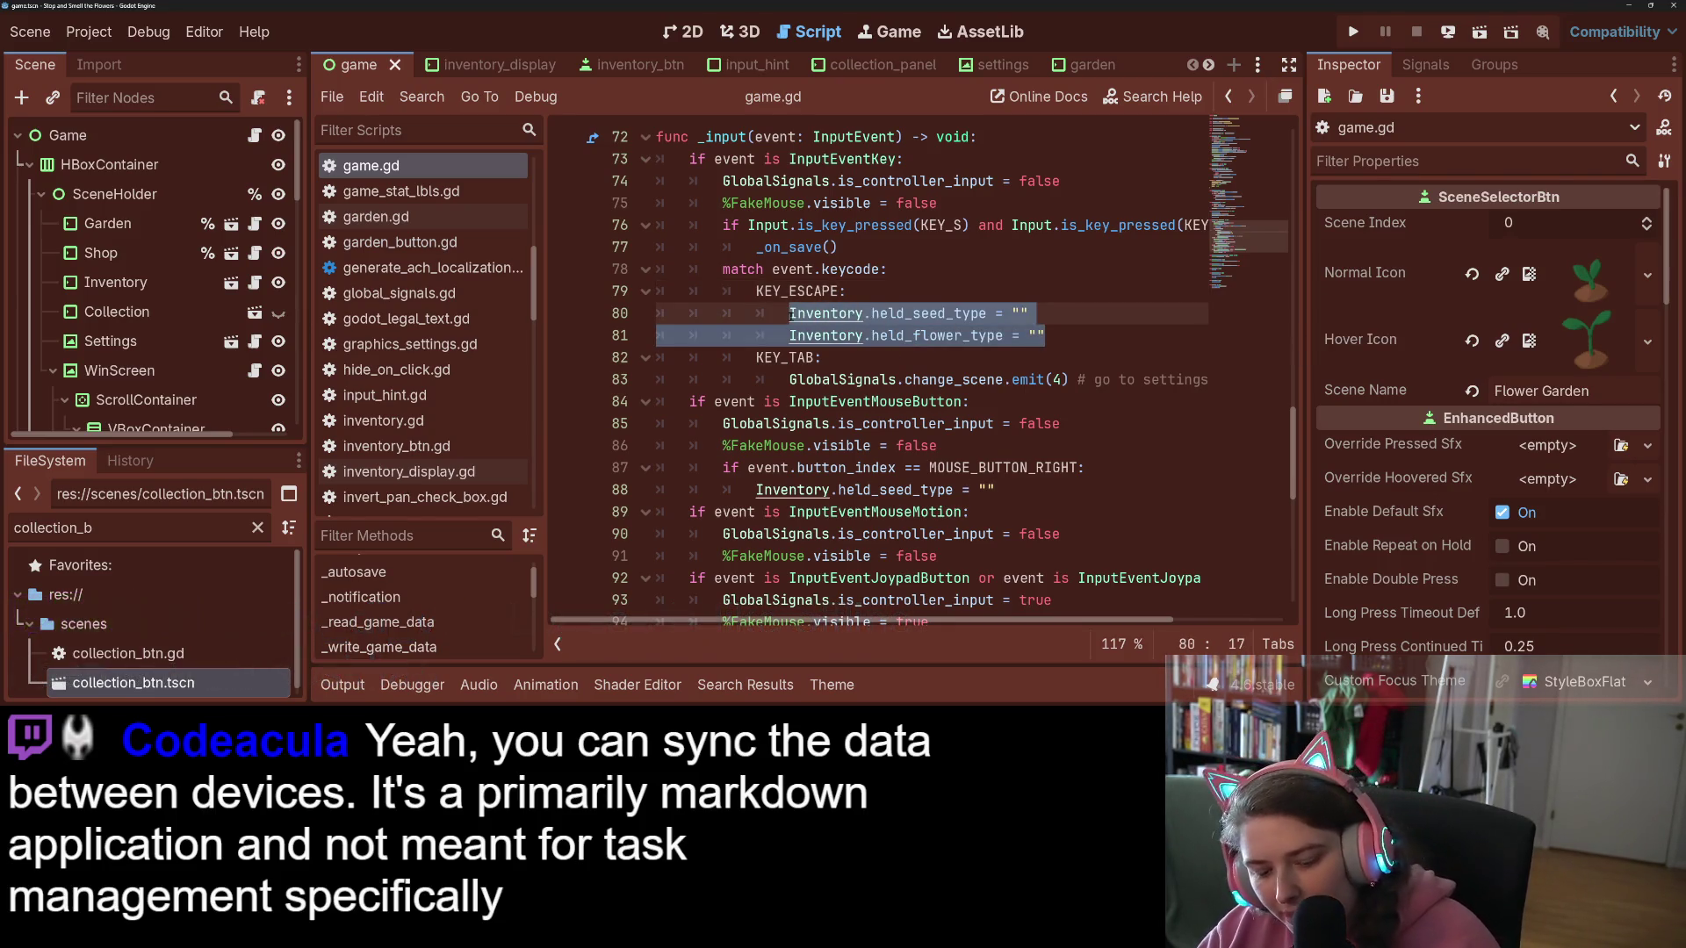
left_click(913, 349)
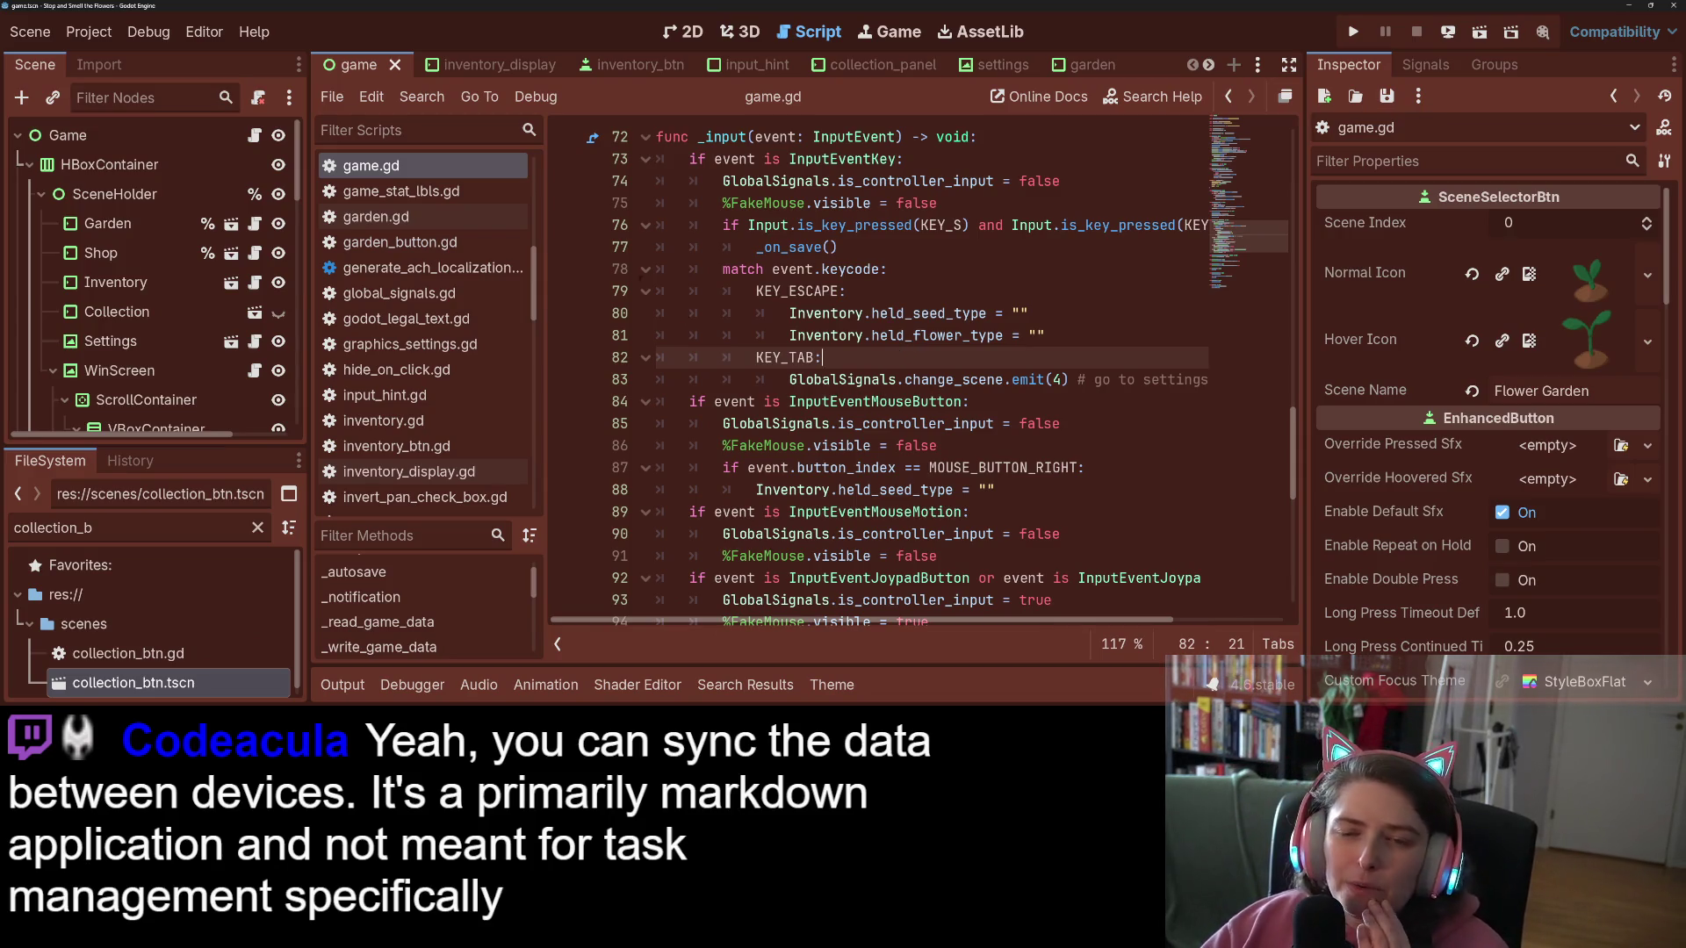
left_click(88, 32)
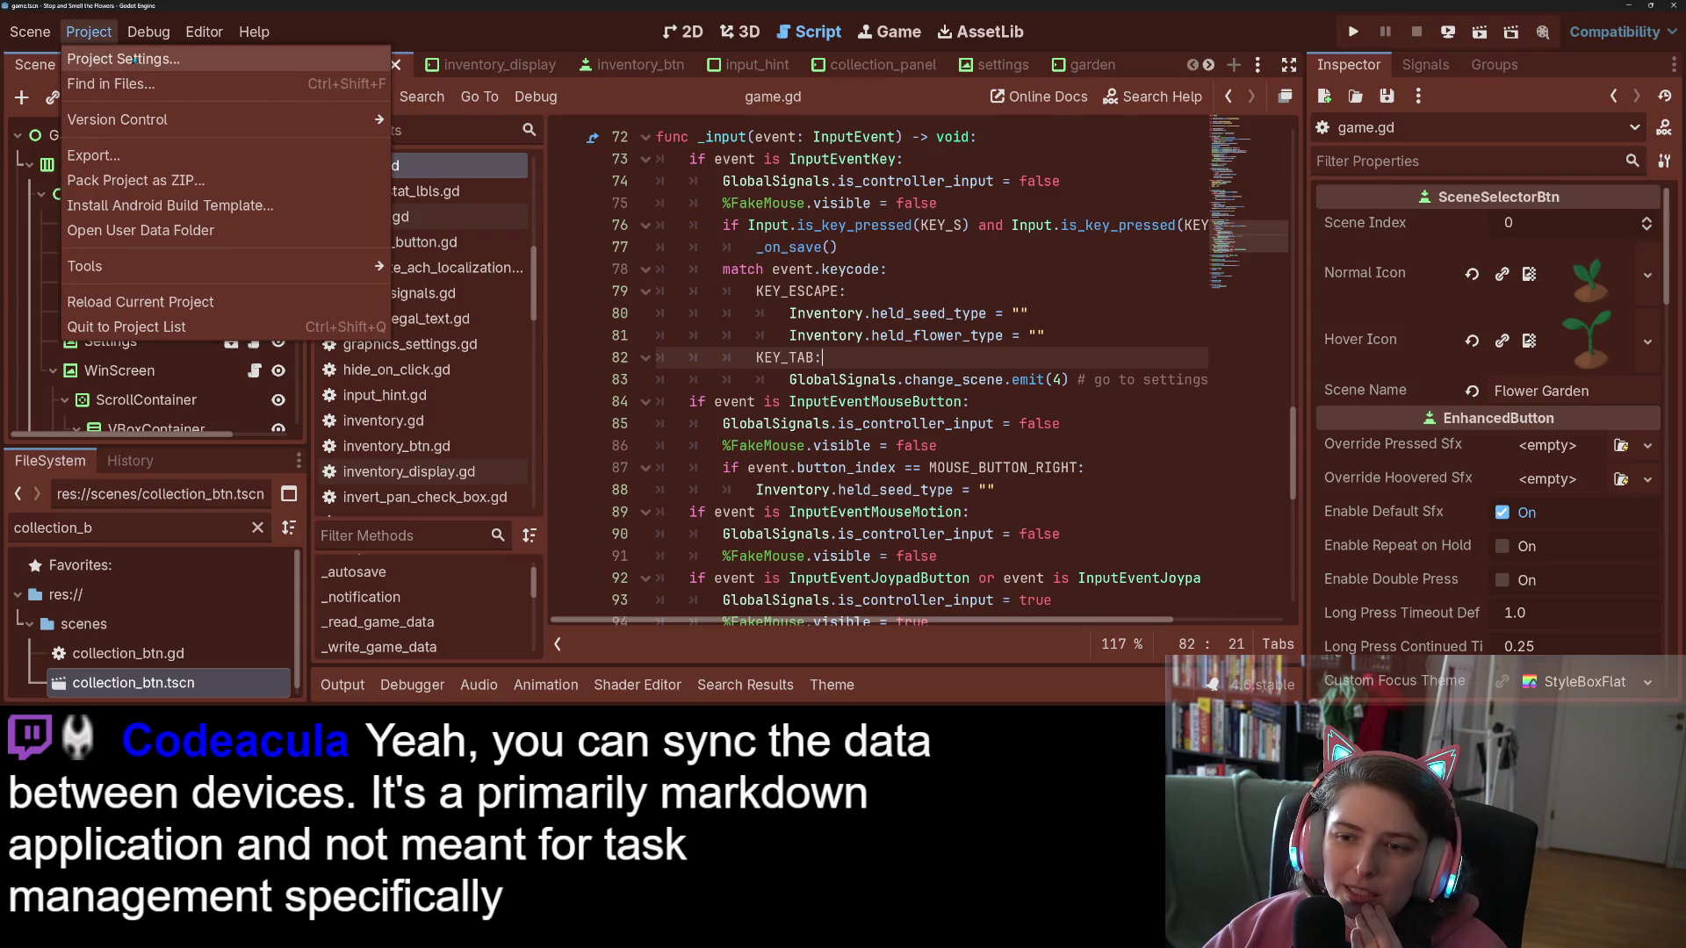
Step: Add Joypad Button 6 (Start) as an extra ui_cancel event in the Input Map, then close Project Settings
left_click(133, 59)
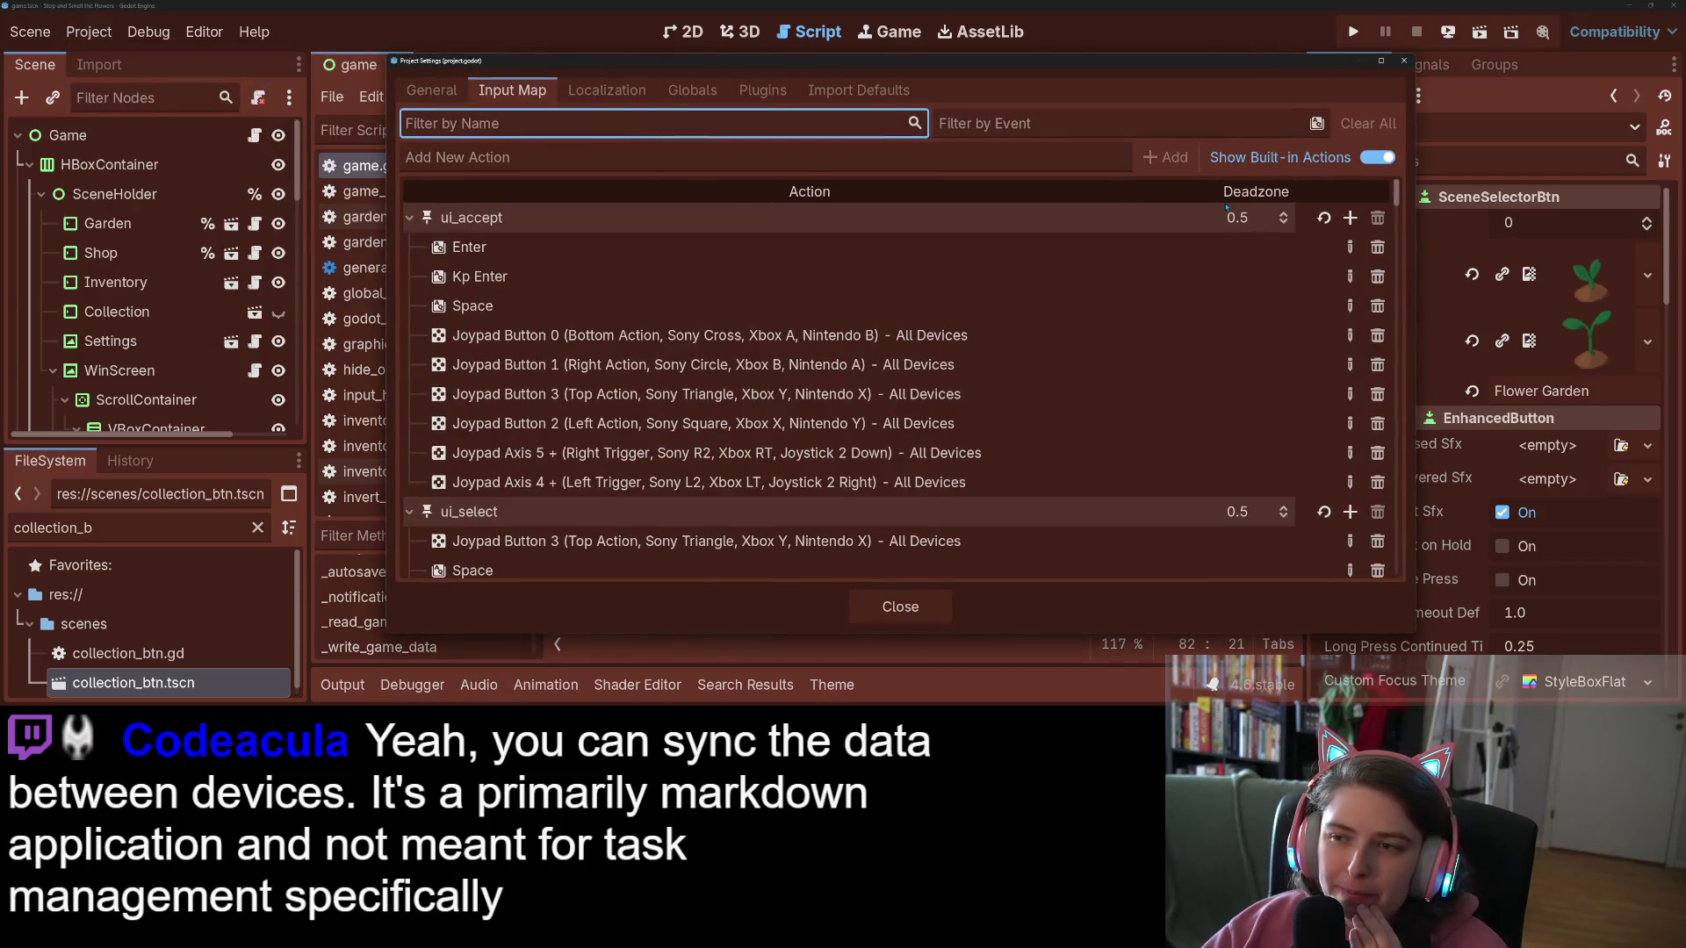
scroll(731, 483, "down", 5)
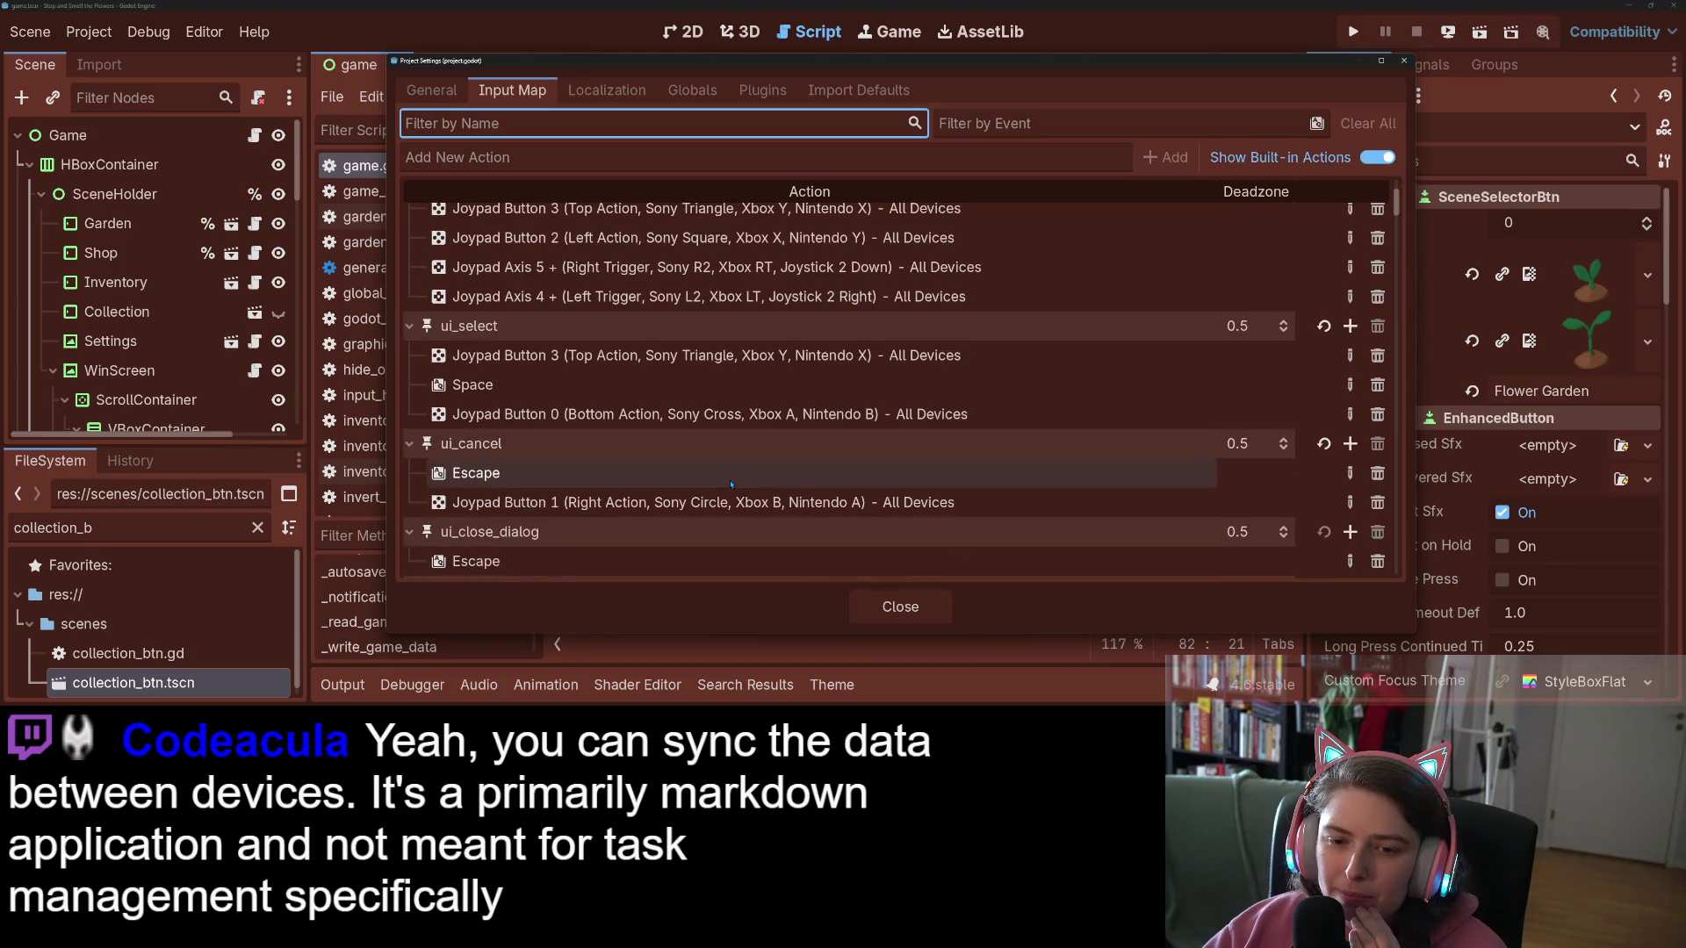
left_click(731, 481)
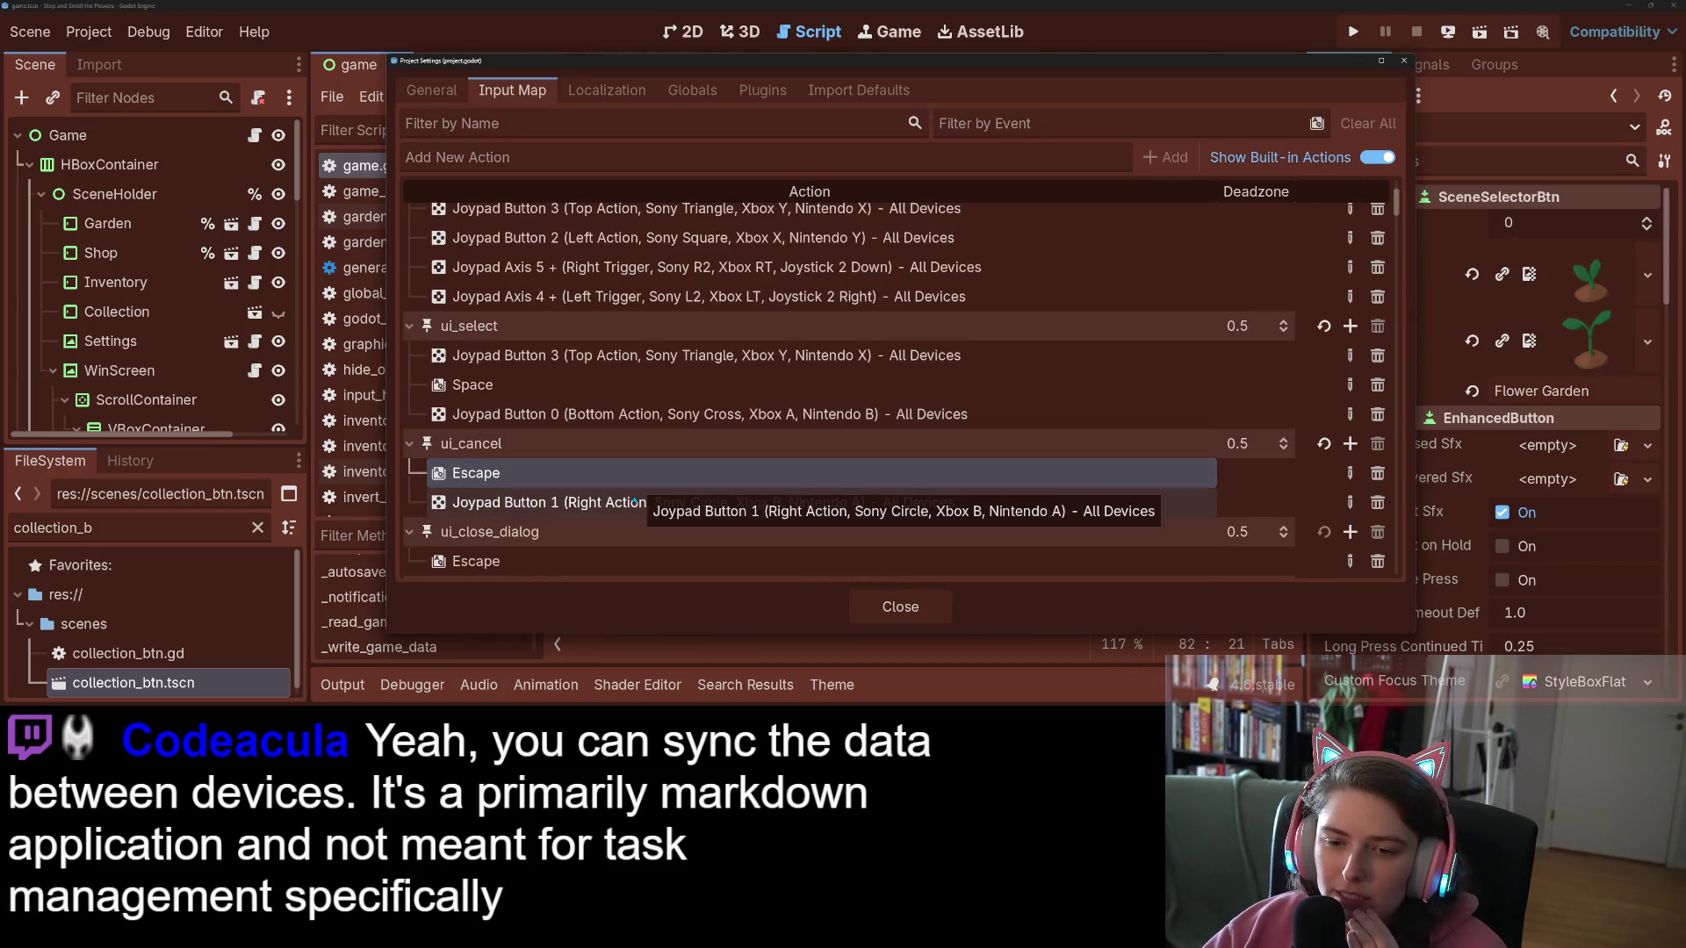
left_click(634, 500)
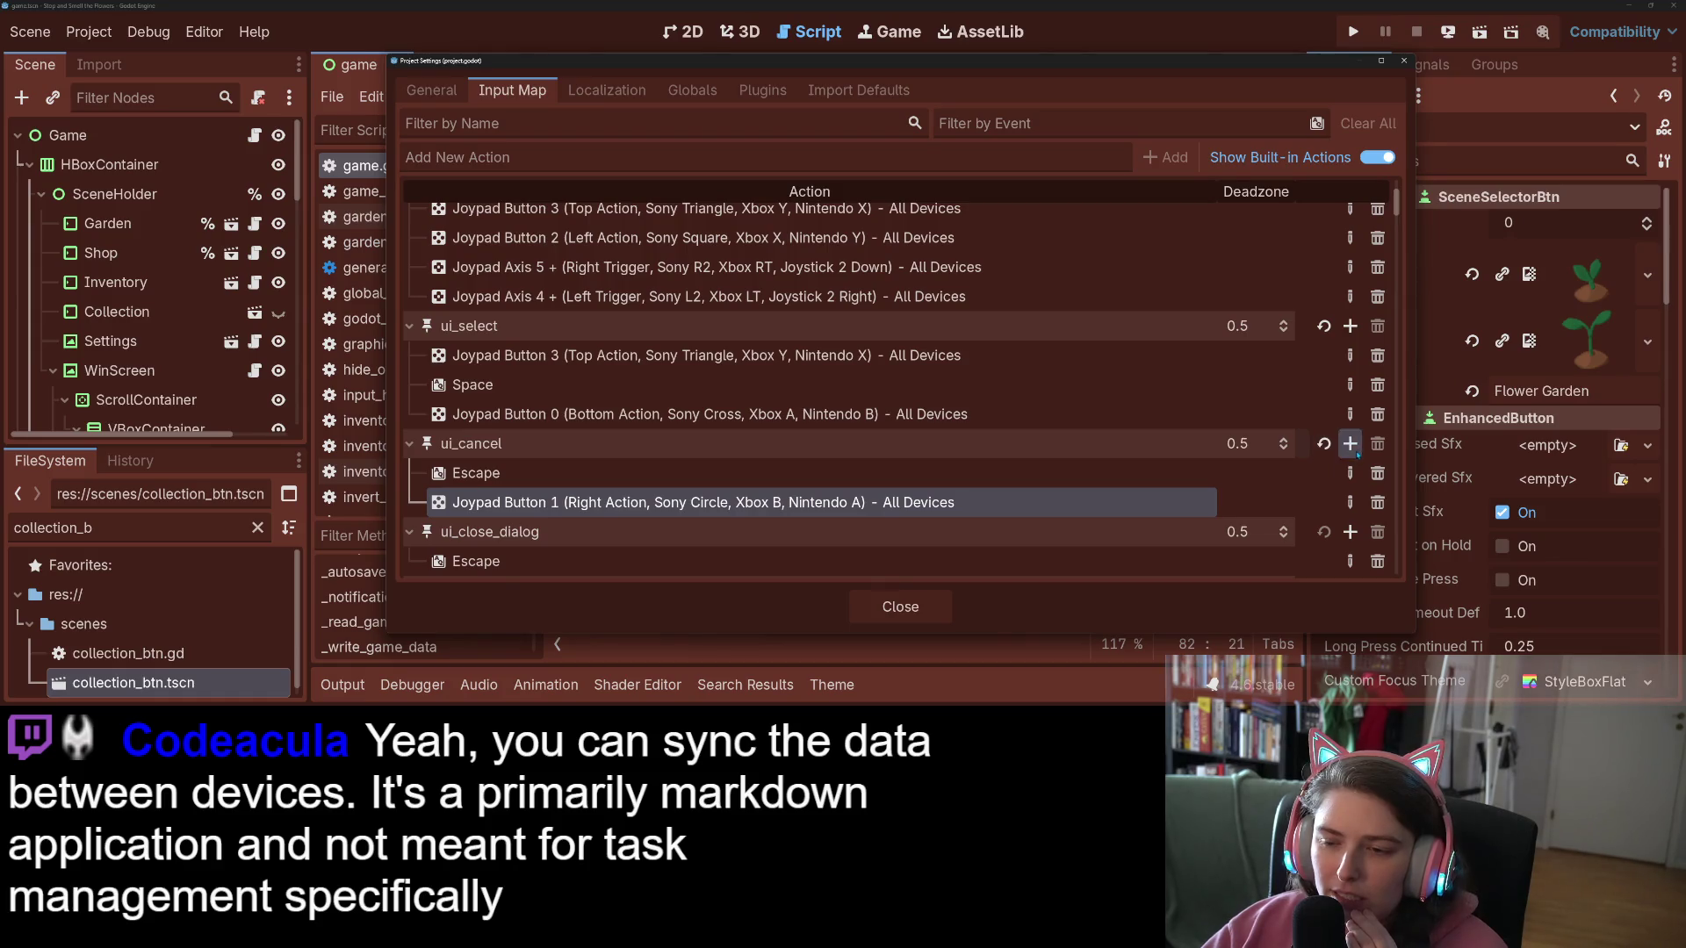
left_click(1349, 443)
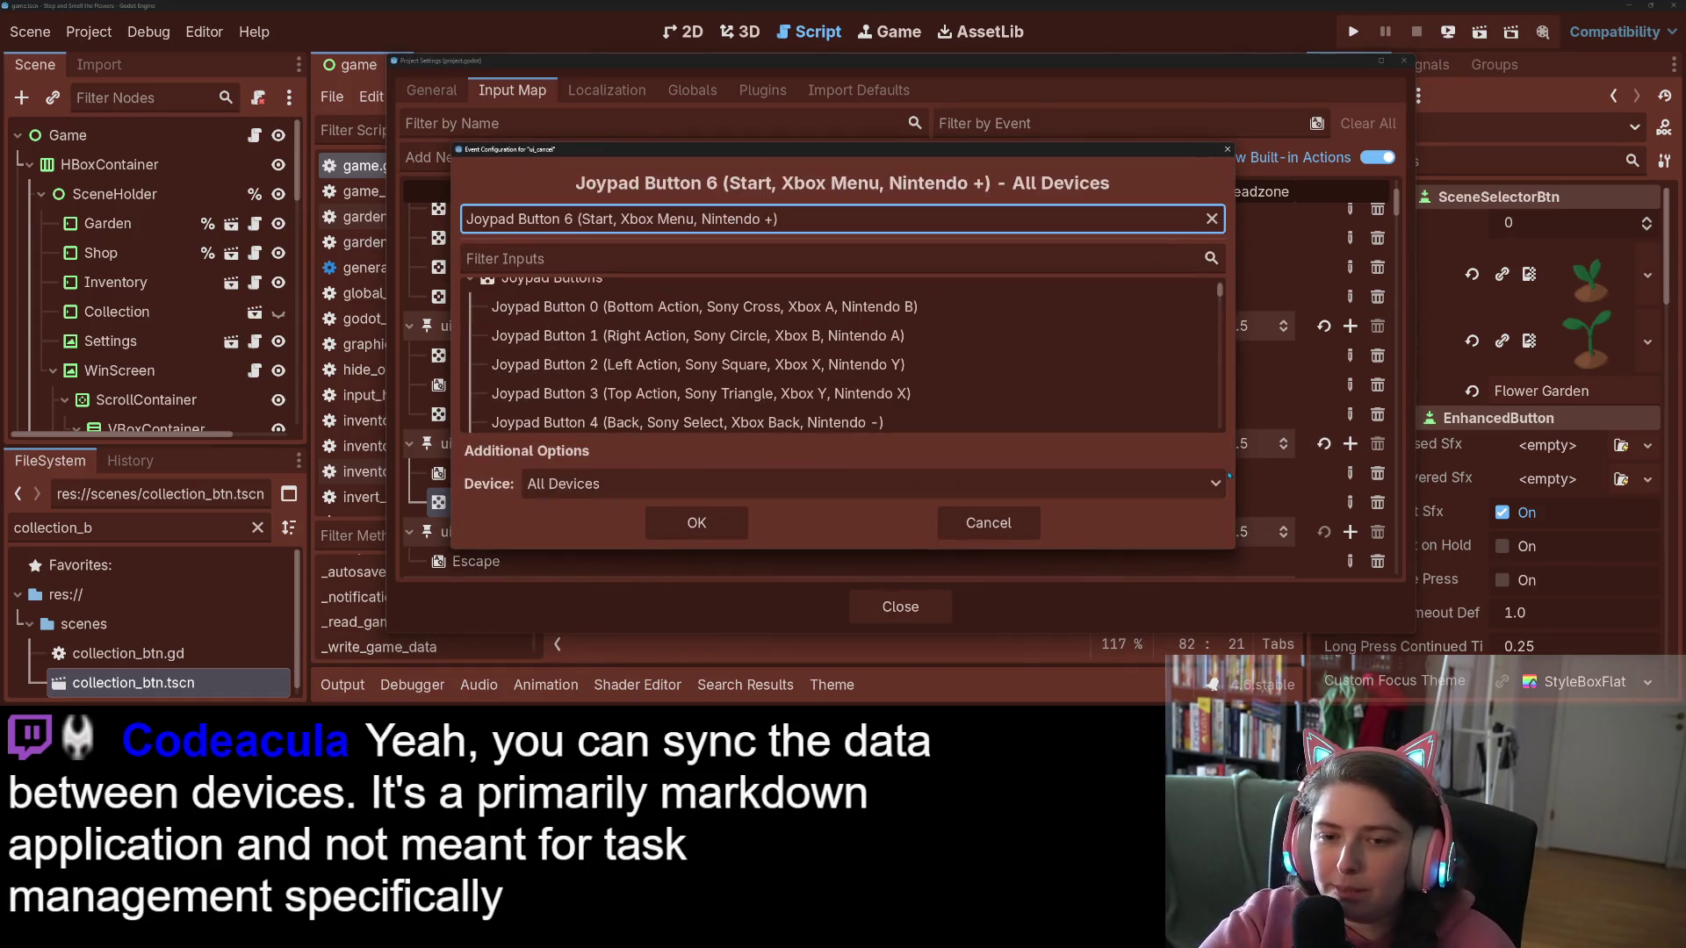
left_click(698, 523)
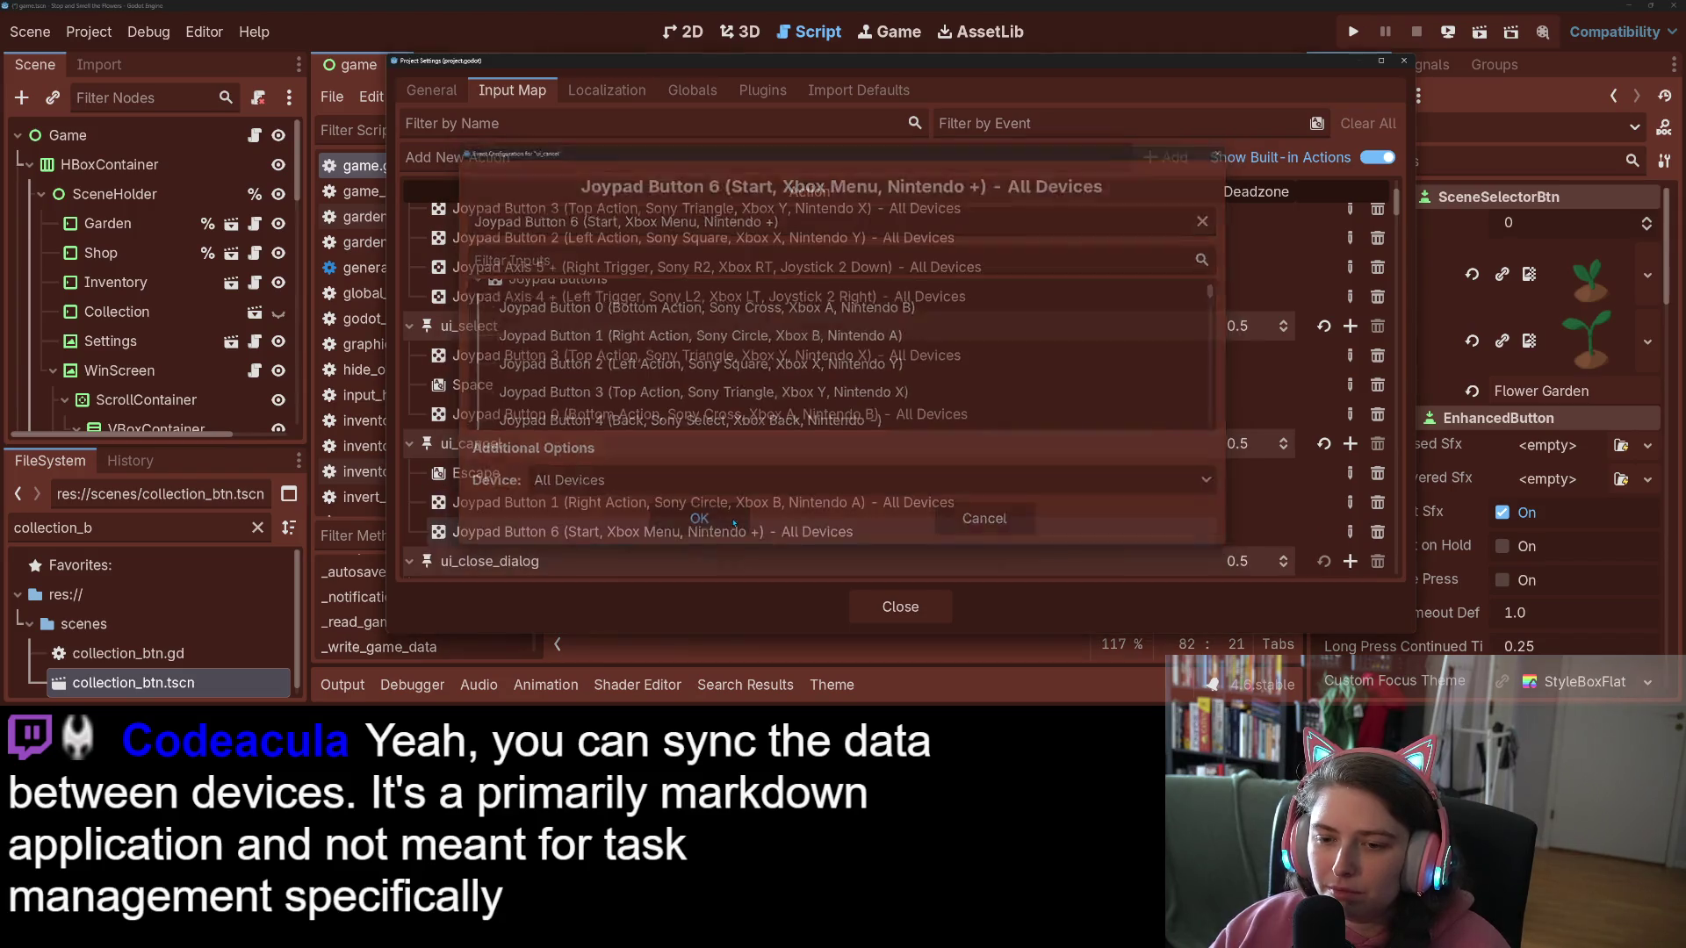
left_click(900, 607)
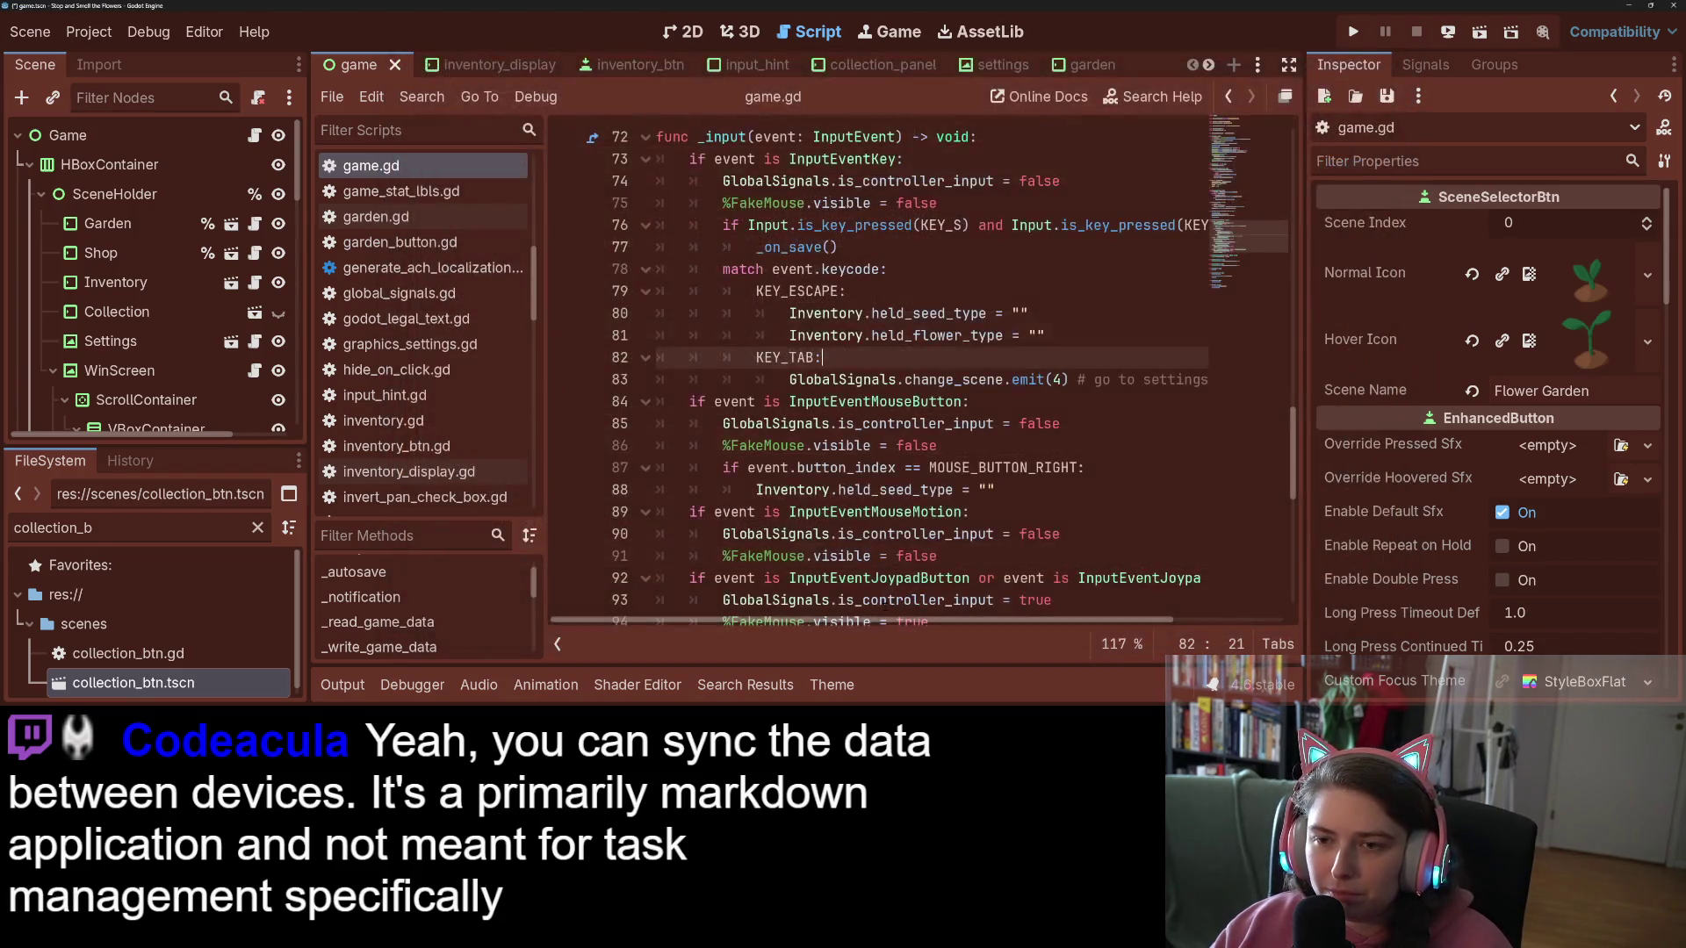
Step: Insert an if Input.is_action_just_pressed("ui_cancel"): check at the top of _input
key("ctrl+s")
scroll(922, 377, "up", 3)
scroll(922, 377, "down", 2)
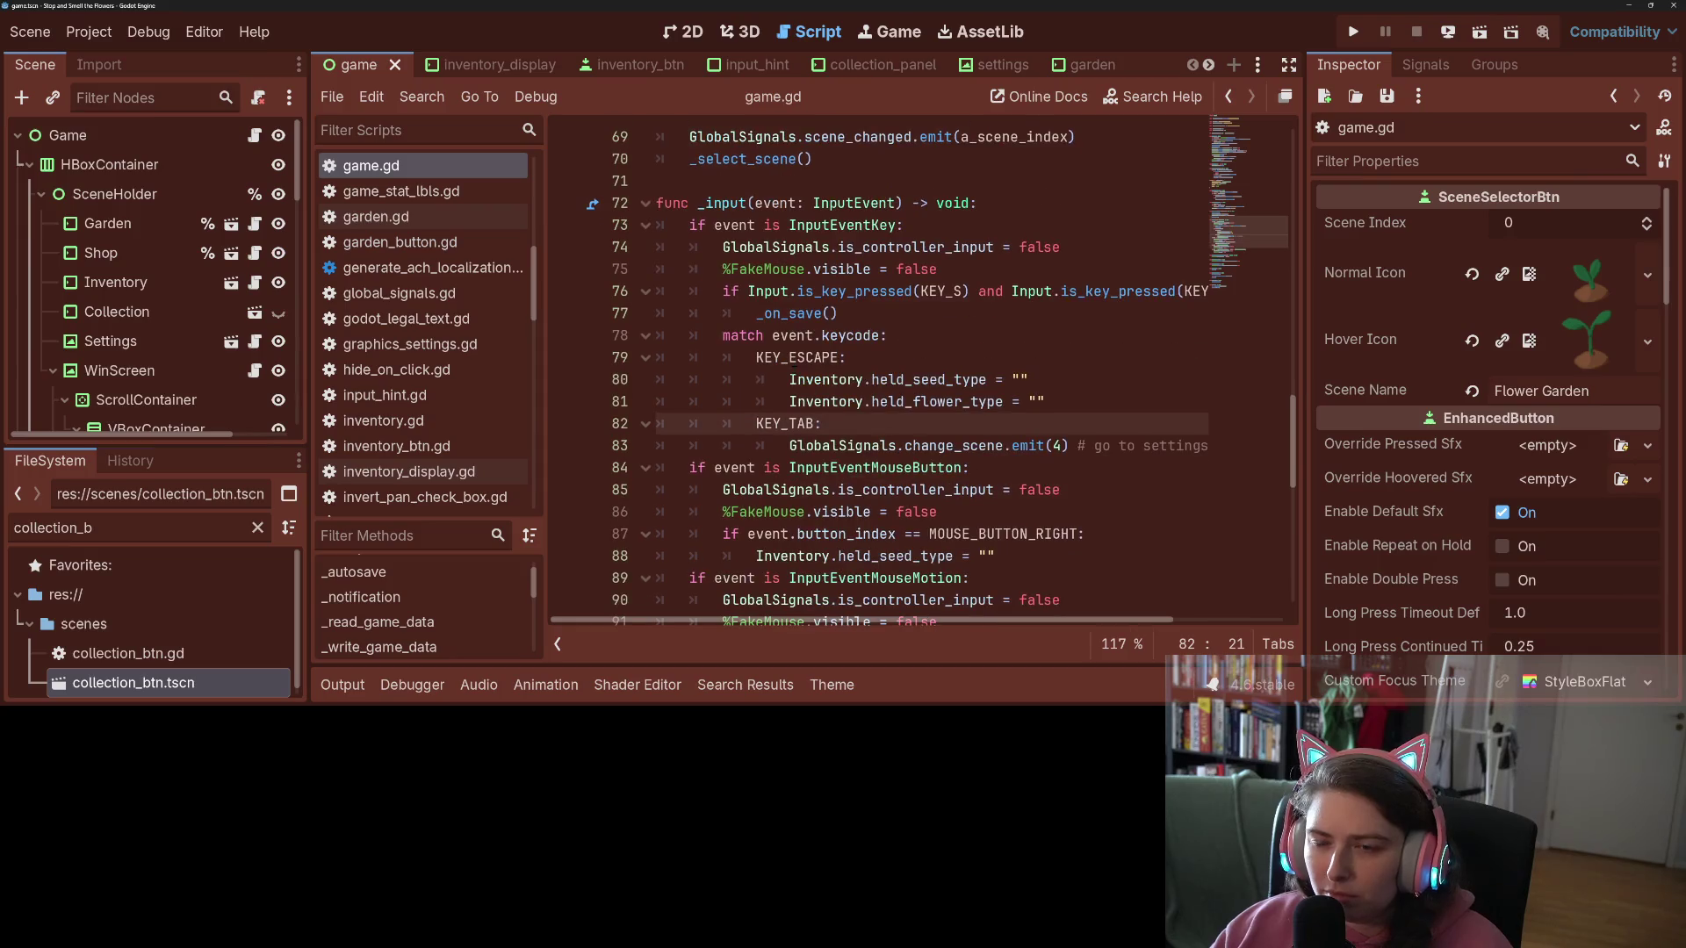
left_click(990, 206)
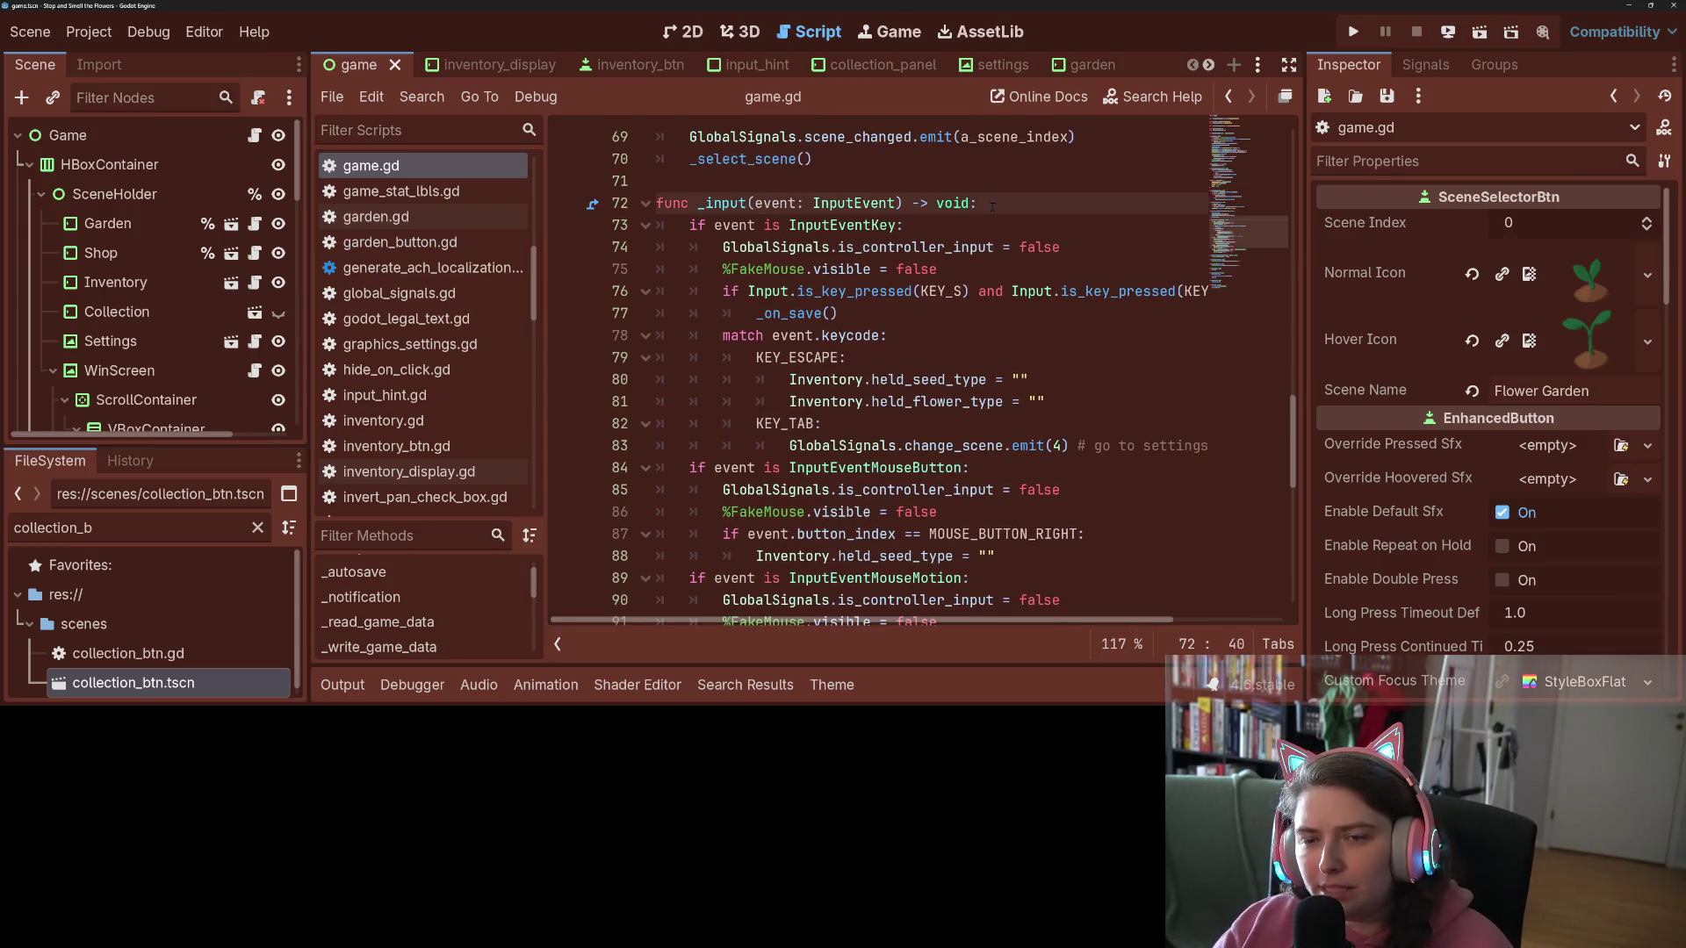
key("Return")
type("if ")
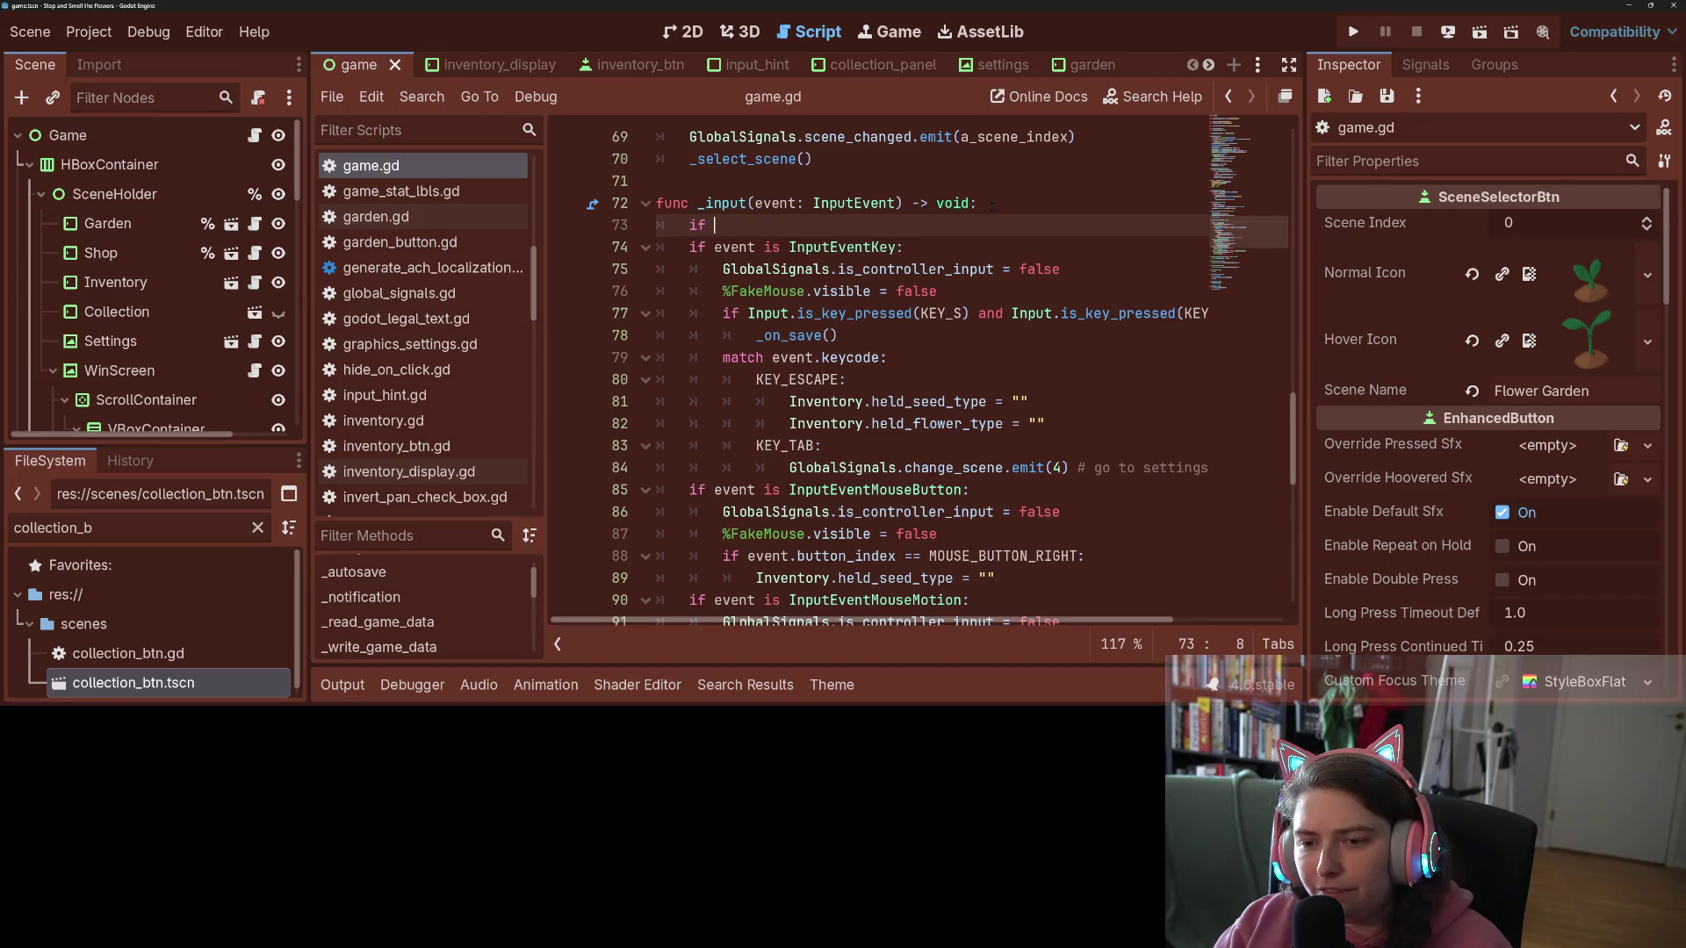
type("Input.is")
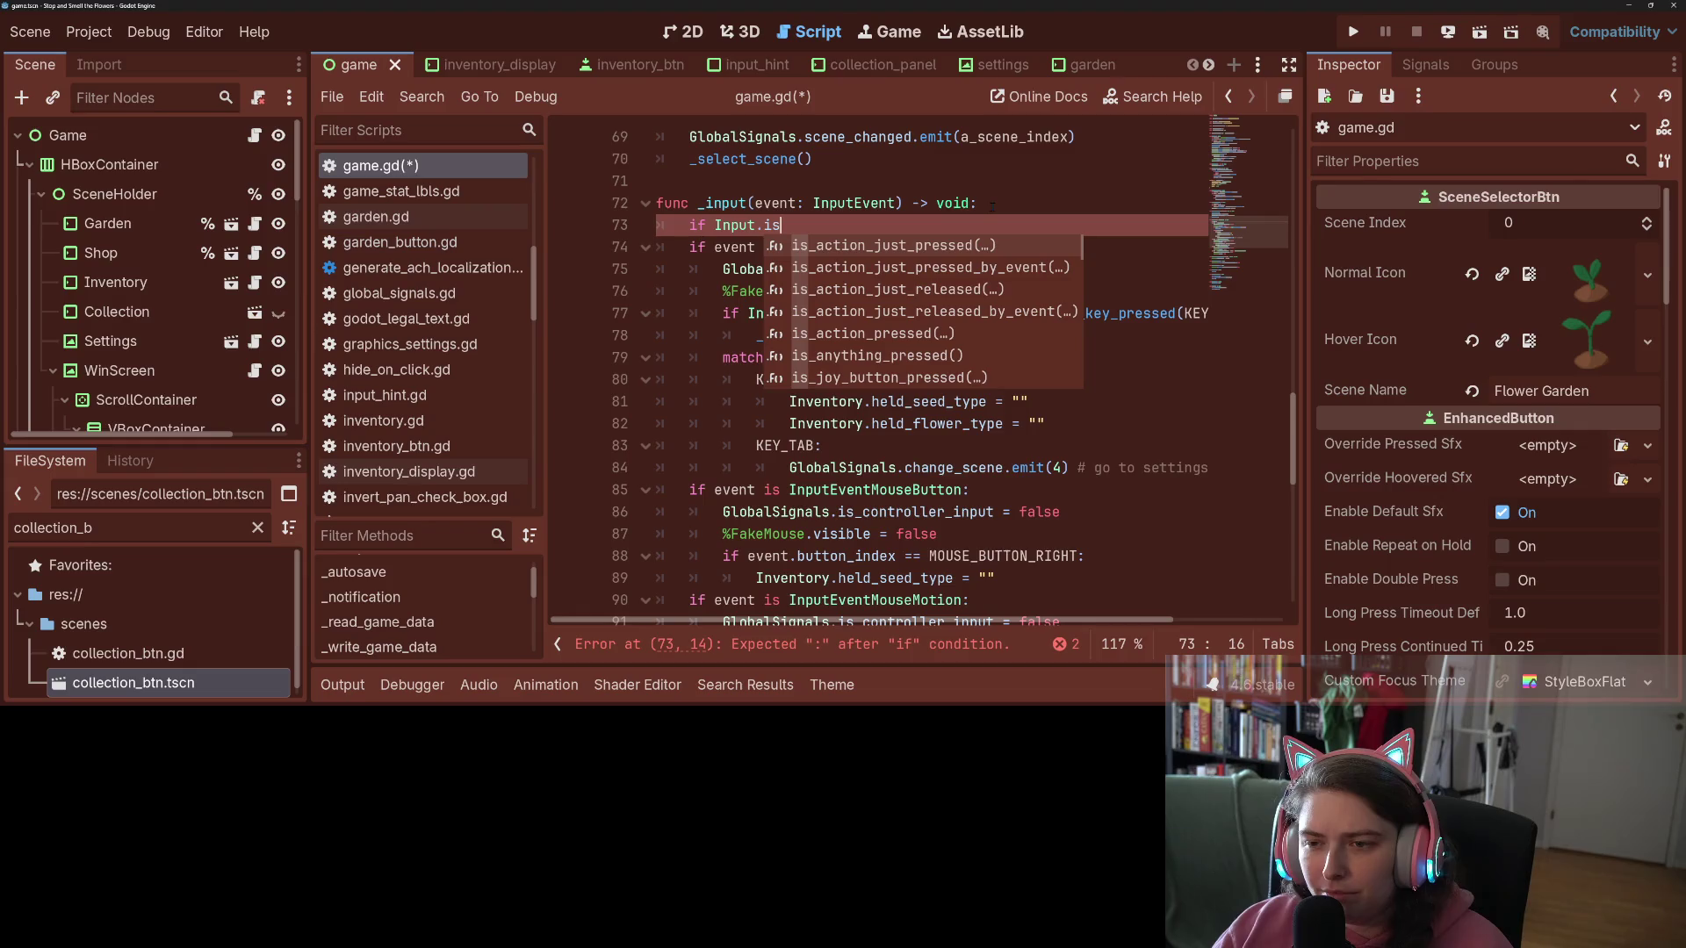
key("Return")
type("\"")
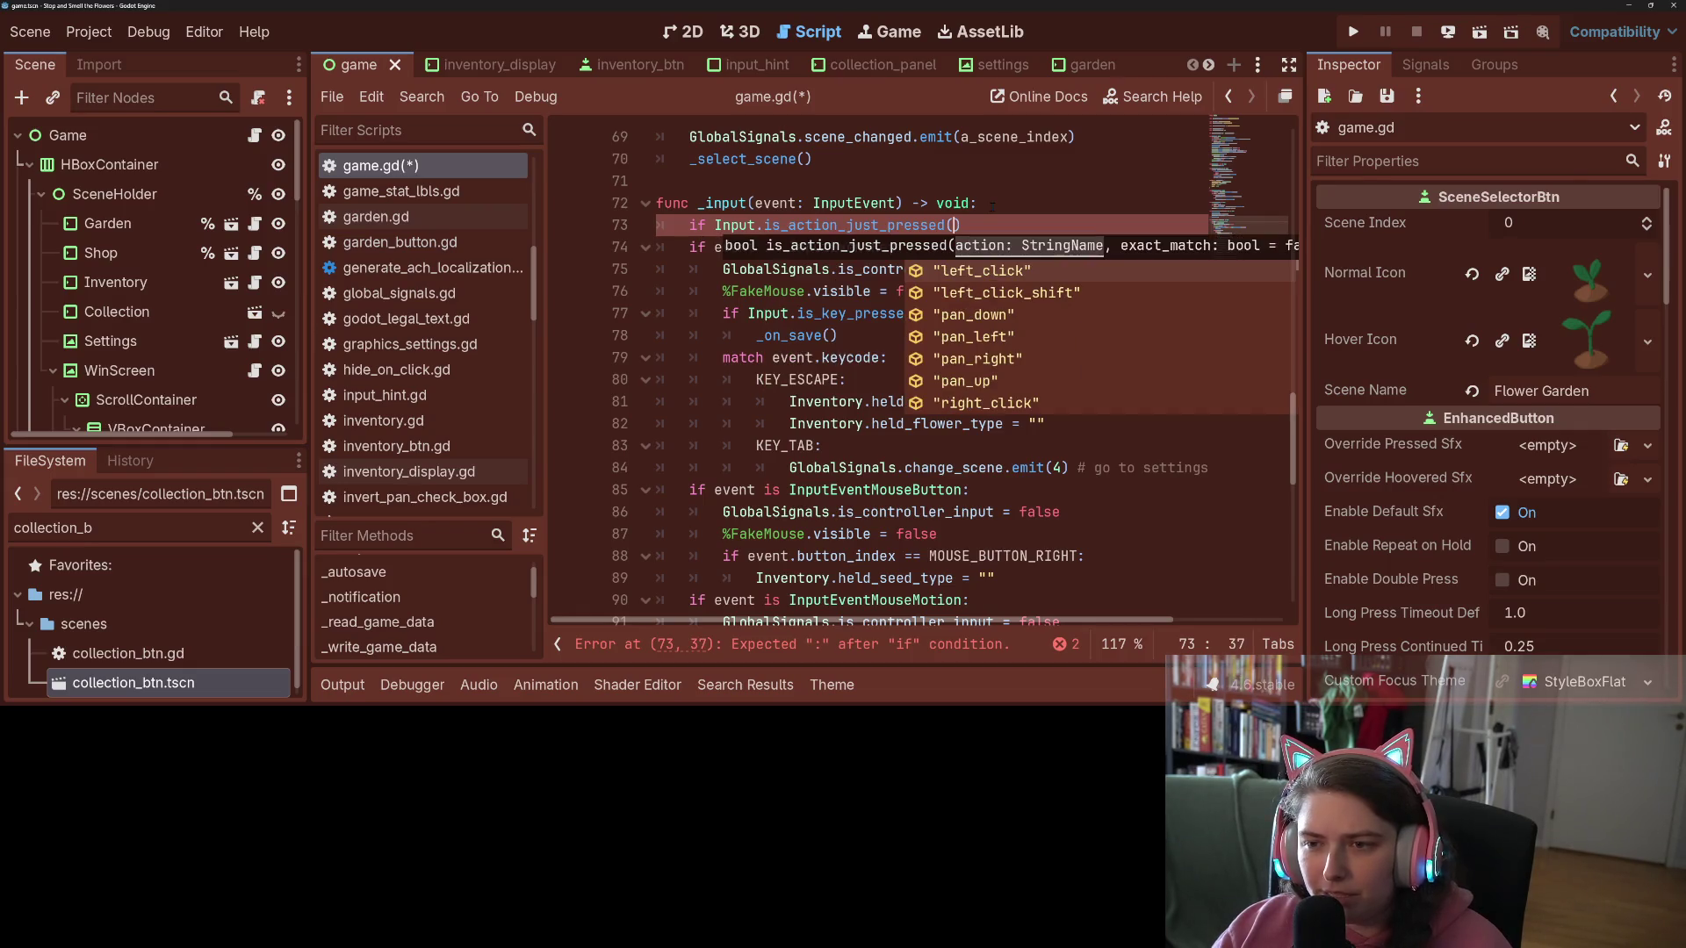
type("ui")
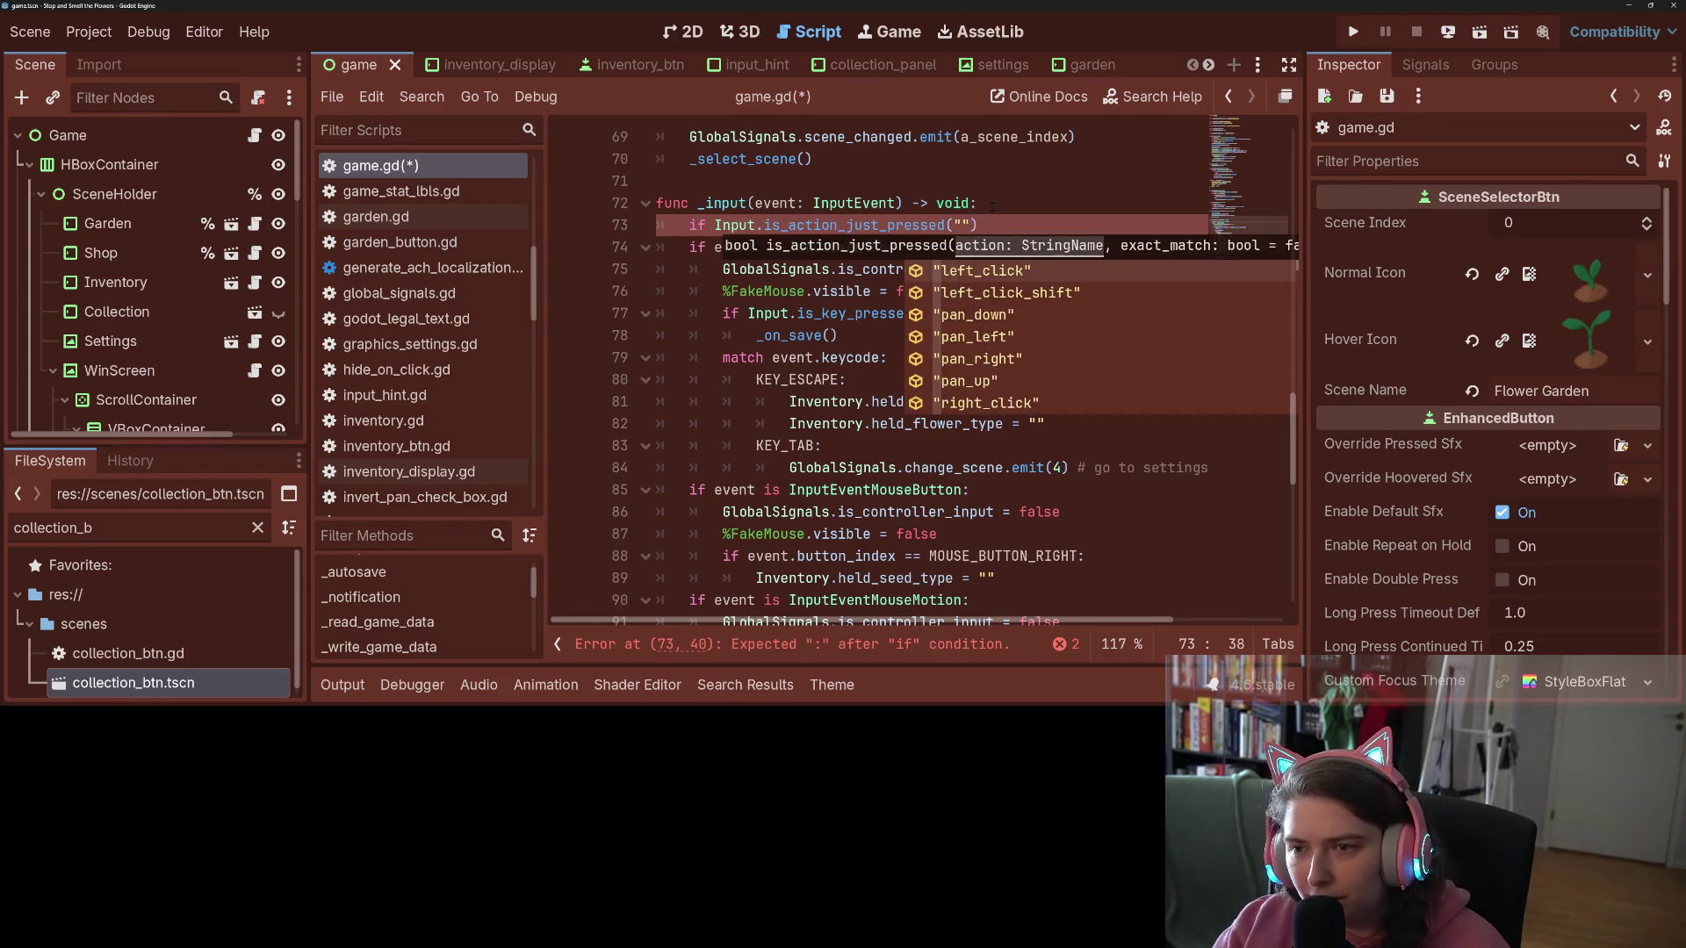
key("Down")
key("Down")
key("Return")
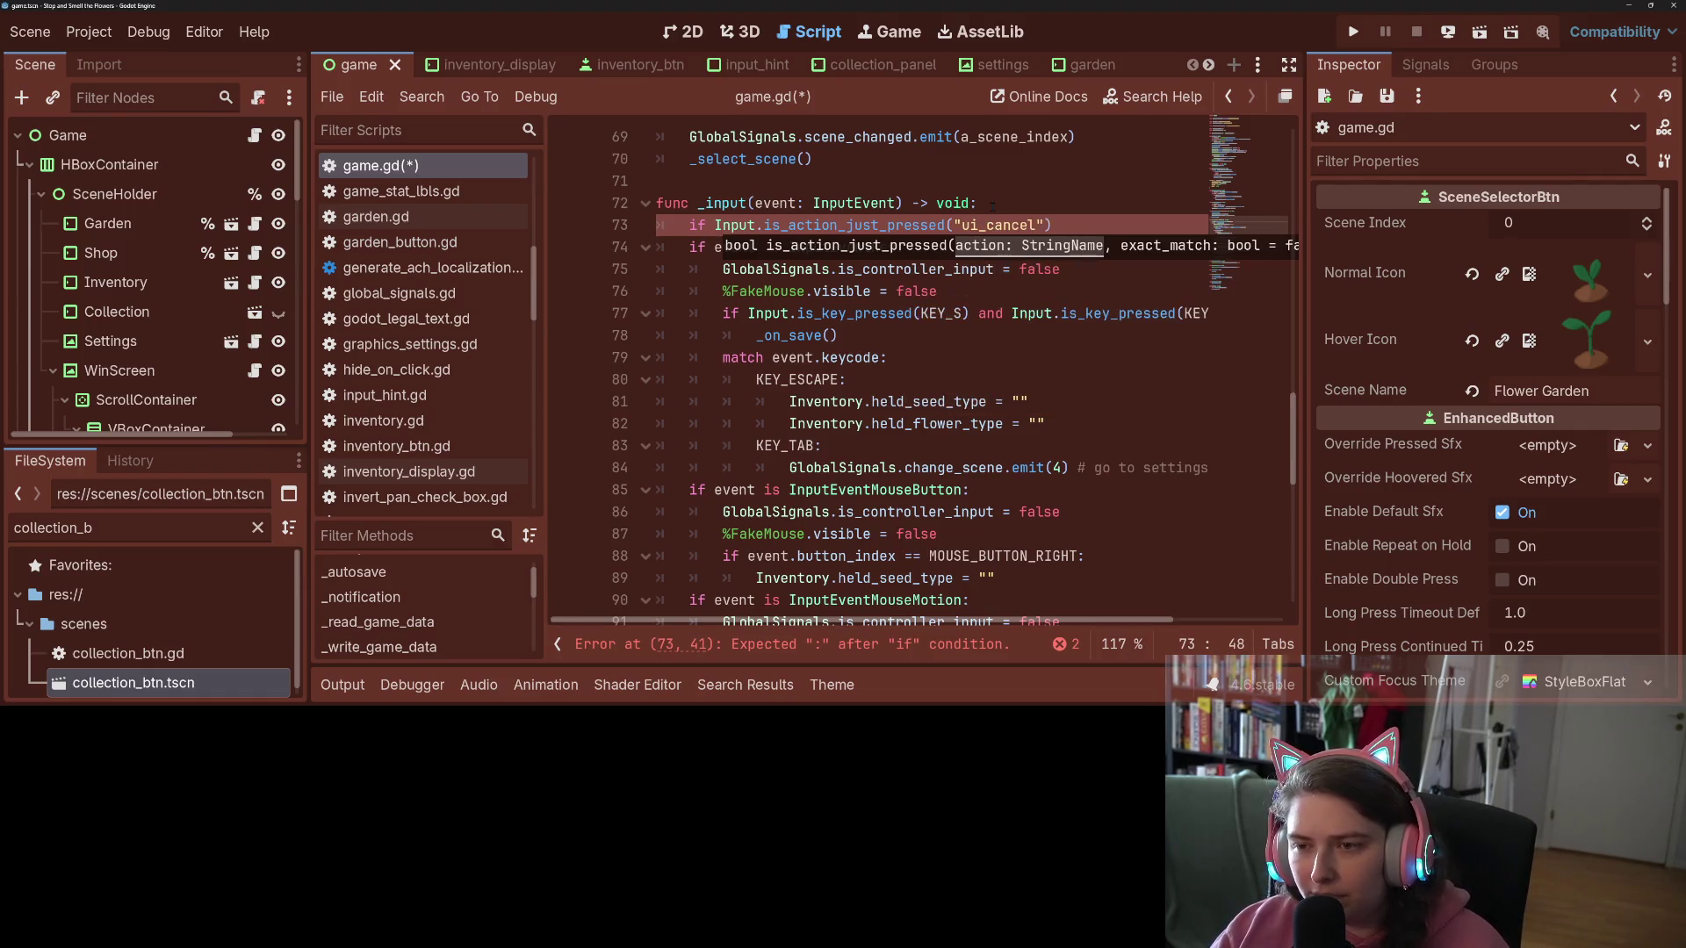
type("):")
key("Return")
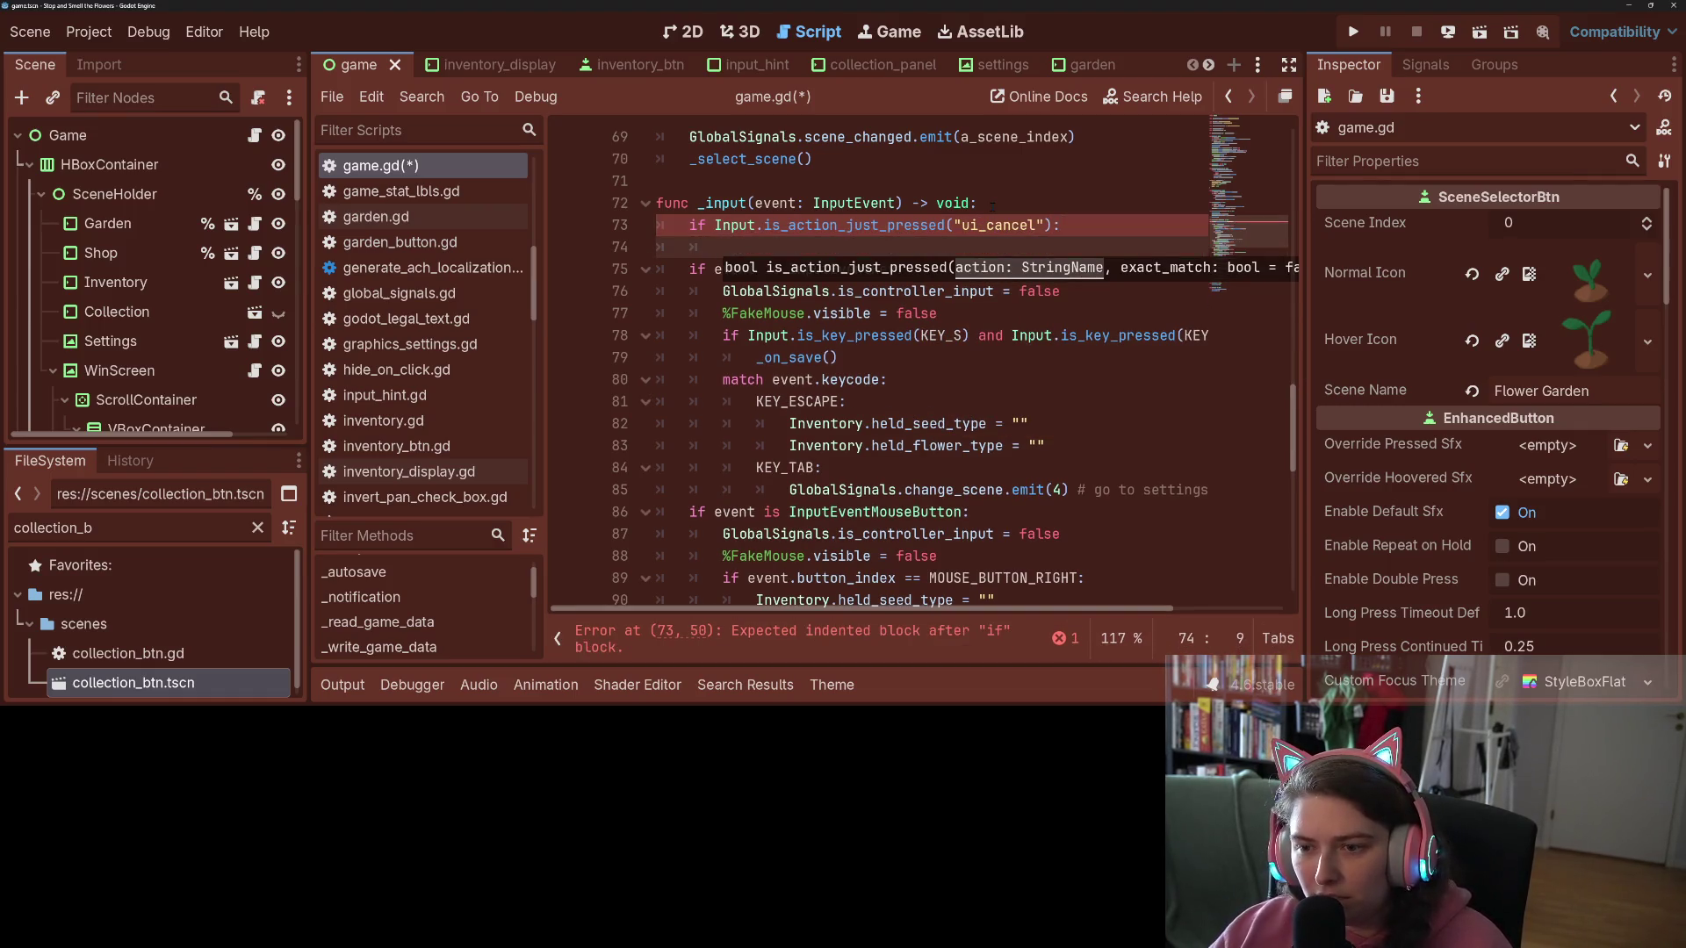
Step: Copy the held seed and flower reset lines into the ui_cancel block and fix their indentation
left_click_drag(788, 423, 1077, 449)
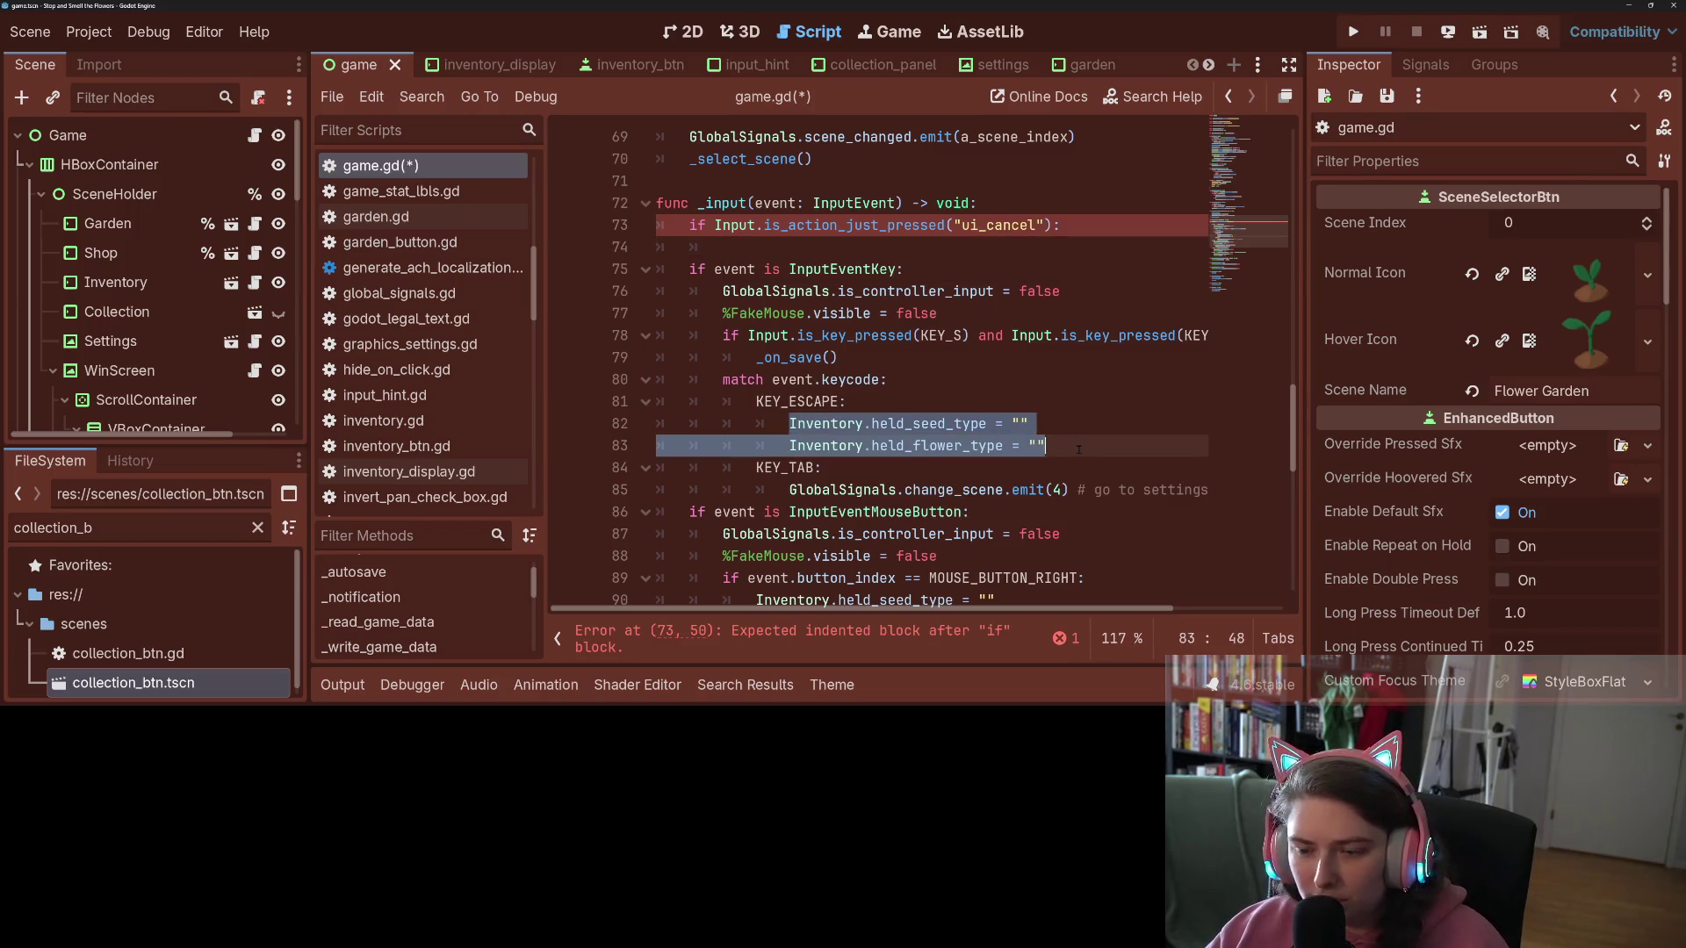
key("ctrl+c")
left_click(789, 249)
key("ctrl+v")
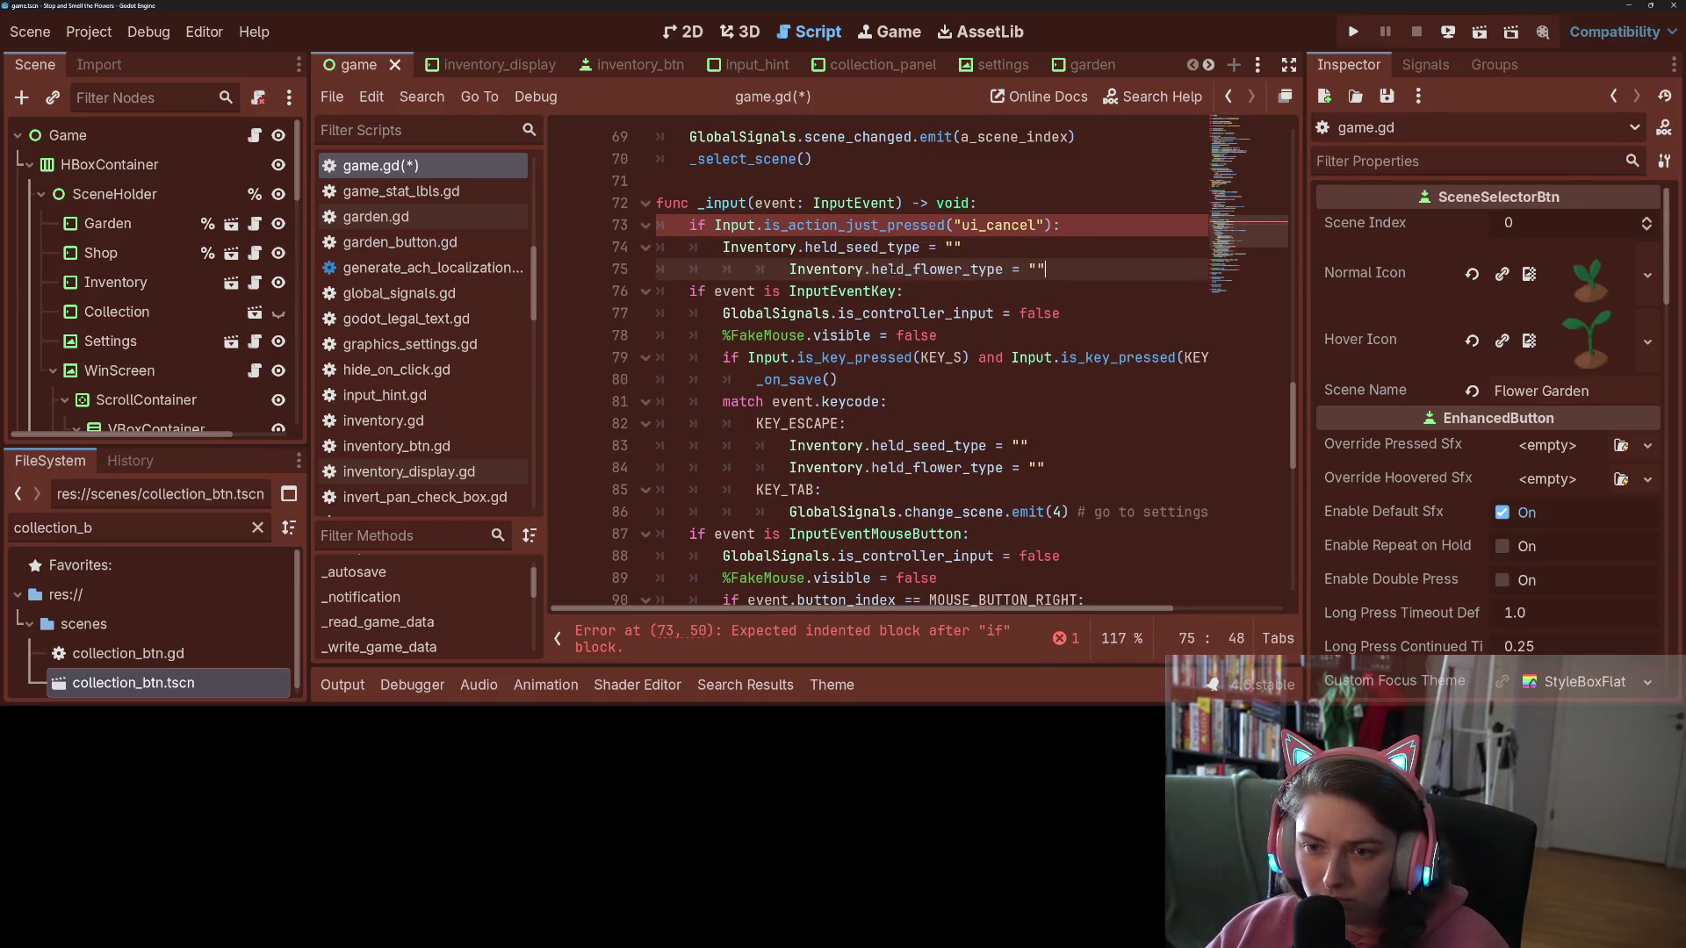
left_click_drag(790, 267, 722, 268)
key("BackSpace")
Step: Delete the old KEY_ESCAPE case and save game.gd
left_click(858, 467)
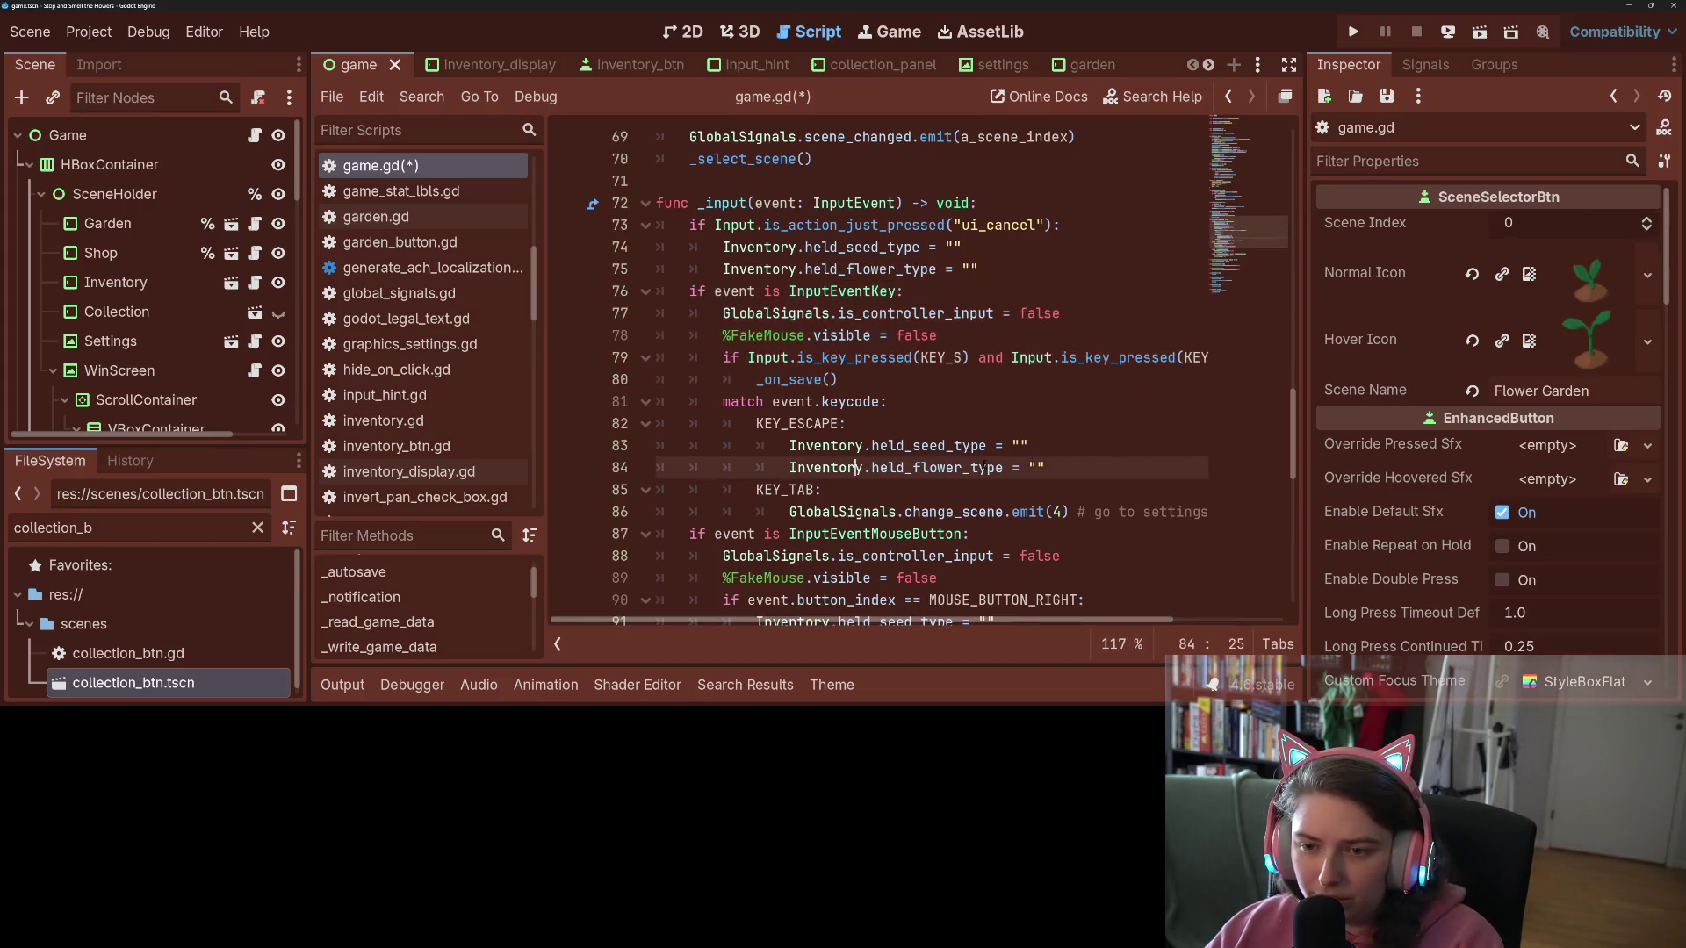
left_click_drag(1081, 475, 896, 401)
key("BackSpace")
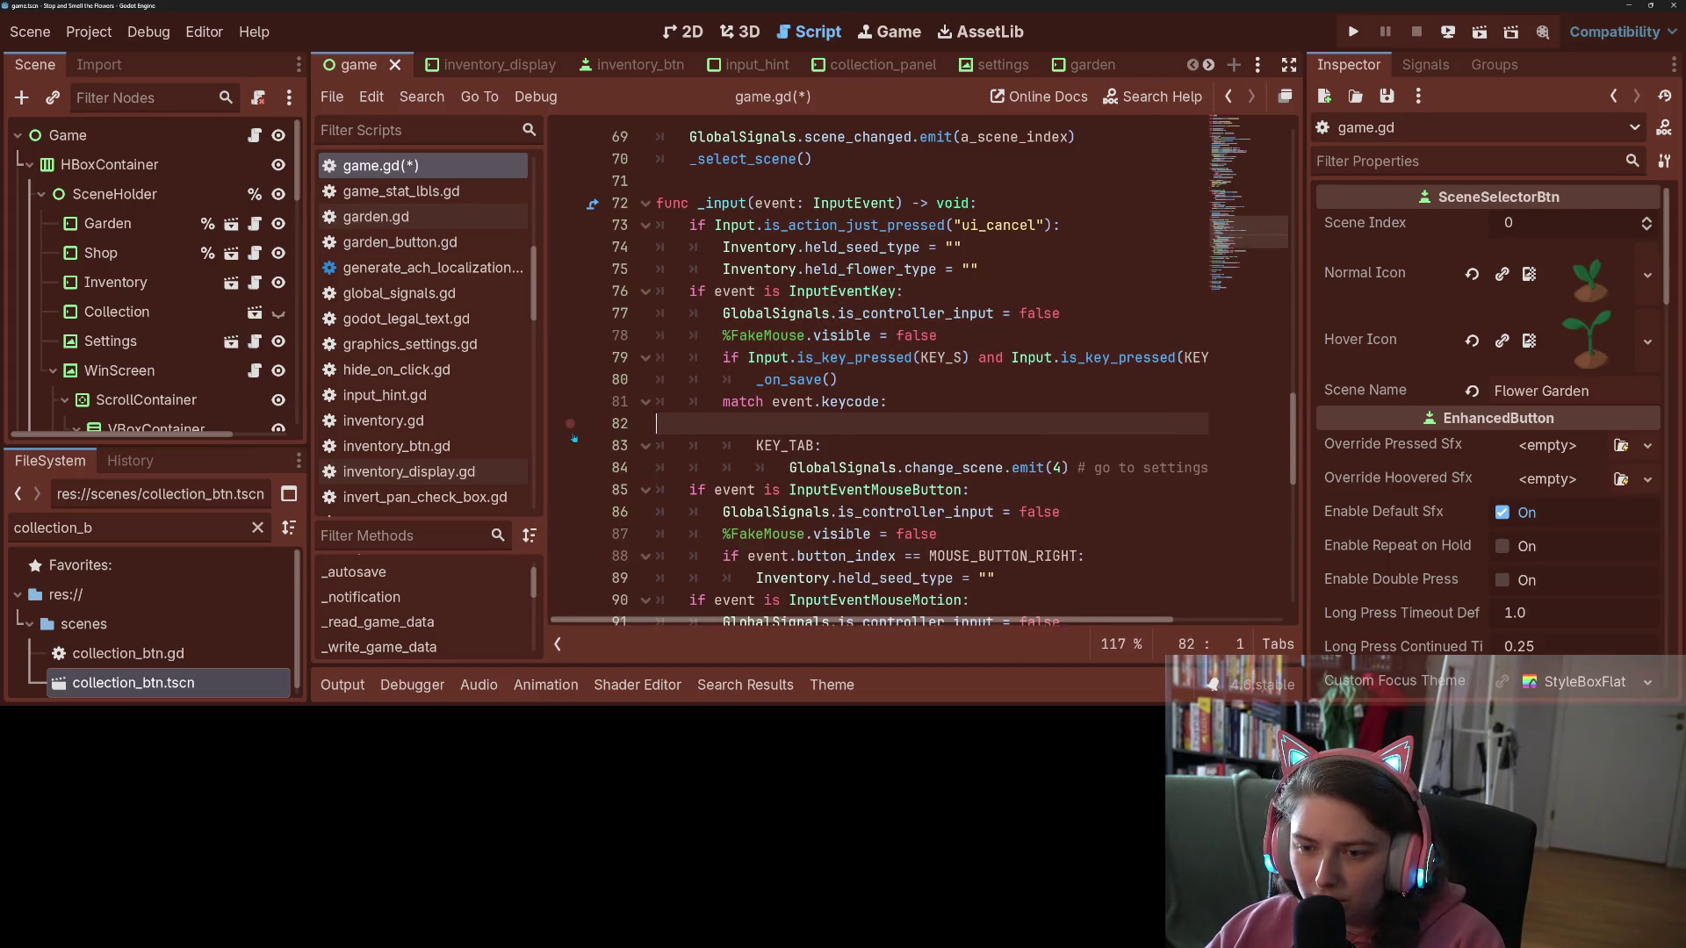
left_click(962, 445)
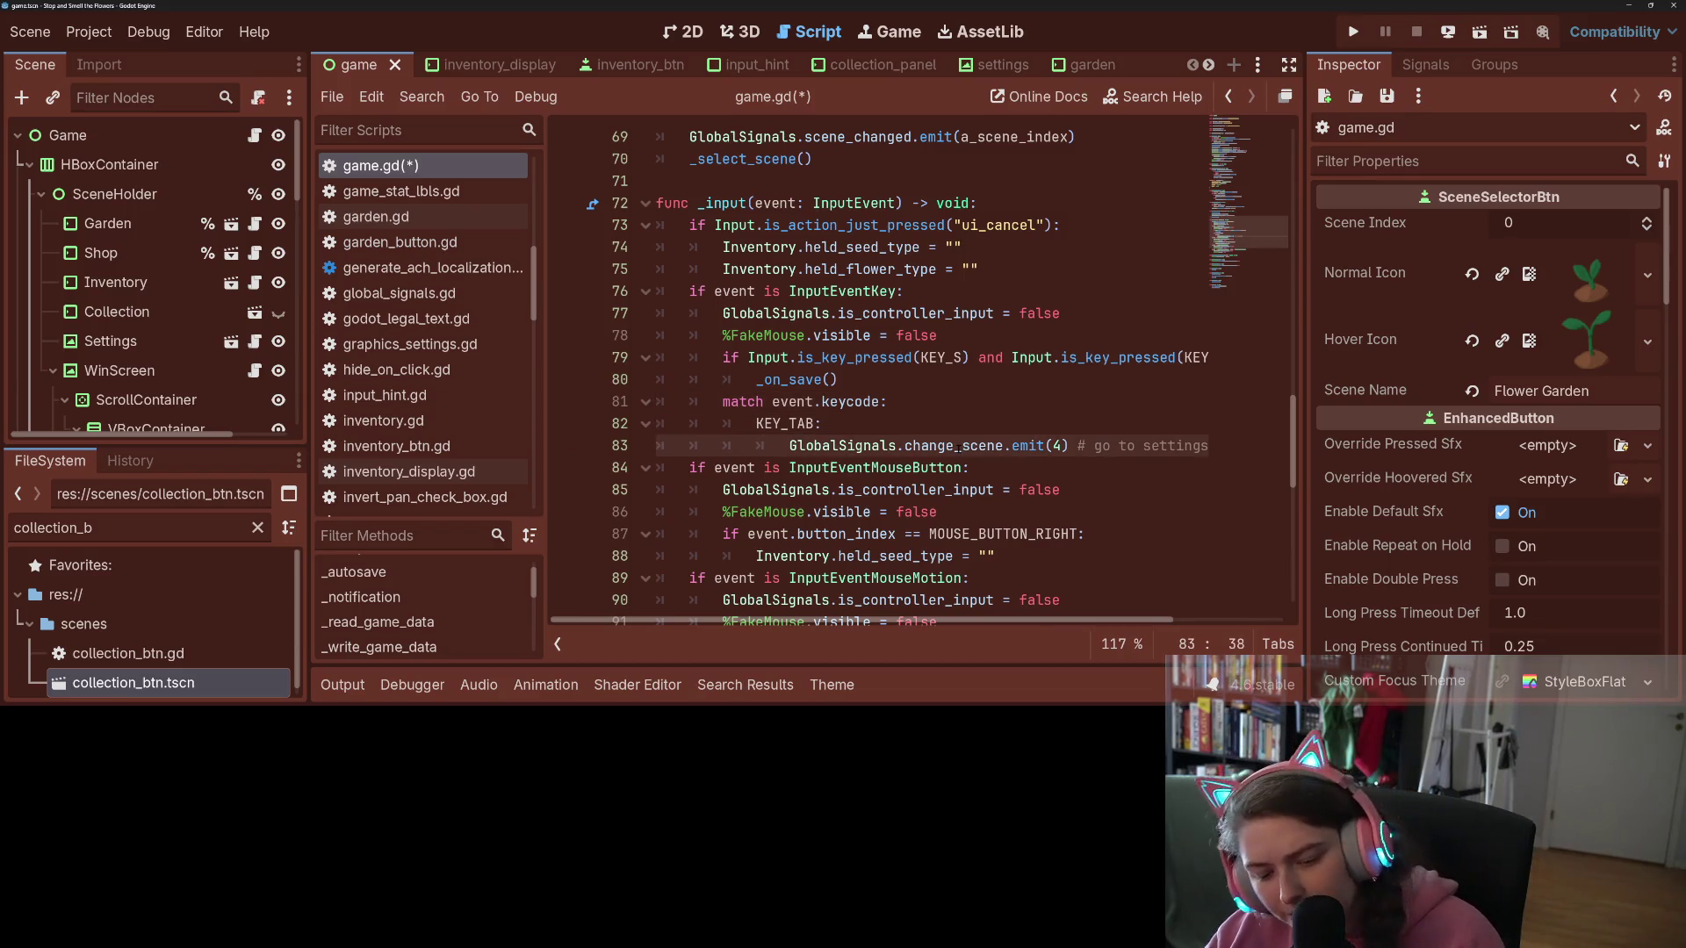
key("ctrl+s")
left_click(88, 31)
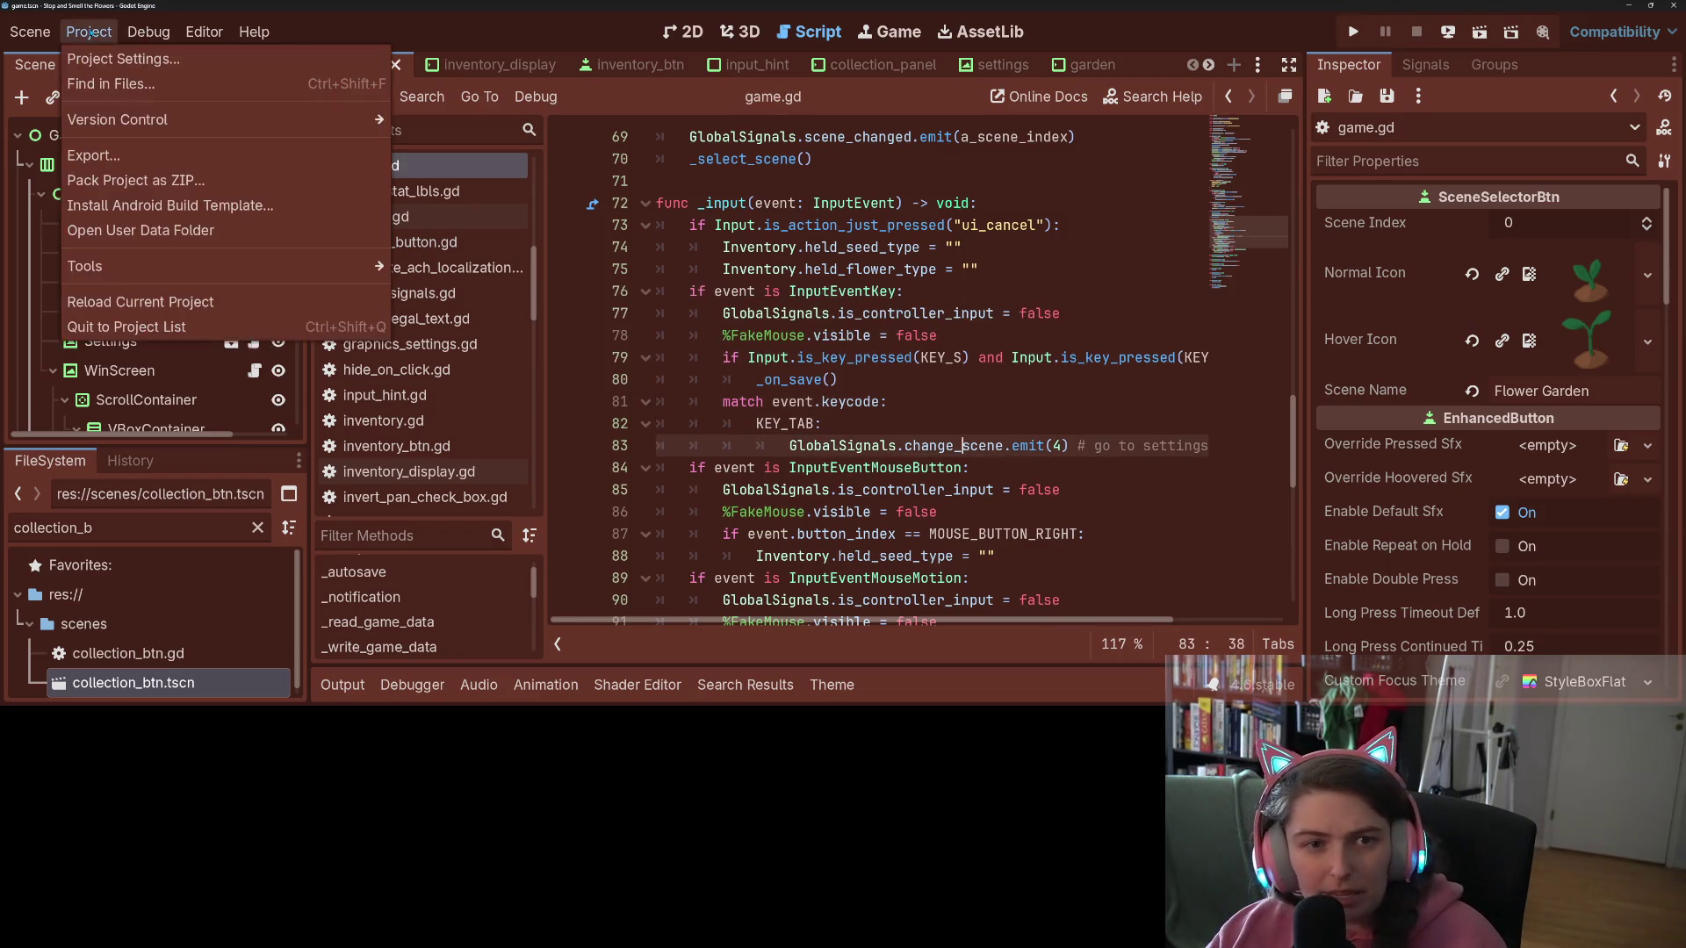
Step: Reopen the Input Map and add a Tab key event to the ui_home action
left_click(113, 58)
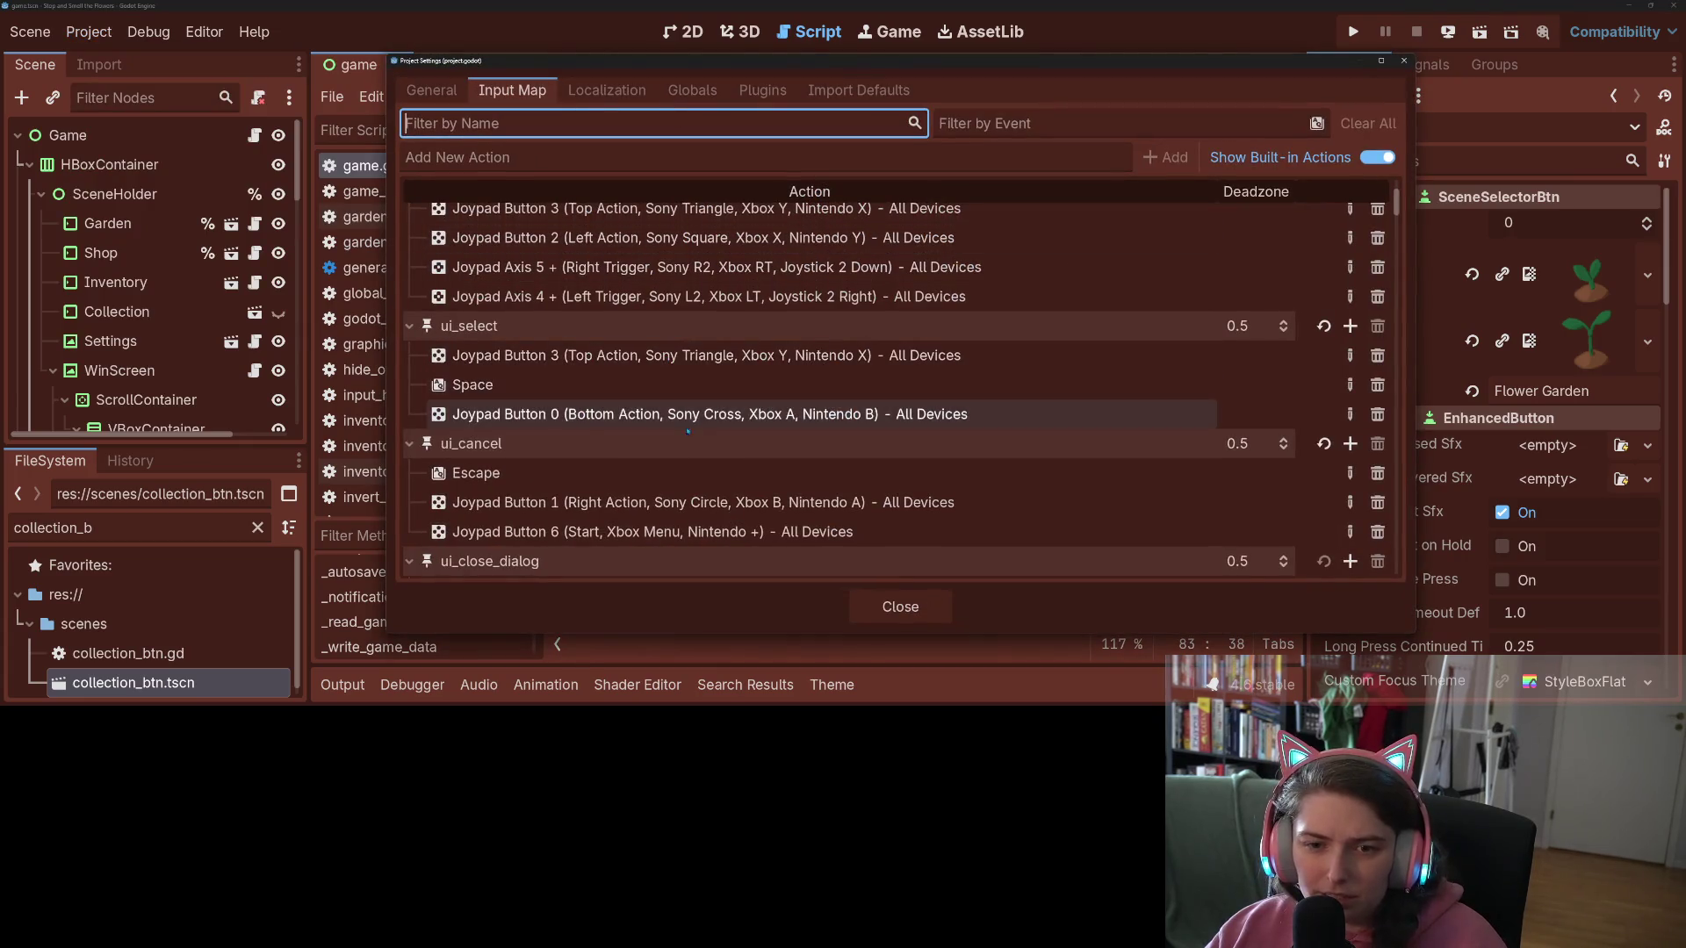
scroll(680, 449, "down", 2)
scroll(680, 450, "down", 5)
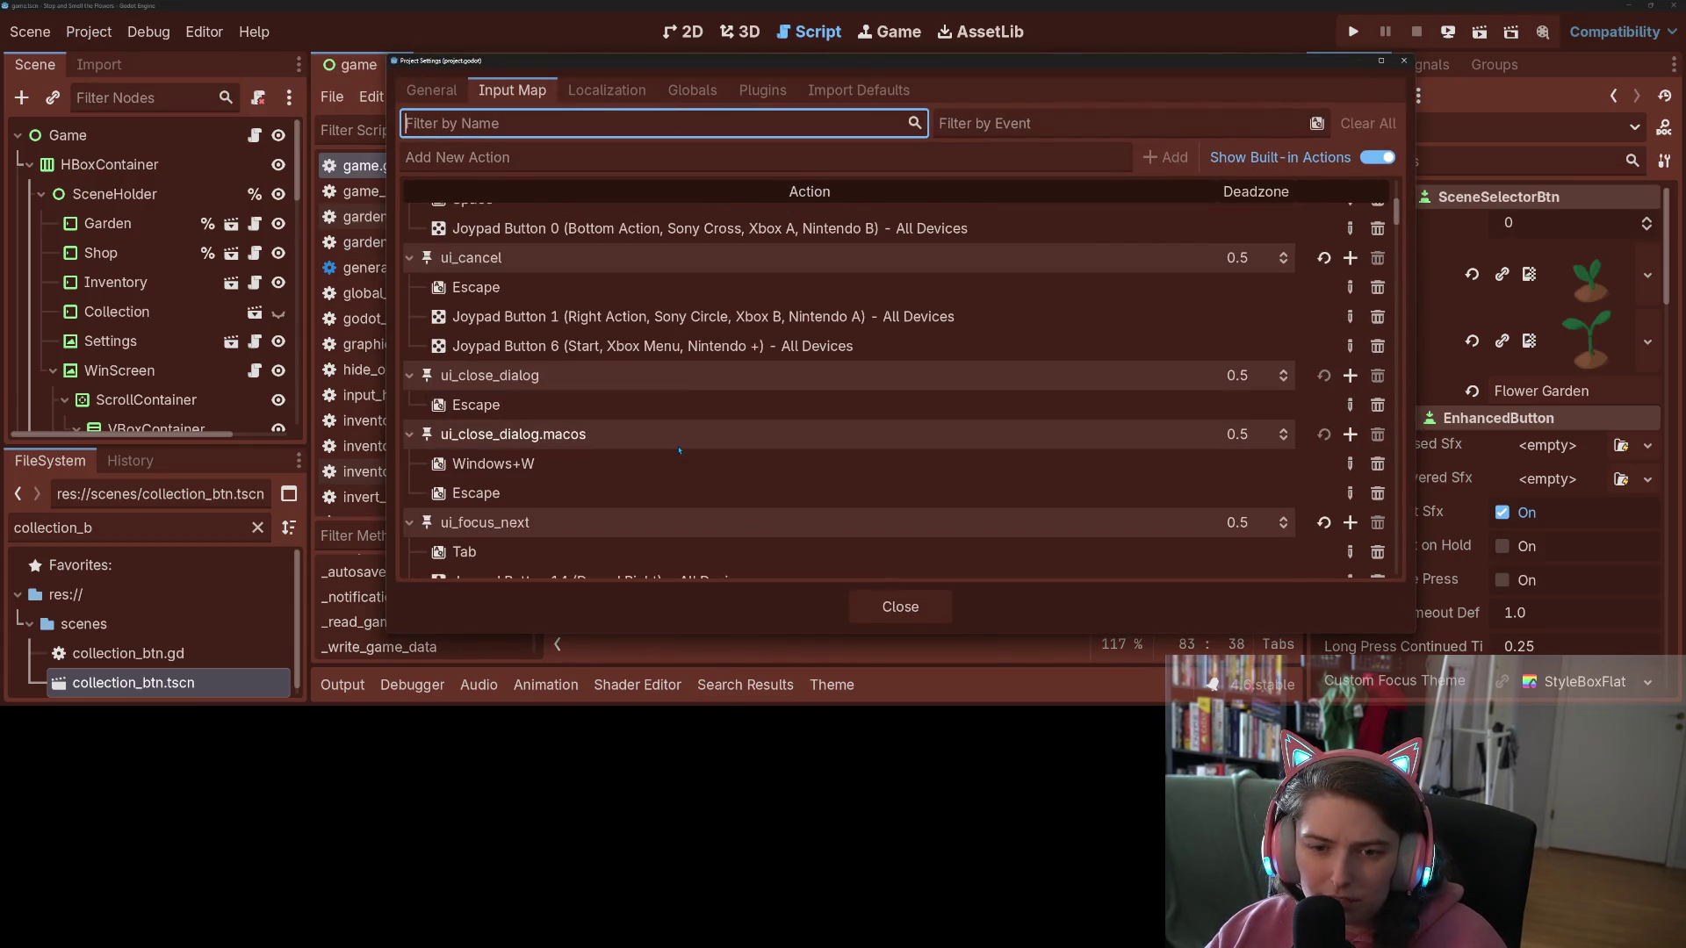
scroll(680, 449, "down", 10)
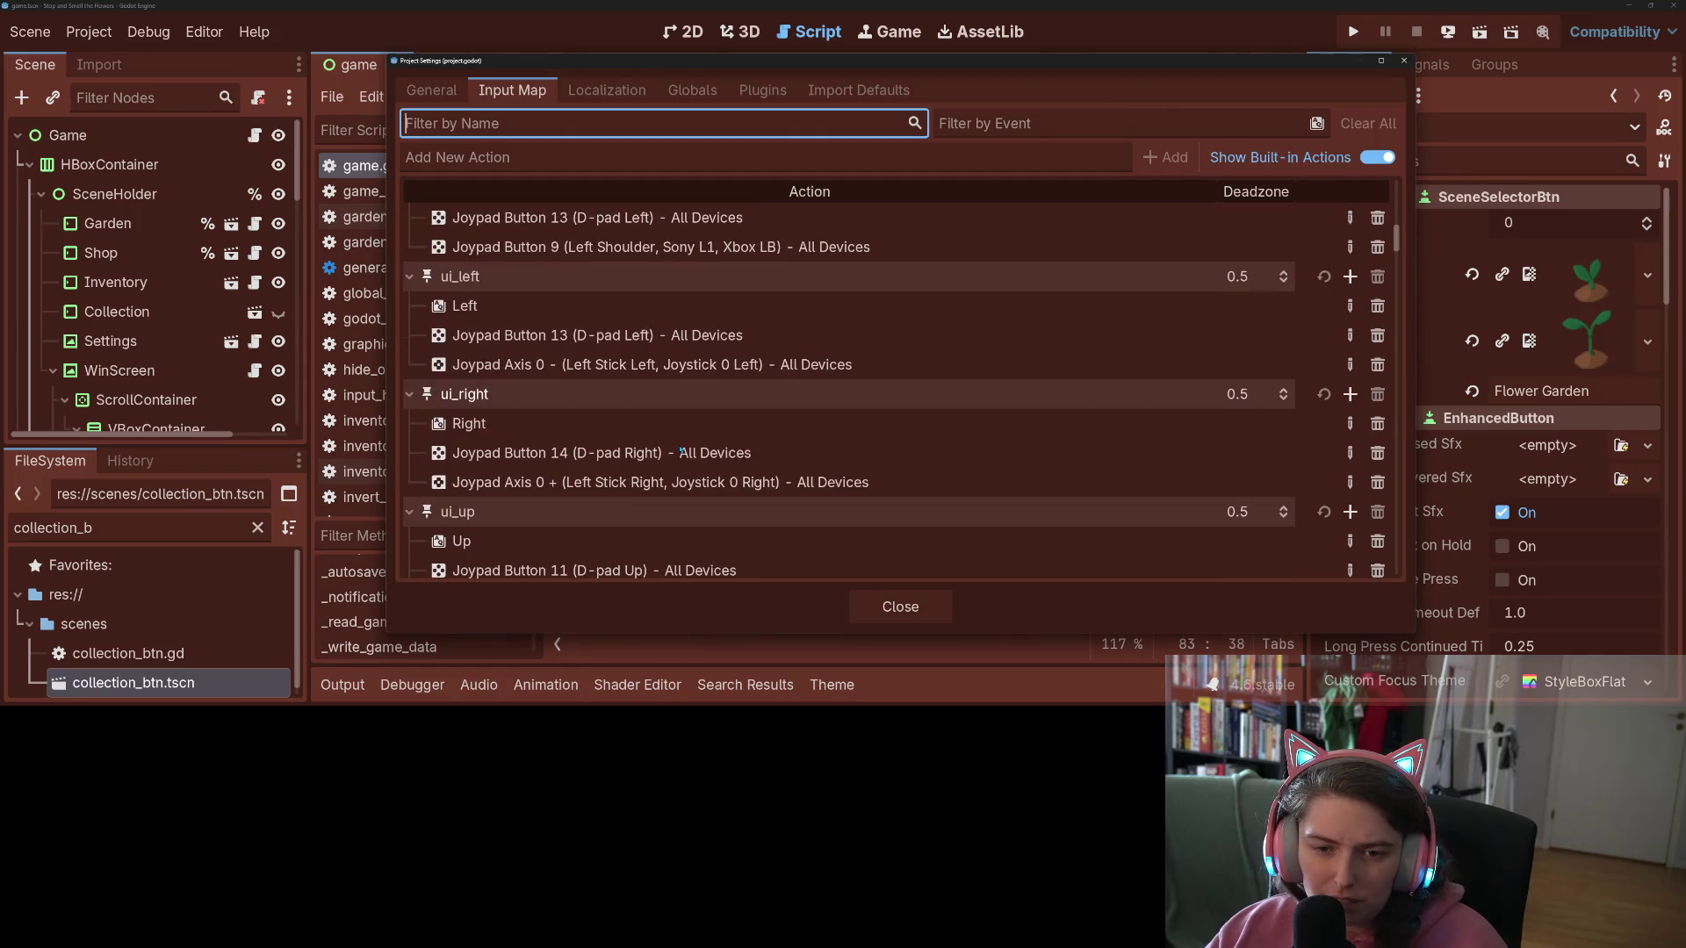
scroll(679, 450, "down", 5)
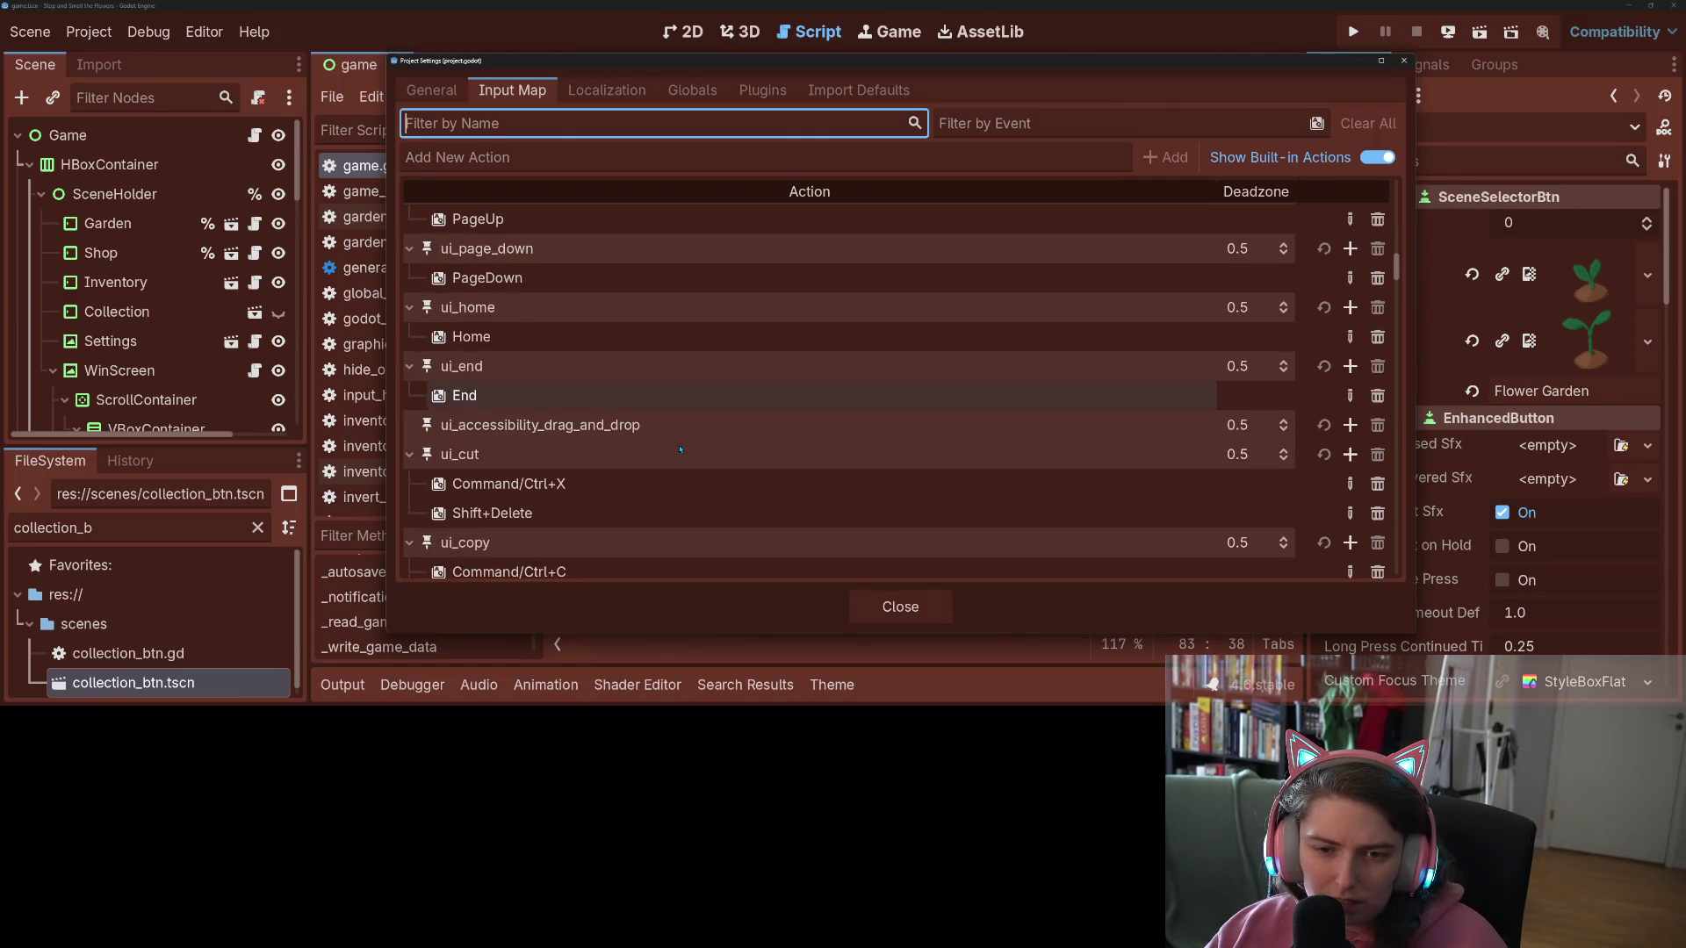
left_click(548, 340)
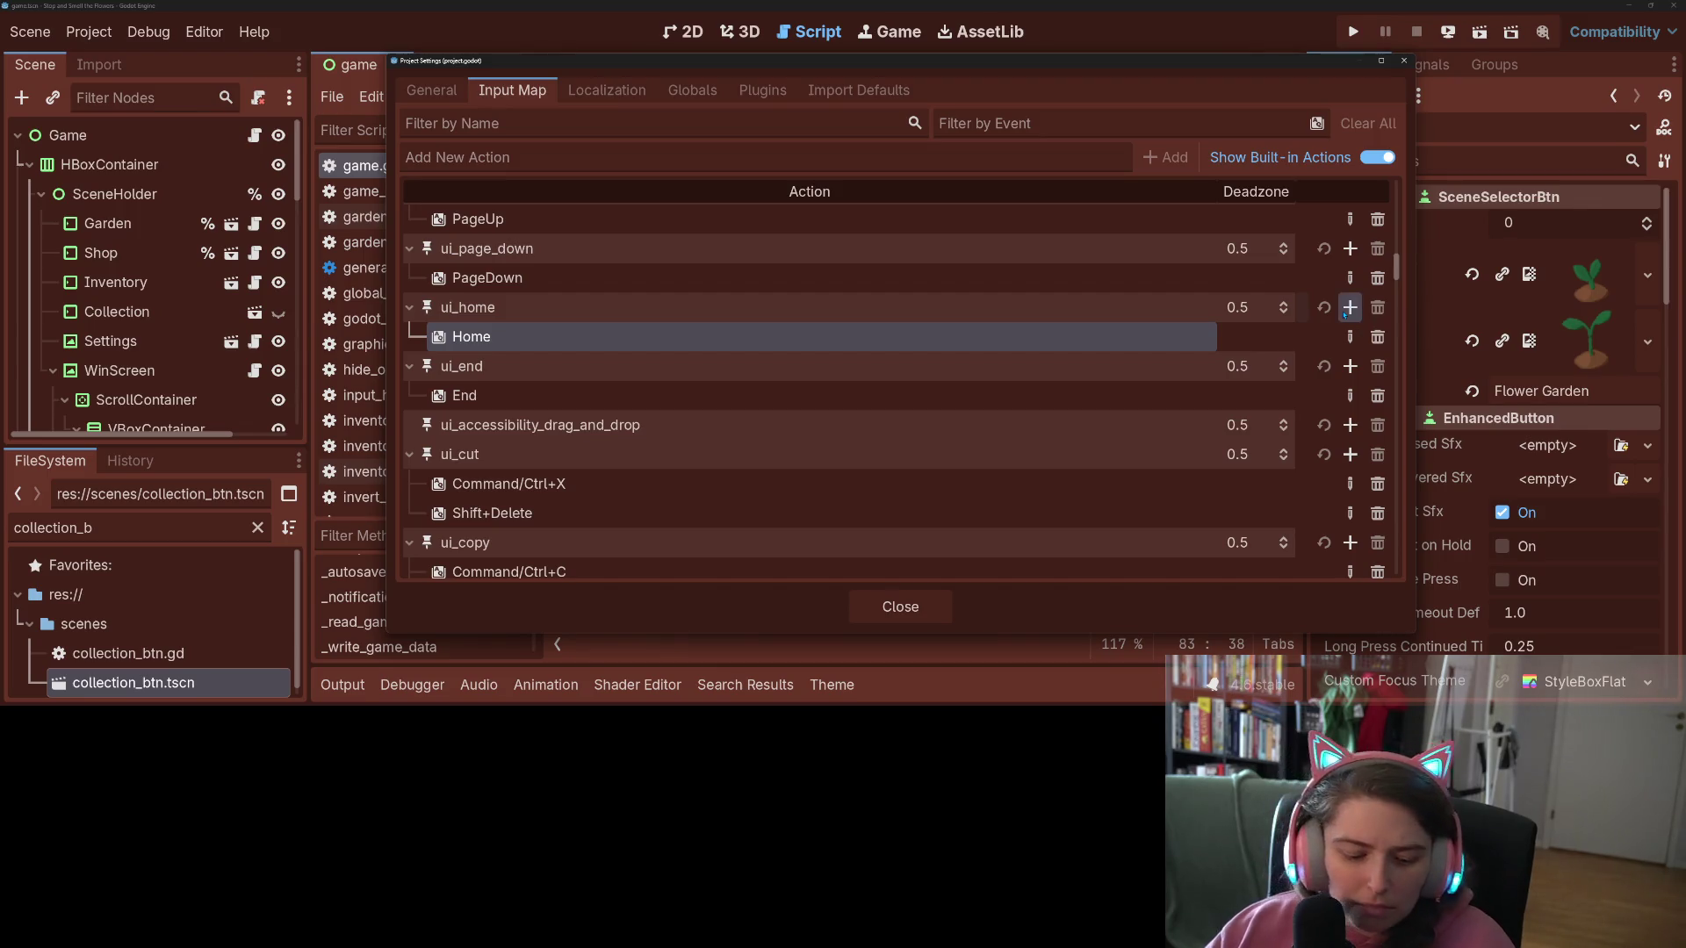
left_click(1349, 308)
key("Tab")
key("Return")
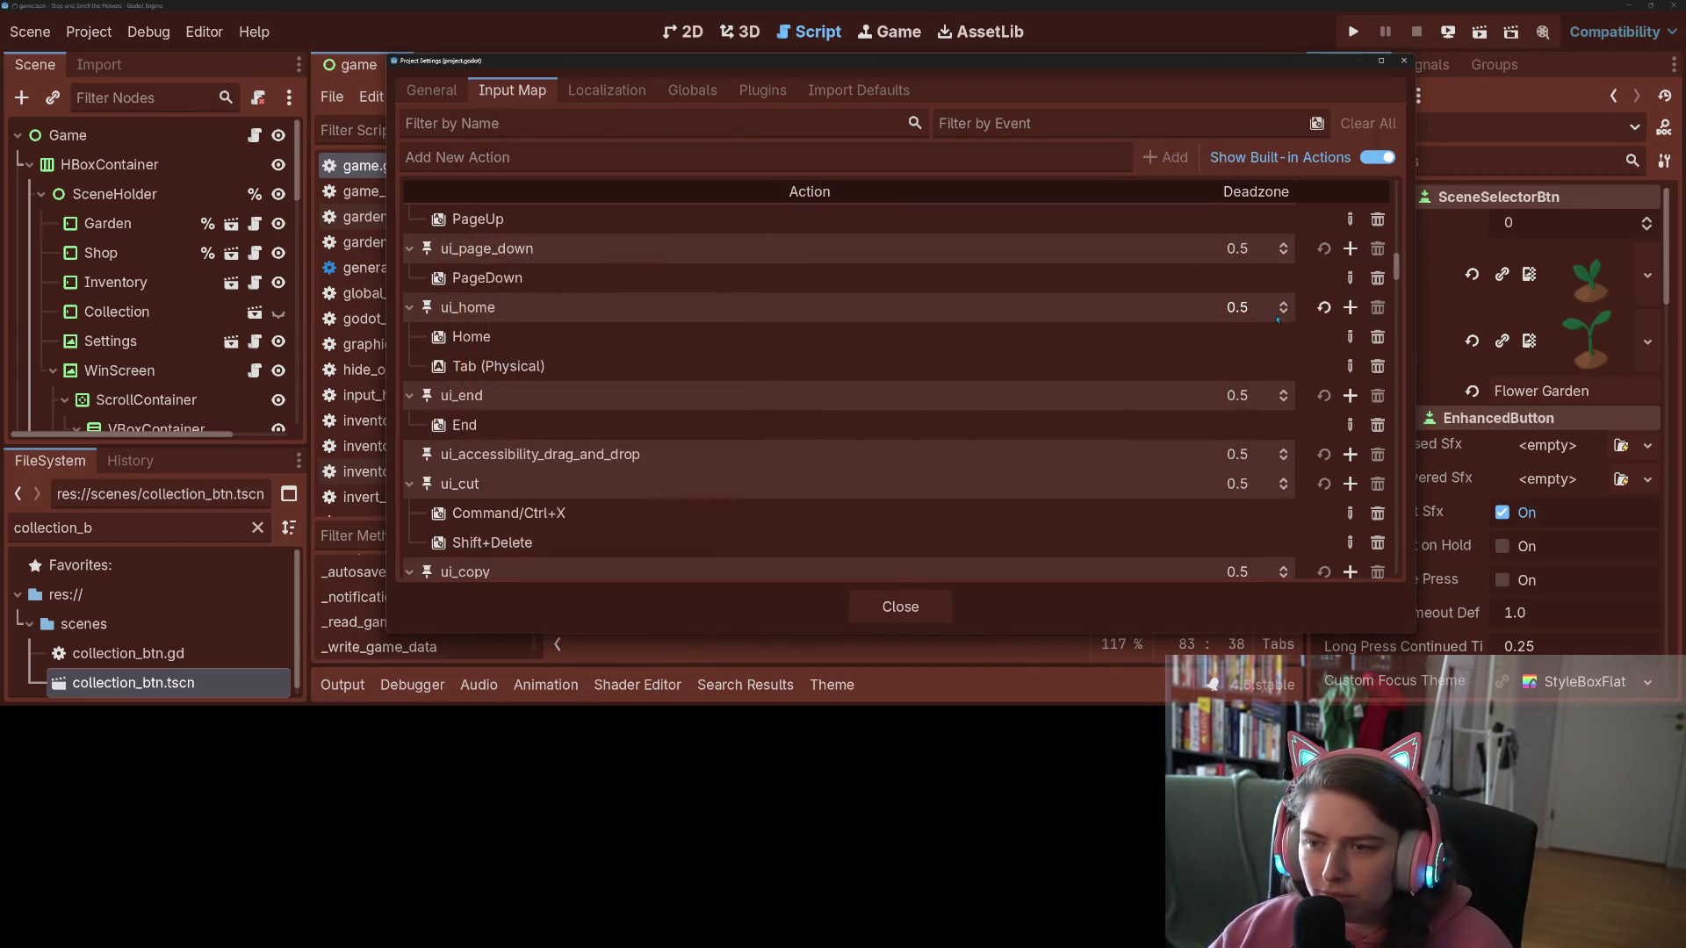
Step: Replace ui_home's Joypad Button 6 event with Joypad Button 4 (Back) and close Project Settings
left_click(1350, 307)
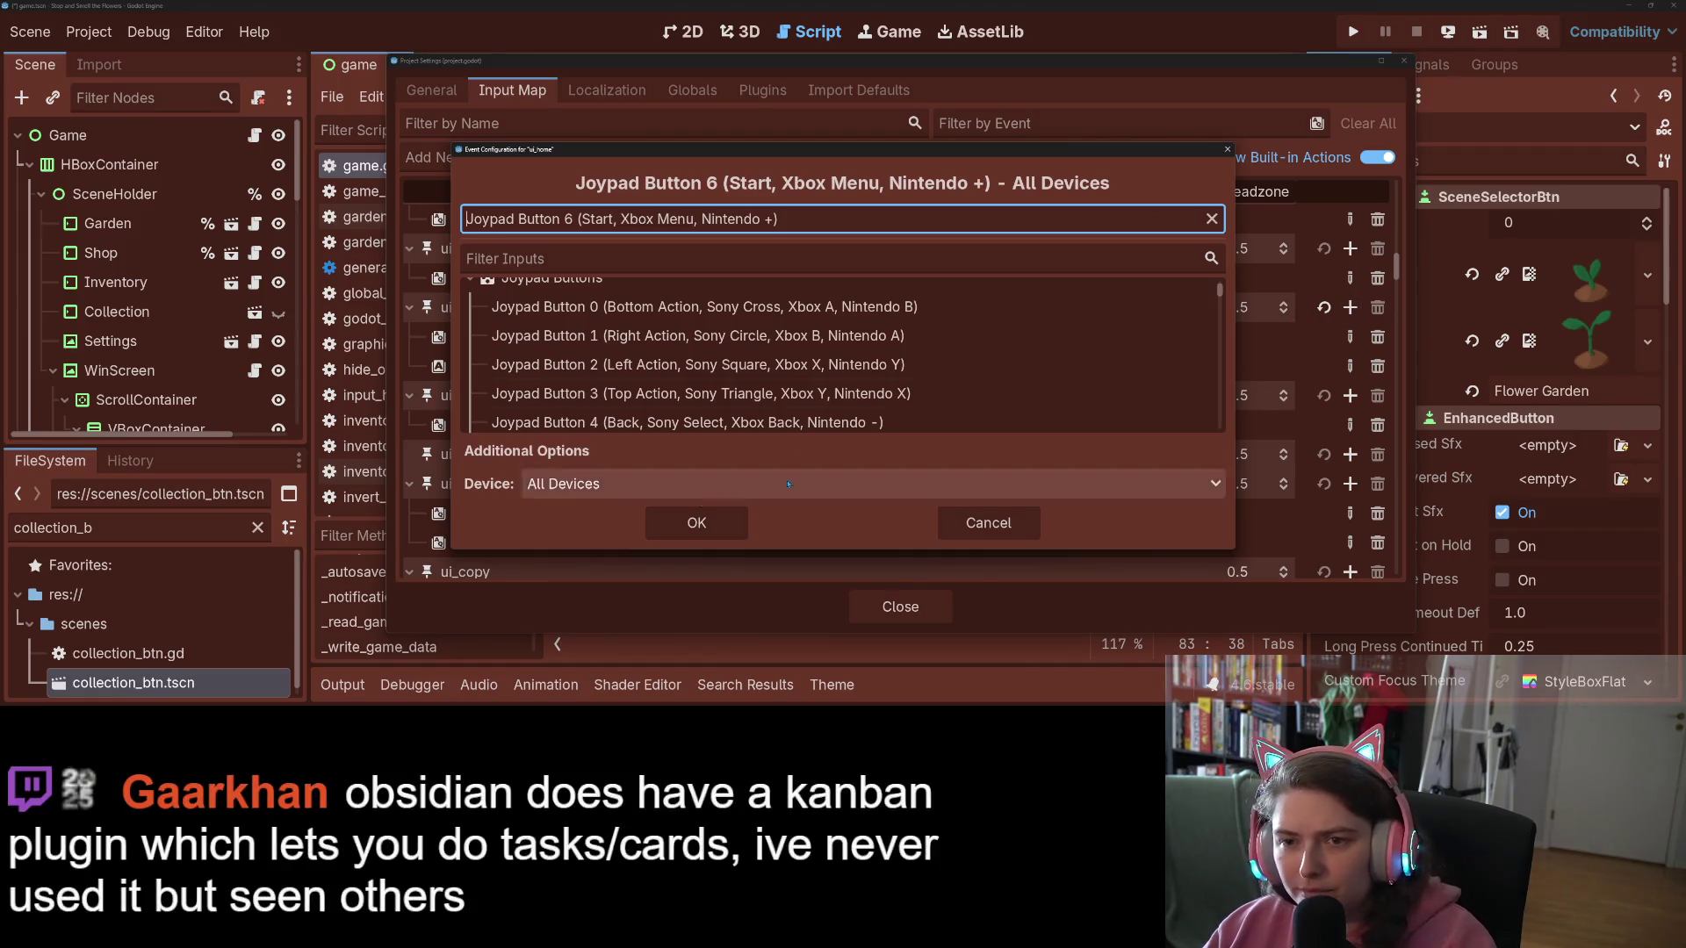
left_click(675, 522)
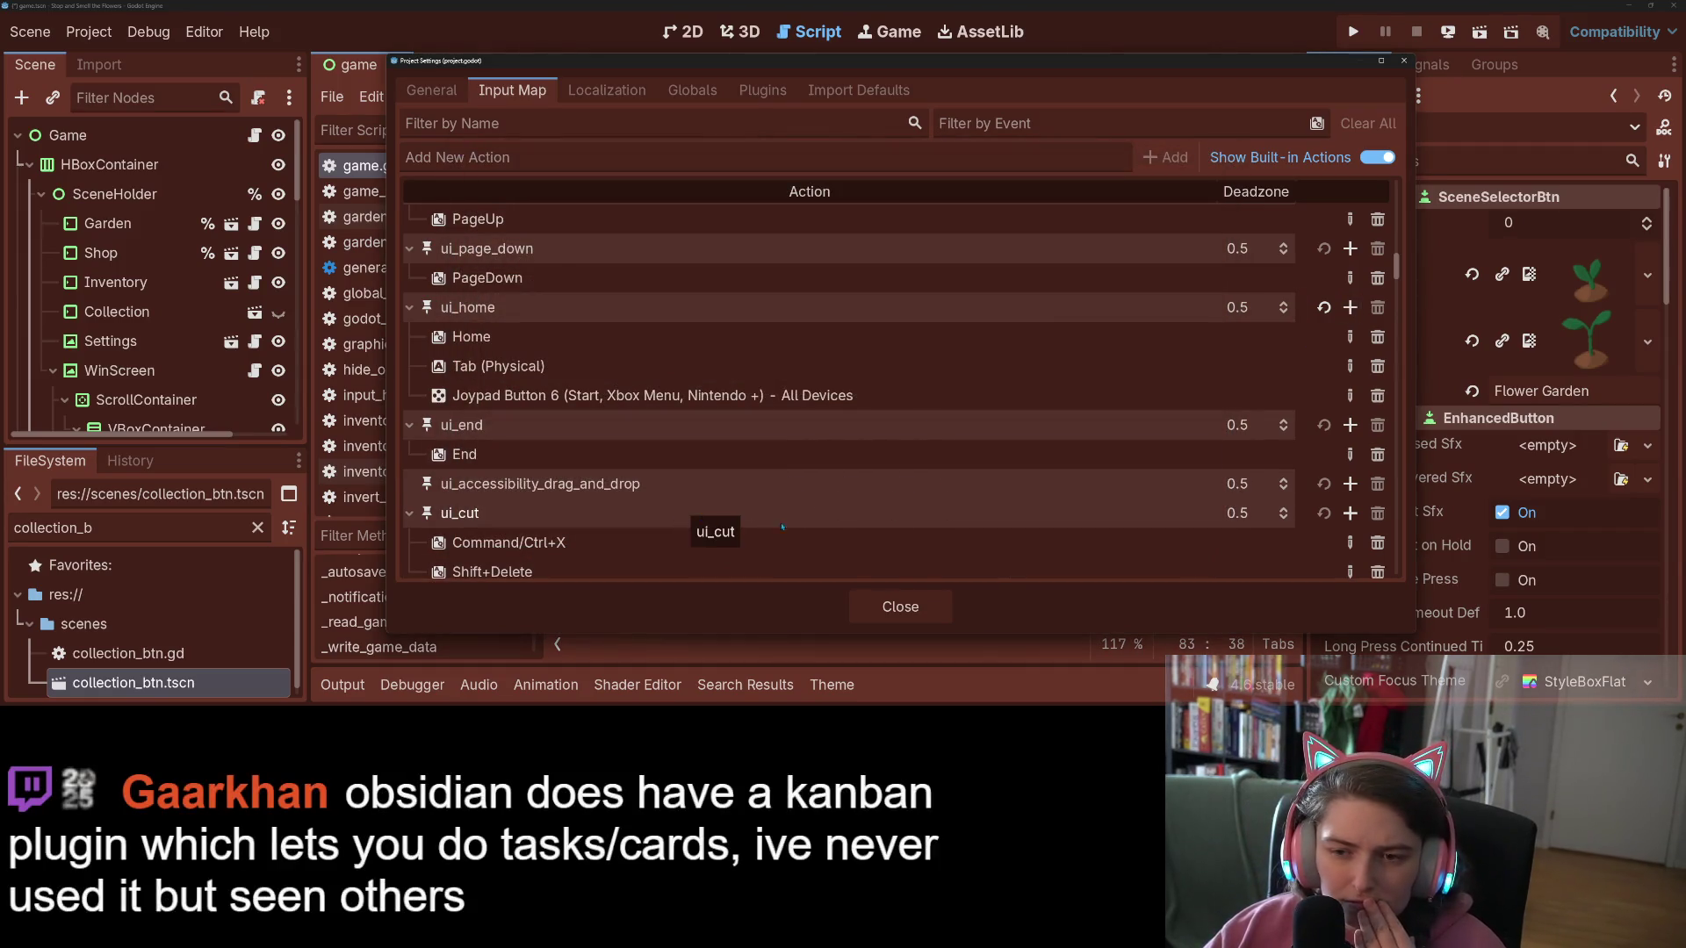
left_click(1378, 395)
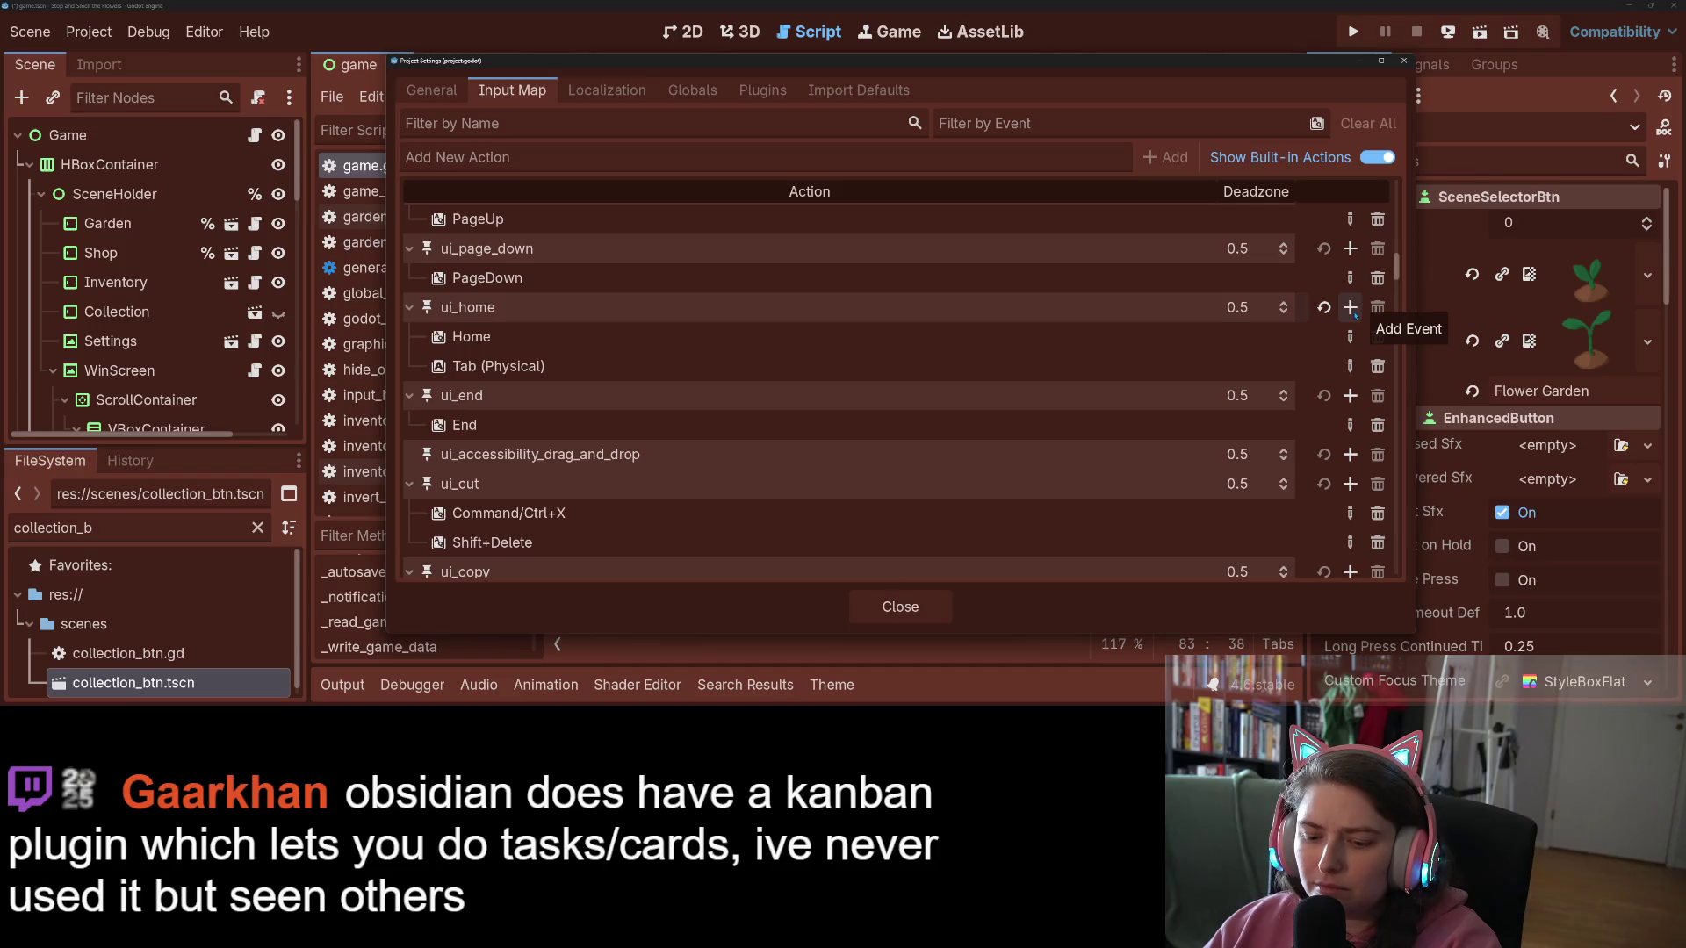
left_click(1351, 308)
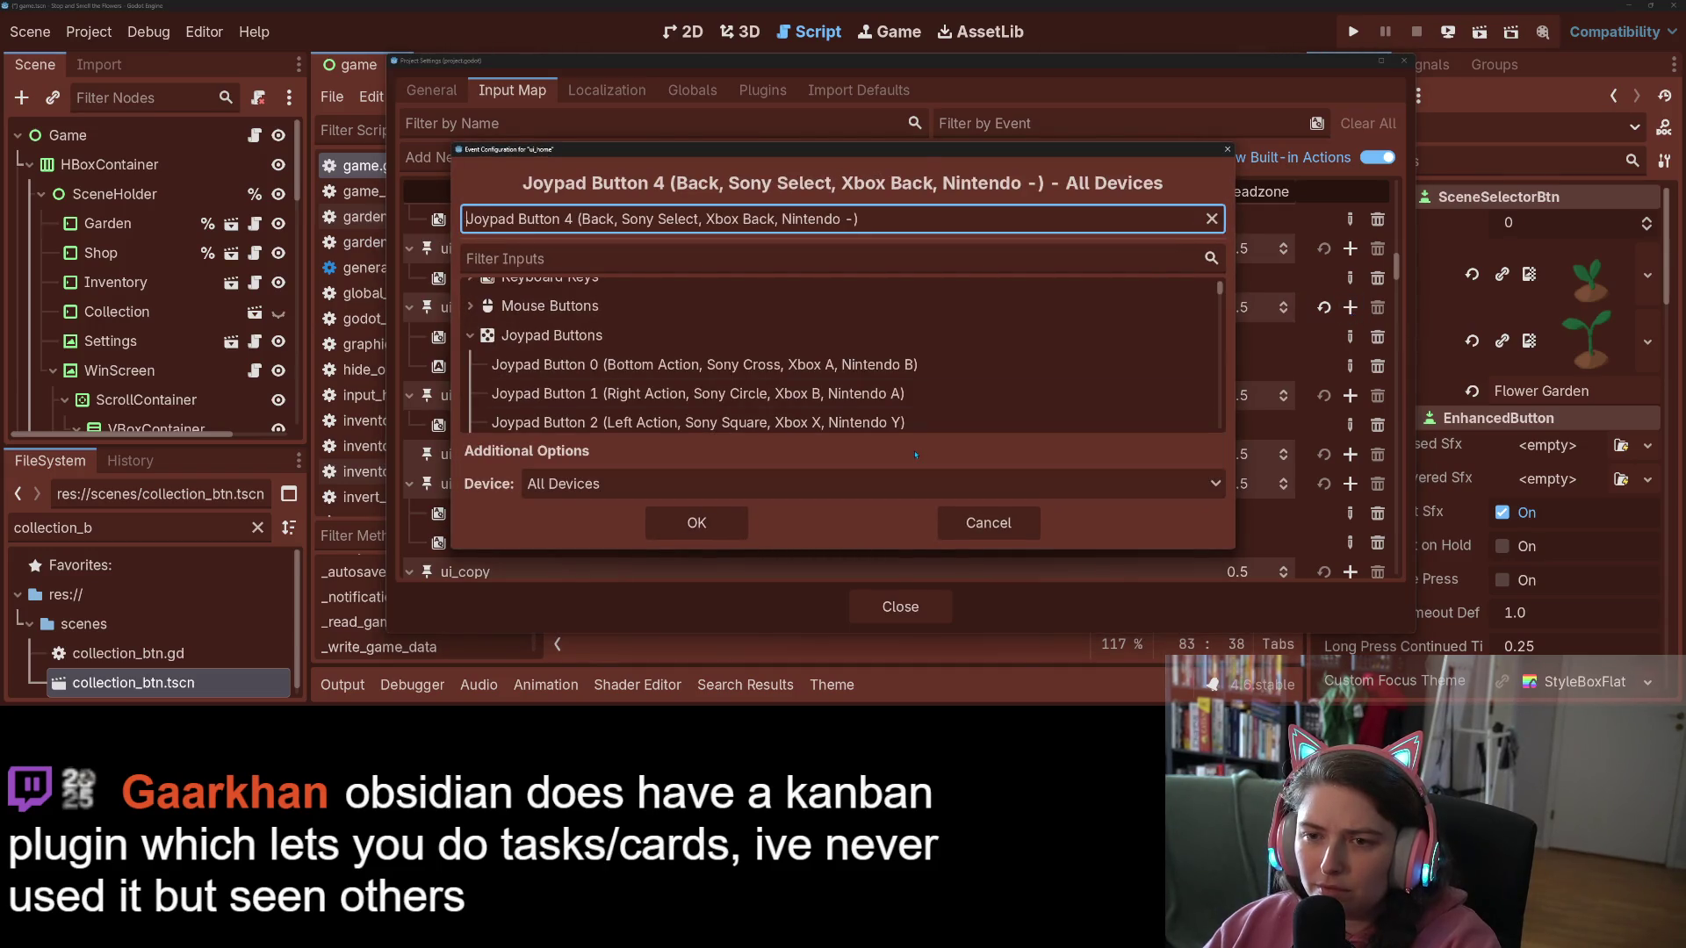
left_click(710, 532)
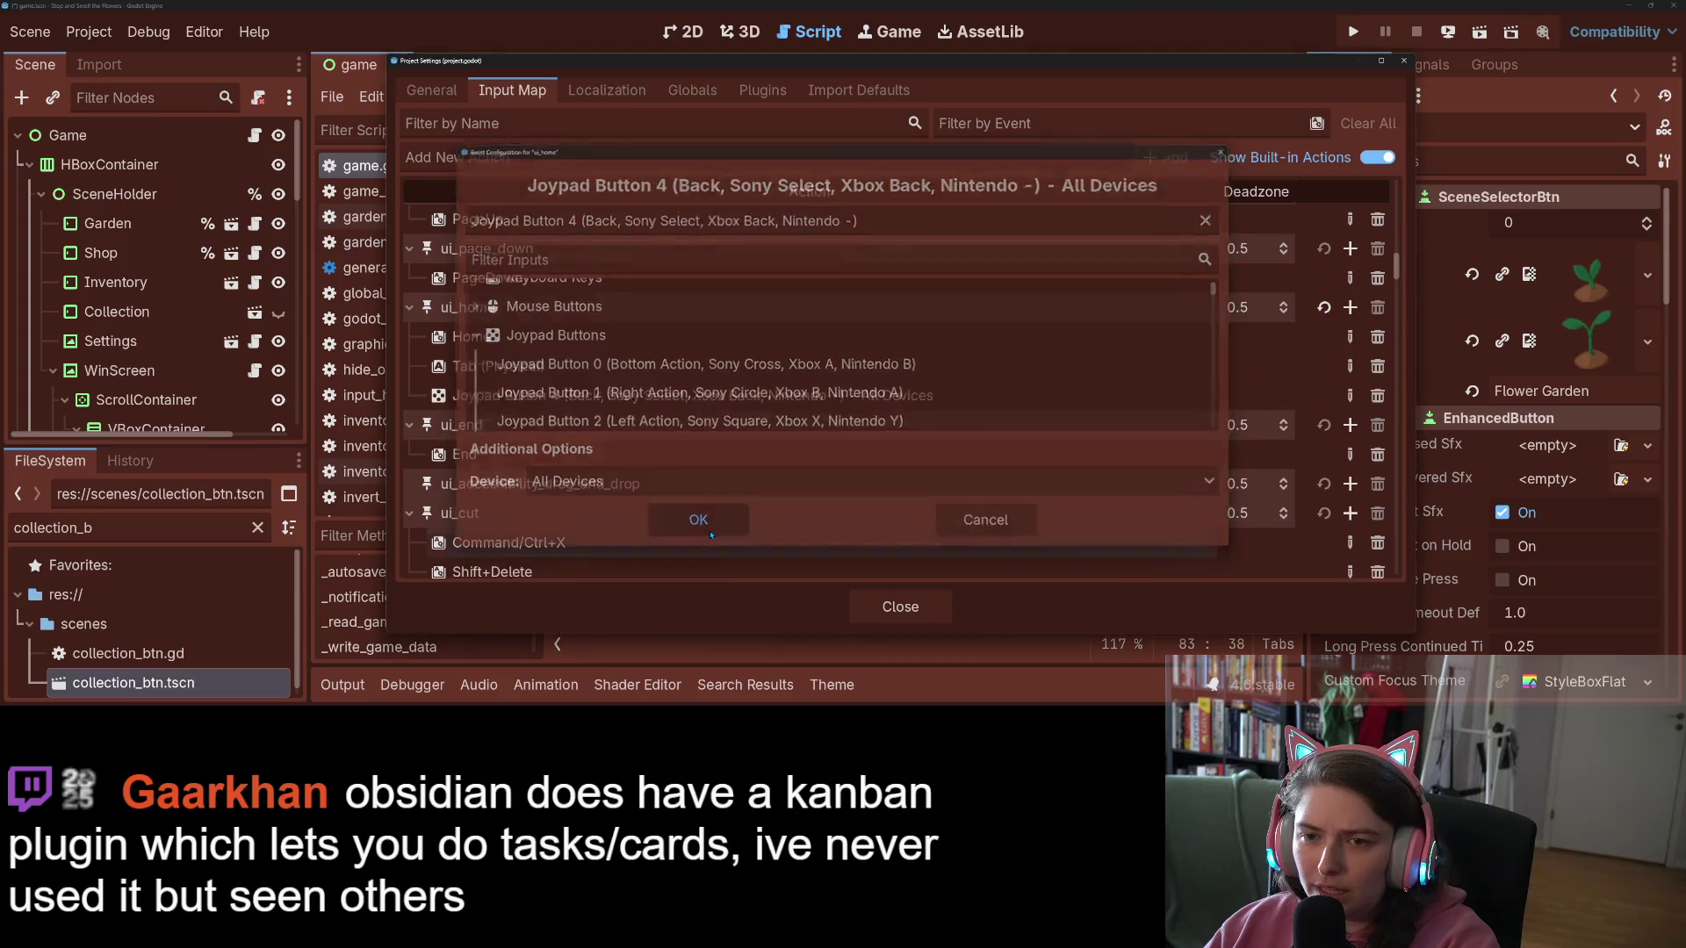
left_click(935, 604)
left_click(847, 401)
left_click(924, 268)
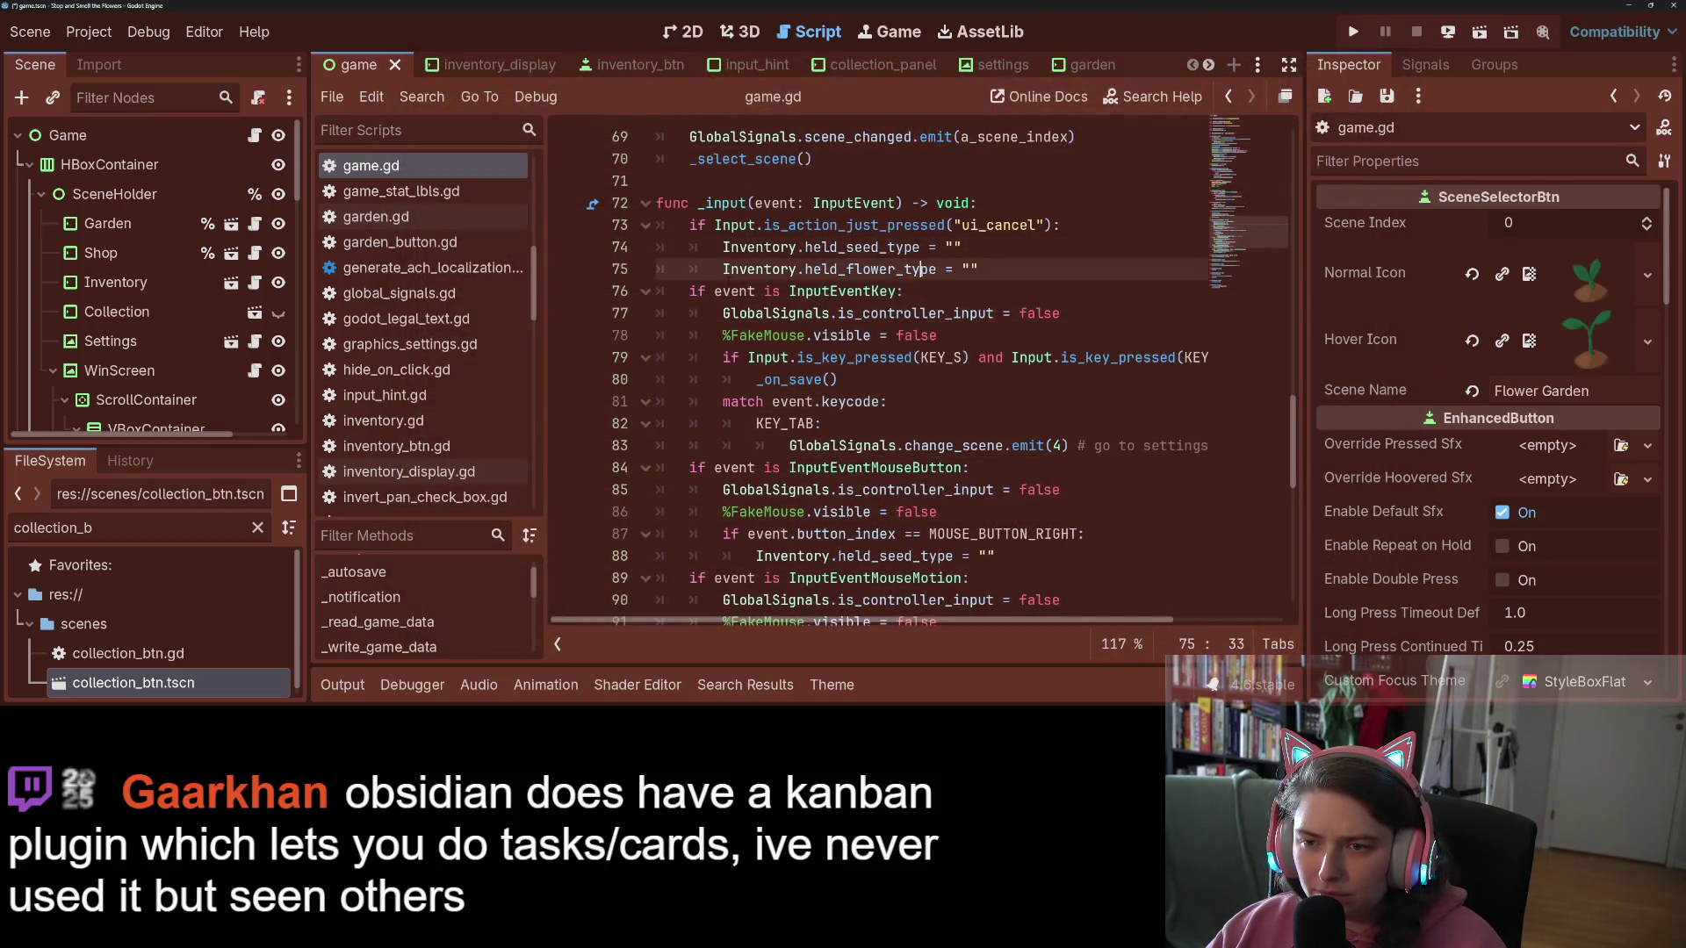
Step: Add an 'if Input.is_action_just_pressed("ui_home"):' check below the ui_cancel block
left_click(691, 290)
key("Return")
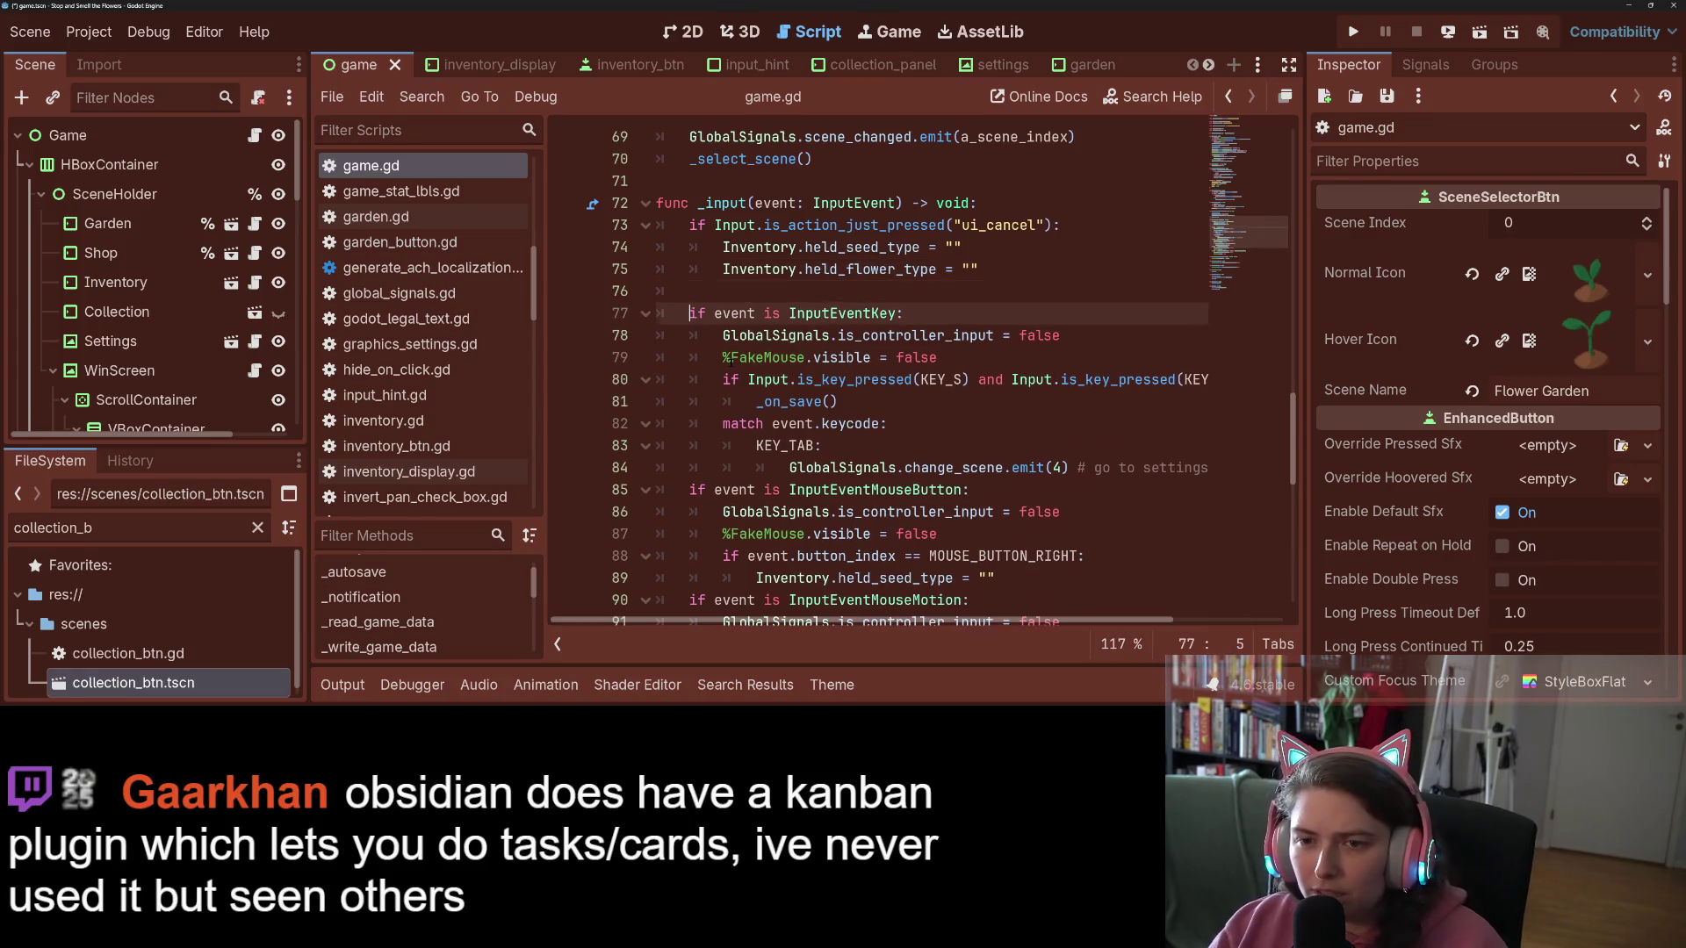
key("Up")
type("if Input.is")
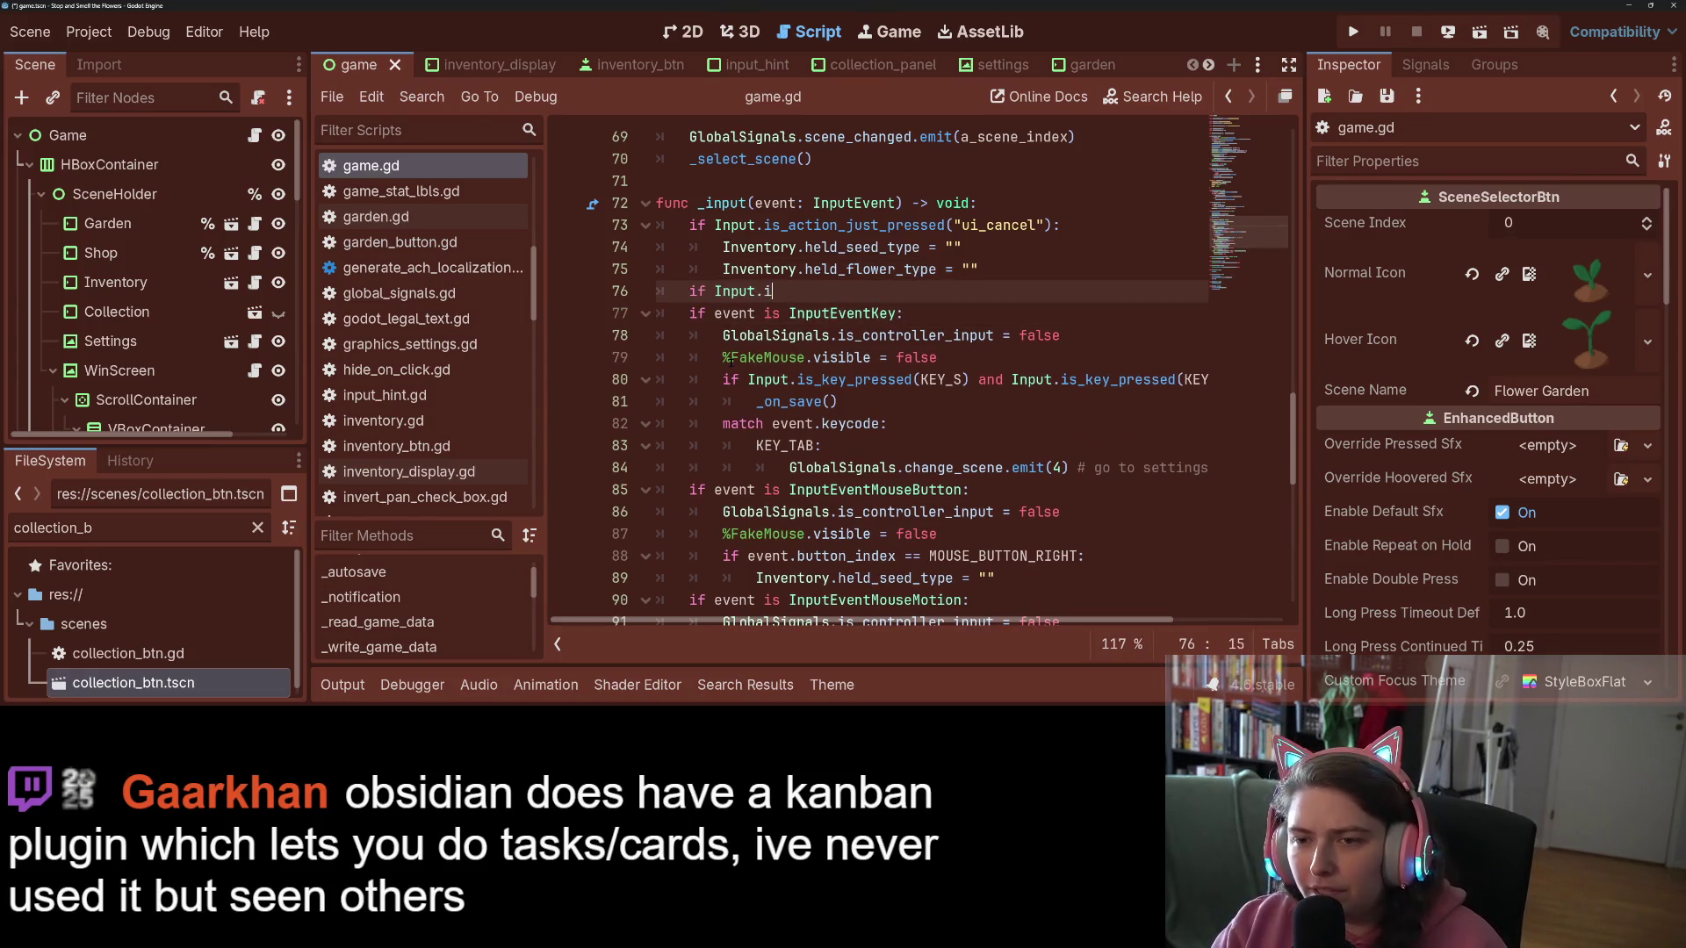
key("Return")
type("\"ui_")
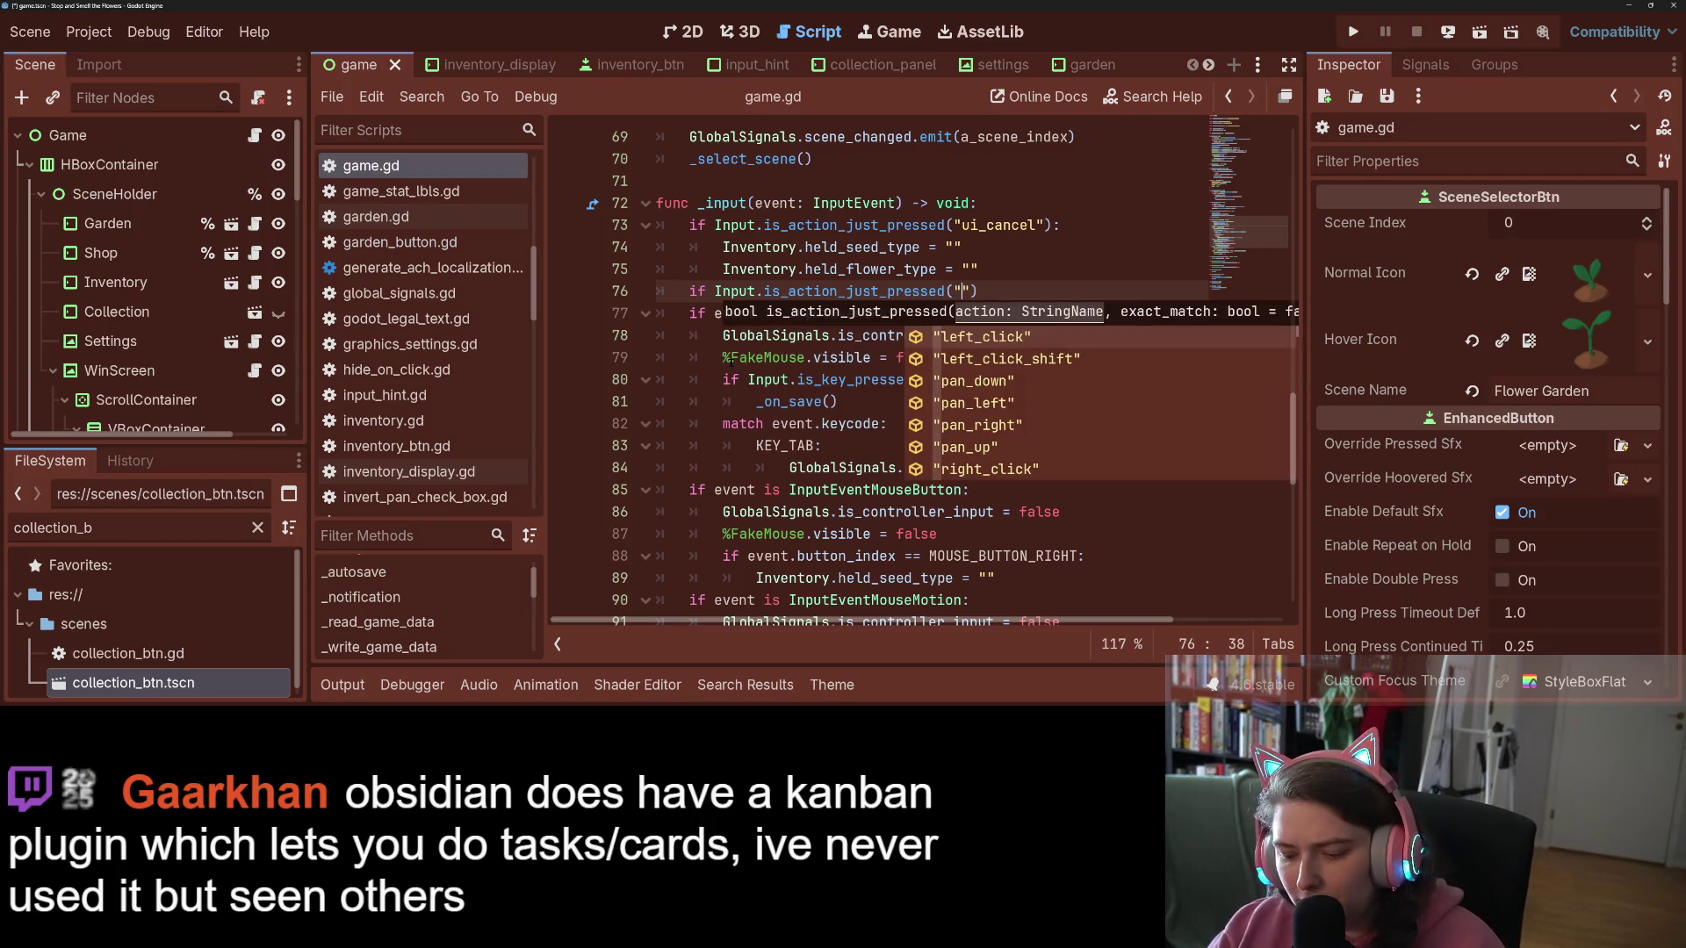
type("h")
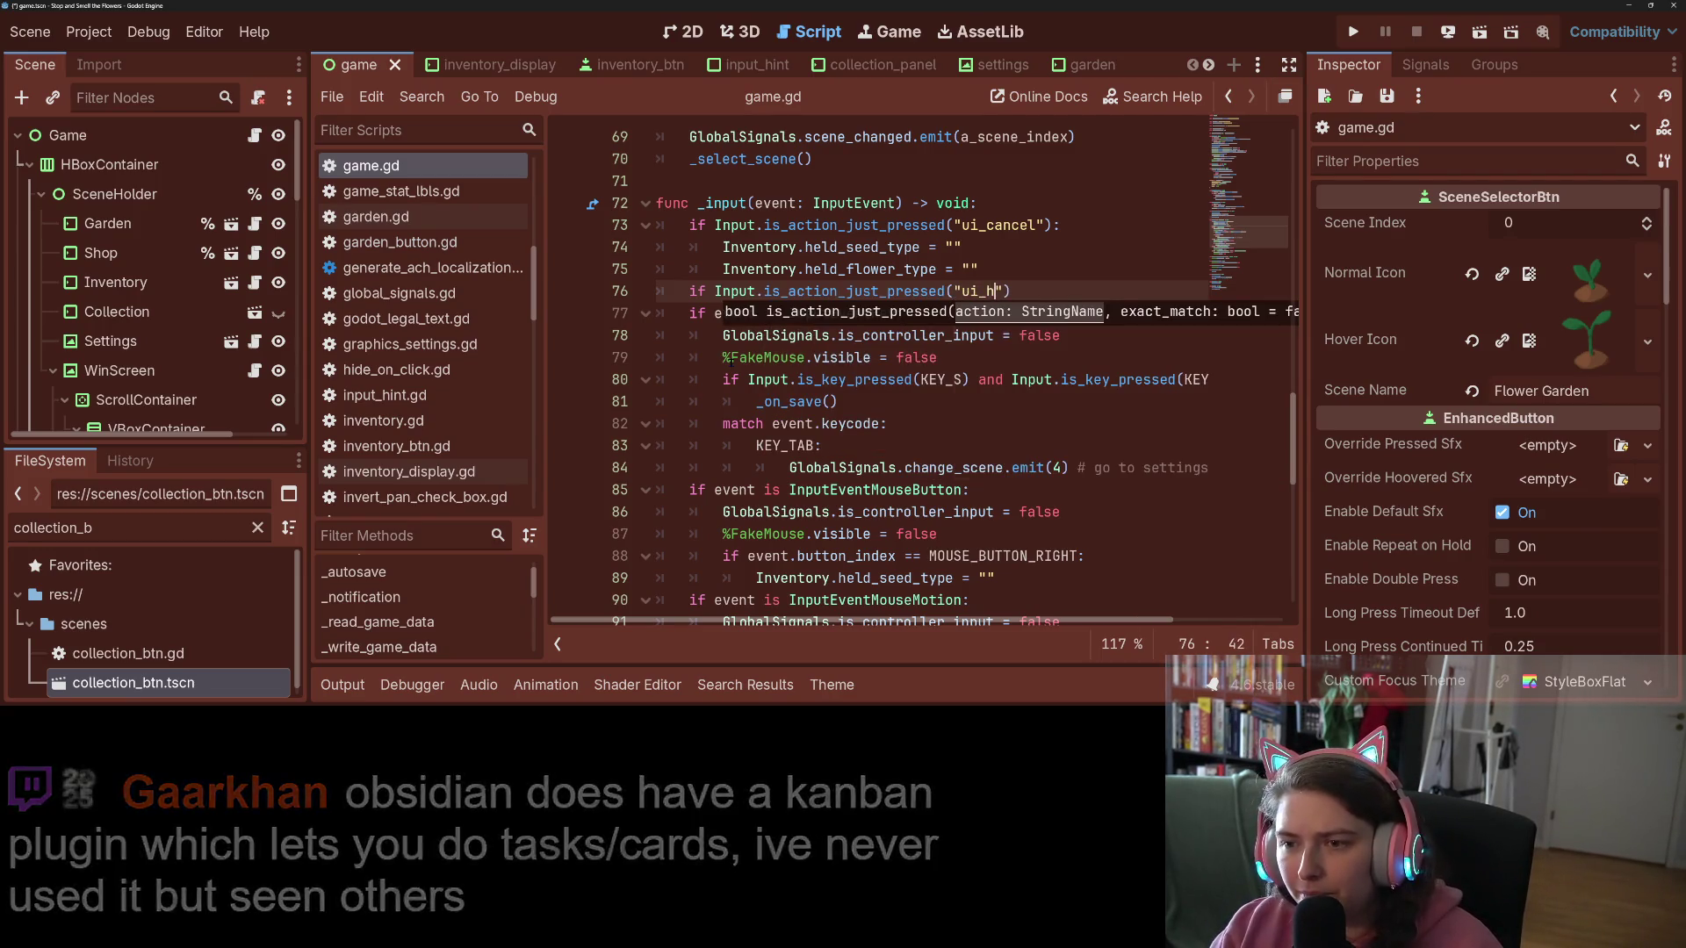
key("Return")
type(")")
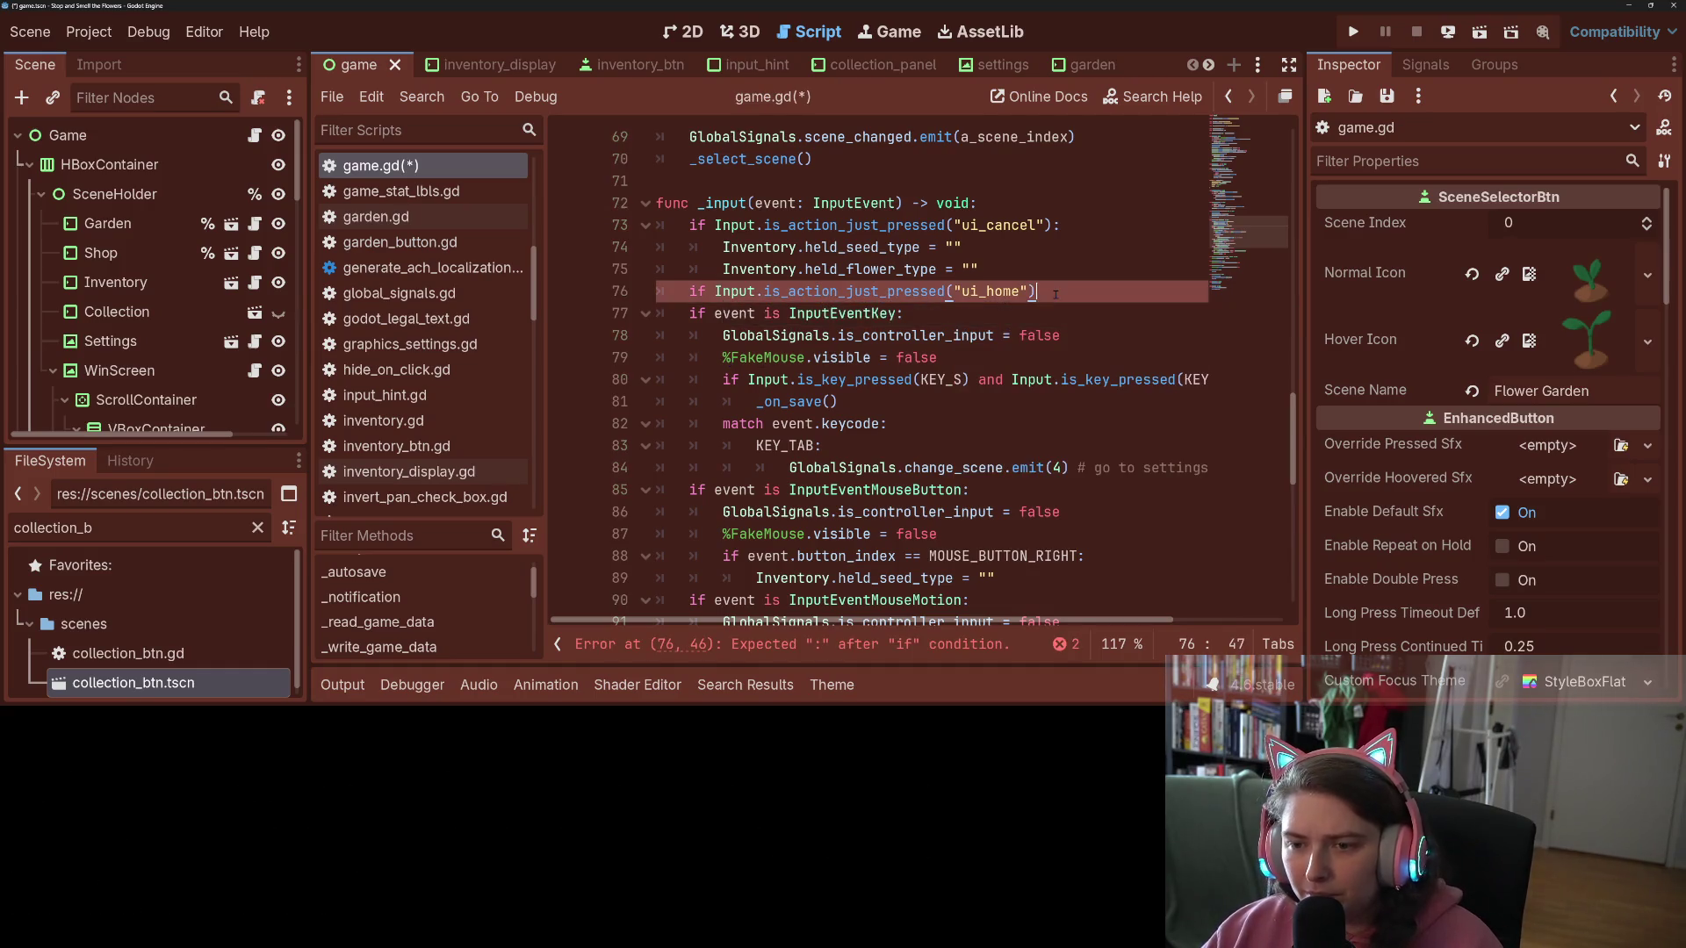
type(":")
key("Return")
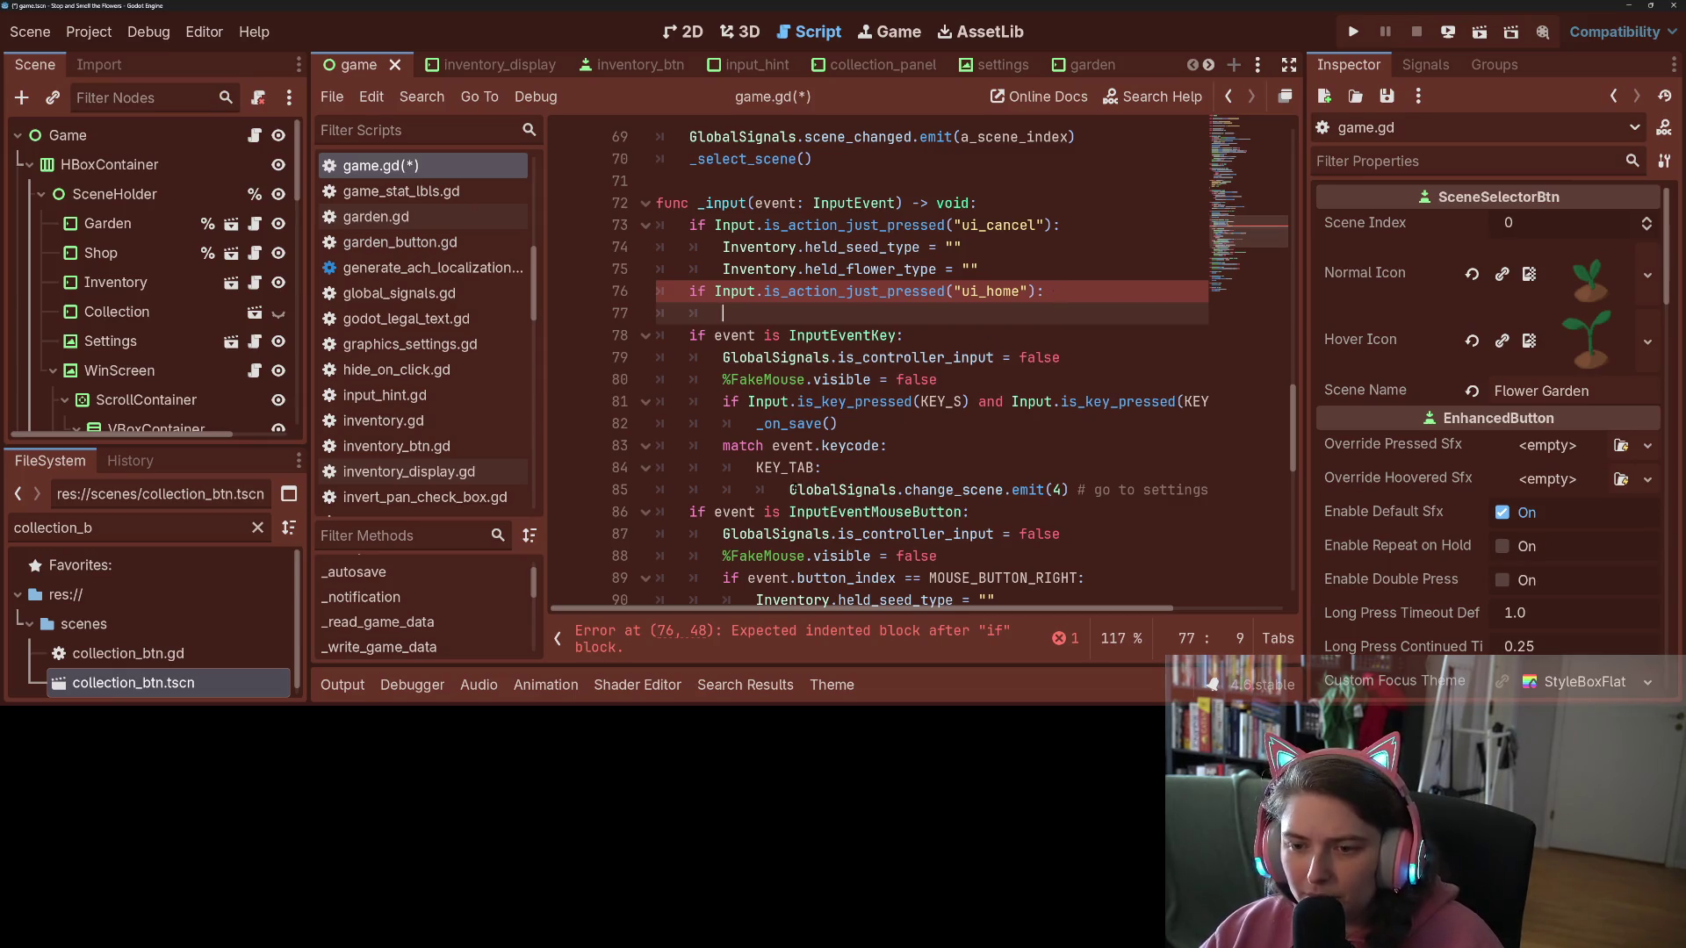
Step: Move the change_scene.emit(4) line under the ui_home check, delete the KEY_TAB match, and save
left_click_drag(790, 489, 1187, 490)
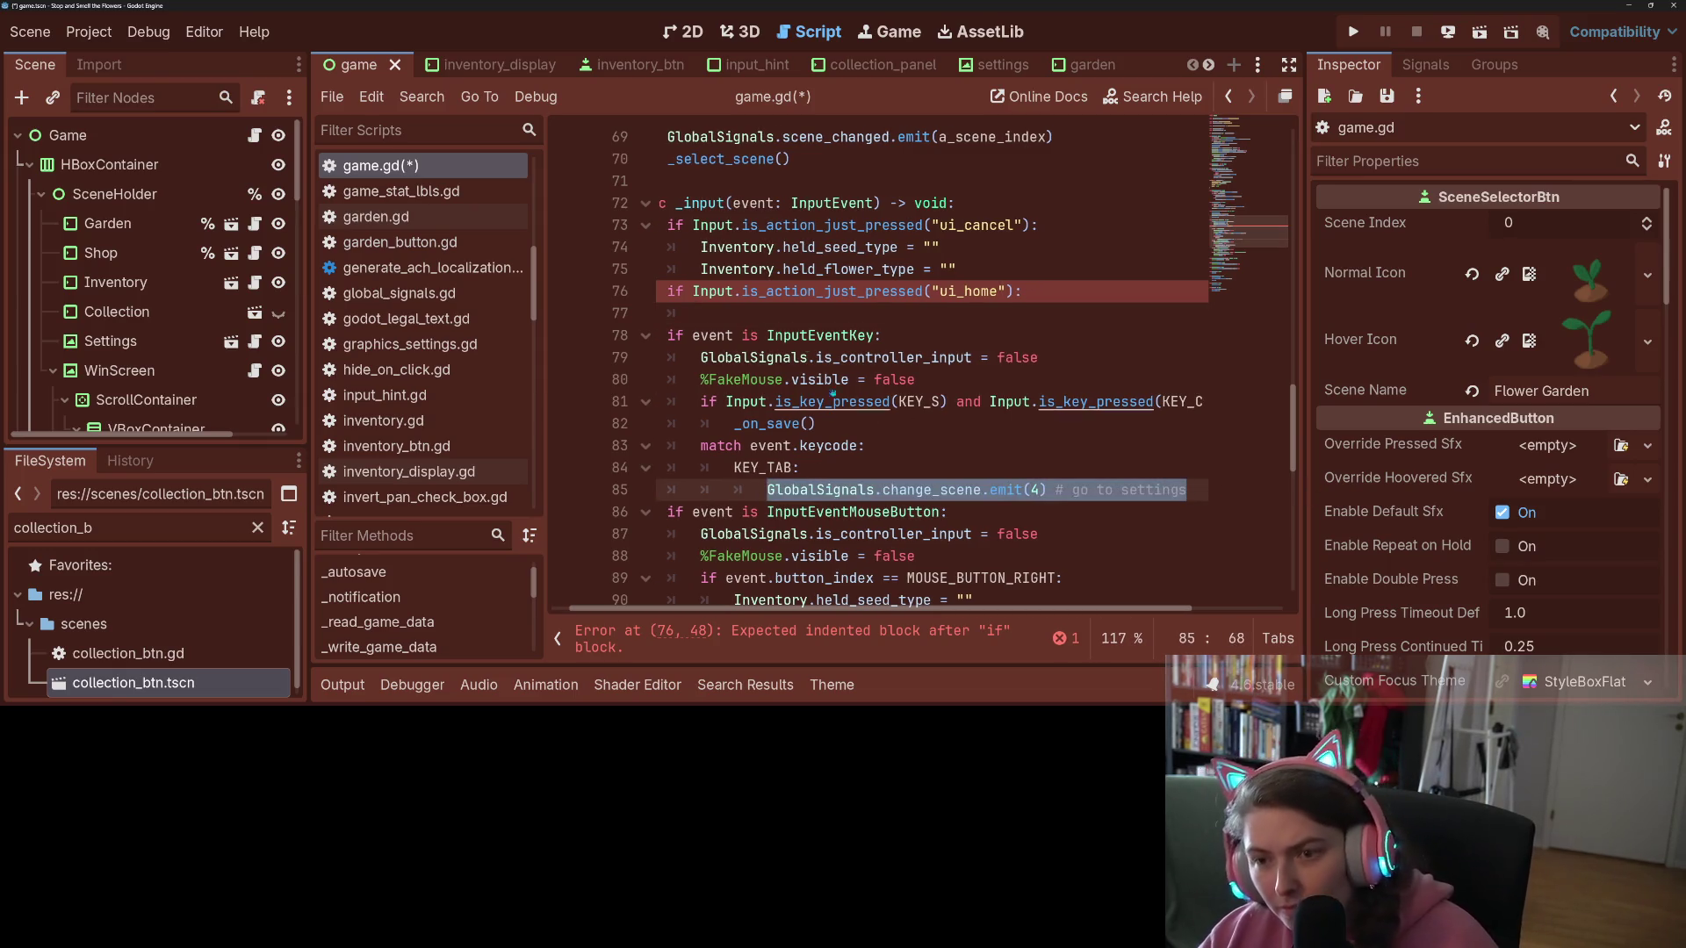
key("ctrl+x")
left_click(848, 313)
key("ctrl+v")
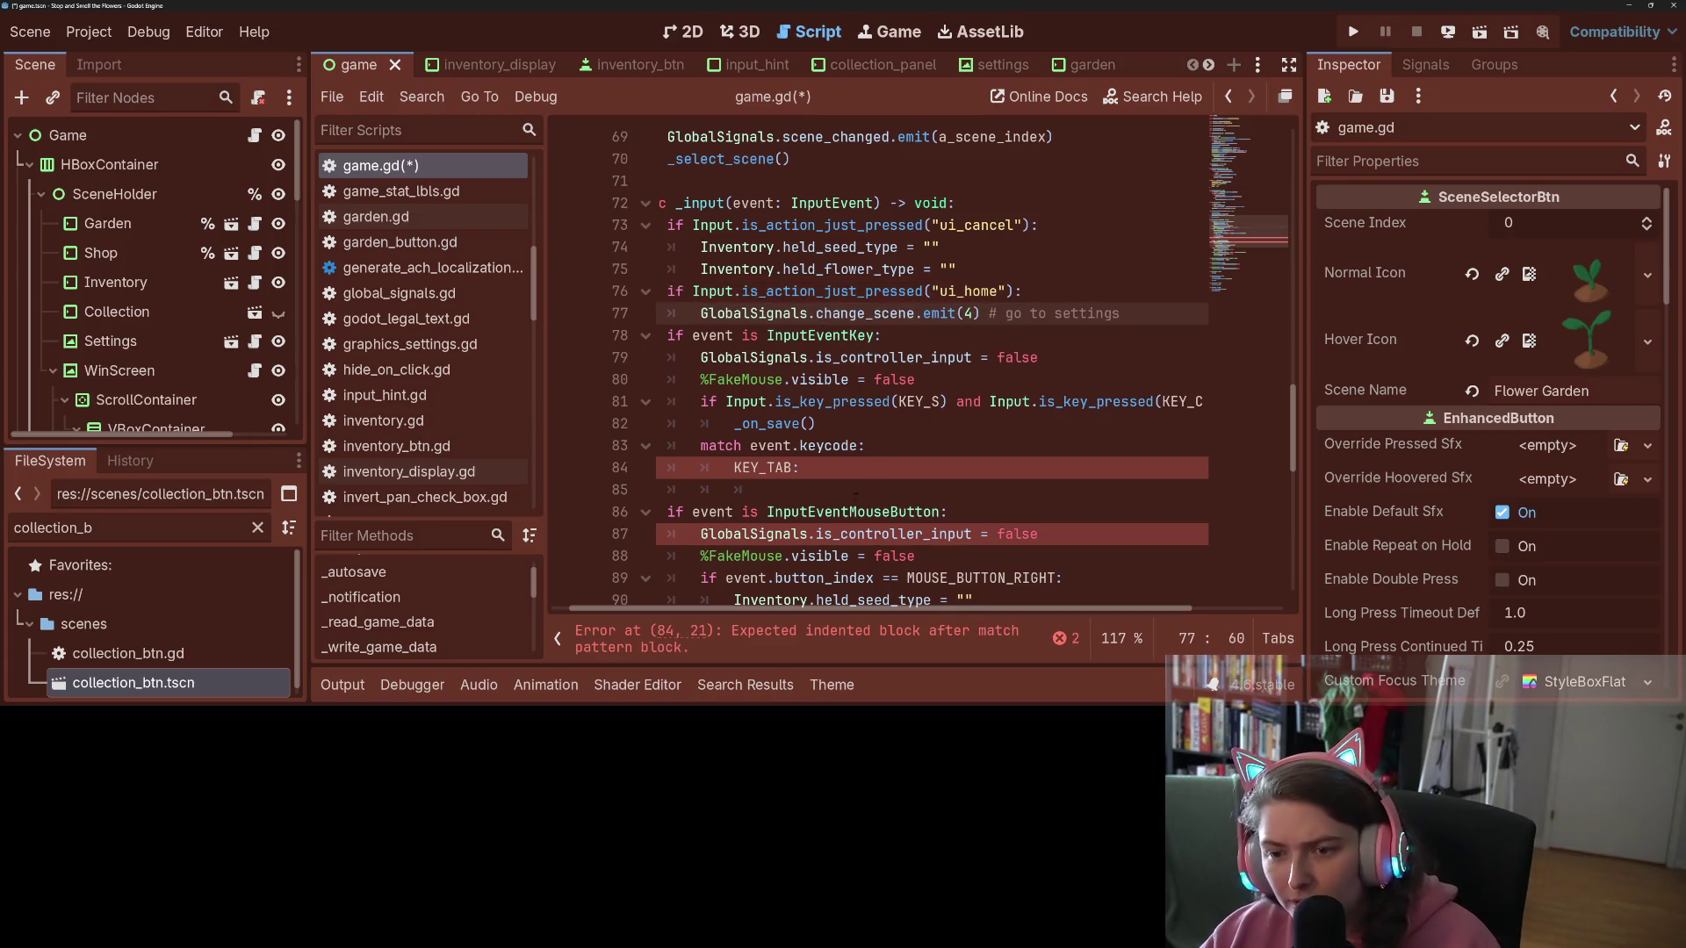
mouse_move(781, 489)
left_mouse_down()
mouse_move(702, 489)
mouse_move(621, 454)
left_mouse_up()
key("BackSpace")
key("BackSpace")
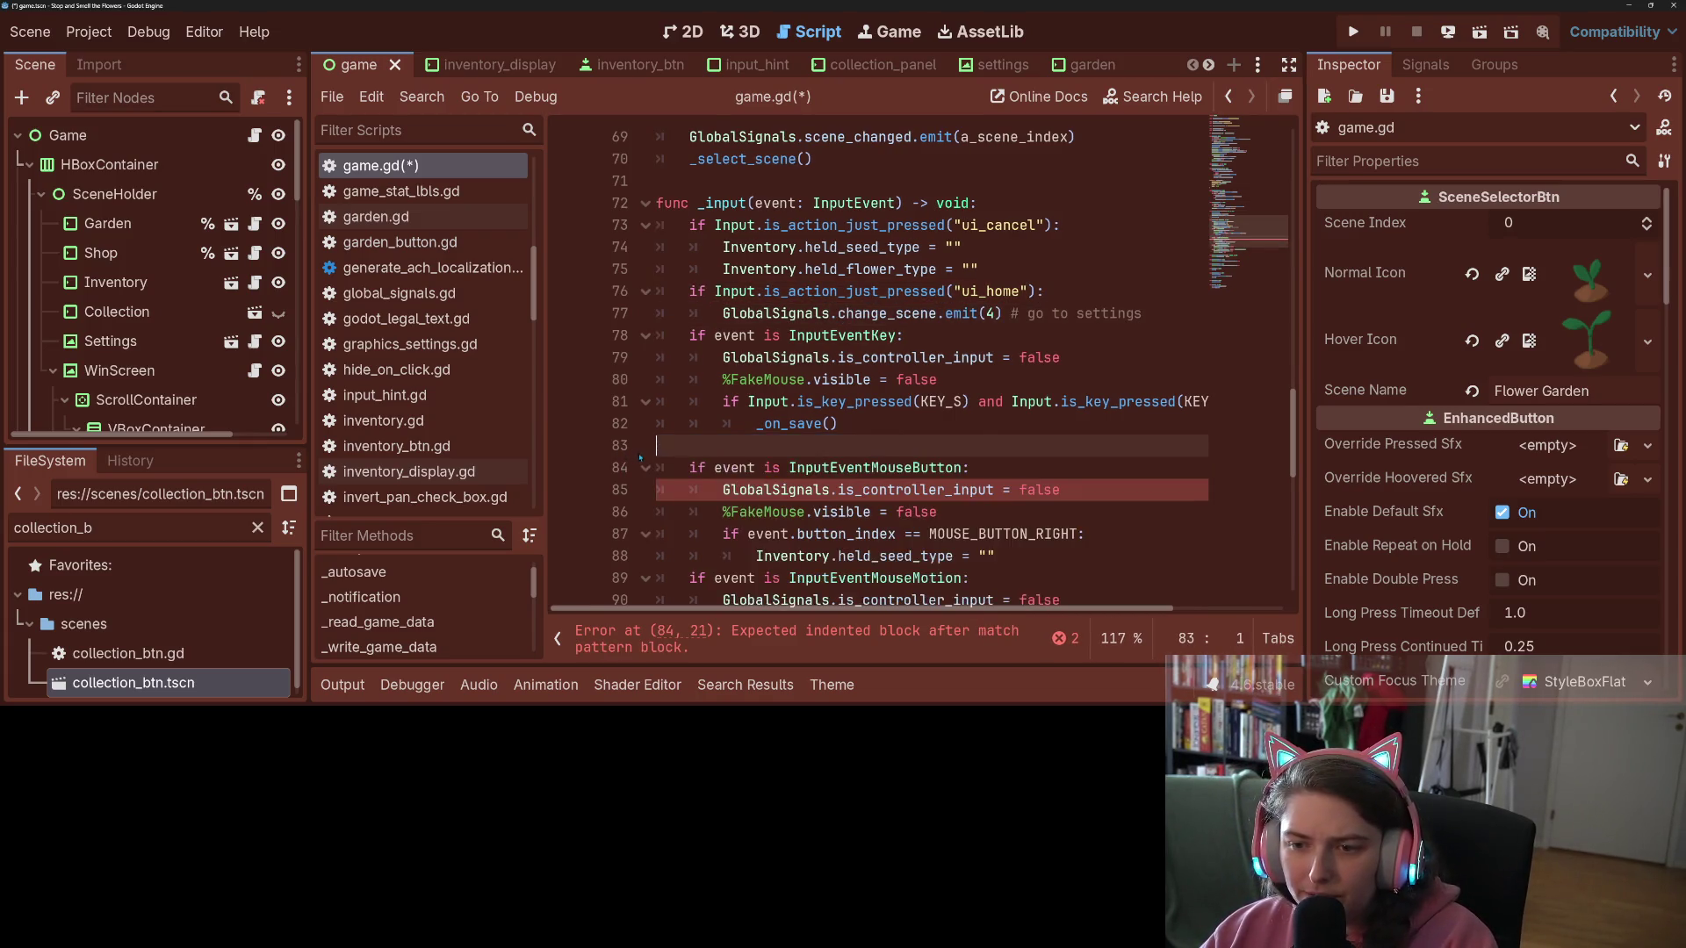
key("ctrl+s")
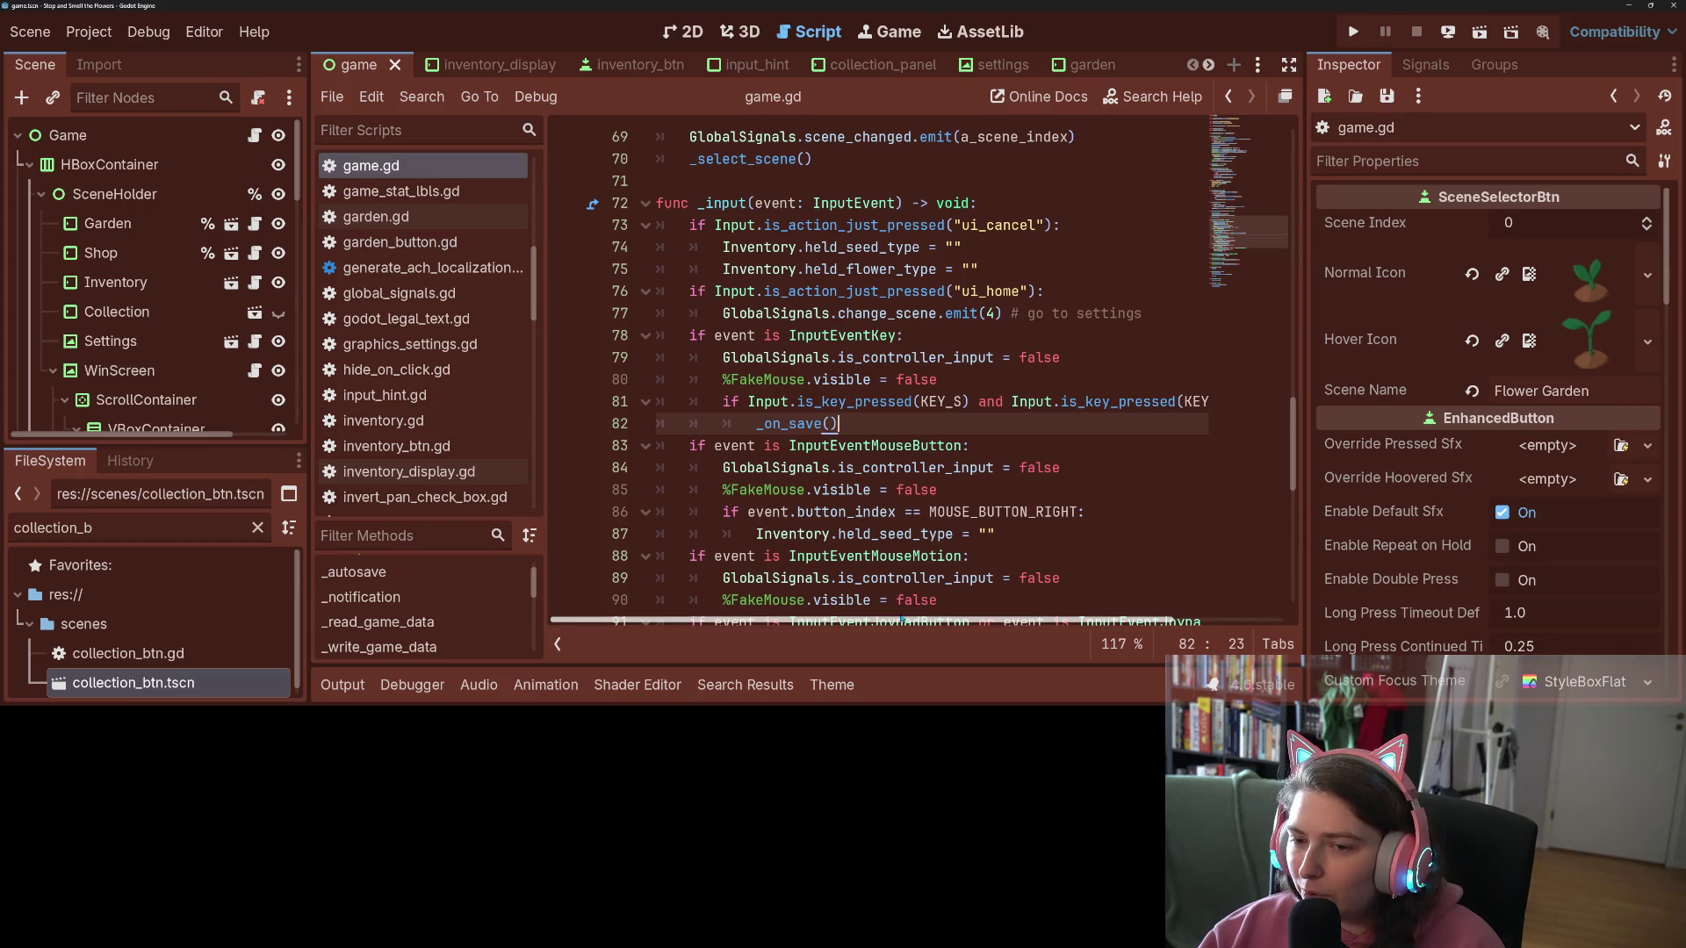
Step: Browse the key event block in _input, checking the FakeMouse line and KEY_S documentation
scroll(878, 527, "down", 1)
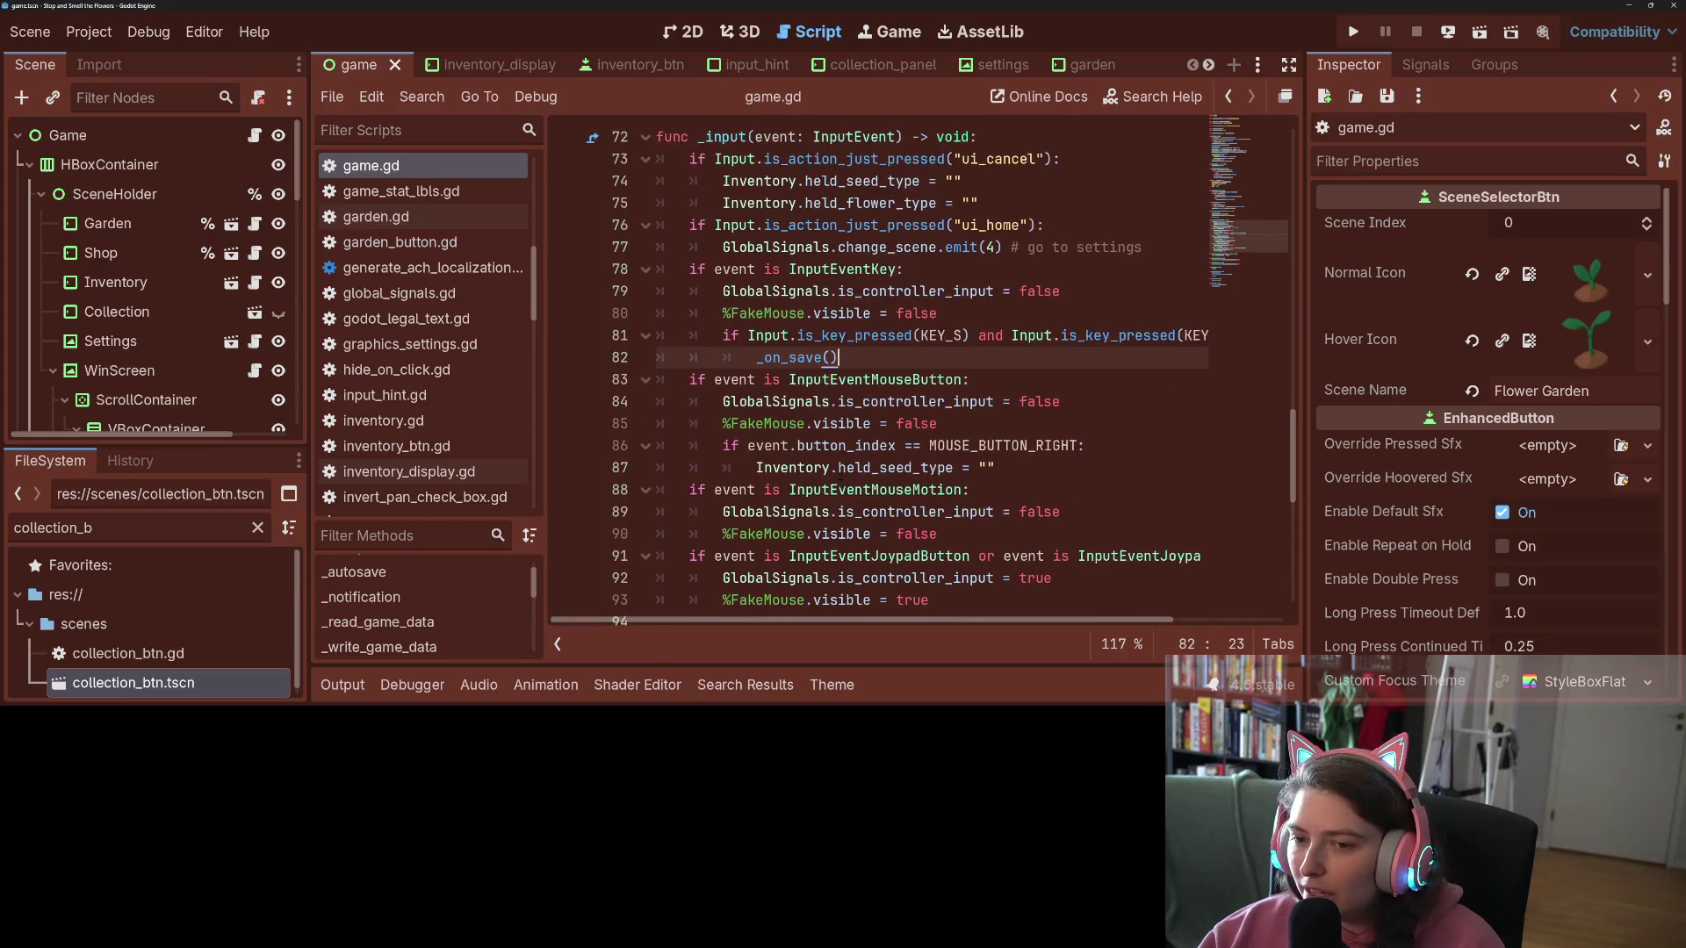
scroll(878, 527, "up", 1)
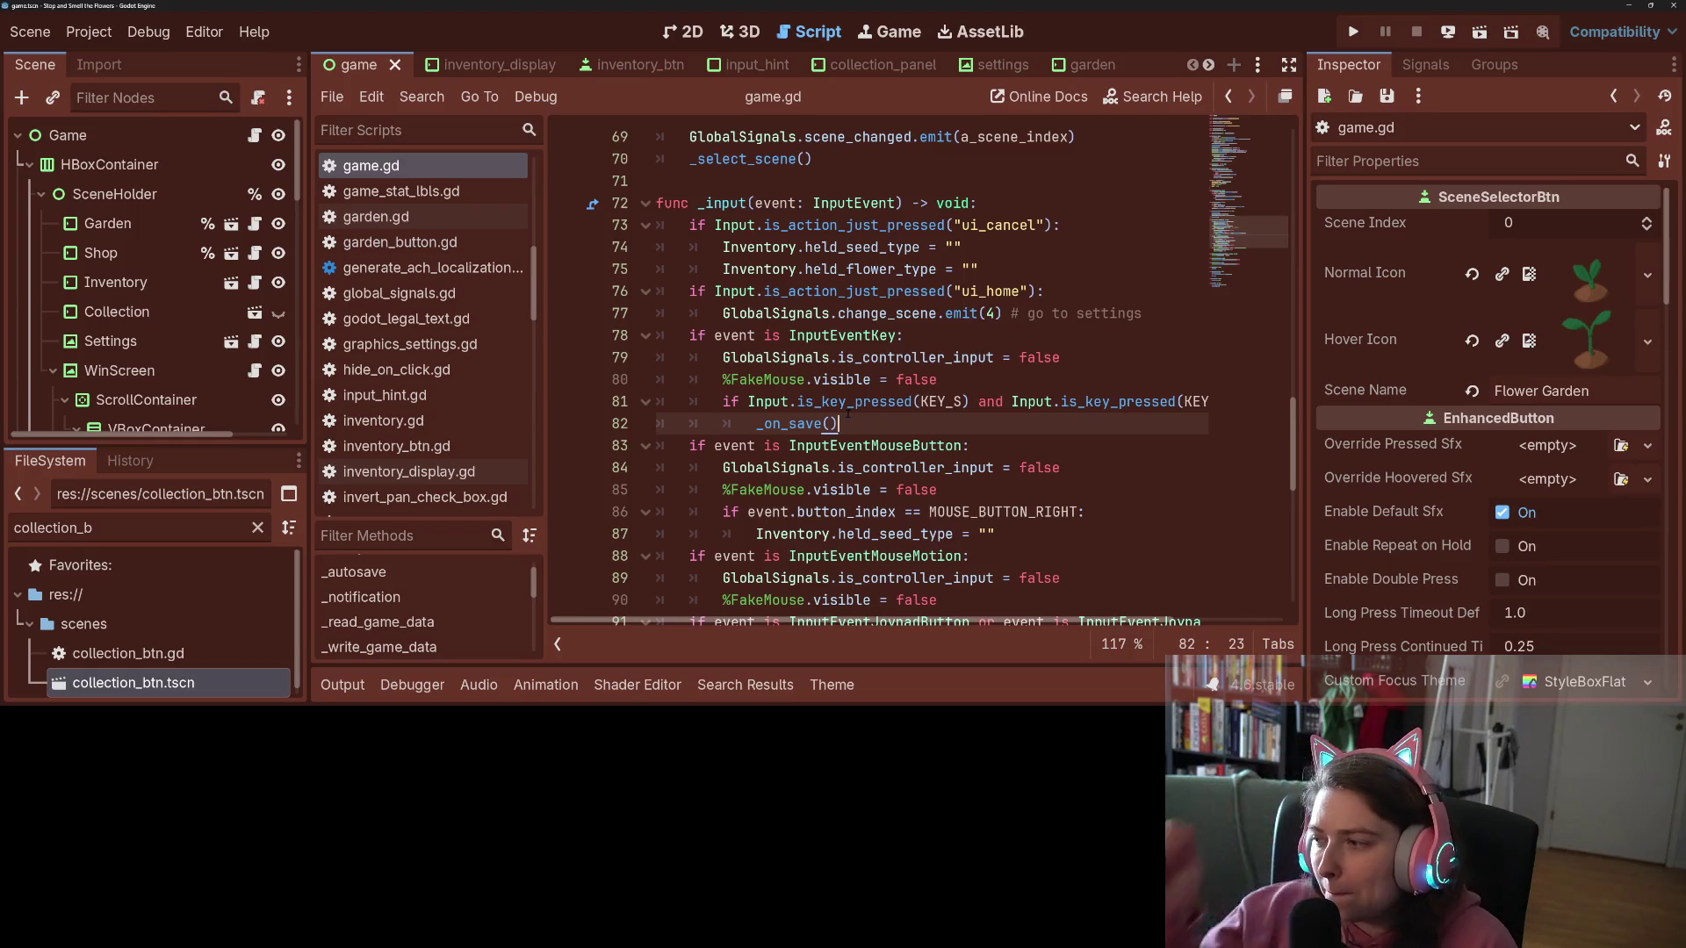
mouse_move(867, 423)
left_mouse_down()
mouse_move(867, 402)
mouse_move(867, 419)
left_mouse_up()
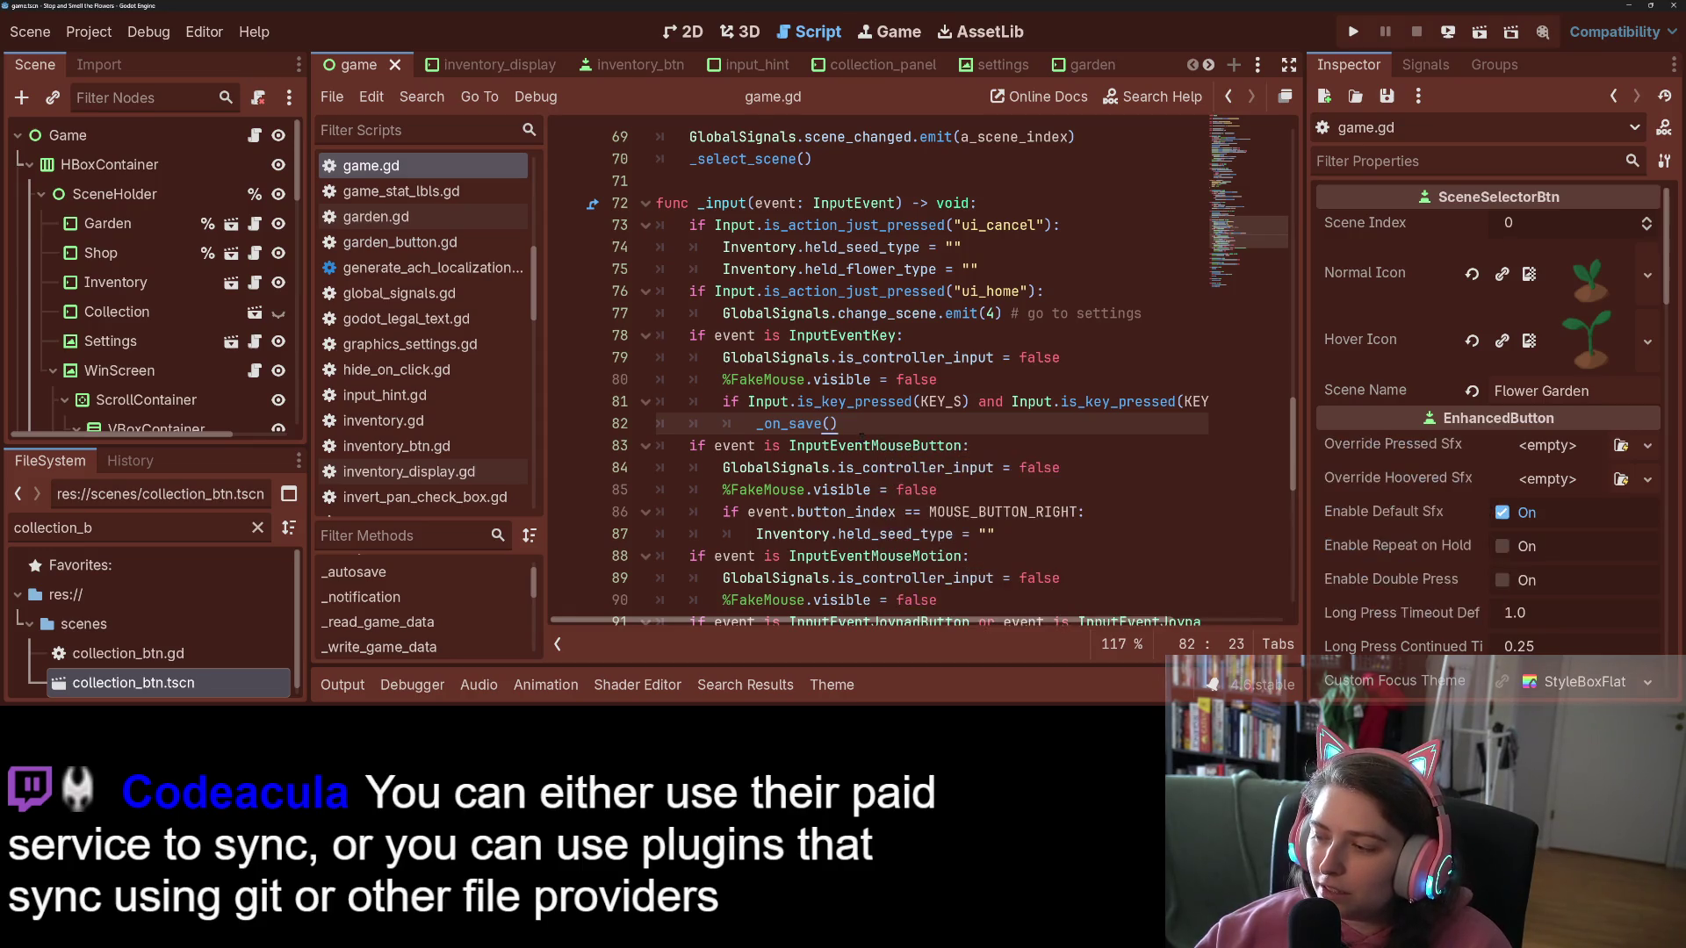
left_click(932, 380)
left_click(937, 401)
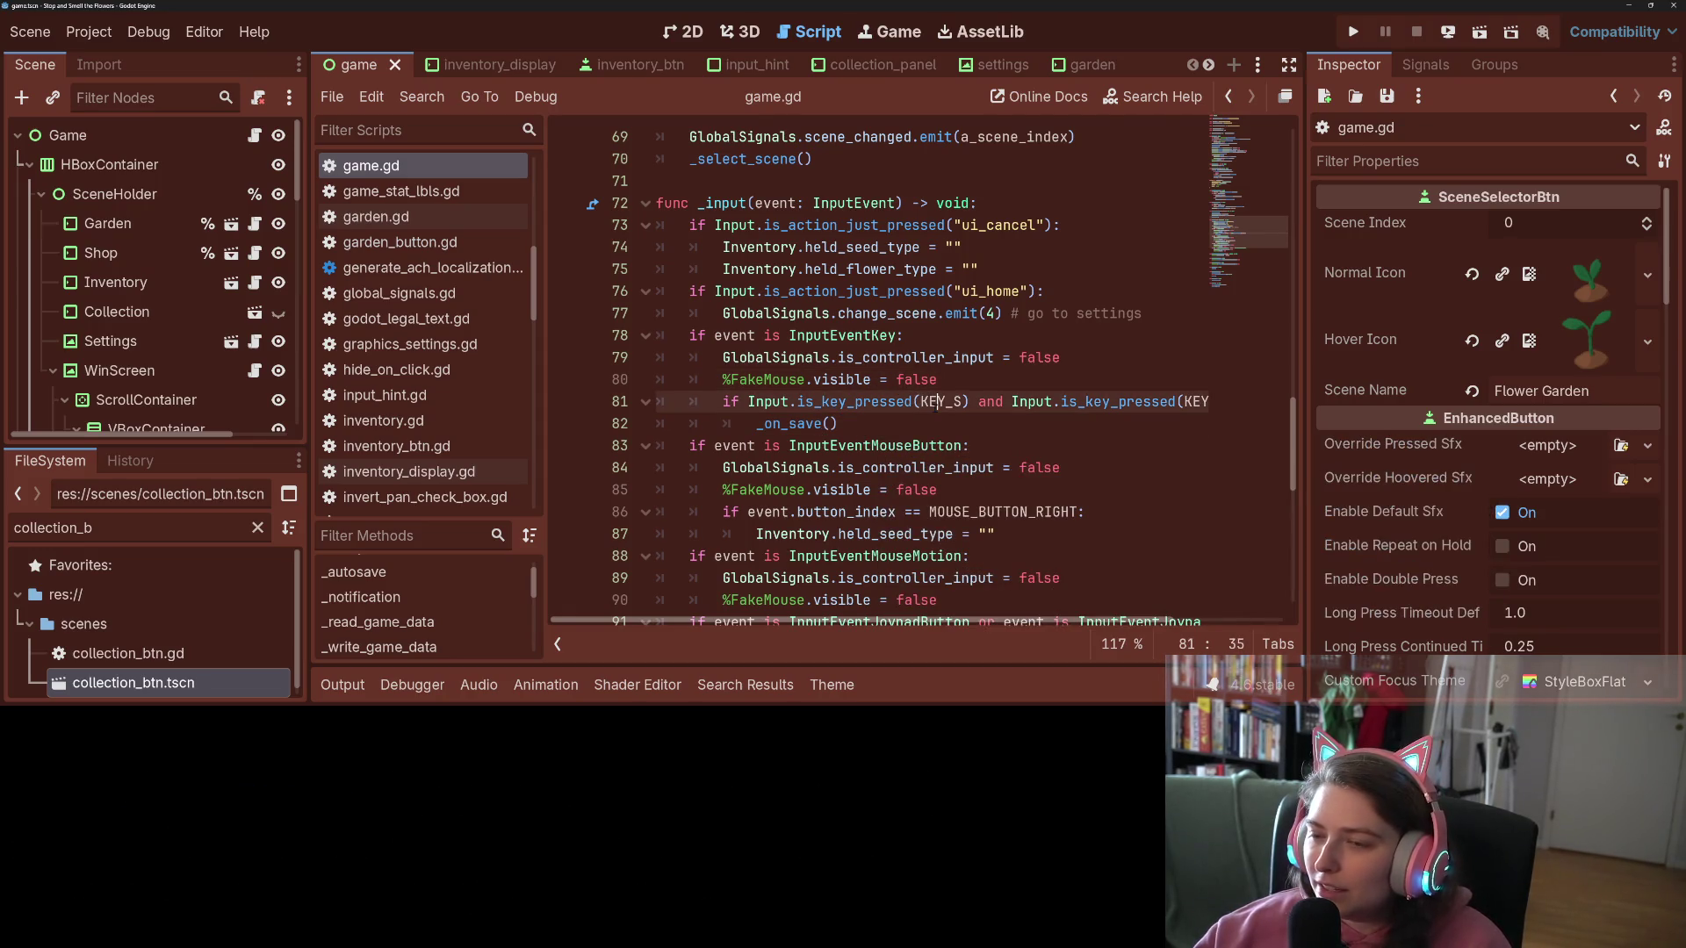
left_click(867, 429)
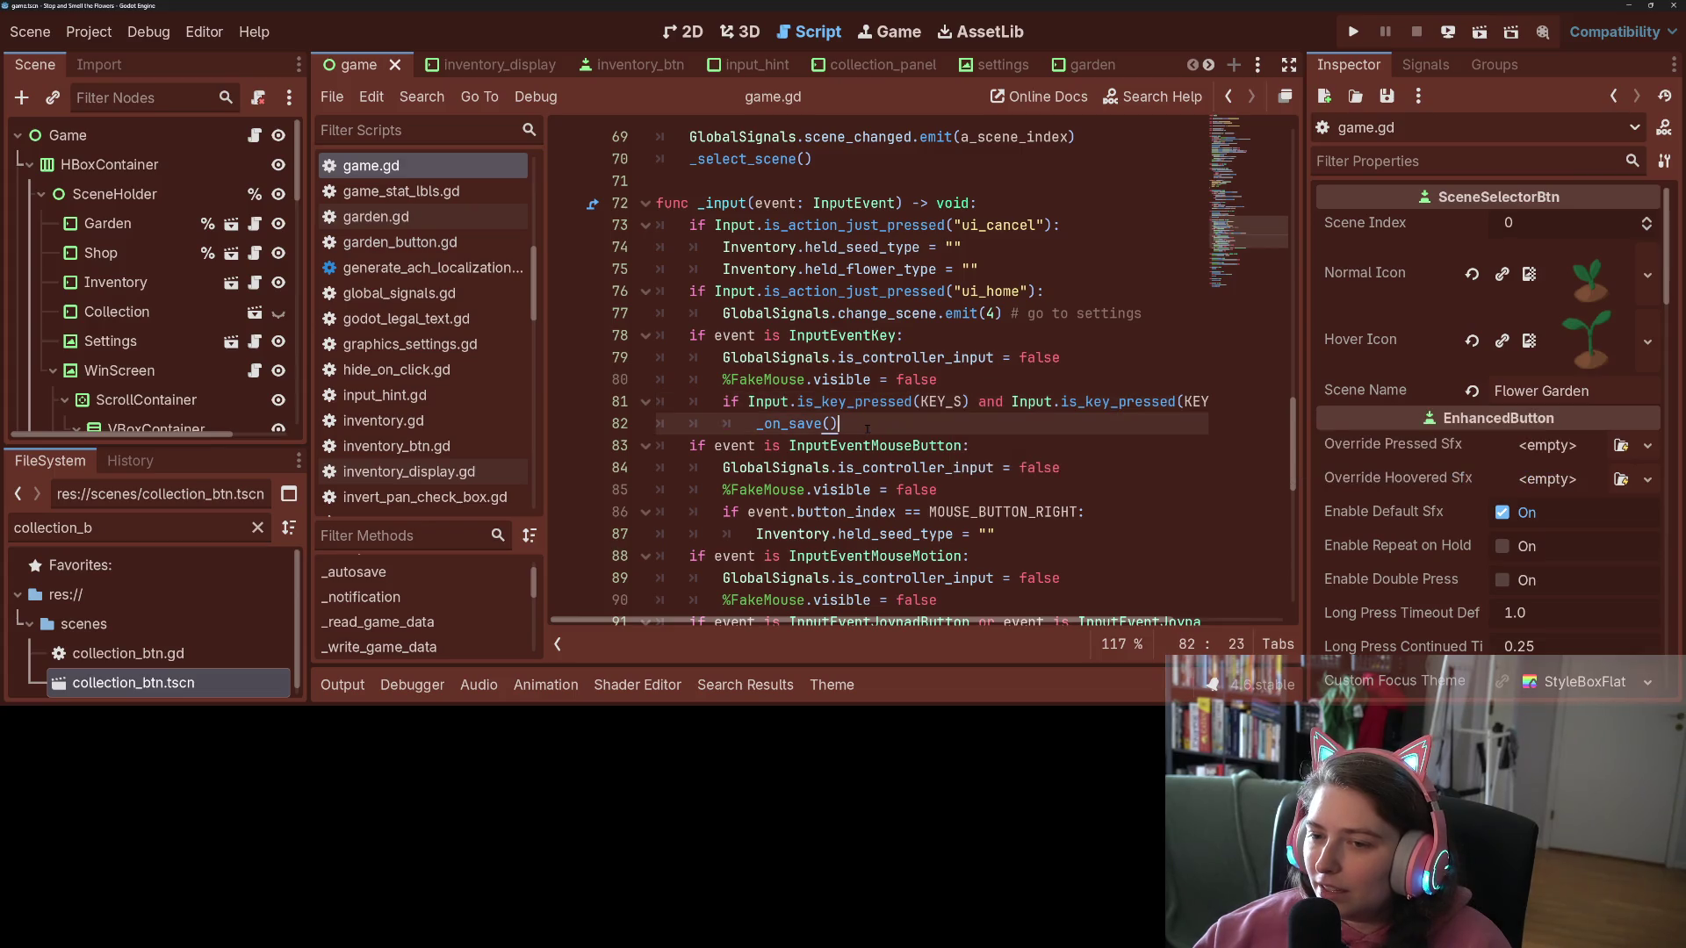
left_click(990, 357)
left_click(860, 379)
left_click(822, 423)
Step: Inspect the is_key_pressed function and KEY_S constant documentation near the _on_save() call
scroll(821, 423, "down", 1)
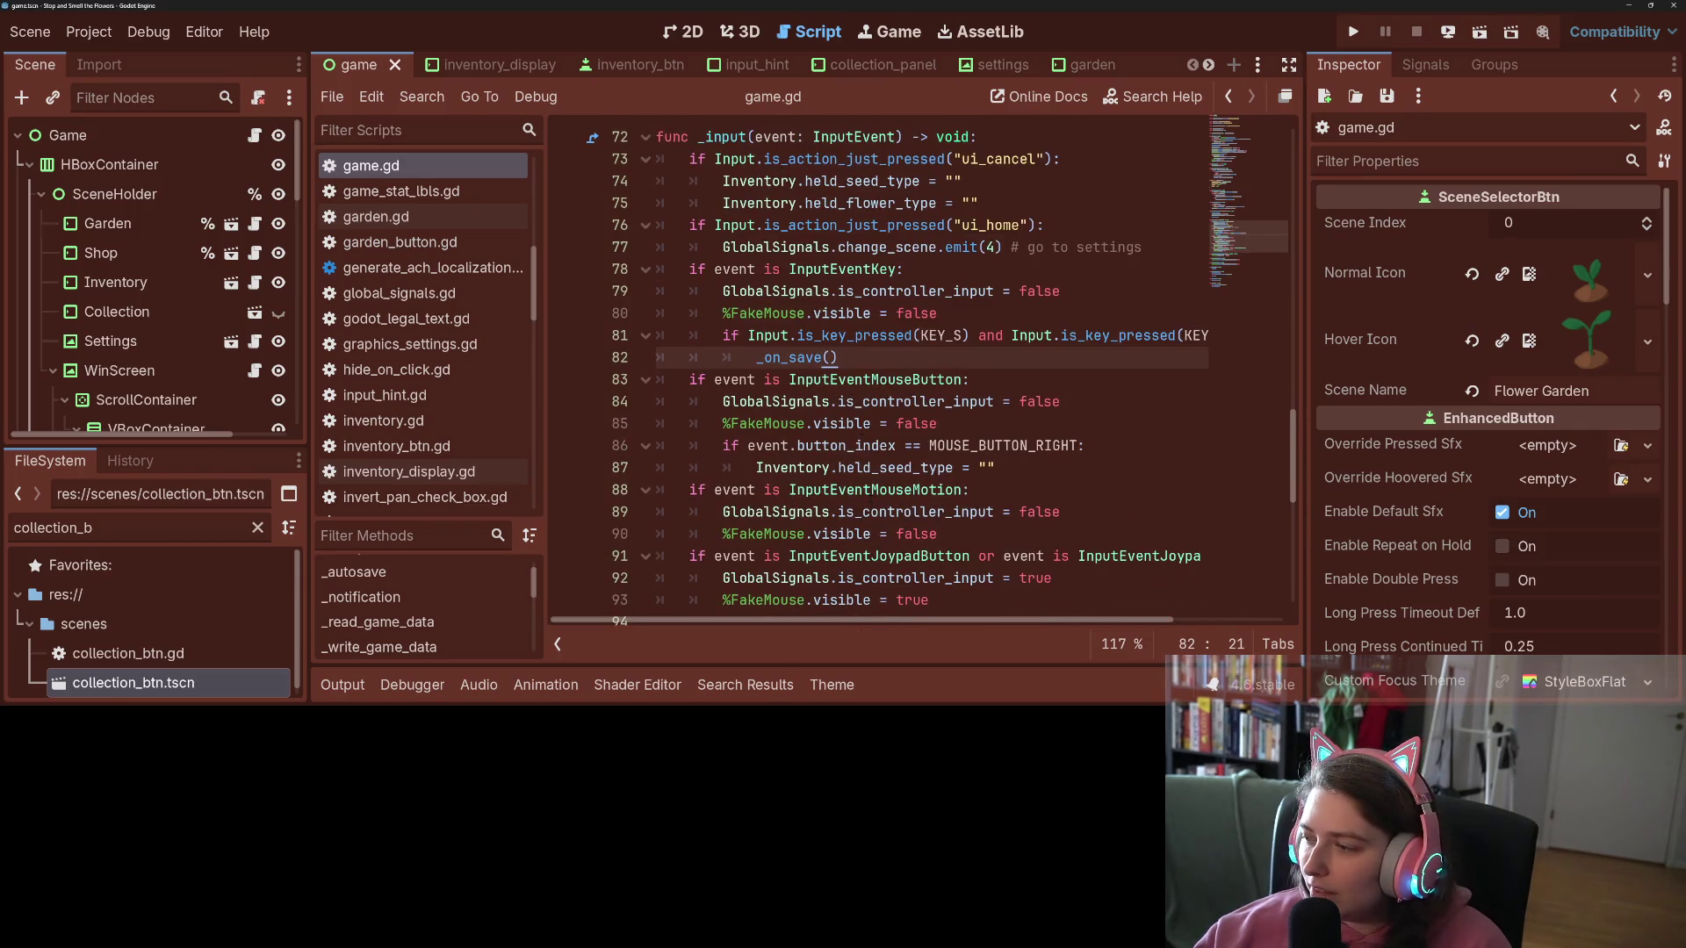
scroll(879, 427, "up", 1)
left_click(879, 427)
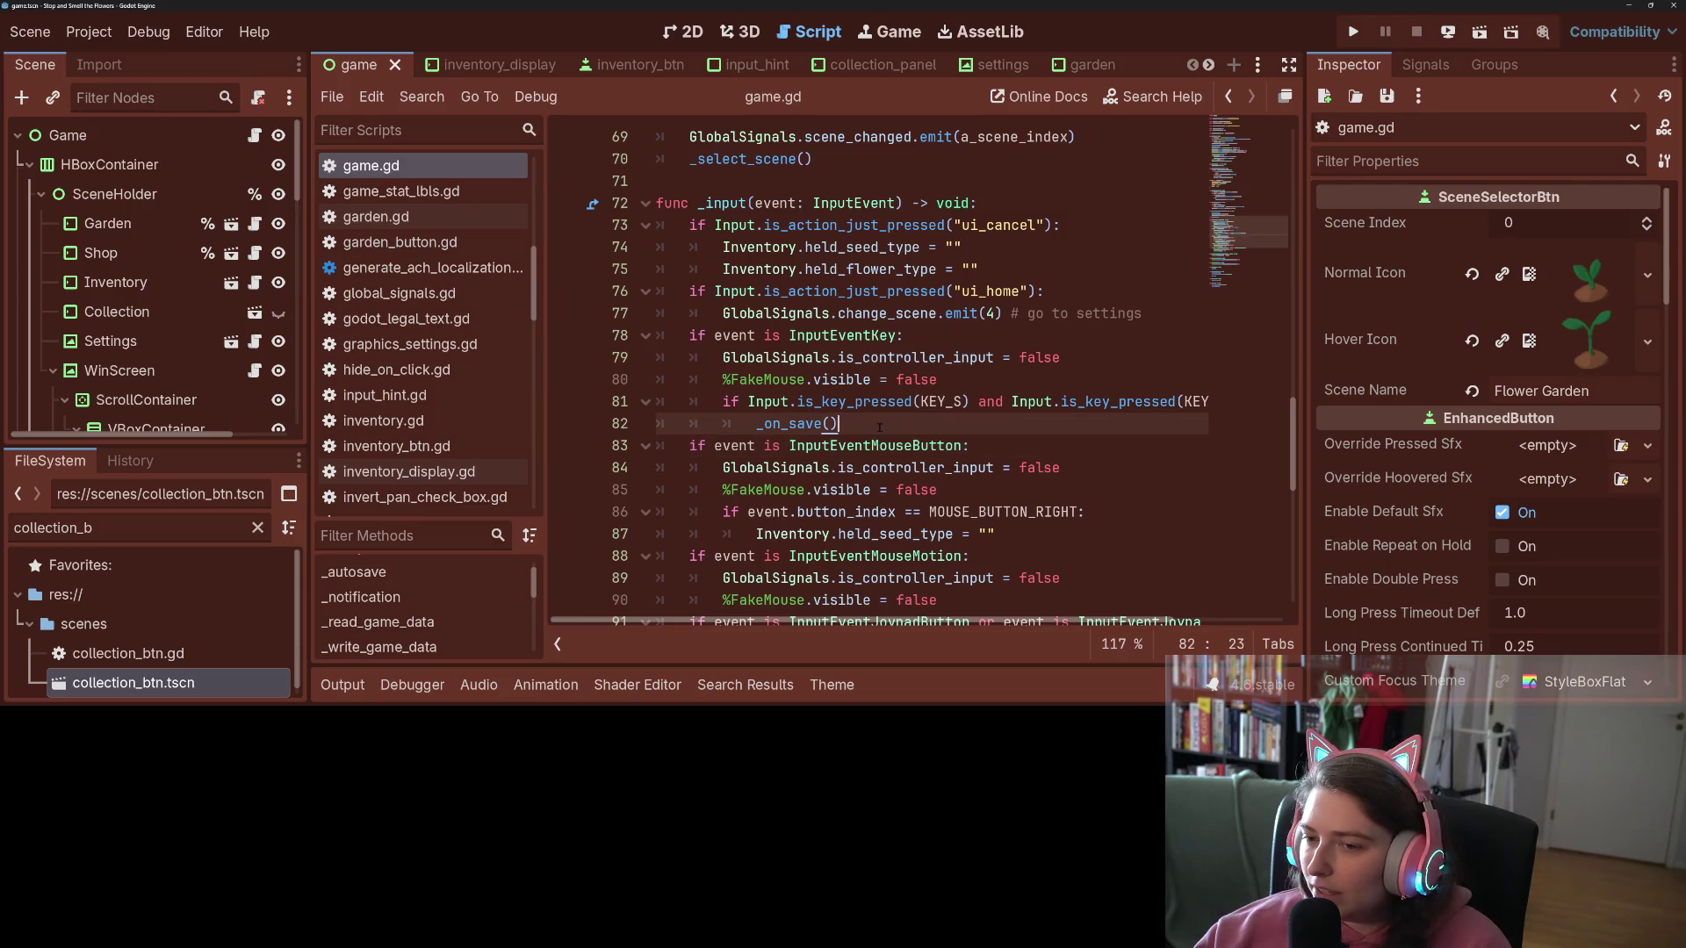
left_click(1131, 403)
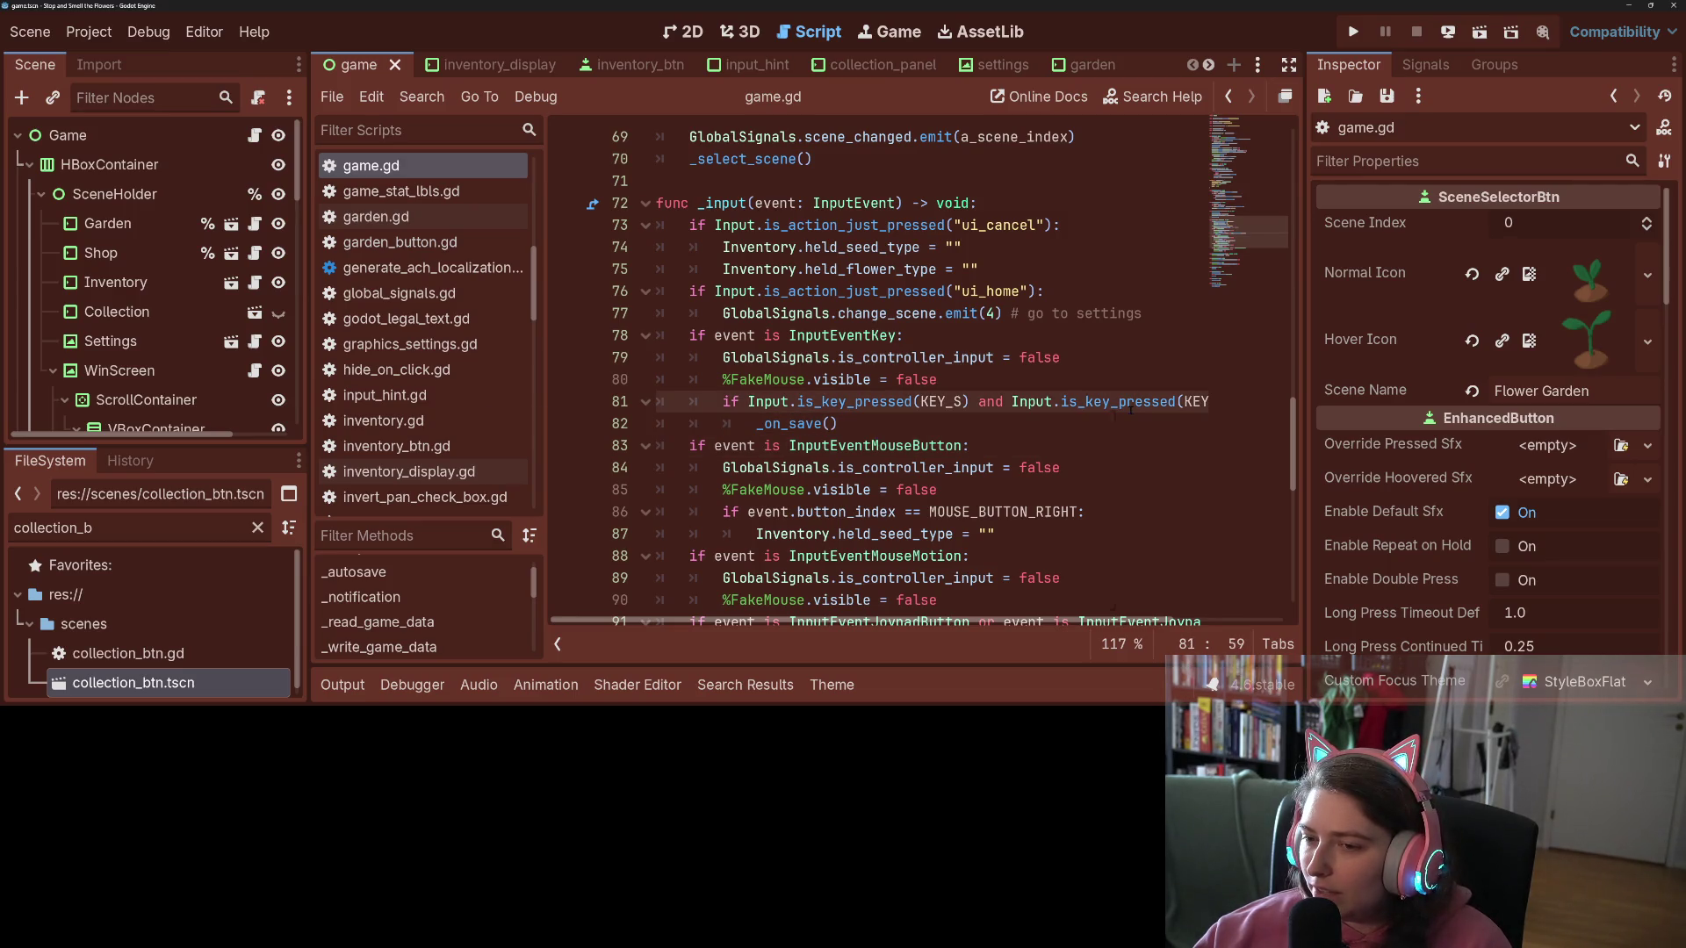
mouse_move(1131, 406)
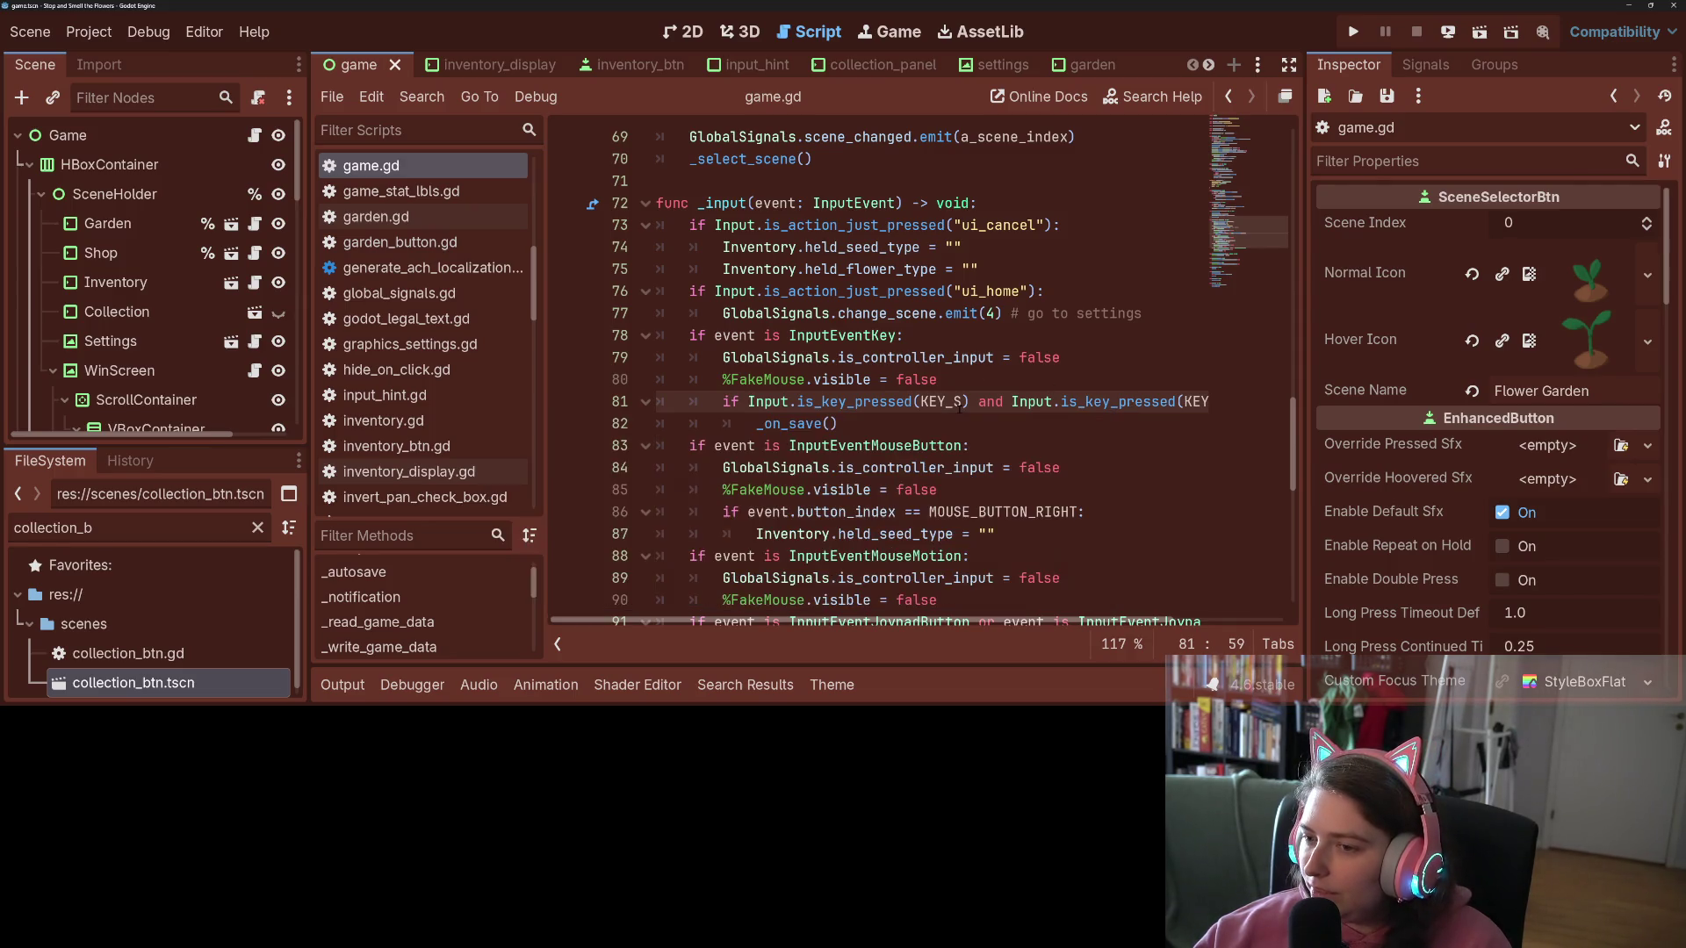
left_click(964, 402)
mouse_move(963, 401)
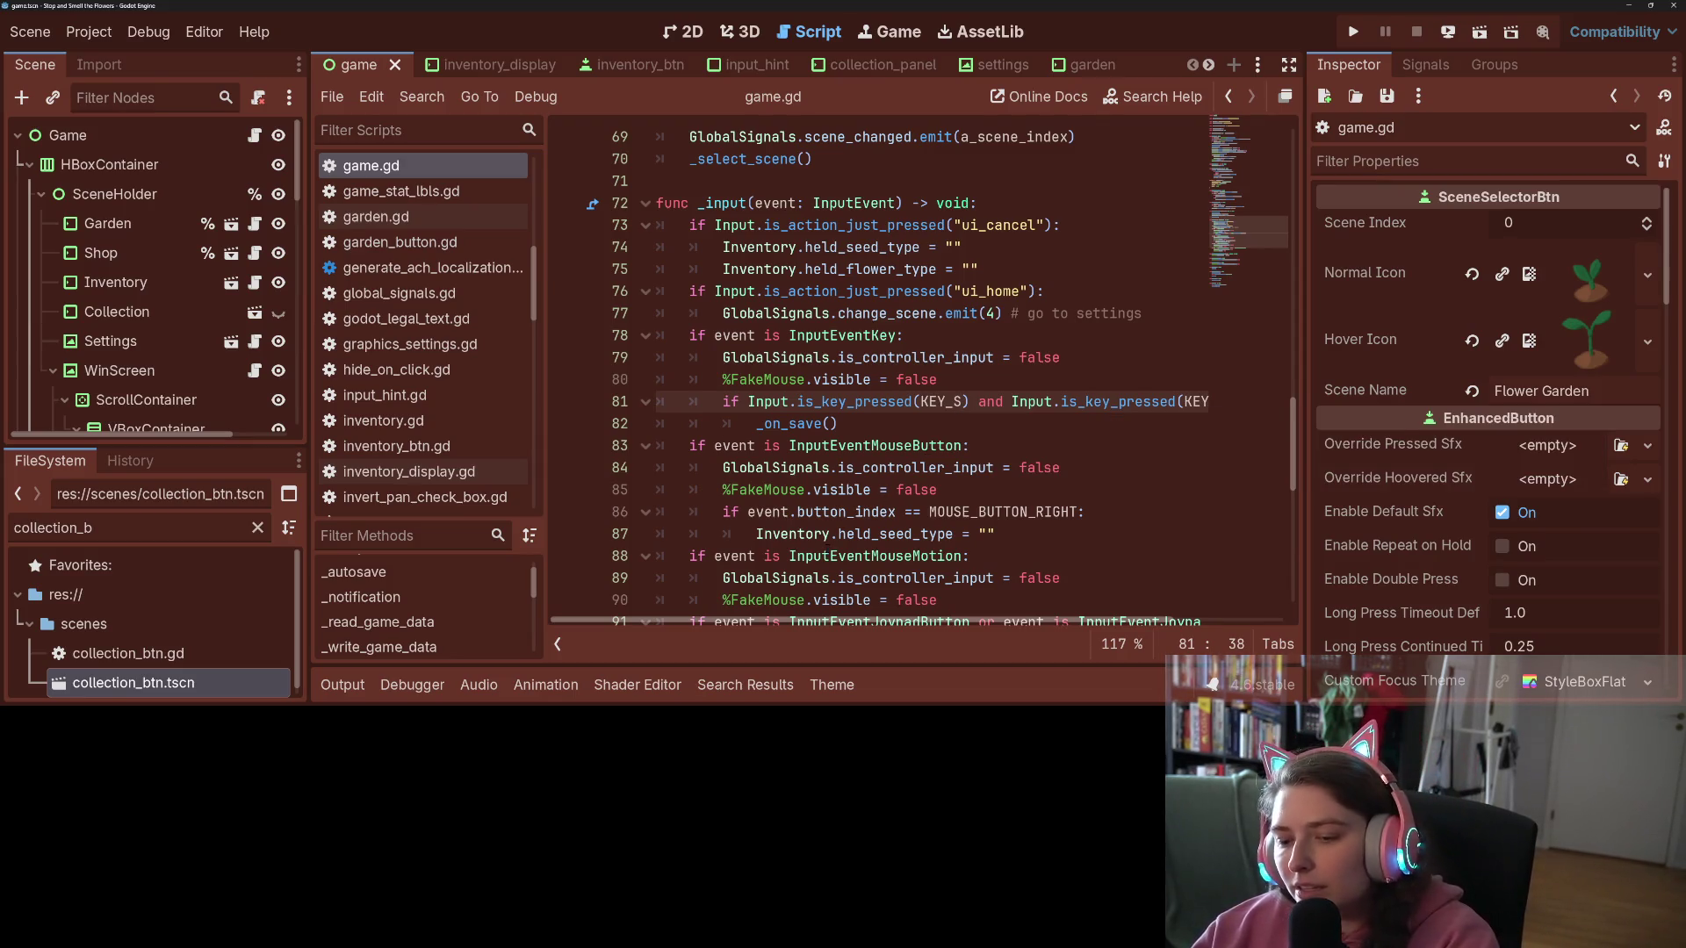
mouse_move(886, 556)
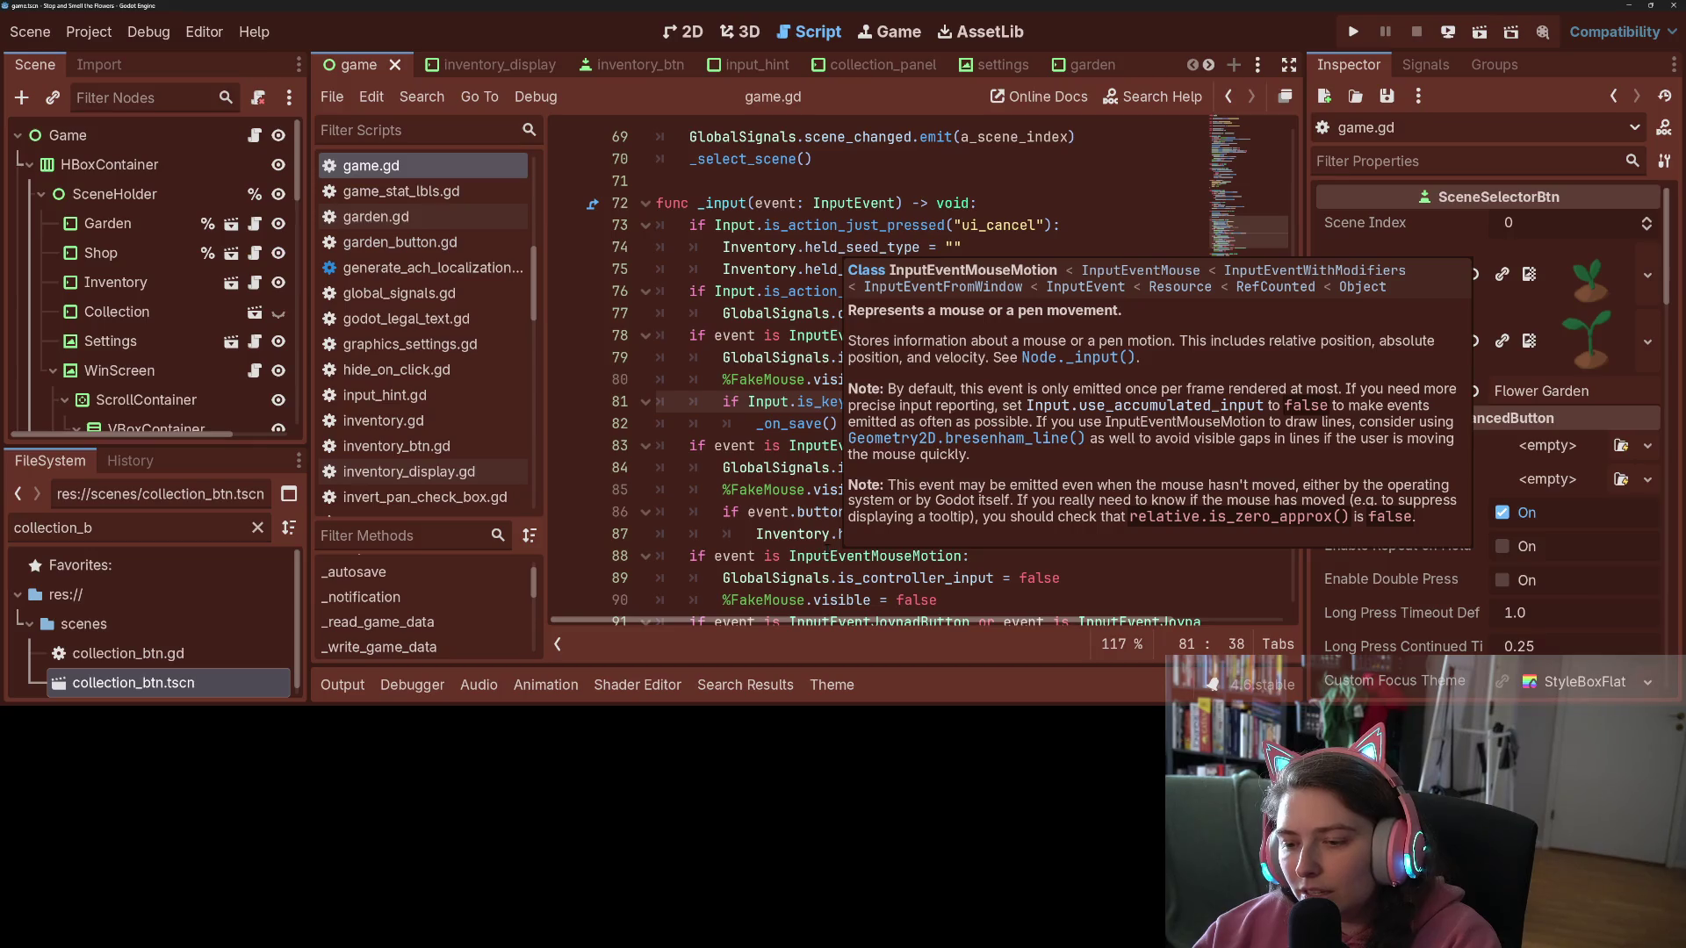
mouse_move(790, 534)
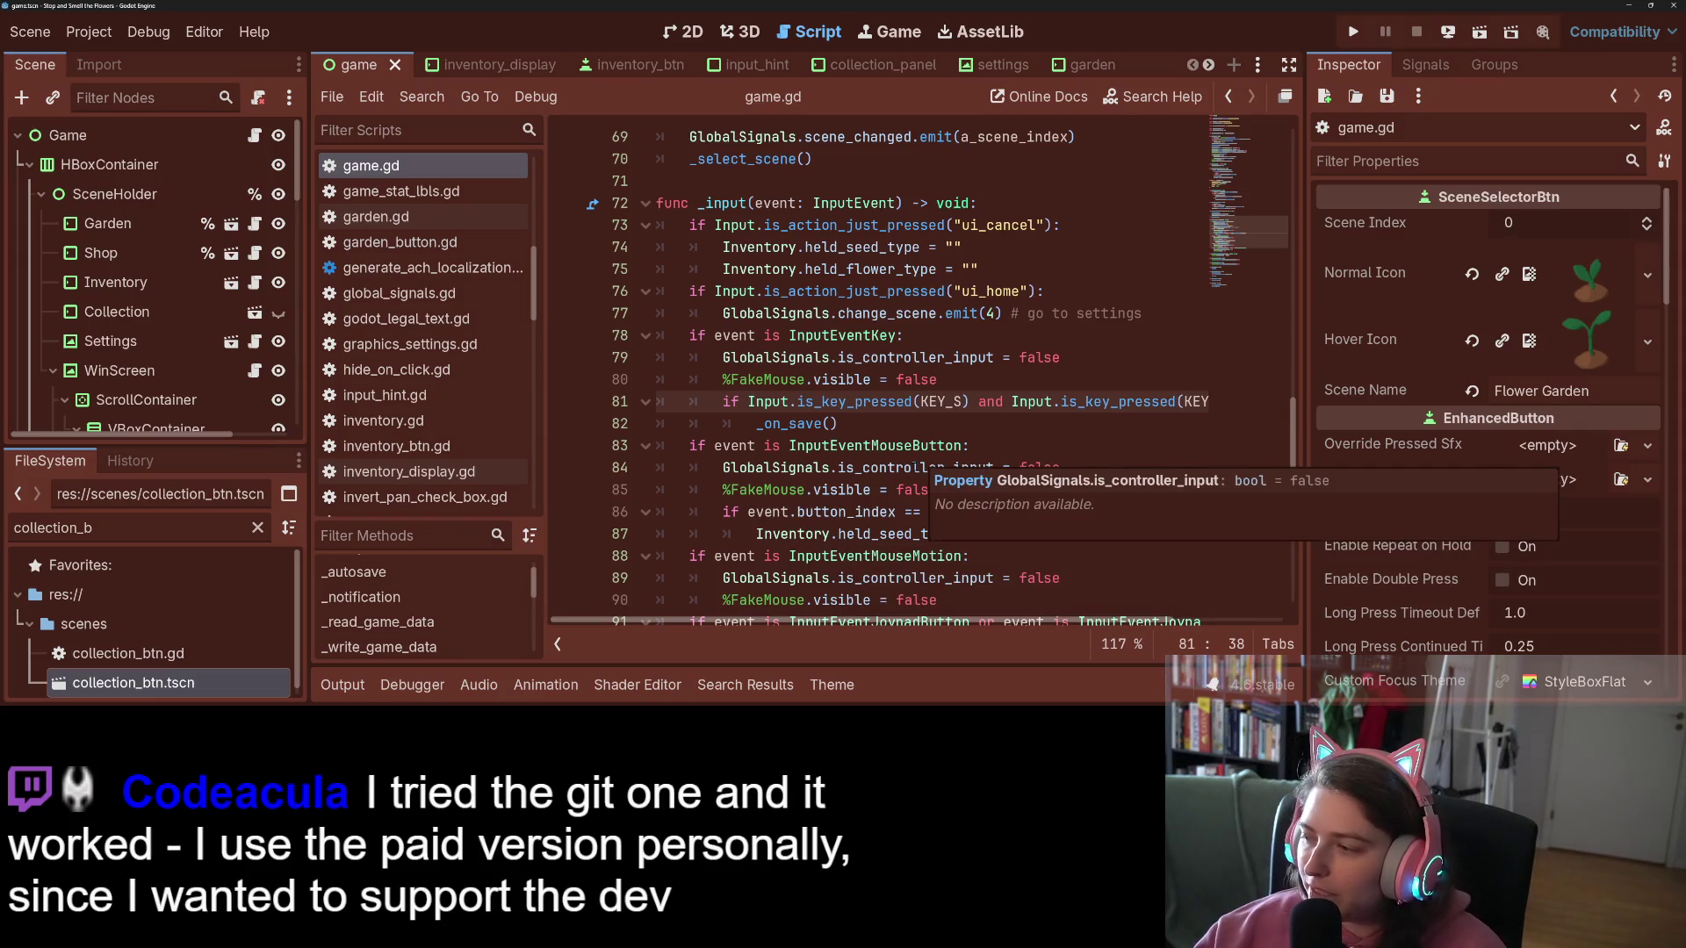
key("Down")
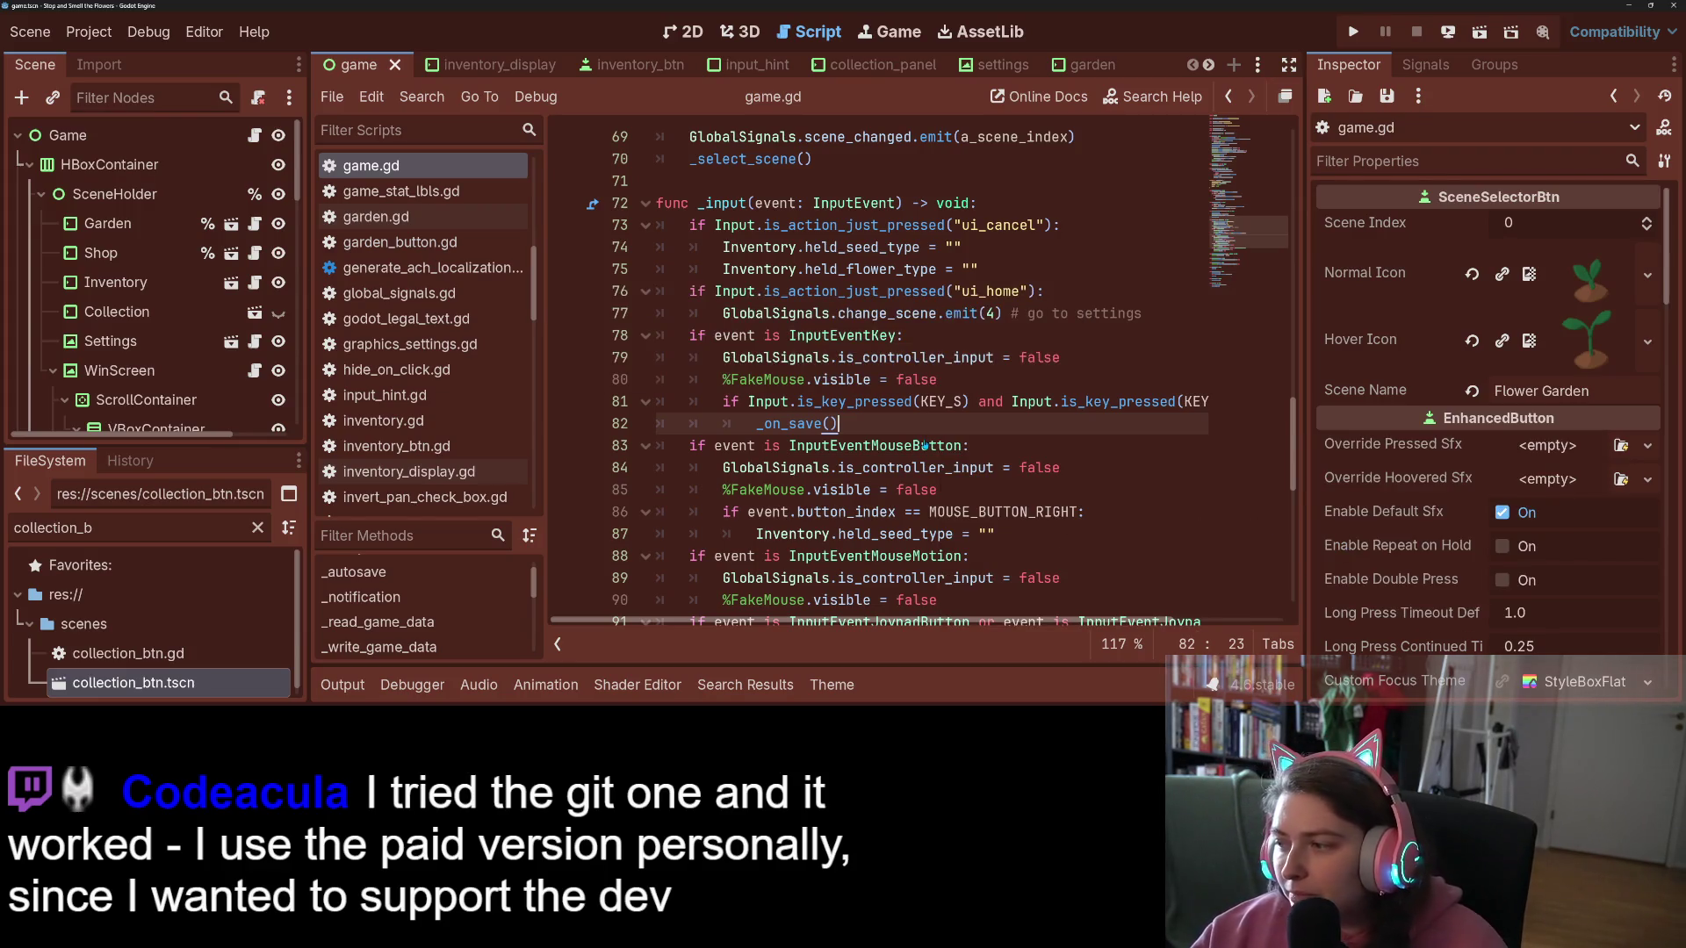
Step: Return the caret to the held seed type line and the end of line 75
left_click(898, 247)
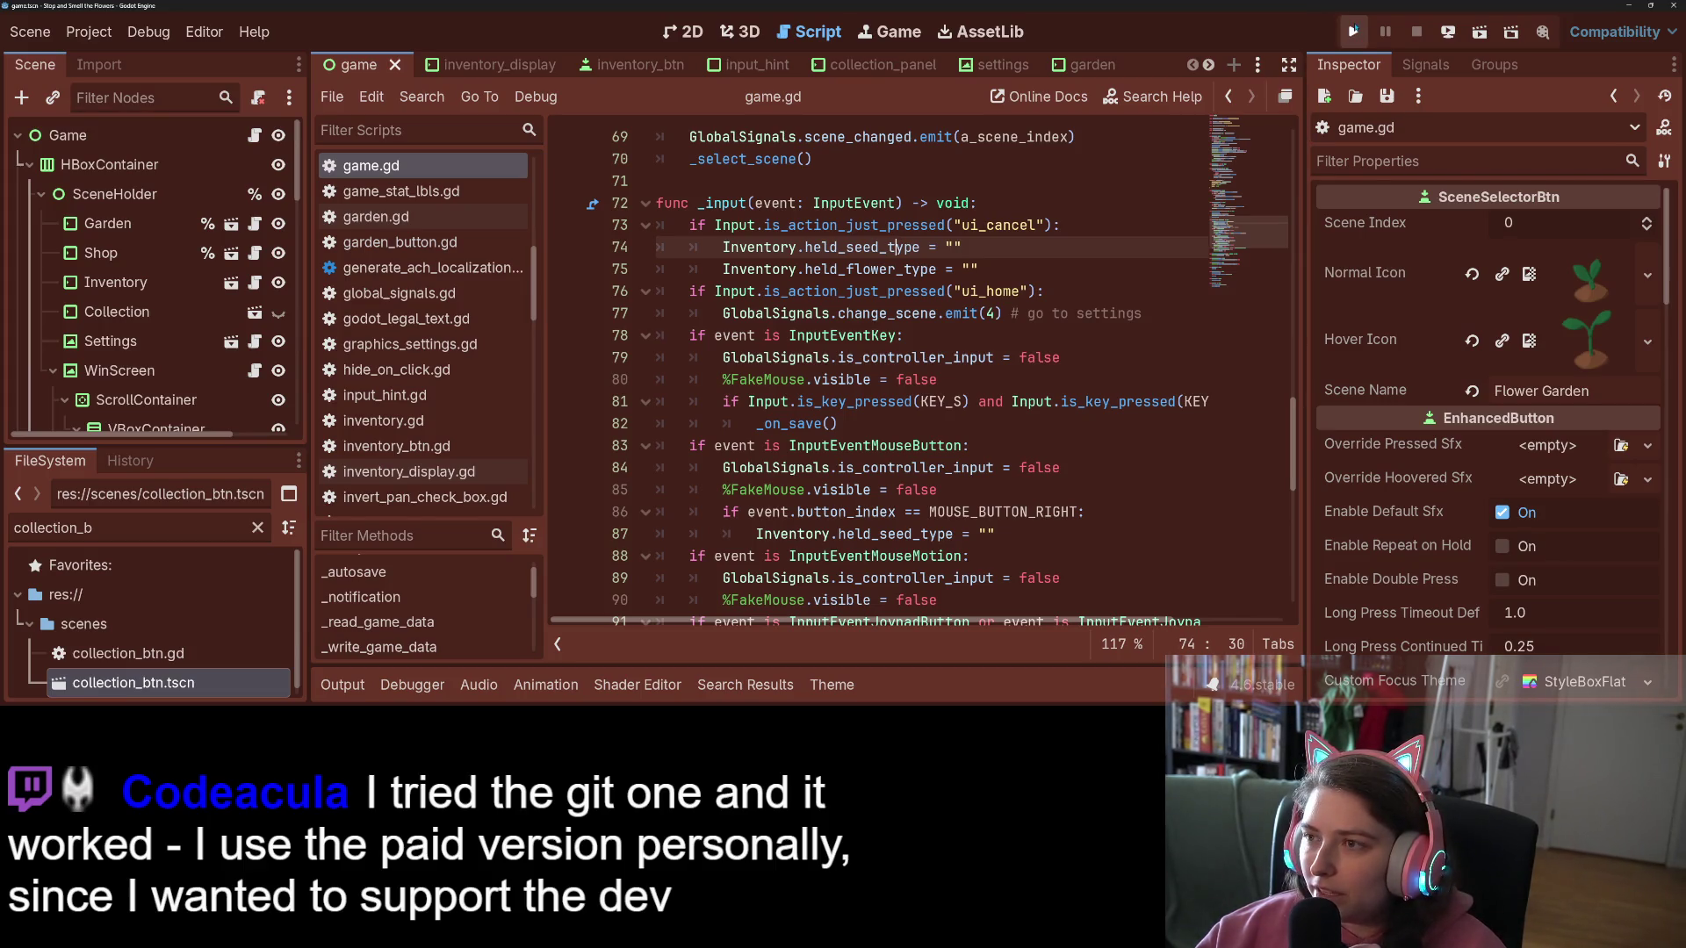
scroll(1023, 348, "up", 1)
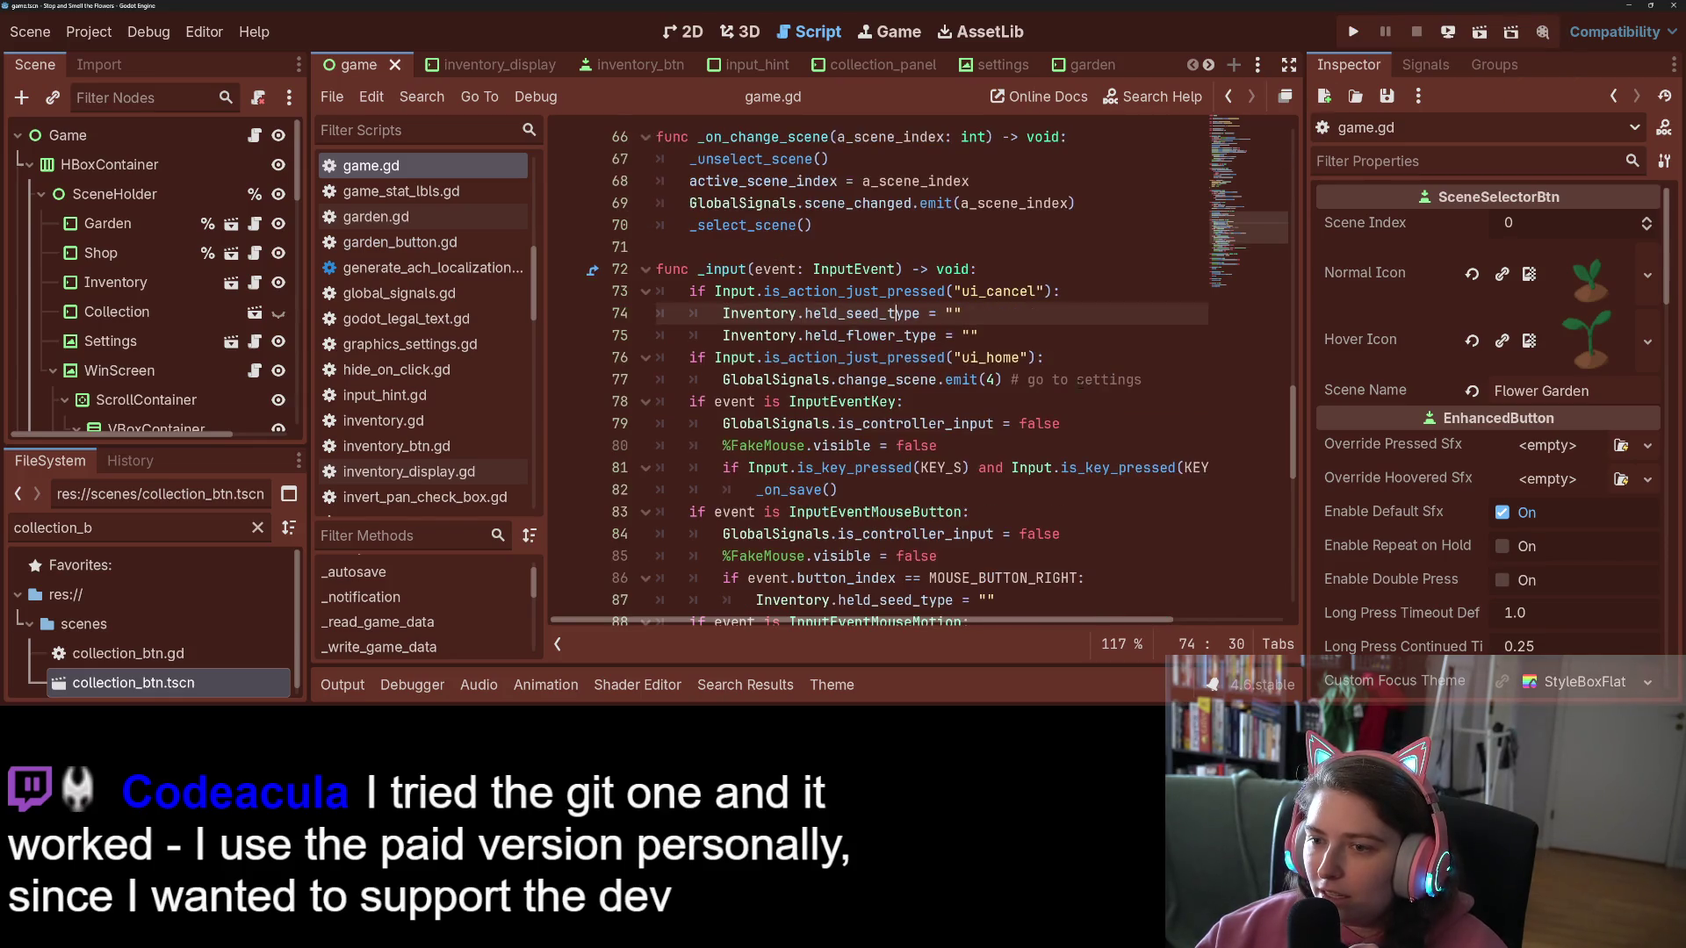
left_click(1034, 337)
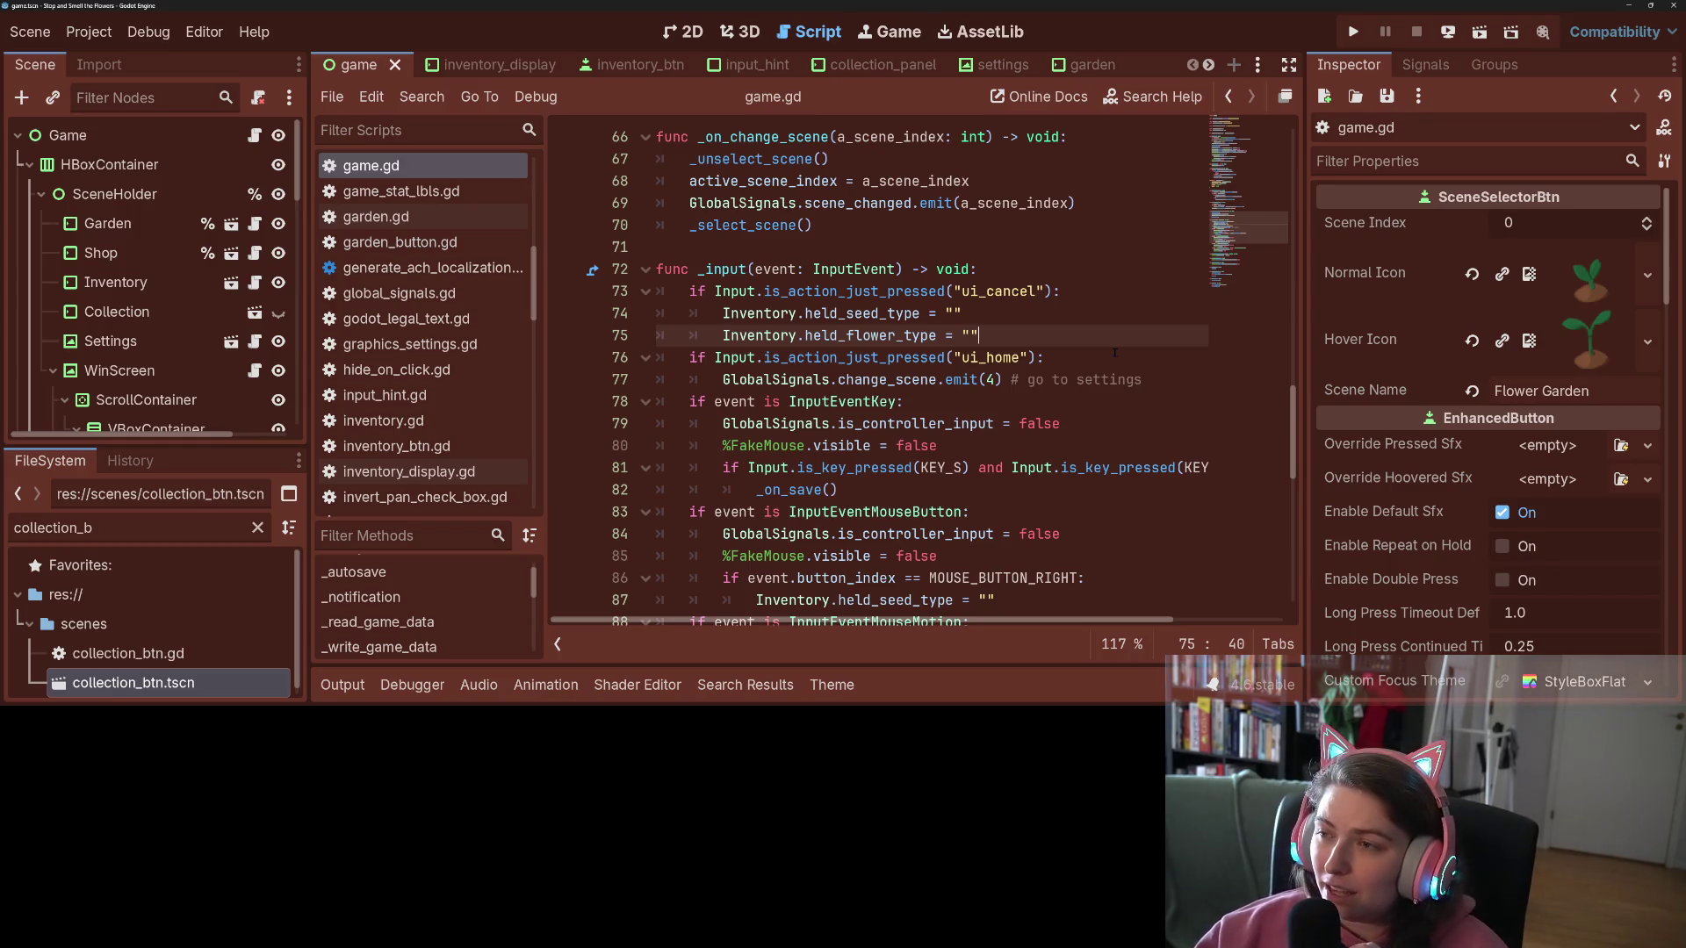
left_click(1053, 354)
left_click(1055, 344)
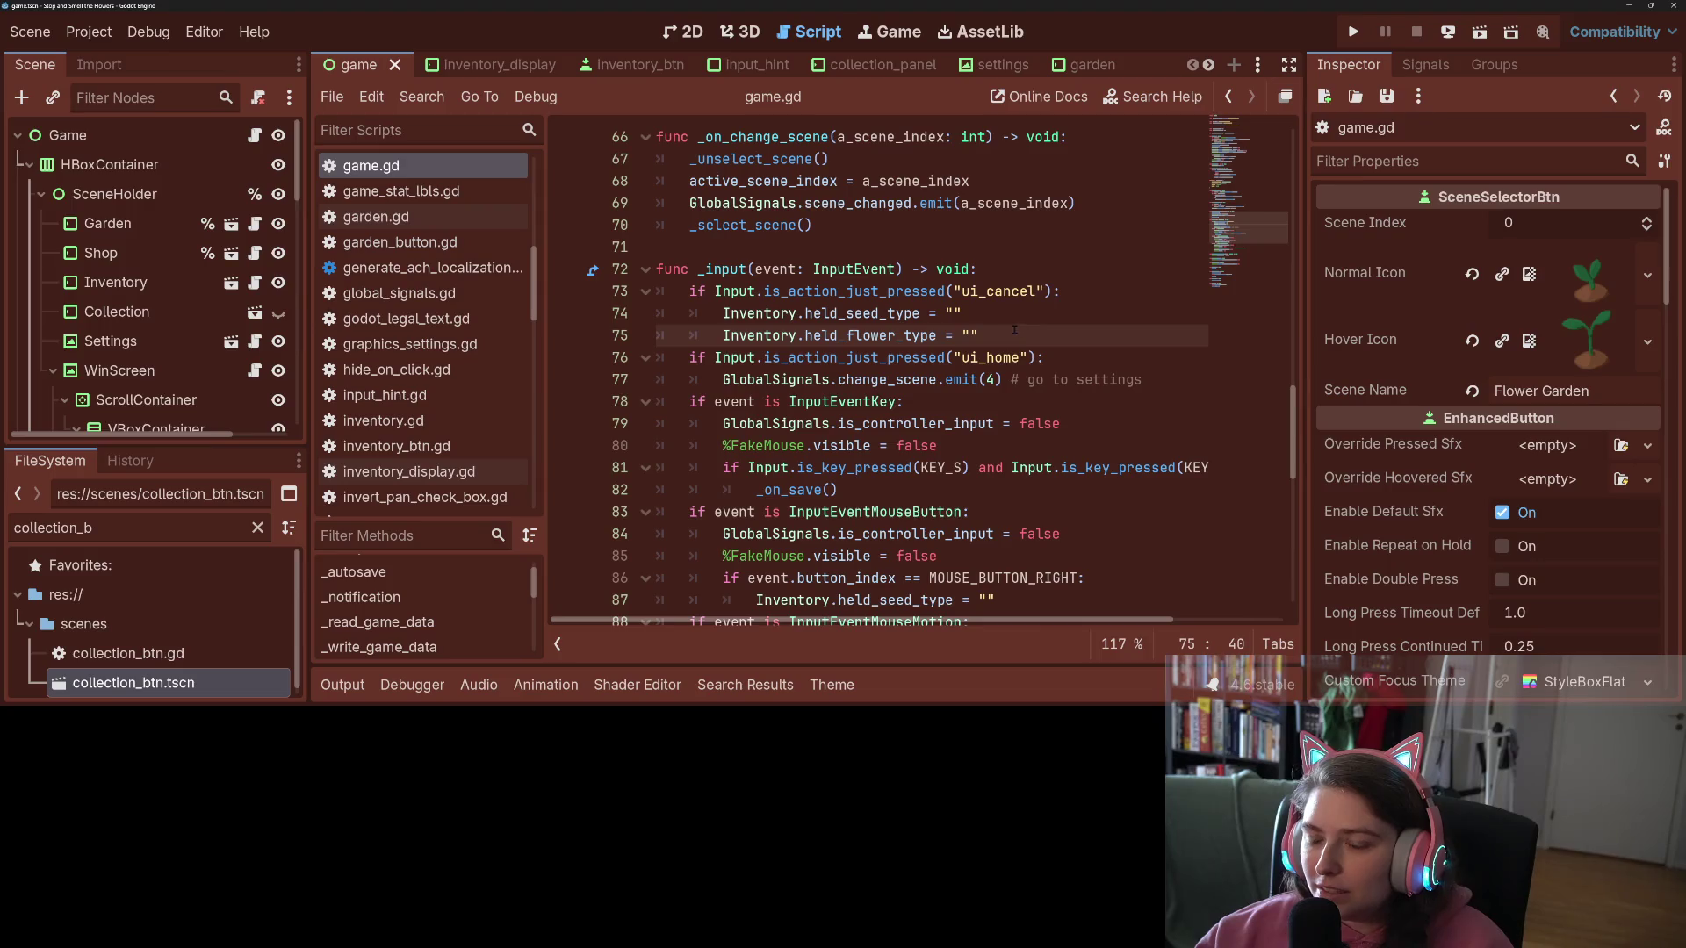
key("Up")
key("Down")
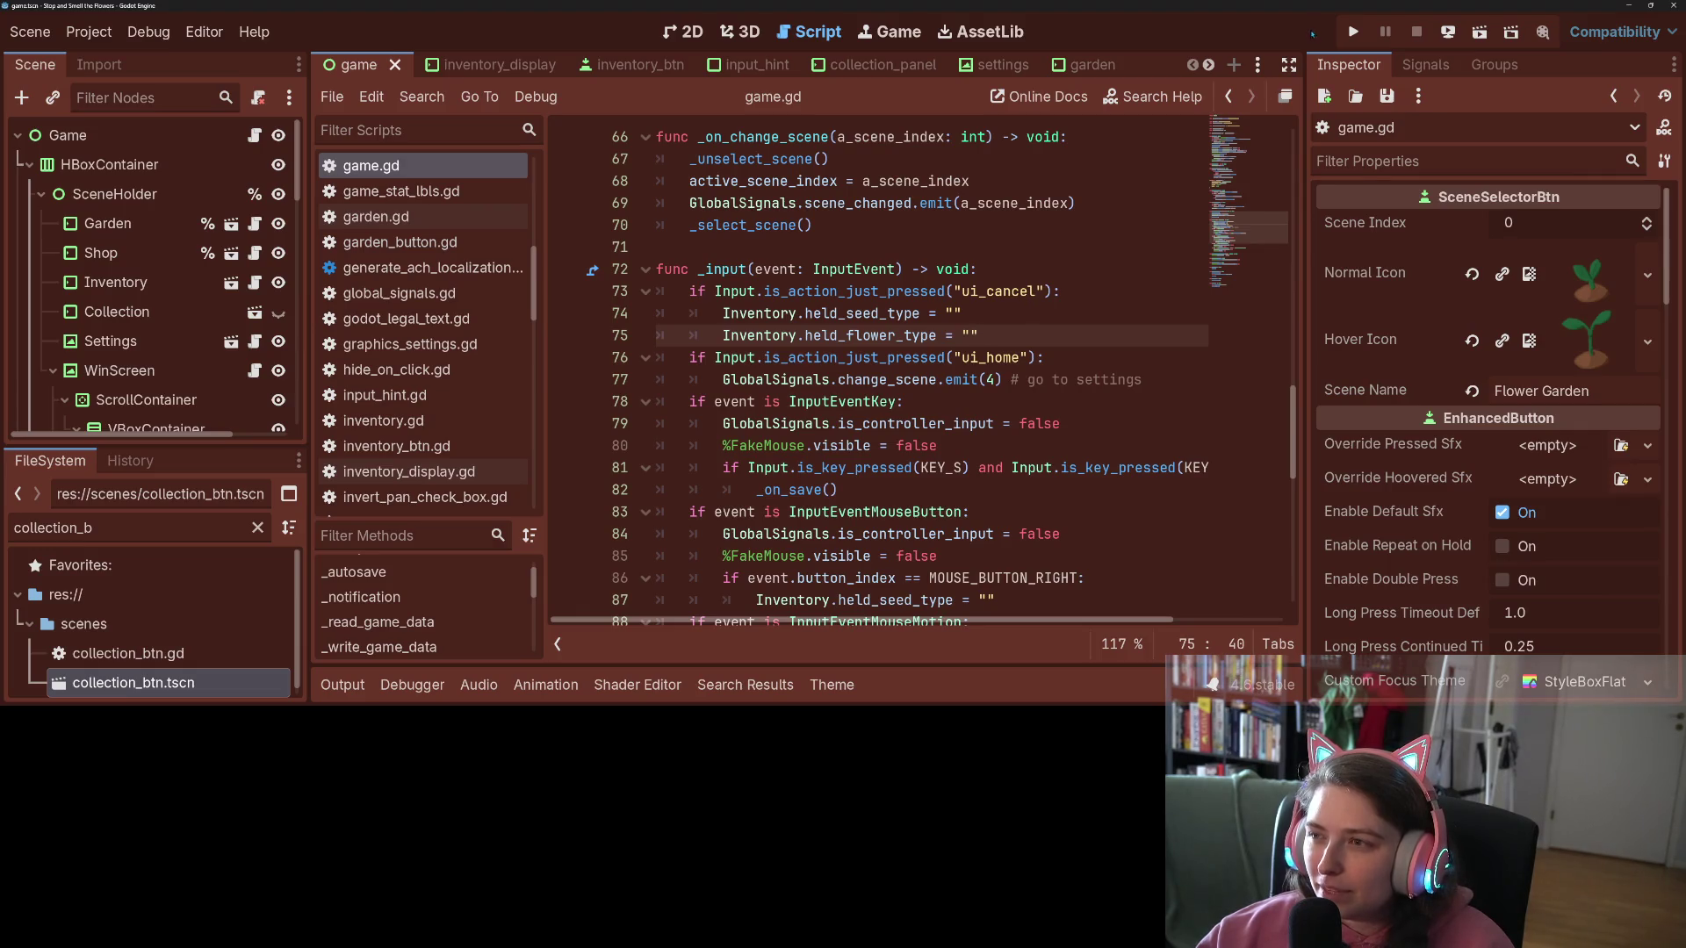
Step: Run the game, open Settings with Escape, return to Garden, reopen Settings, then Just Quit
left_click(1353, 31)
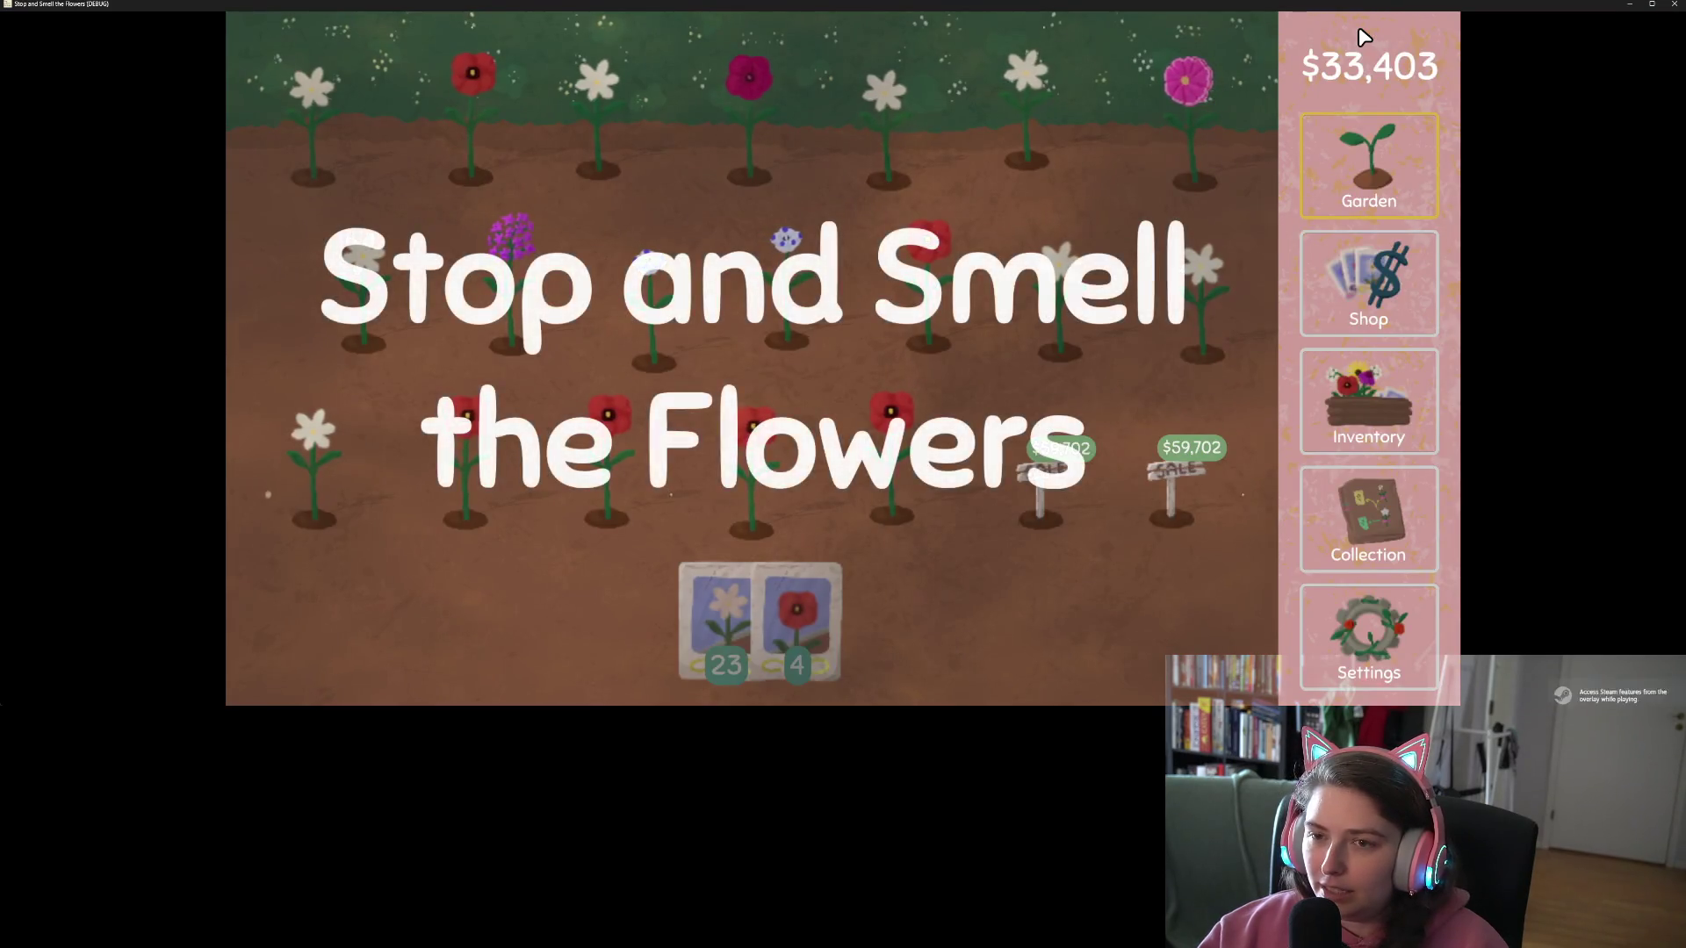
key("Escape")
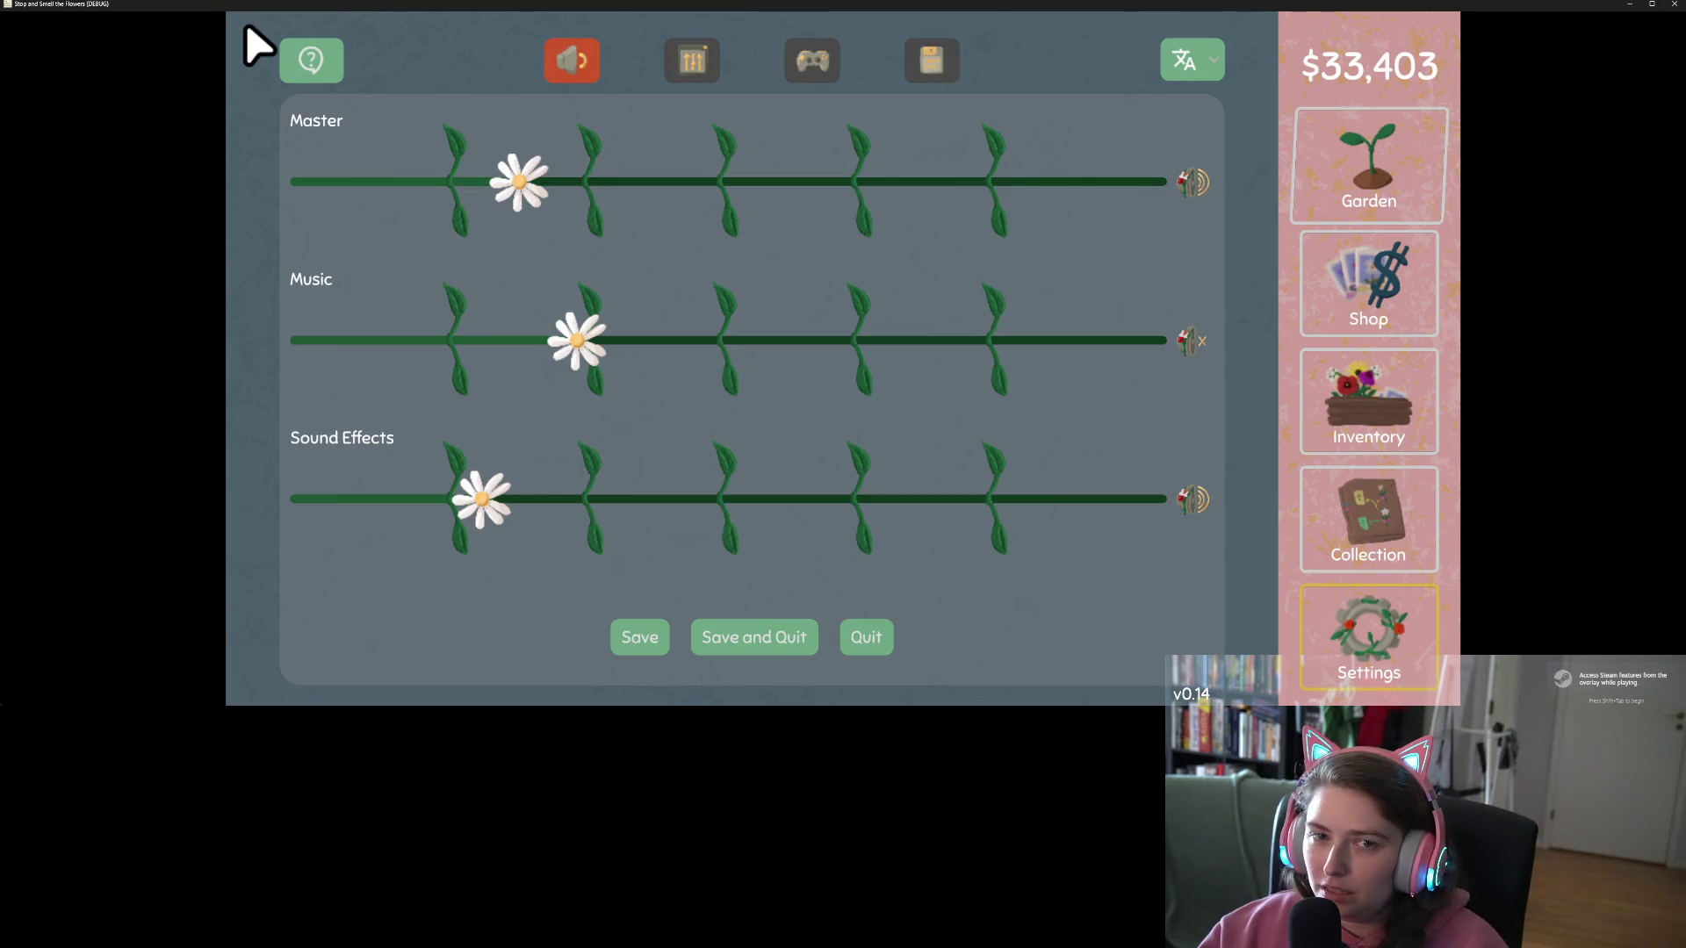
left_click(1391, 194)
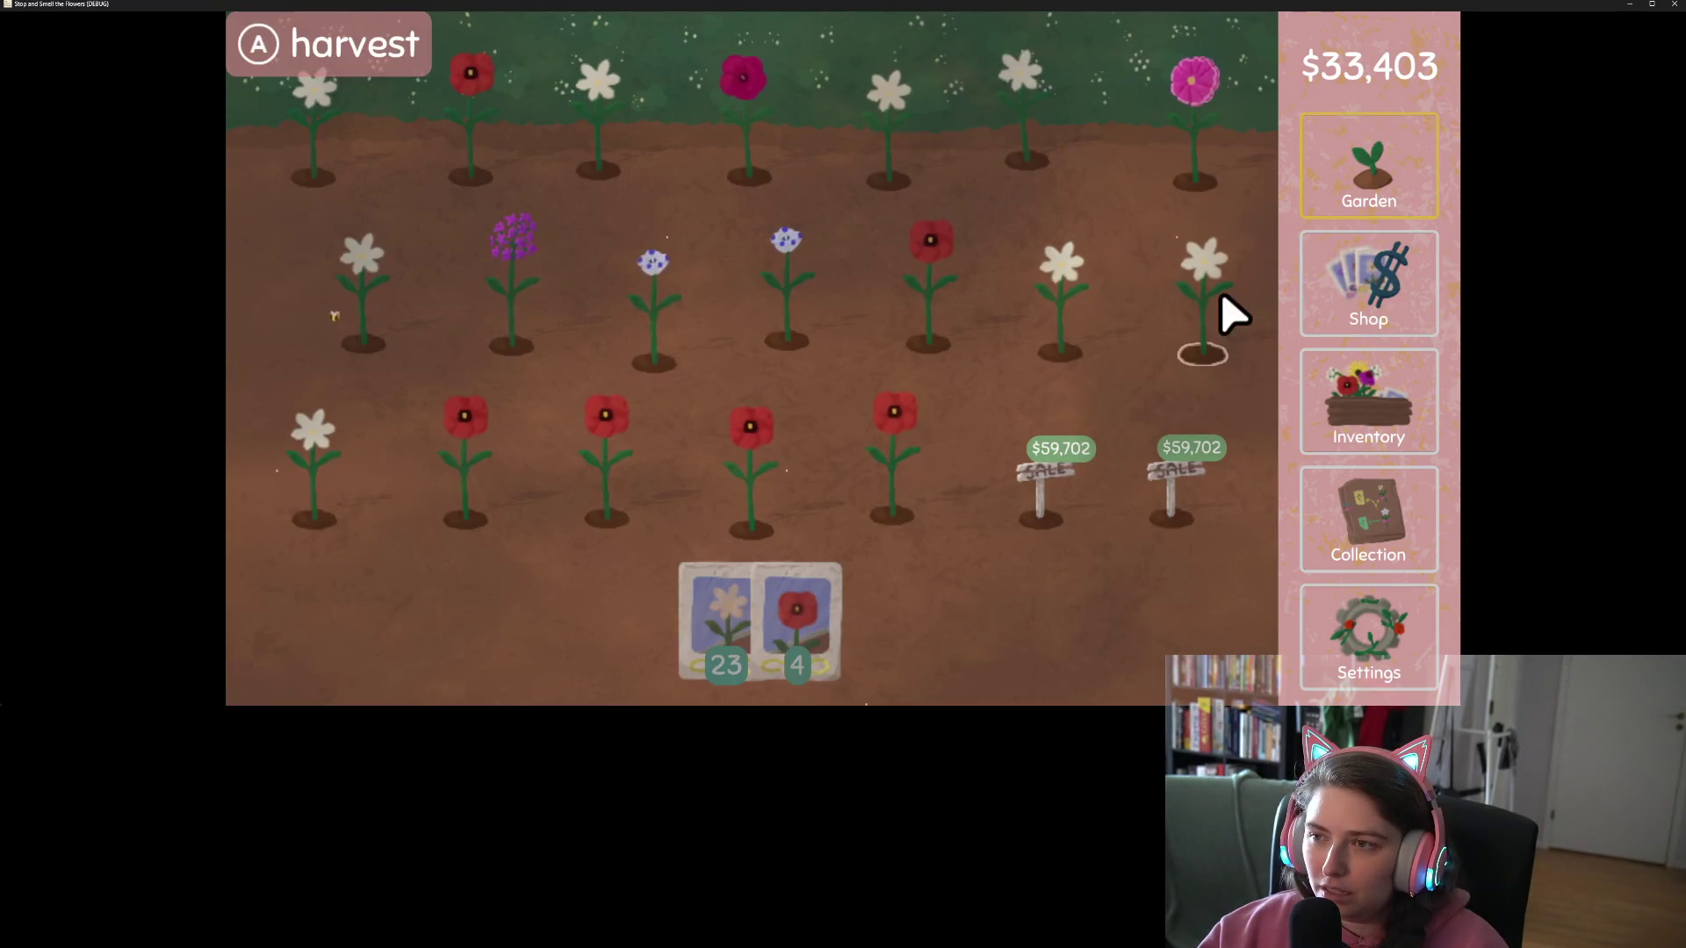
key("Escape")
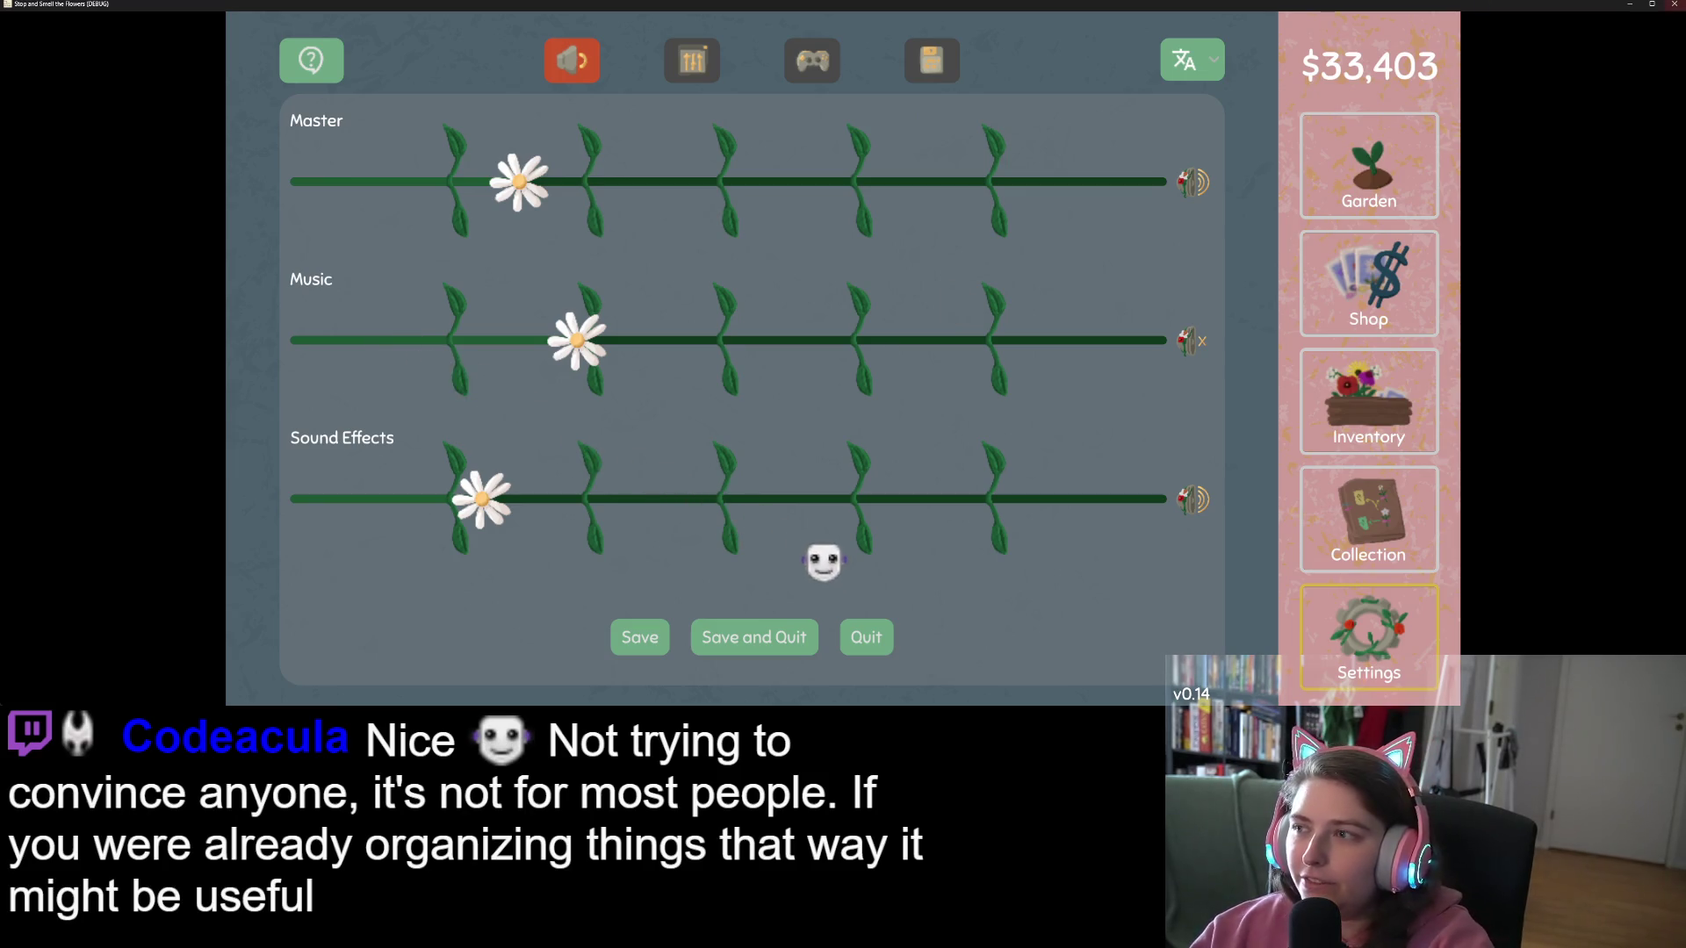
left_click(865, 637)
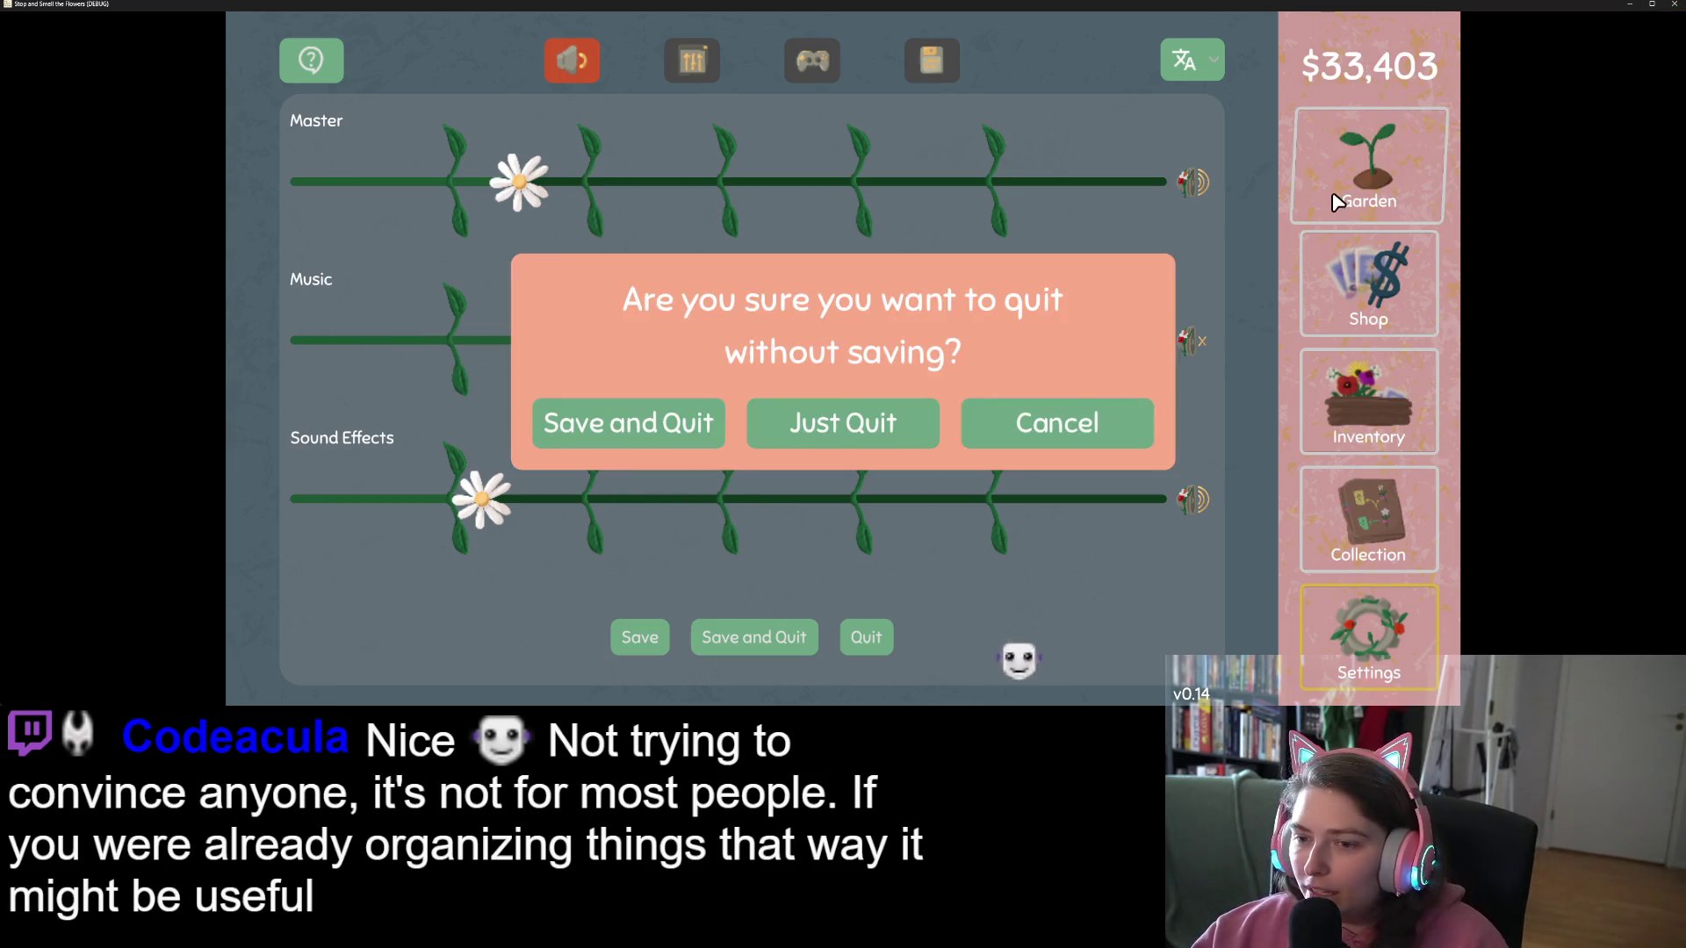
left_click(892, 425)
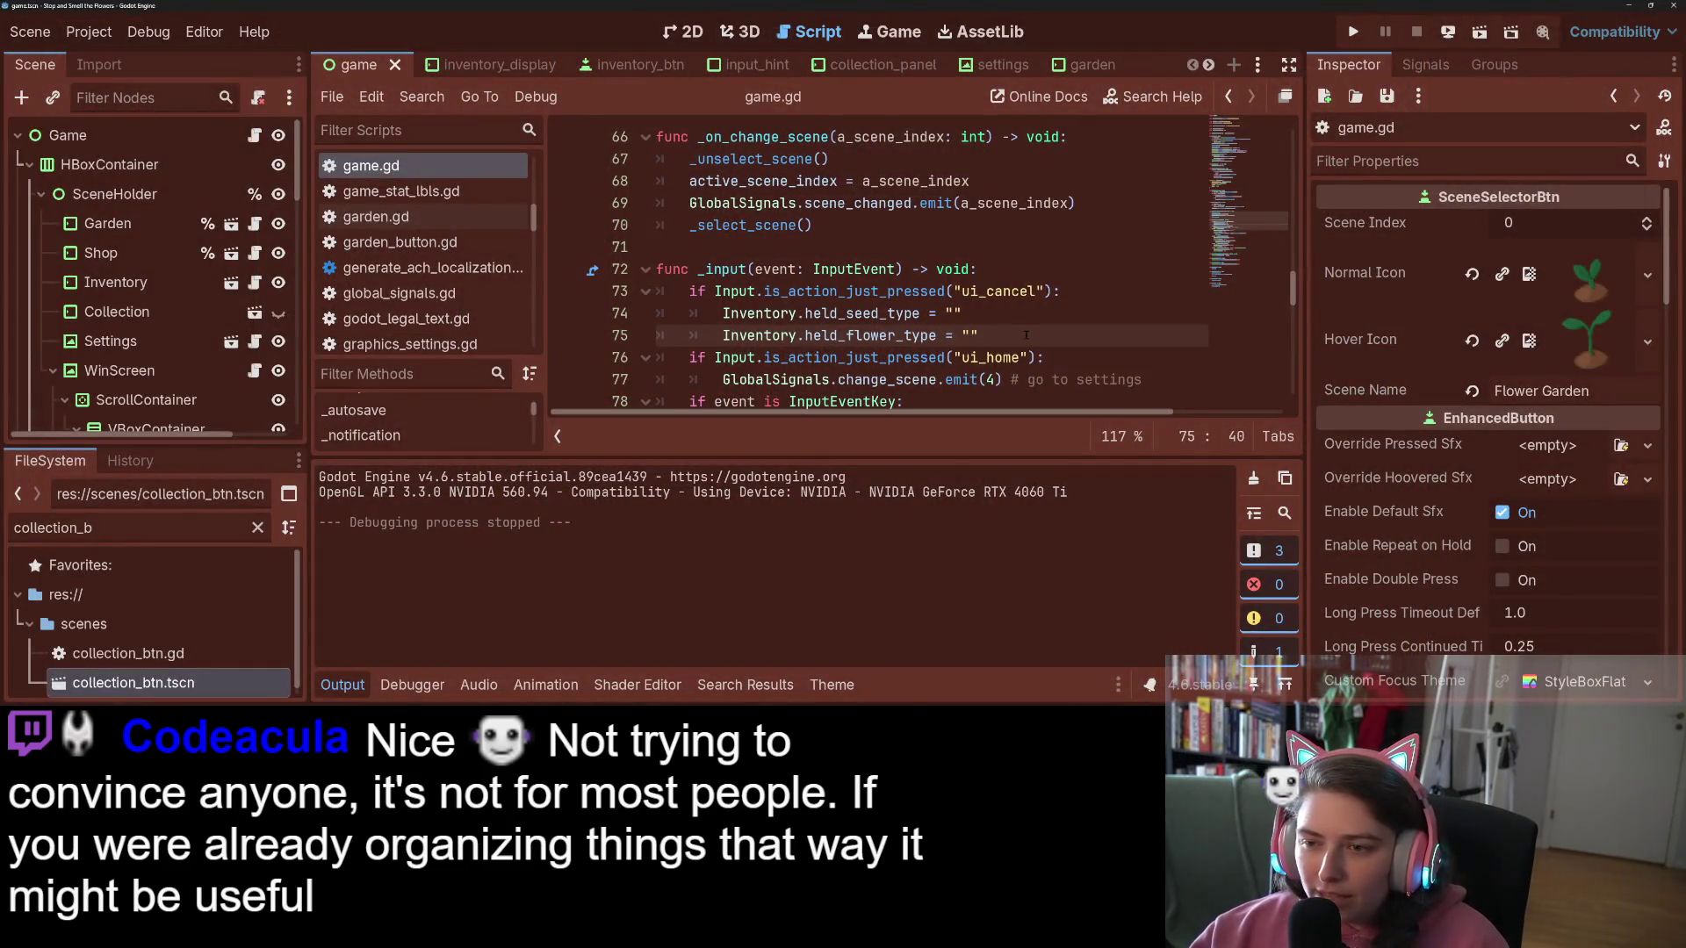
Step: Insert a blank line after the change_scene.emit(4) line in the ui_home branch
left_click(1151, 381)
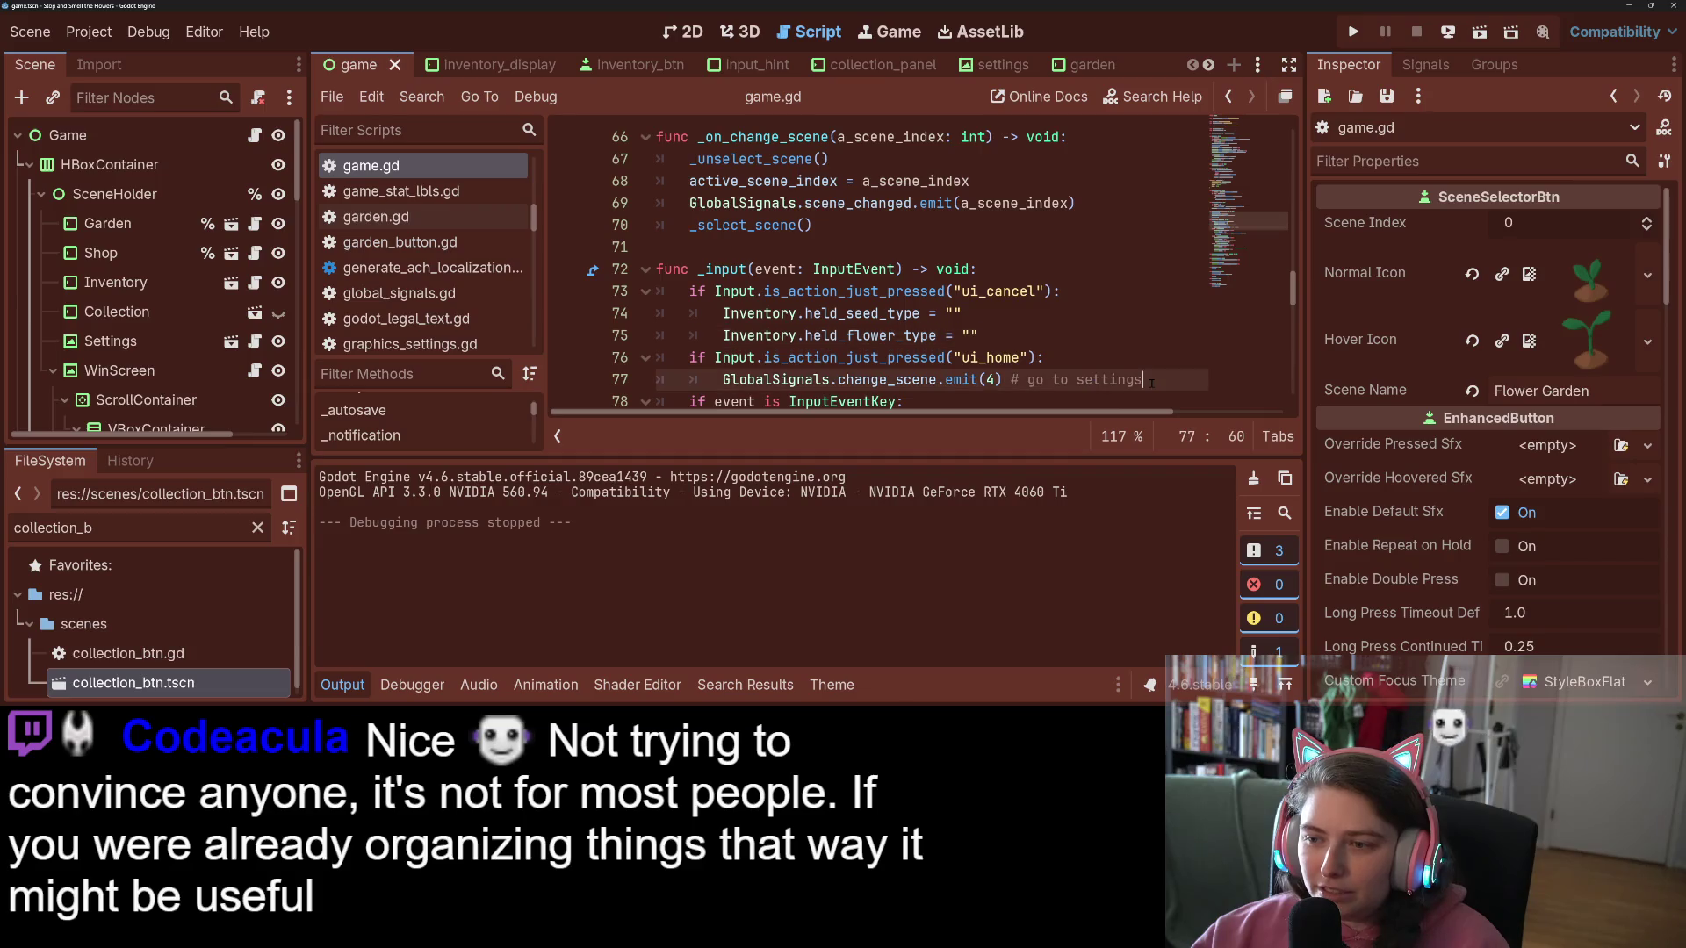
key("Return")
scroll(1151, 384, "up", 15)
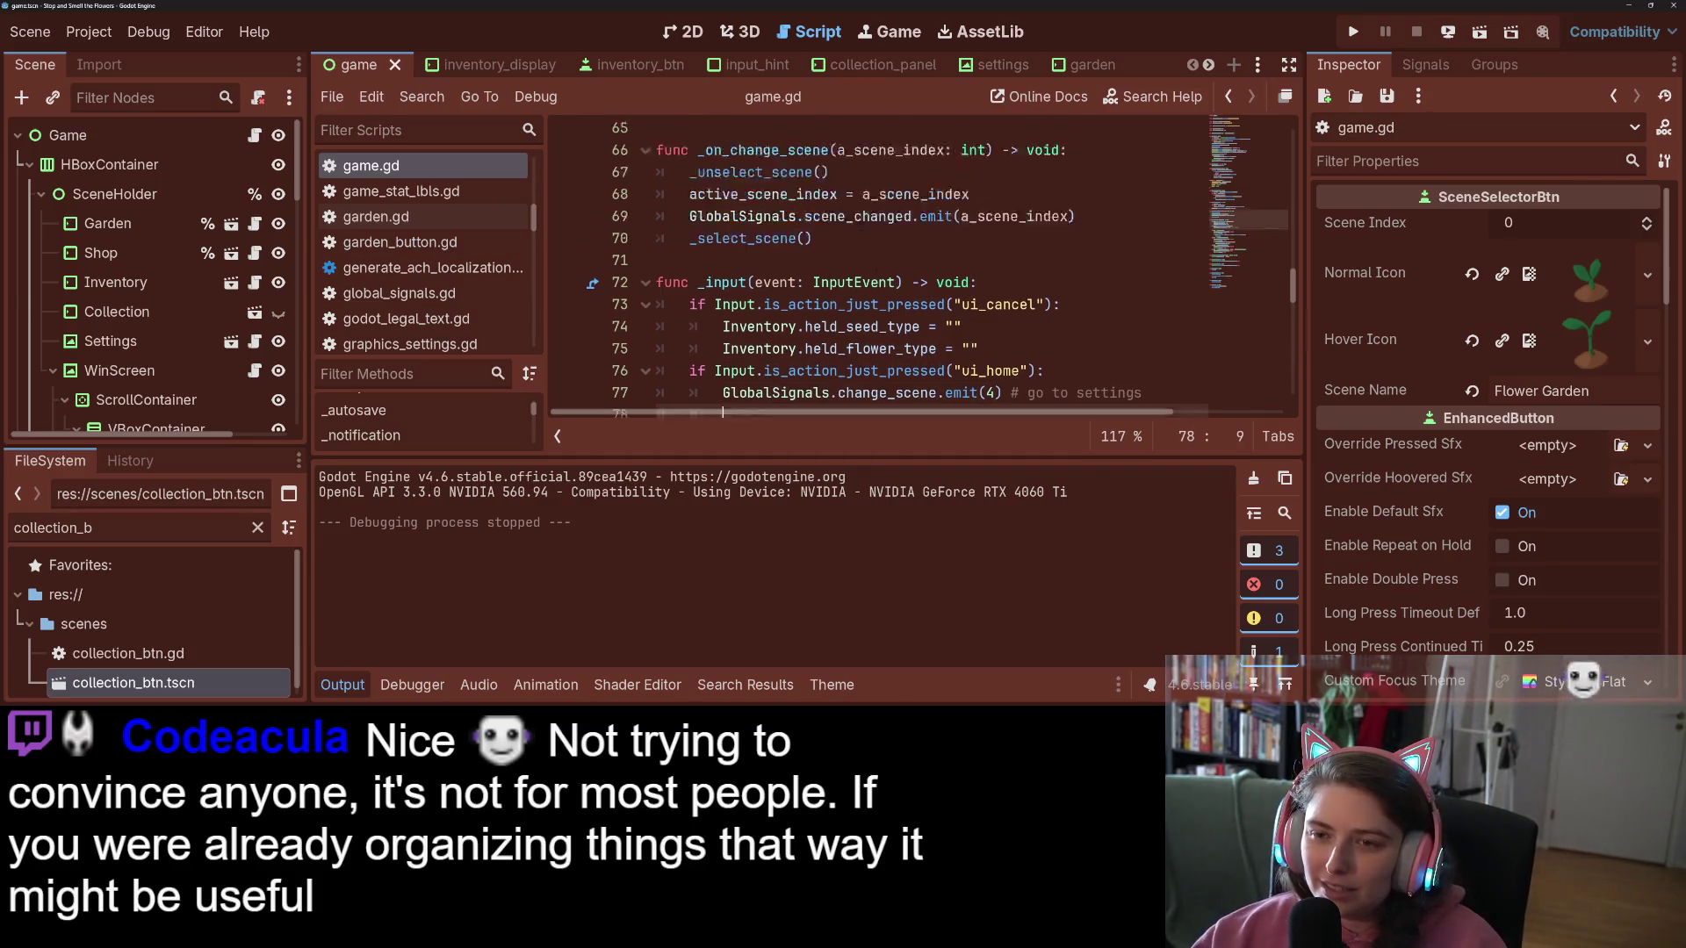
scroll(922, 263, "up", 3)
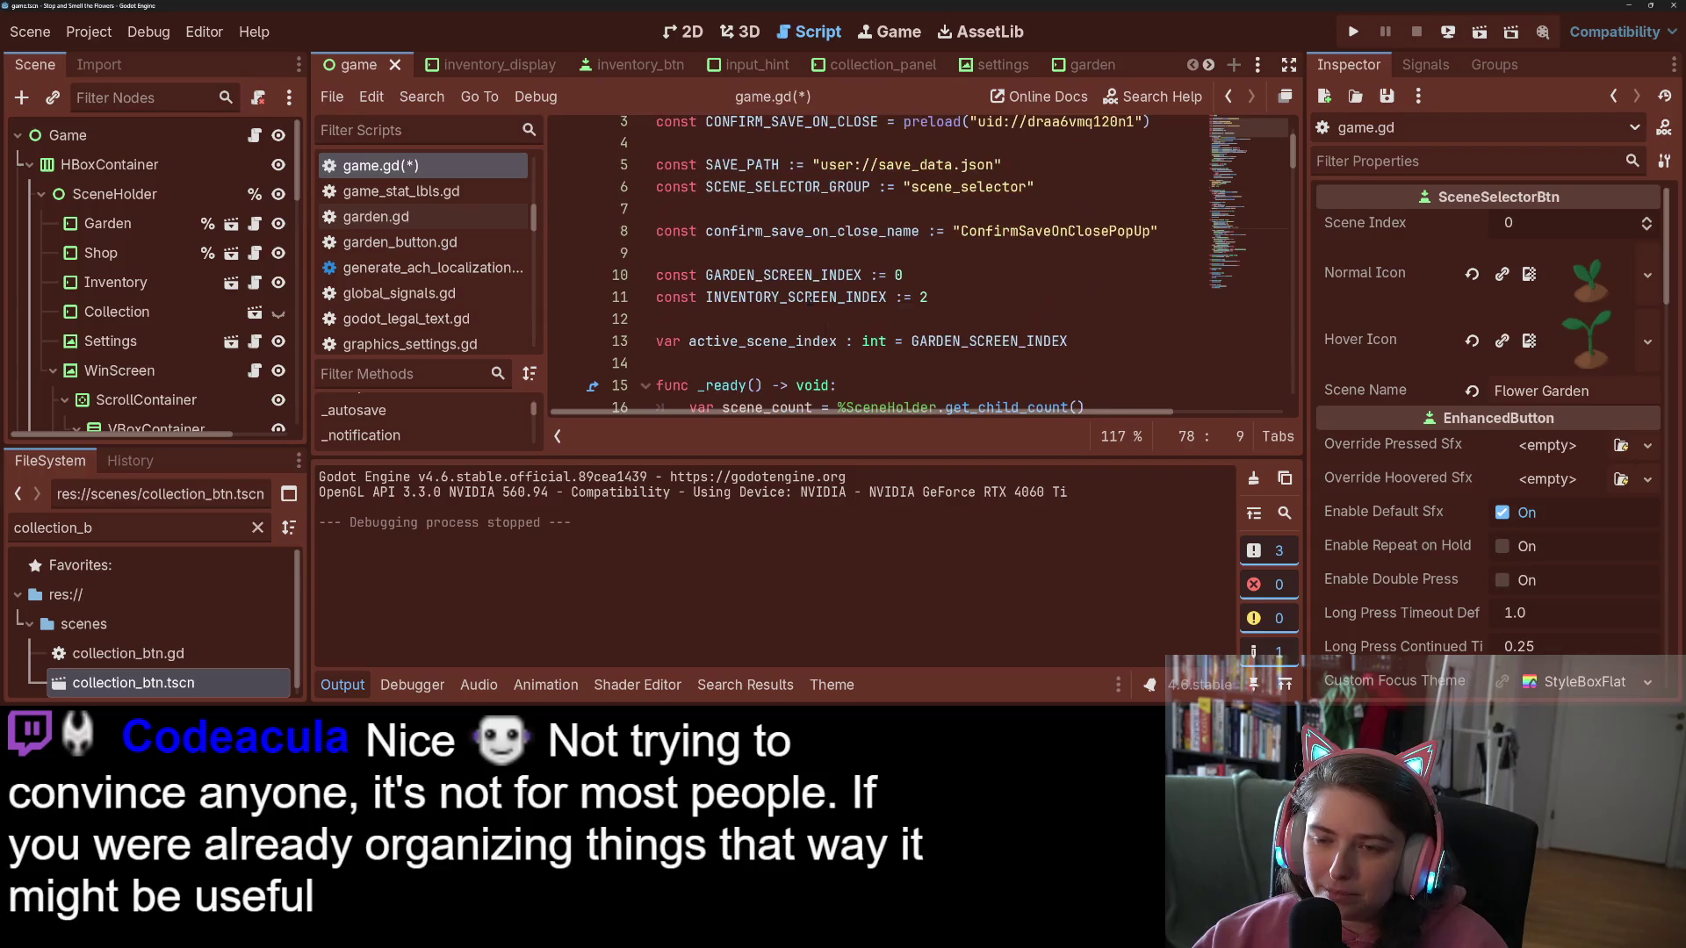
scroll(922, 263, "down", 2)
scroll(913, 344, "down", 4)
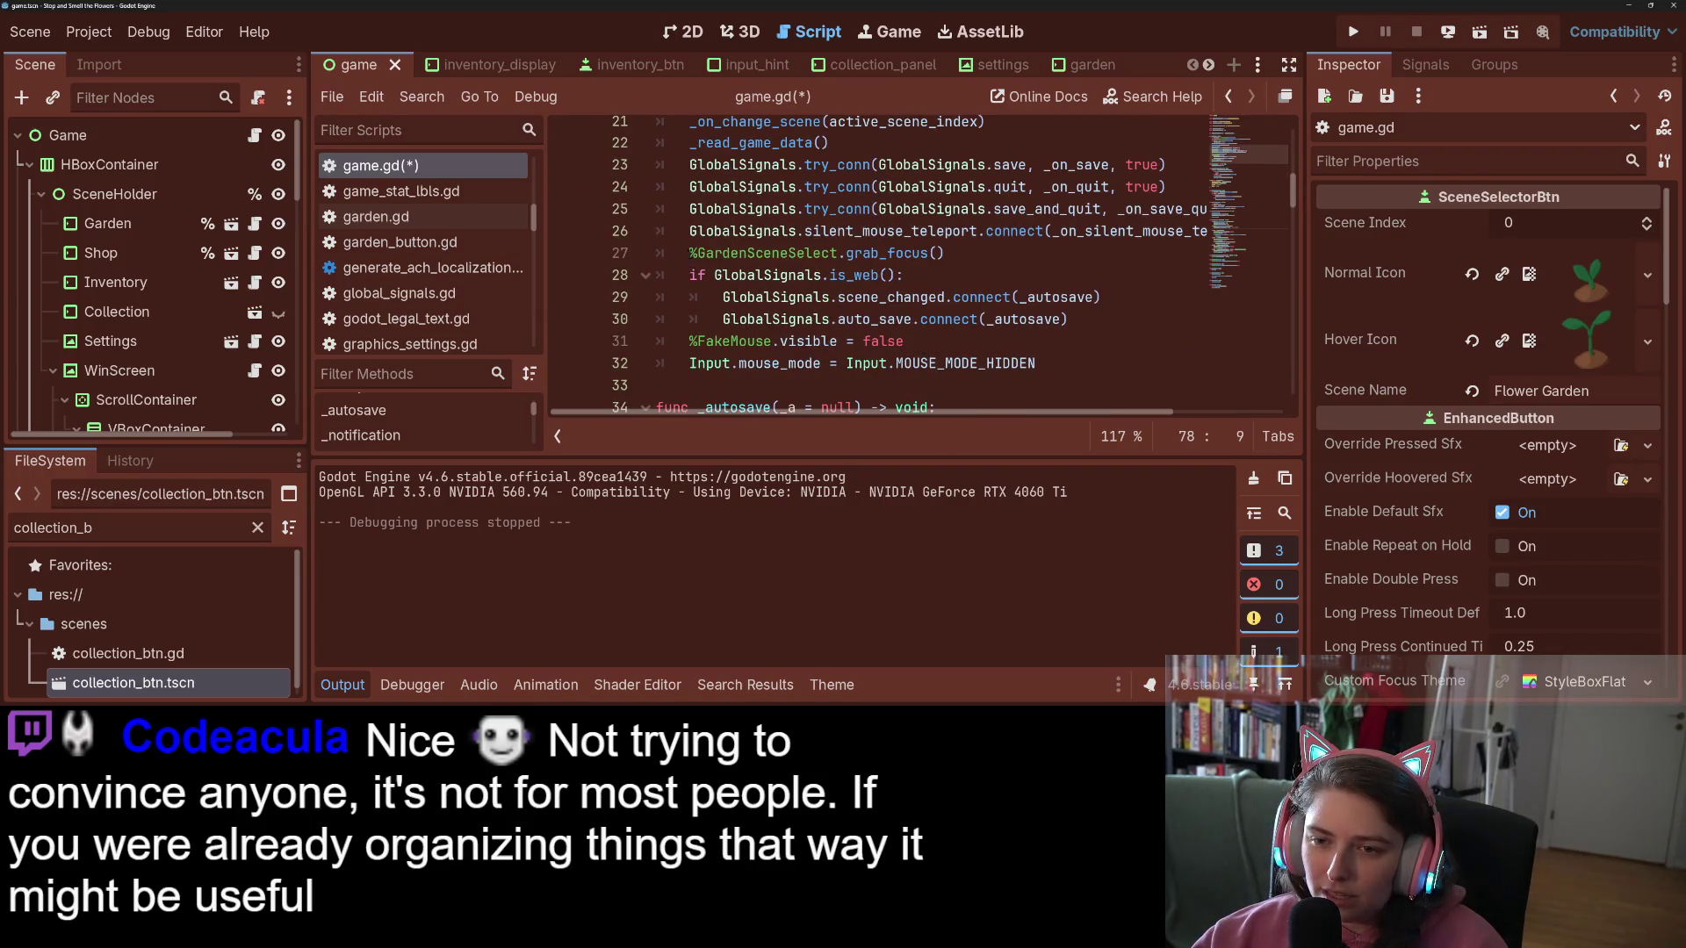
Step: Paste %GardenSceneSelect.grab_focus() onto the new line 78 and save game.gd
left_click(947, 253)
scroll(947, 327, "down", 5)
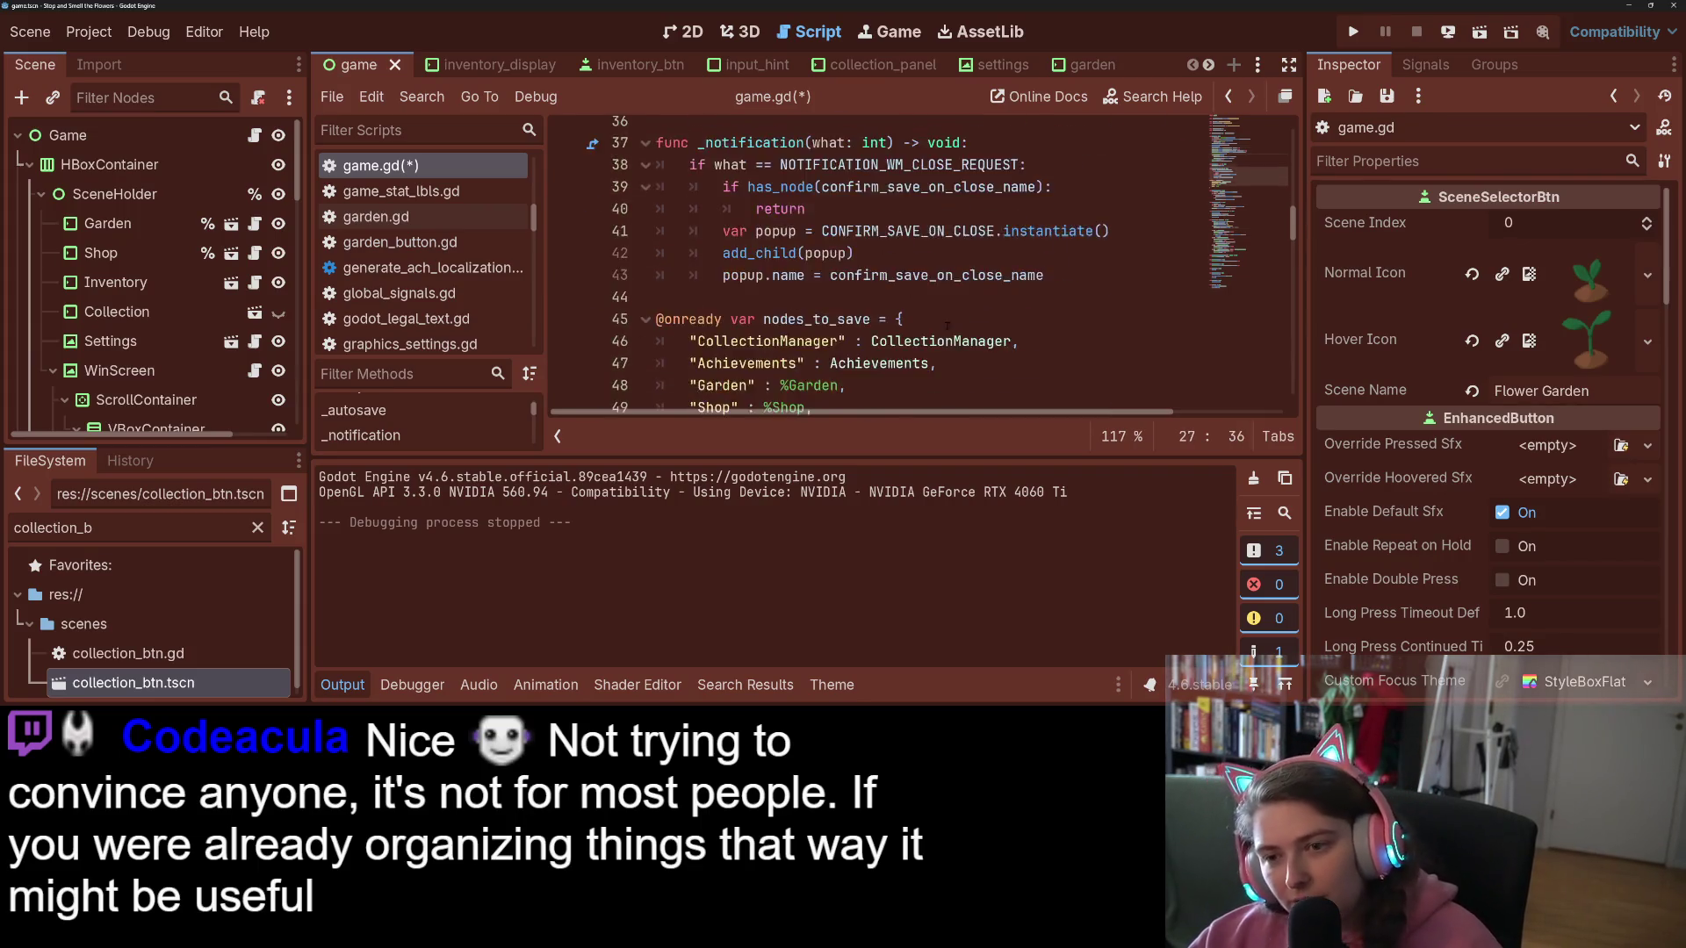
scroll(946, 327, "down", 13)
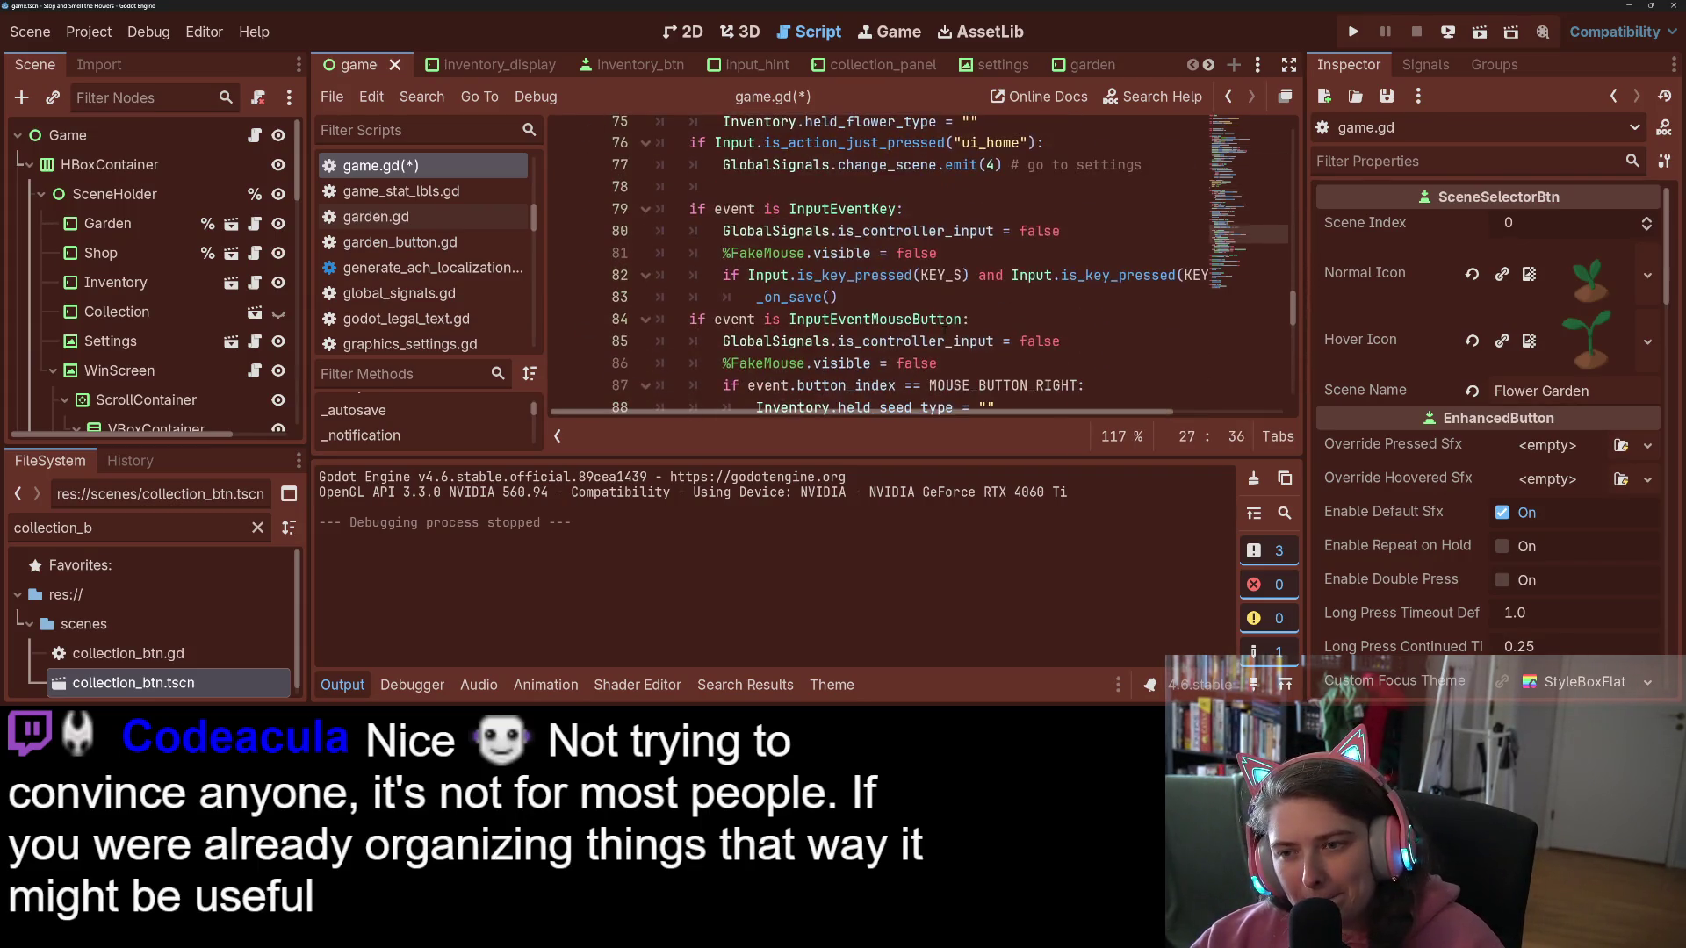
scroll(883, 362, "down", 1)
mouse_move(882, 362)
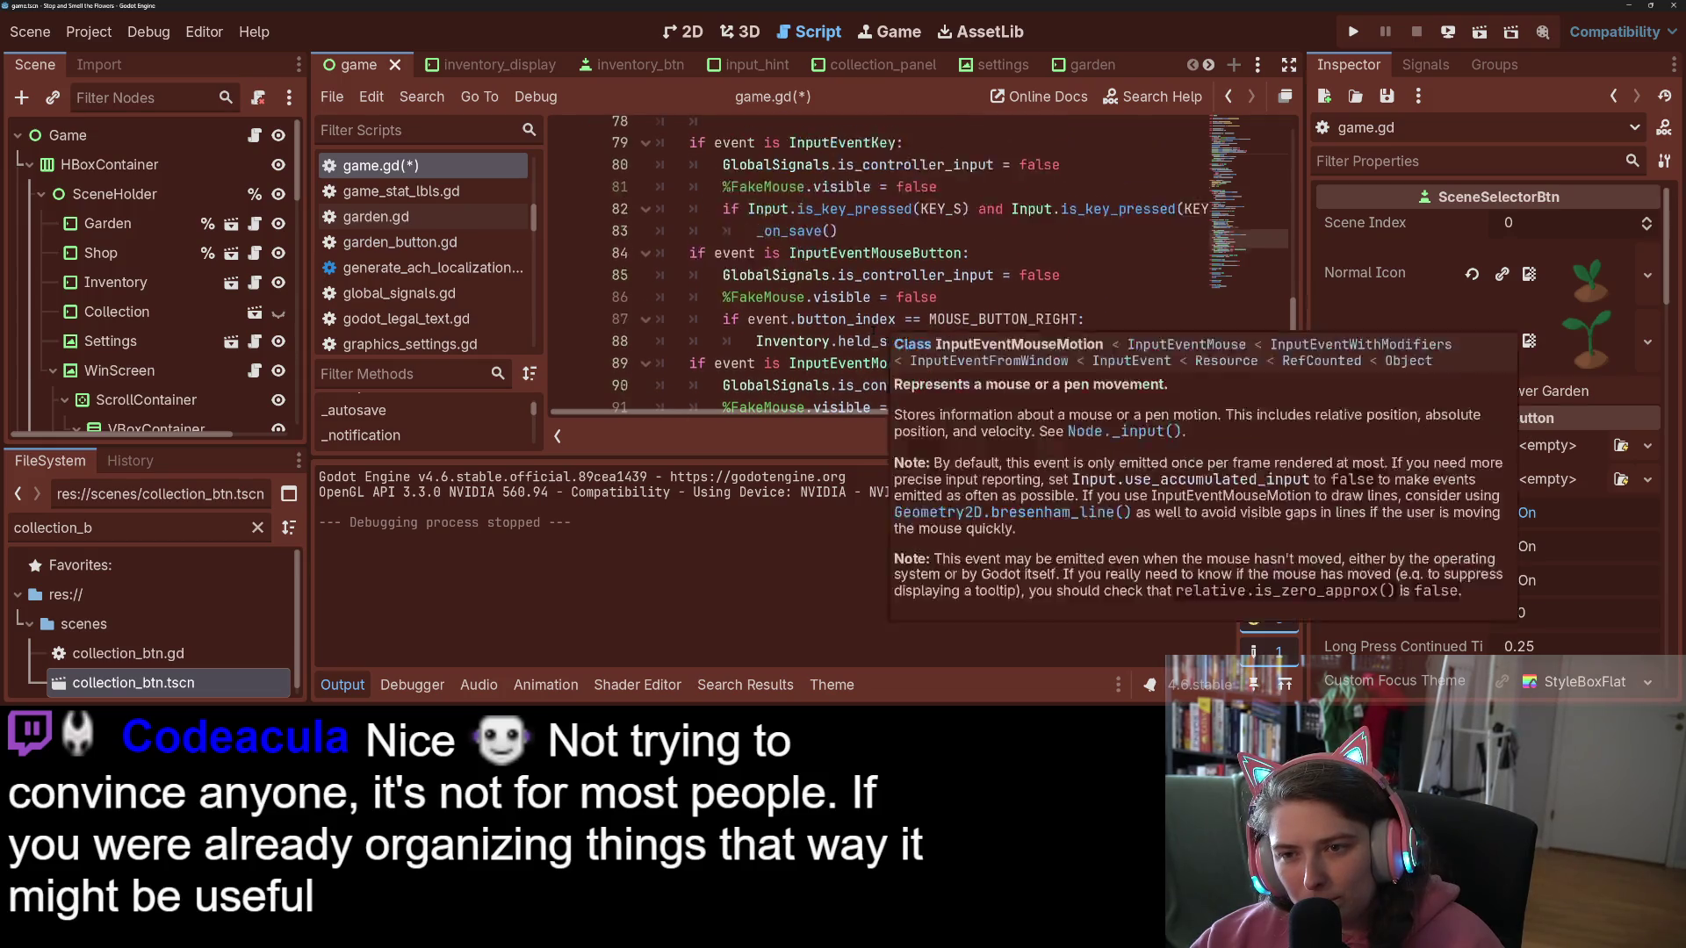
scroll(882, 362, "up", 1)
scroll(882, 362, "down", 3)
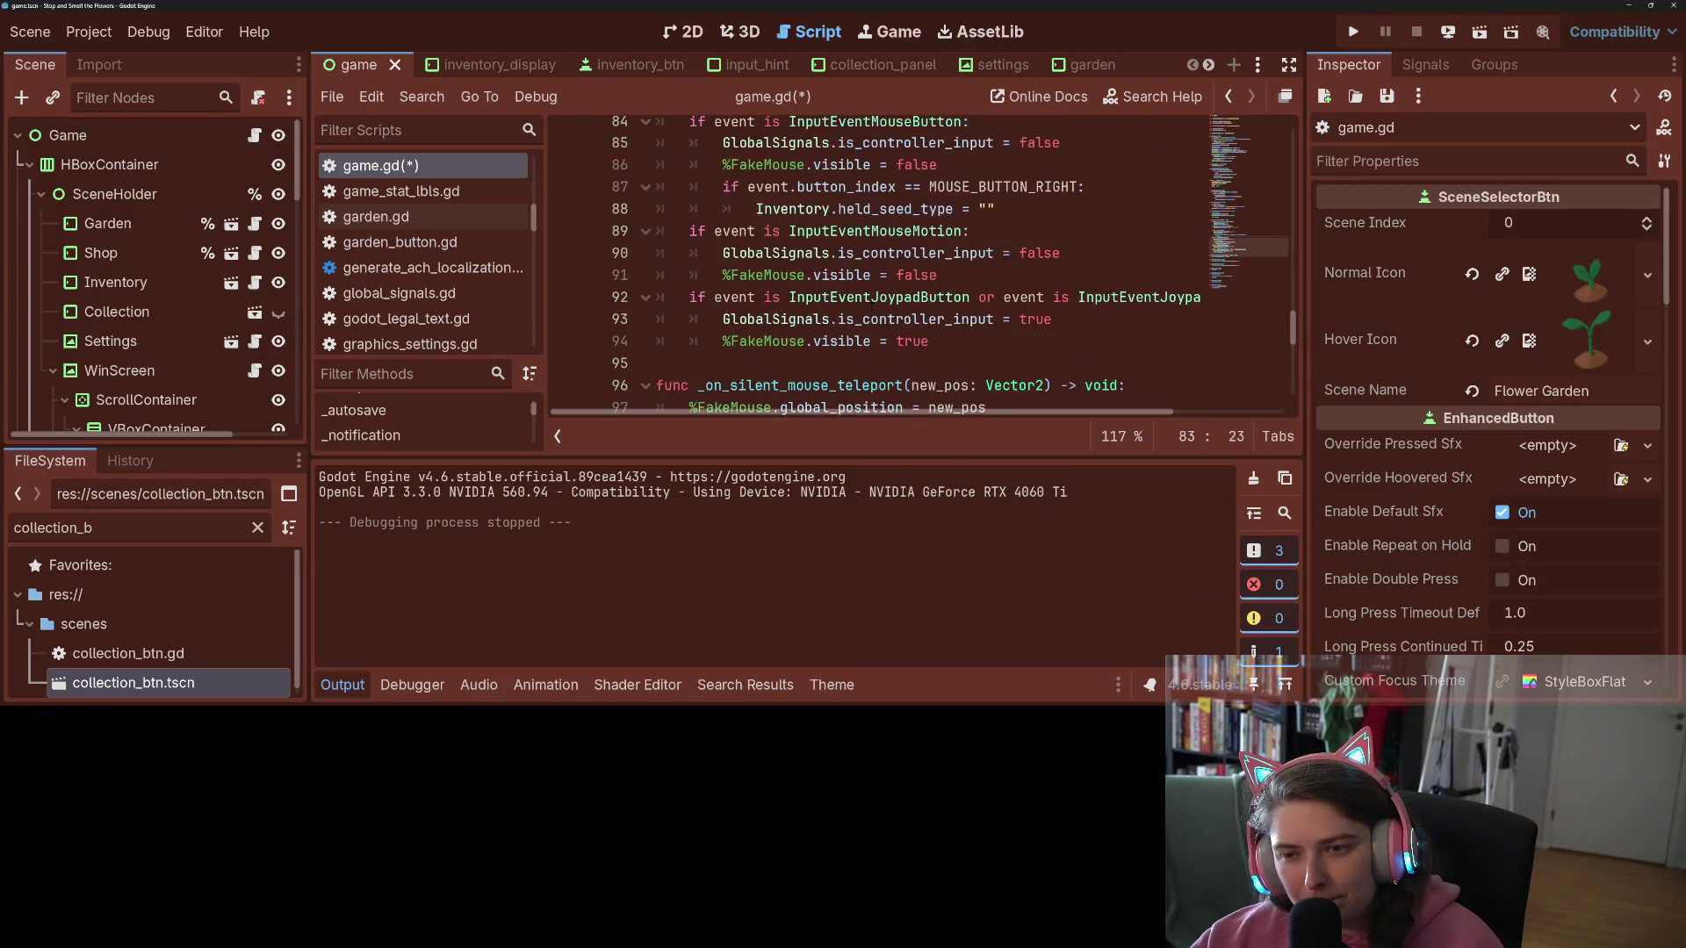
scroll(883, 298, "up", 4)
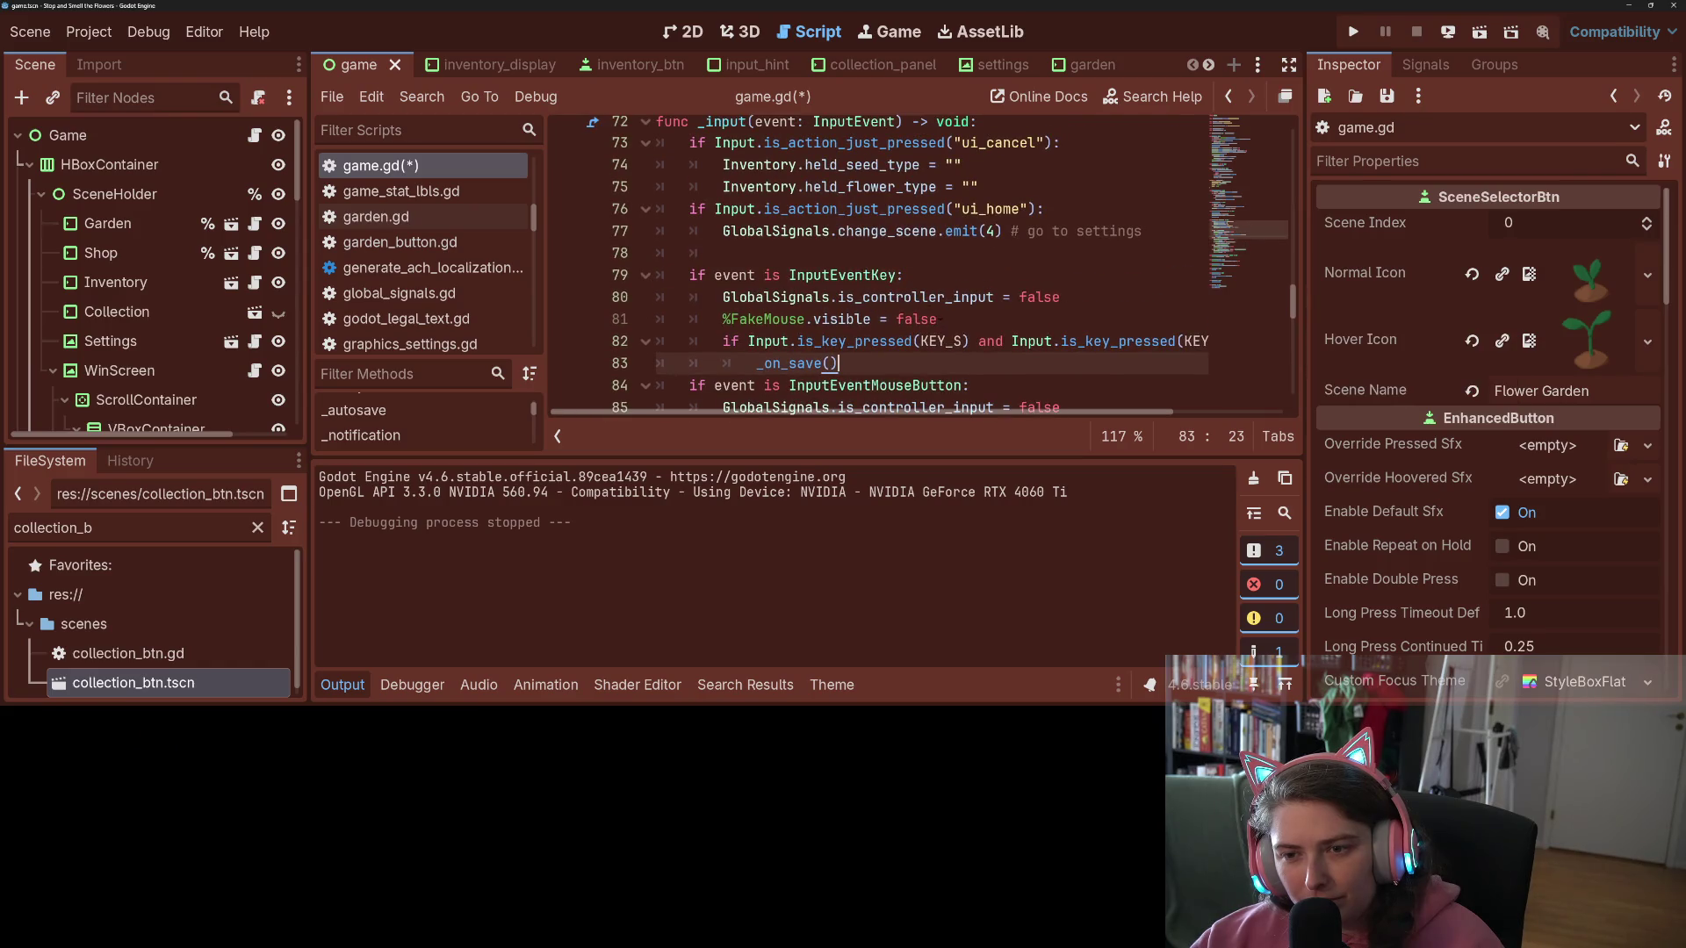
left_click(942, 318)
scroll(882, 319, "up", 2)
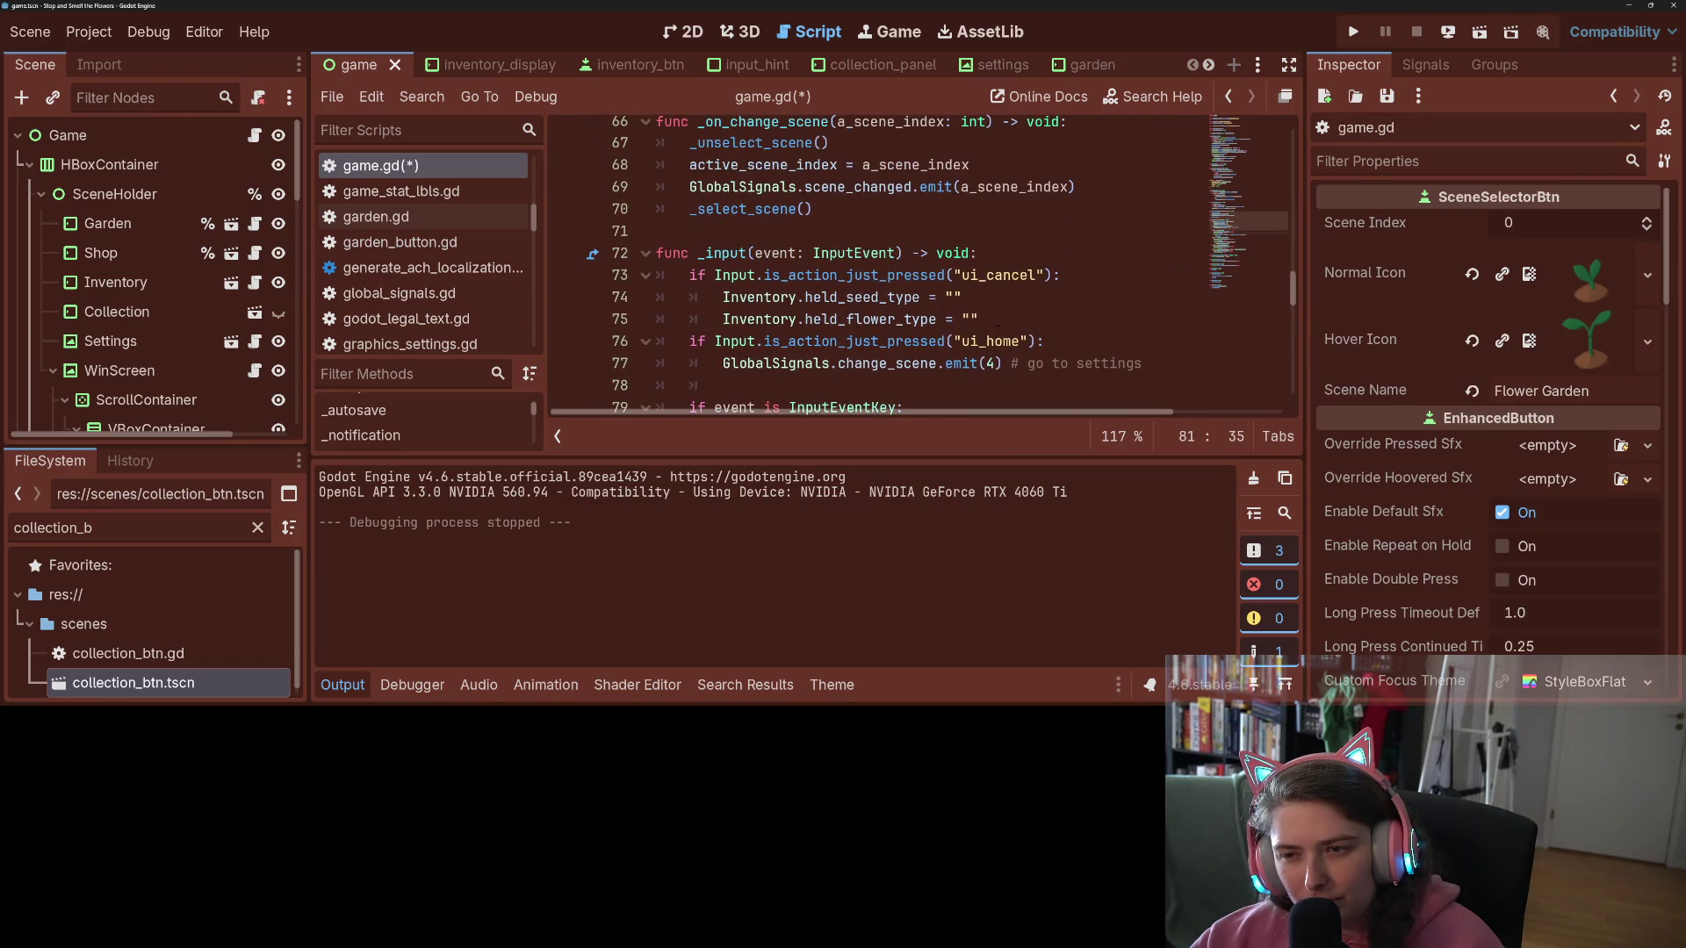
left_click(1085, 379)
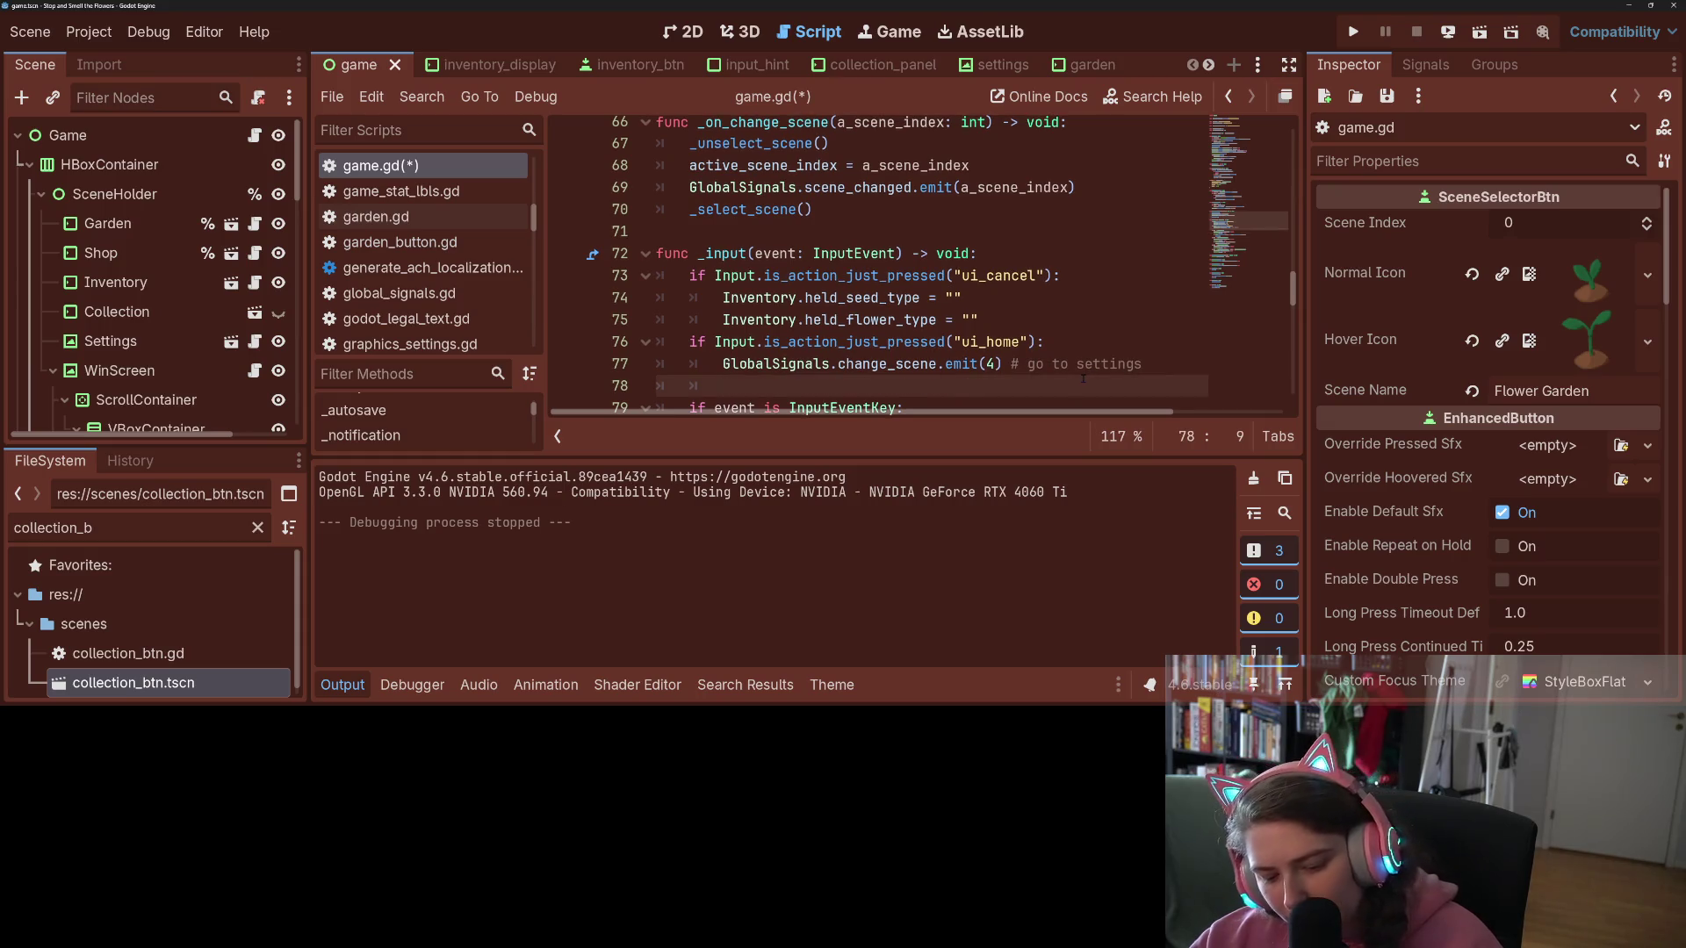
type("%GardenSceneSelect.grab_focus()")
key("ctrl+s")
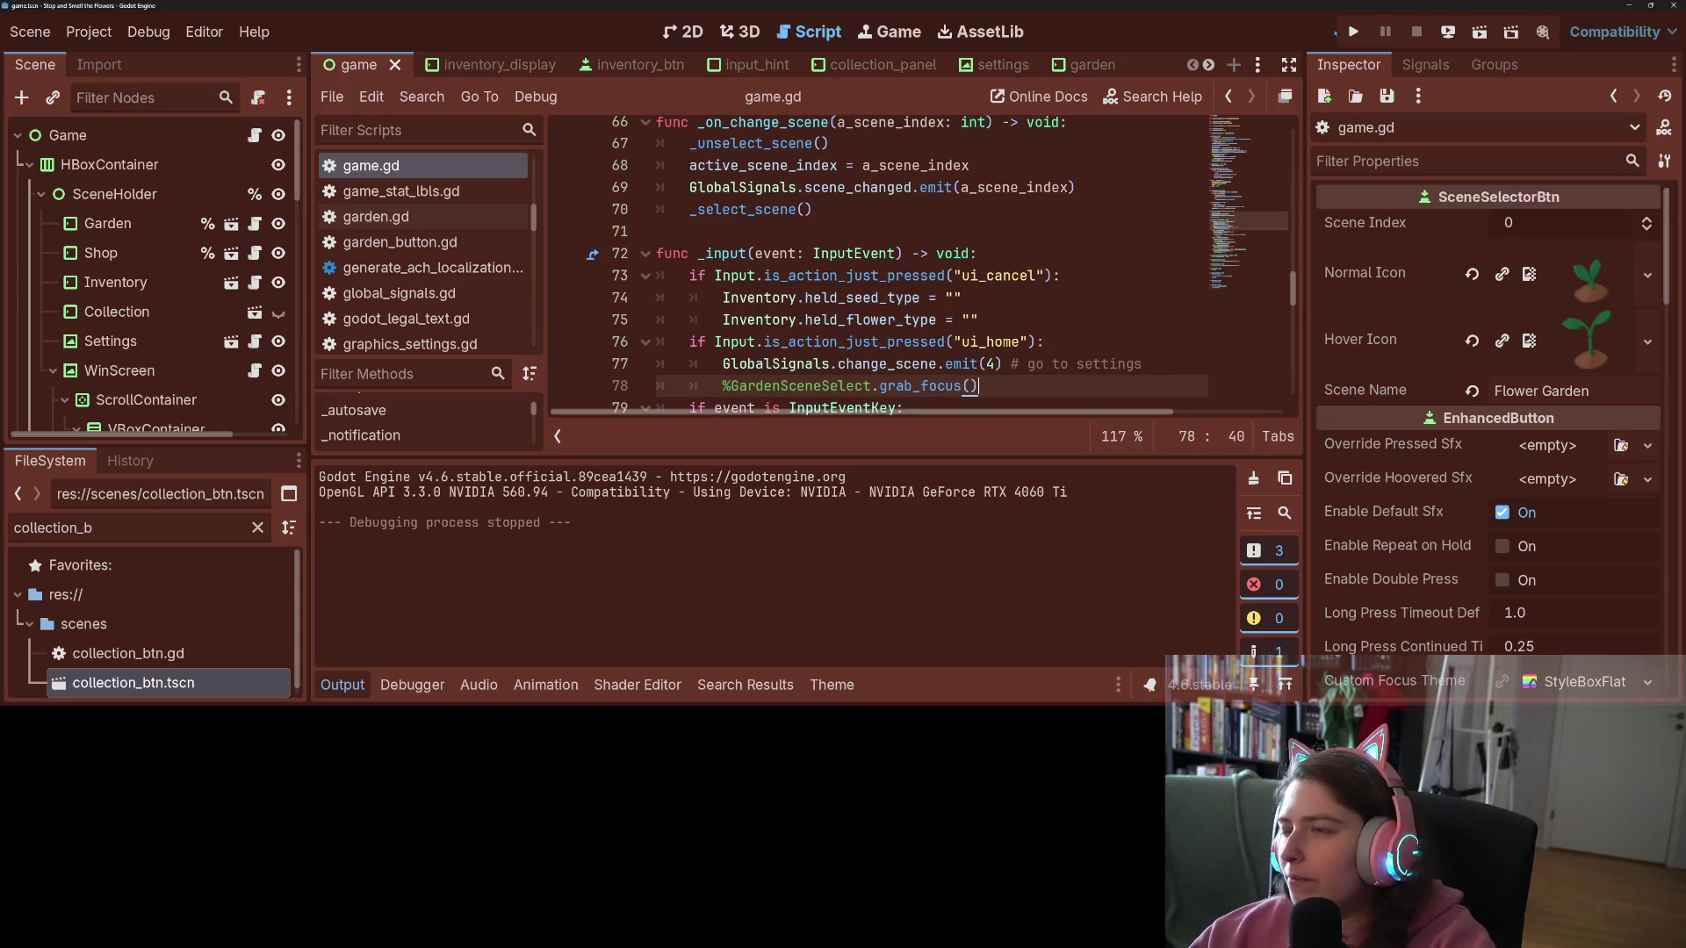
Step: Run the game, open Settings with Escape, return via Garden, and drag the red flower seed packet
left_click(1351, 31)
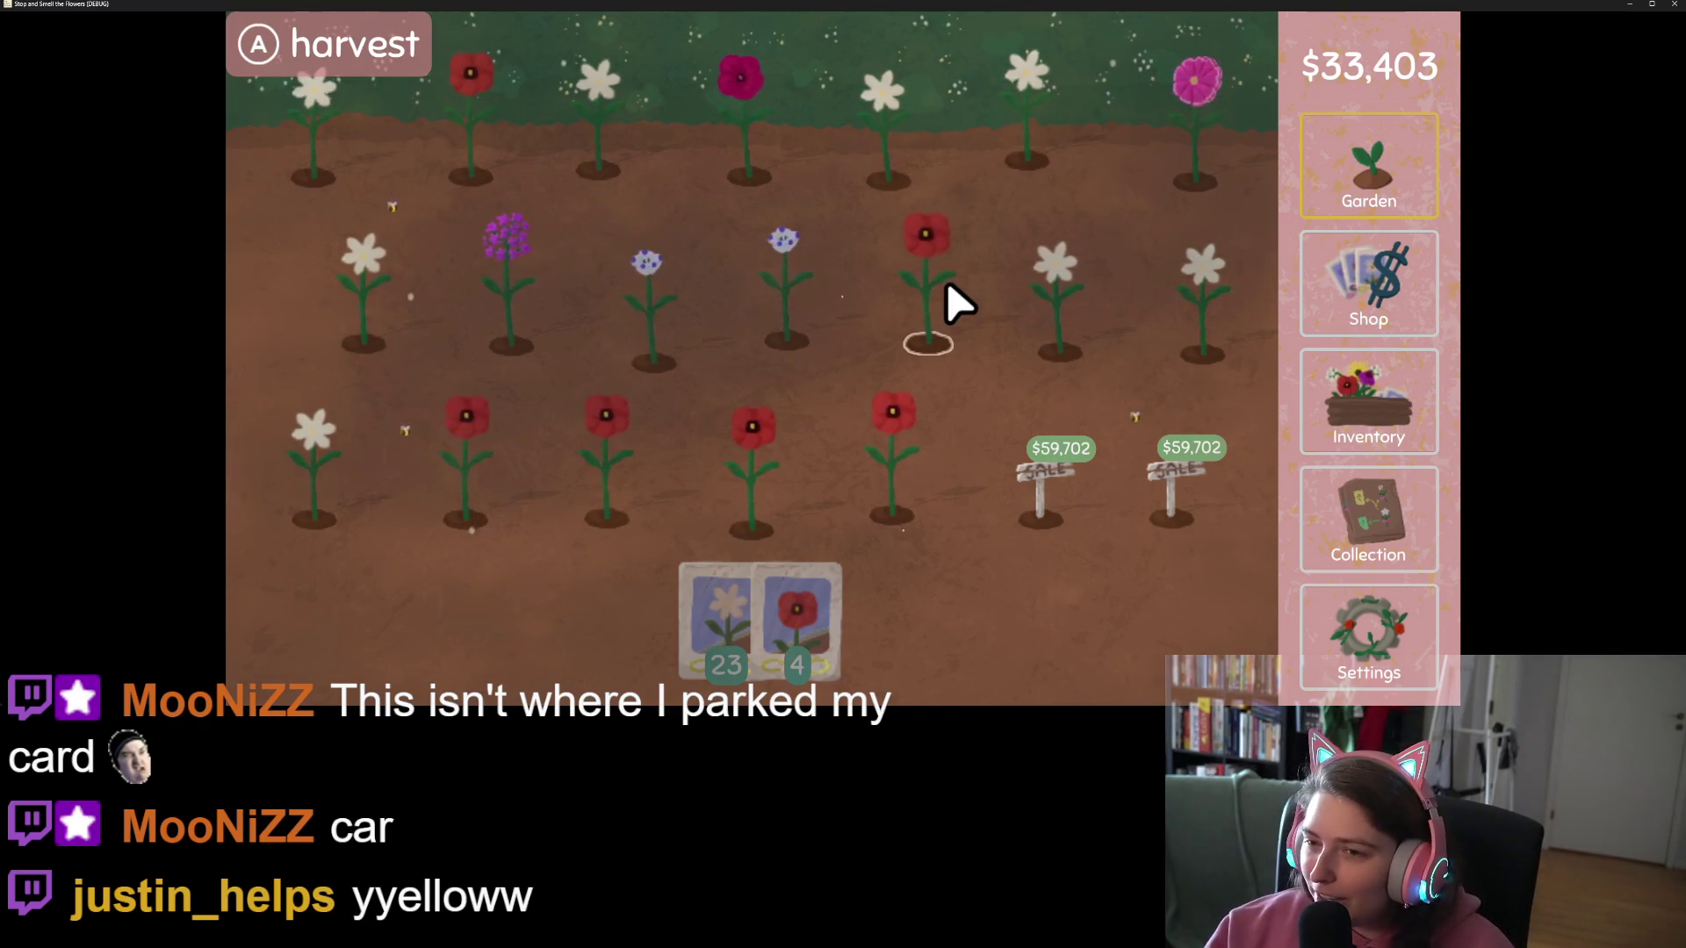
key("Escape")
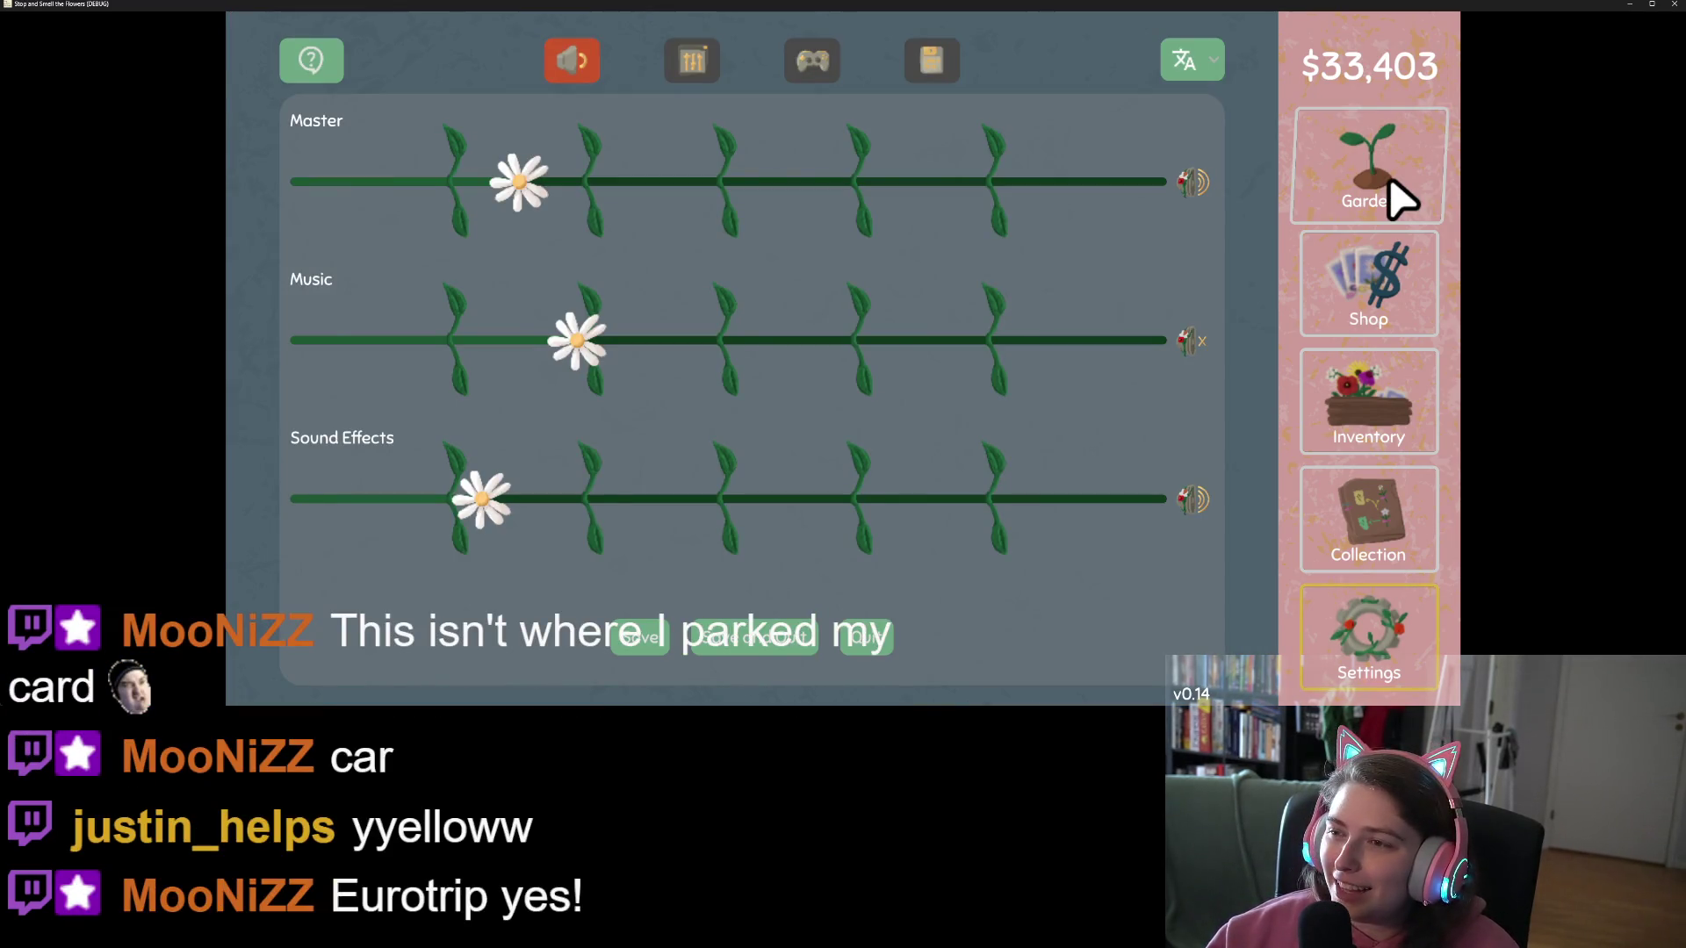
left_click(1392, 195)
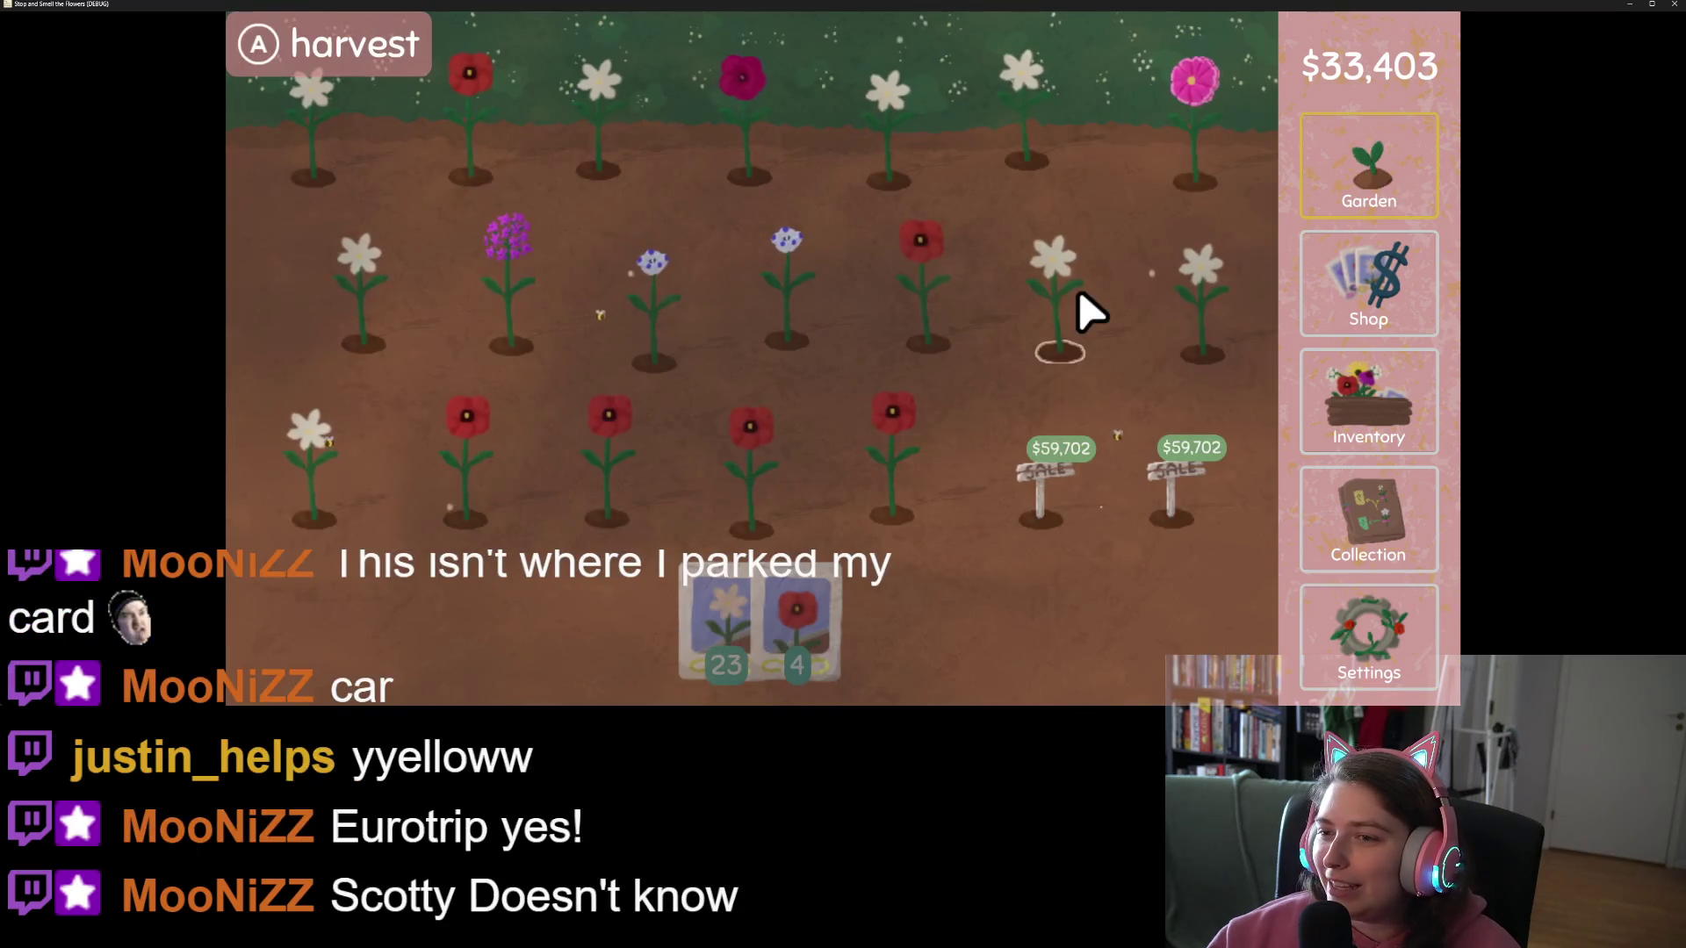
mouse_move(824, 647)
left_mouse_down()
mouse_move(780, 489)
mouse_move(806, 282)
left_mouse_up()
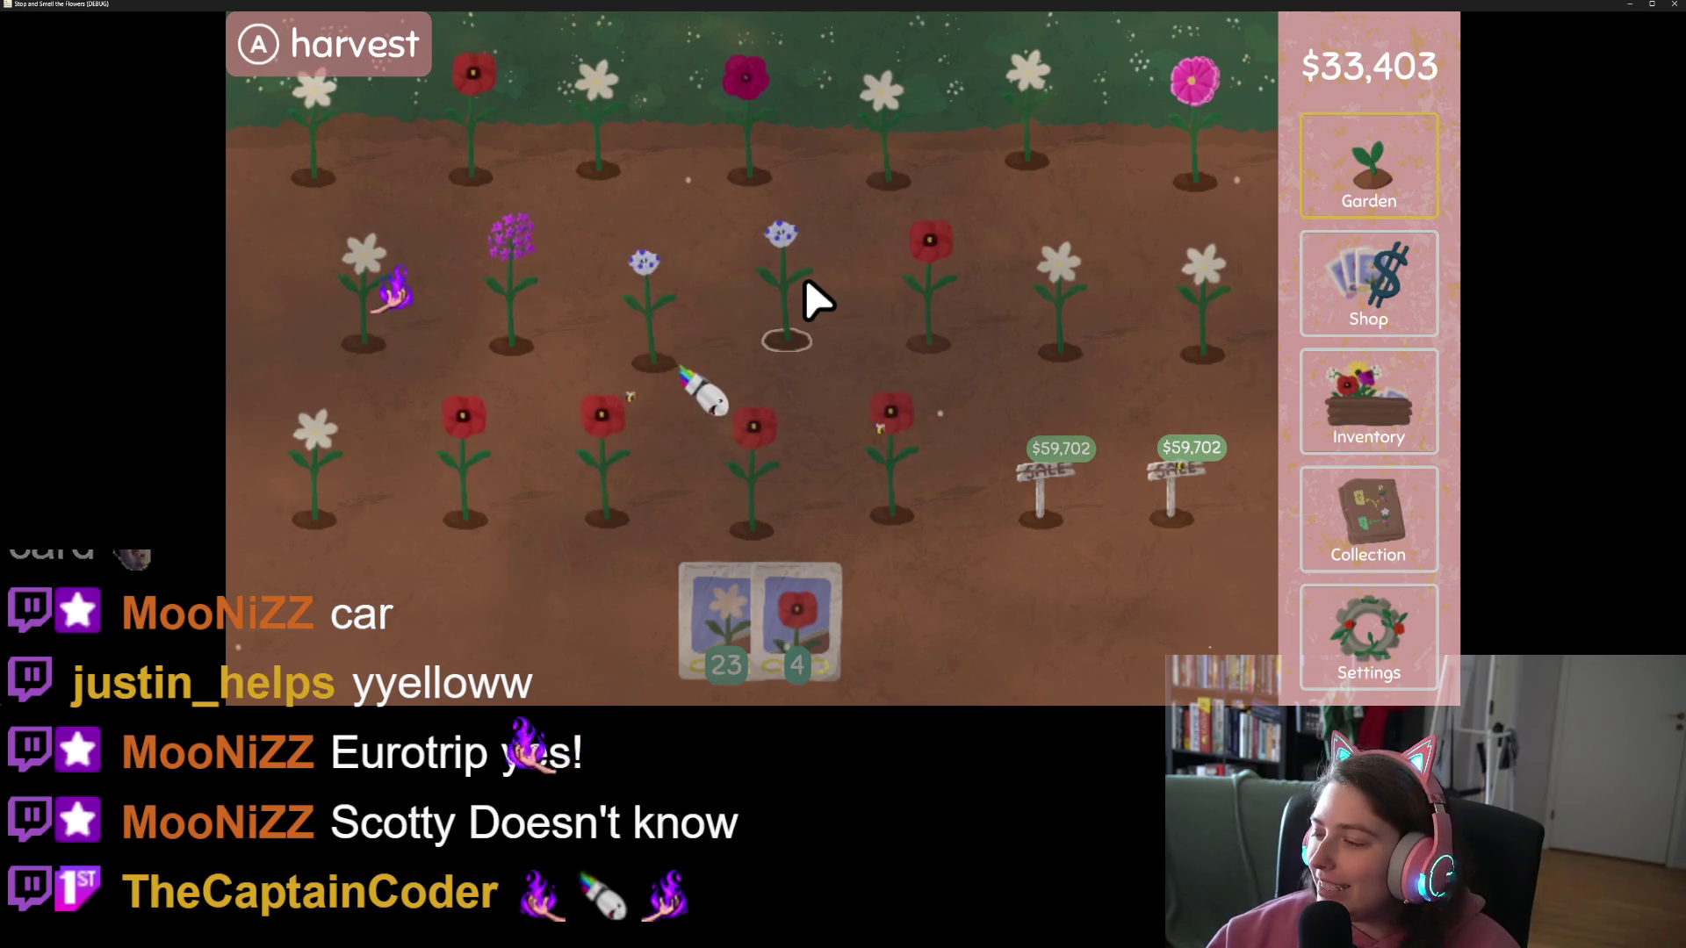
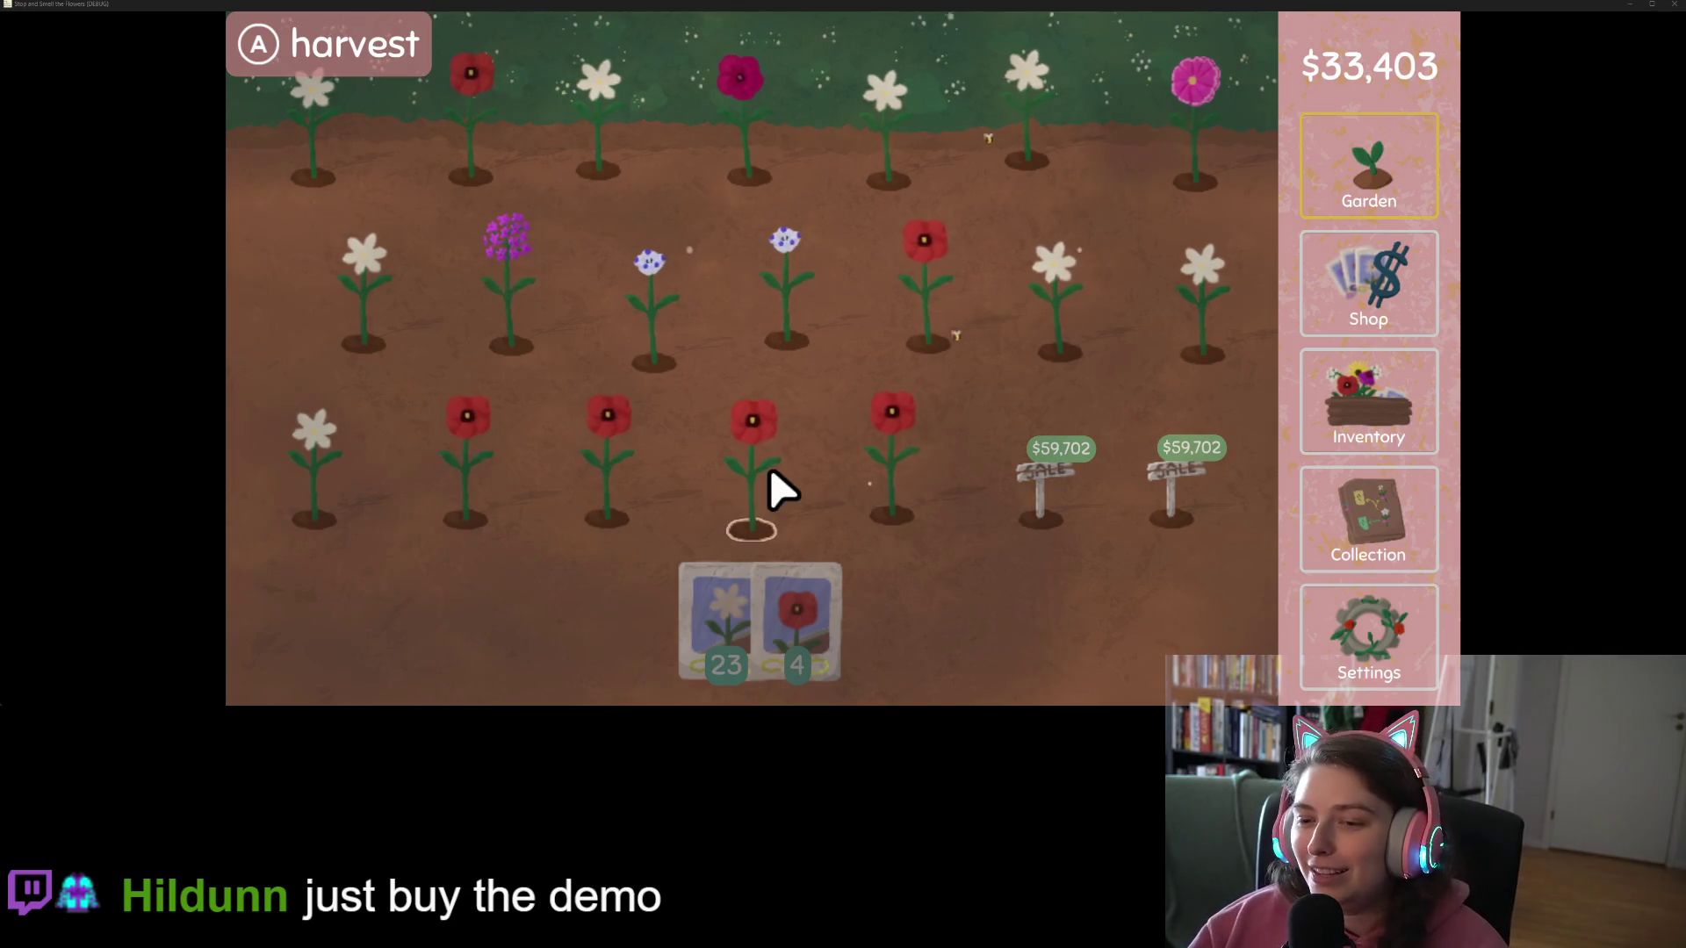
Step: Harvest and replant the bottom-row poppies with poppy seeds, then view Collection and Inventory
left_click(820, 655)
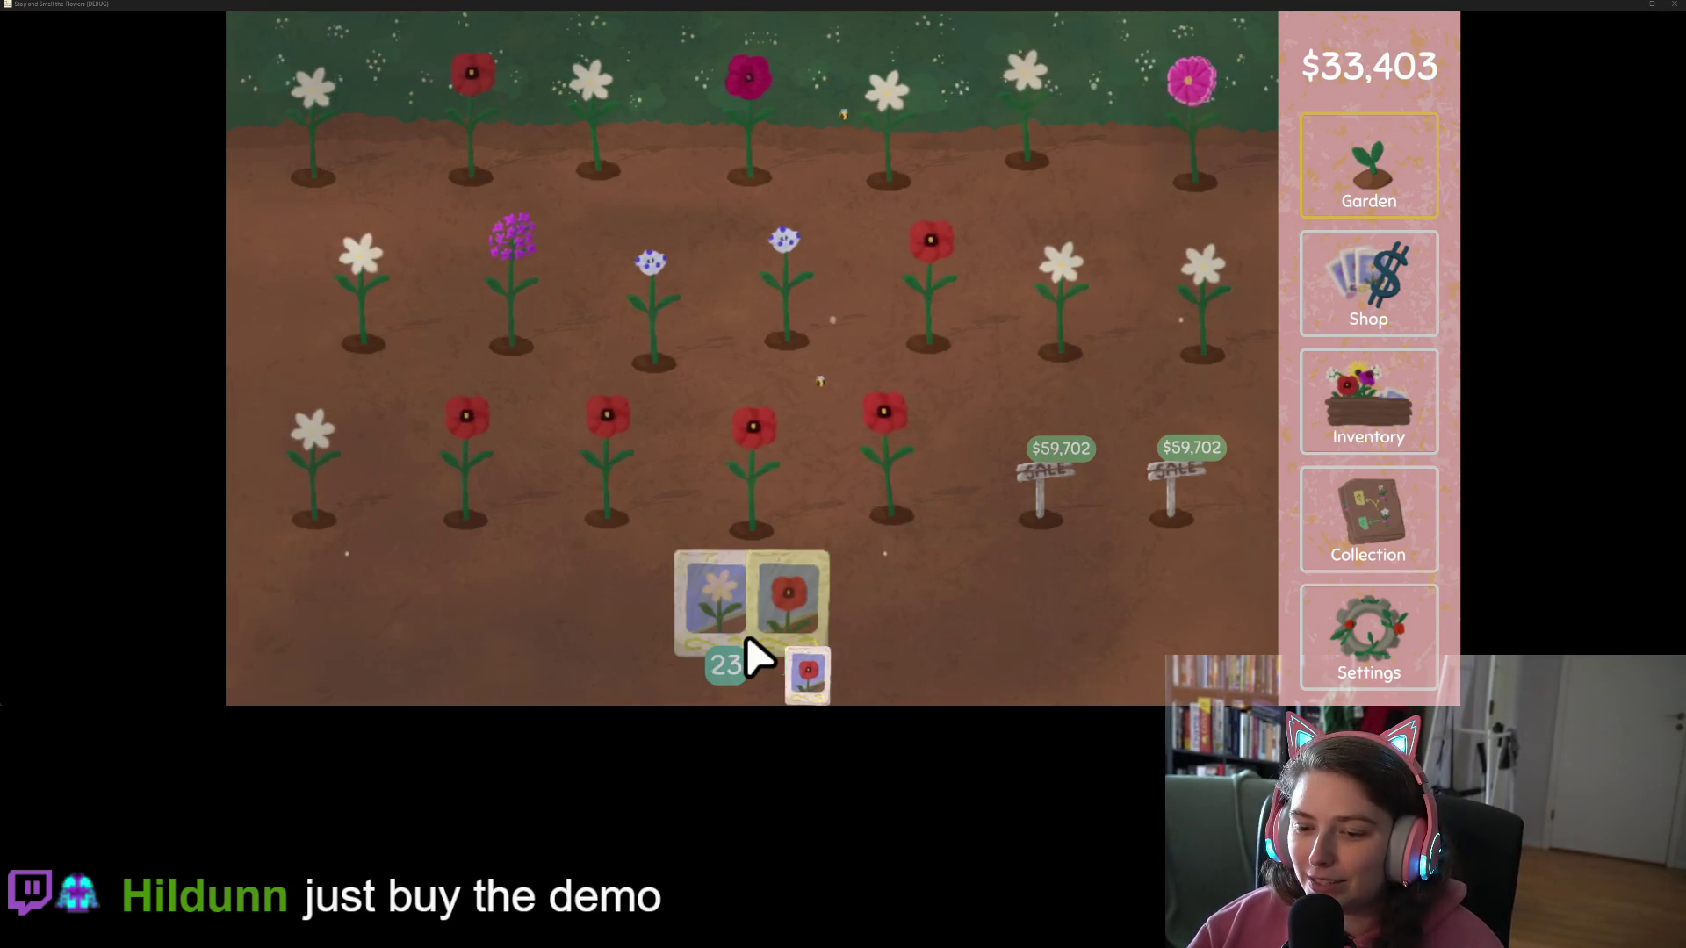
mouse_move(914, 474)
left_mouse_down()
mouse_move(340, 479)
mouse_move(538, 302)
mouse_move(956, 302)
mouse_move(1223, 143)
mouse_move(339, 143)
mouse_move(369, 167)
left_mouse_up()
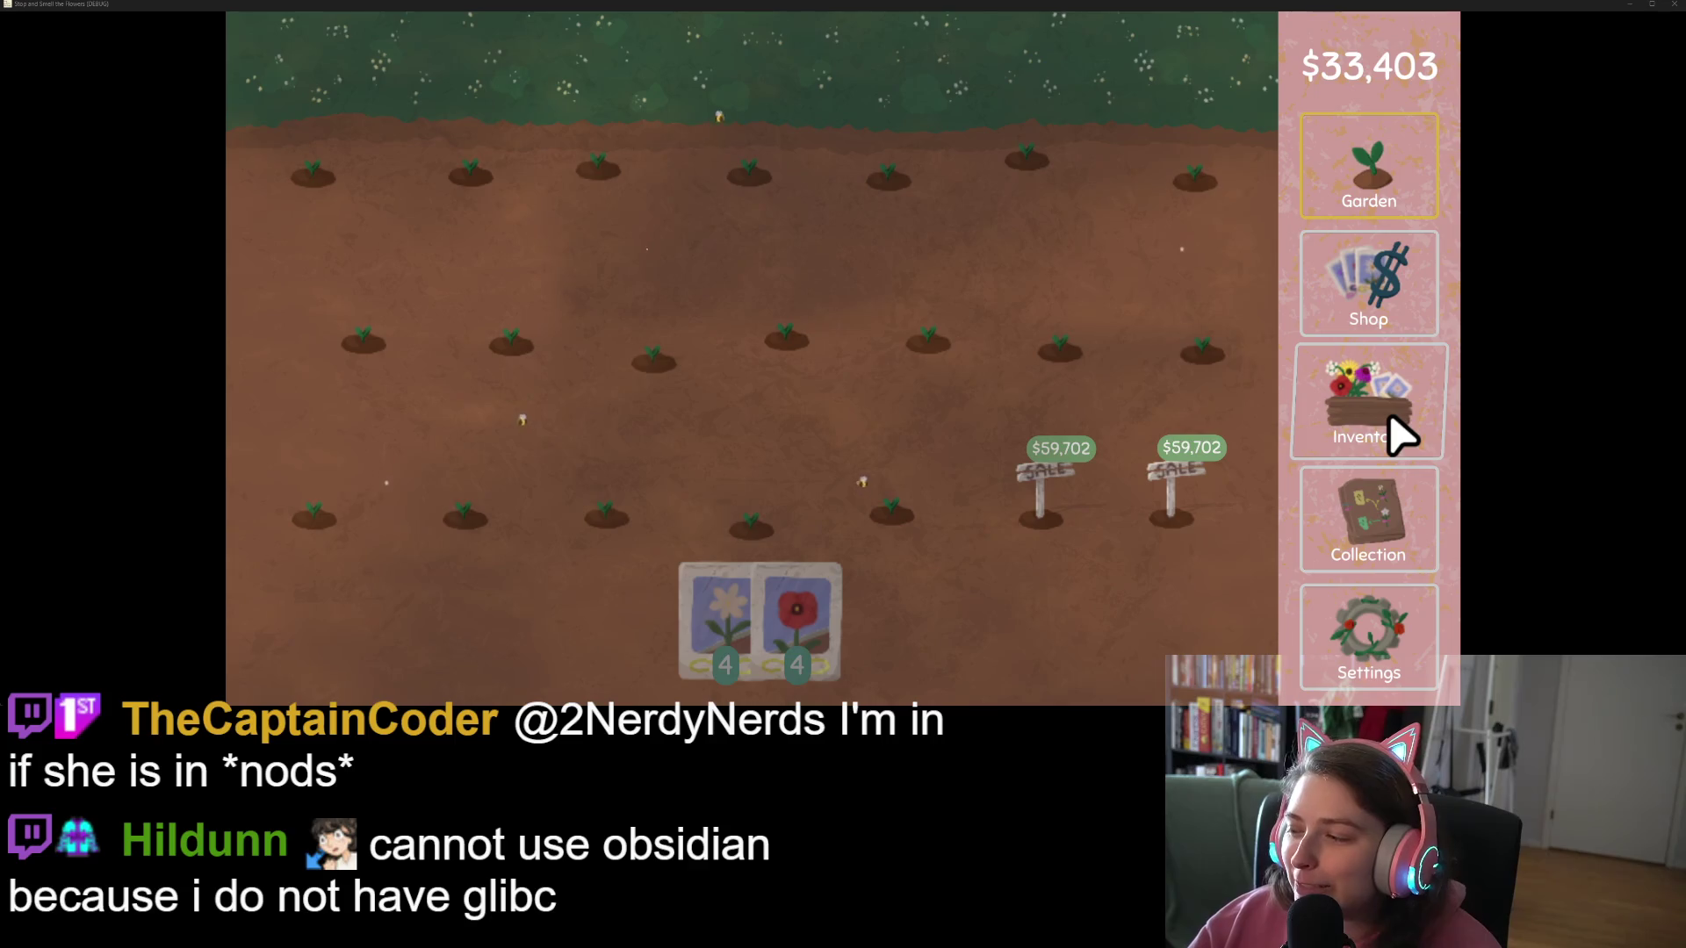
left_click(1392, 550)
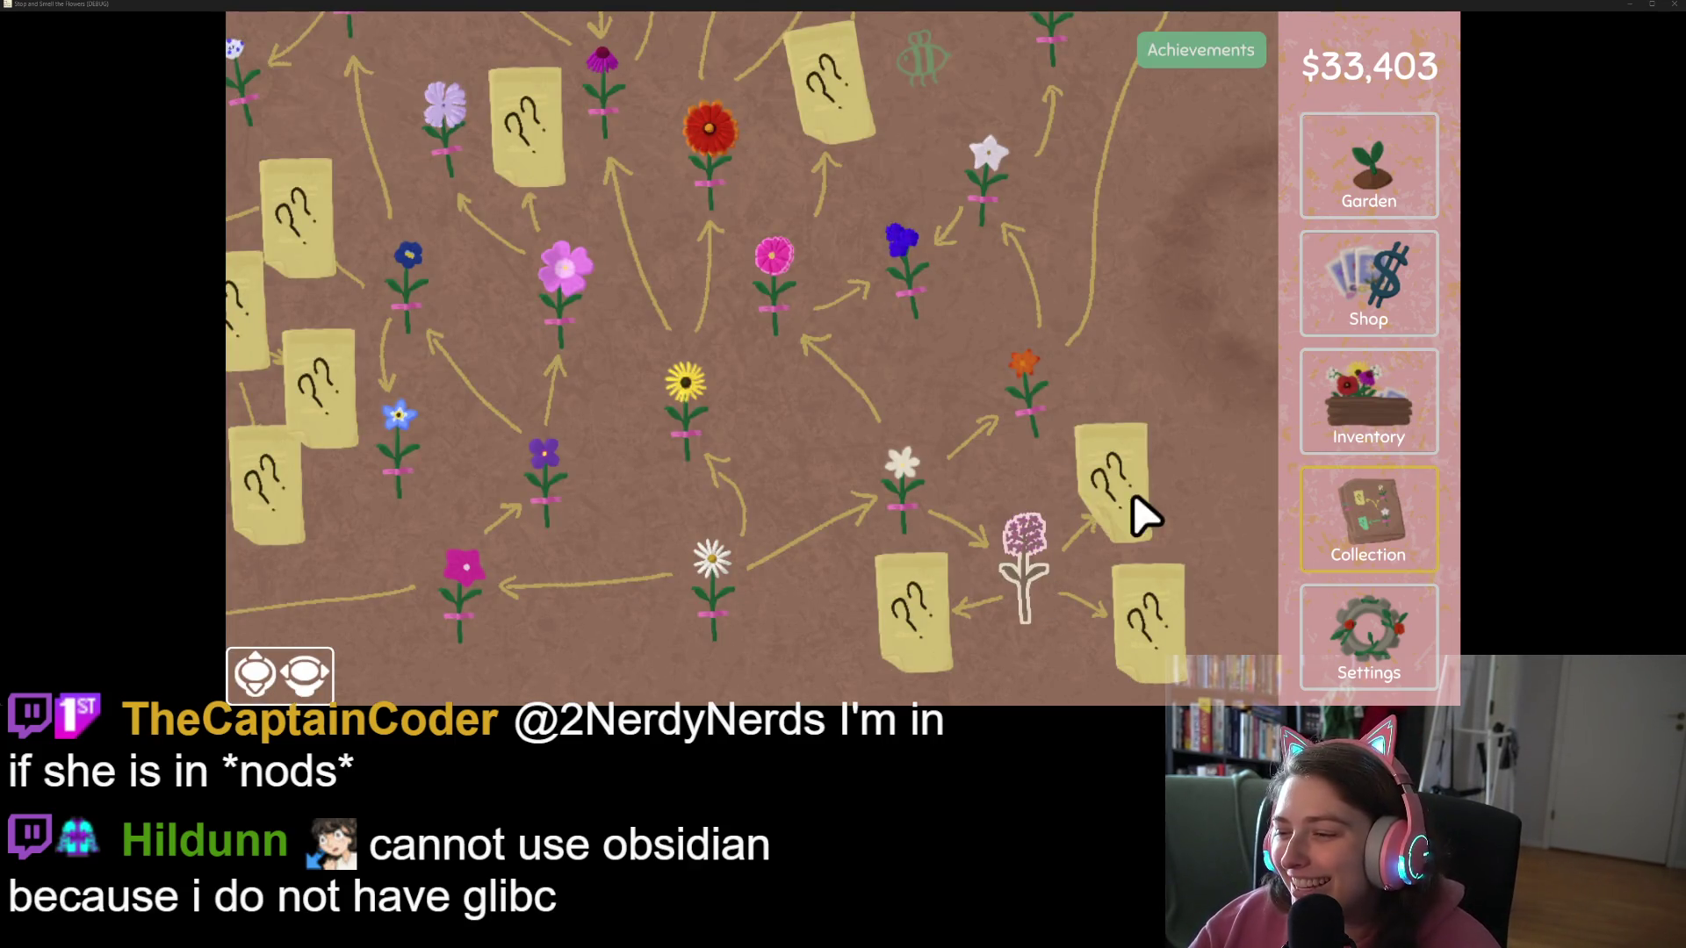
left_click(1396, 430)
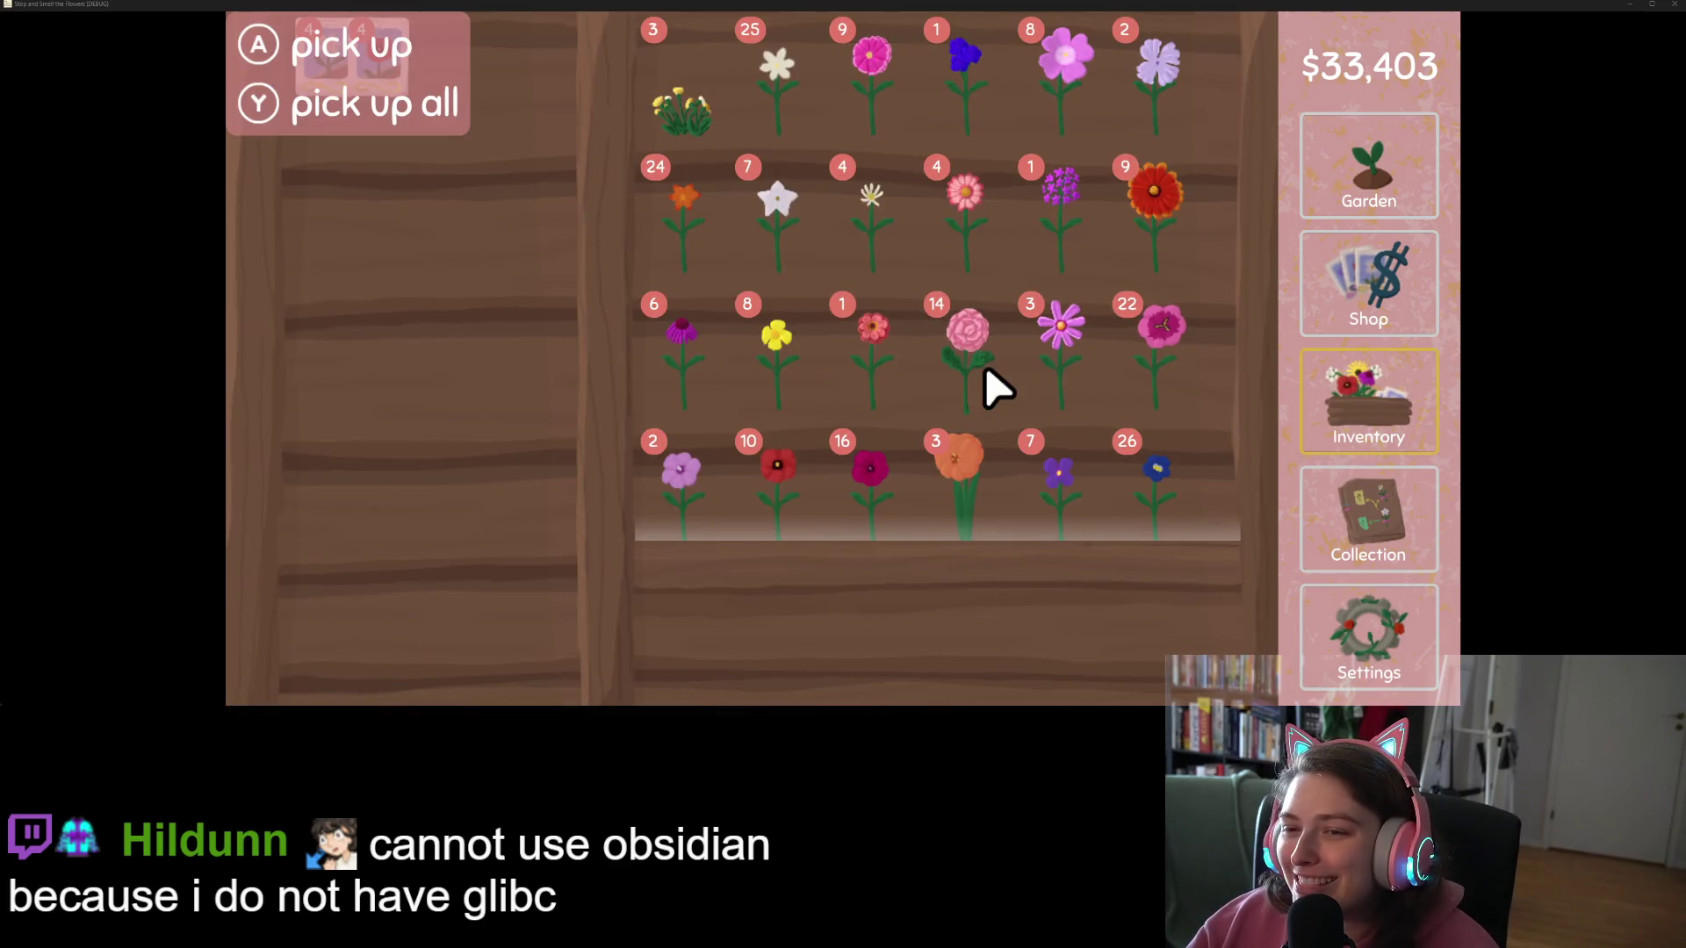
Step: Browse the flower shelf and lift one cosmos off its stack, leaving 2
scroll(1185, 384, "down", 2)
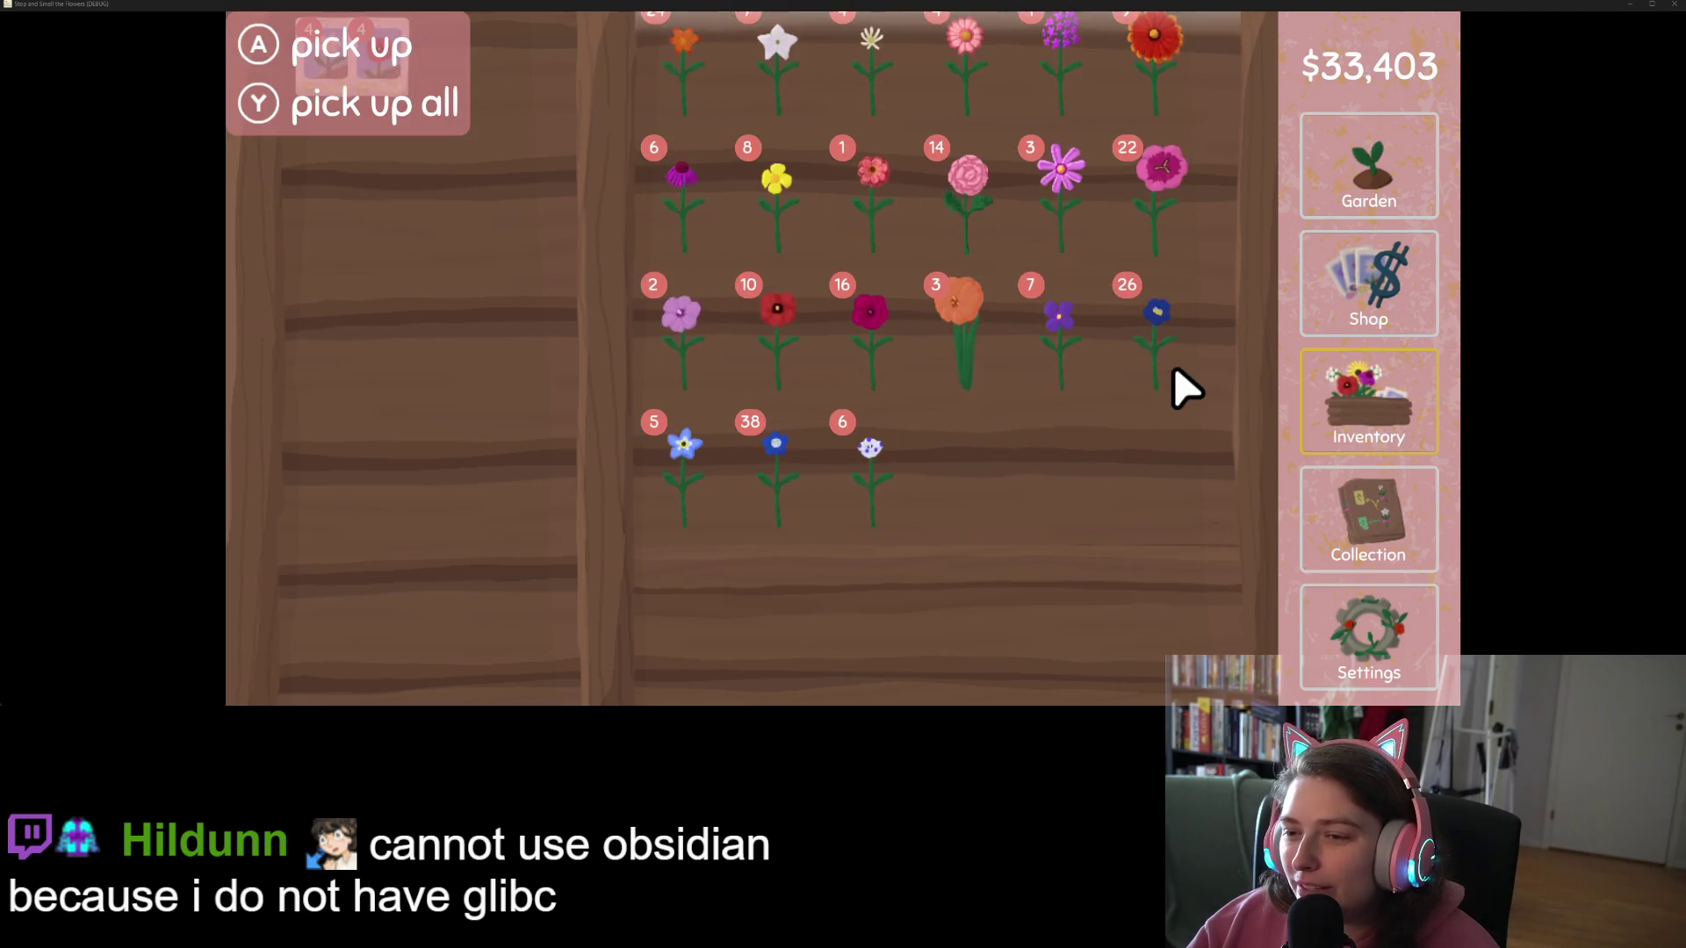
scroll(1185, 384, "up", 2)
scroll(1185, 383, "down", 2)
scroll(1185, 383, "up", 2)
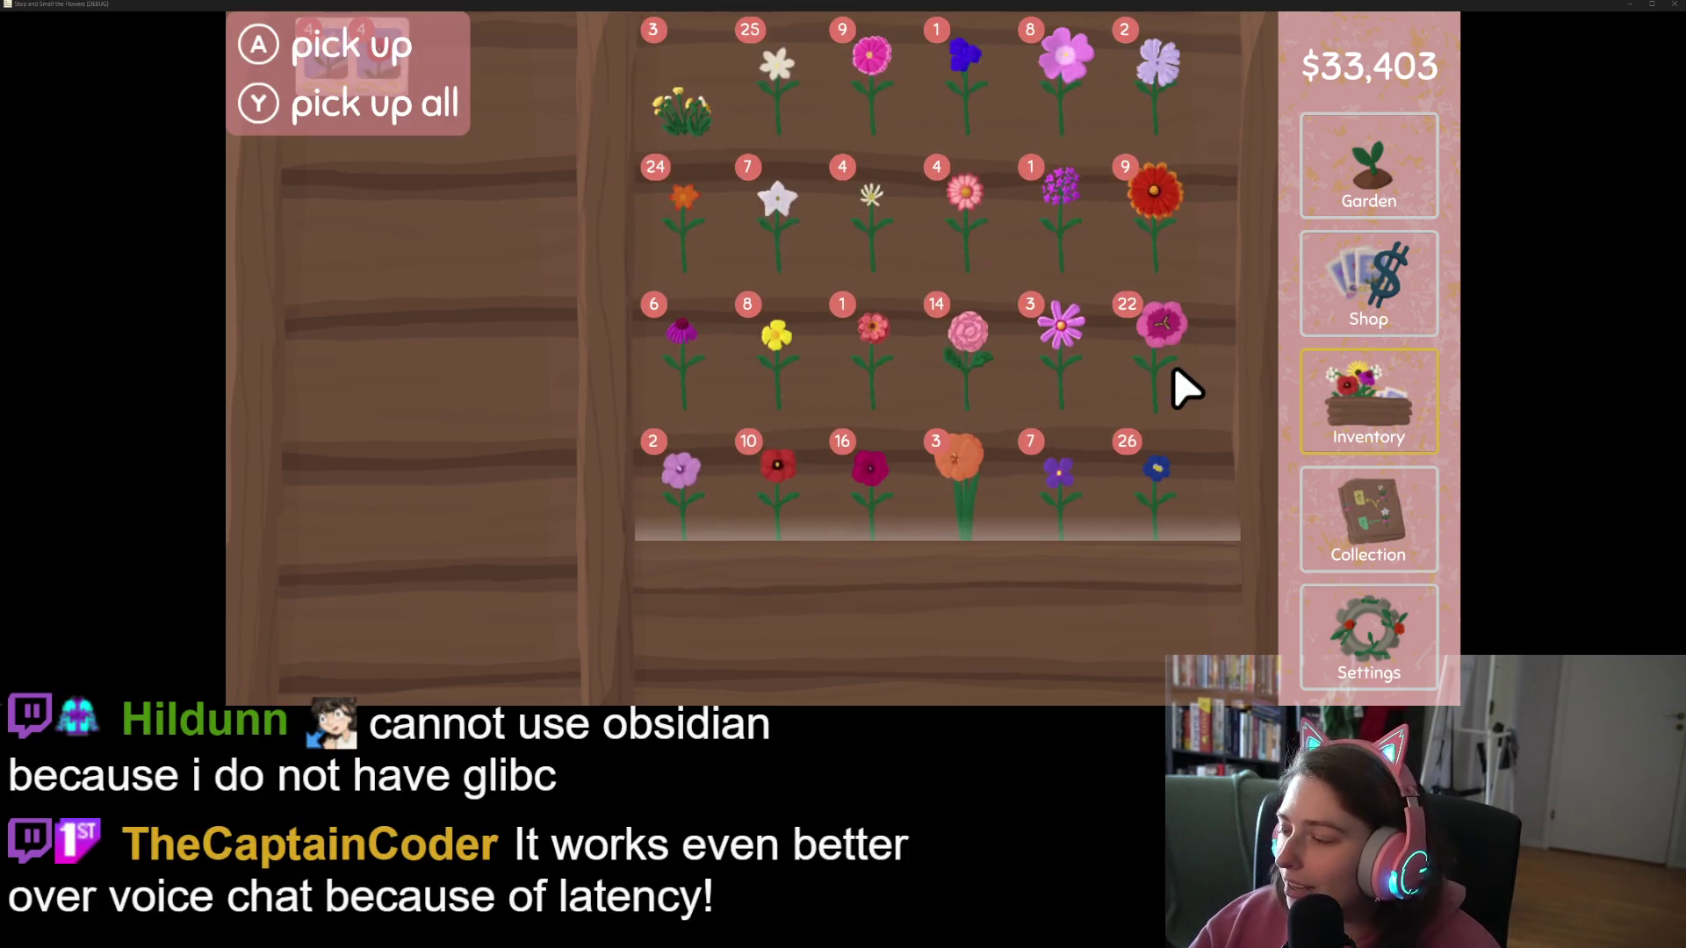
scroll(1185, 383, "down", 2)
scroll(1185, 384, "up", 2)
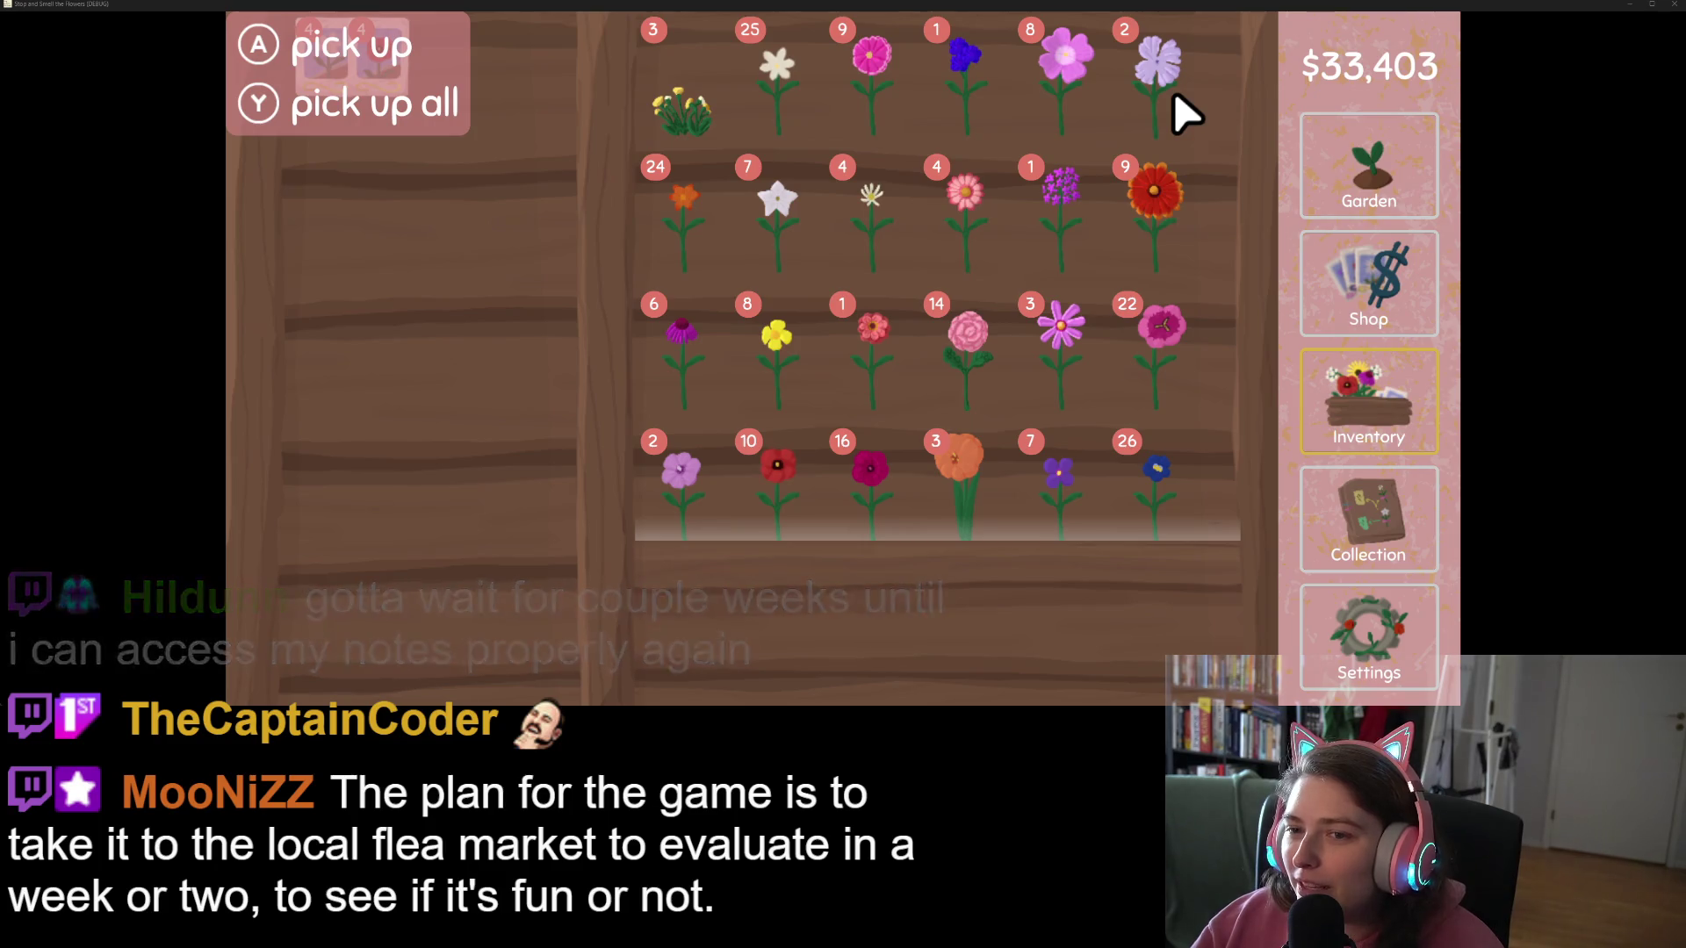
scroll(1185, 113, "down", 2)
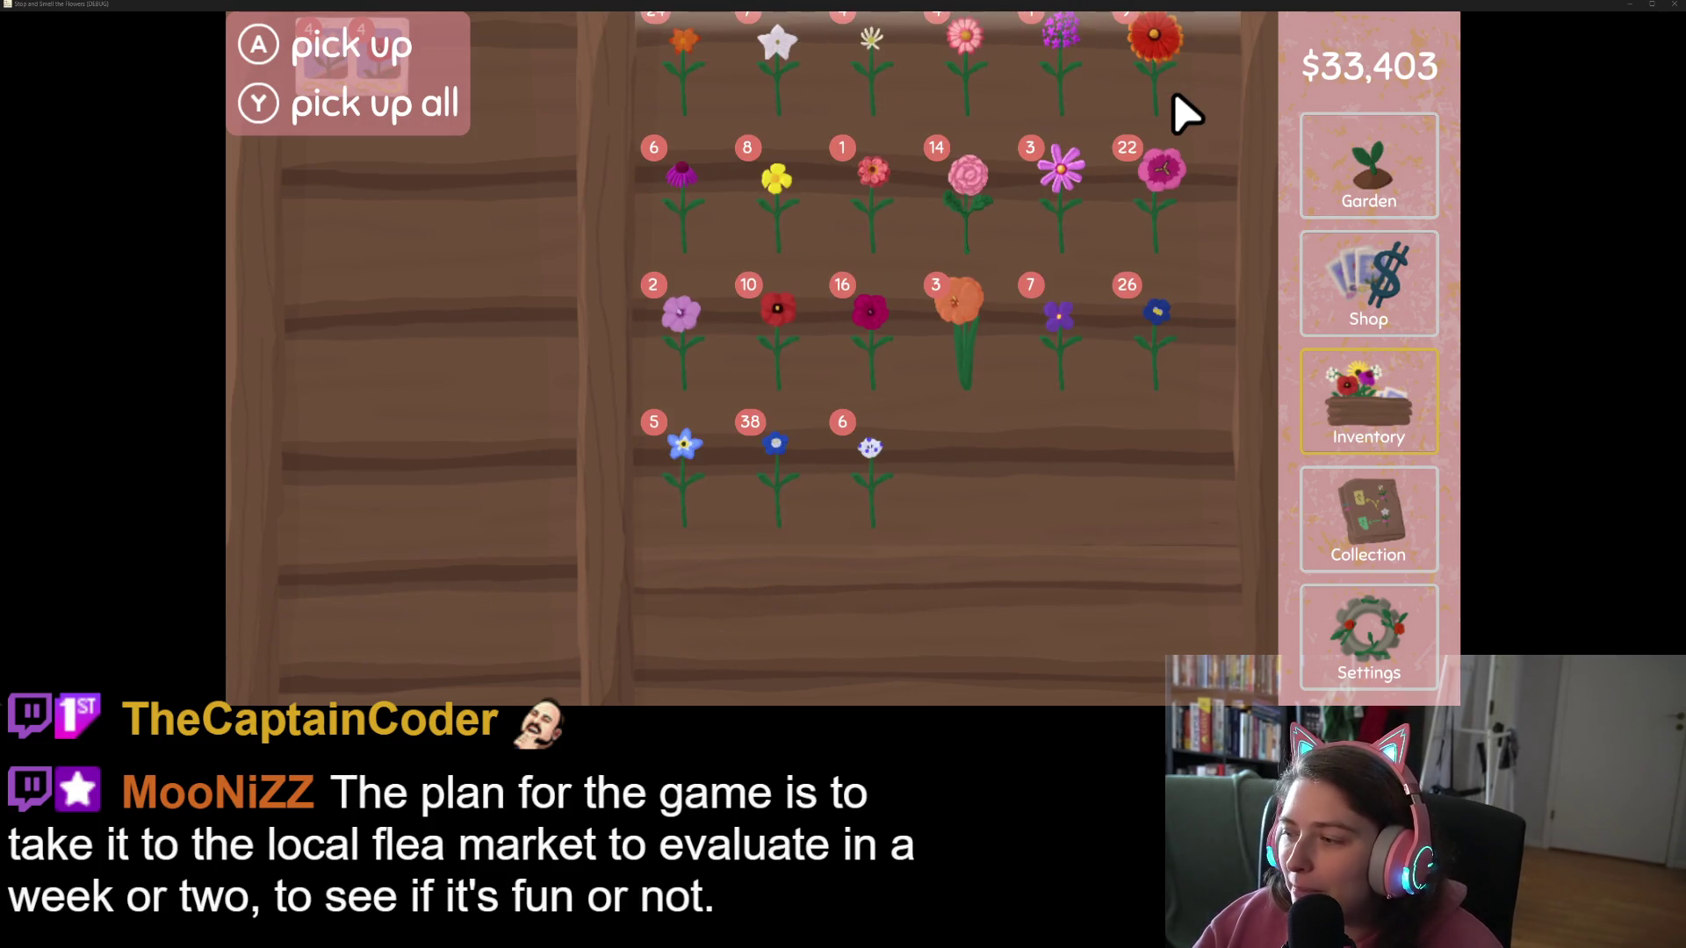
scroll(1010, 365, "up", 1)
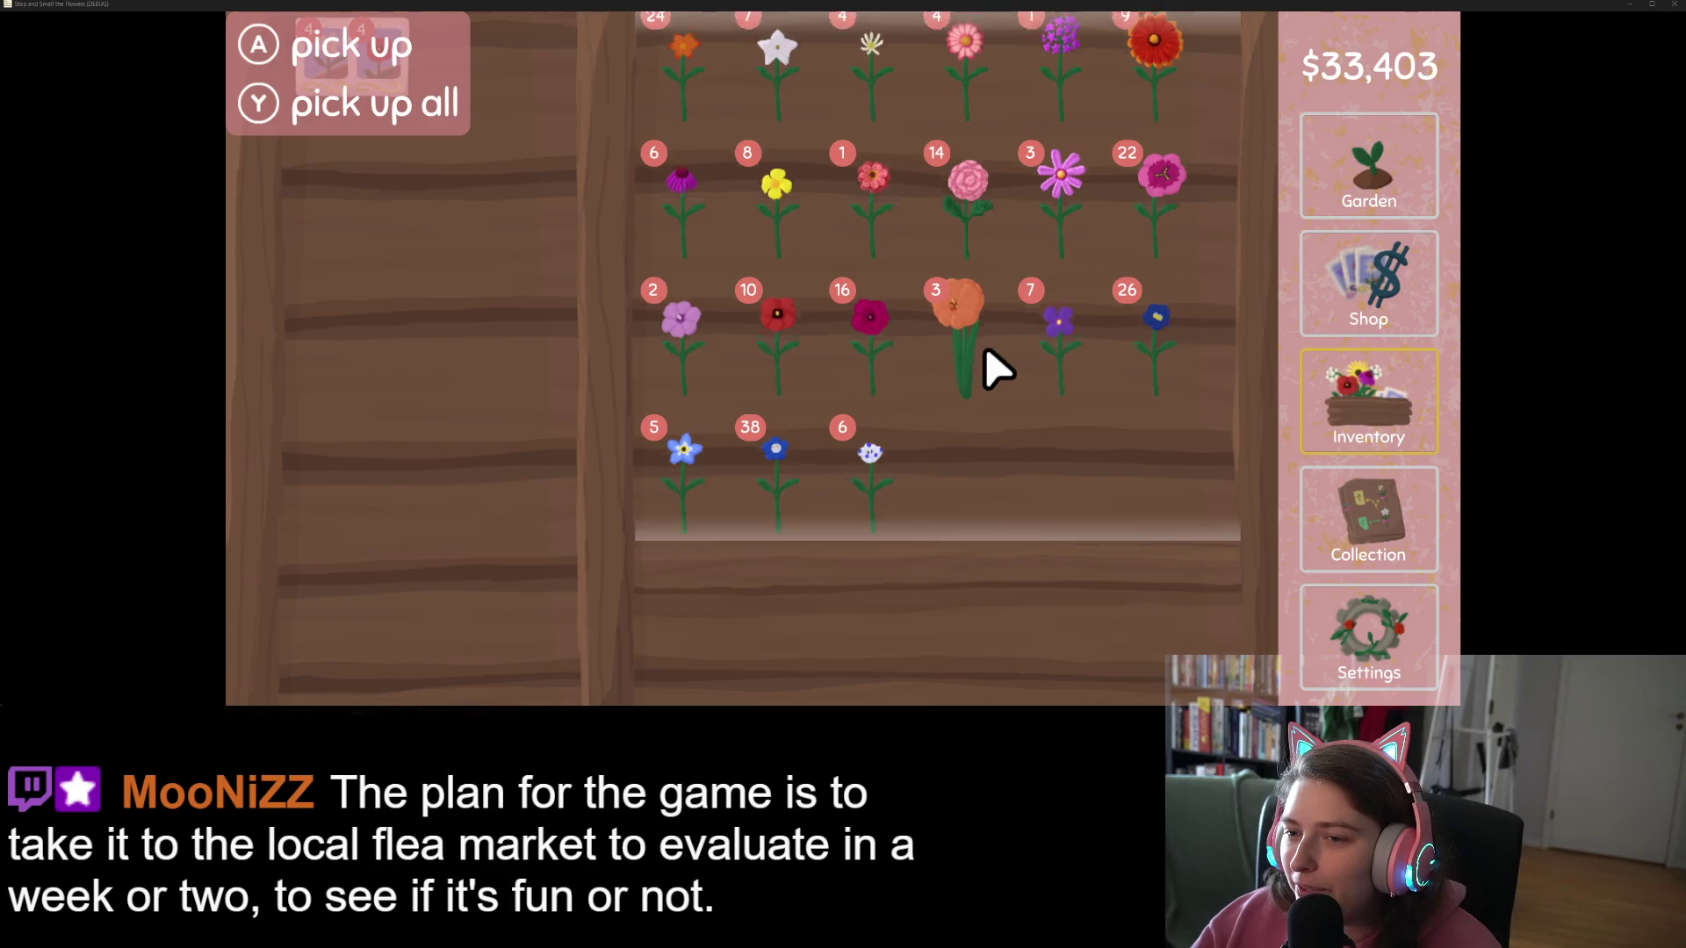
scroll(988, 367, "up", 2)
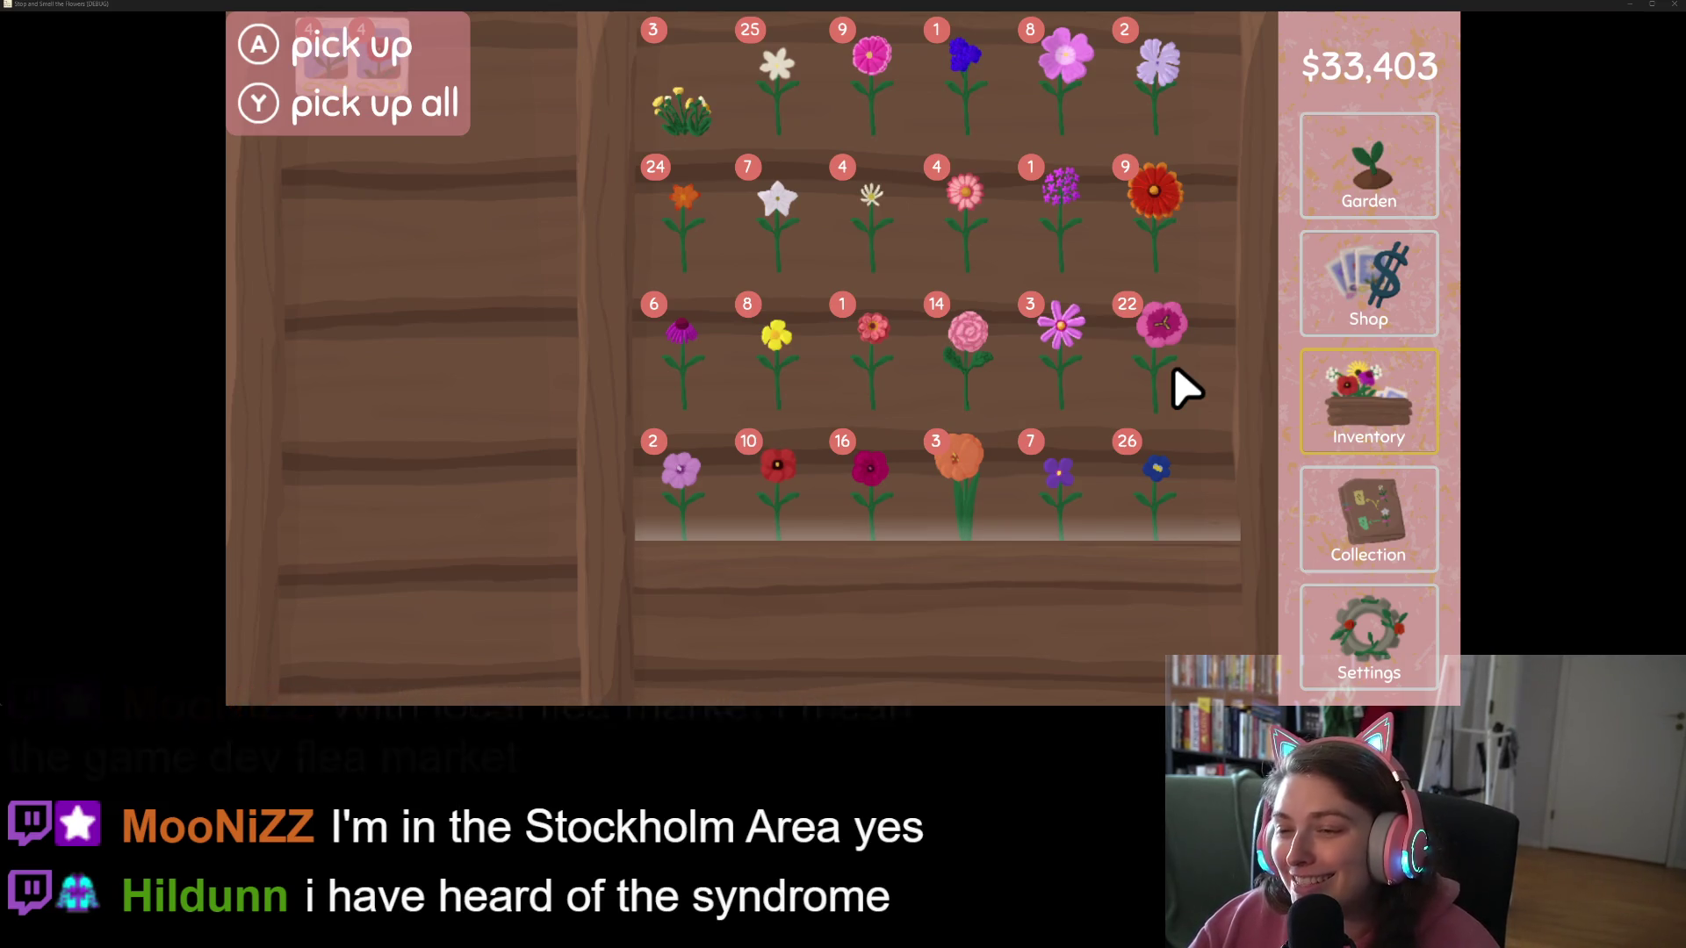
left_click(1141, 384)
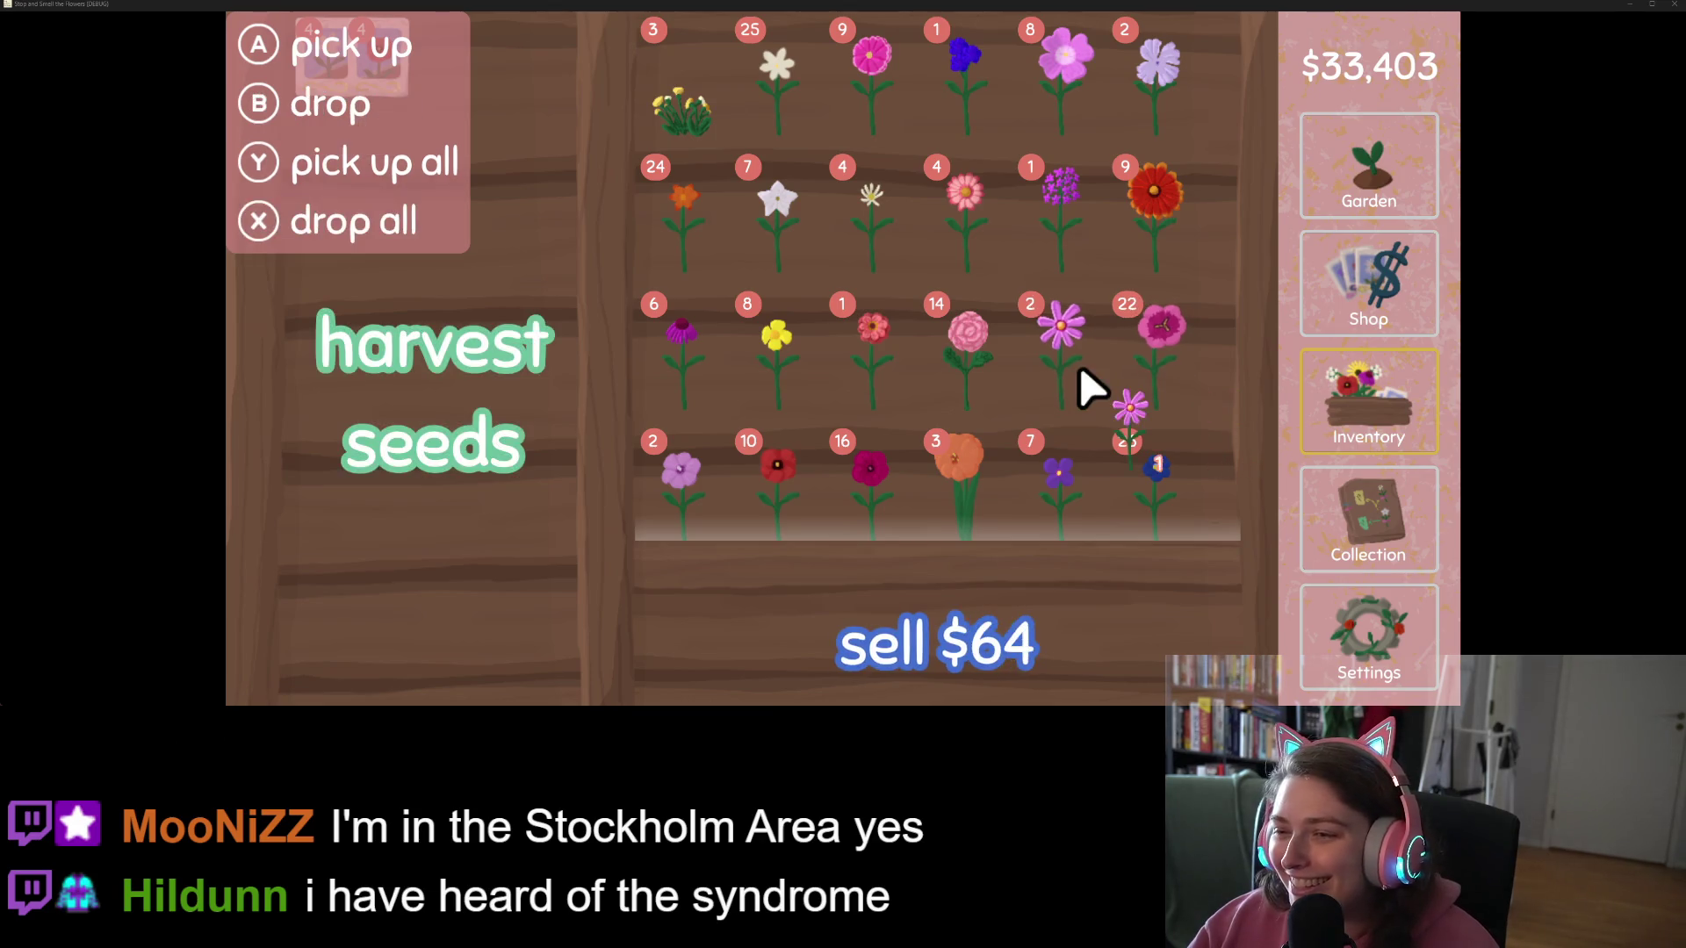
Step: Swap the cosmos for three magenta flowers and turn them into seeds
left_click(1093, 387)
left_click(1185, 388)
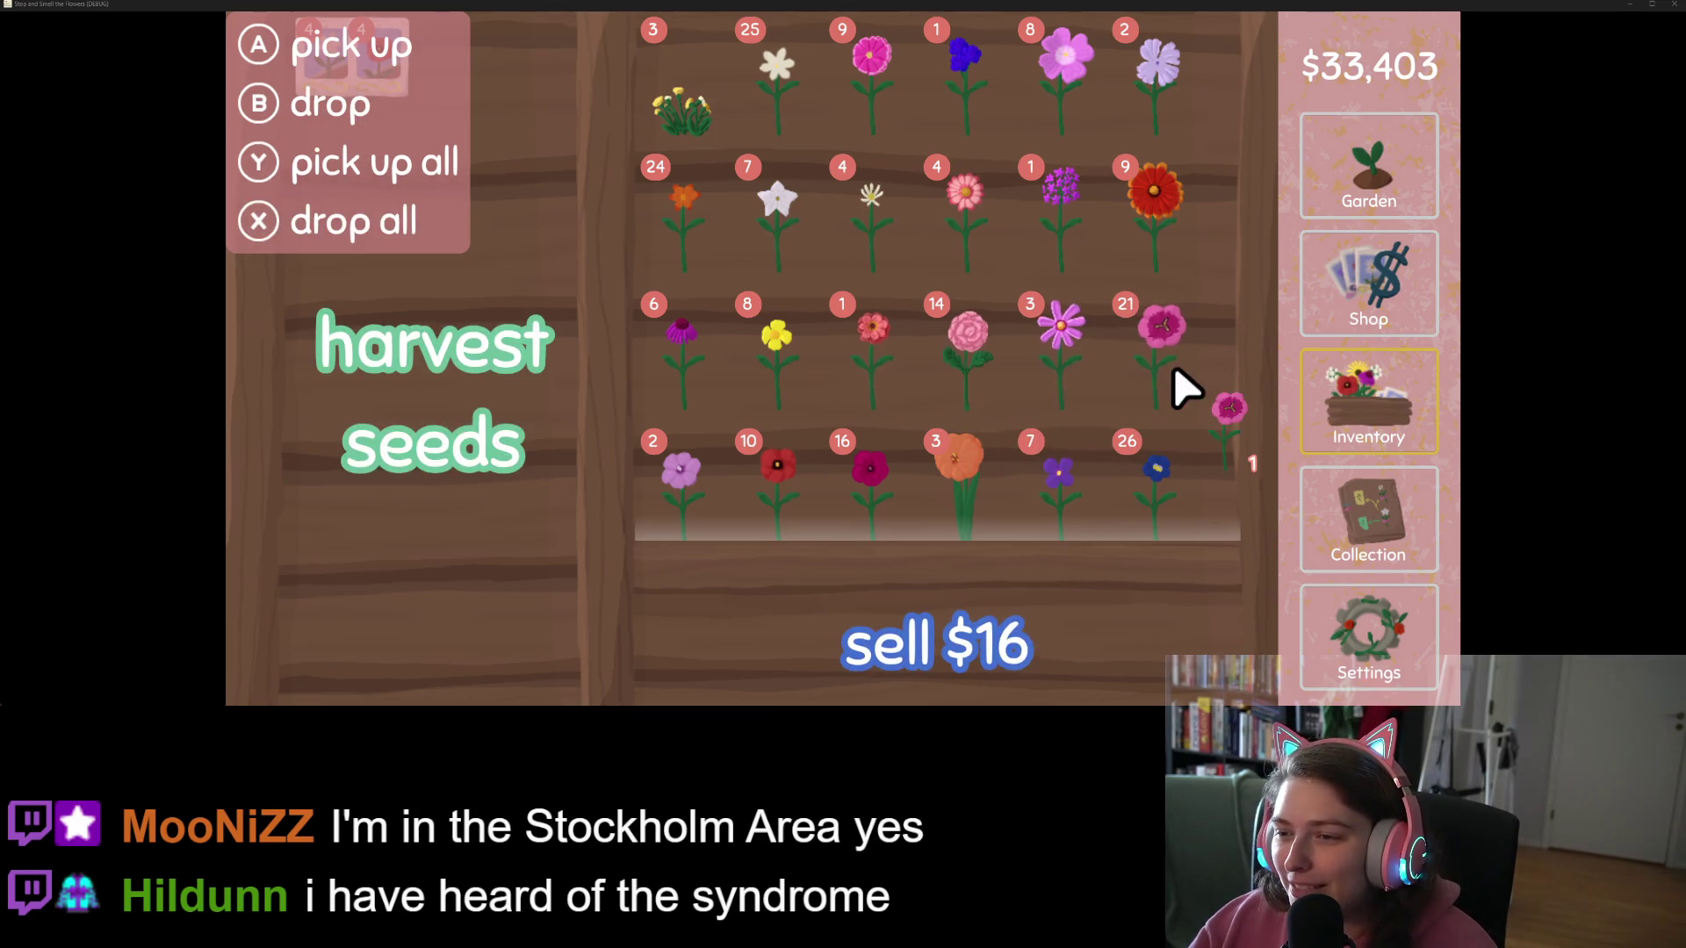
left_click(1186, 388)
left_click(1185, 387)
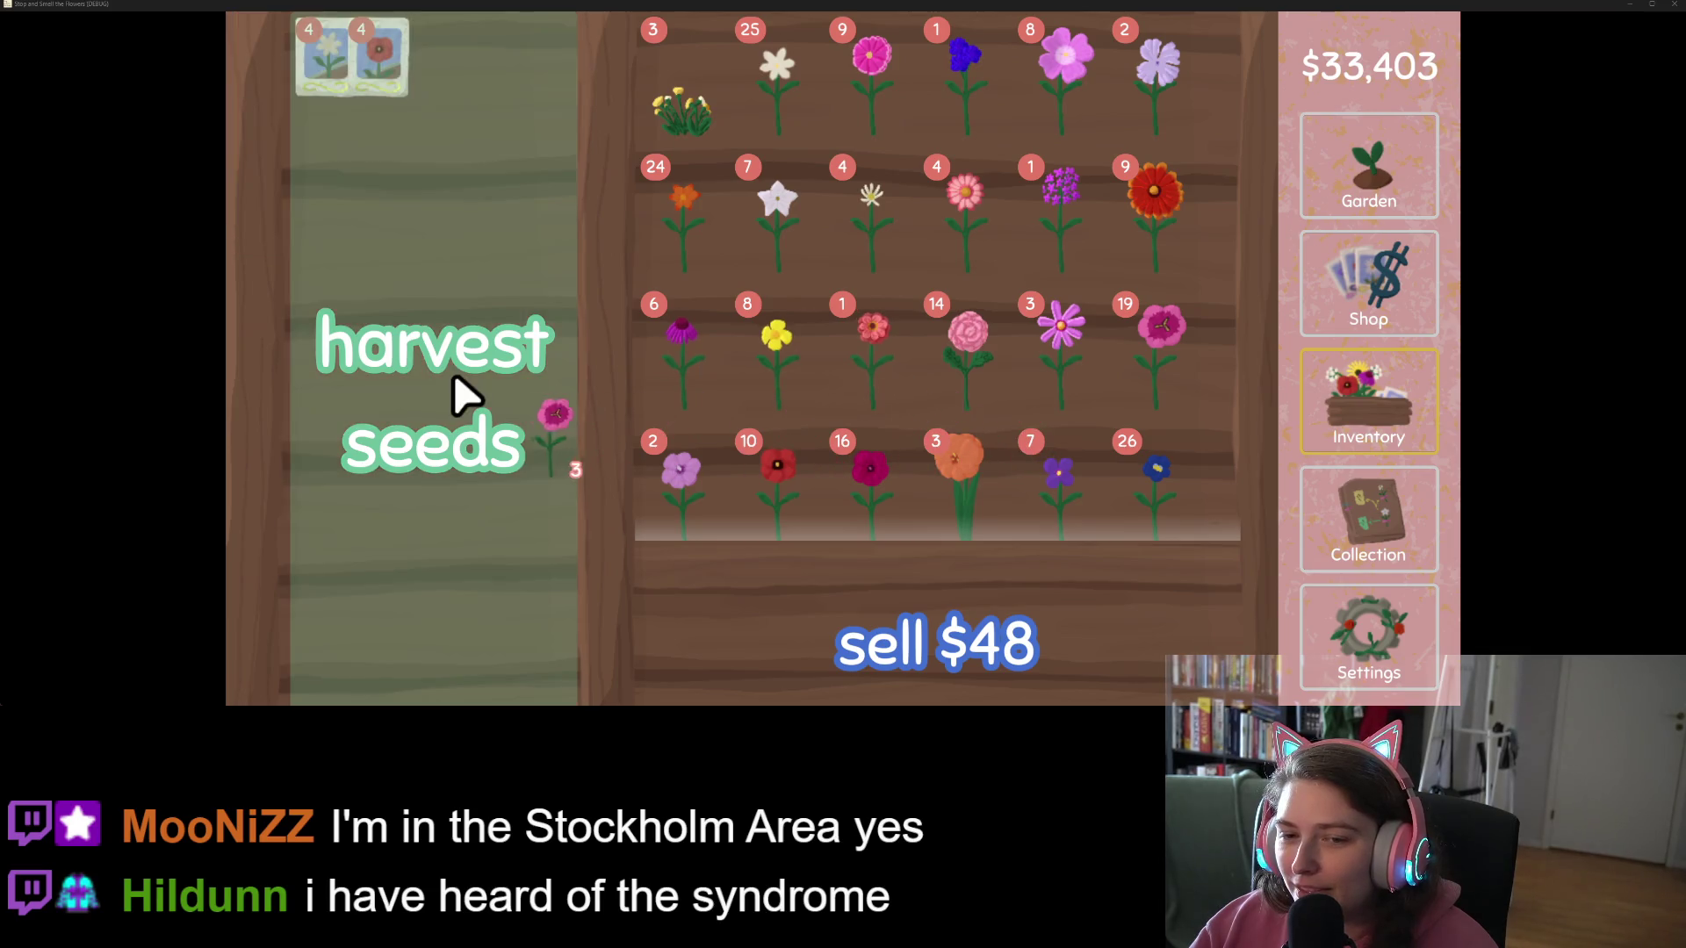
left_click(451, 387)
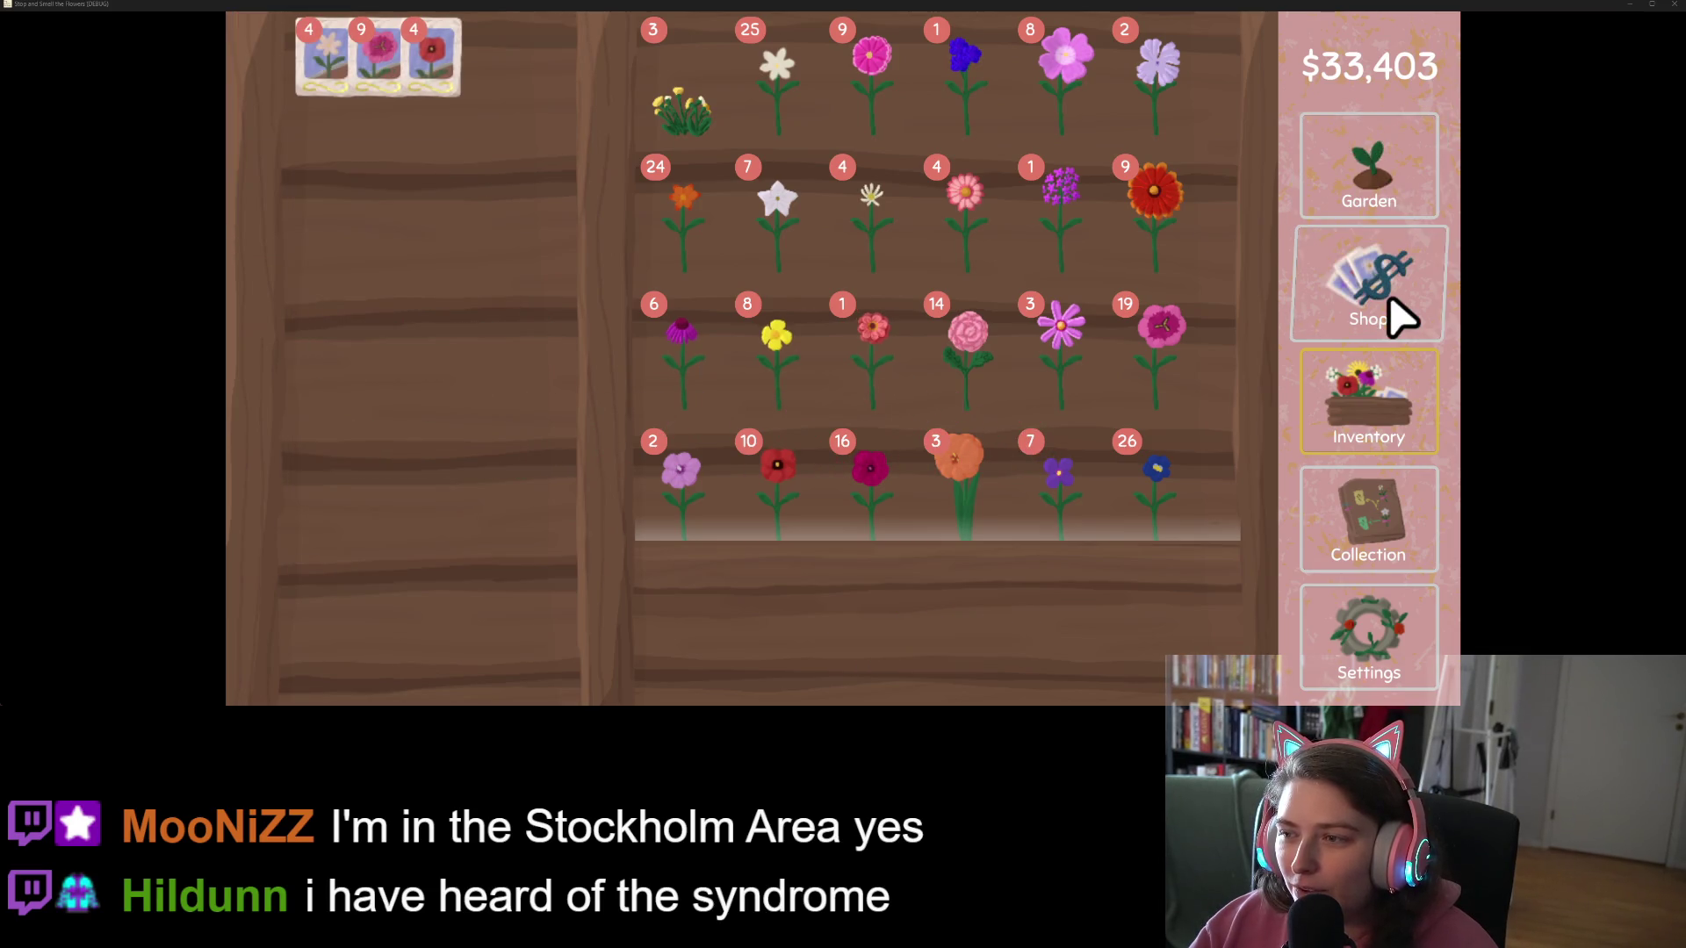
Step: Turn a white daisy and the last purple flower into seeds, then return to the garden
left_click(887, 249)
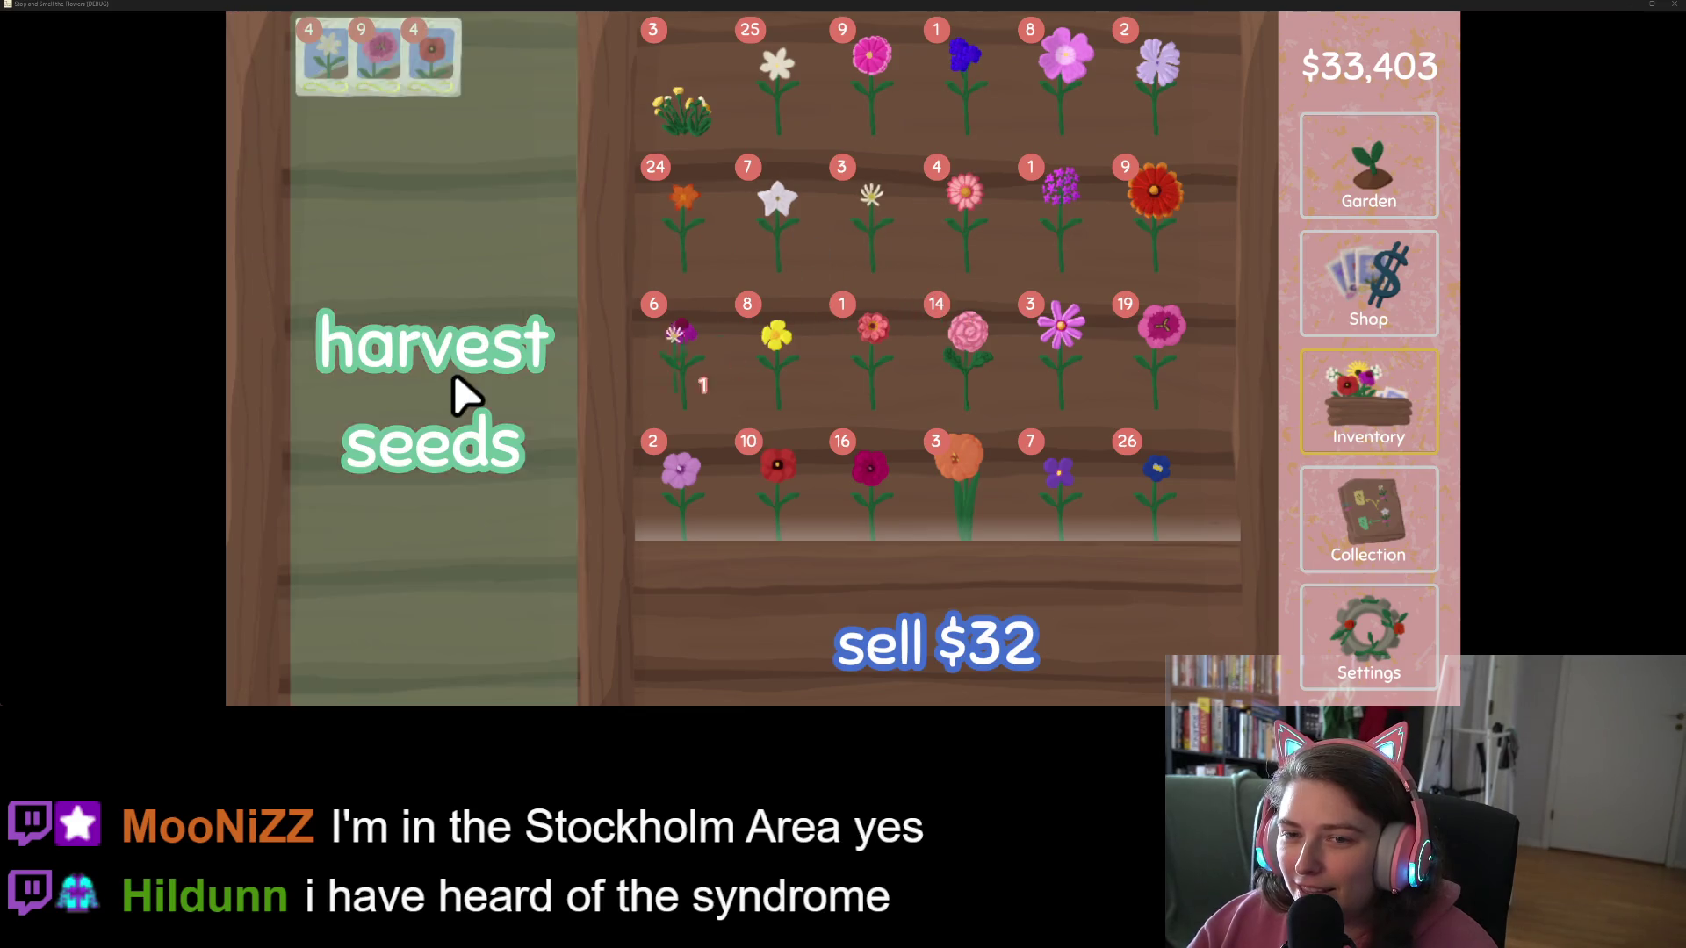
left_click(451, 393)
left_click(1089, 251)
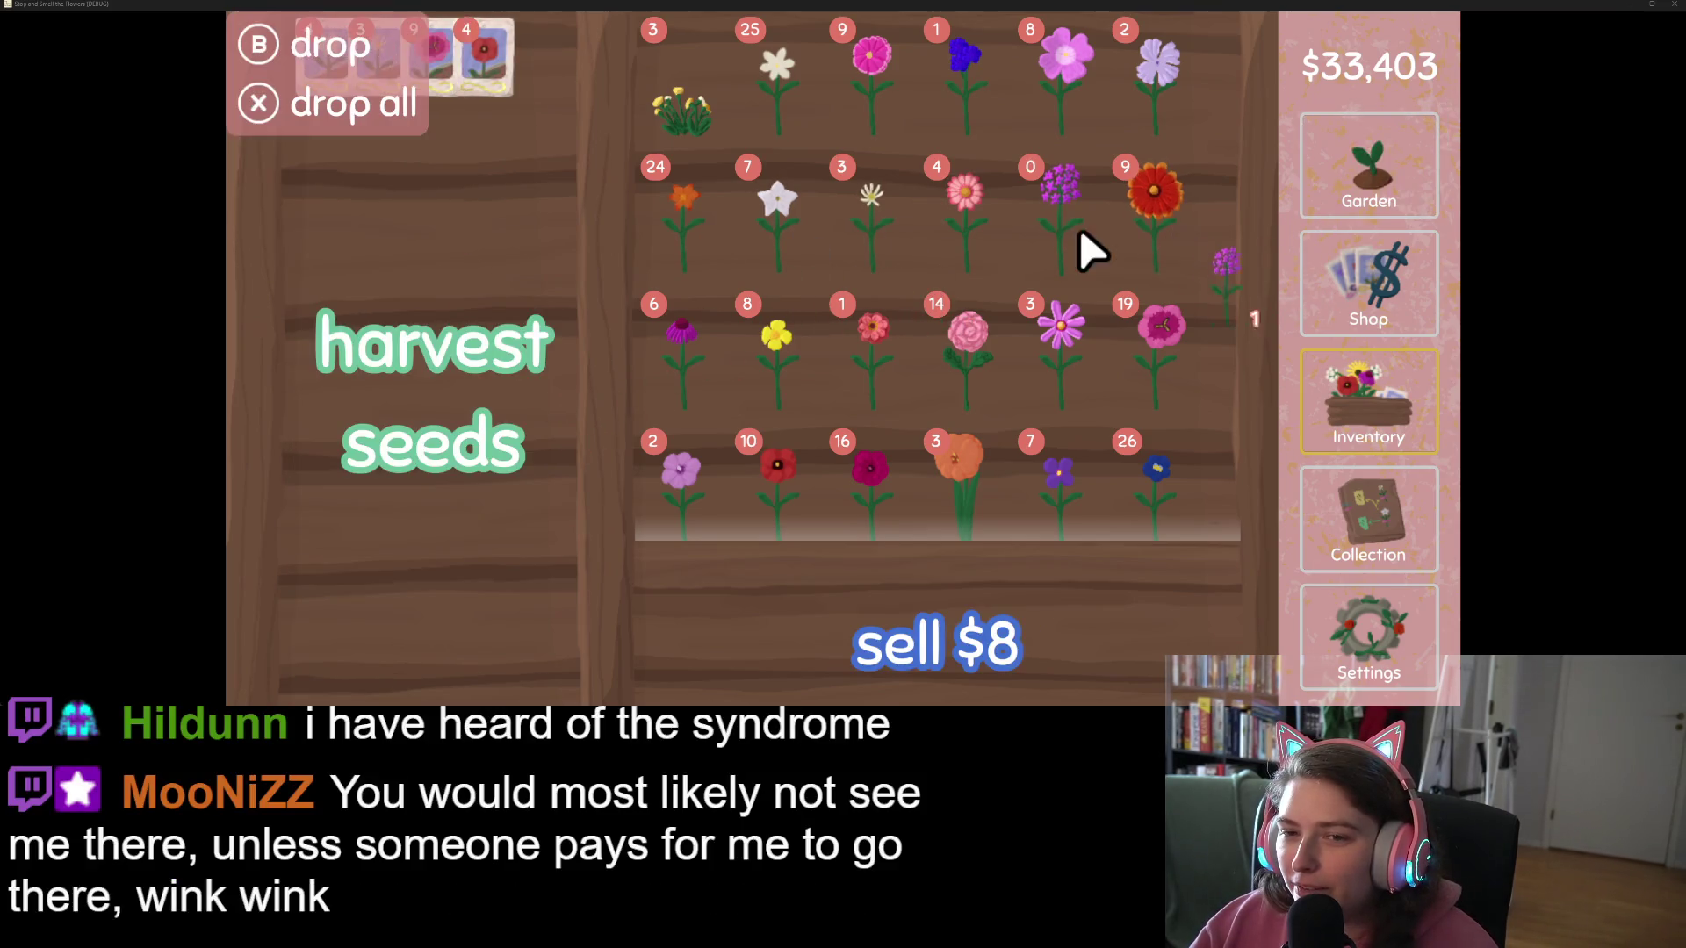
left_click(463, 395)
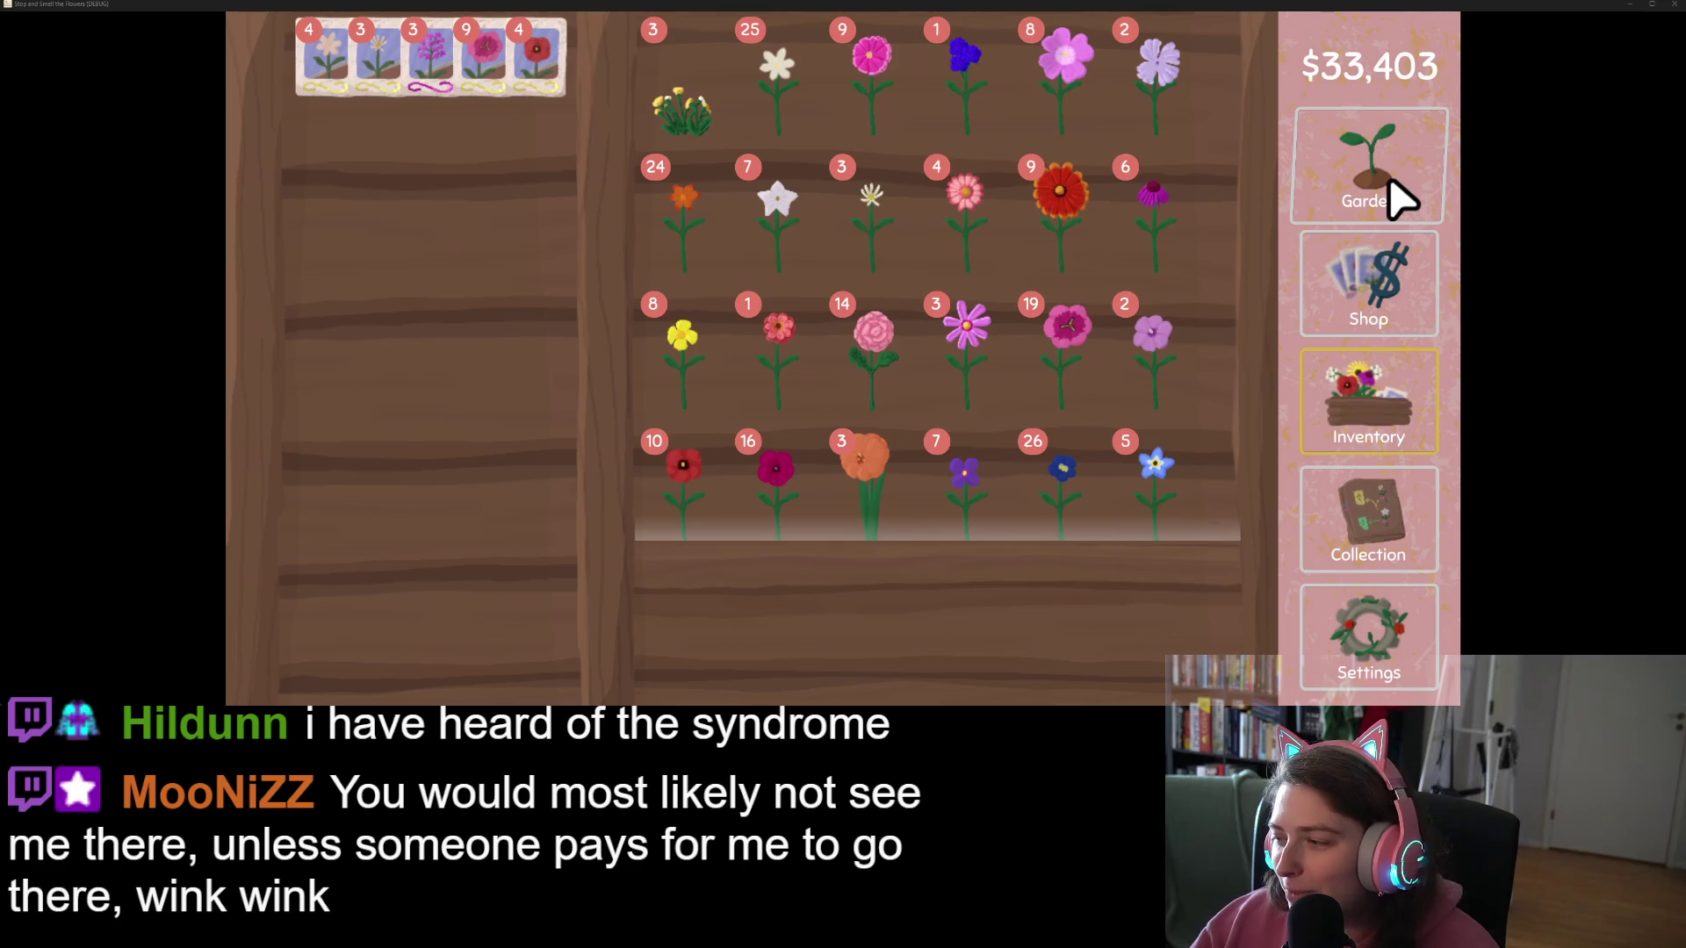
left_click(1396, 198)
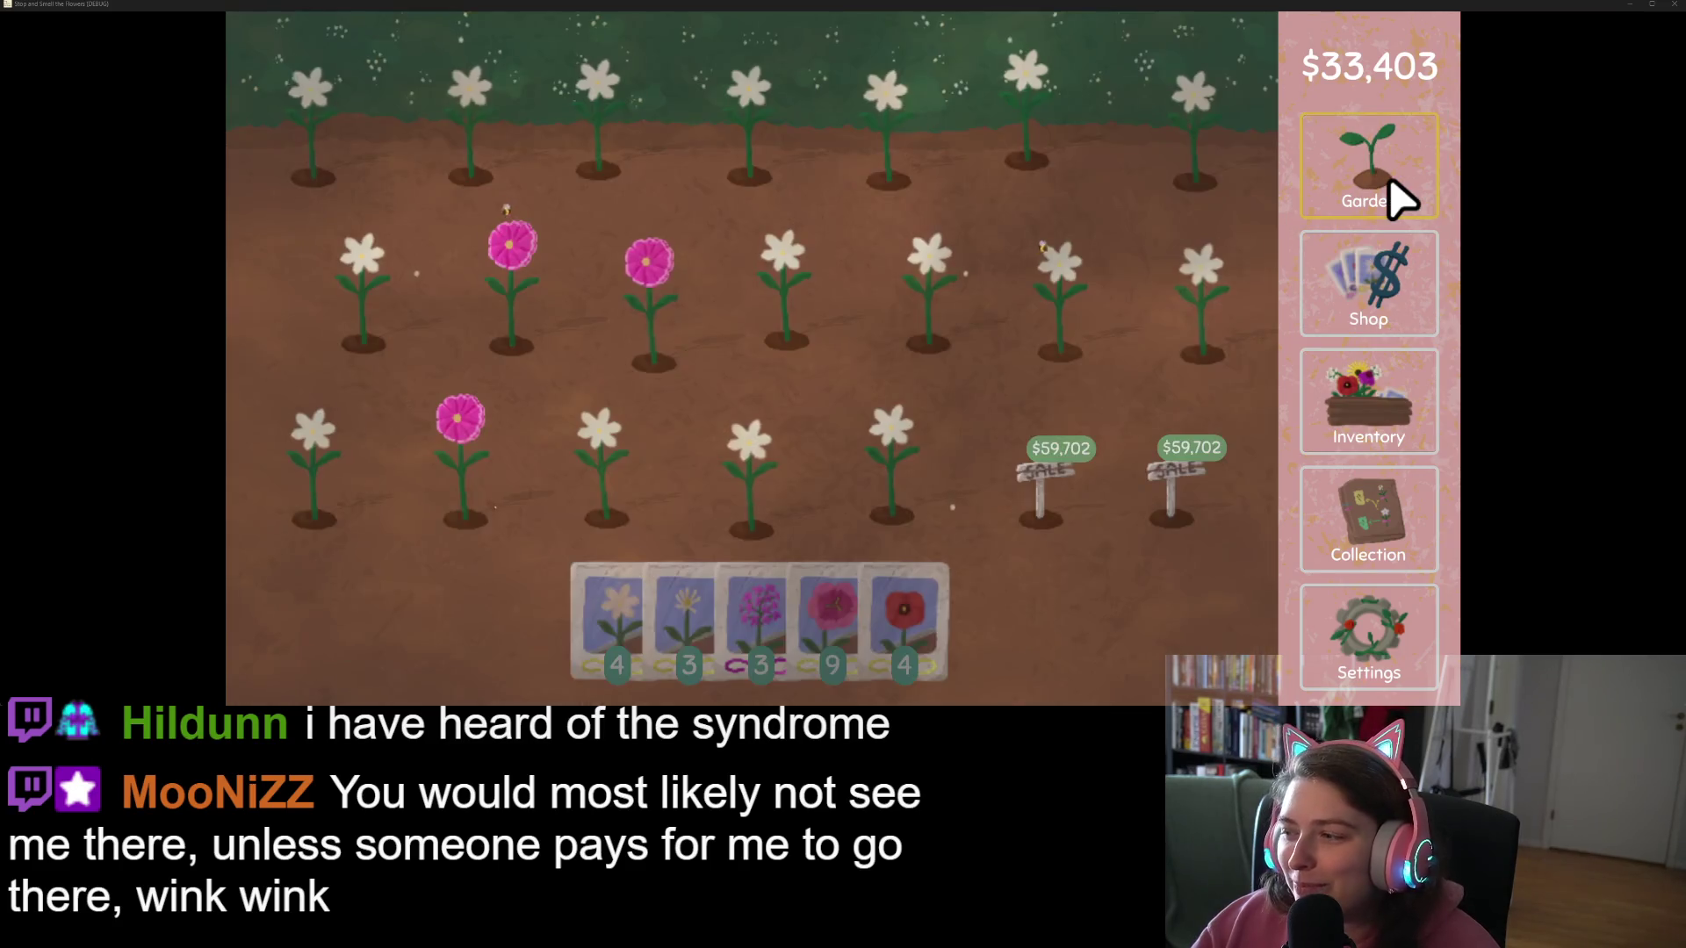
Step: Plant pink seeds in three plots and a red seed on the bottom-row white flower
left_click(781, 654)
left_click(802, 285)
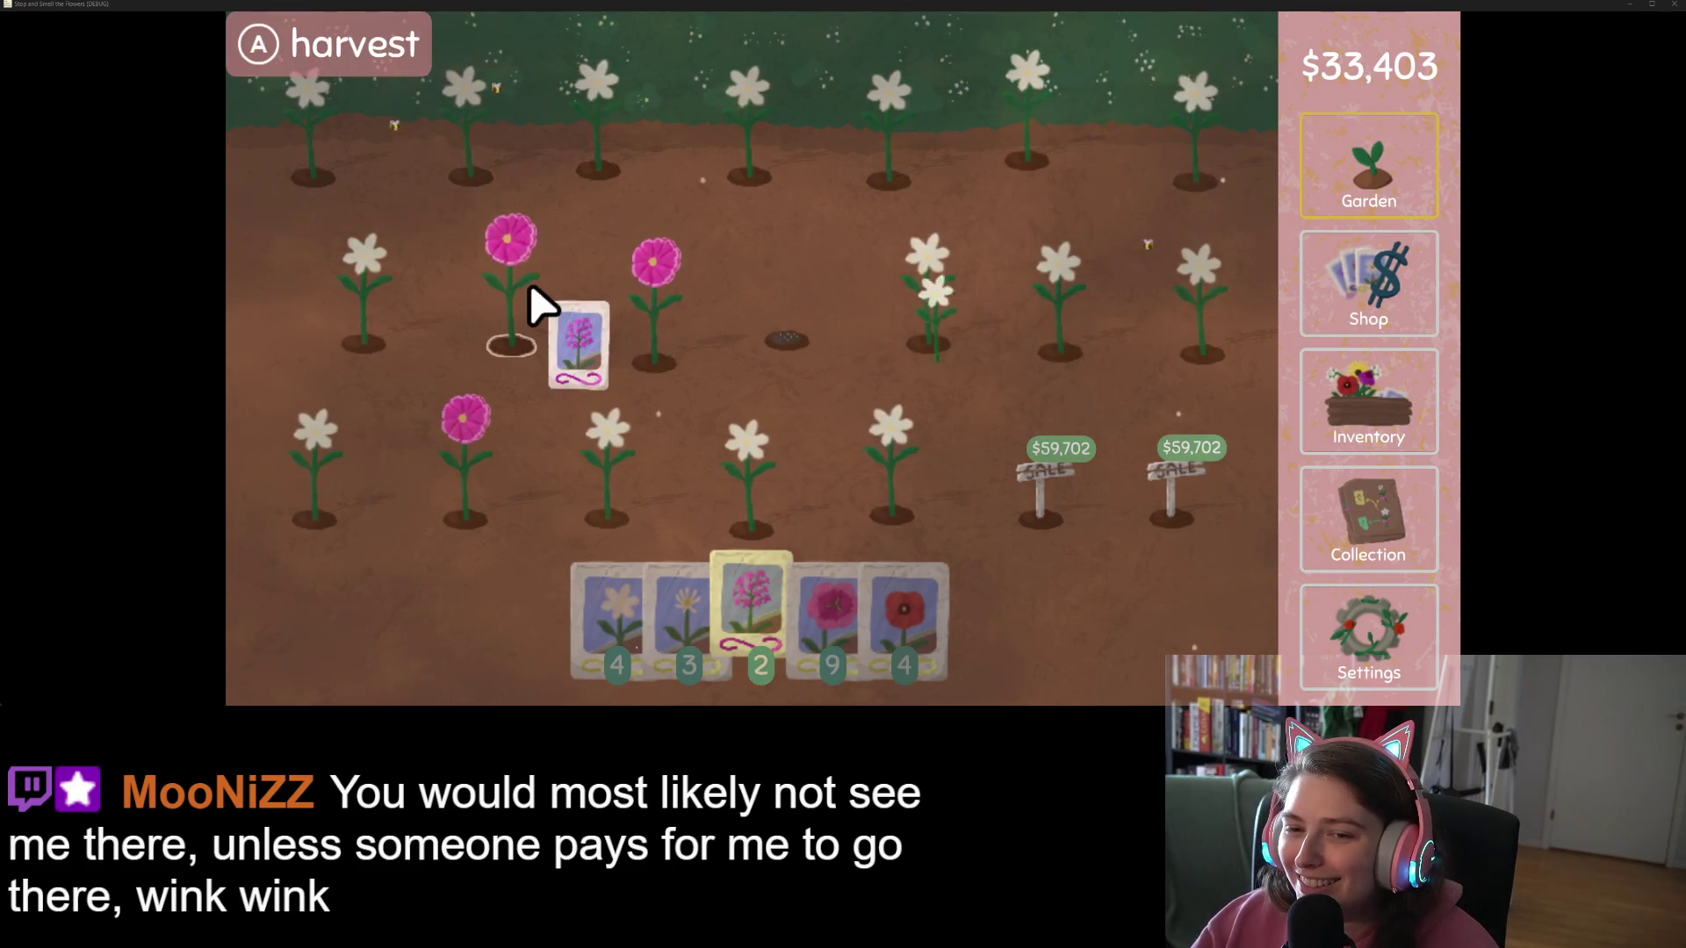
left_click(530, 294)
left_click(905, 145)
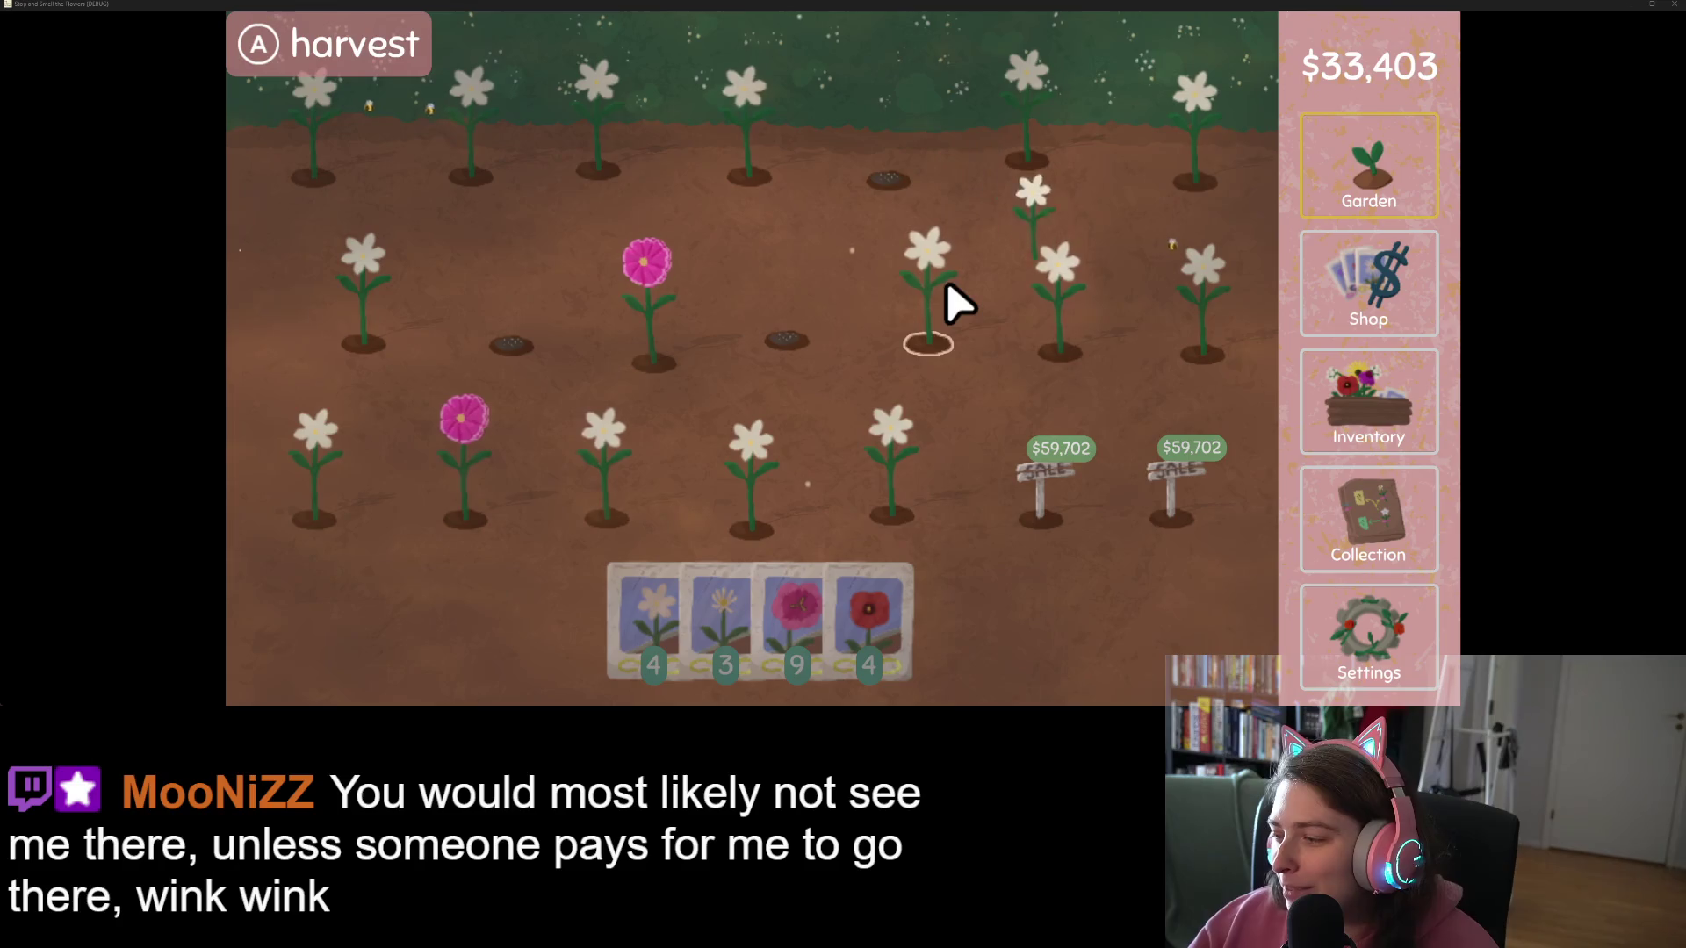
left_click(895, 659)
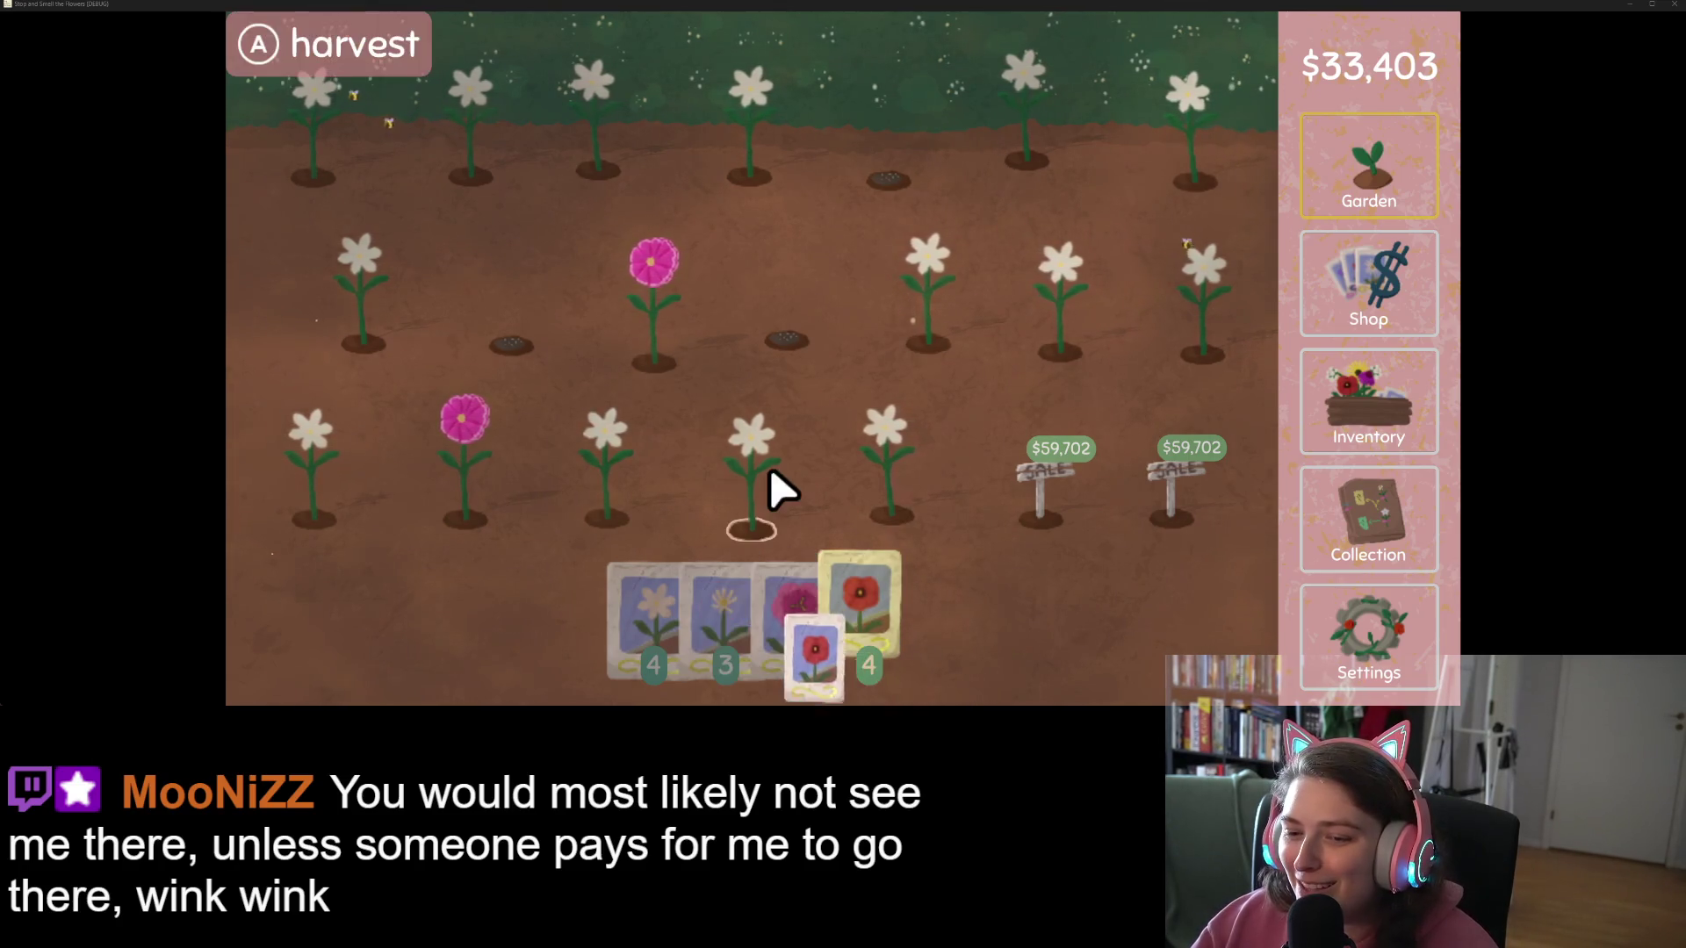
left_click(778, 489)
Step: Plant pink seeds over the middle-row, bottom-row and top-row white flowers
left_click(819, 670)
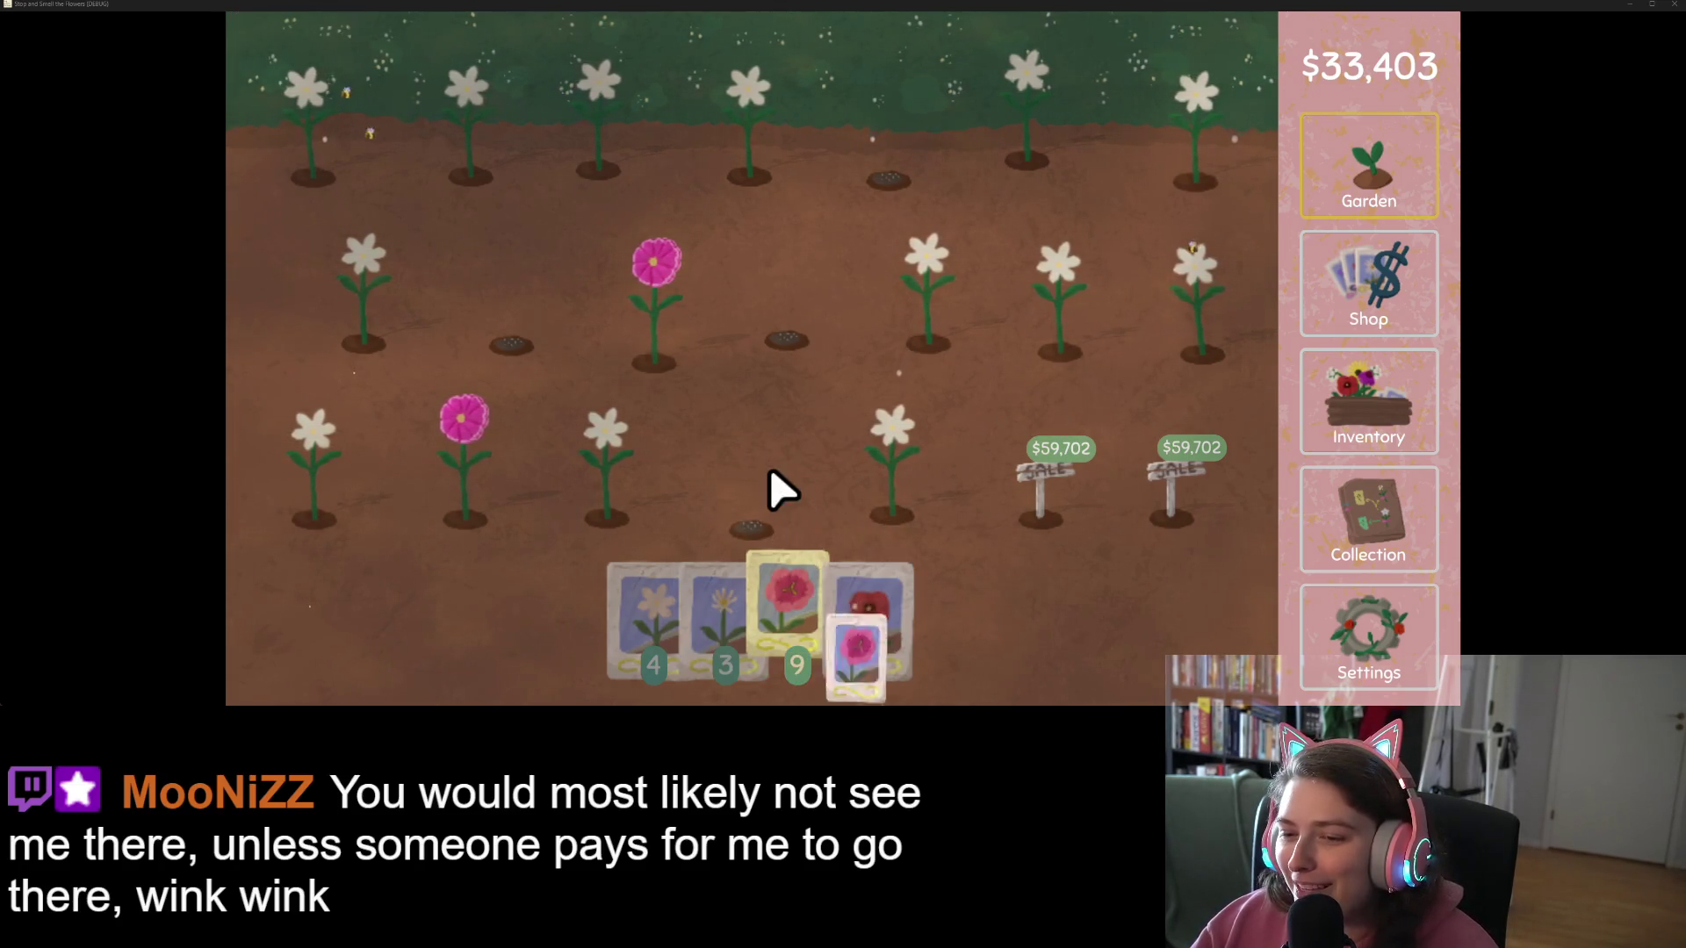
left_click(951, 302)
left_click(1075, 305)
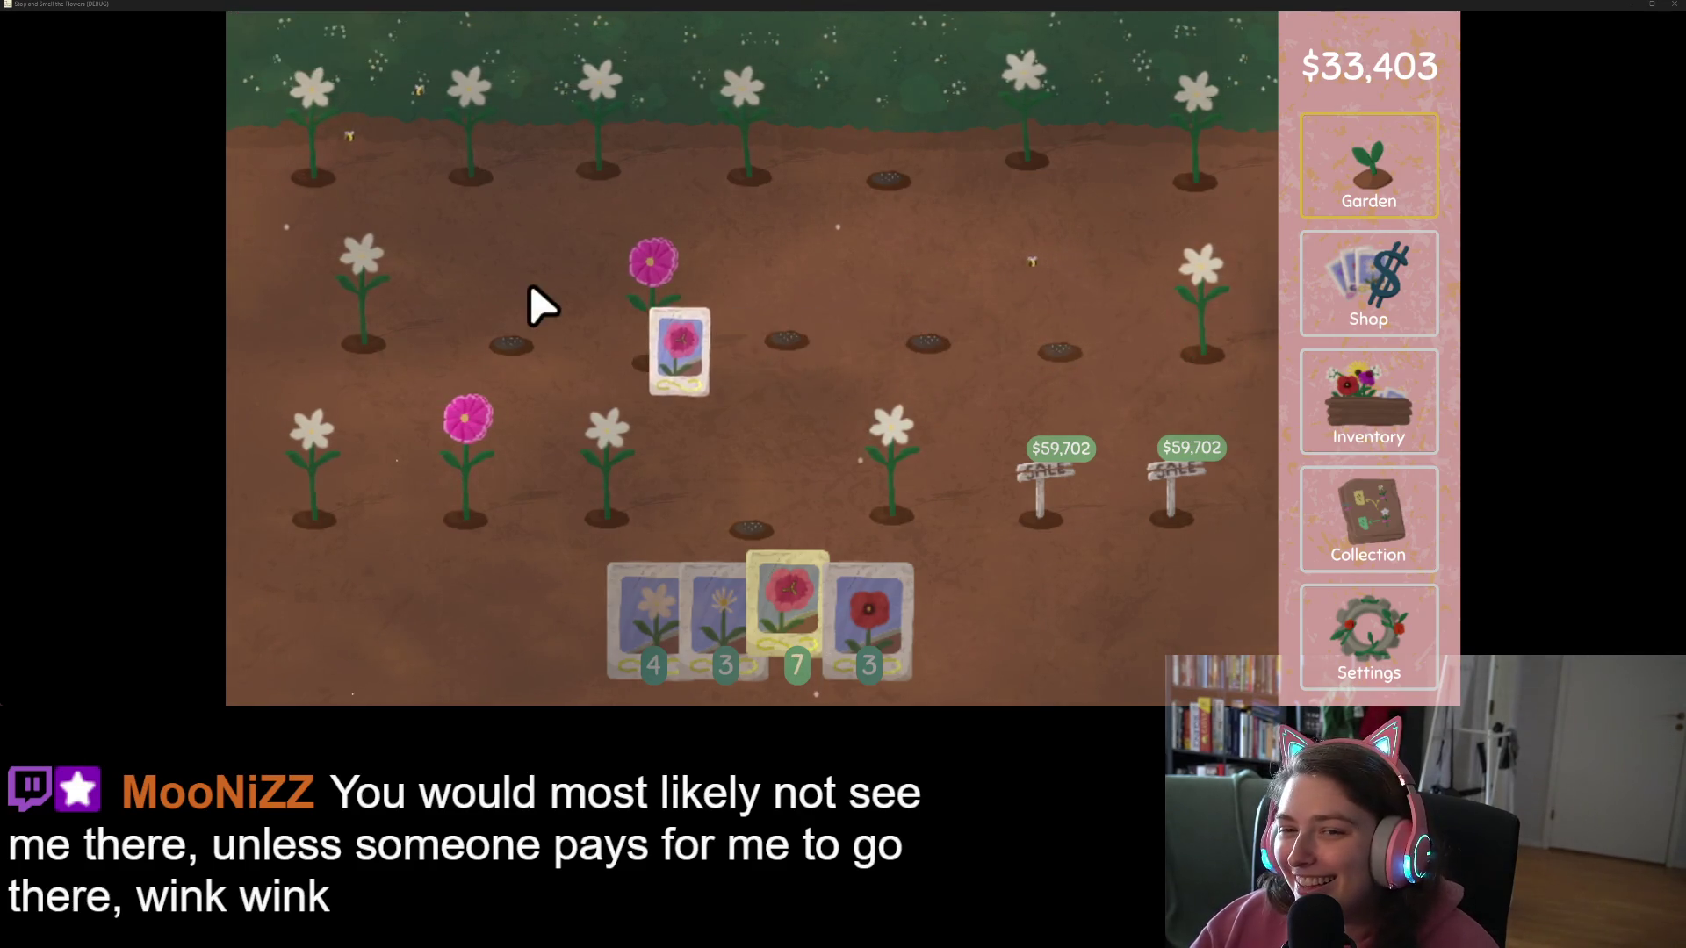
left_click(389, 303)
left_click(487, 478)
left_click(492, 135)
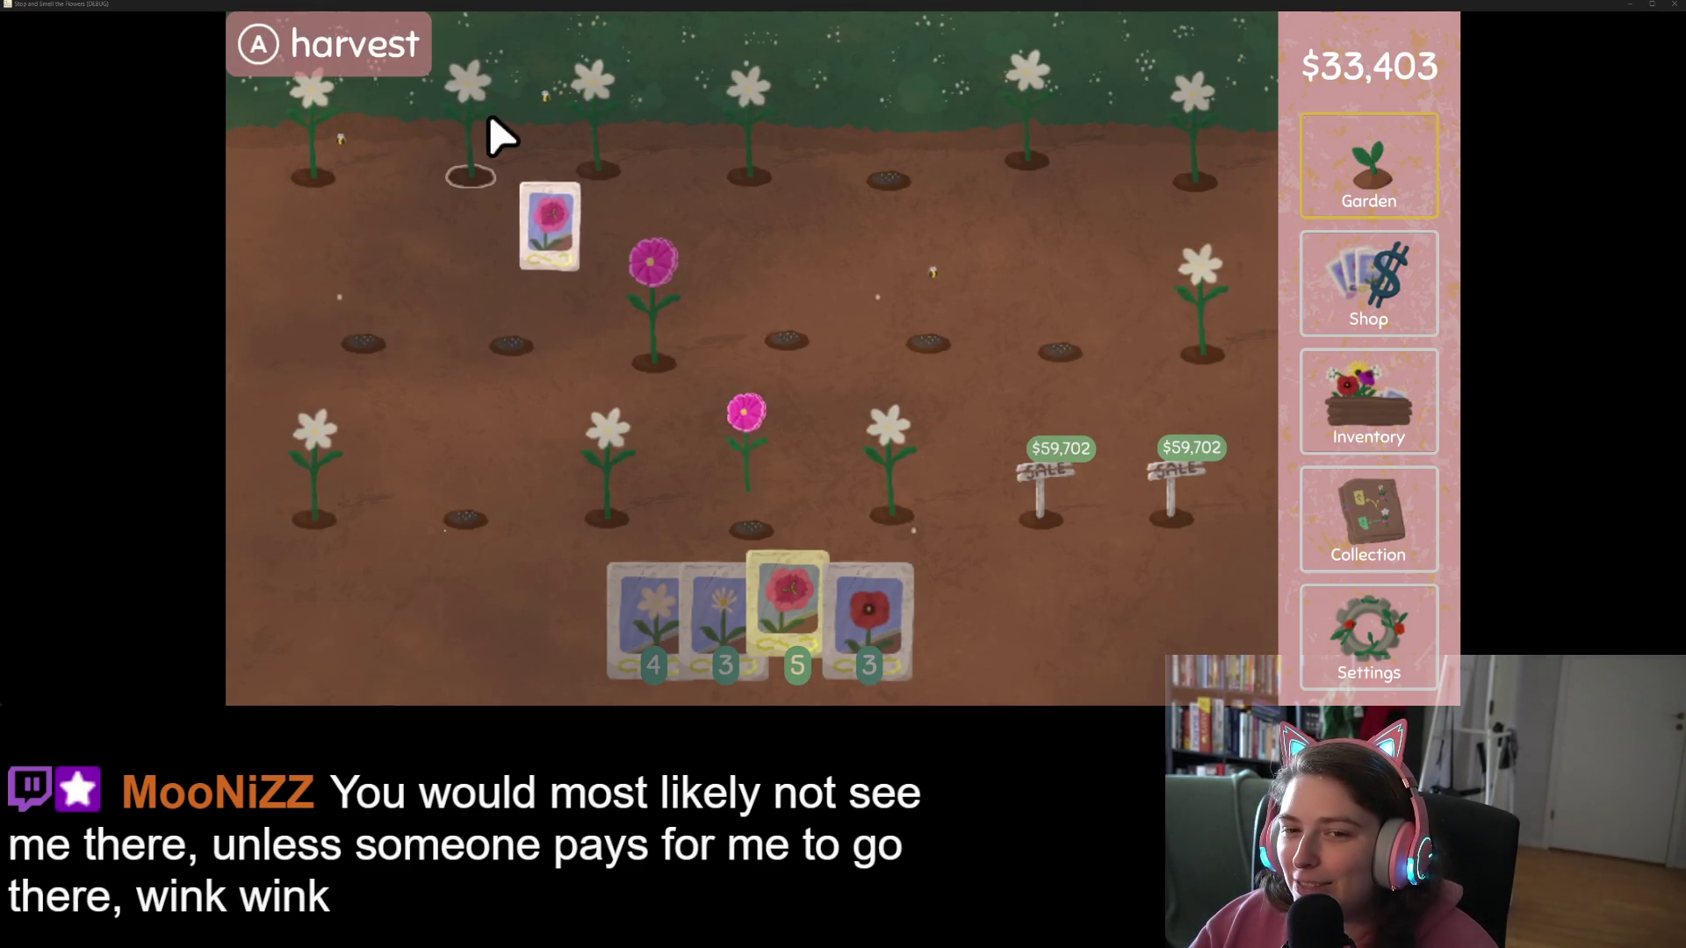
left_click(325, 478)
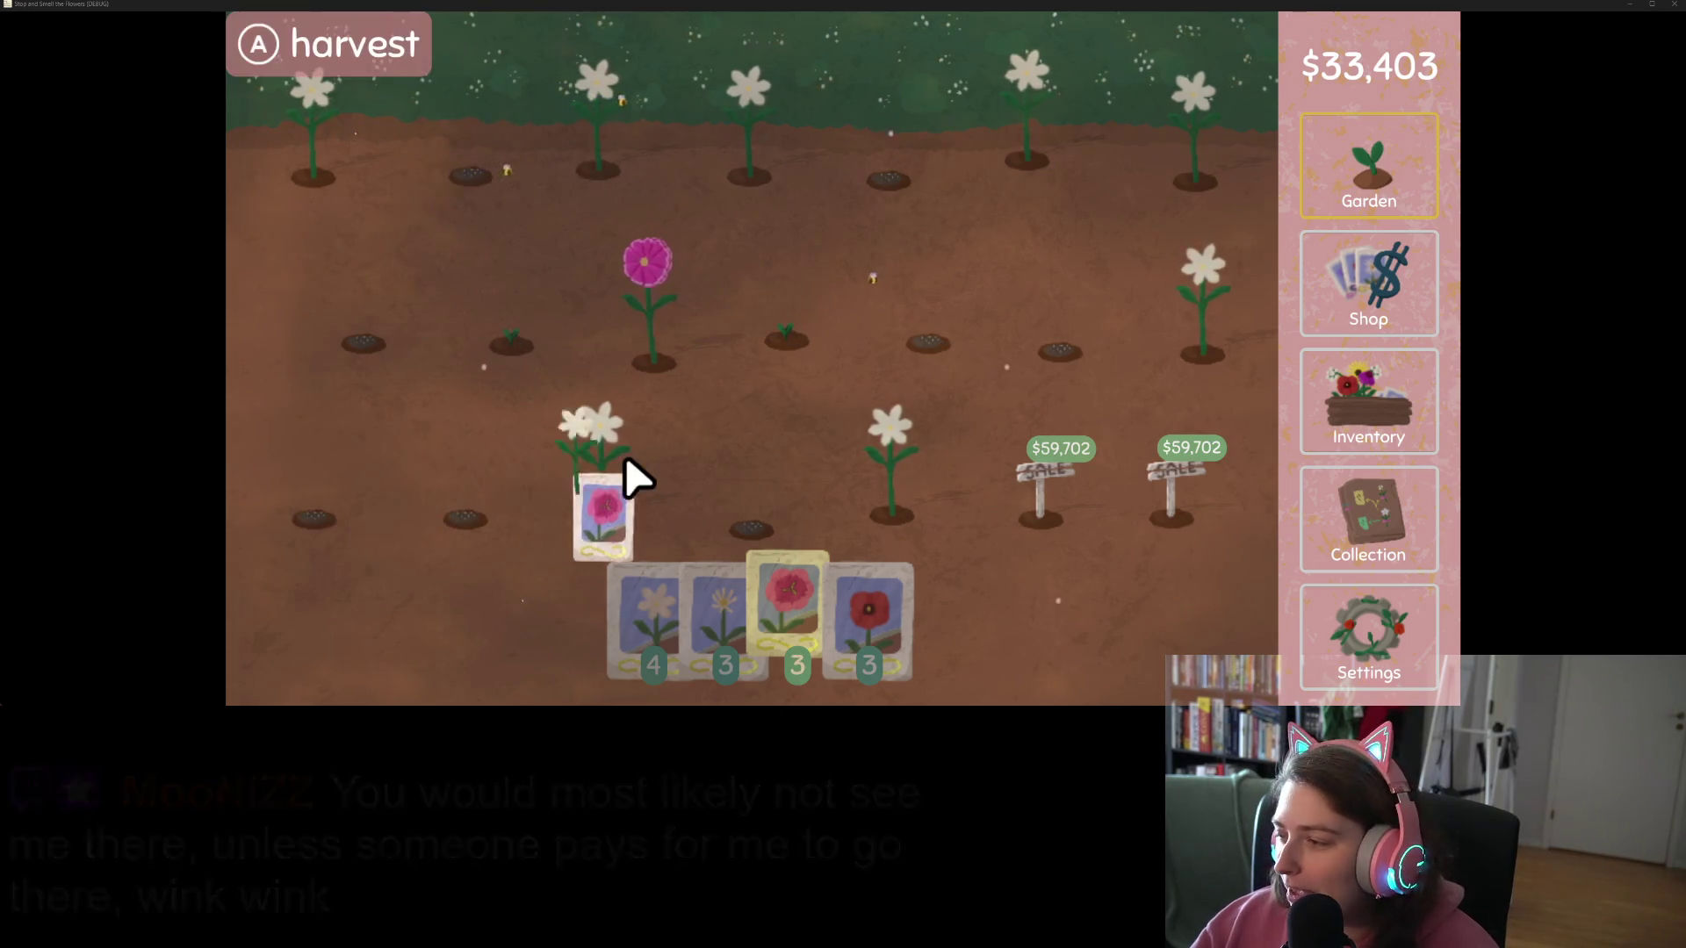
Step: Plant daisy seeds on two bottom-row flowers and one top-row flower
left_click(747, 654)
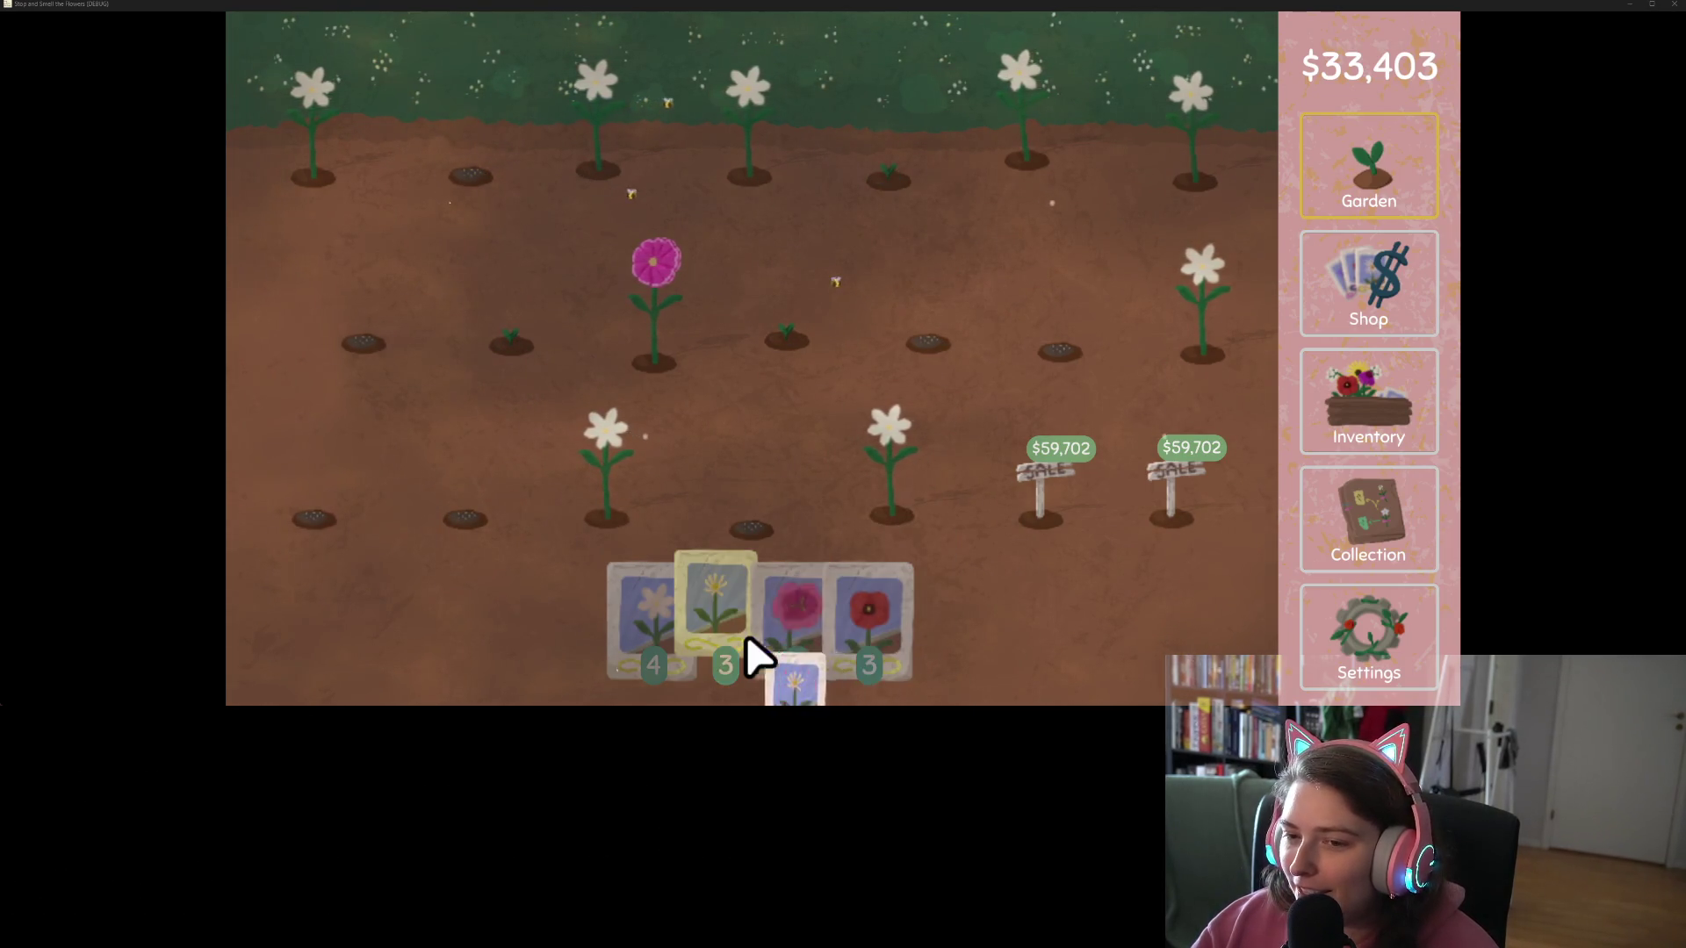
left_click(675, 331)
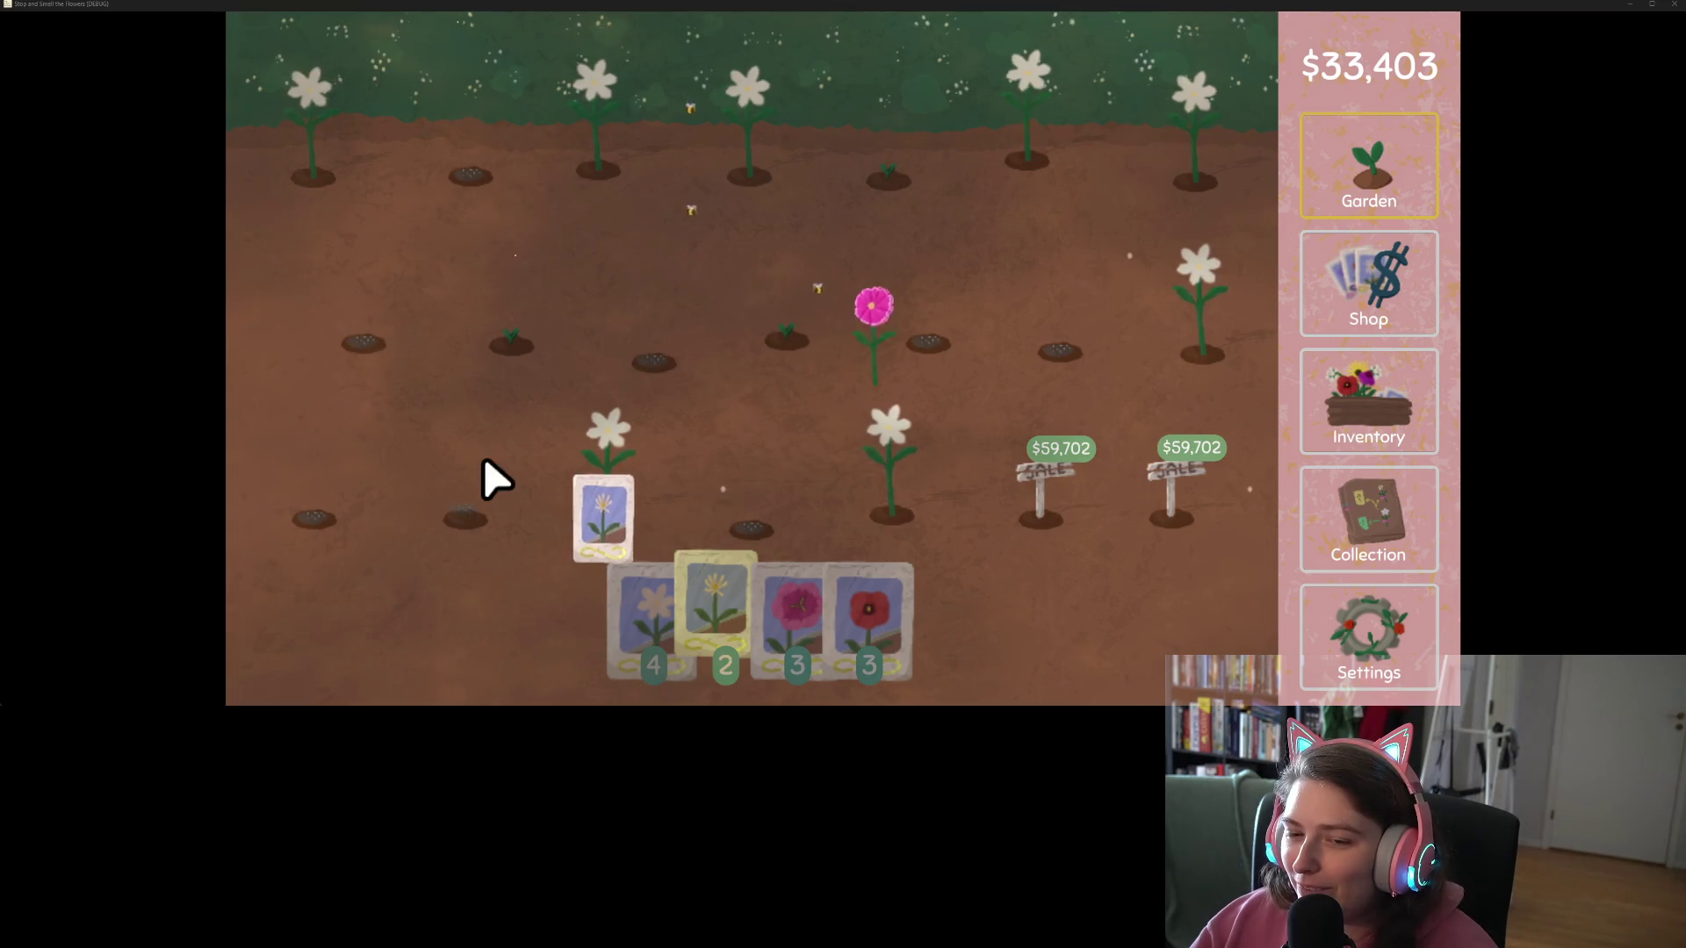
left_click(628, 474)
left_click(619, 136)
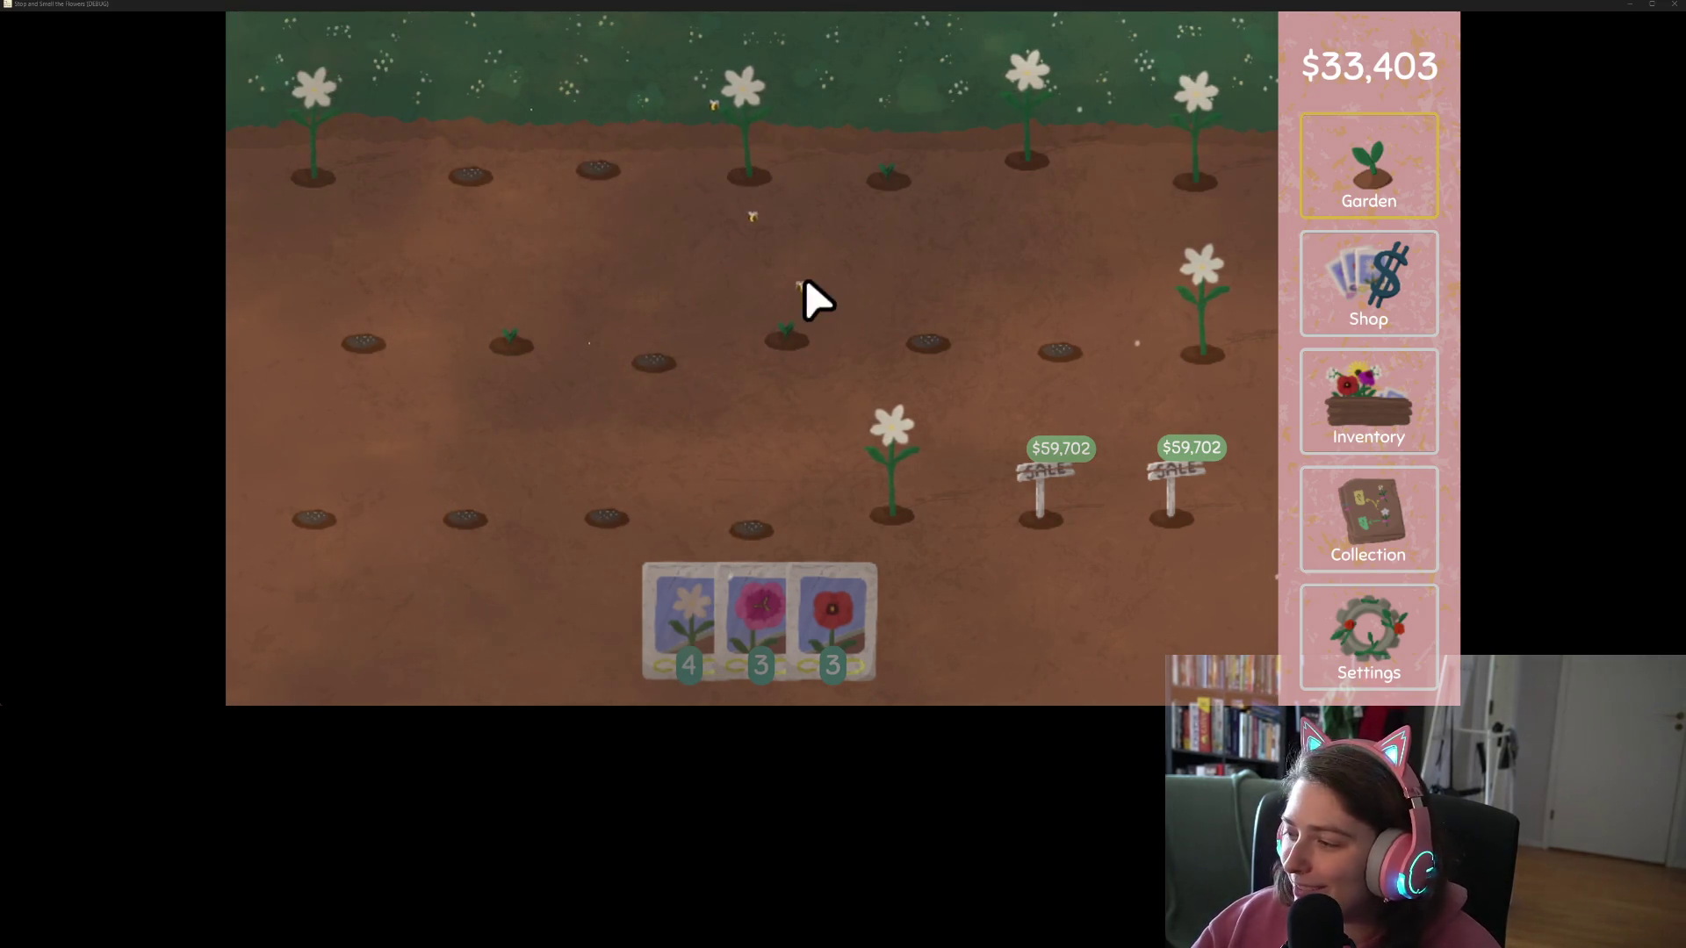
Step: Replace three more white flowers with pink seeds
left_click(781, 639)
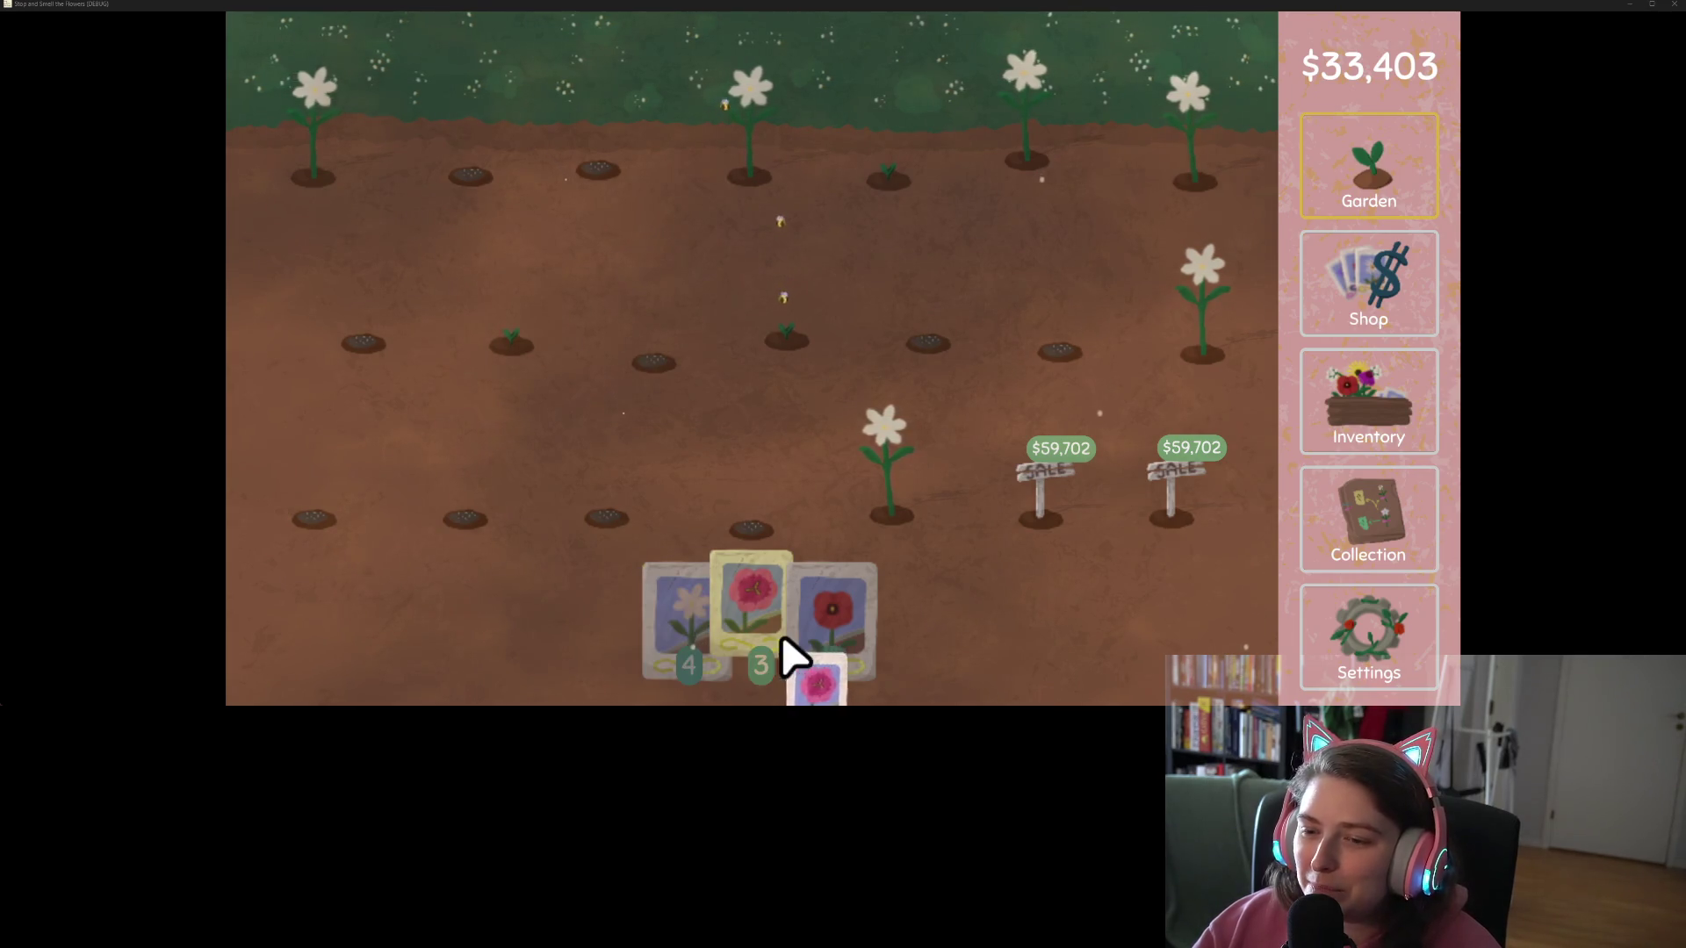
left_click(909, 456)
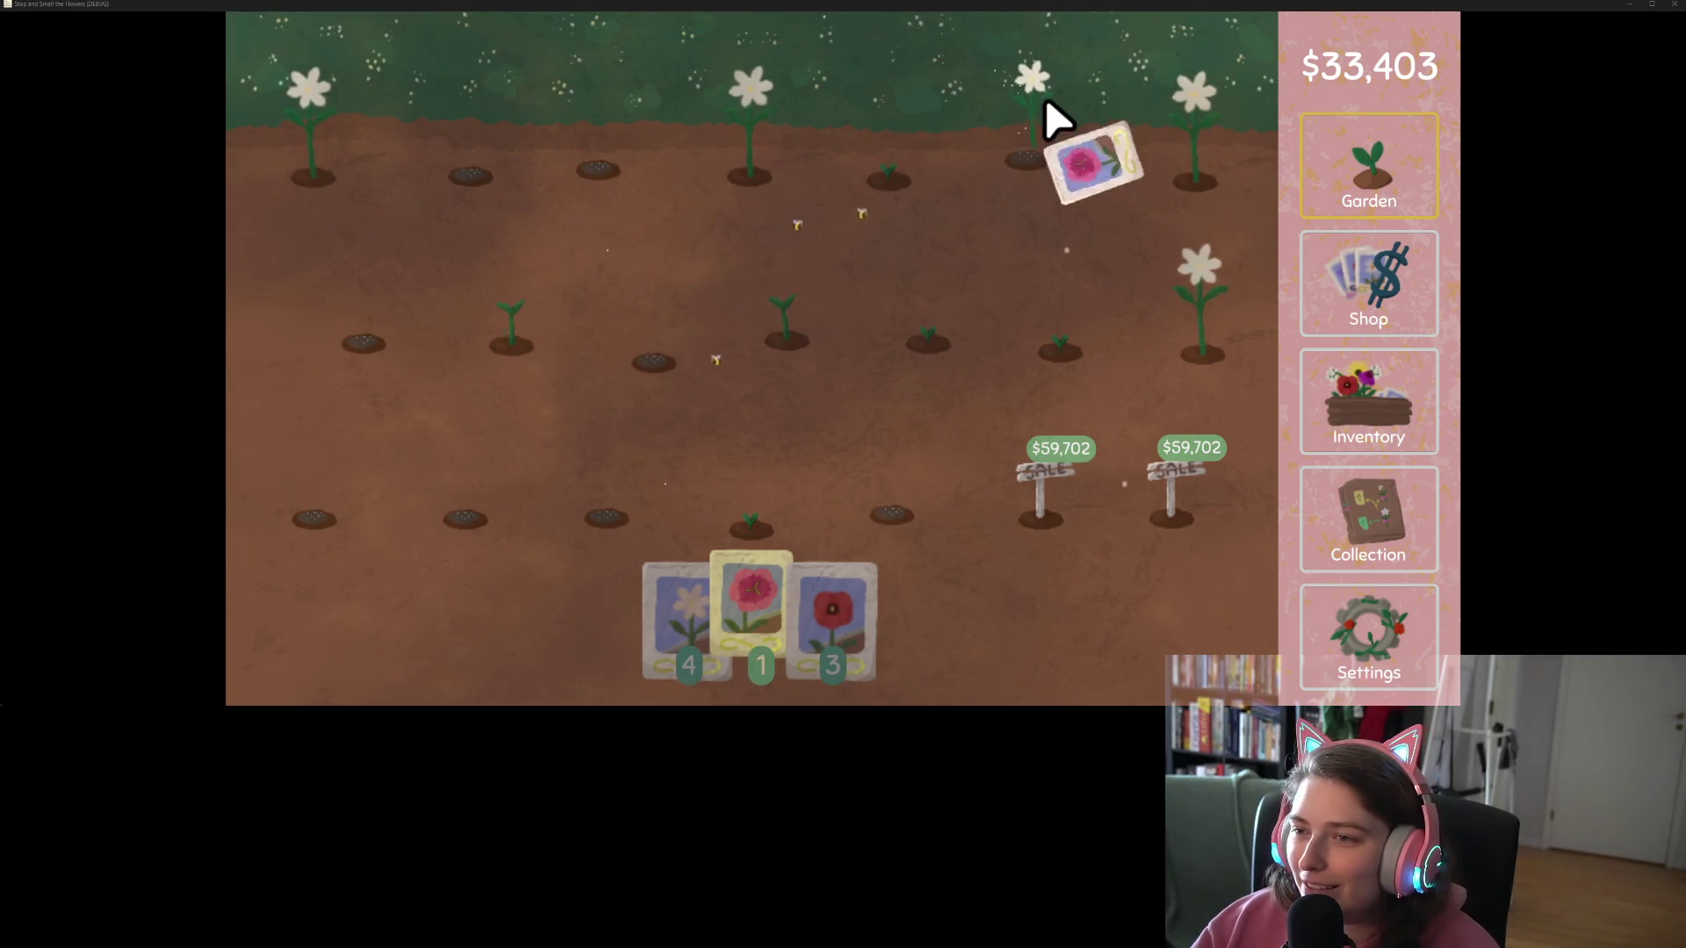
left_click(1040, 132)
left_click(1212, 303)
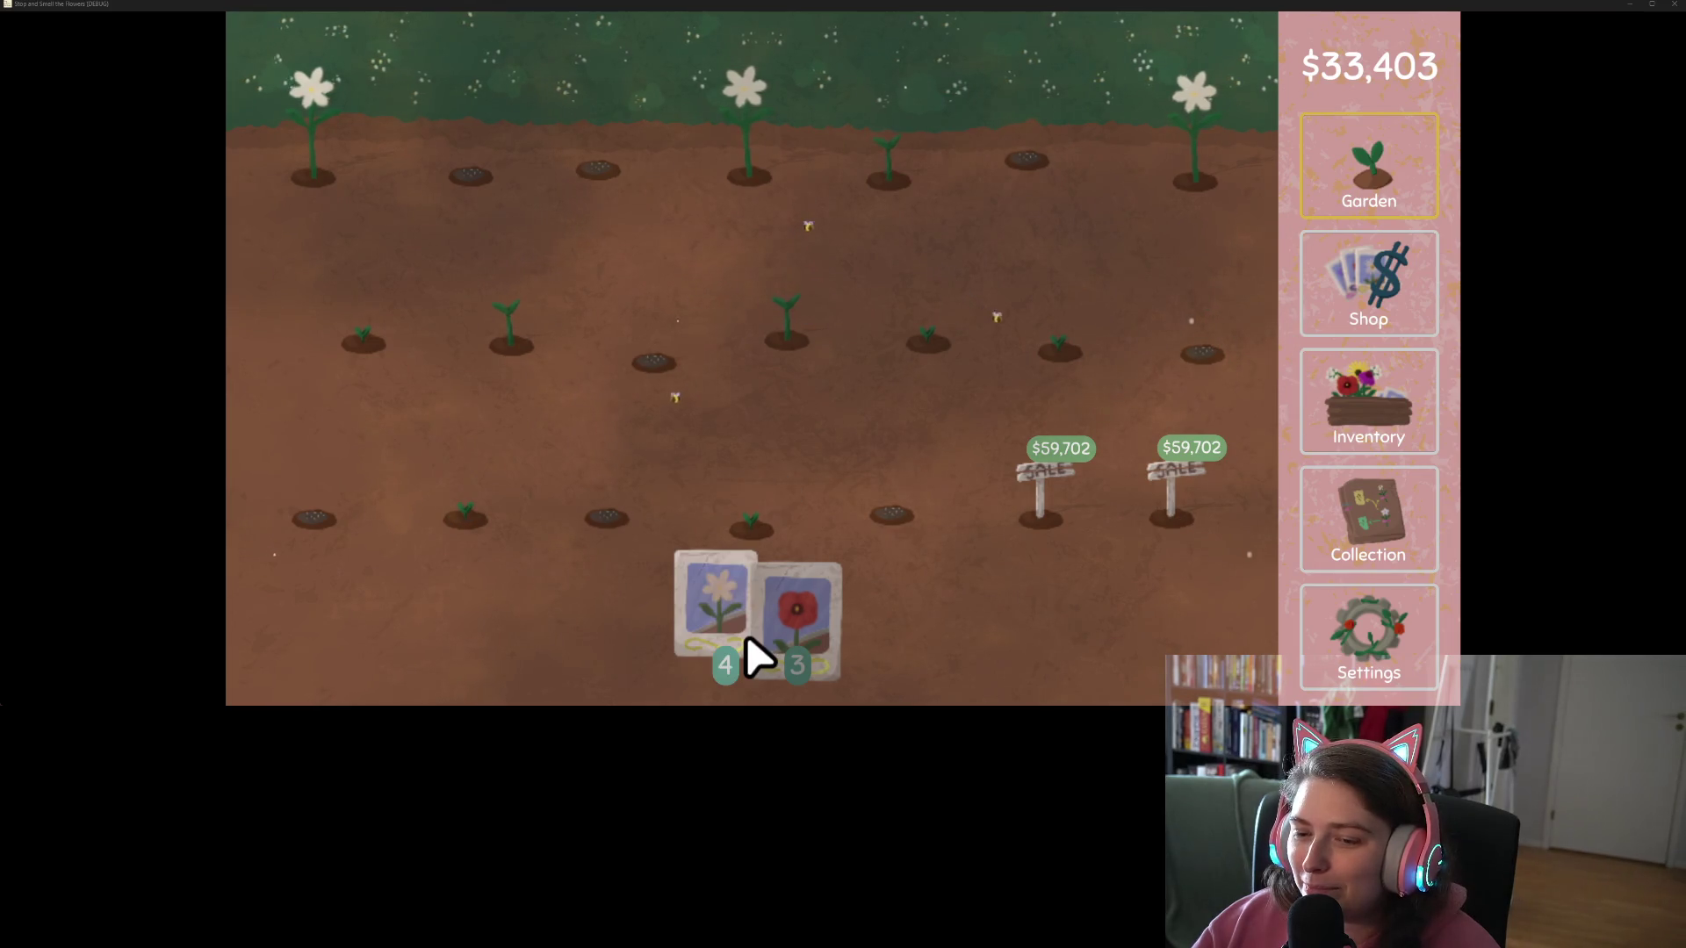
Step: Harvest and replant the remaining top-row white flowers with daisy seeds
left_click(755, 656)
left_click(768, 141)
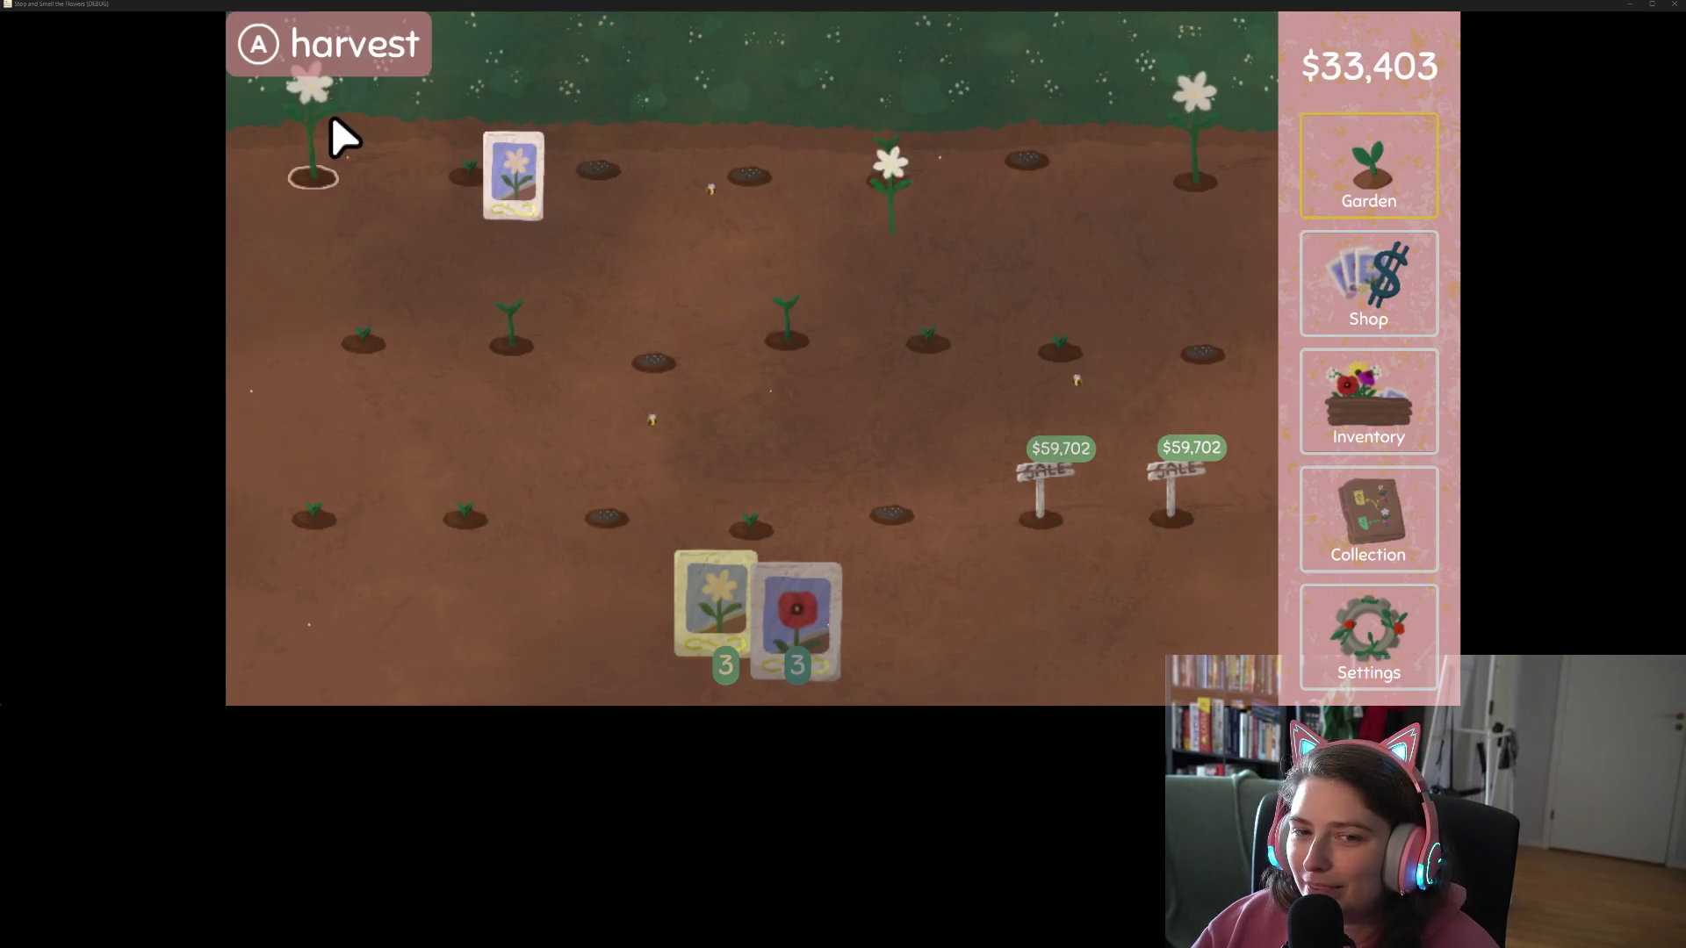
left_click(339, 140)
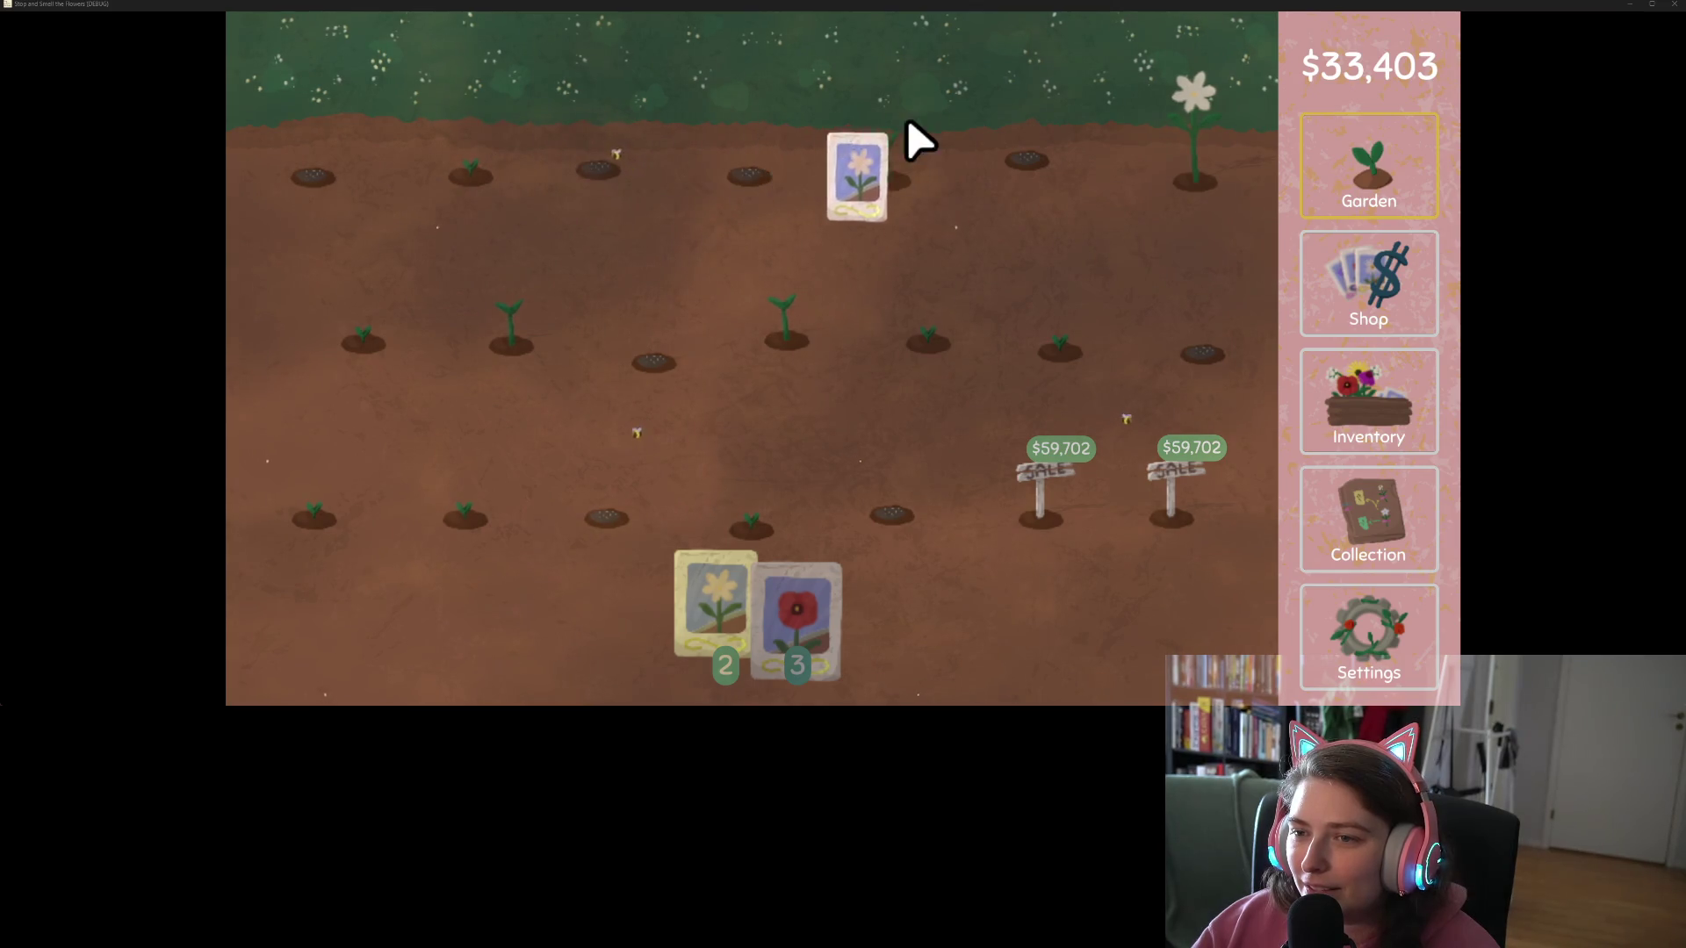
left_click(1226, 140)
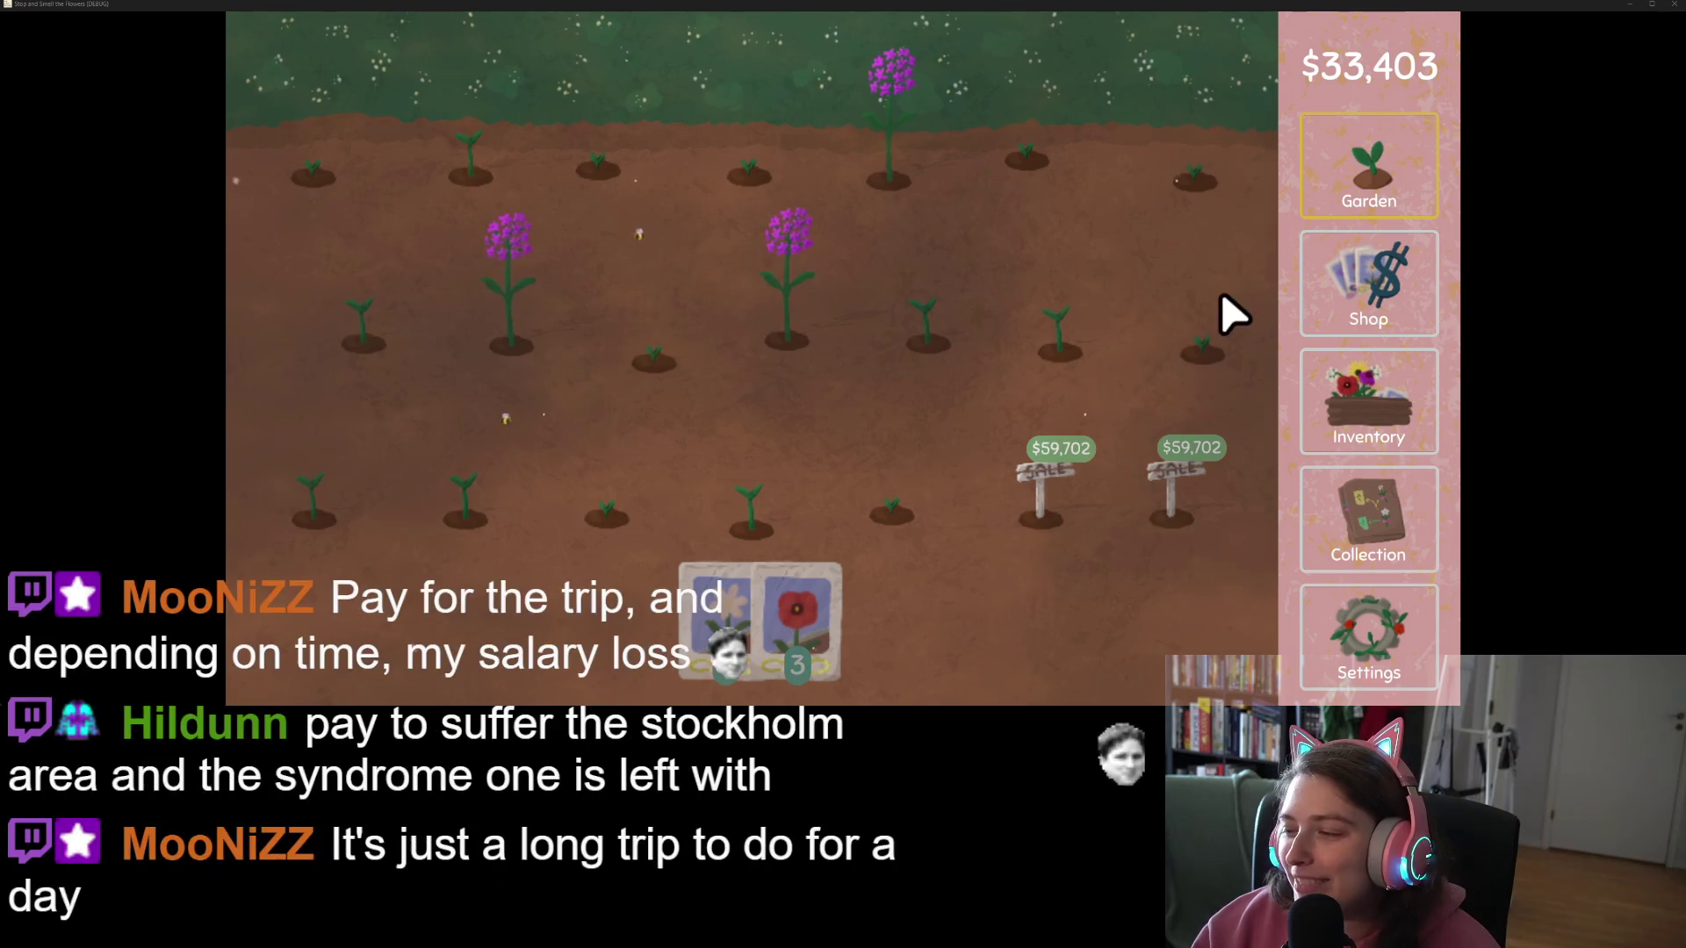
Step: Plant poppy seeds over grown flowers, harvest row 2's far-left pink flower, and open Settings
mouse_move(830, 656)
left_mouse_down()
mouse_move(771, 489)
mouse_move(772, 140)
mouse_move(489, 140)
mouse_move(538, 308)
left_mouse_up()
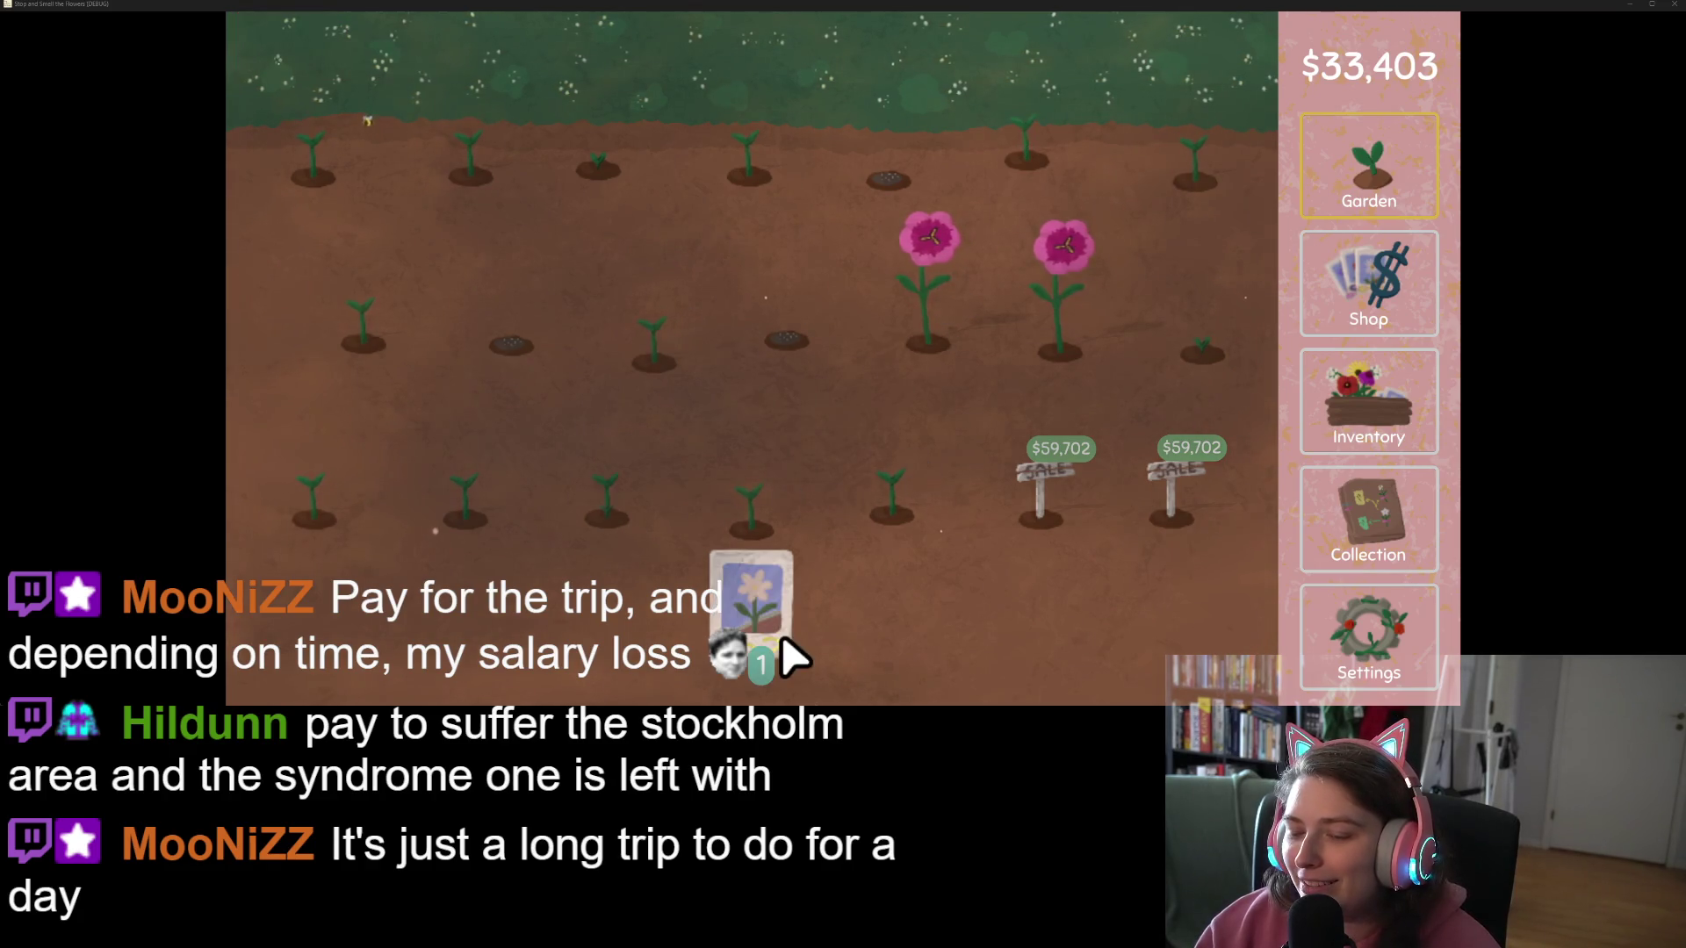
mouse_move(782, 641)
left_mouse_down()
mouse_move(760, 471)
mouse_move(944, 290)
left_mouse_up()
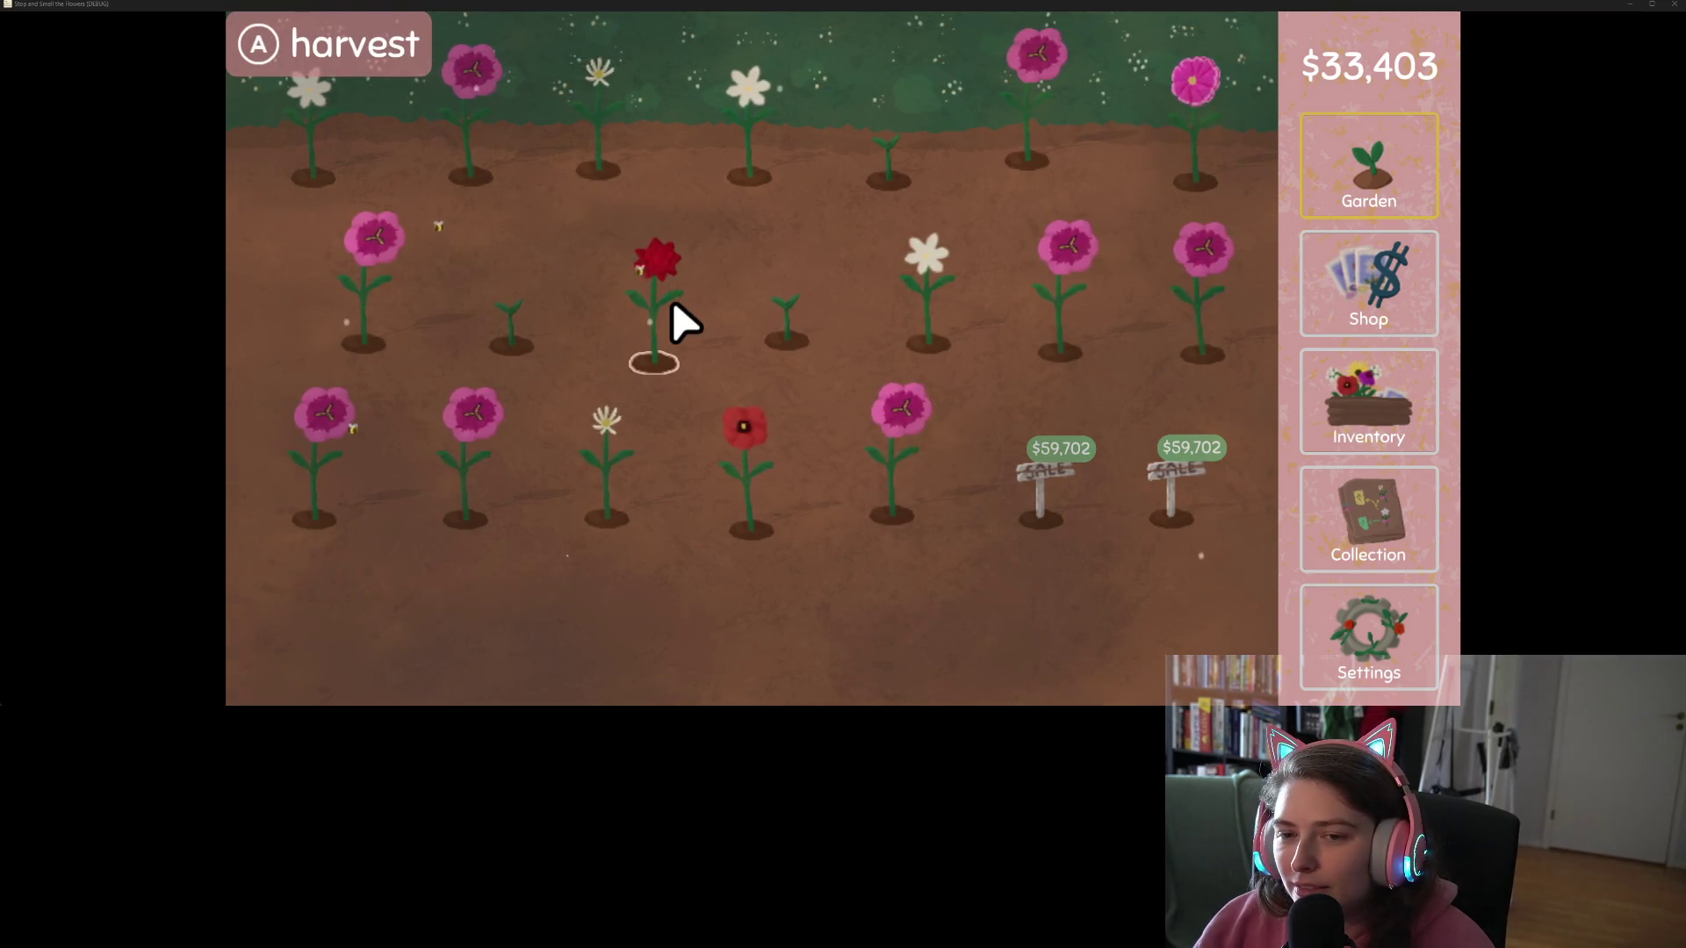
left_click(387, 301)
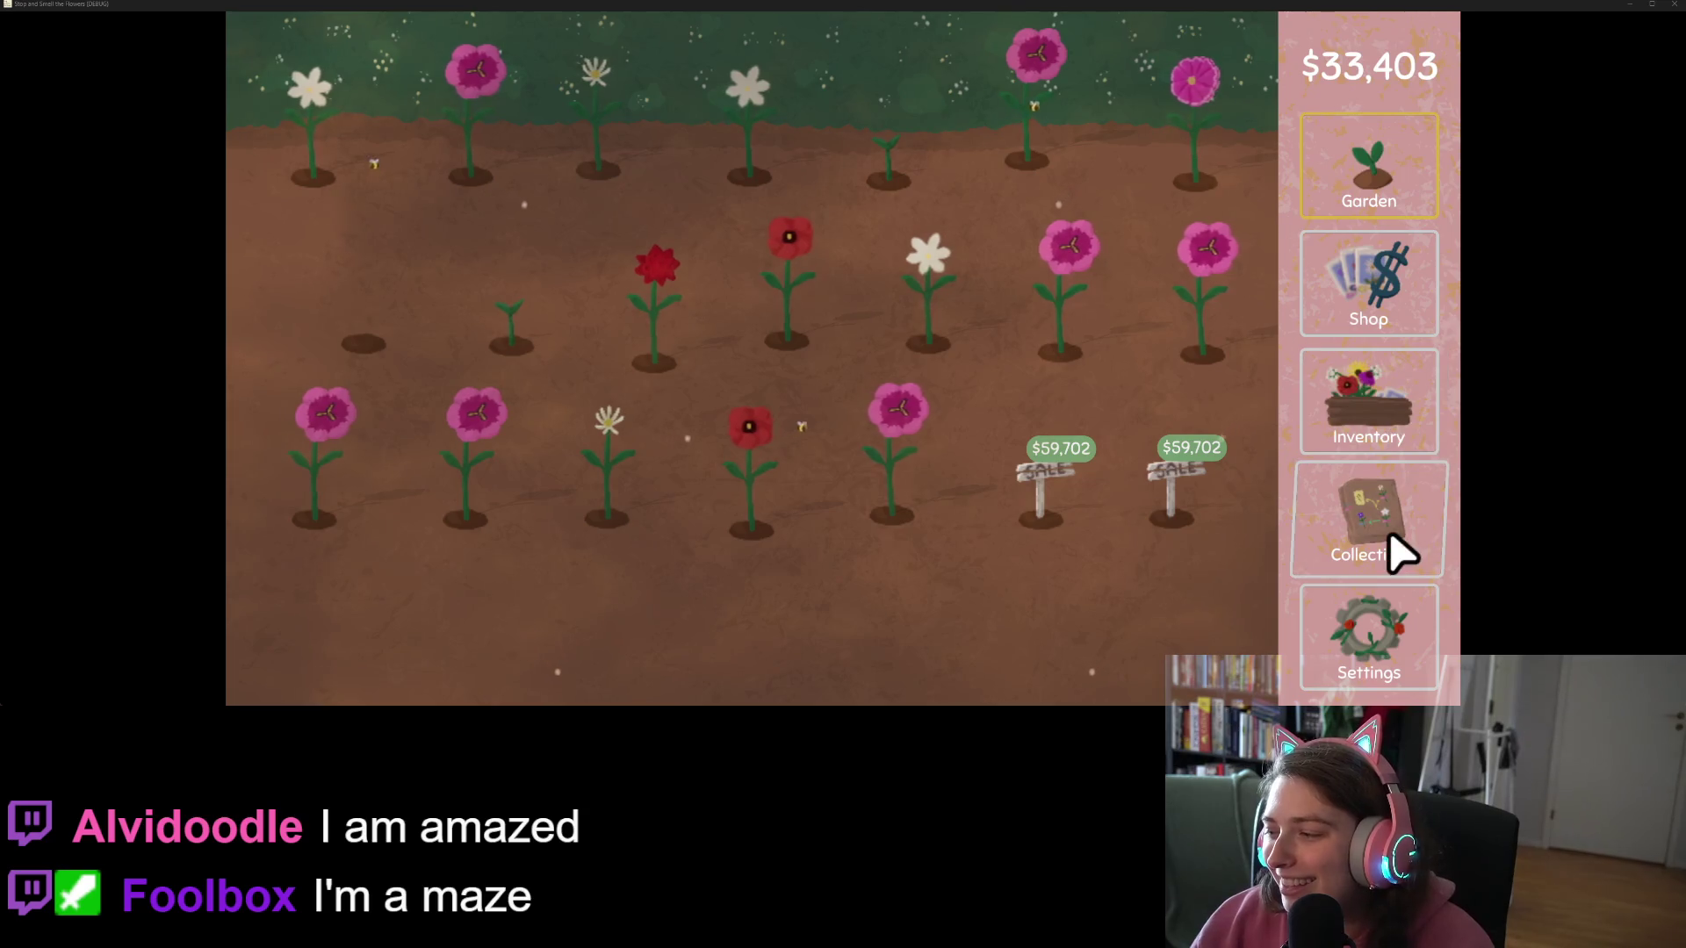
left_click(1393, 669)
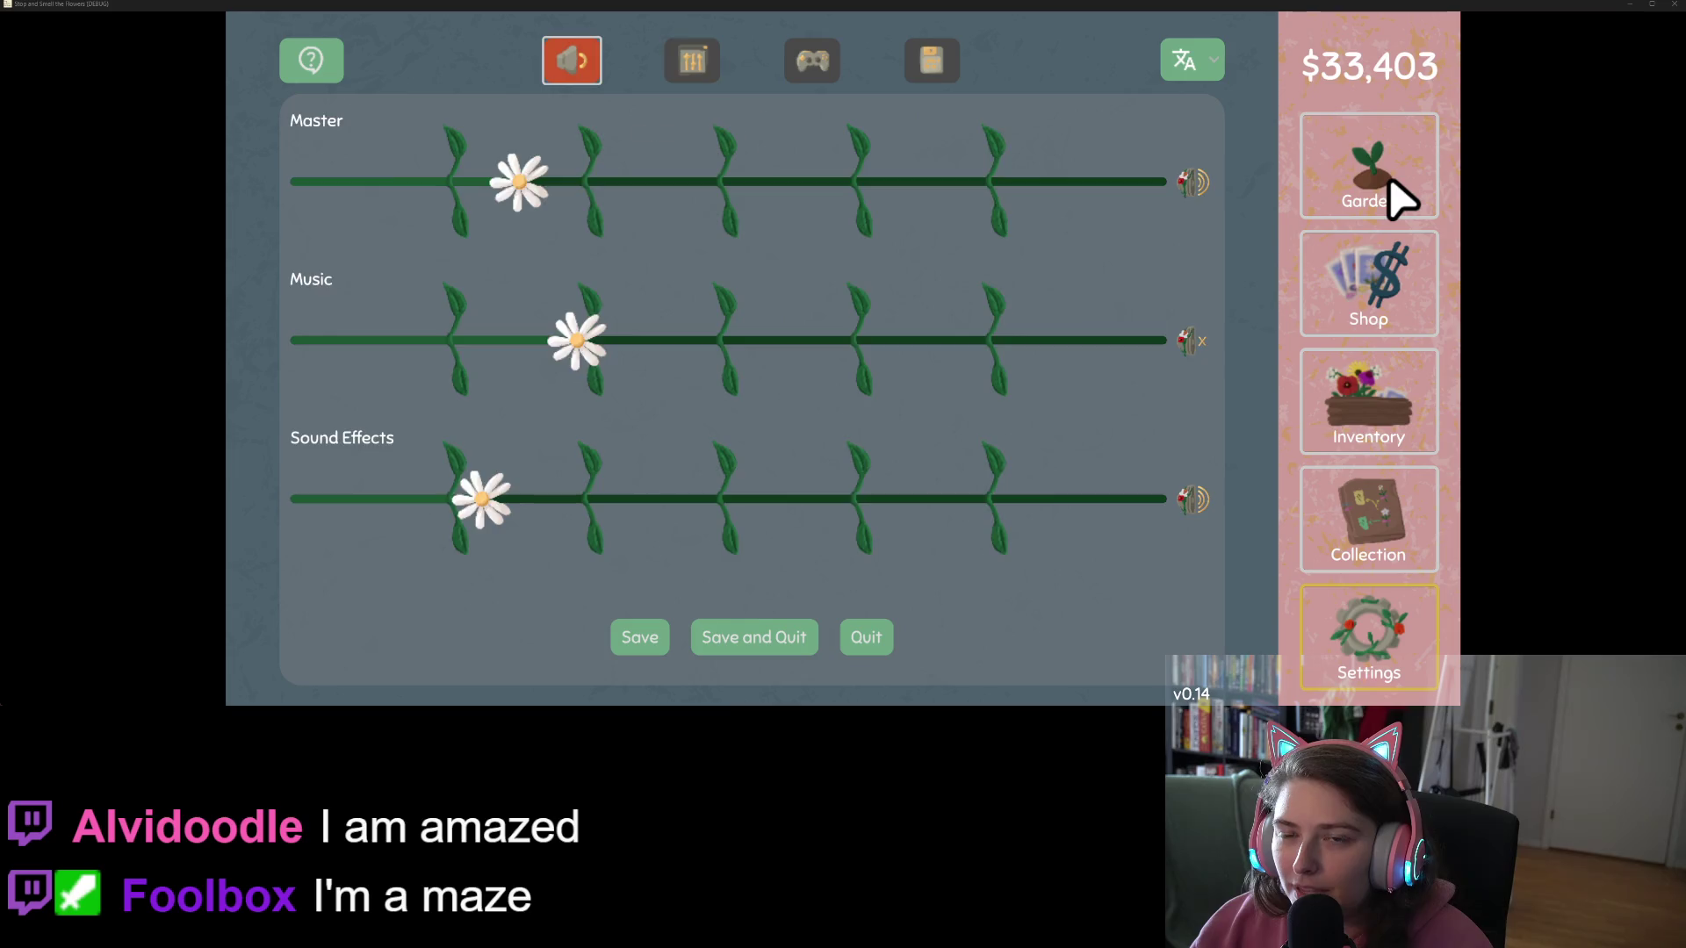
Step: Cycle the settings tabs by keyboard to the save-data stats, then Save and Quit
key("Right")
key("Right")
key("Right")
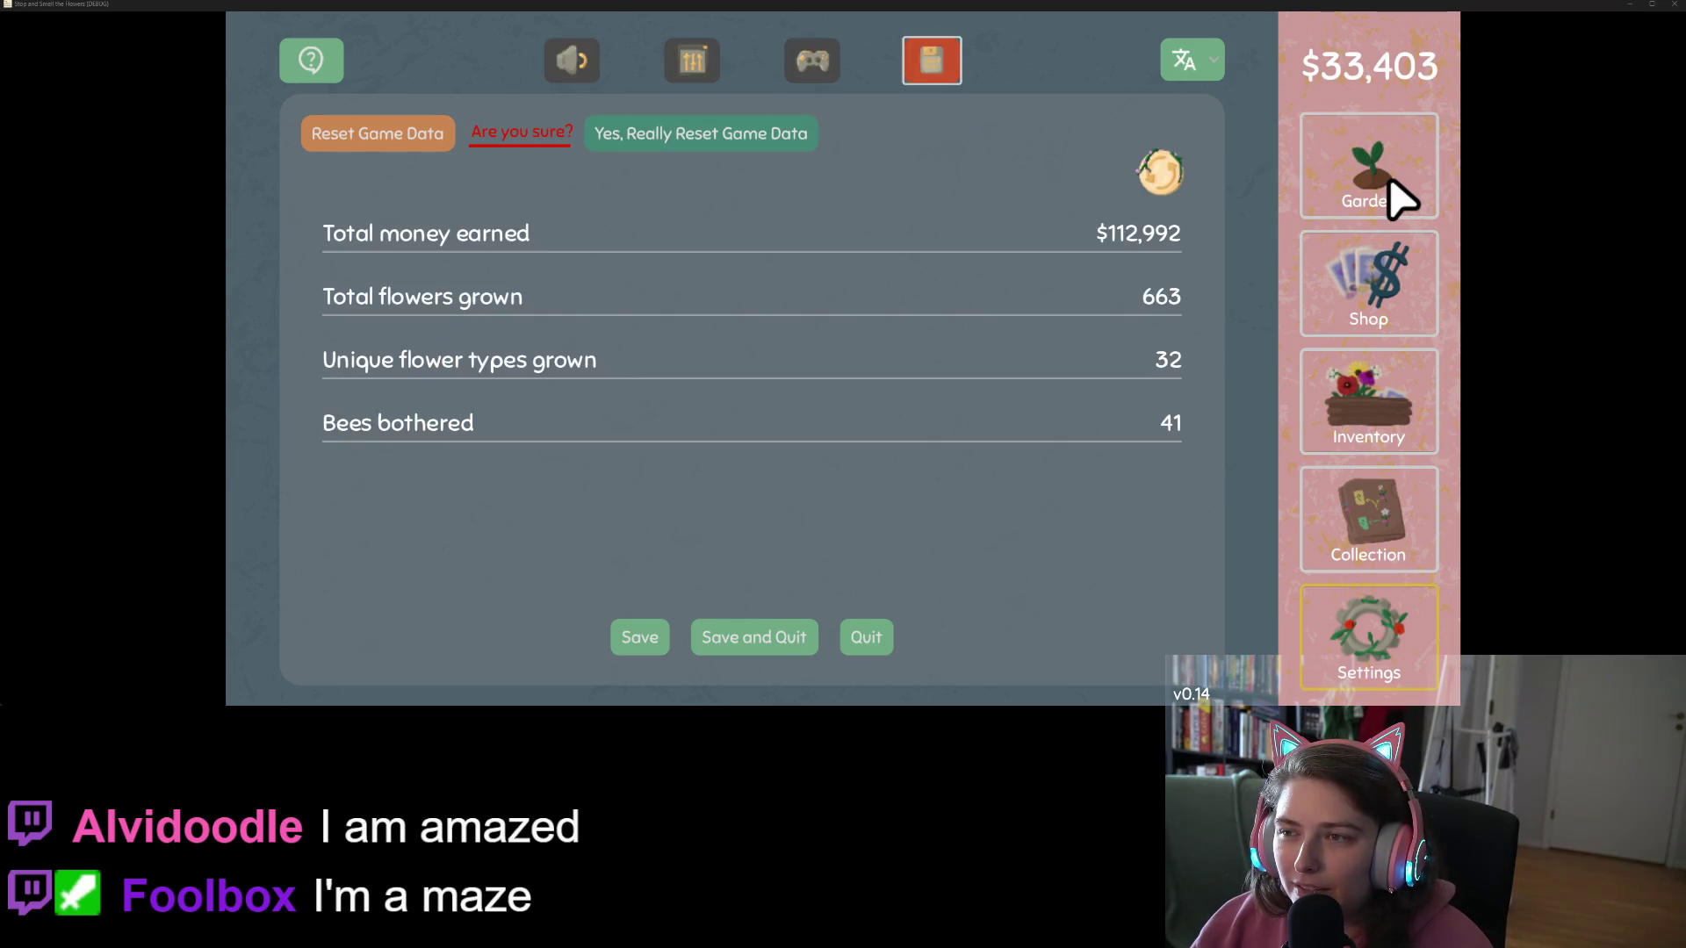
key("Left")
key("Left")
key("Left")
key("Right")
key("Right")
key("Right")
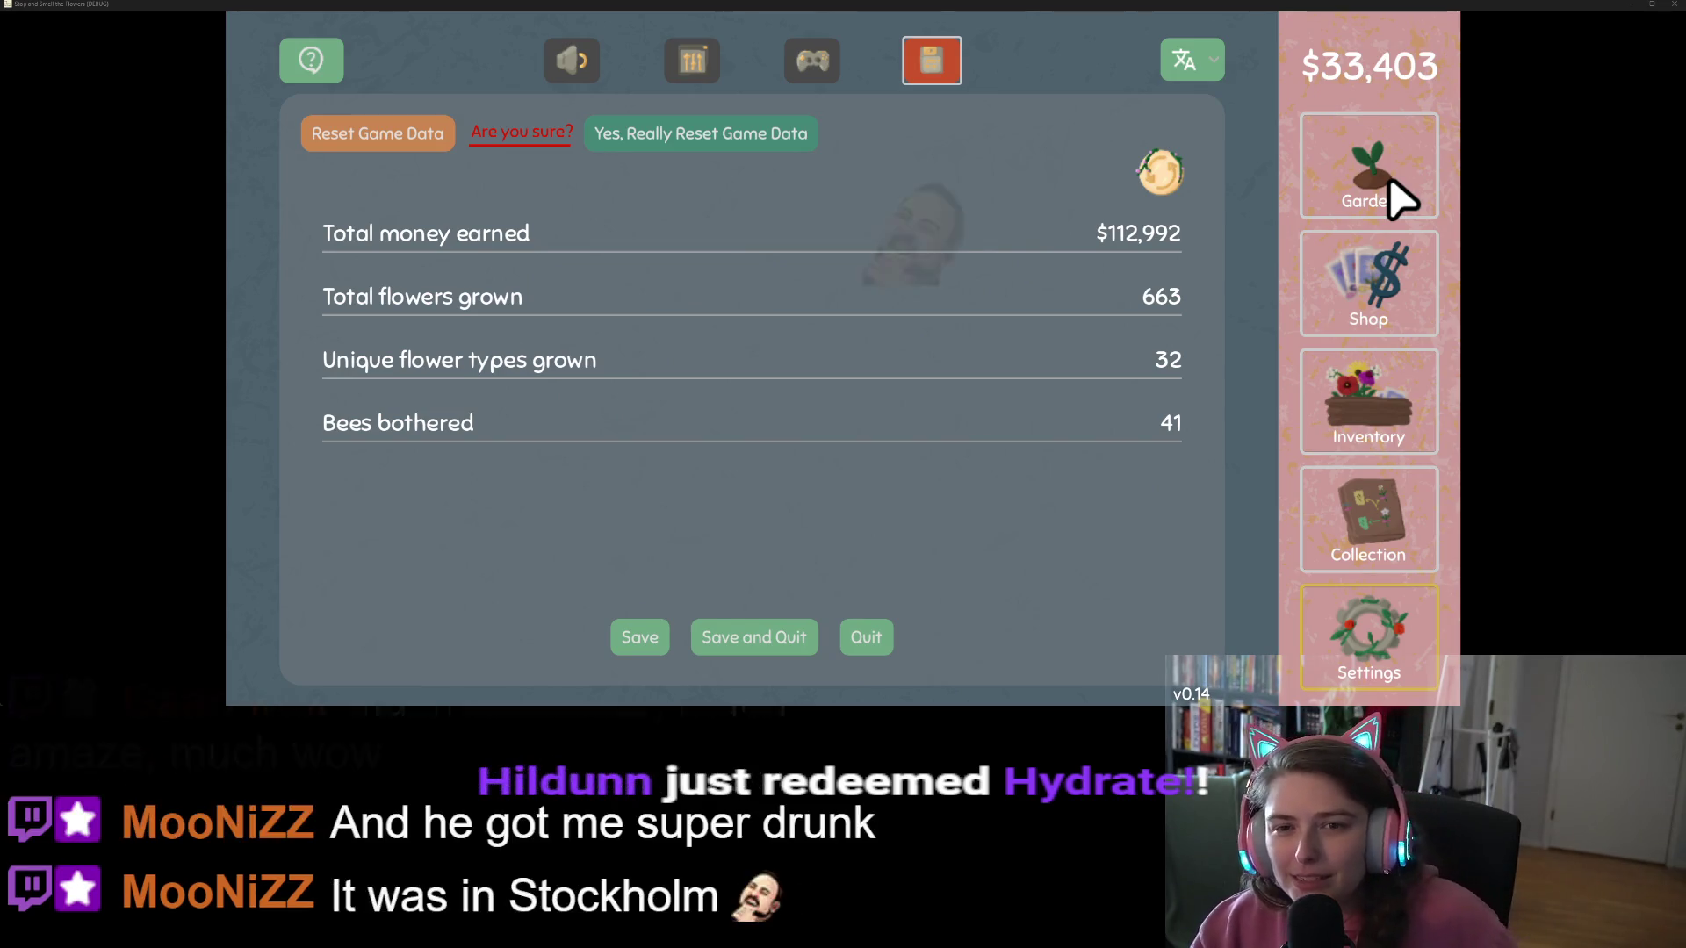
key("q")
key("e")
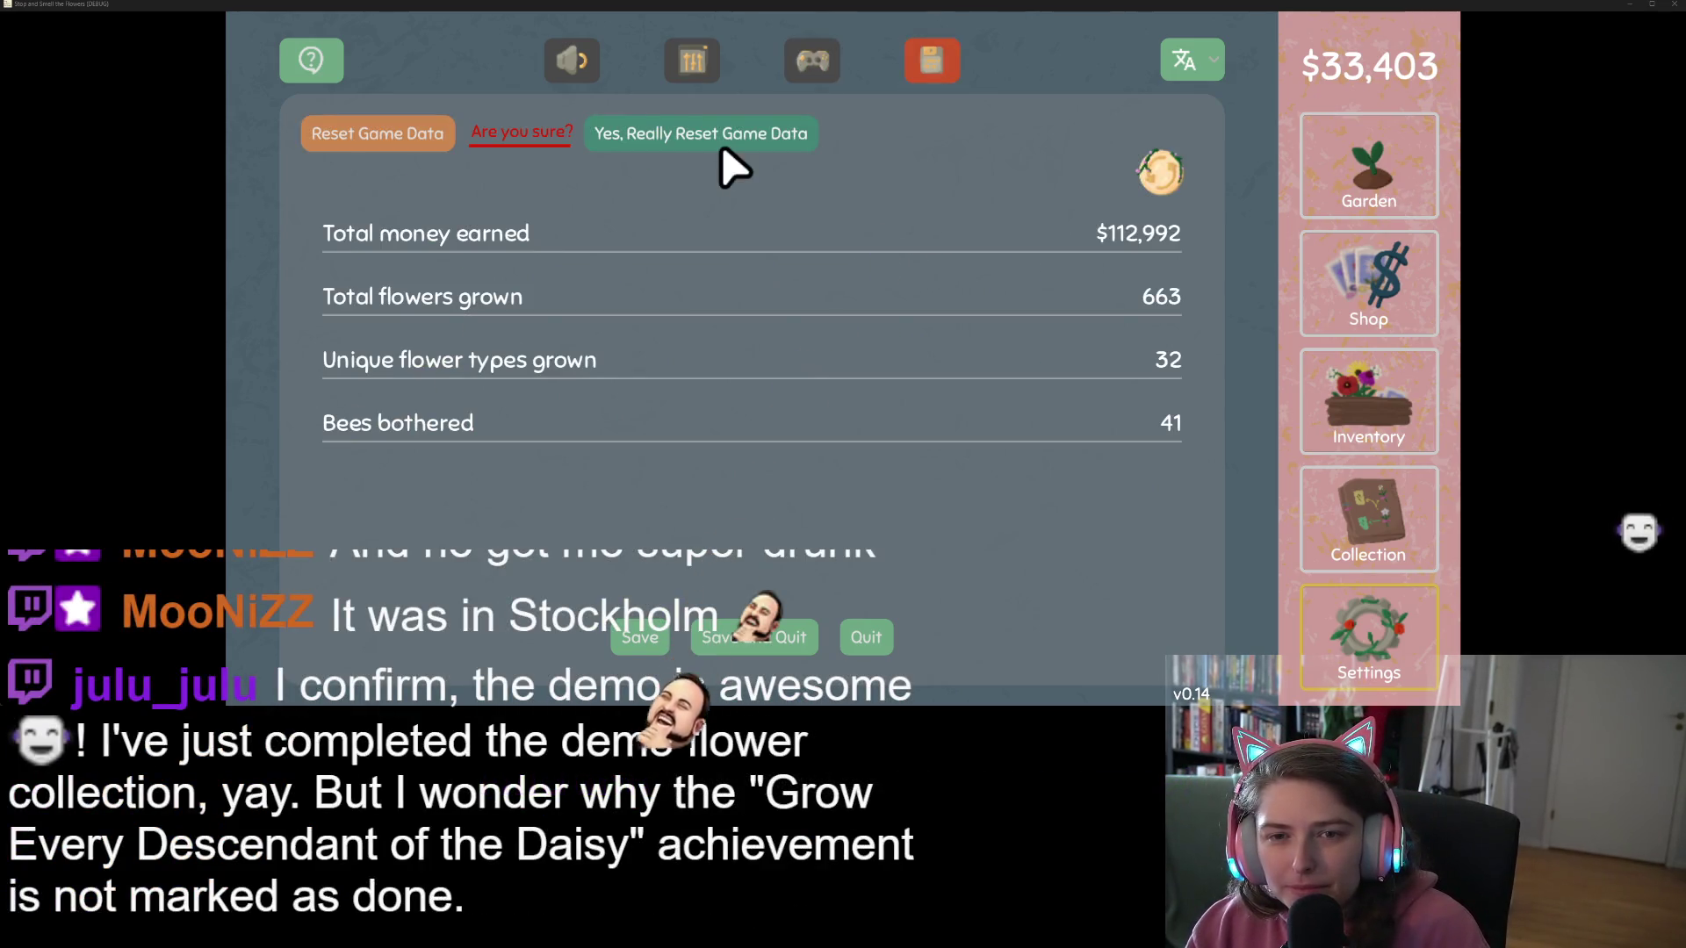
key("q")
key("e")
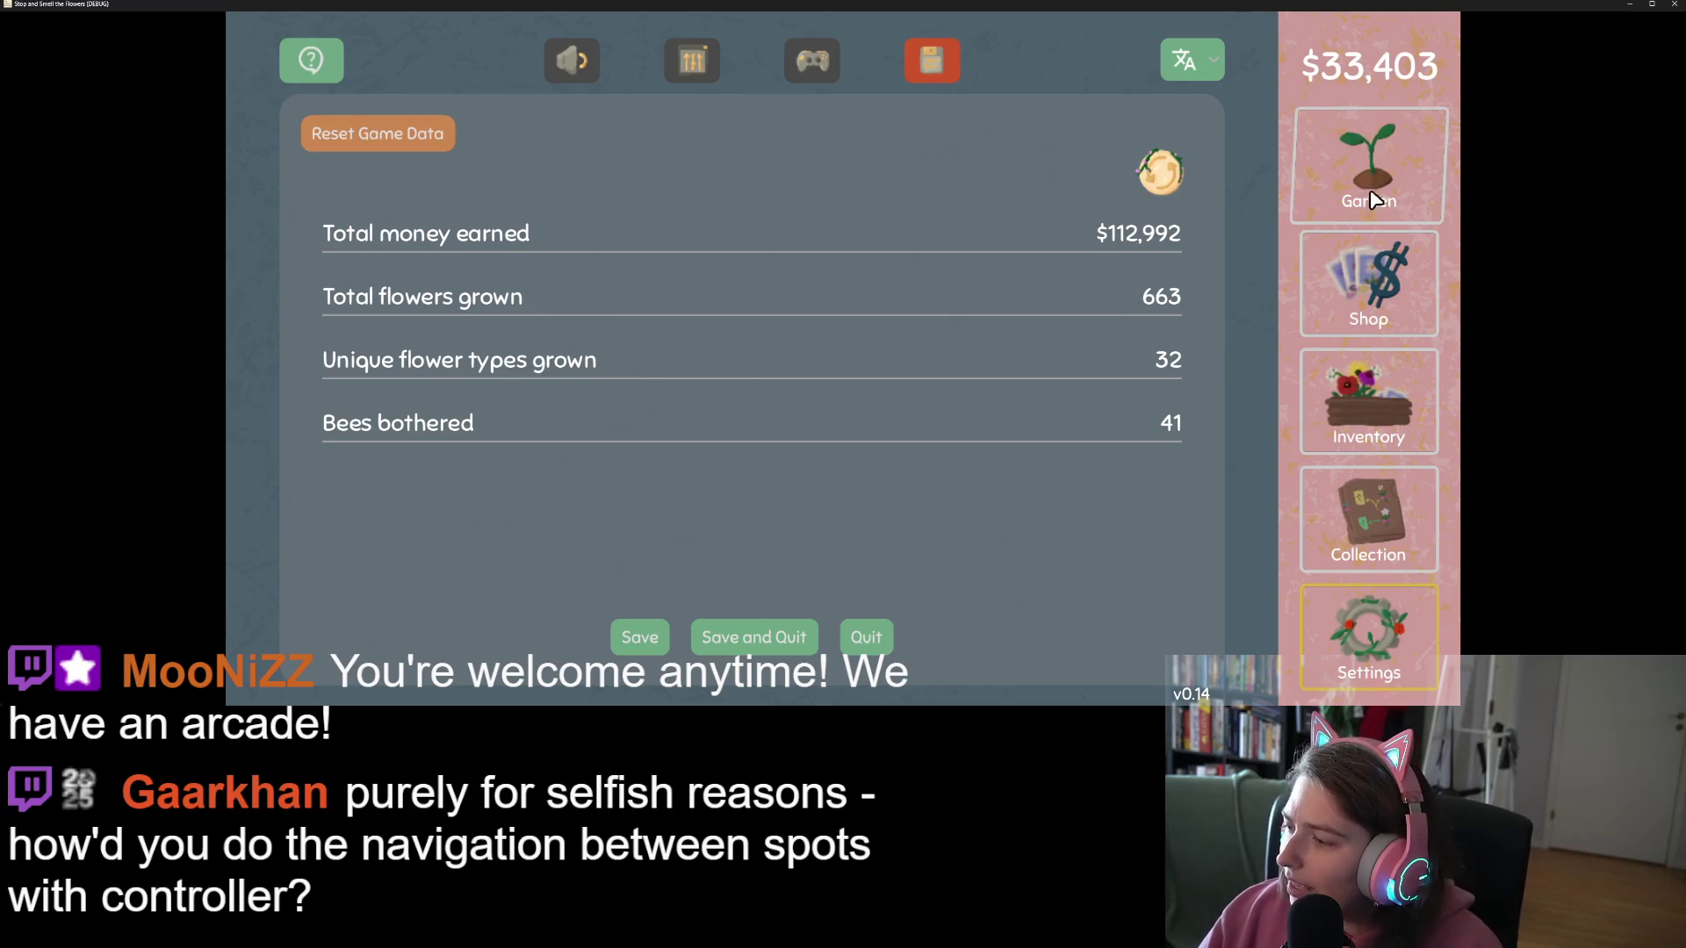
left_click(1368, 637)
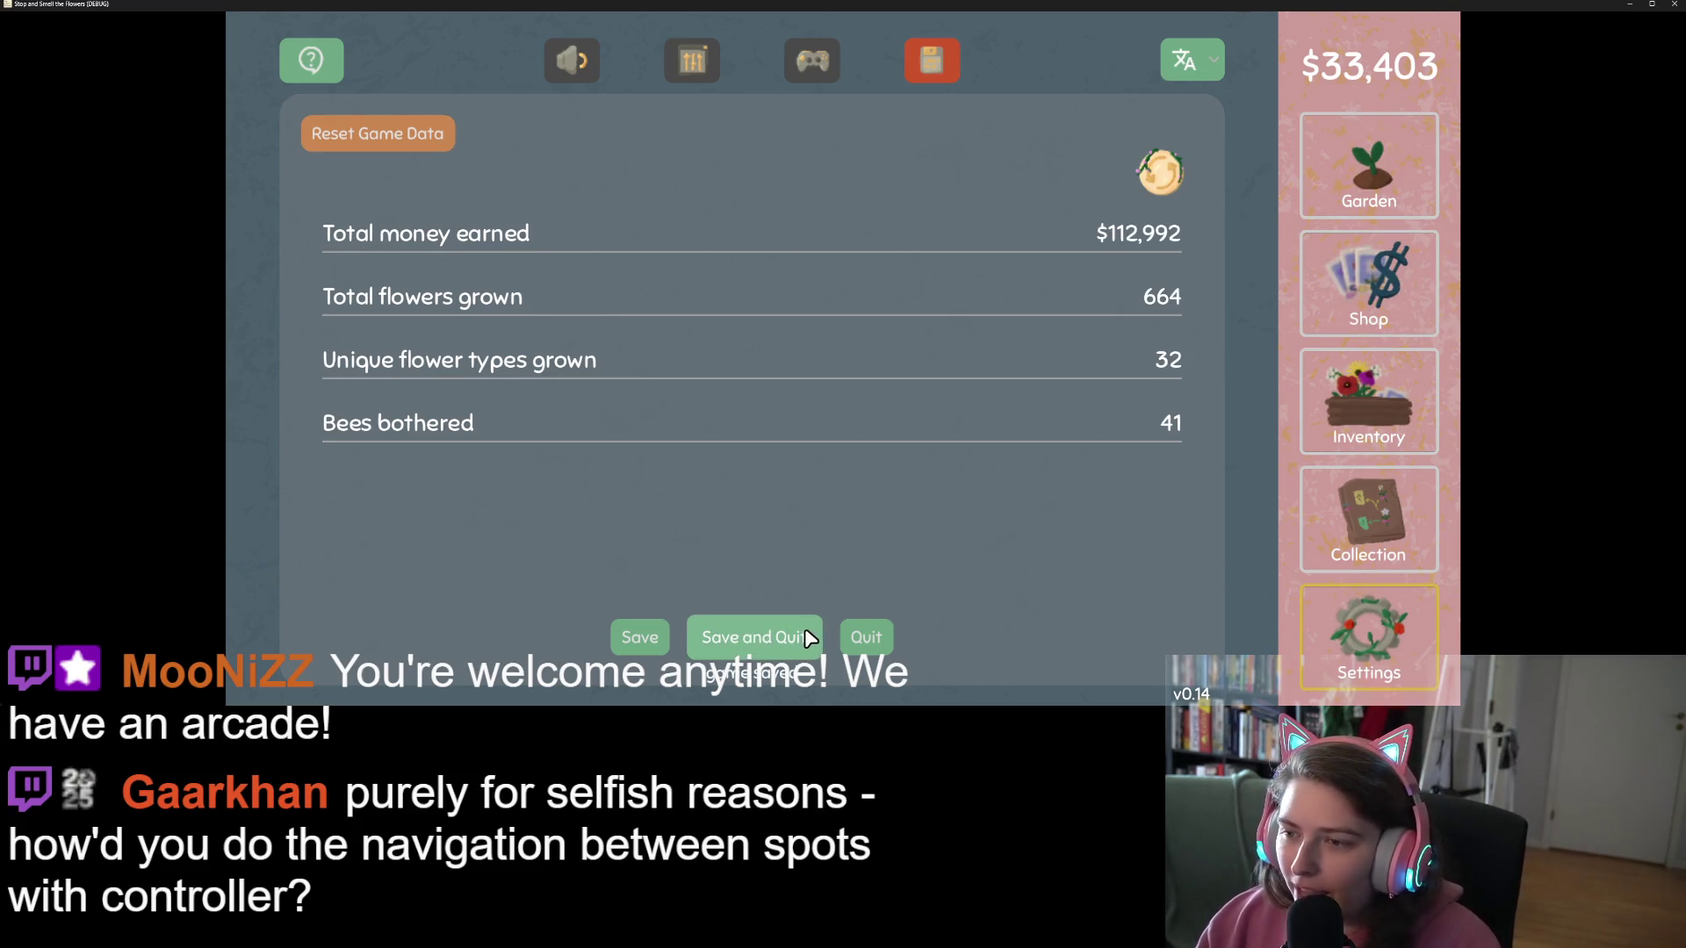
left_click(802, 634)
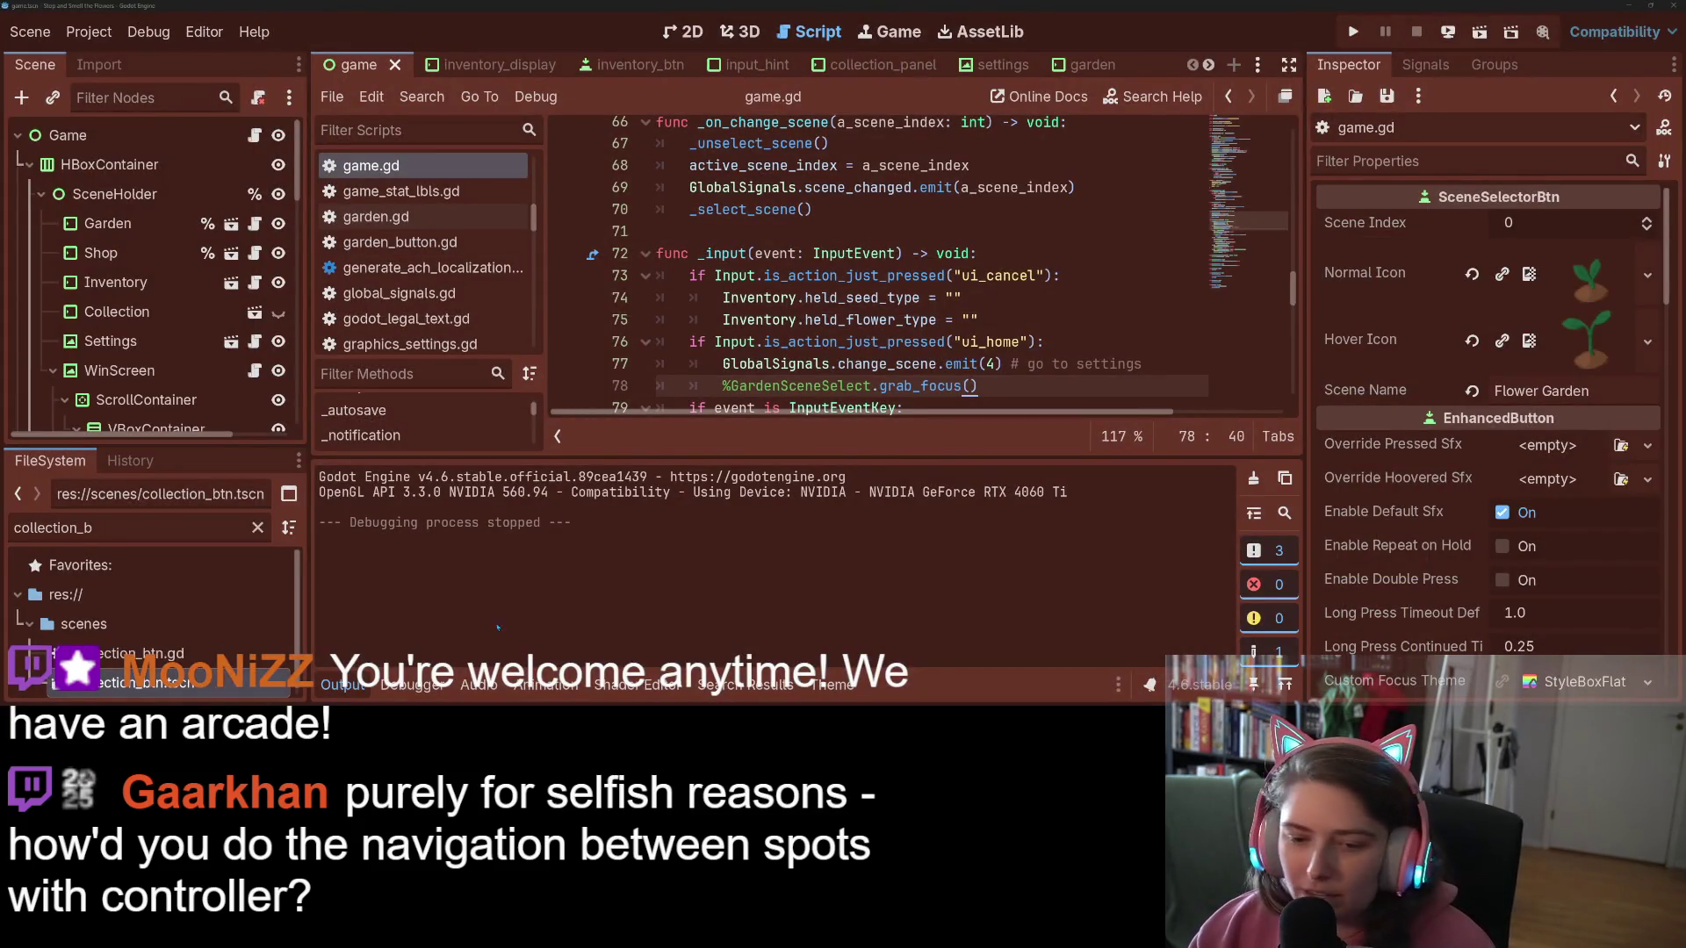
Step: Hide the Output panel with Ctrl+J and scroll through the script list
key("ctrl+j")
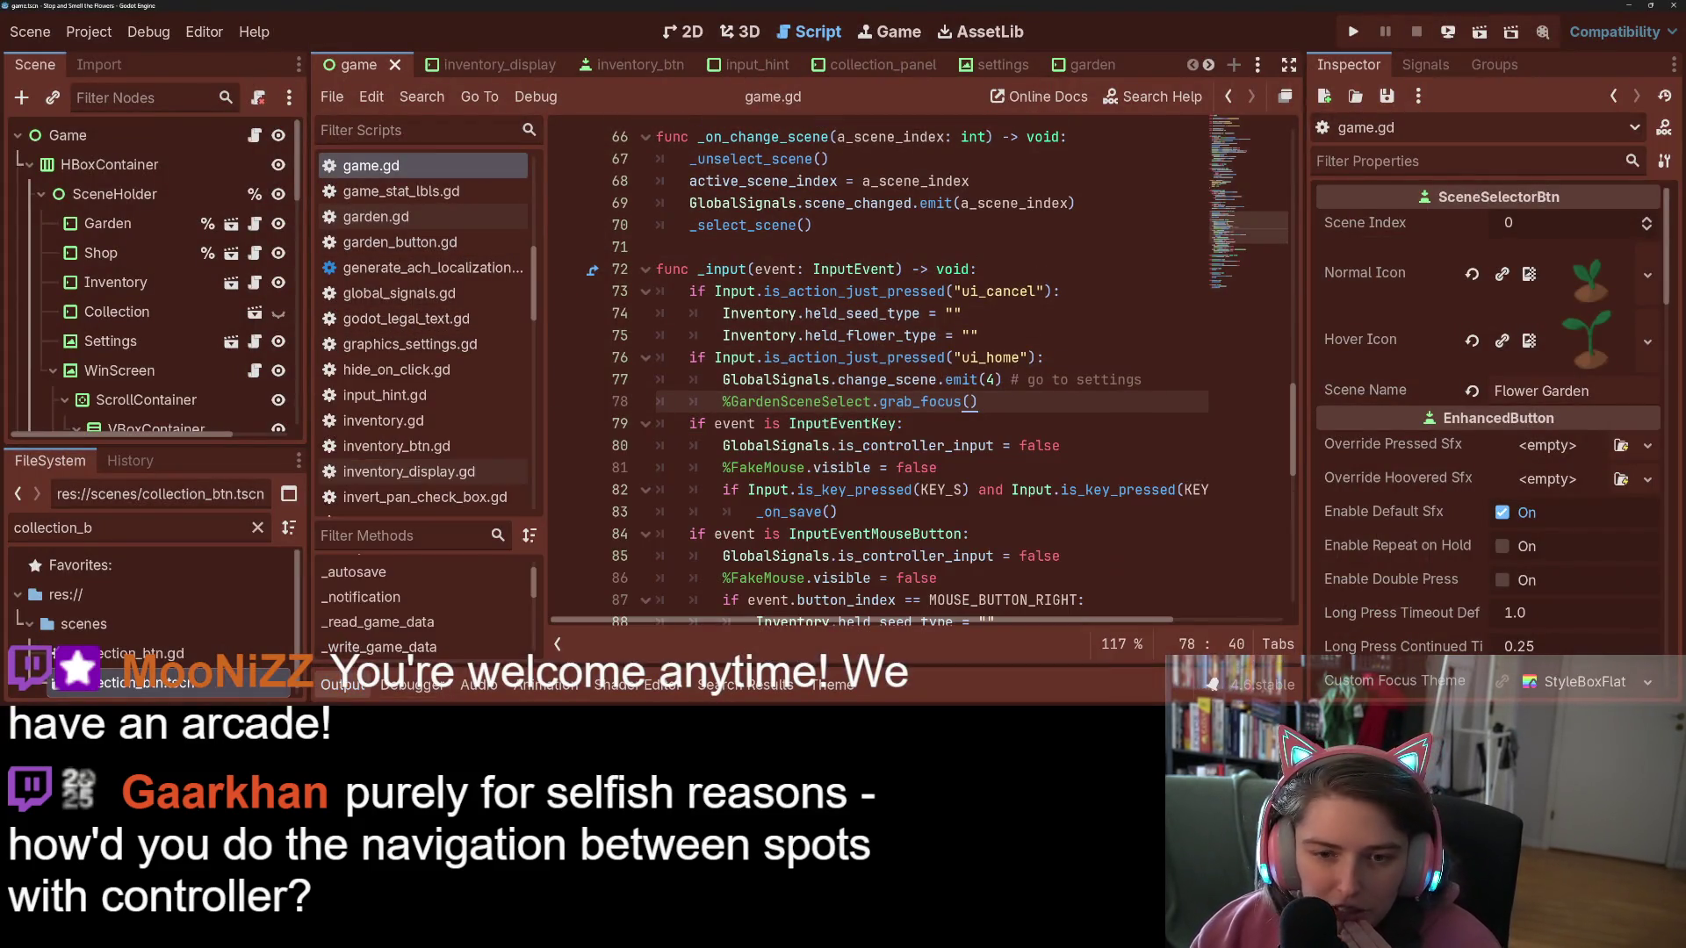
scroll(439, 360, "down", 3)
scroll(446, 378, "down", 6)
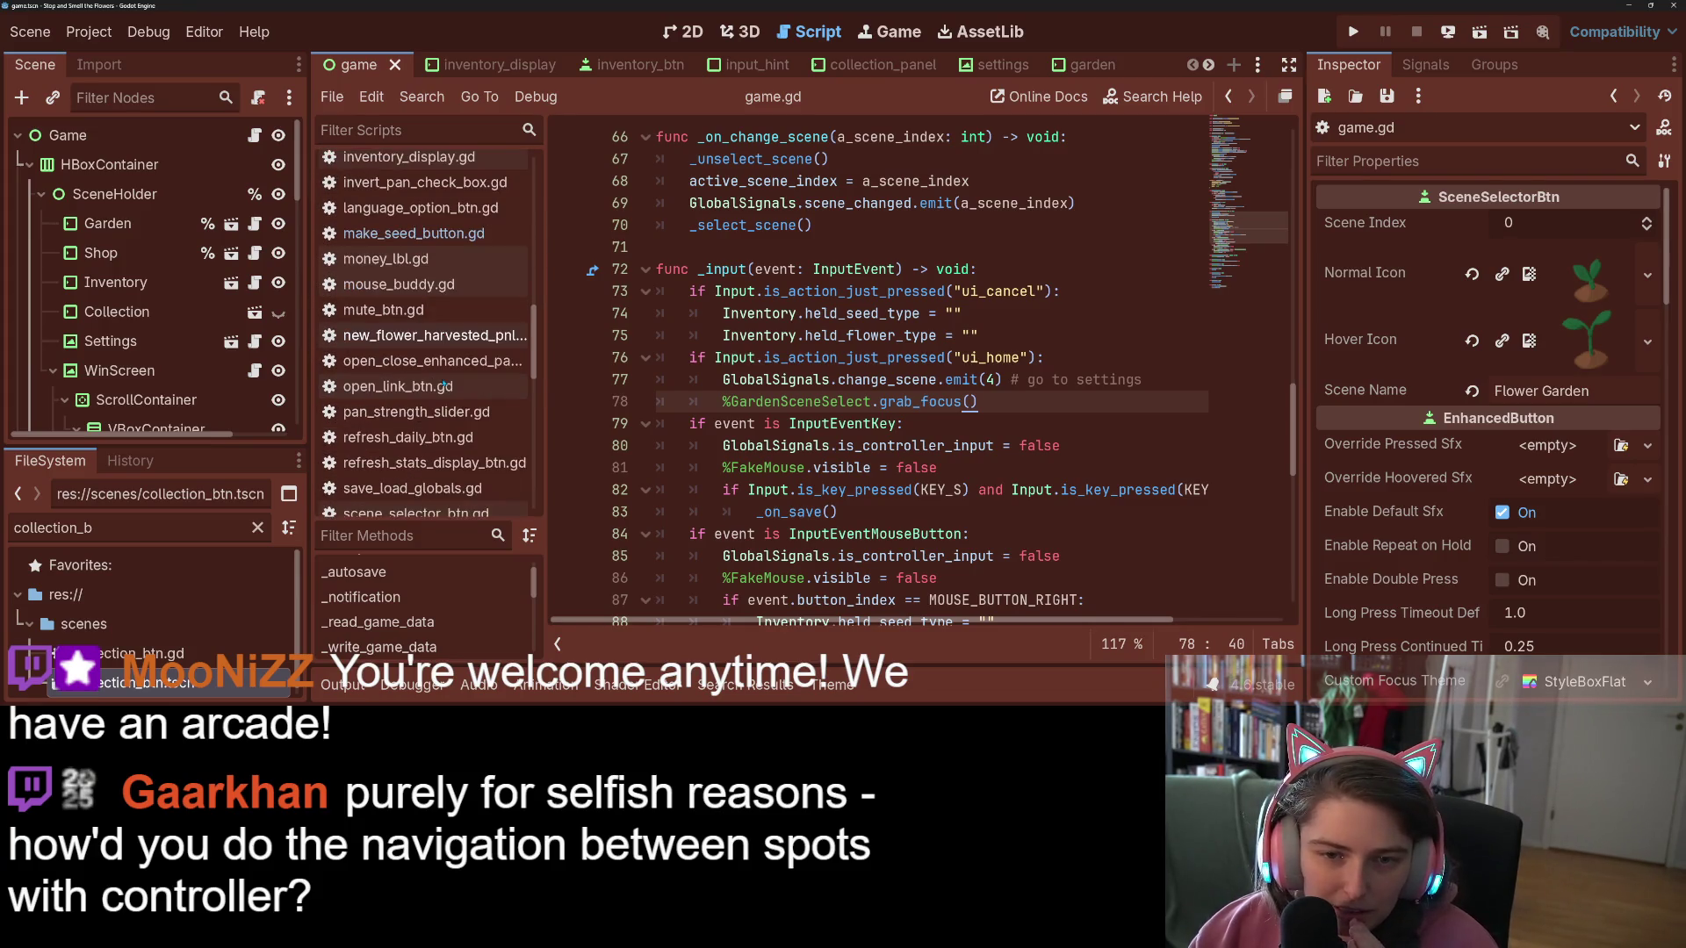
scroll(436, 402, "up", 10)
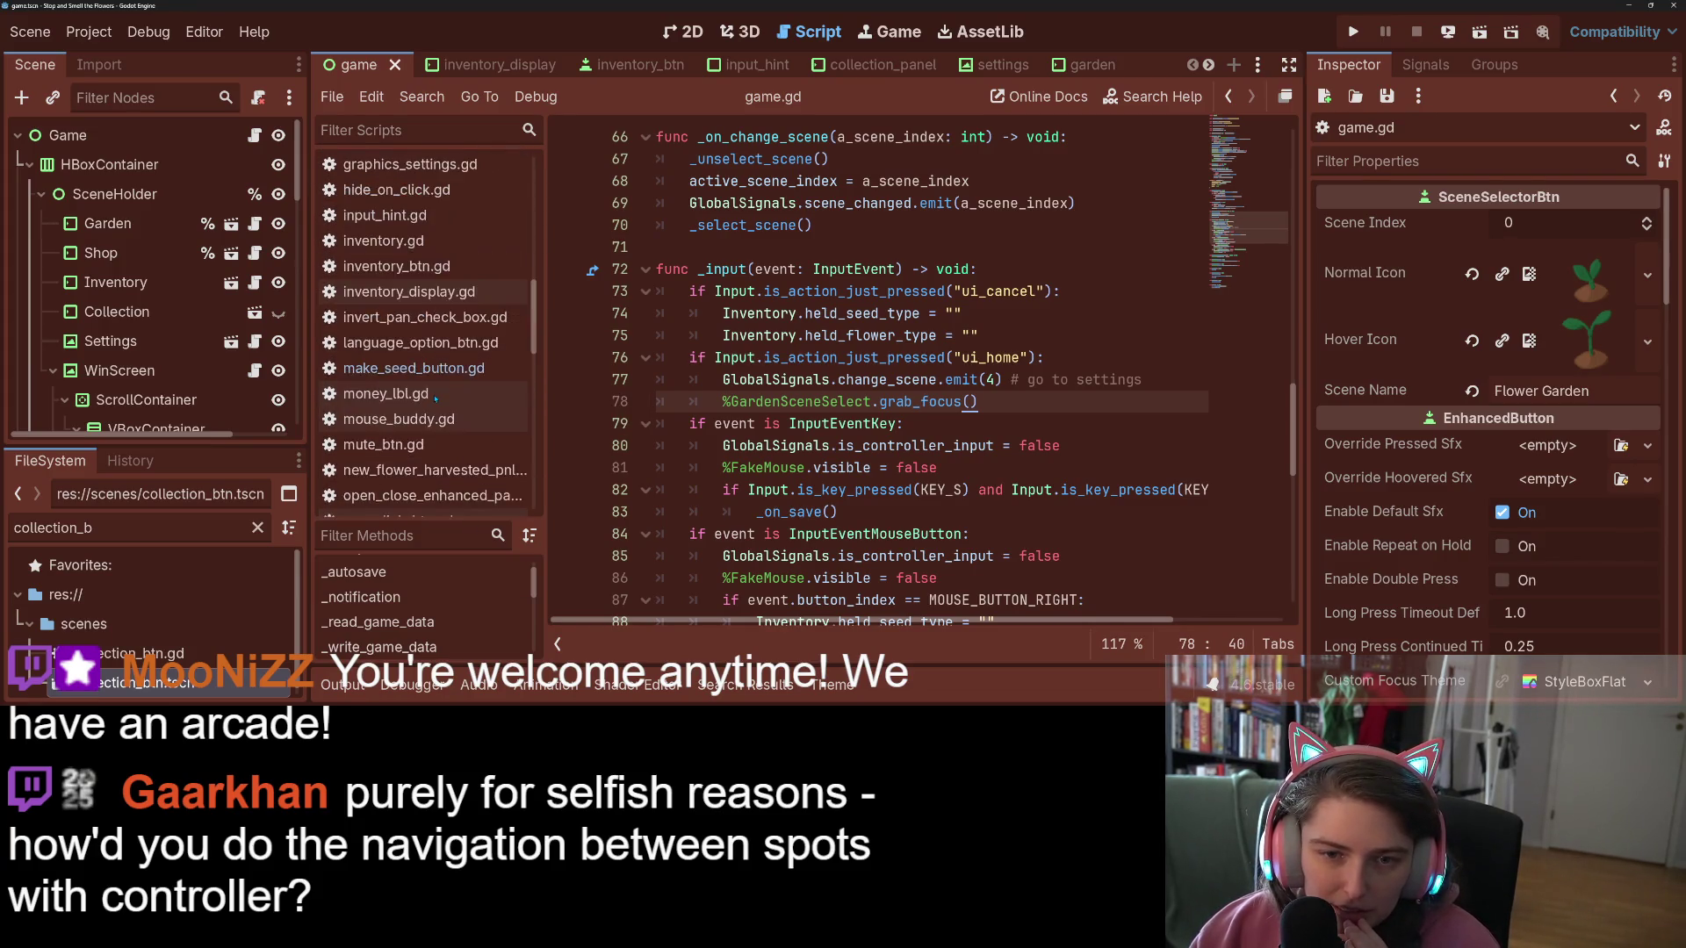
scroll(434, 398, "up", 2)
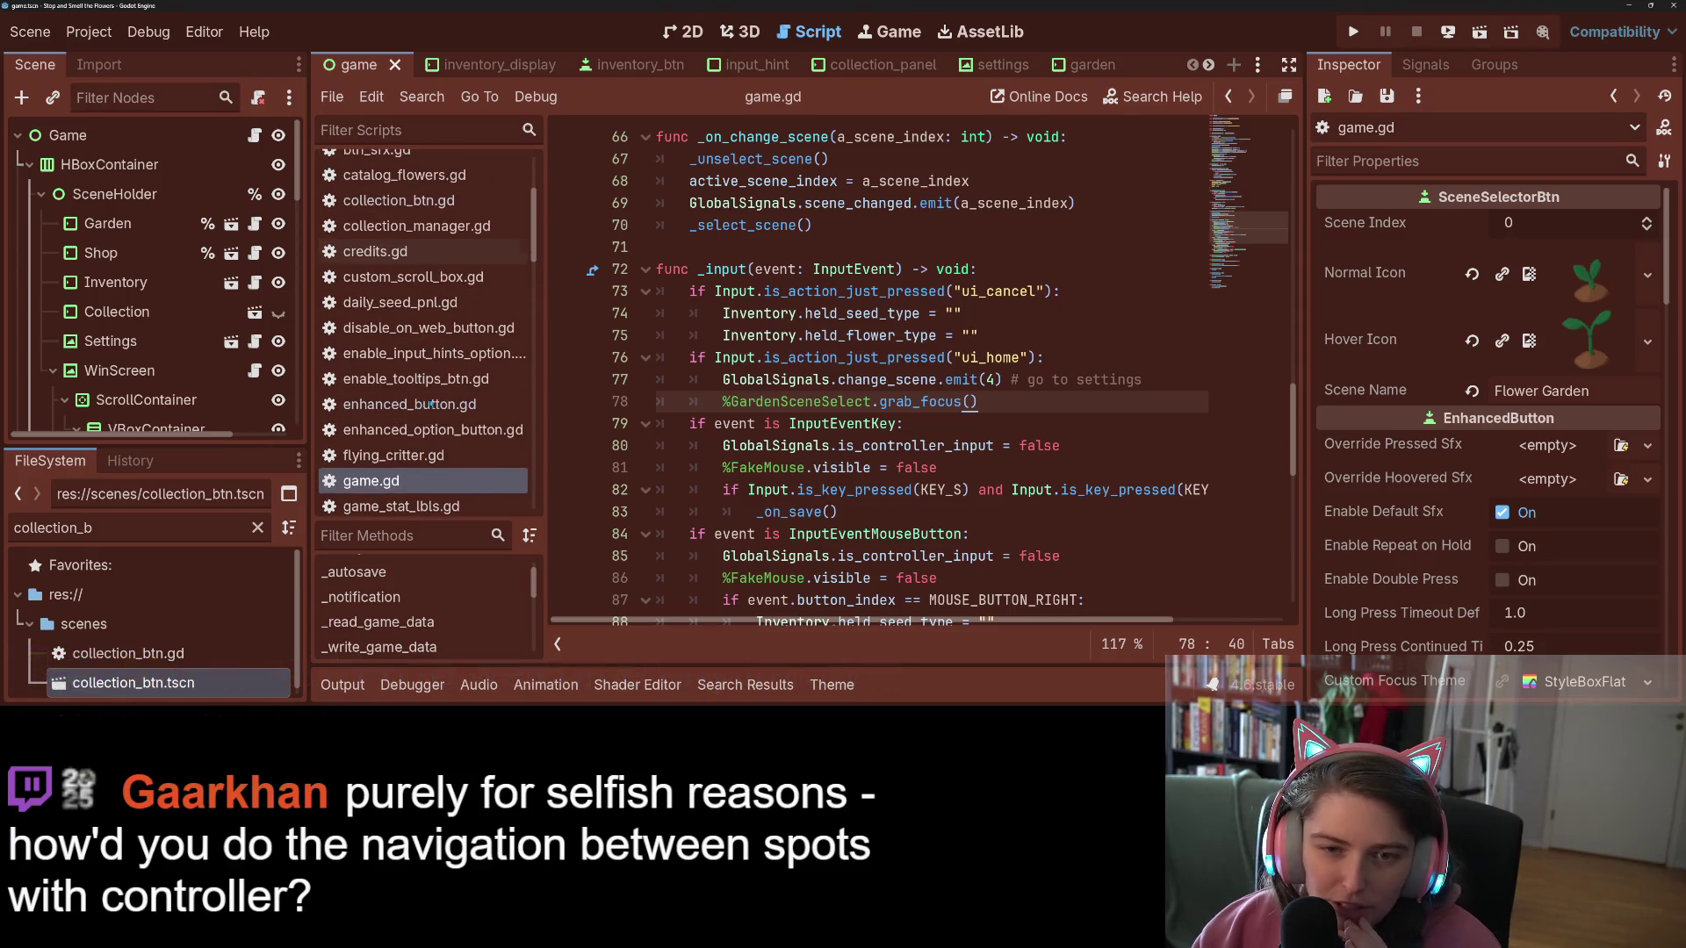
Step: Open catalog_flowers.gd and jump down the script via the minimap
left_click(404, 219)
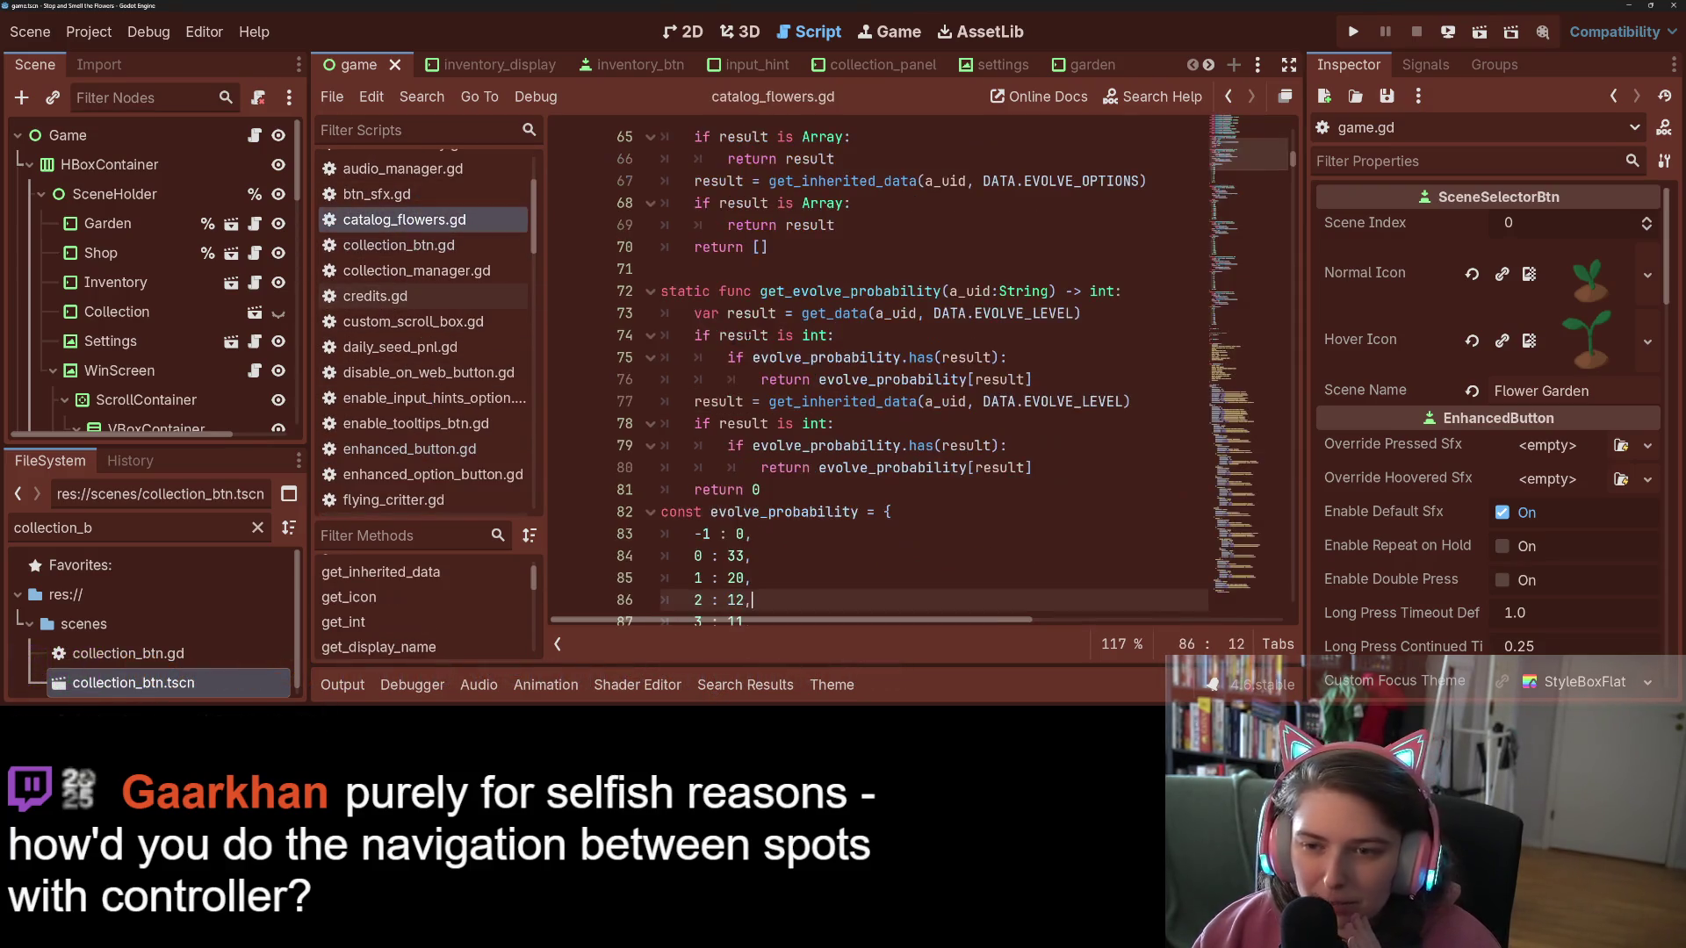
scroll(883, 468, "down", 3)
left_click(1246, 219)
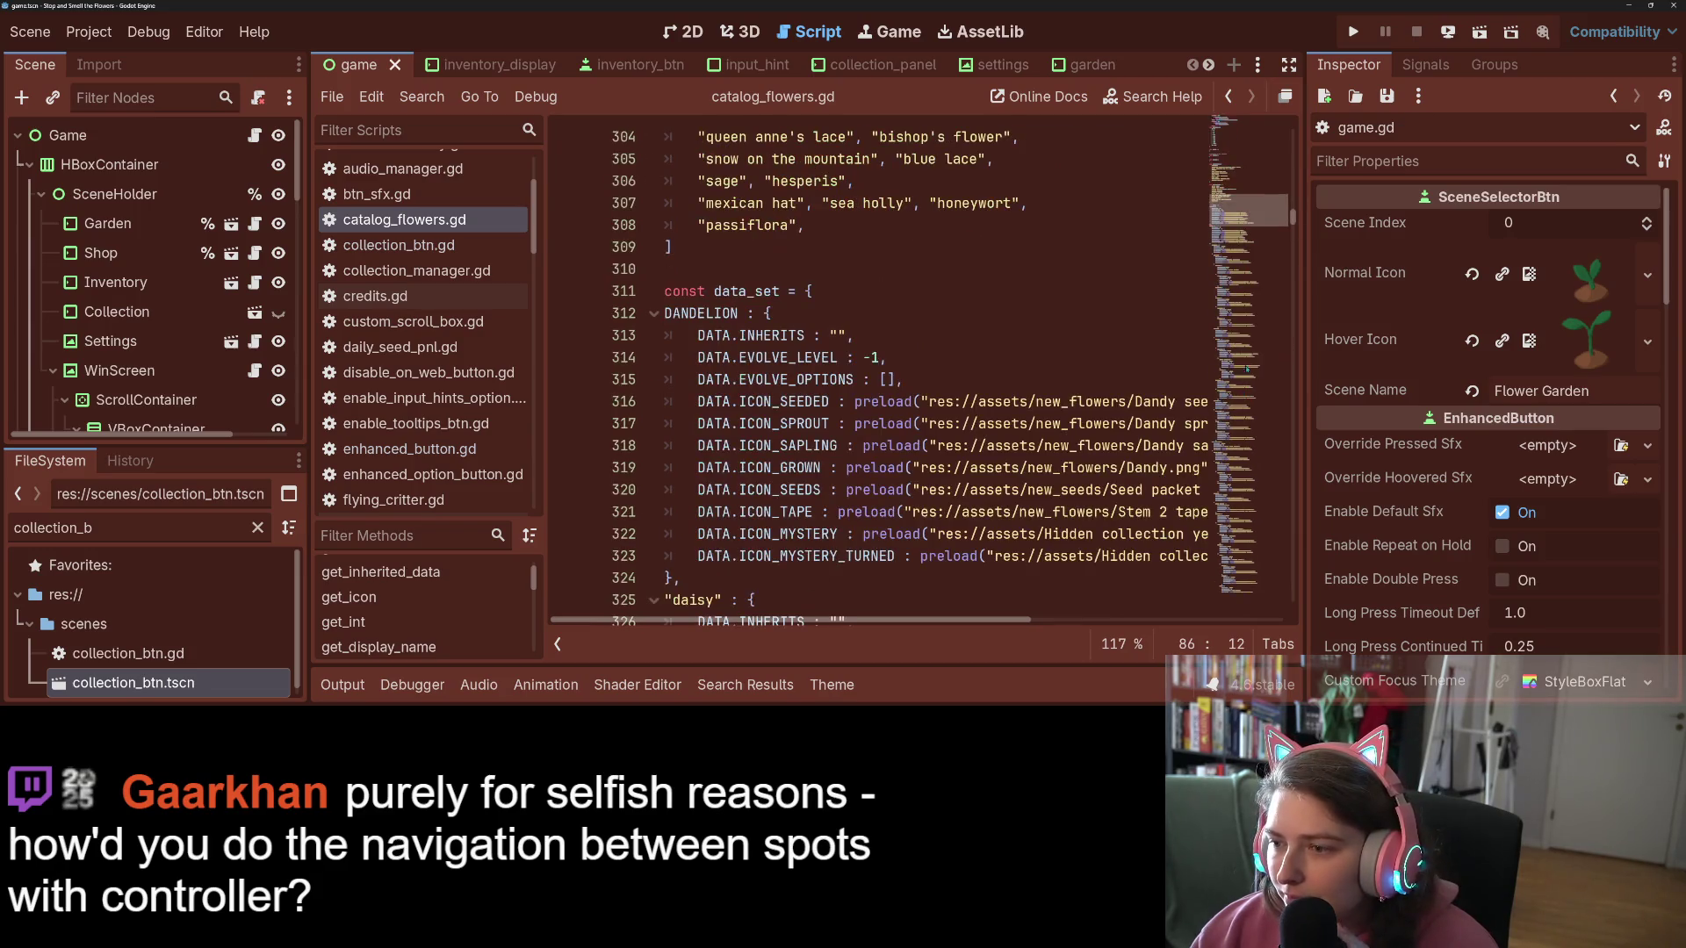
scroll(1250, 223, "up", 5)
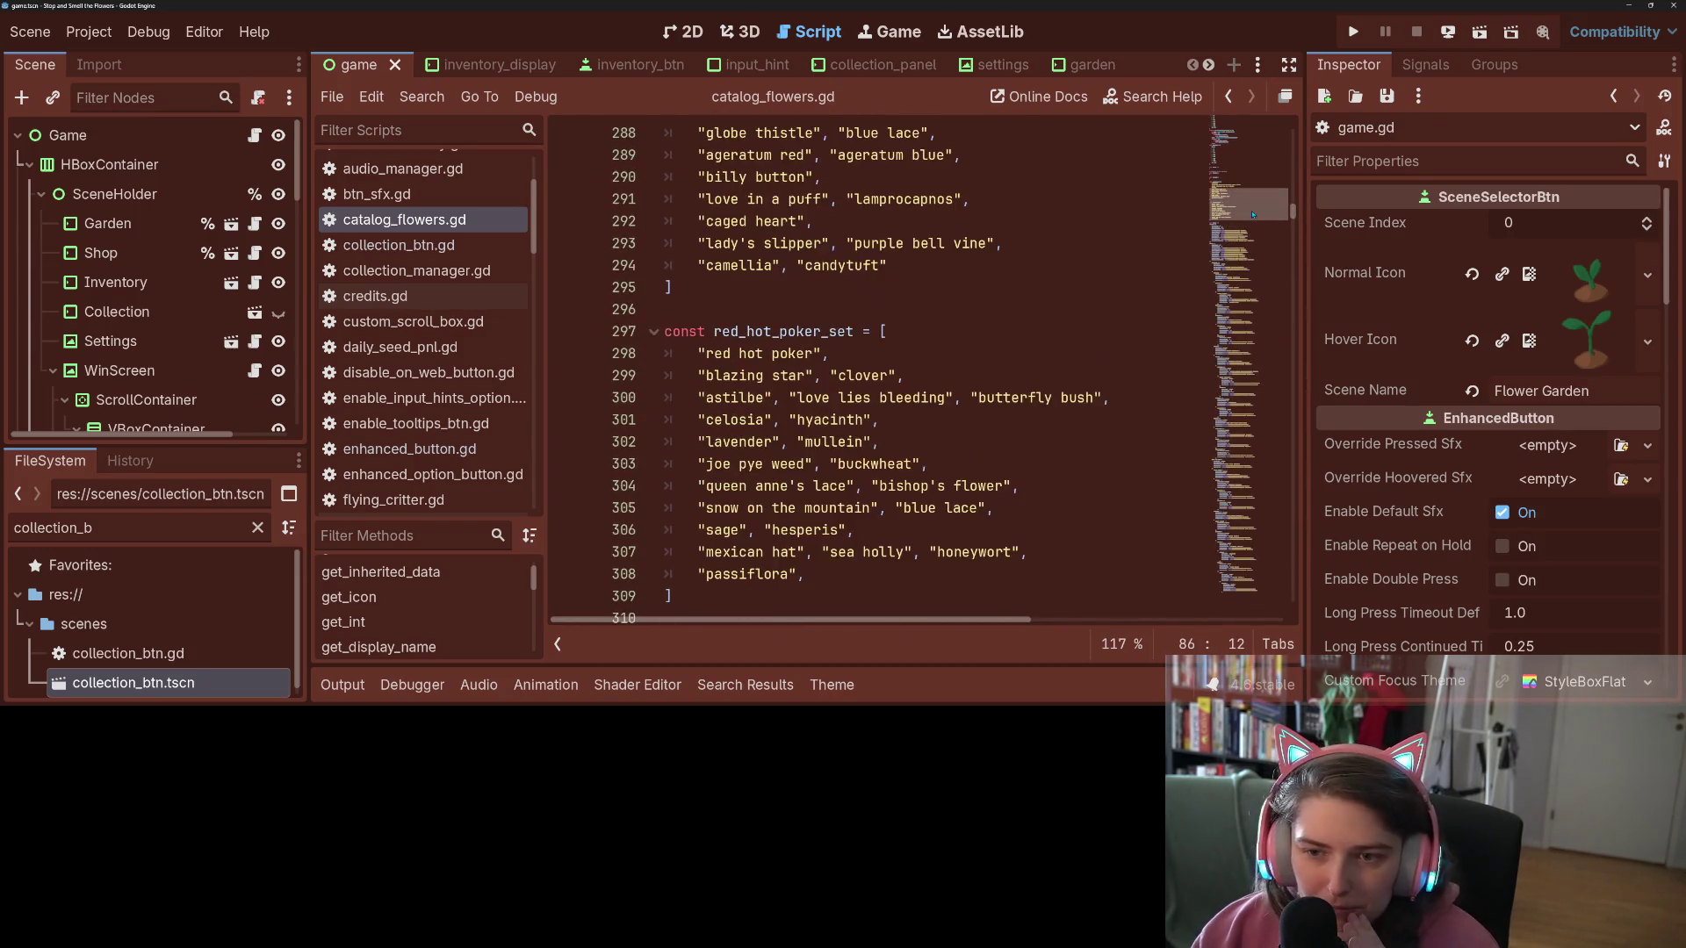
scroll(1253, 214, "up", 20)
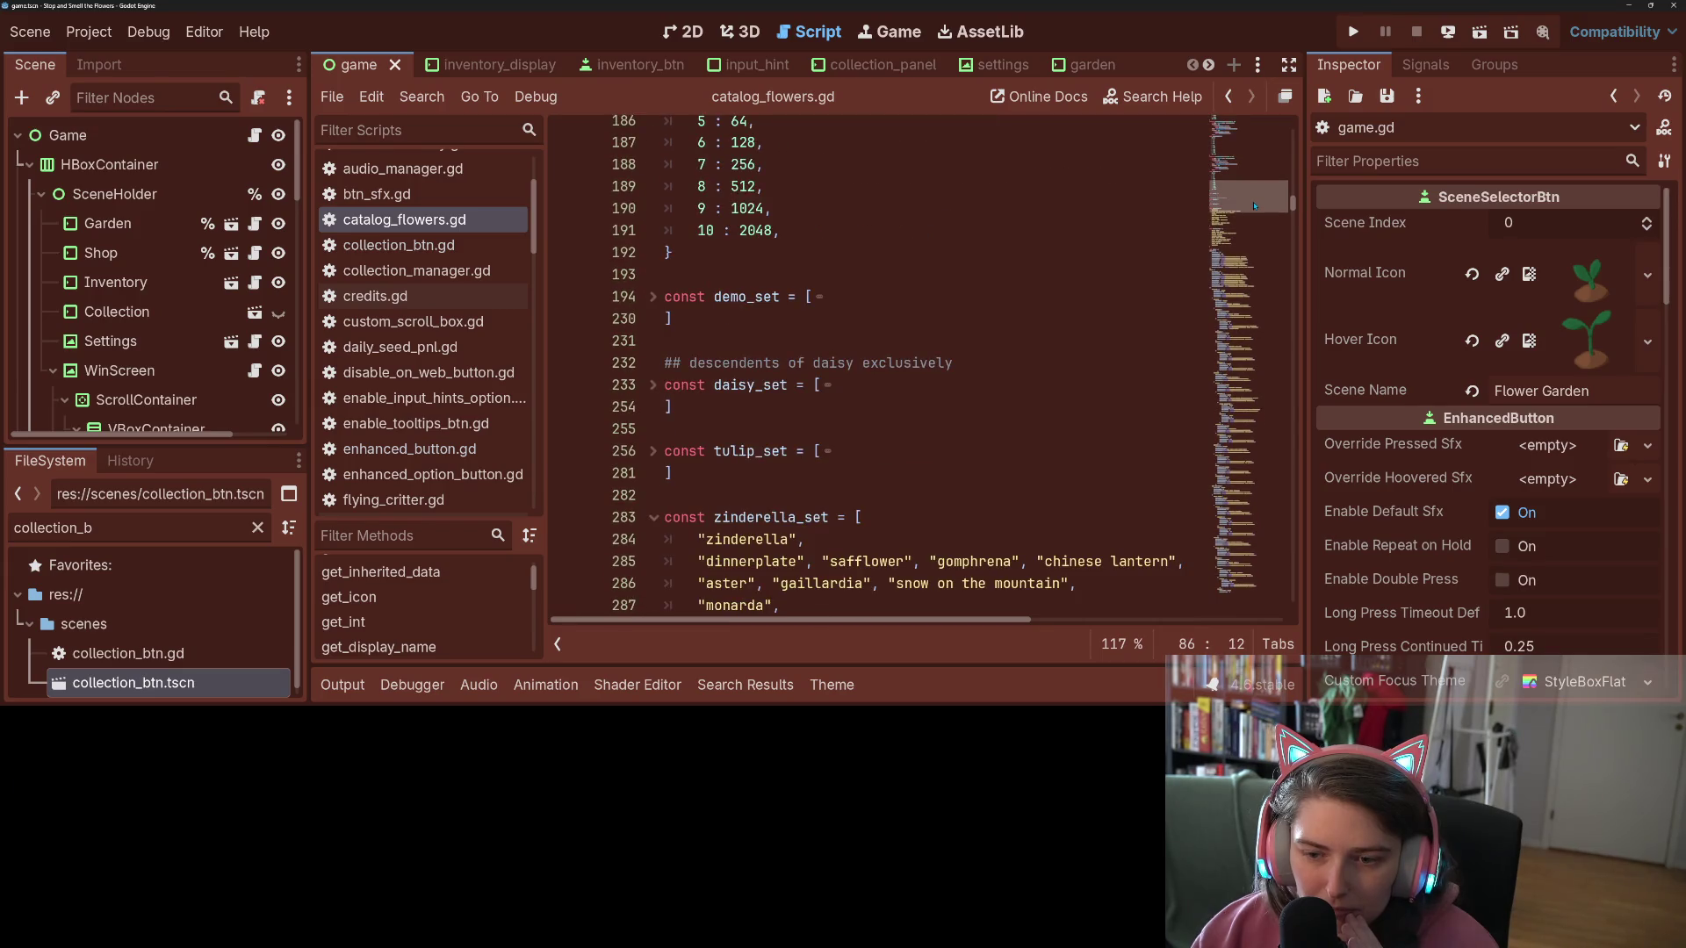
Step: Unfold the daisy_set constant and select its begonia and camellia entries
left_click(654, 385)
scroll(790, 368, "down", 15)
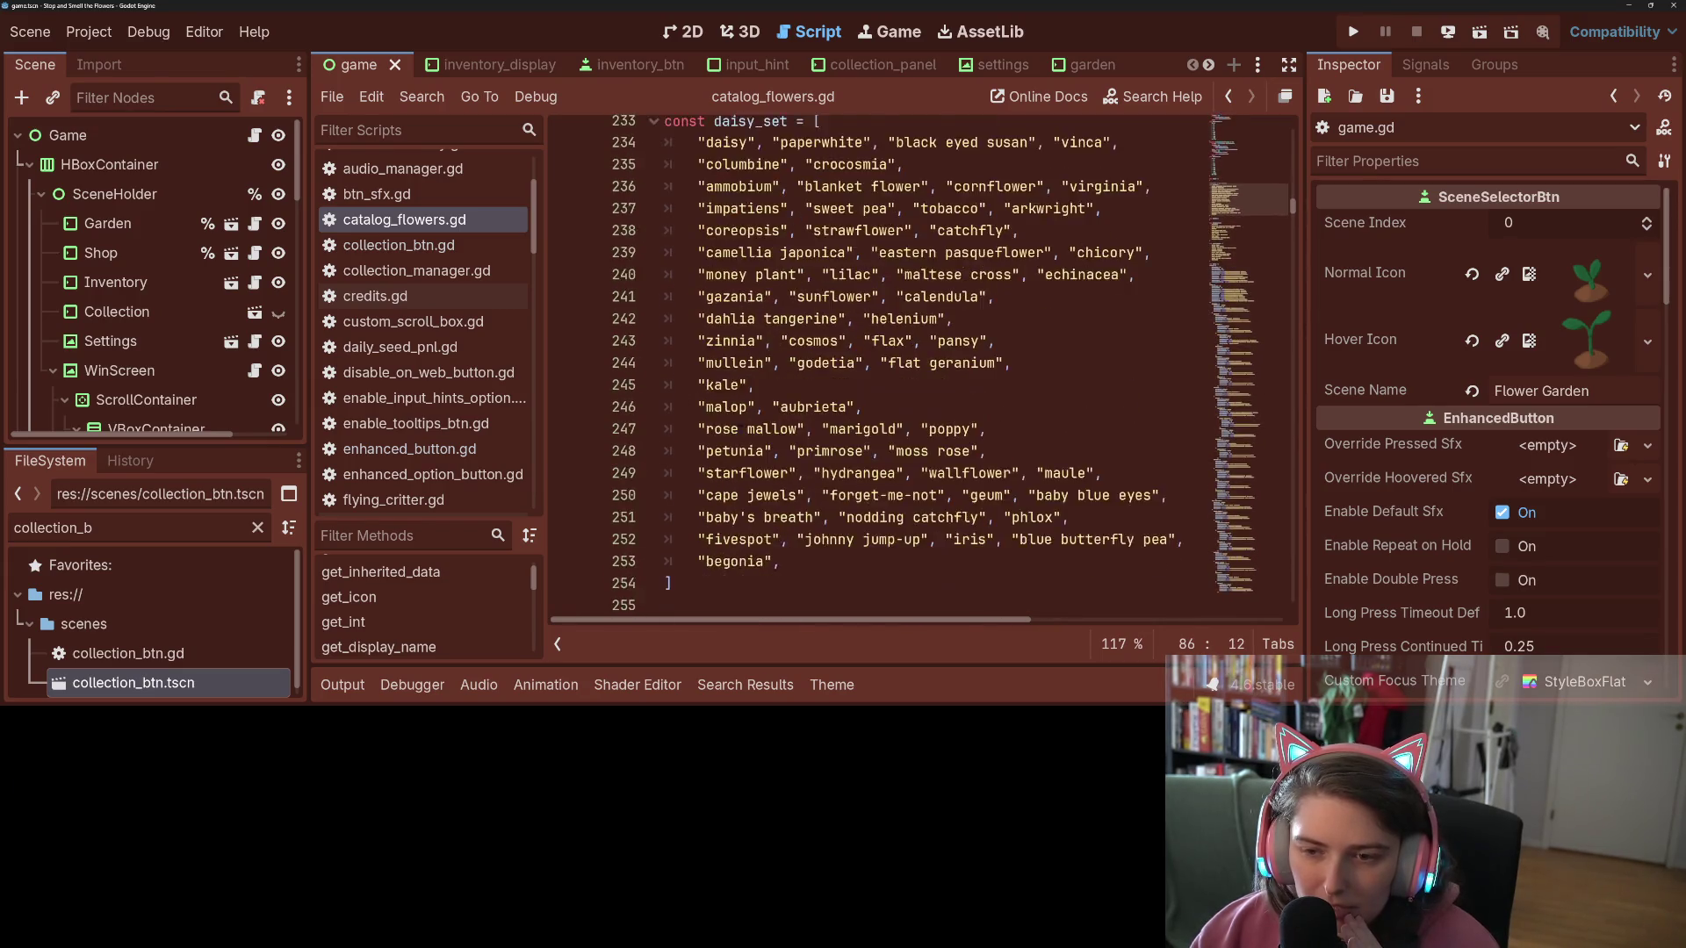
left_click(800, 568)
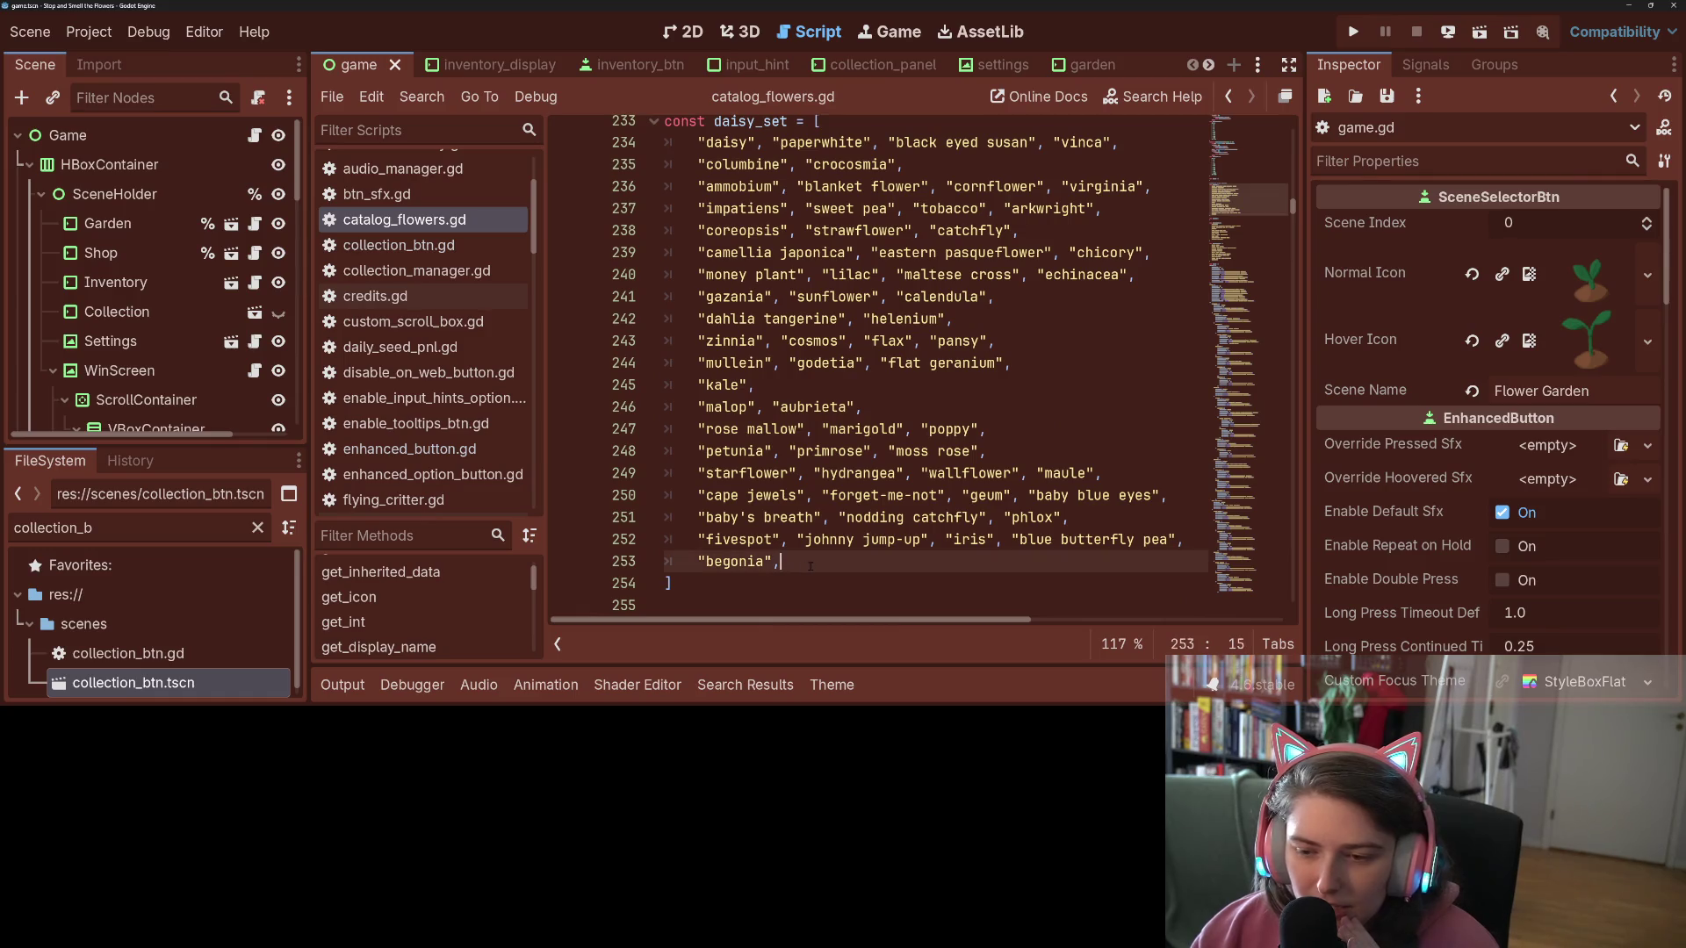
mouse_move(855, 620)
left_mouse_down()
mouse_move(928, 629)
mouse_move(854, 622)
left_mouse_up()
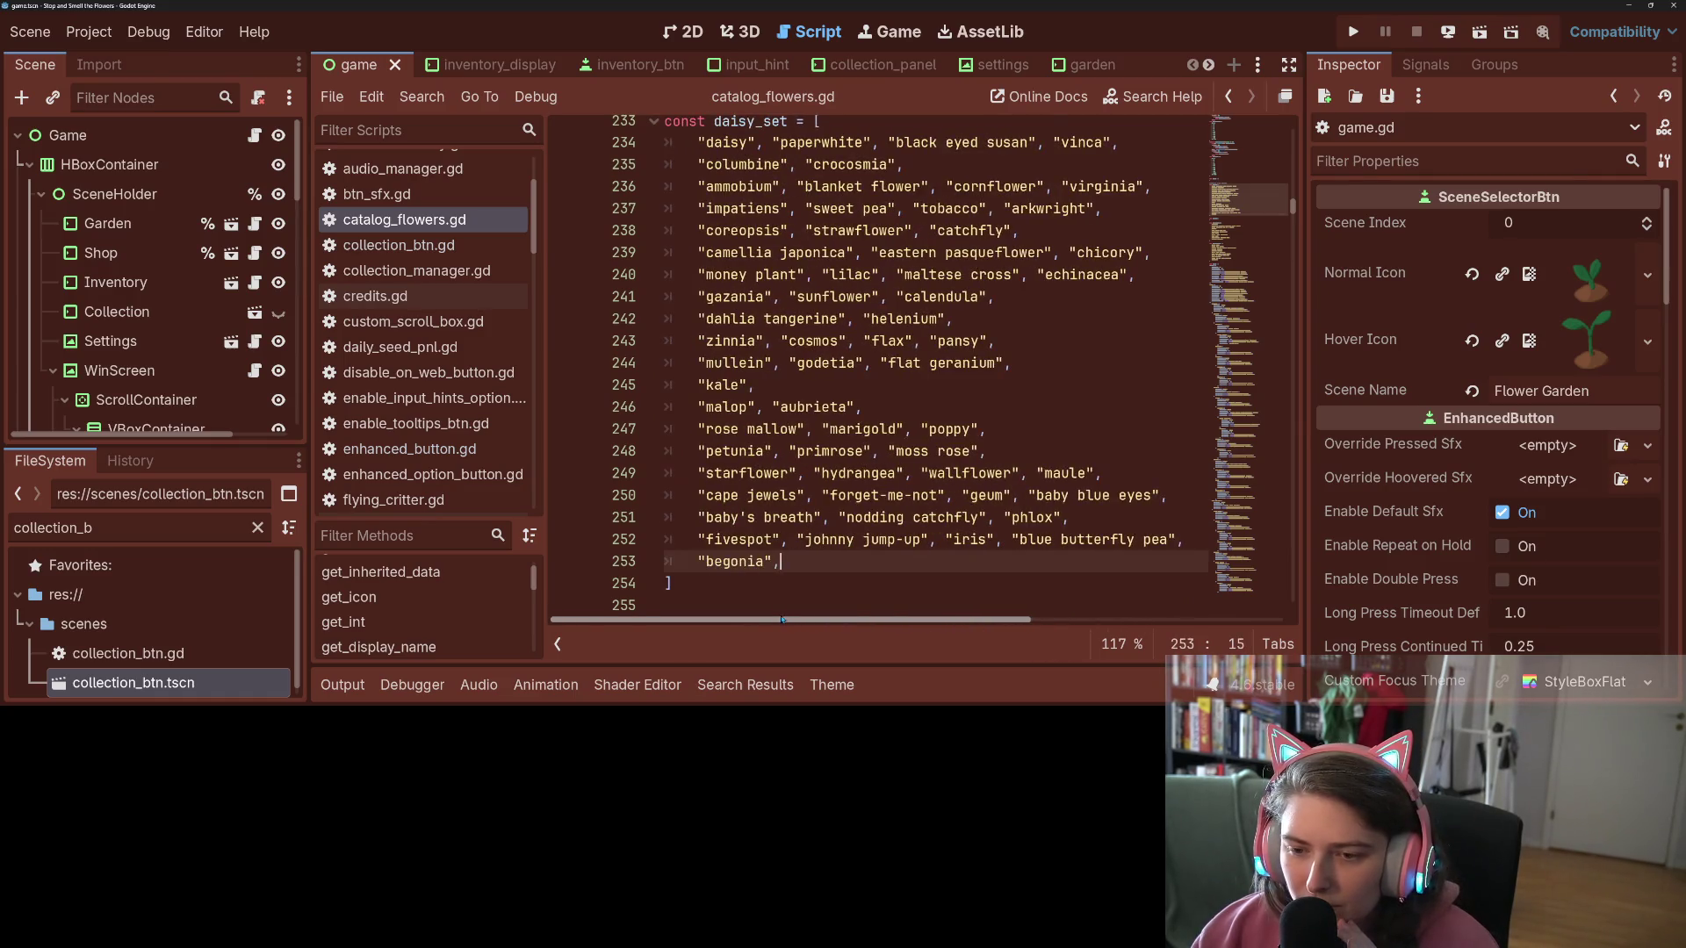
double_click(754, 563)
scroll(756, 565, "up", 1)
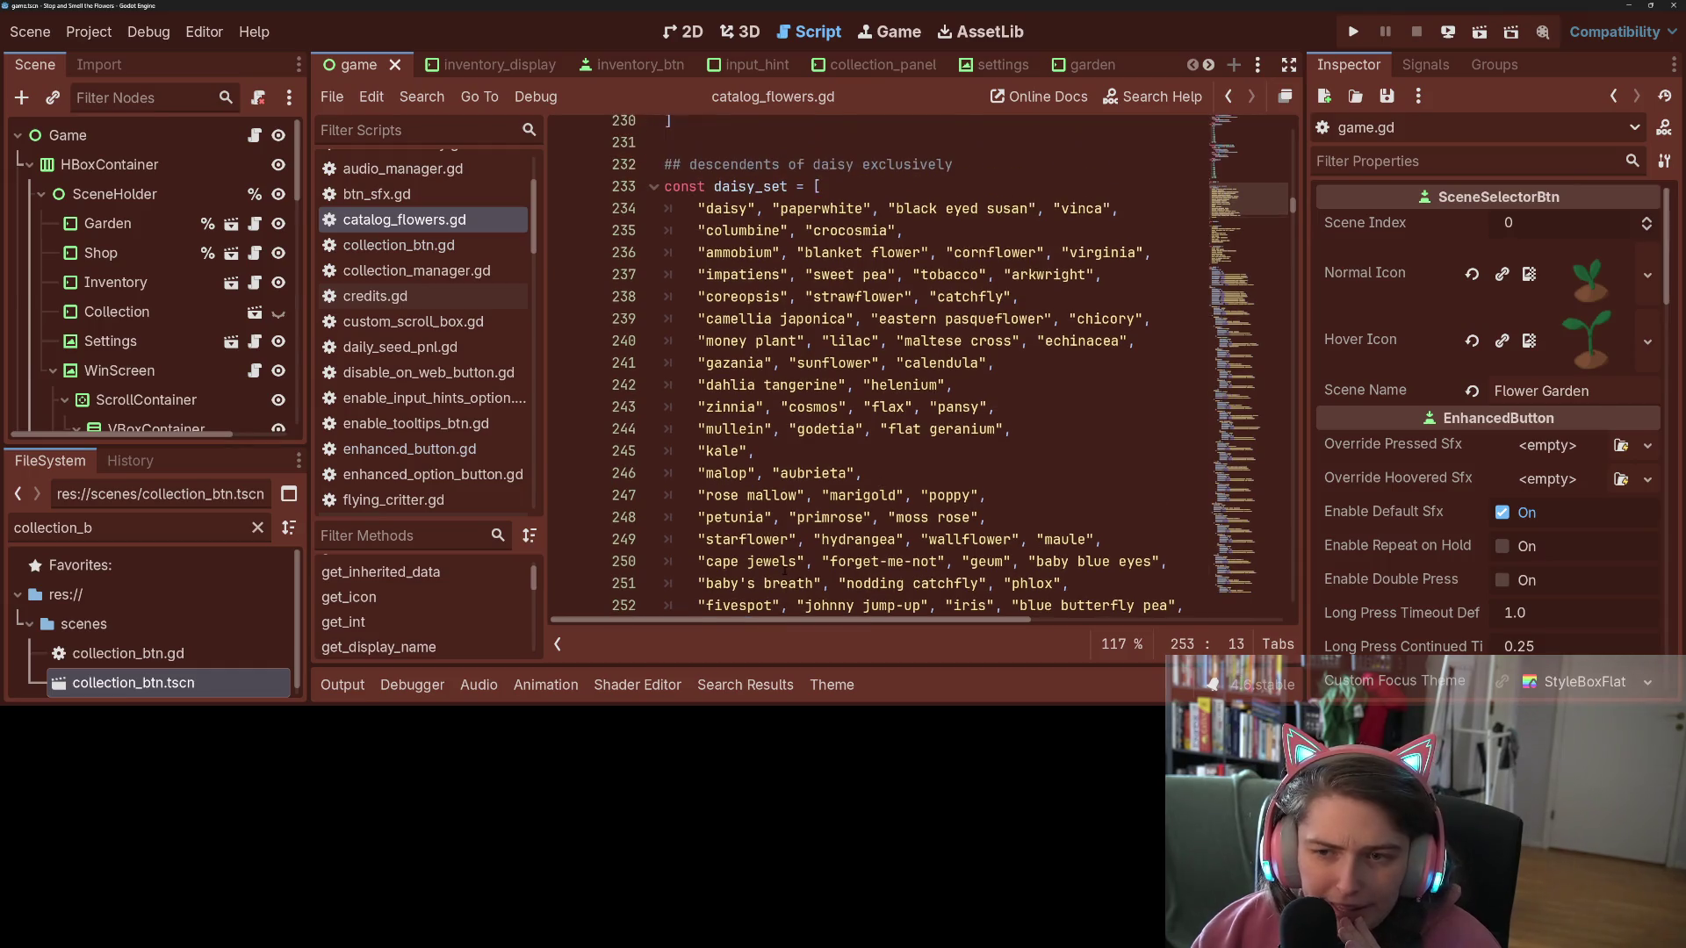
scroll(784, 571, "down", 1)
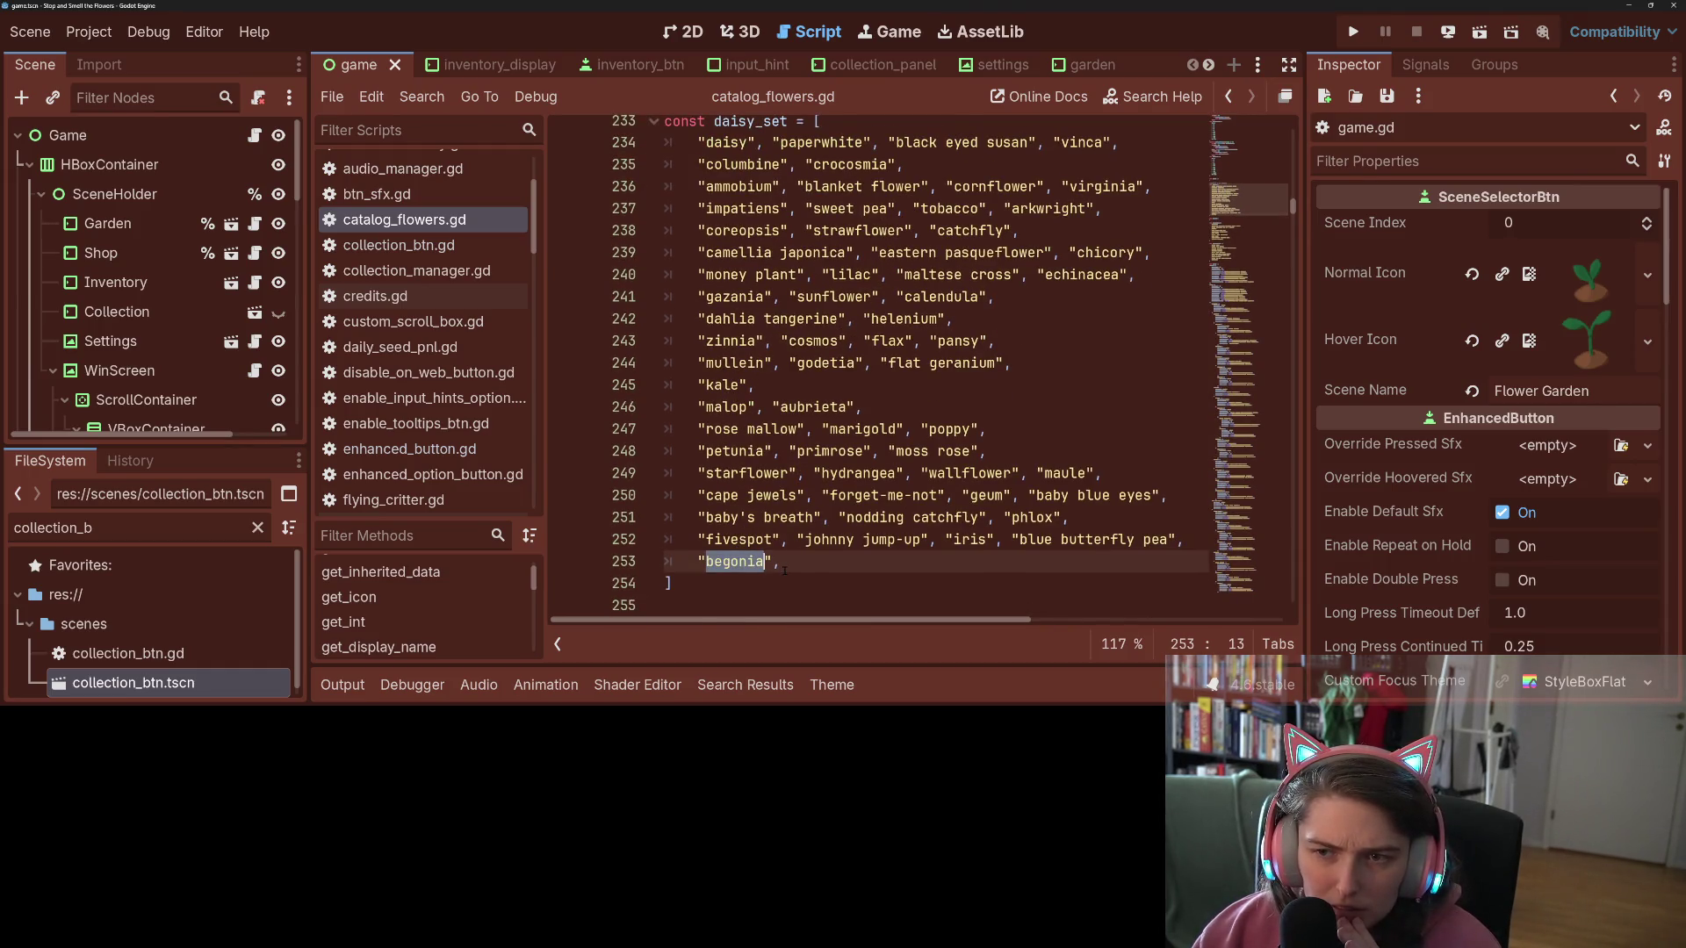
left_click(804, 555)
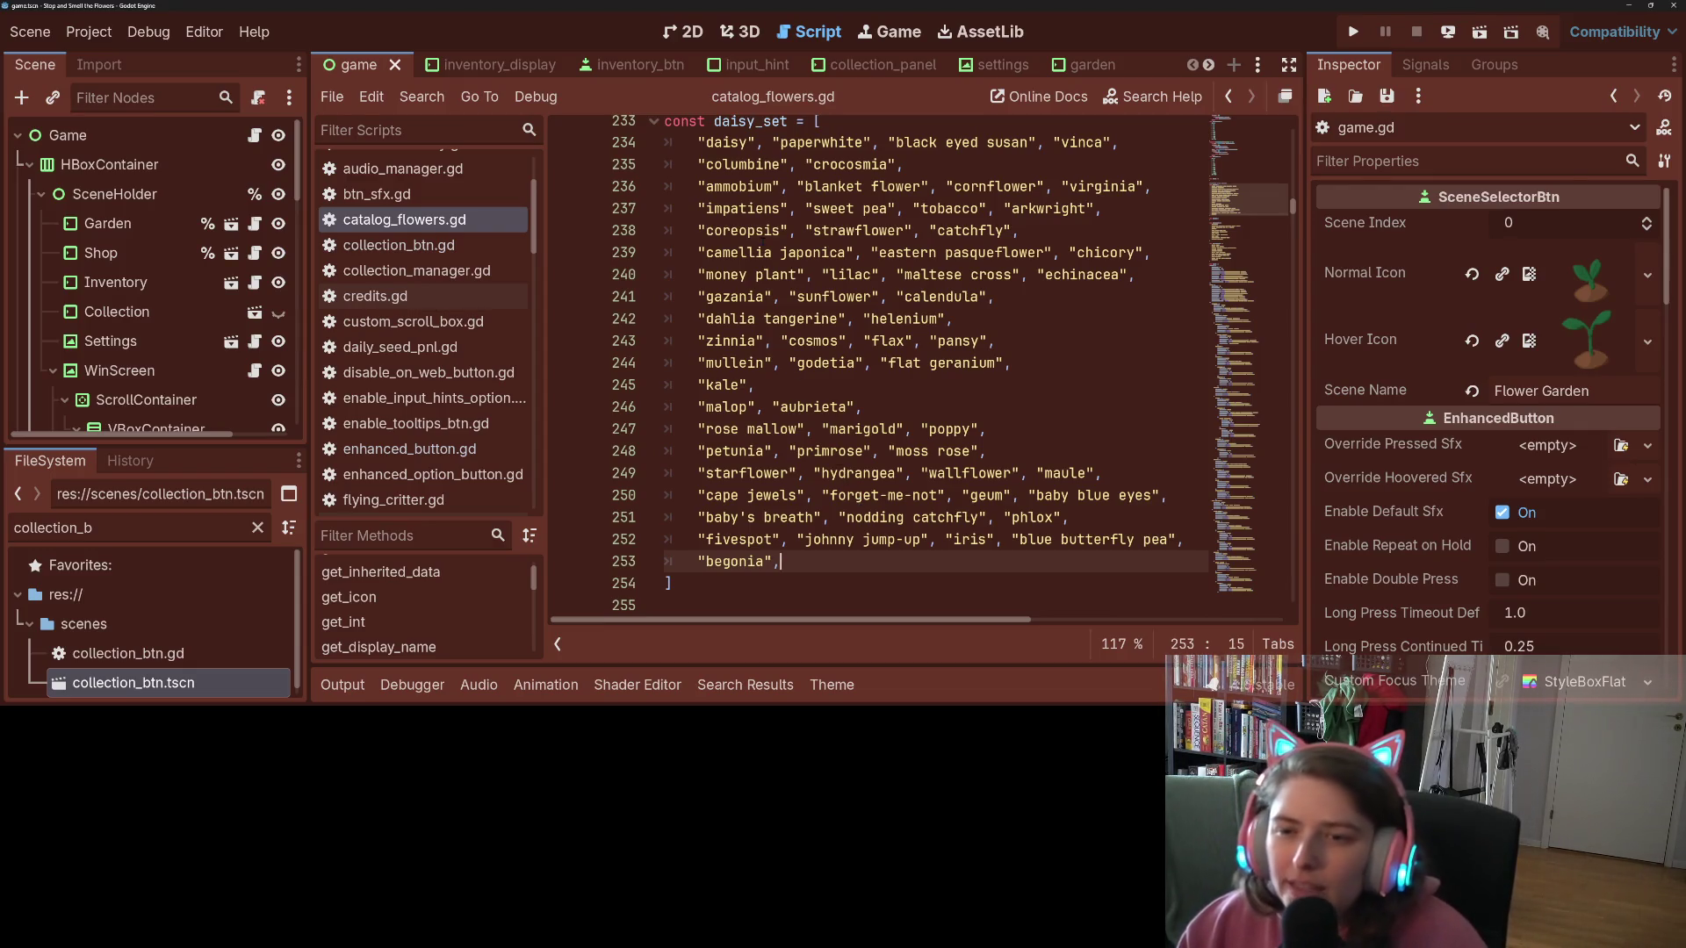
double_click(752, 252)
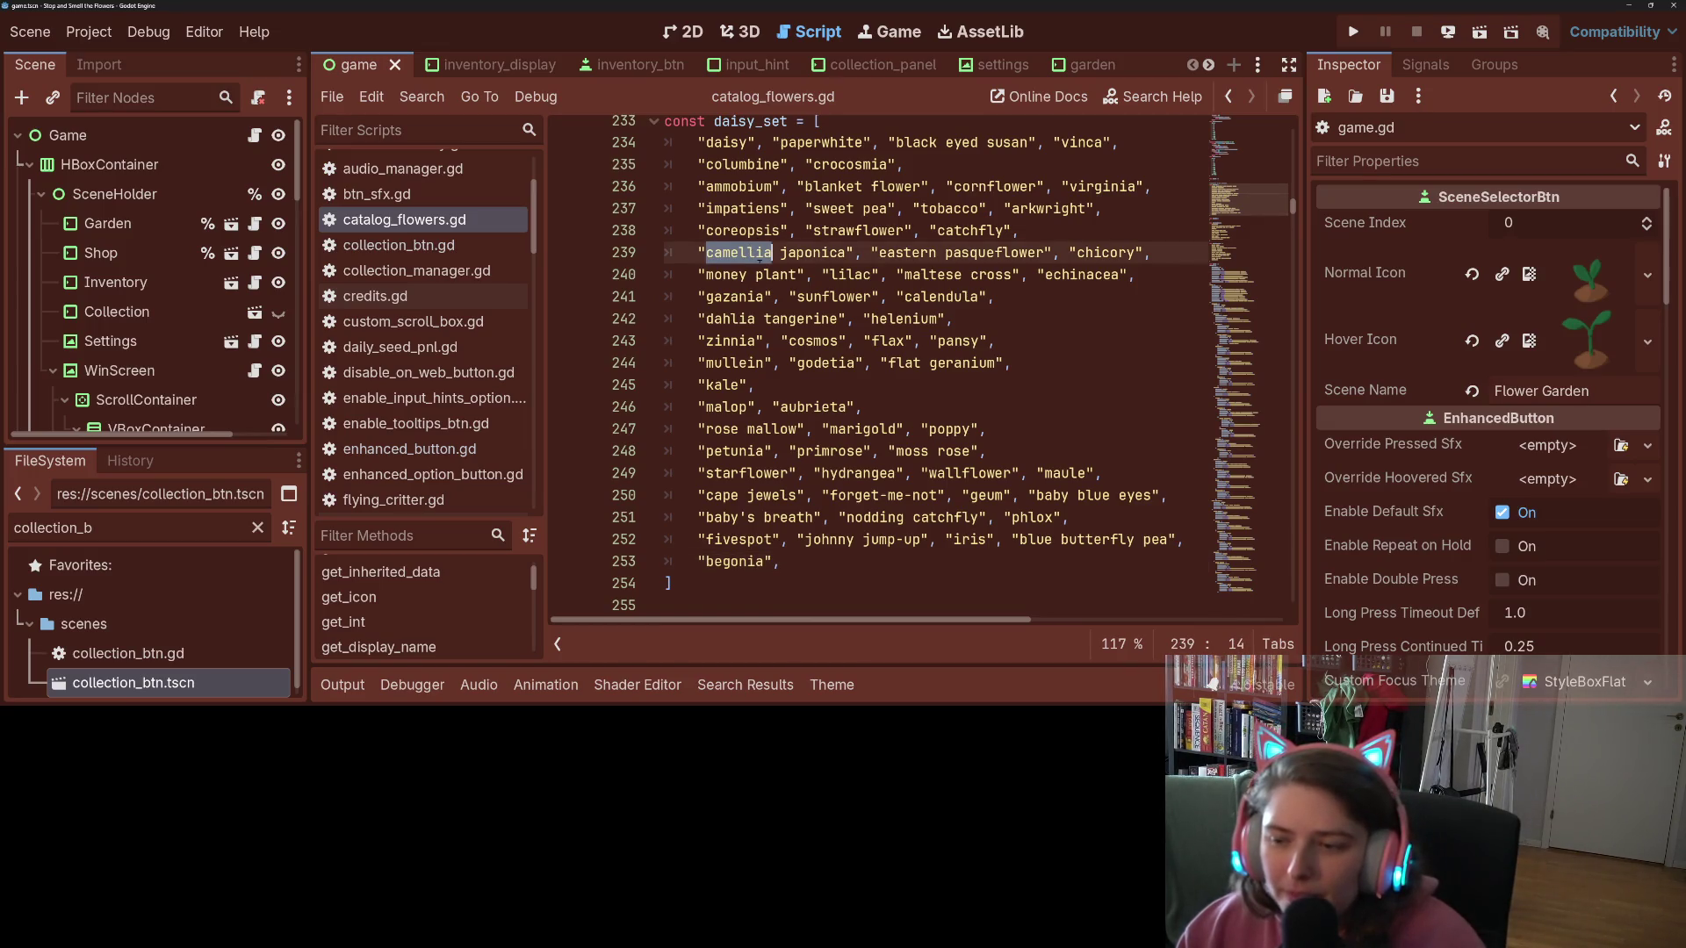
mouse_move(815, 619)
left_mouse_down()
mouse_move(874, 619)
mouse_move(821, 619)
mouse_move(808, 588)
left_mouse_up()
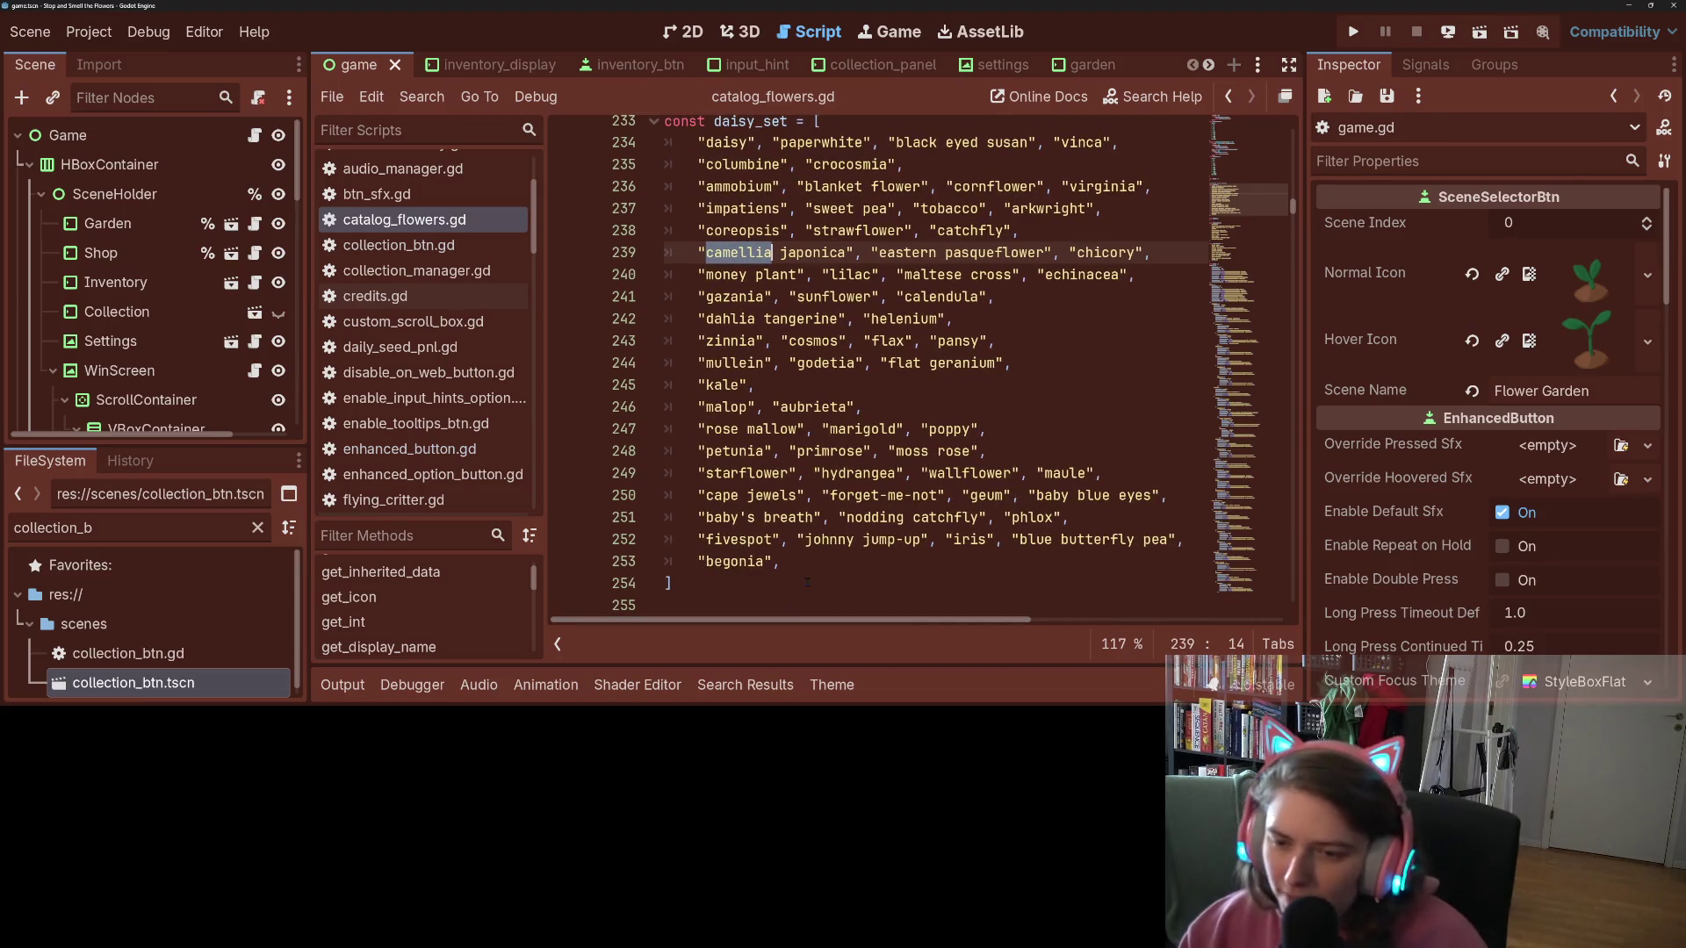
scroll(807, 582, "up", 1)
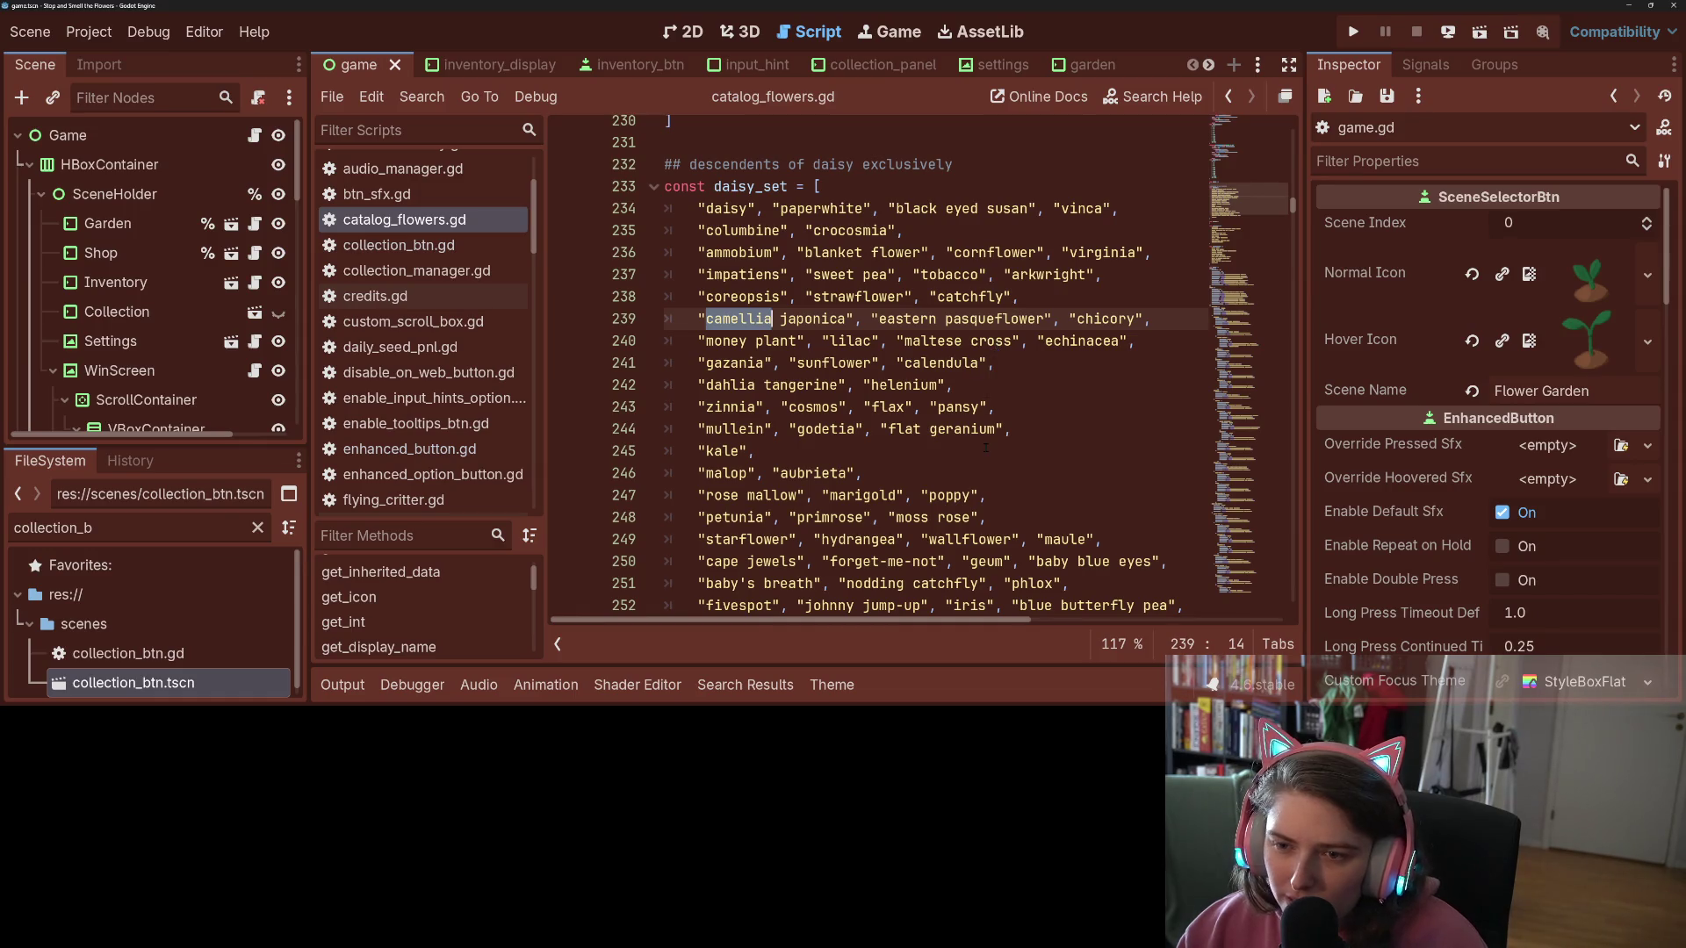
scroll(985, 447, "down", 1)
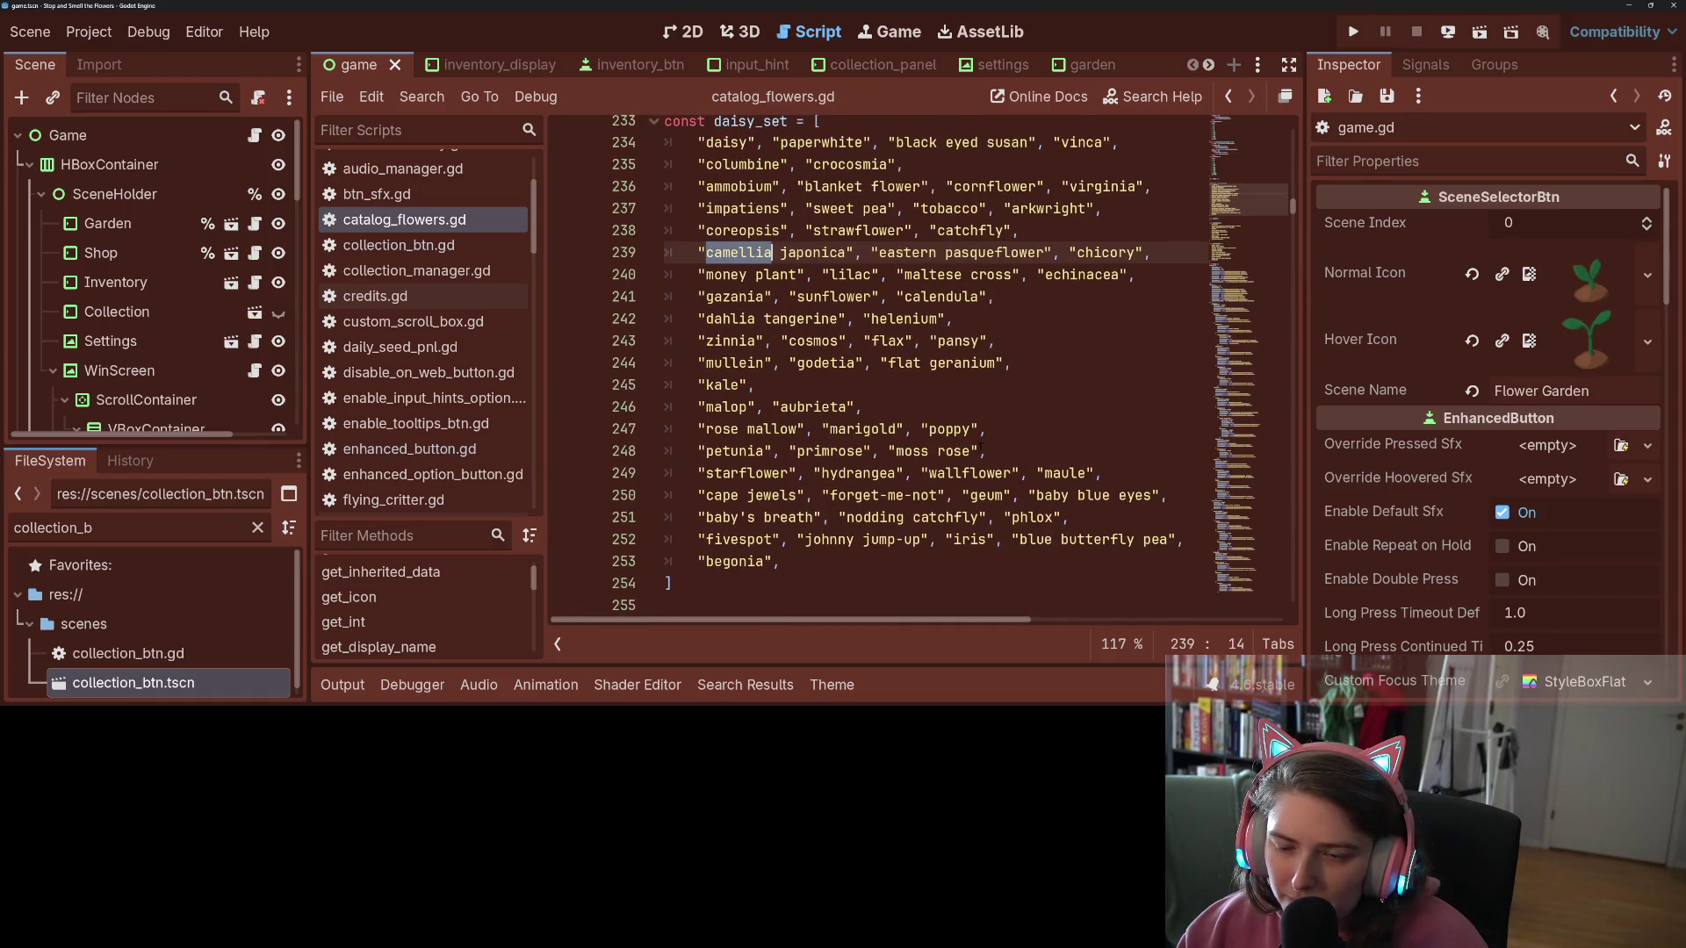
scroll(985, 448, "down", 2)
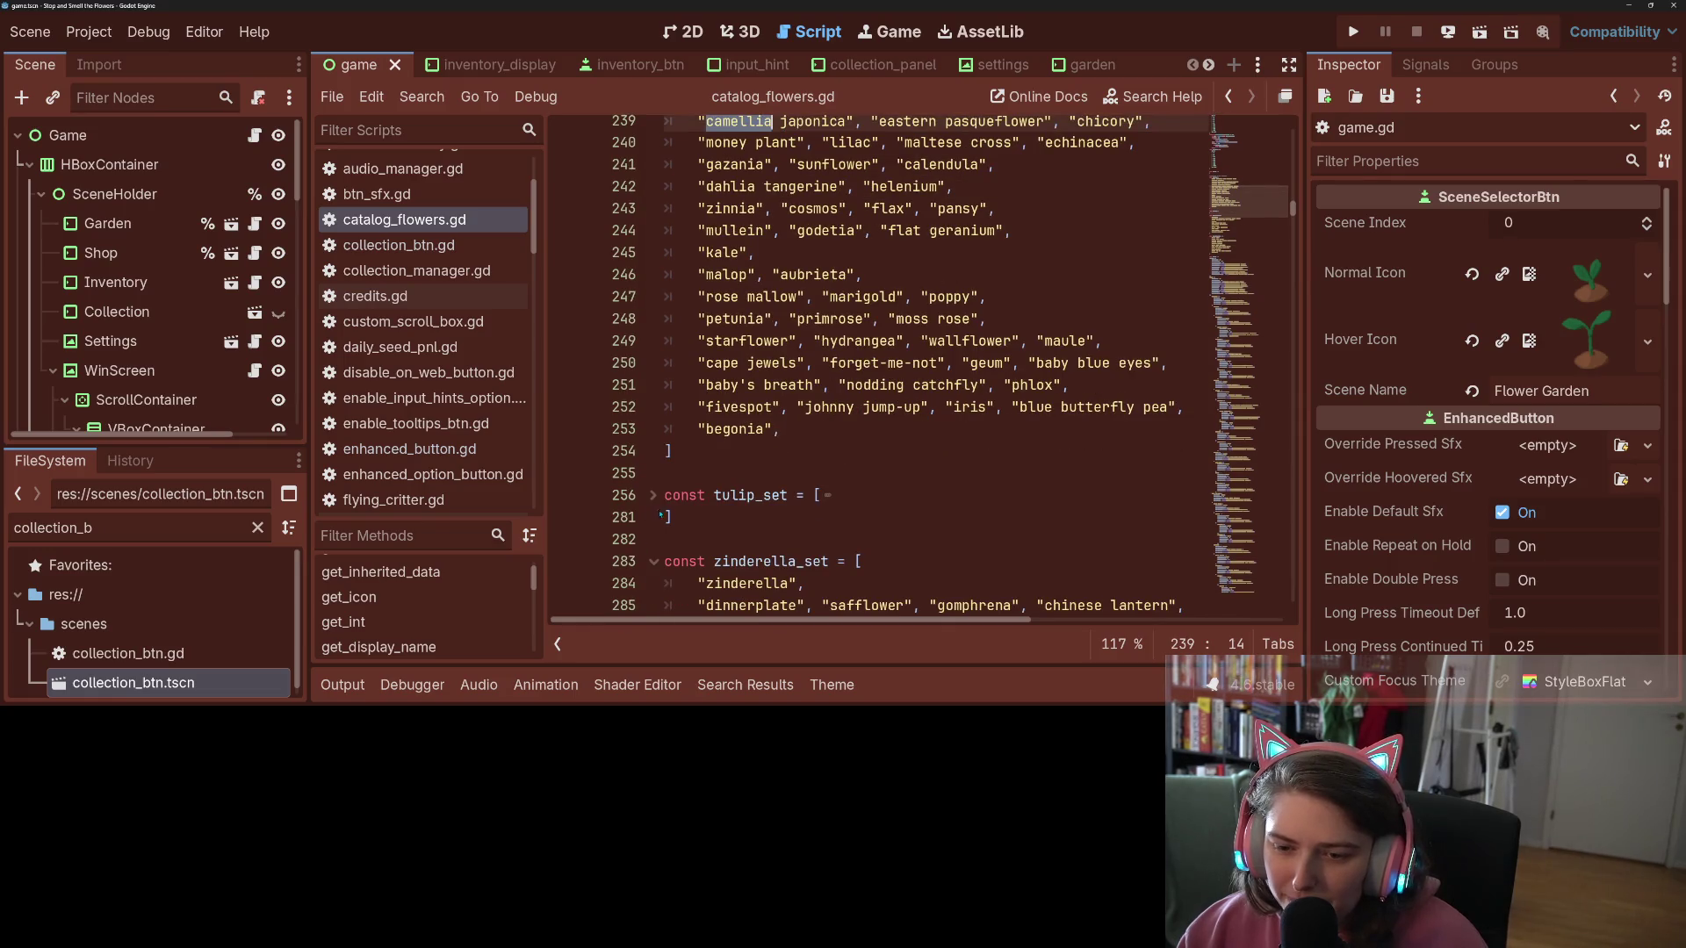
scroll(676, 523, "down", 6)
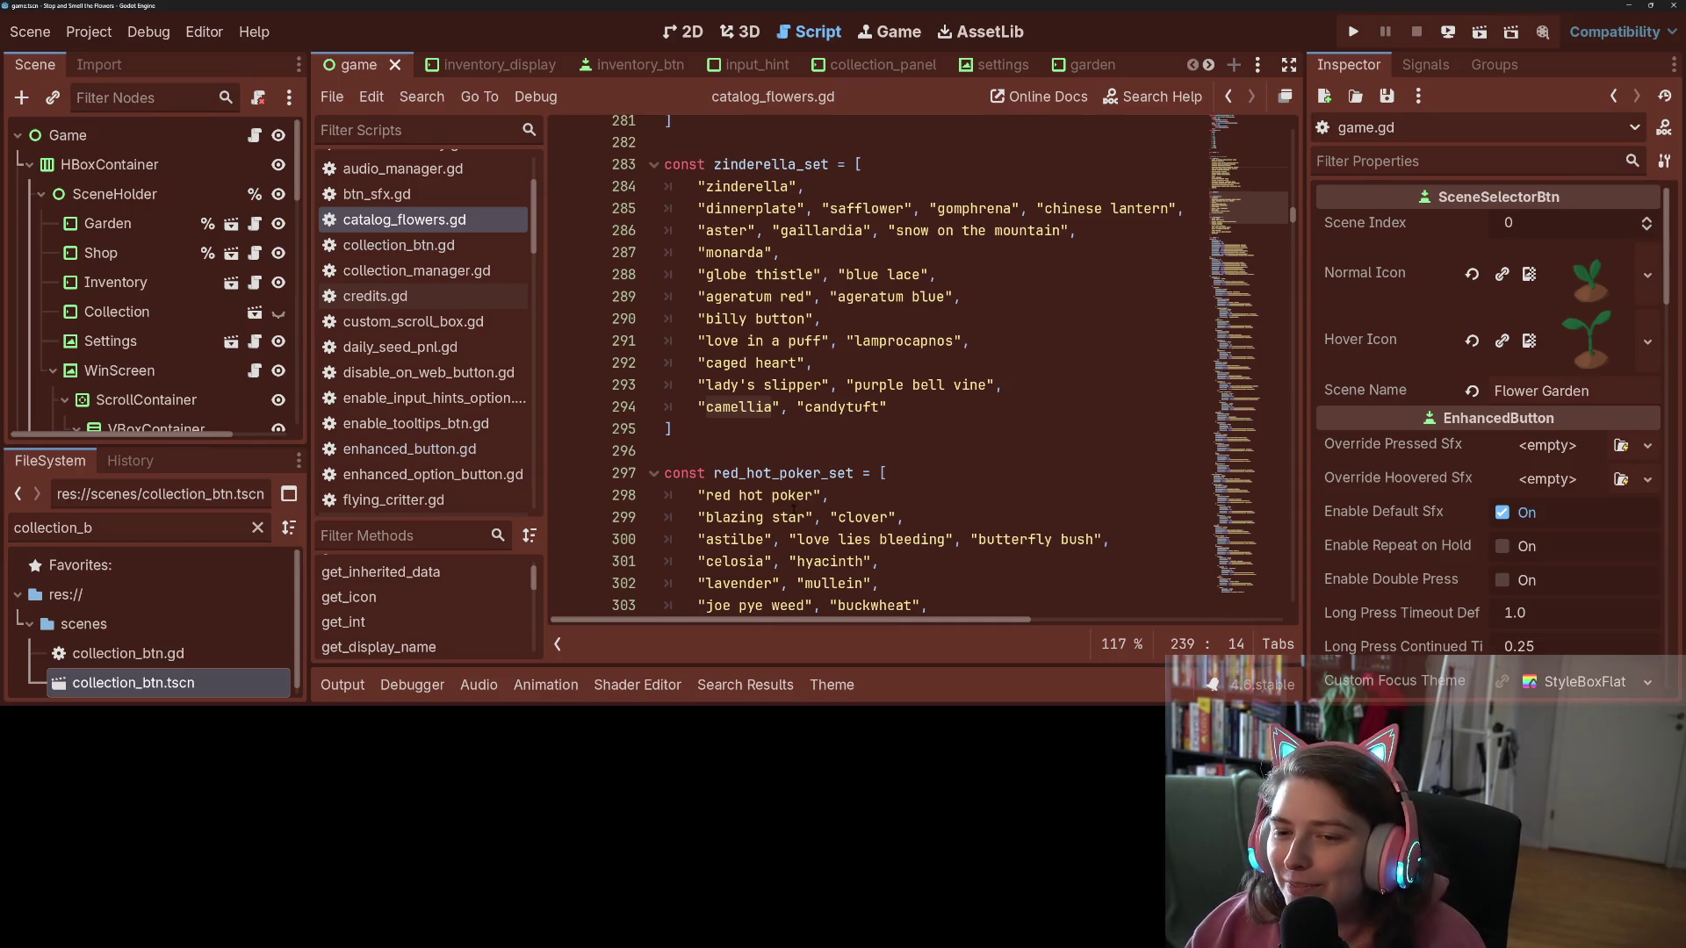
scroll(793, 509, "up", 15)
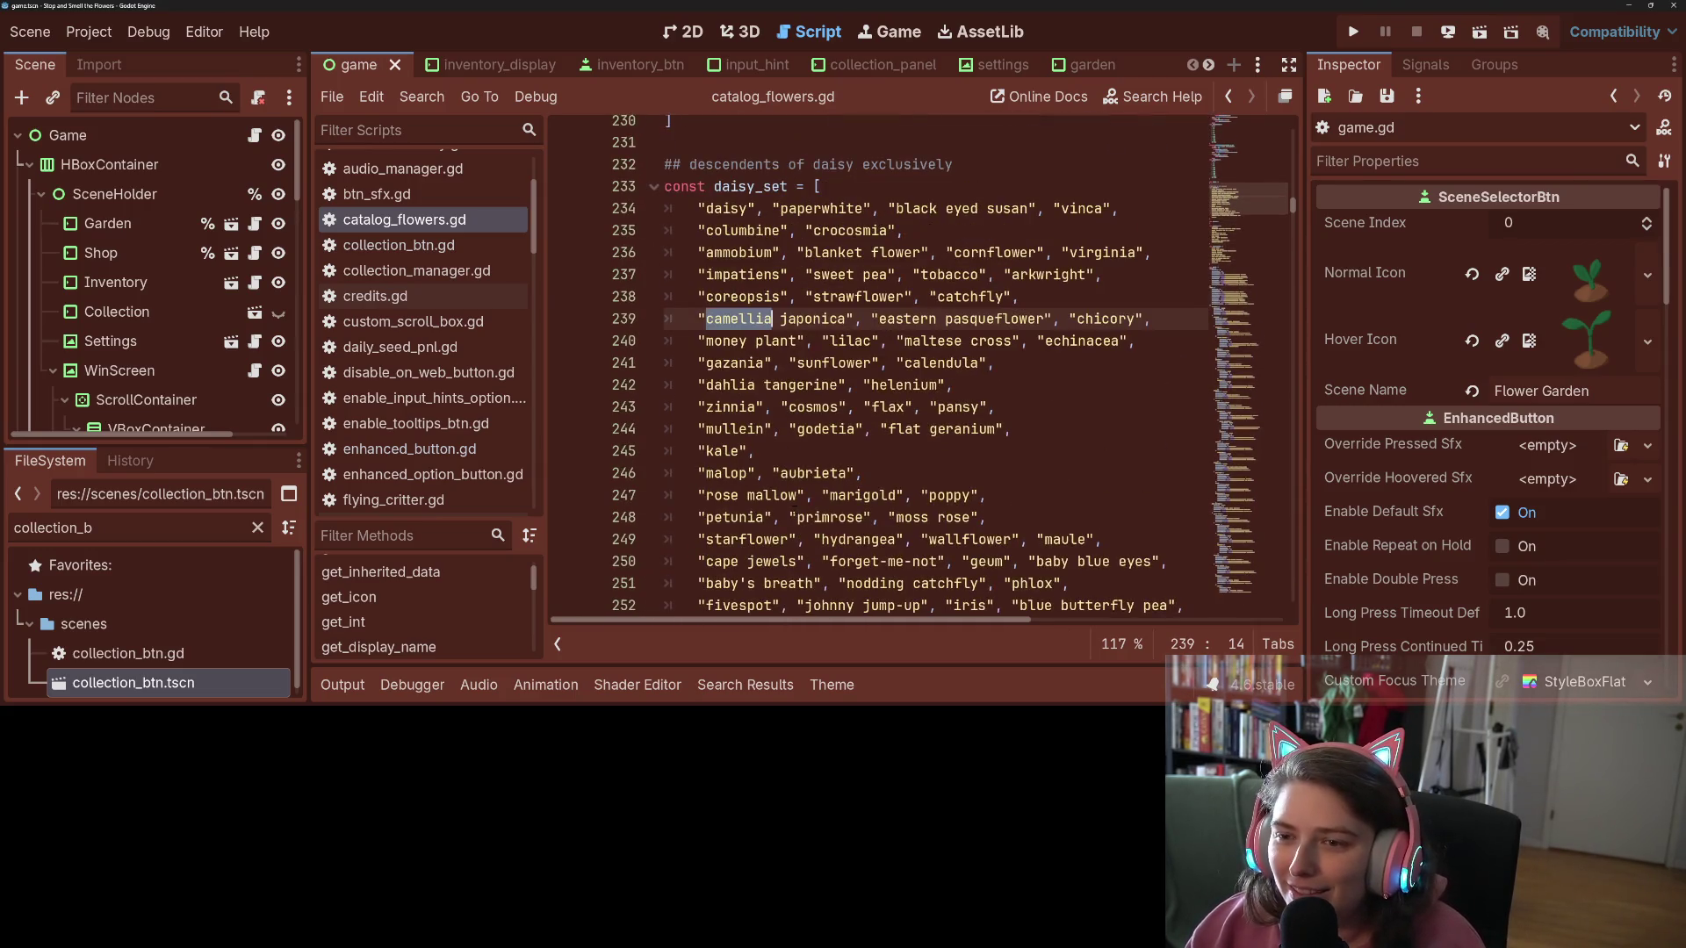
scroll(794, 510, "up", 1)
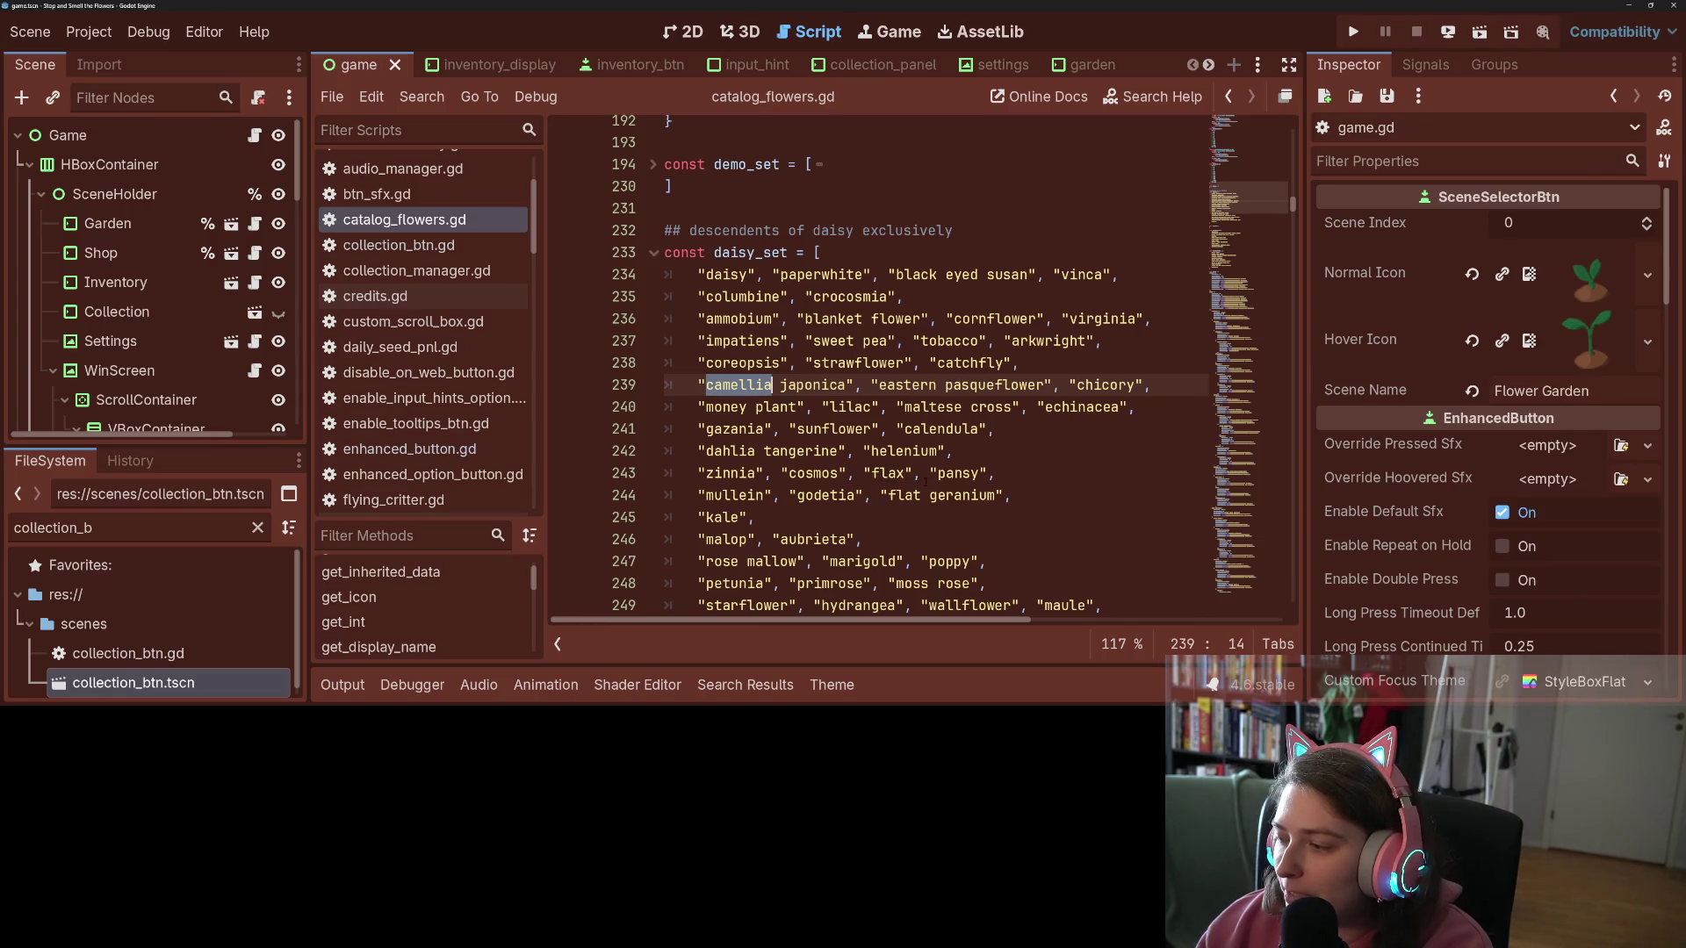
scroll(941, 481, "up", 1)
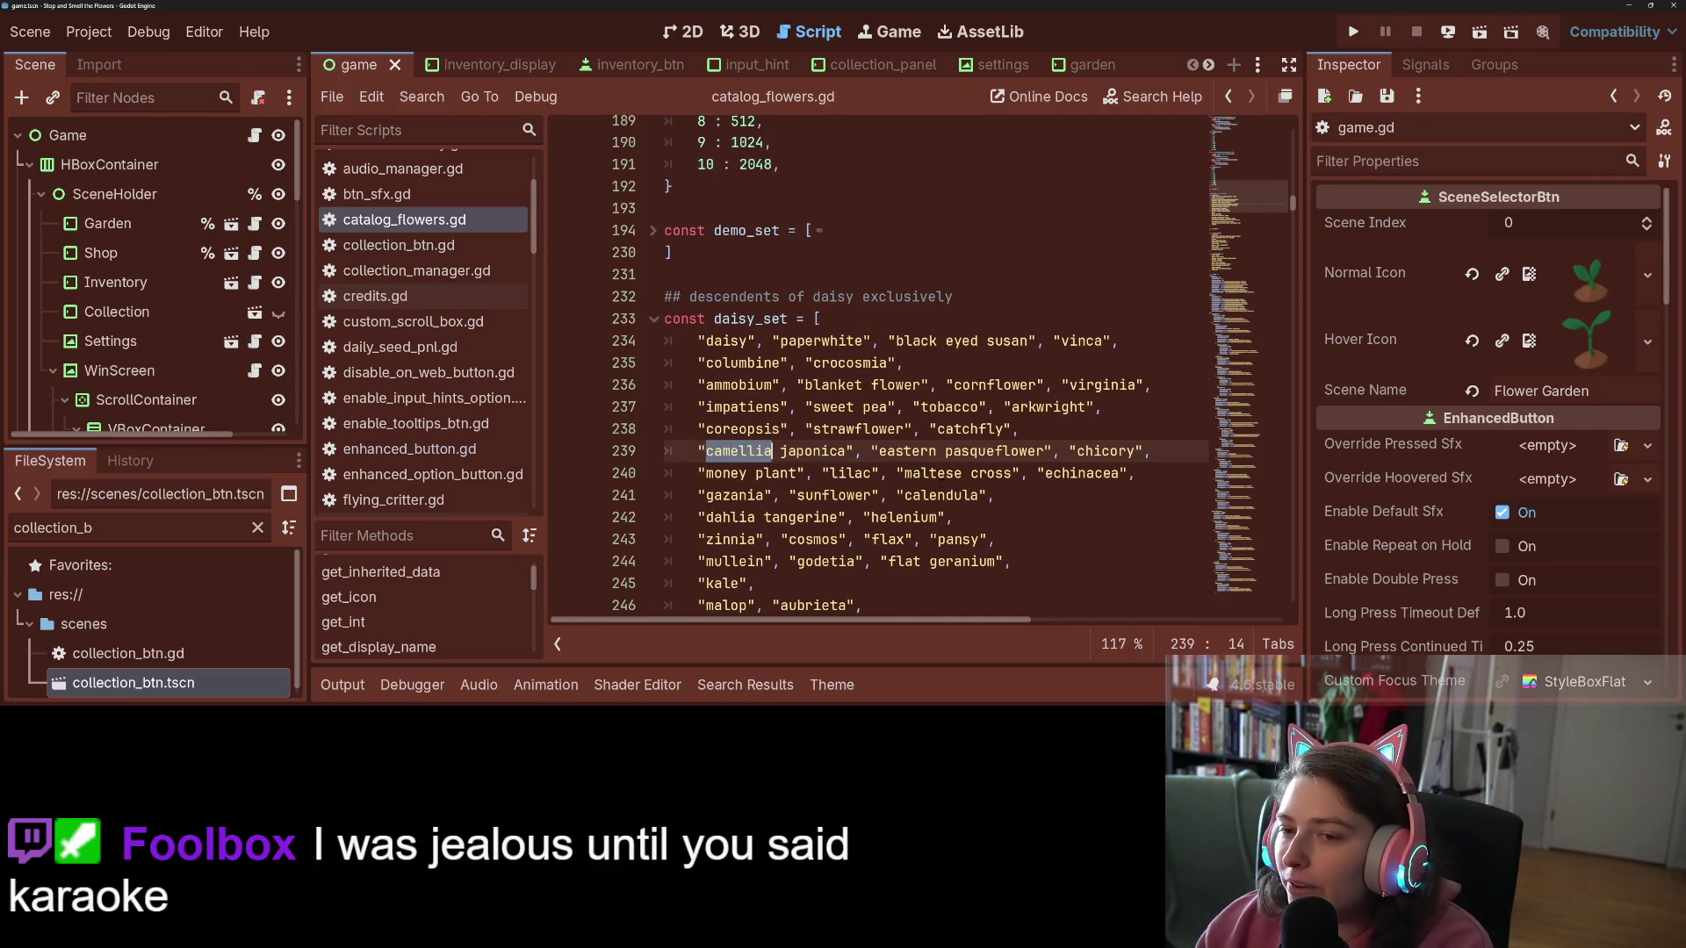
scroll(941, 481, "up", 2)
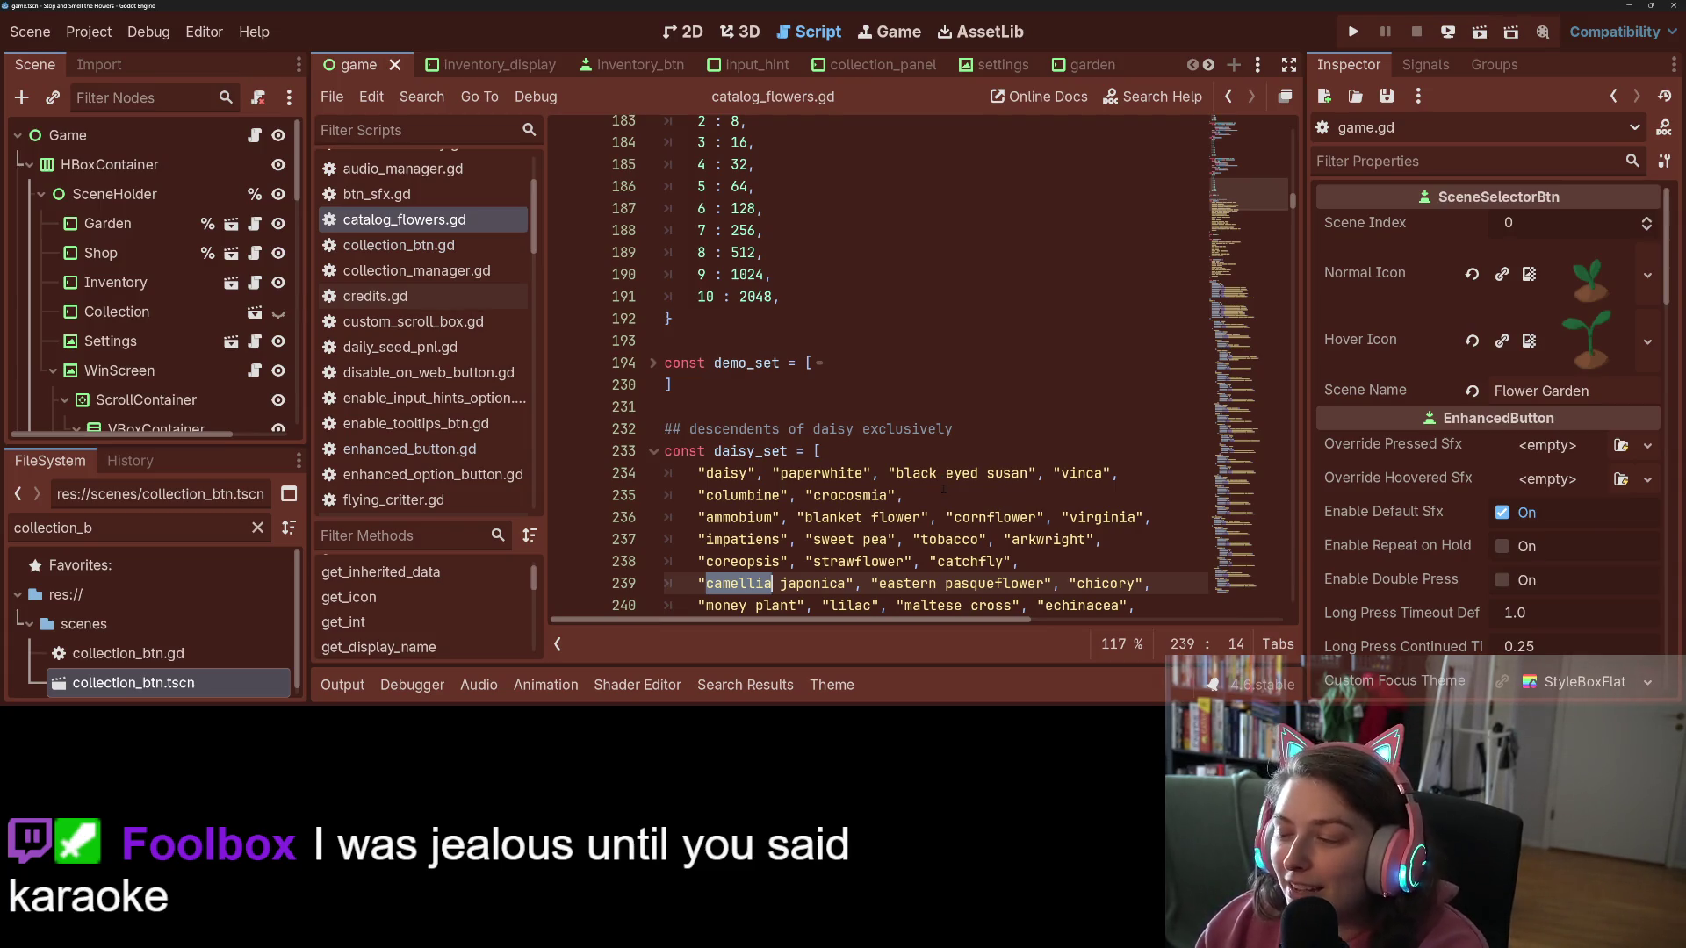
scroll(943, 489, "up", 2)
scroll(933, 492, "up", 5)
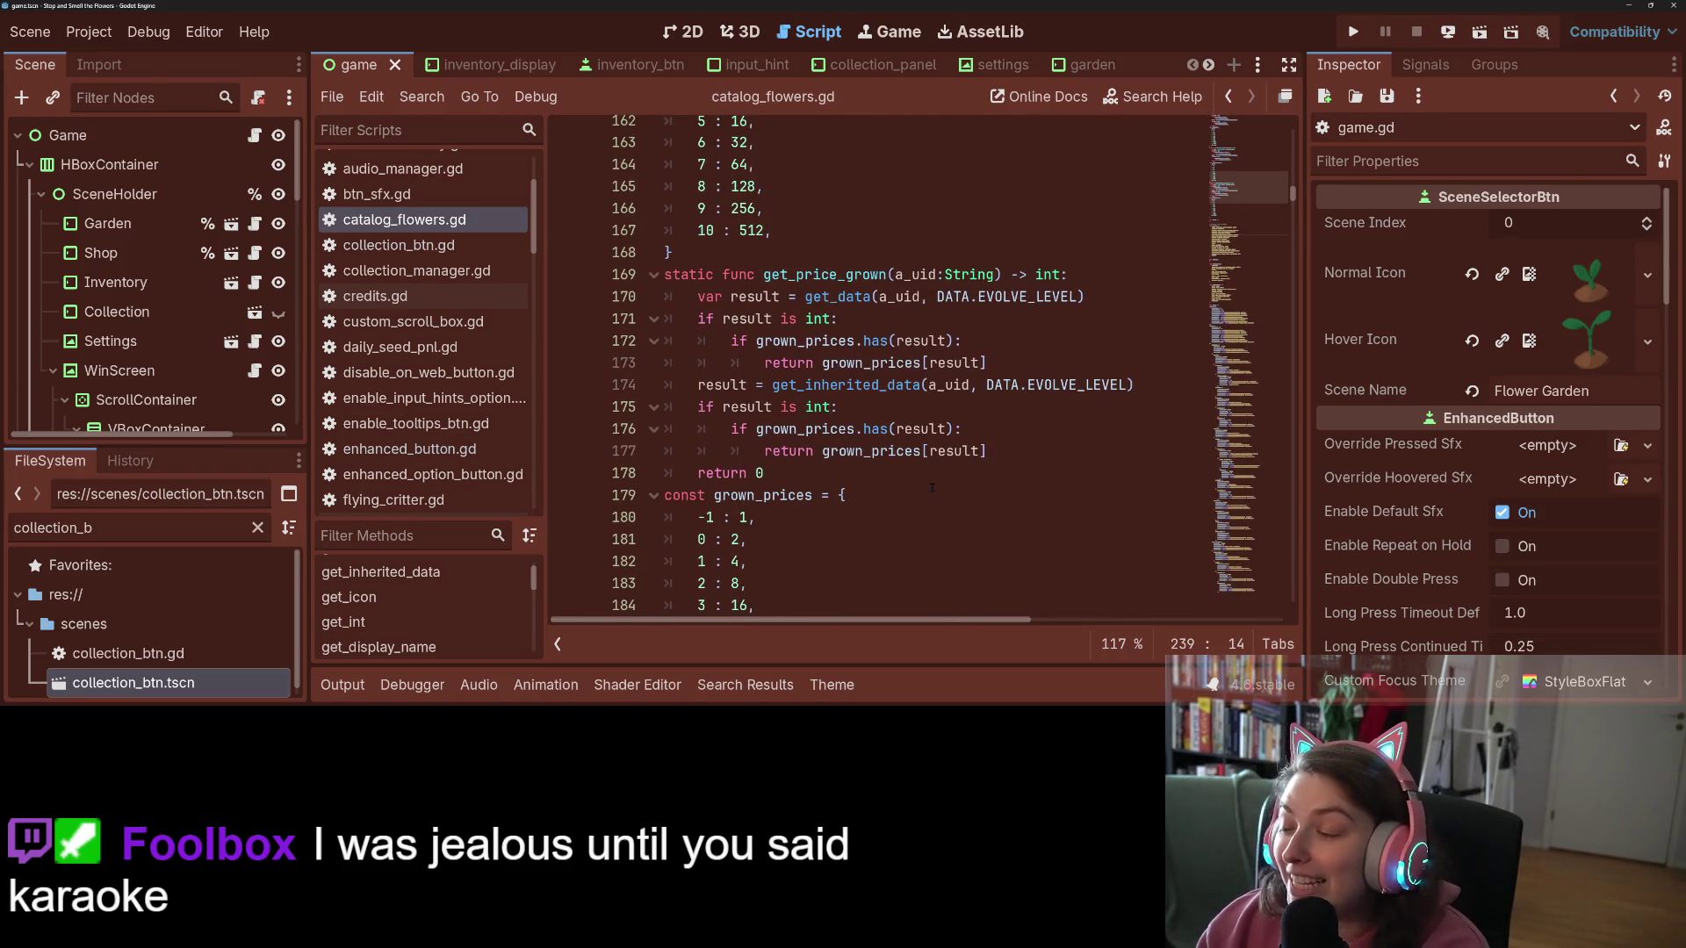
scroll(927, 486, "up", 8)
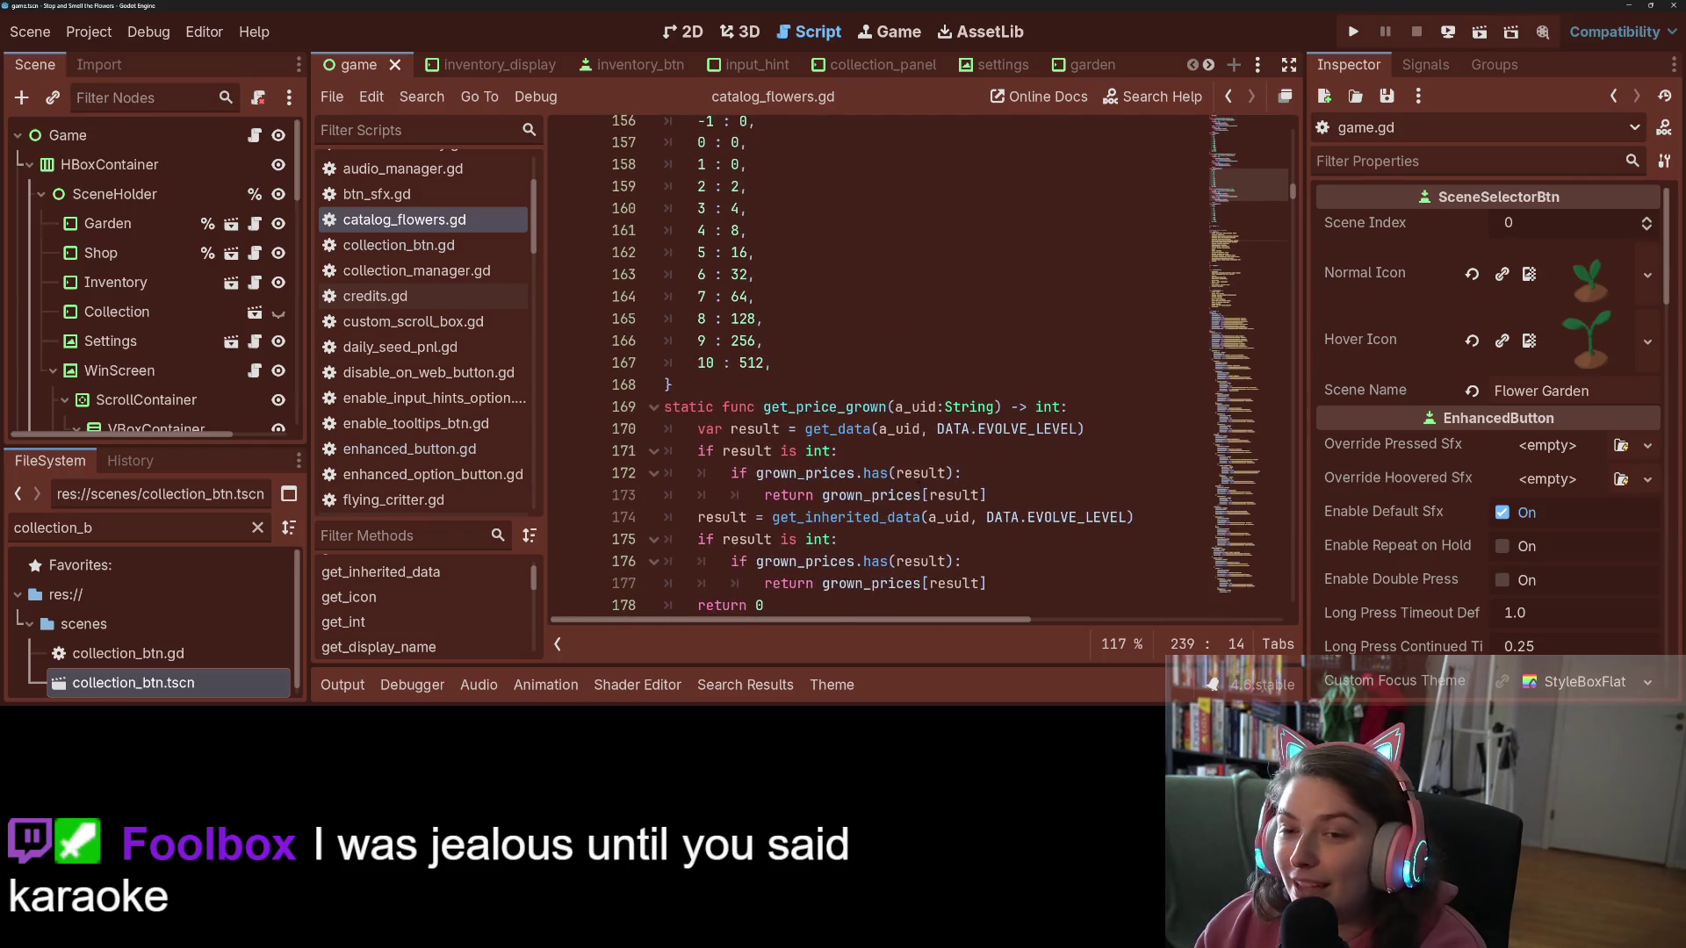
scroll(881, 499, "up", 9)
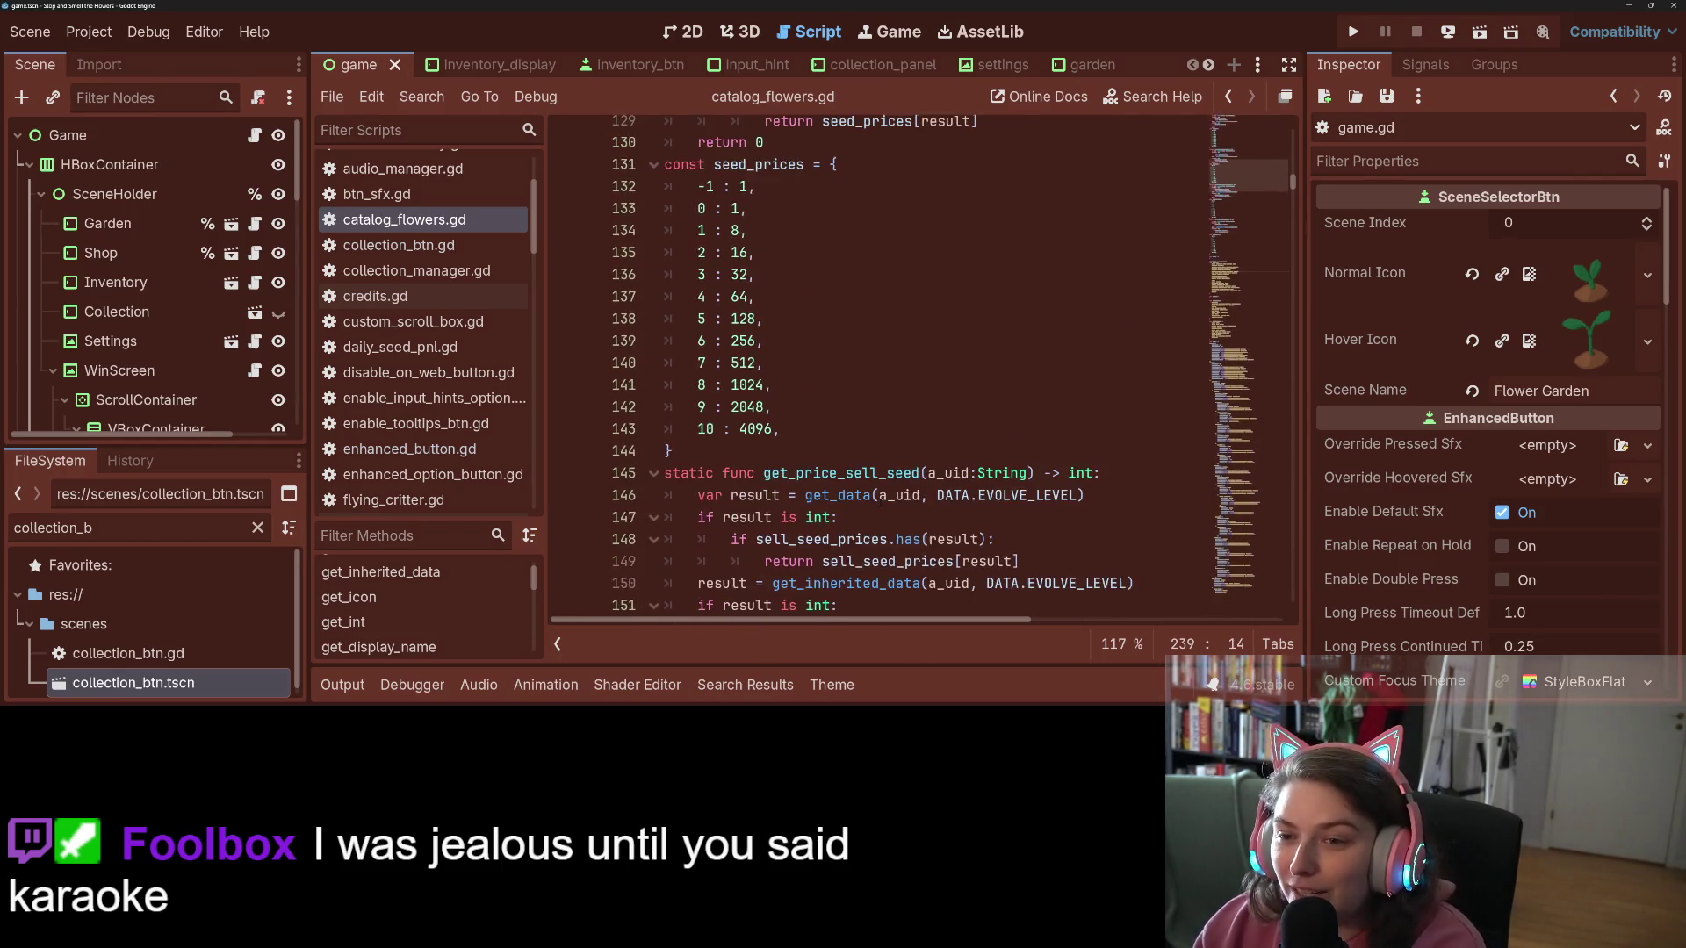
scroll(910, 505, "up", 4)
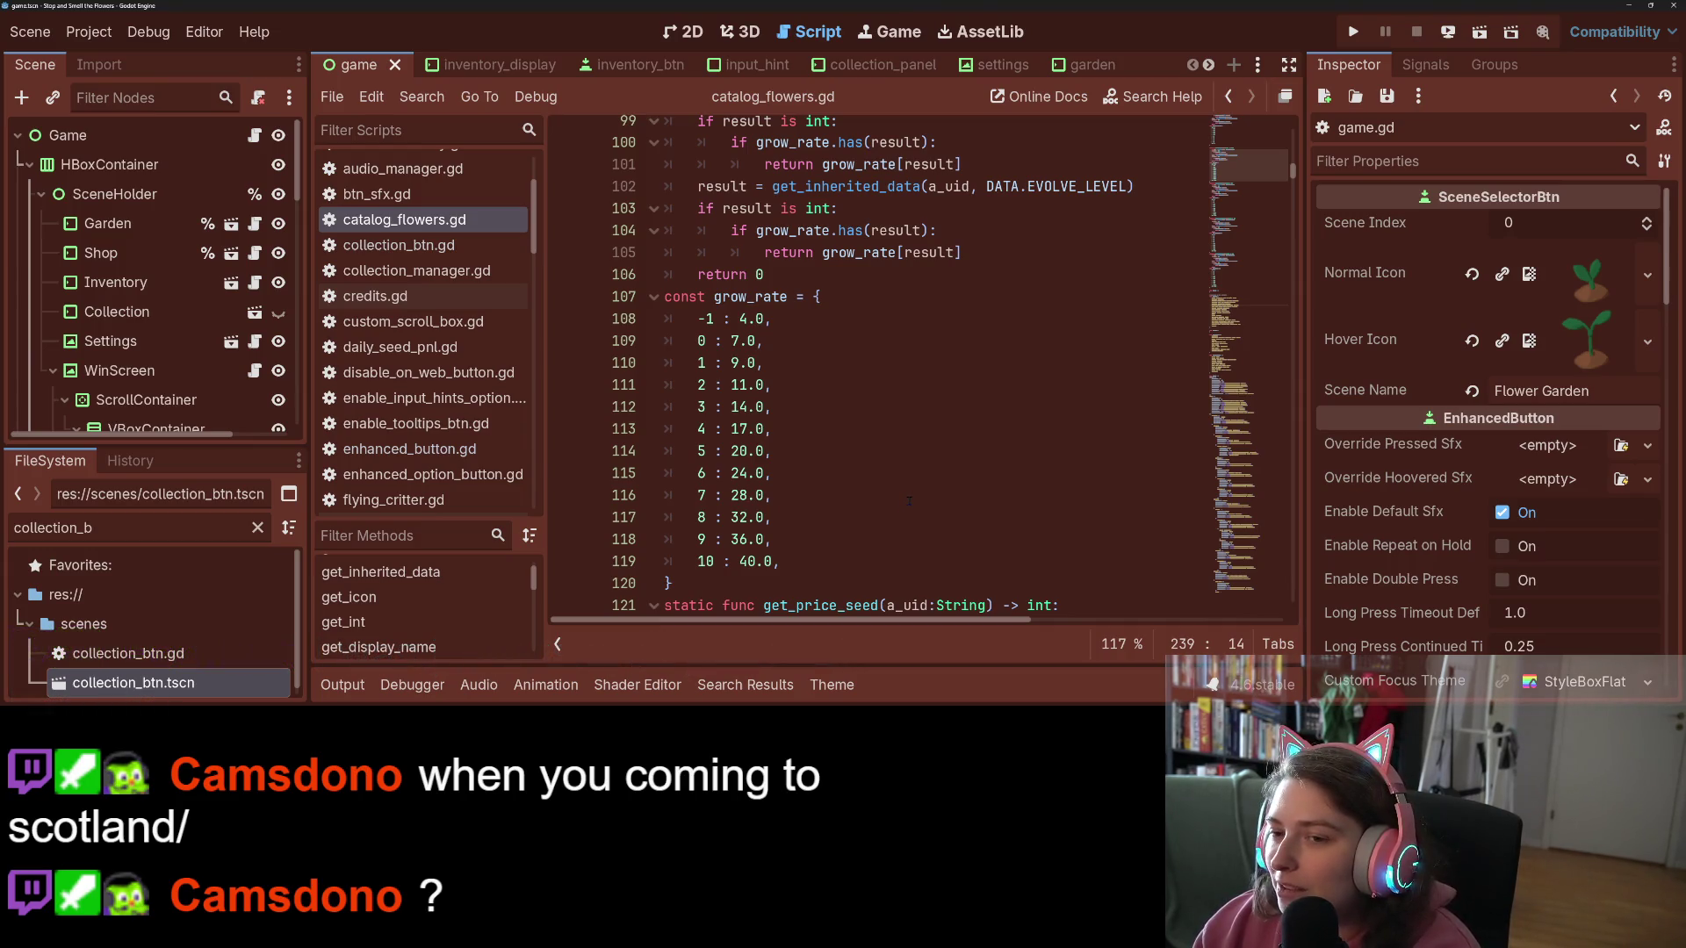
scroll(909, 500, "up", 11)
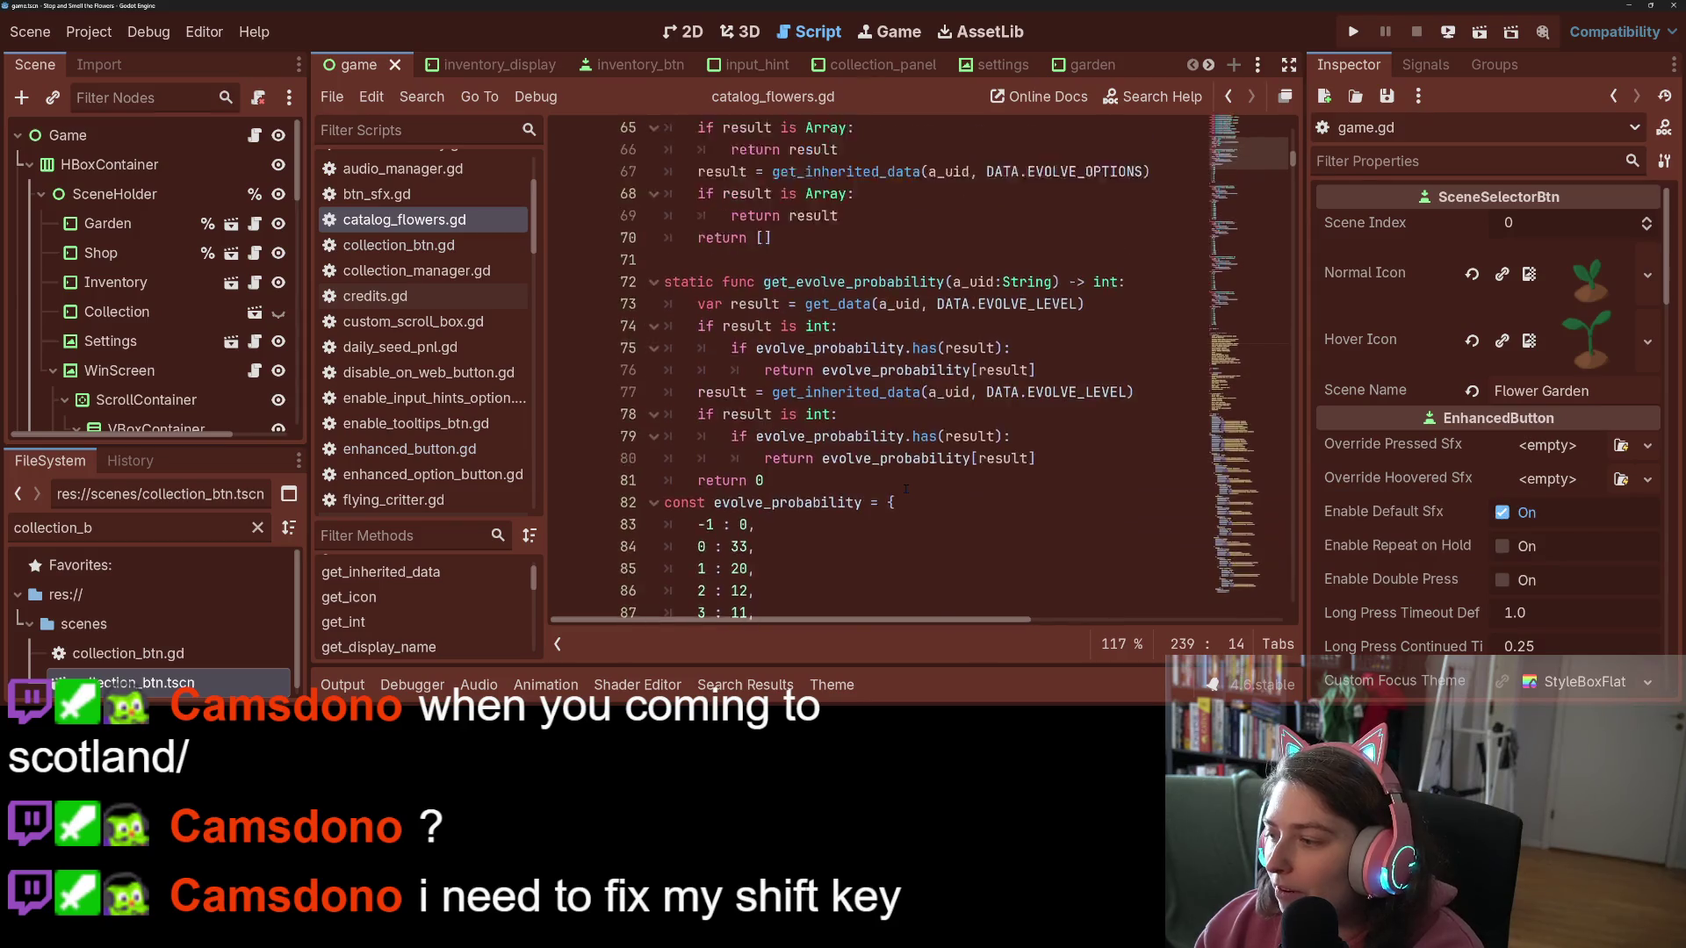
scroll(906, 489, "up", 16)
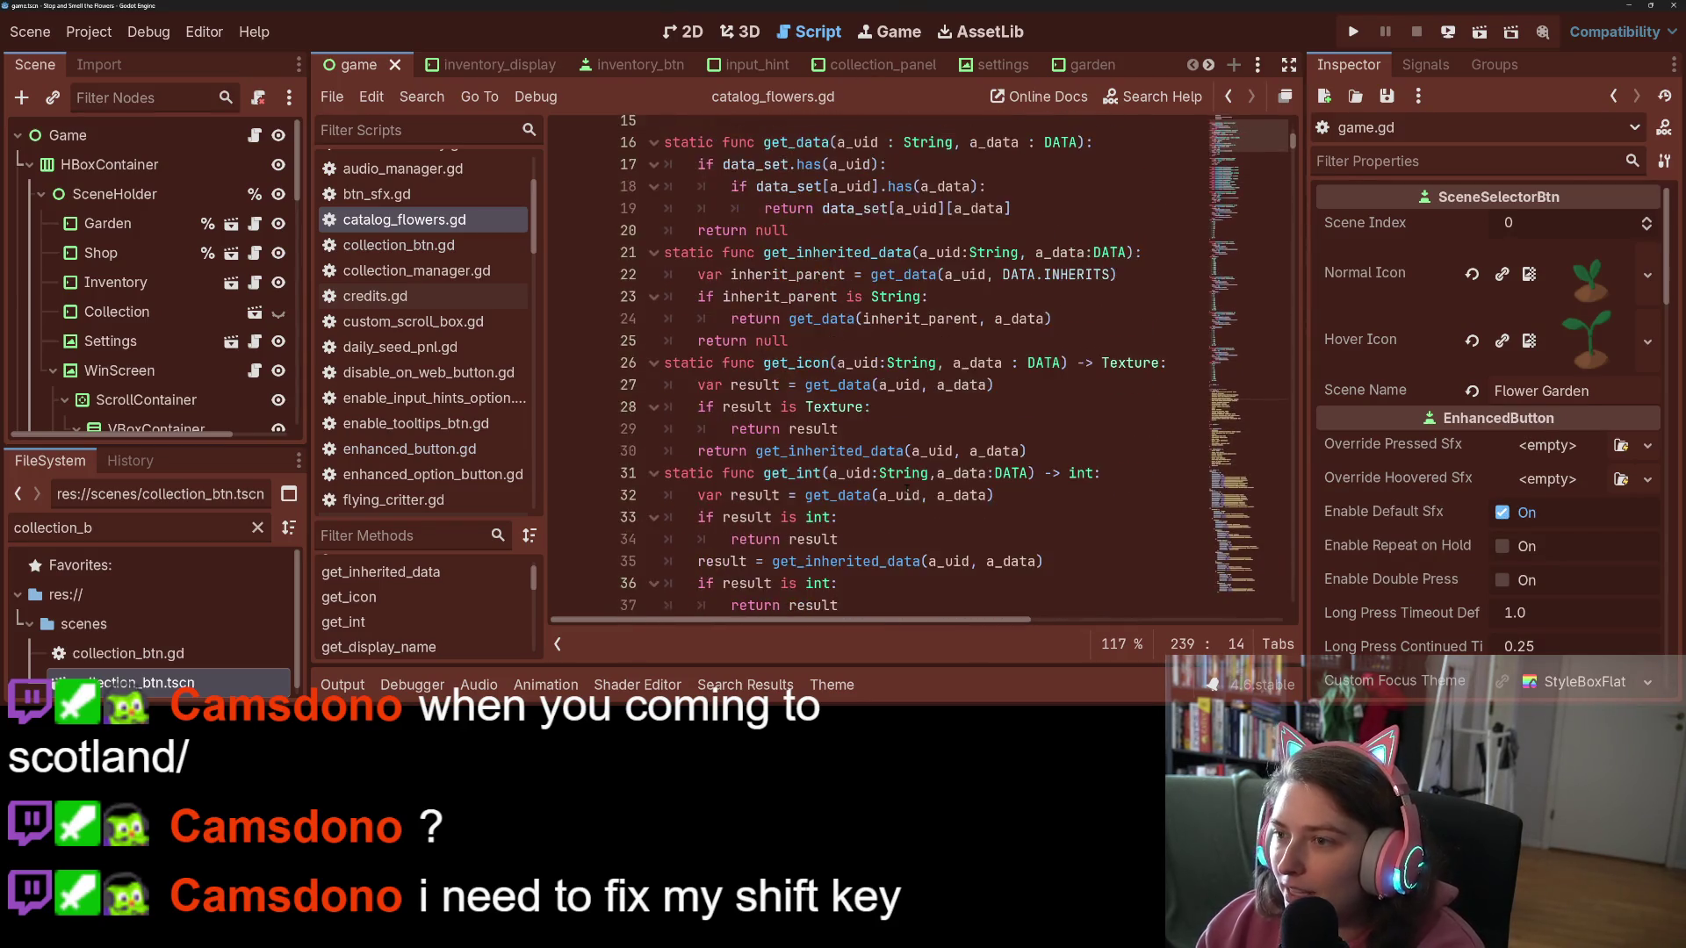
scroll(907, 489, "up", 5)
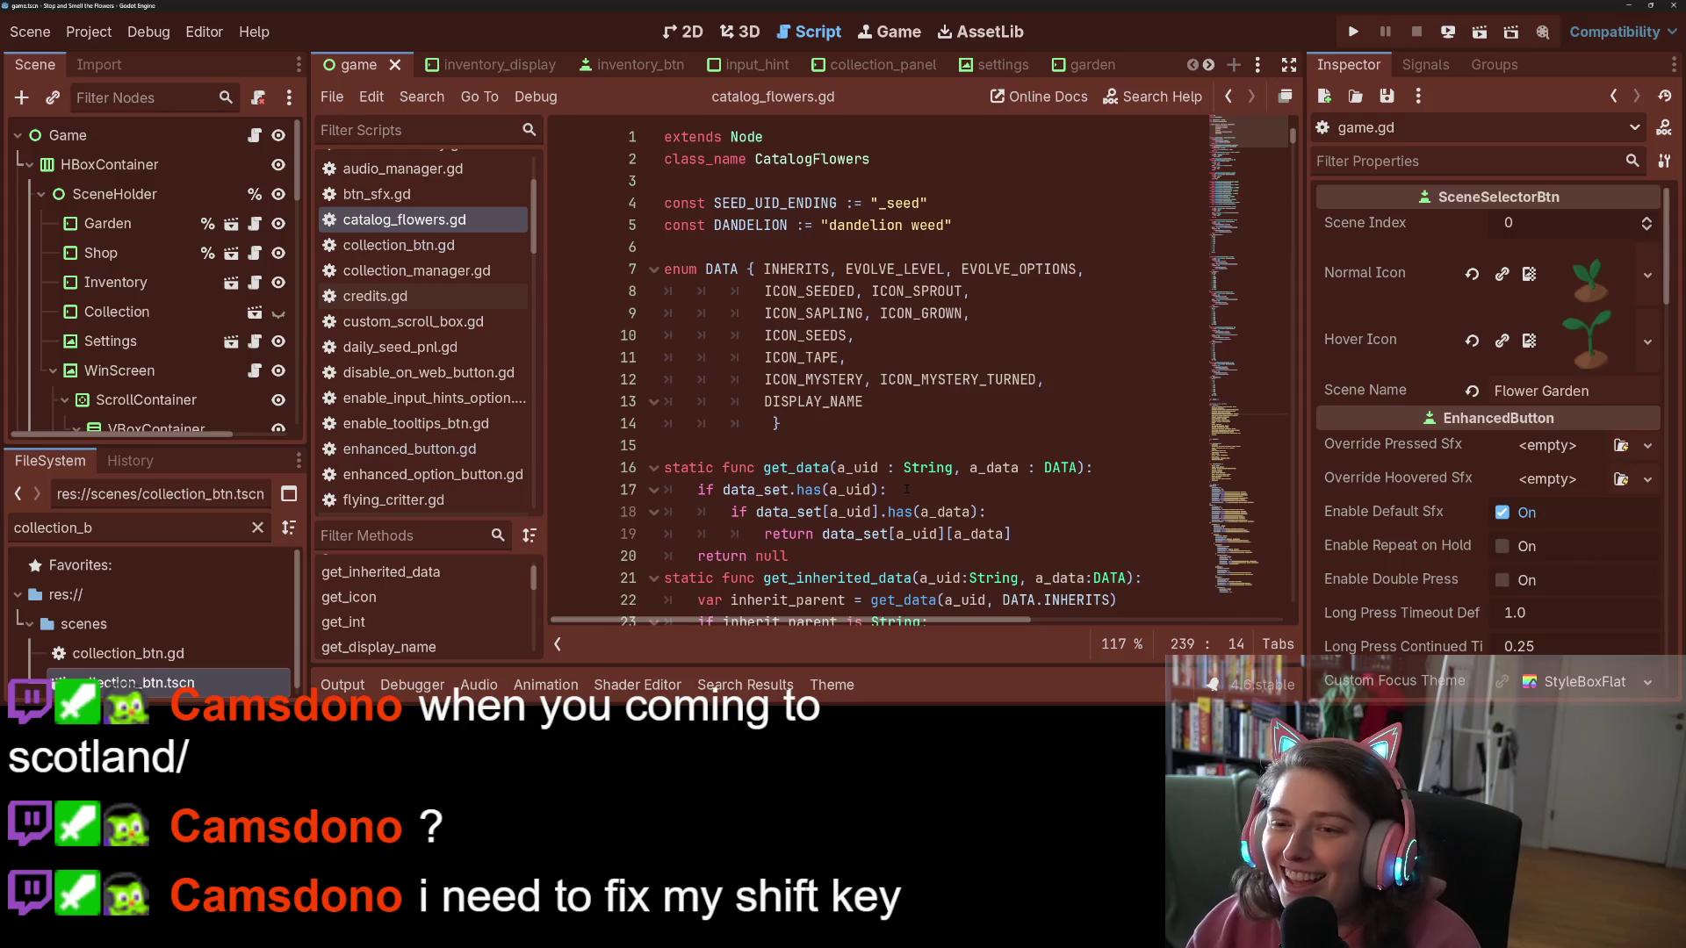
scroll(907, 369, "down", 1)
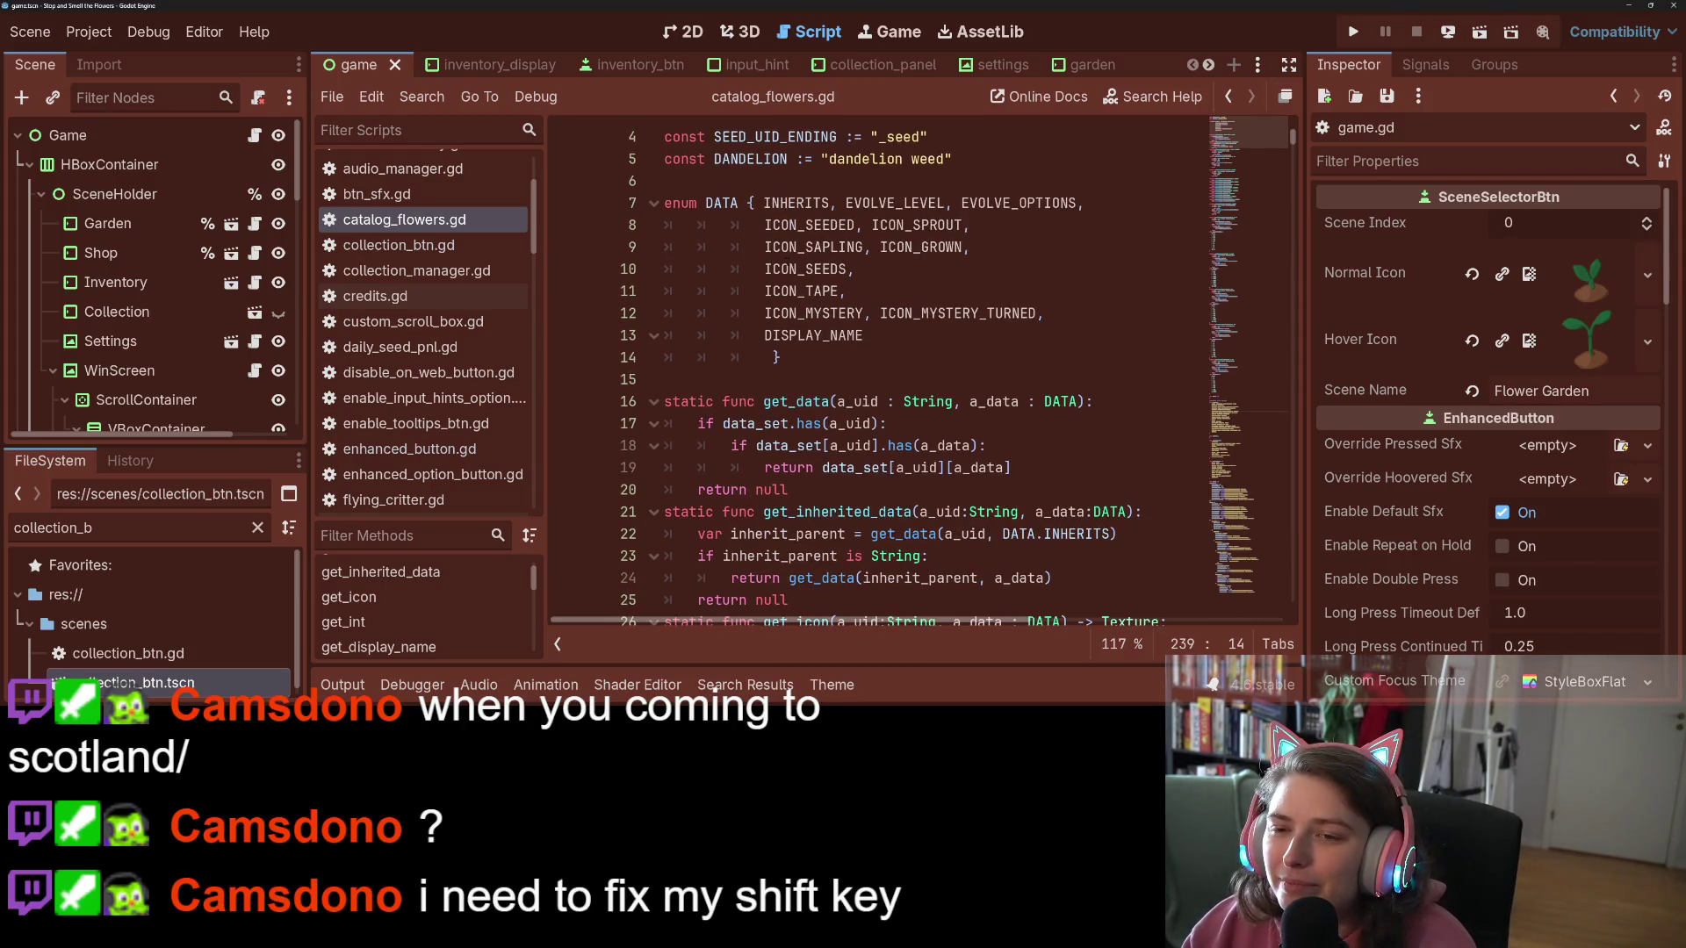
left_click(762, 202)
key("Return")
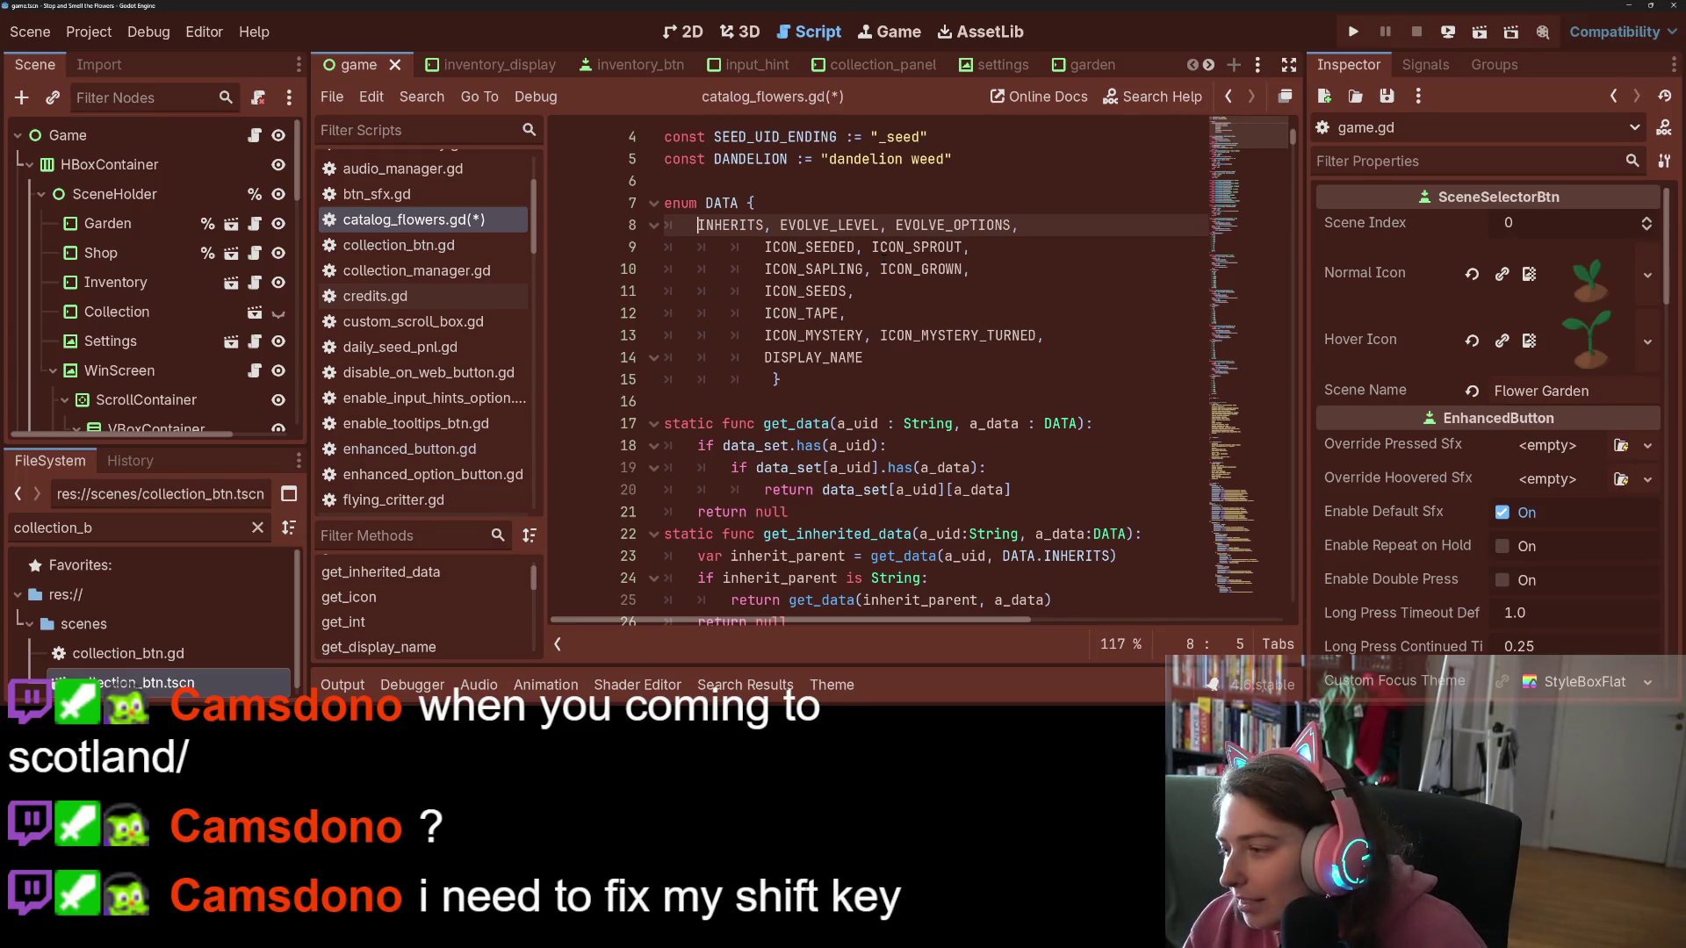
key("ctrl+z")
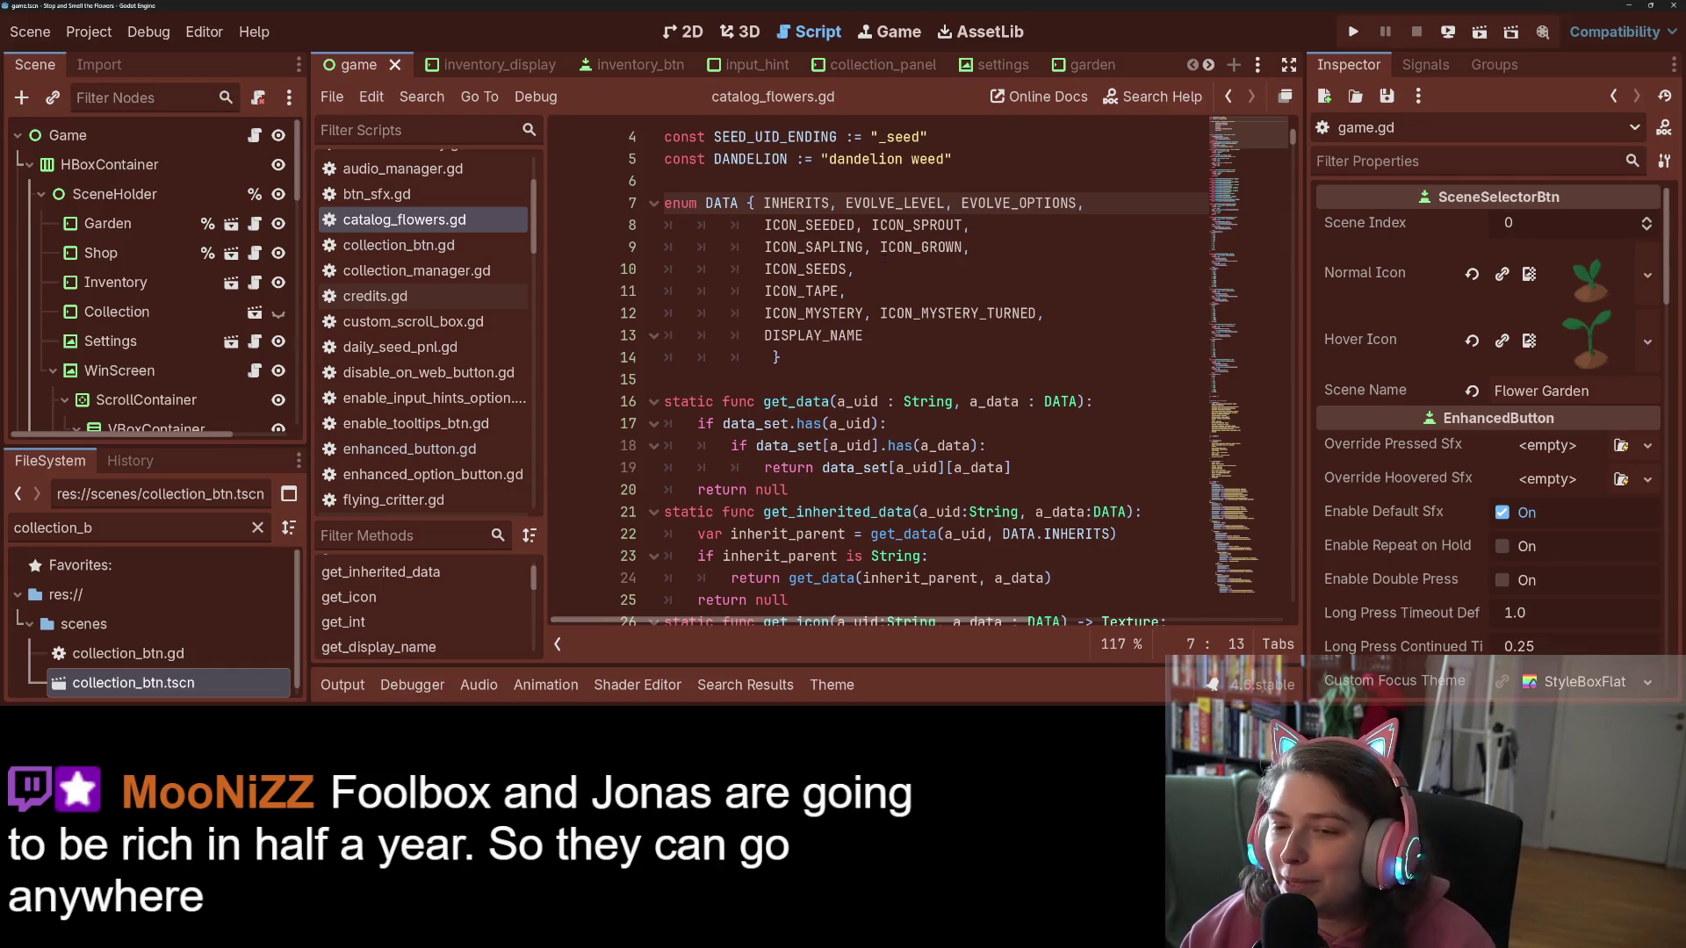
left_click(770, 313)
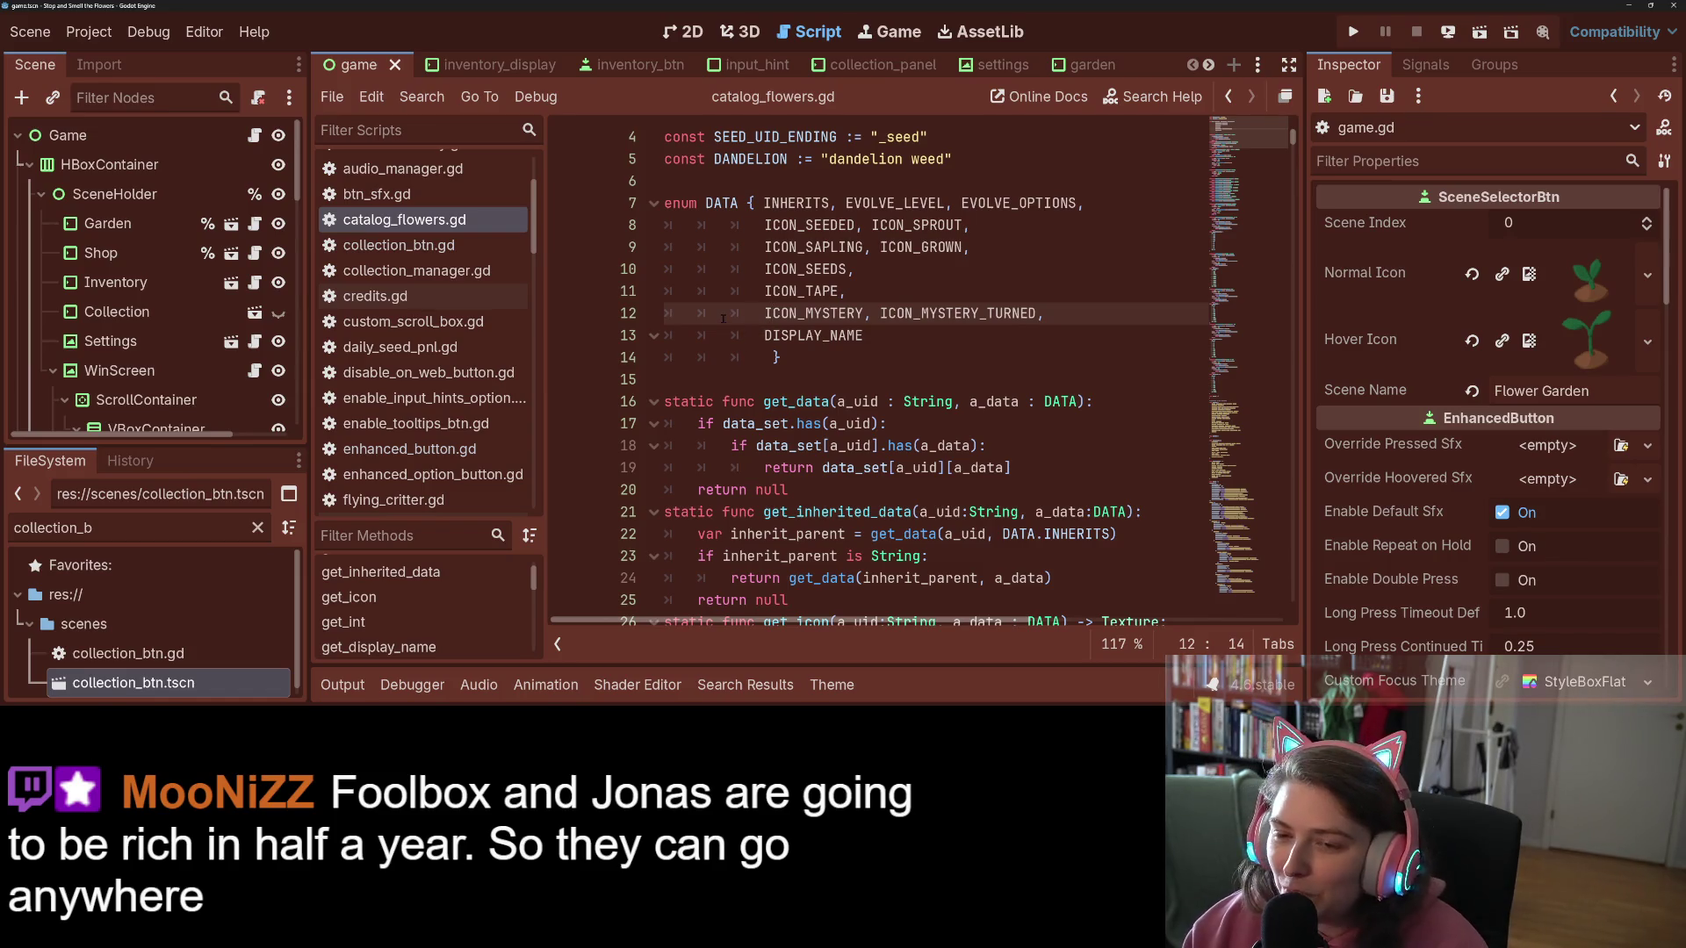
left_click(912, 344)
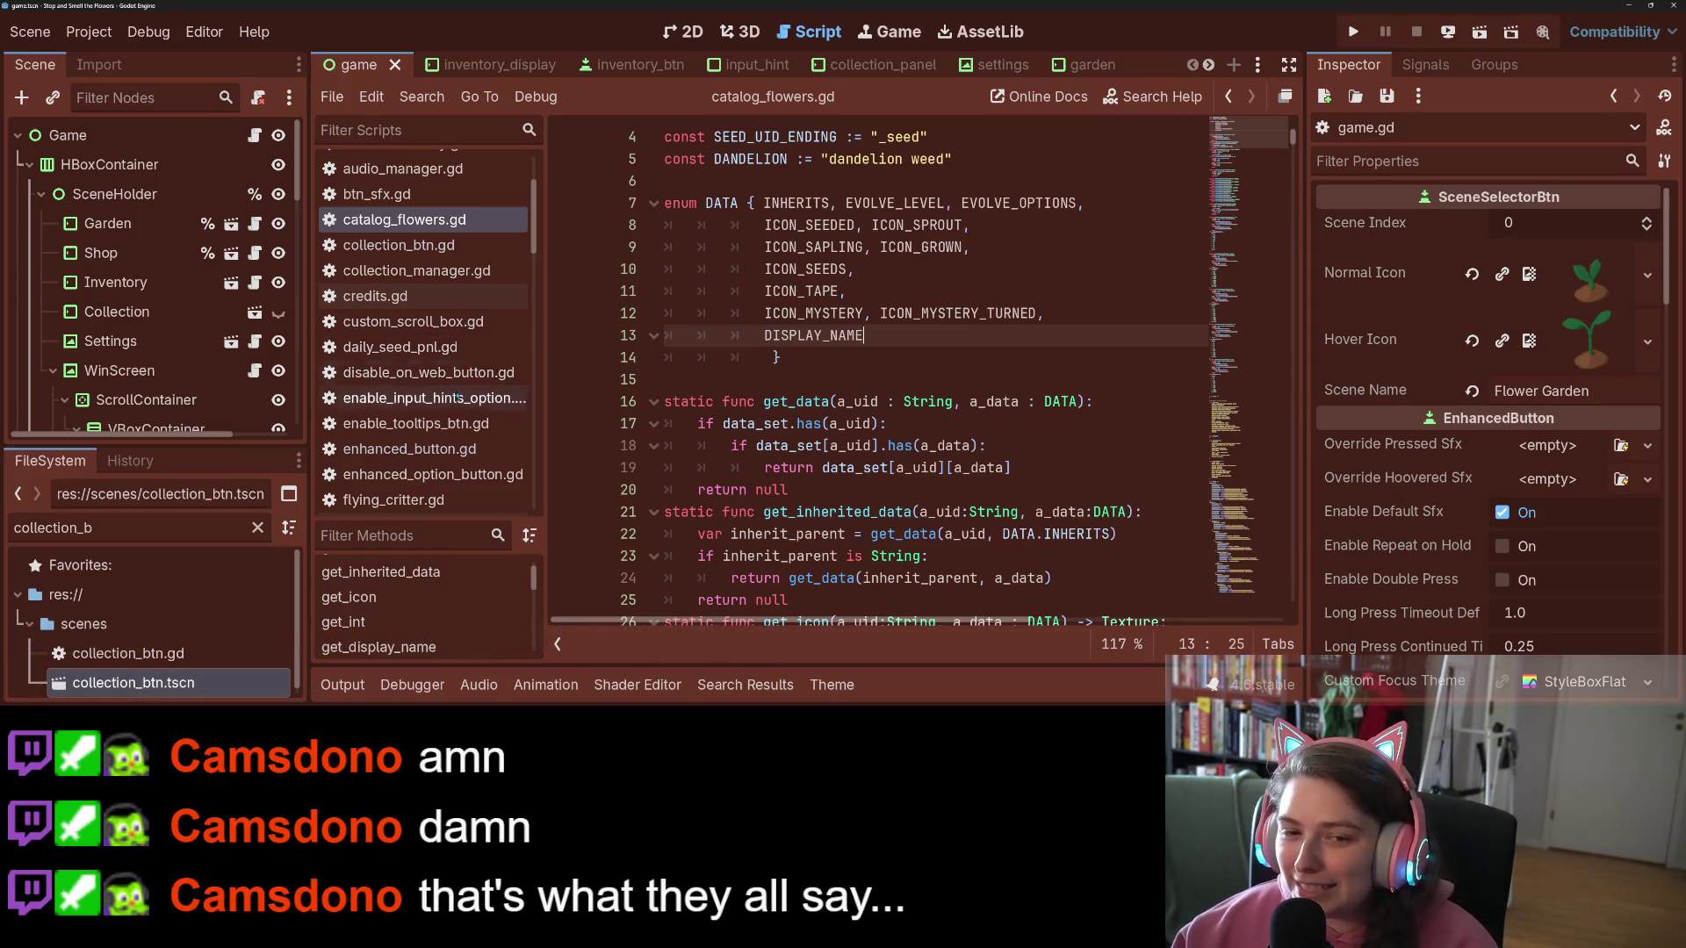
scroll(412, 176, "up", 3)
left_click(408, 166)
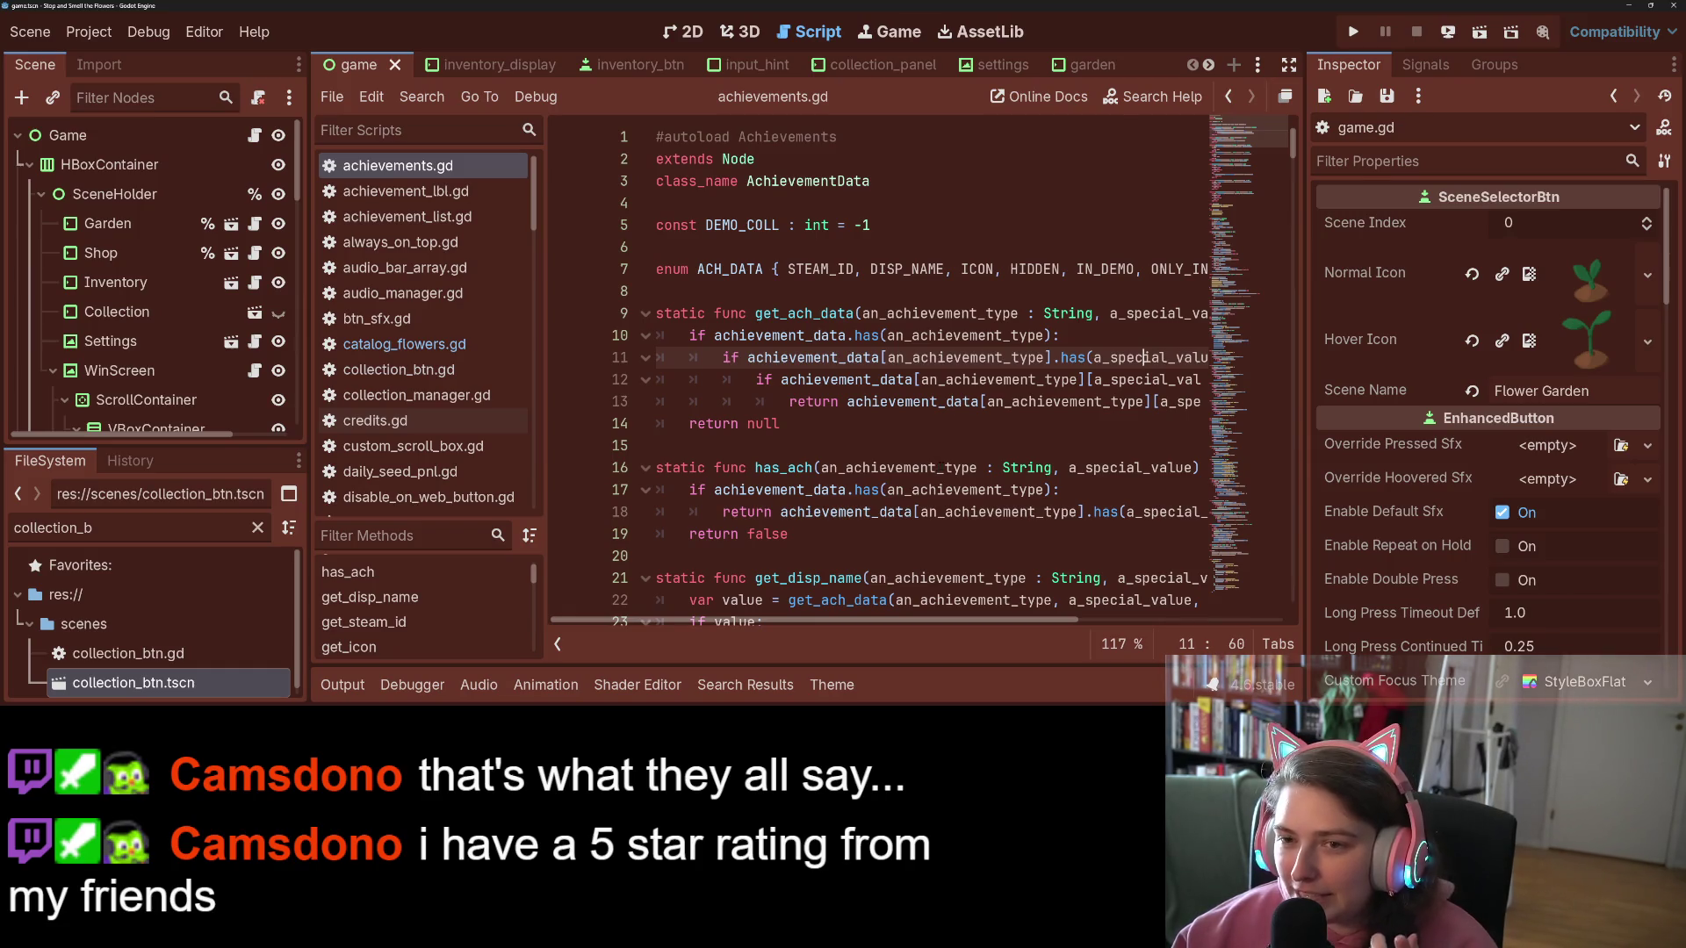
Step: Scroll achievements.gd to the flower_grown signal and jump to the _on_flower_grown definition
mouse_move(942, 465)
scroll(941, 471, "down", 7)
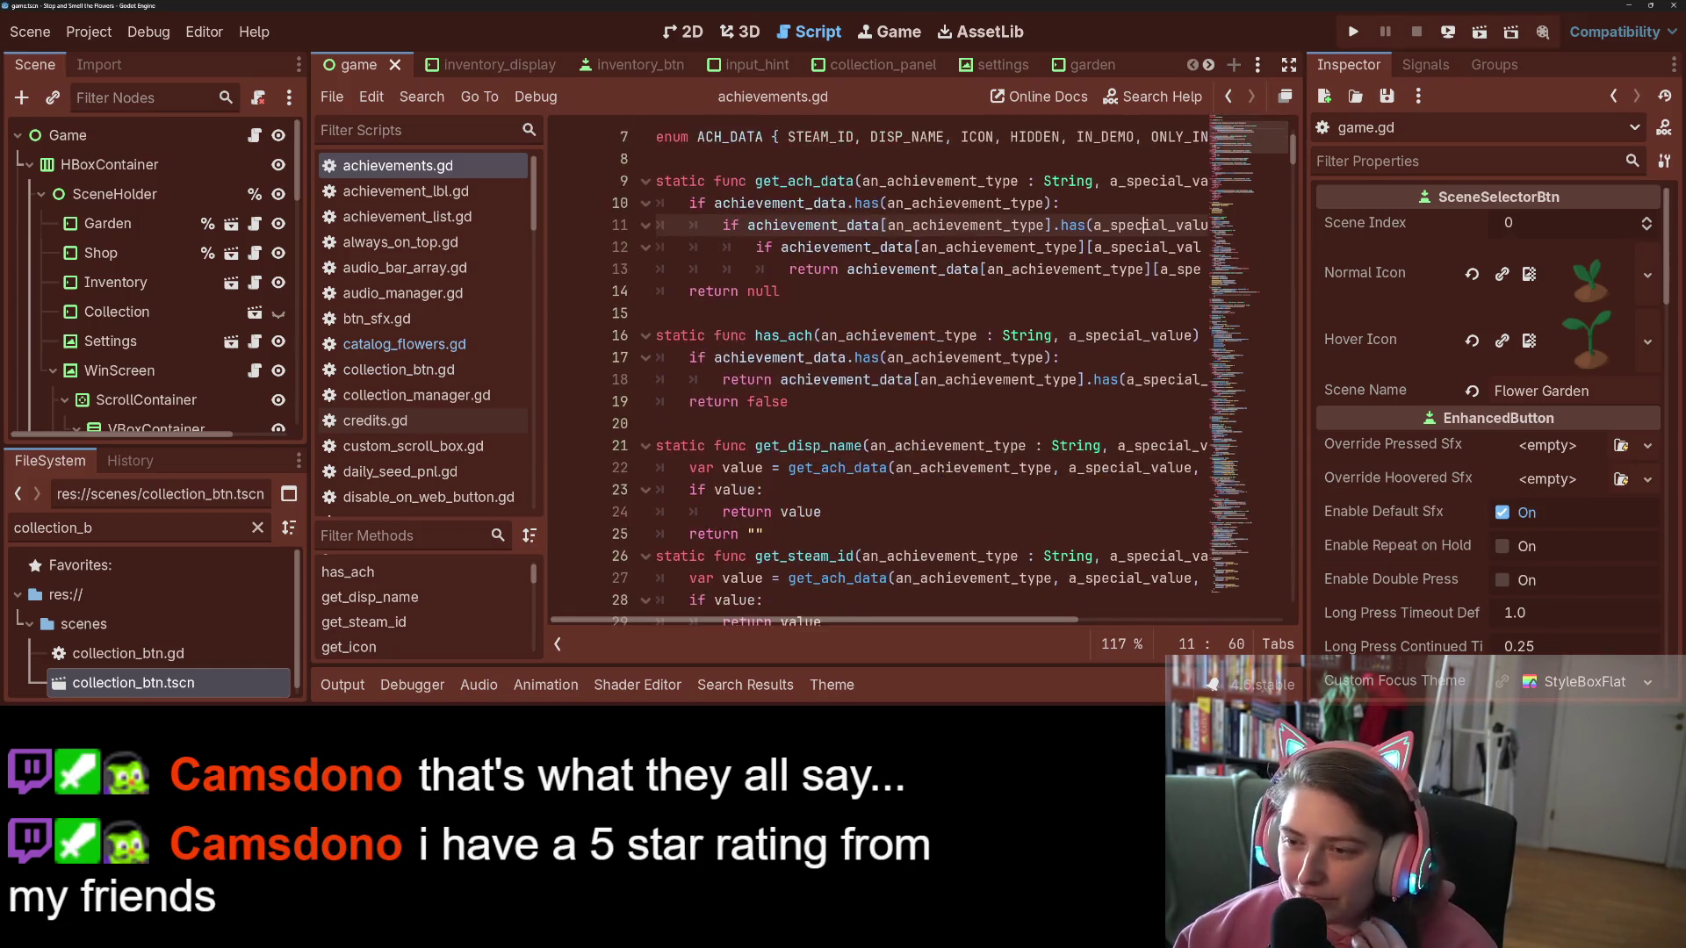
scroll(941, 471, "down", 9)
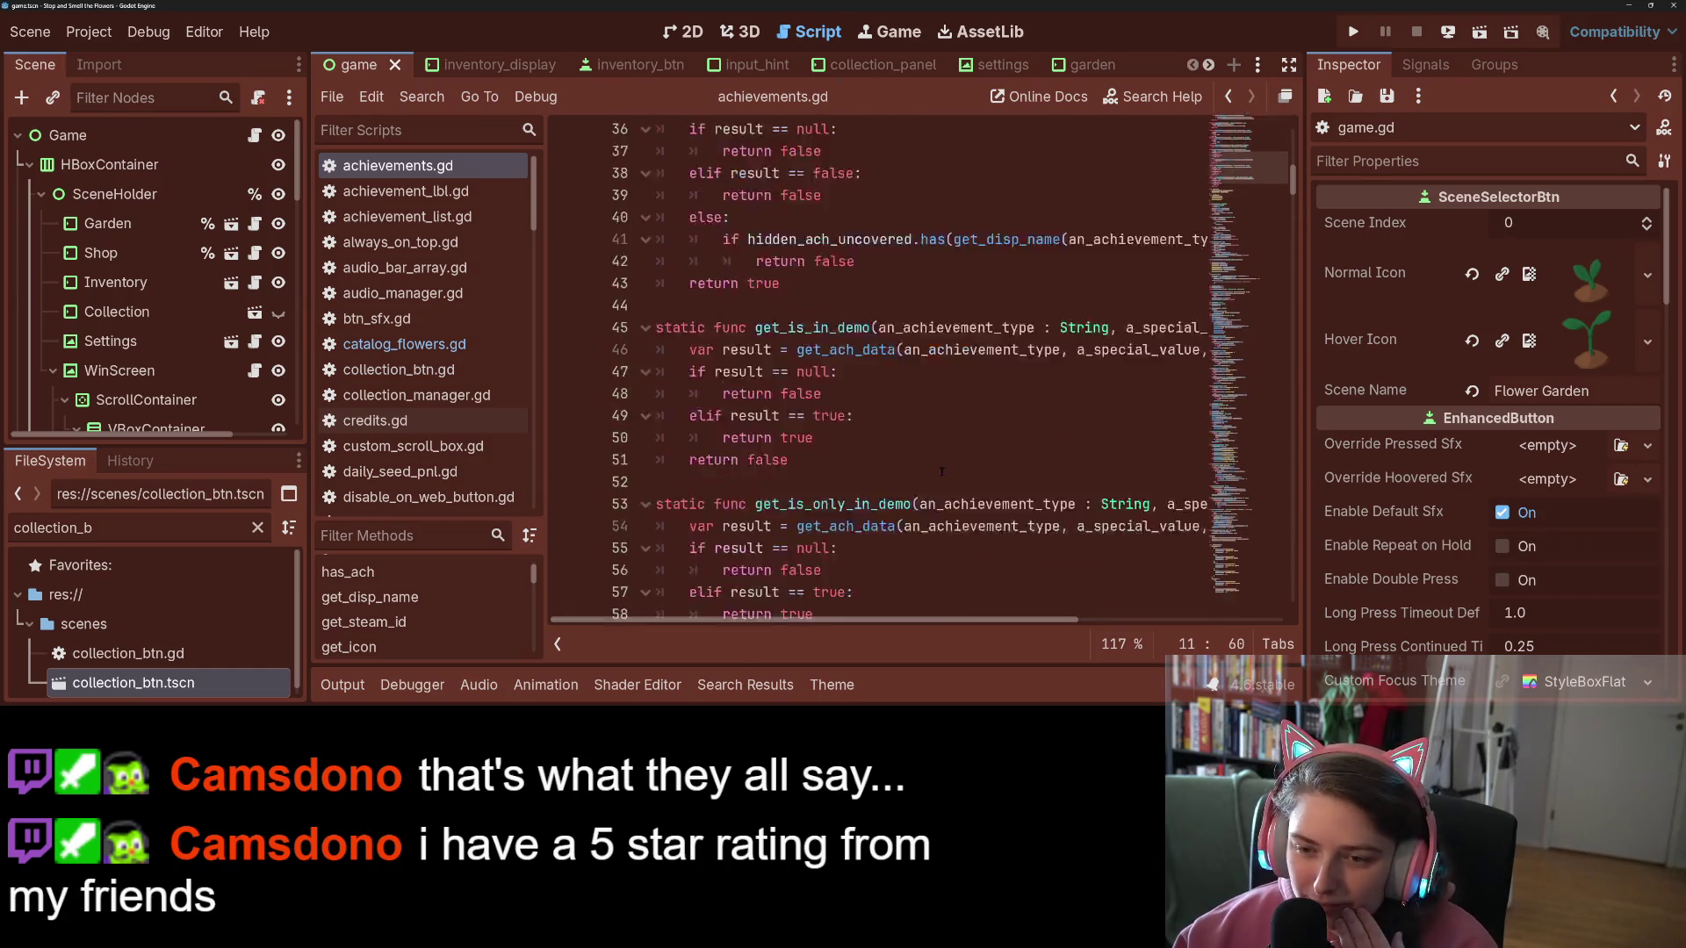
scroll(1244, 195, "down", 3)
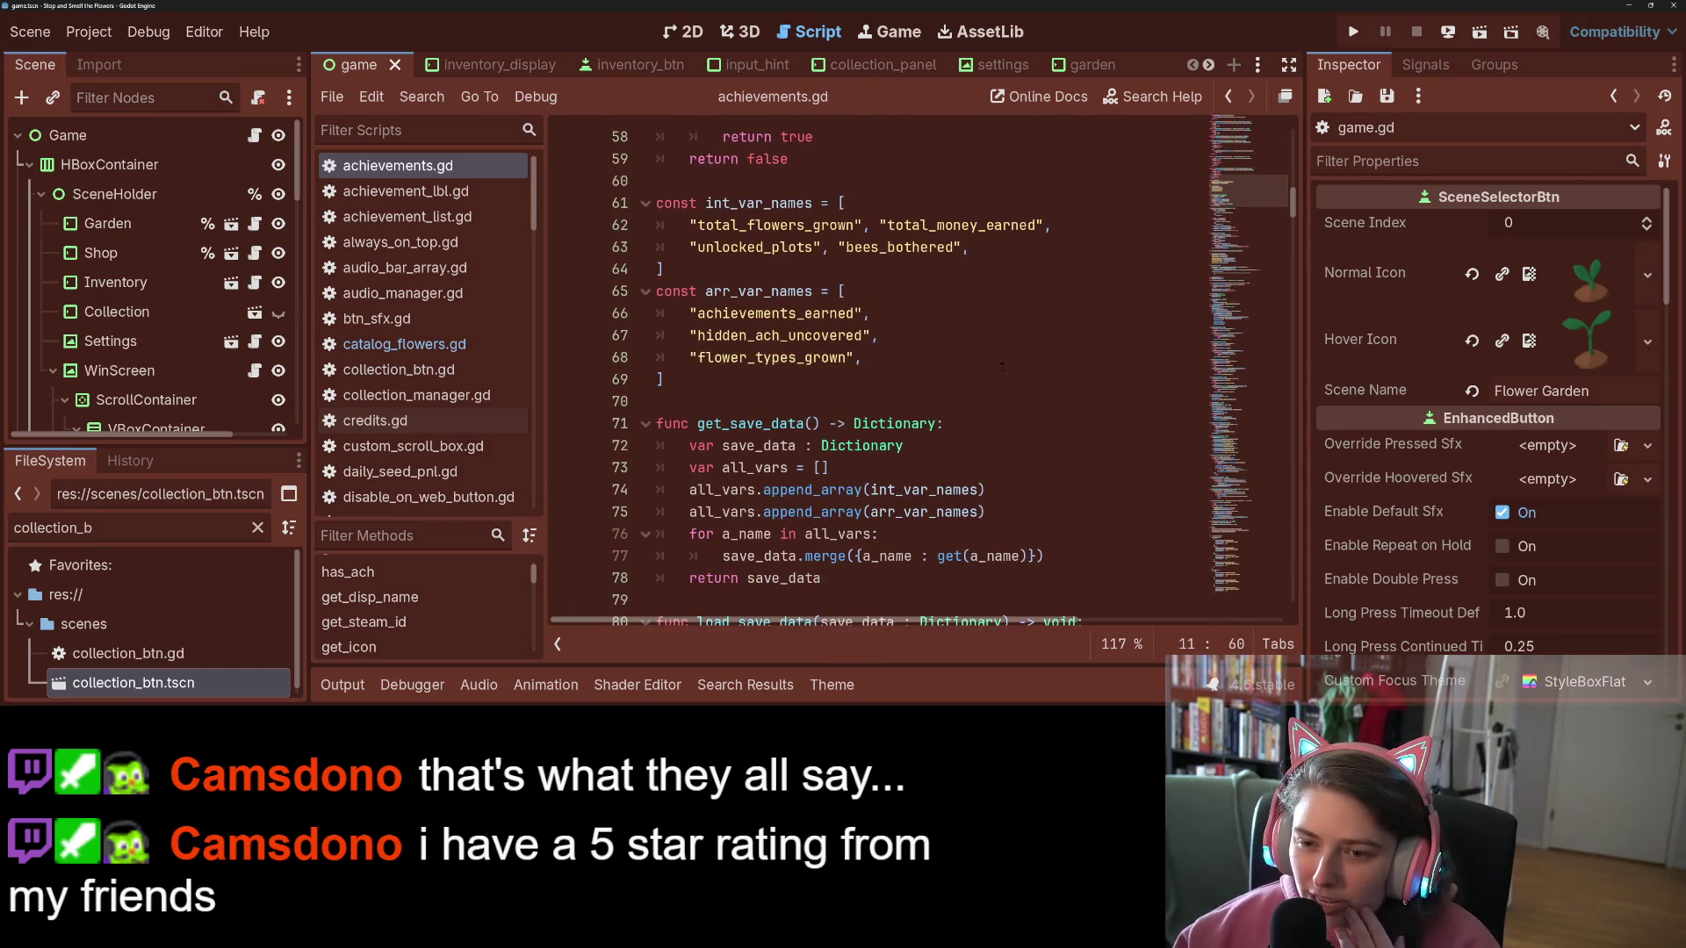
scroll(882, 419, "down", 17)
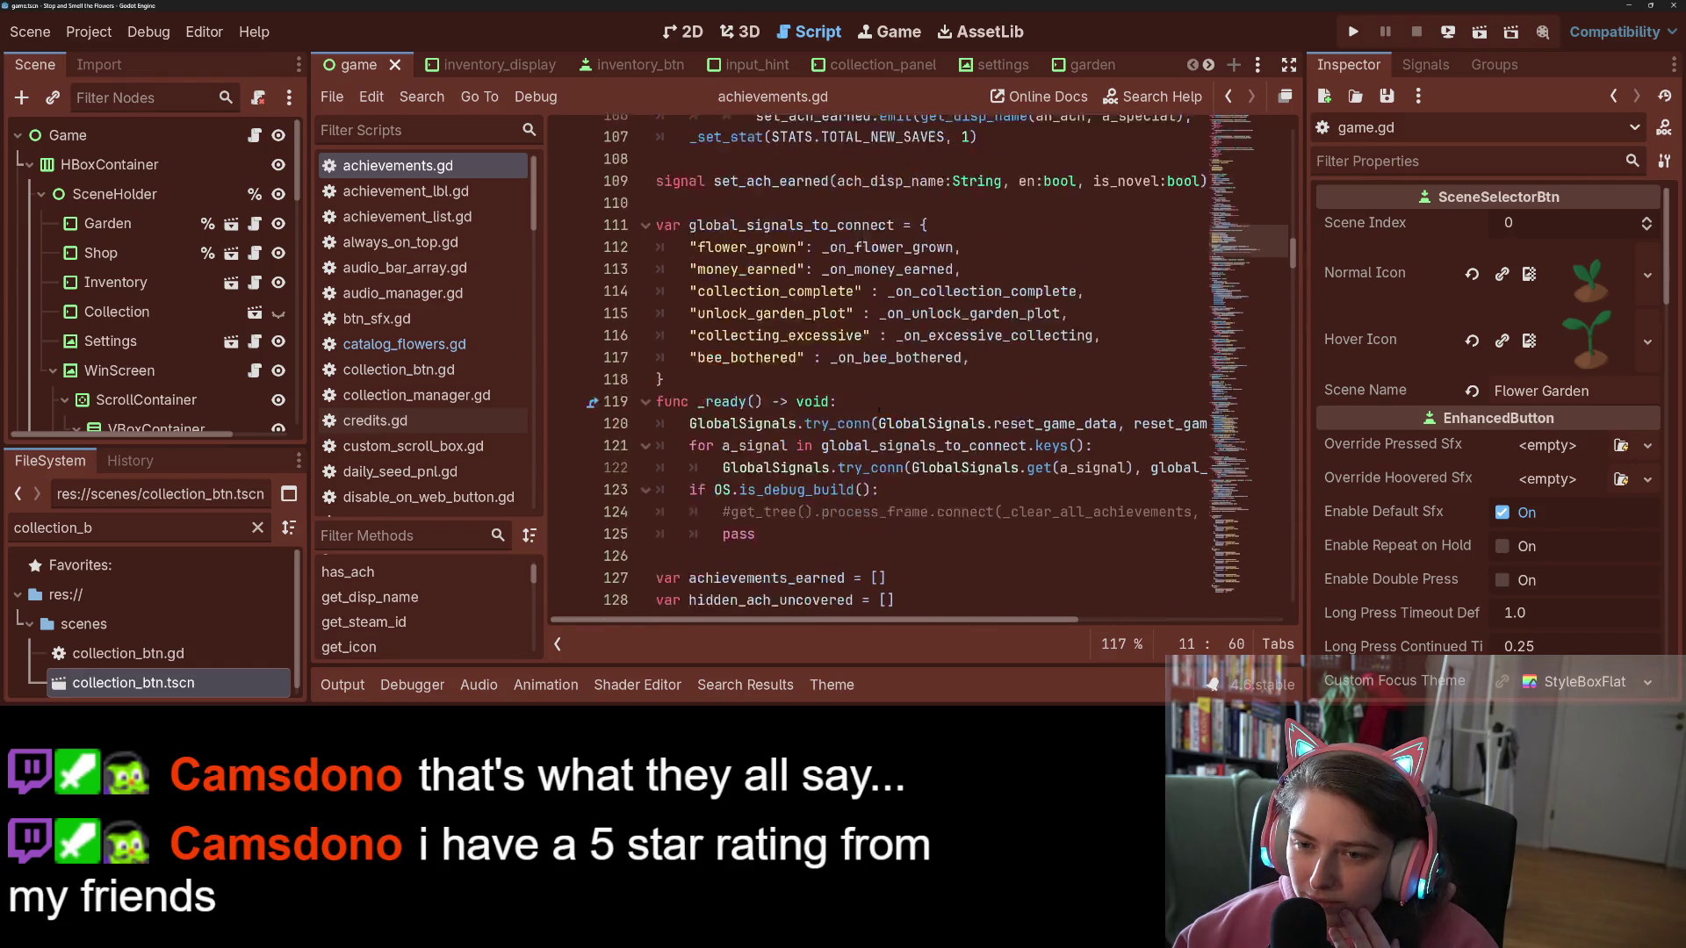
double_click(747, 204)
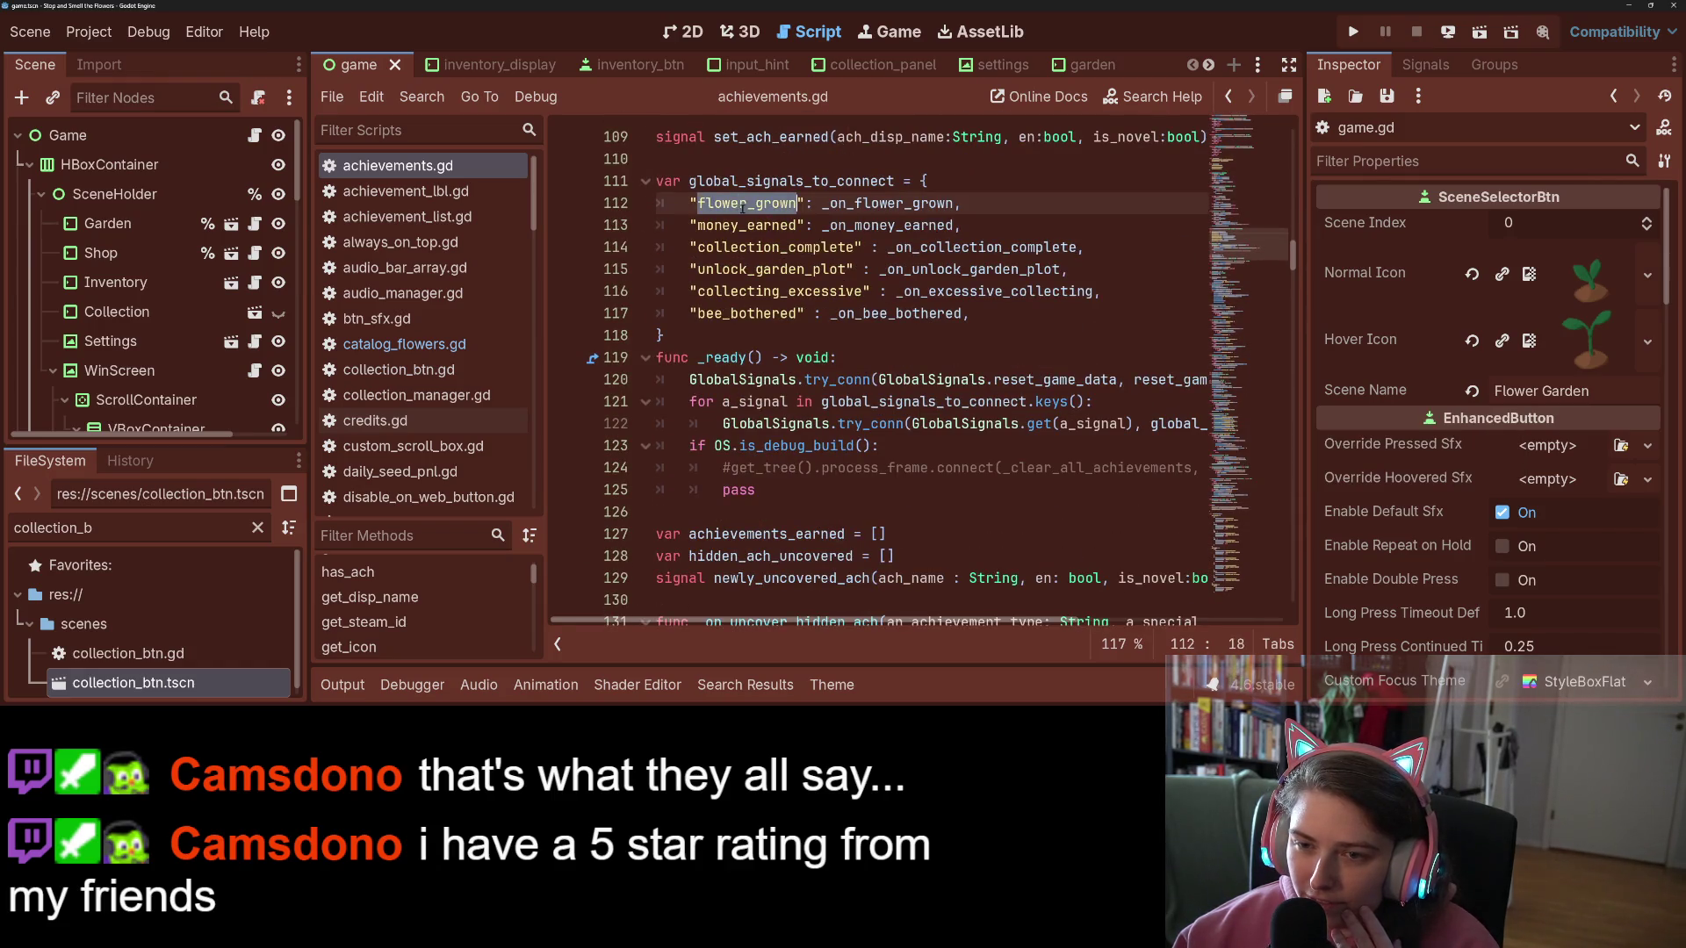
double_click(886, 203)
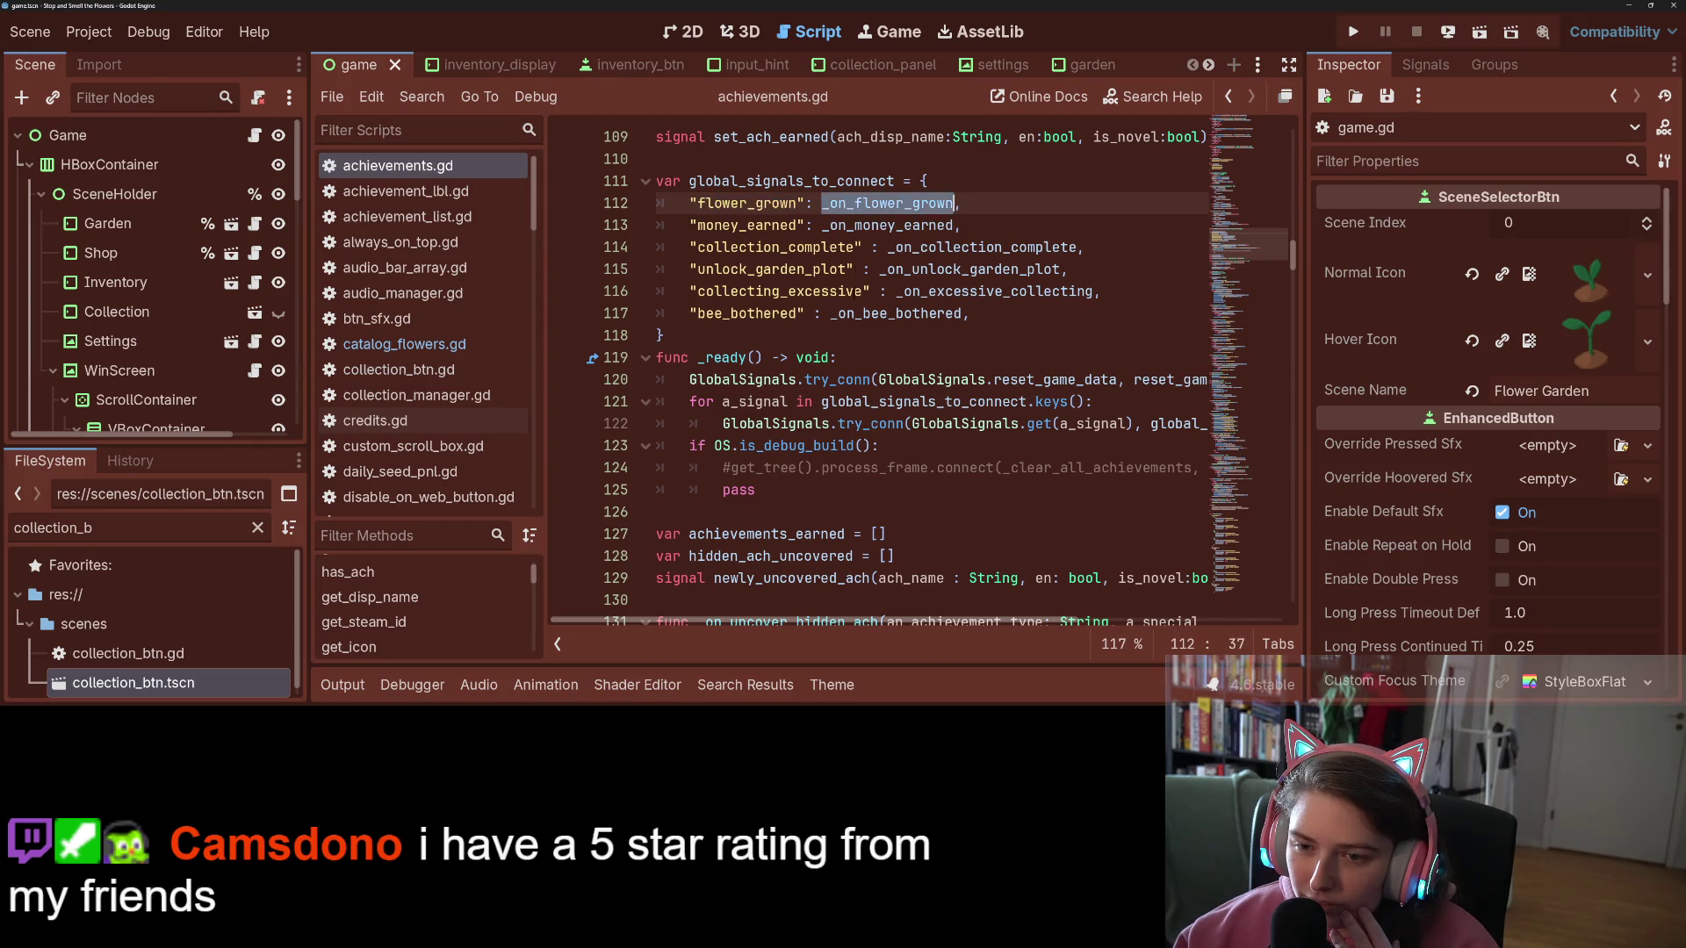
scroll(882, 203, "down", 5)
scroll(882, 140, "up", 4)
left_click(882, 140, "ctrl")
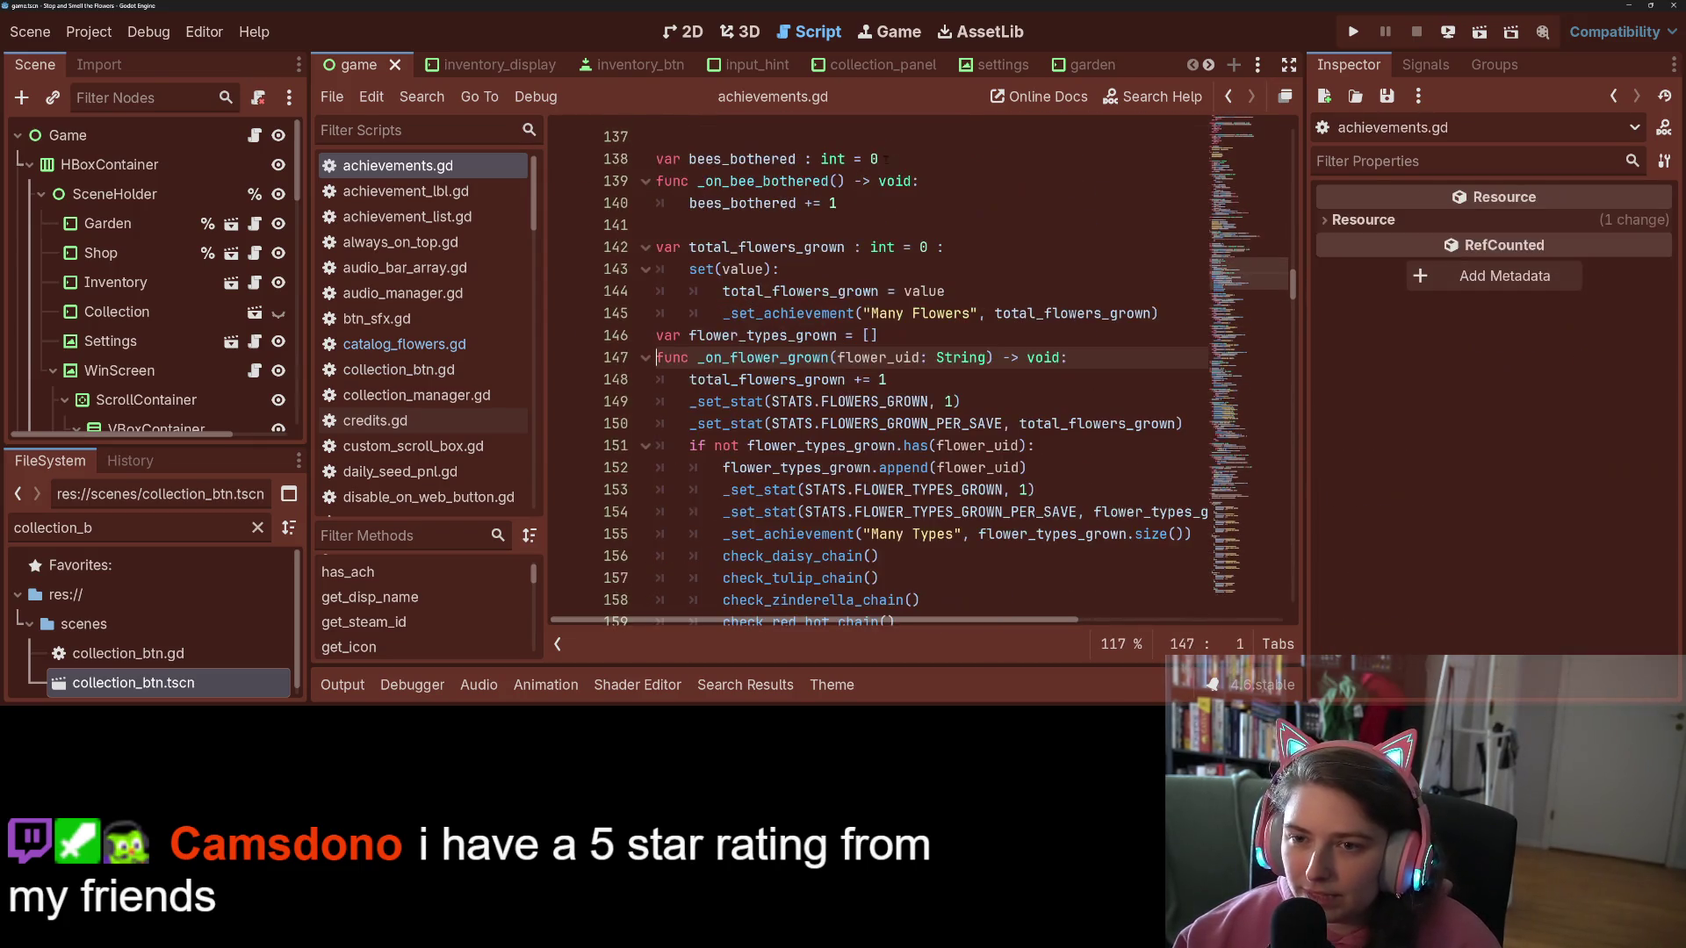
Step: Inspect the check_daisy_chain call and select daisy_set in achievements.gd
scroll(828, 320, "down", 3)
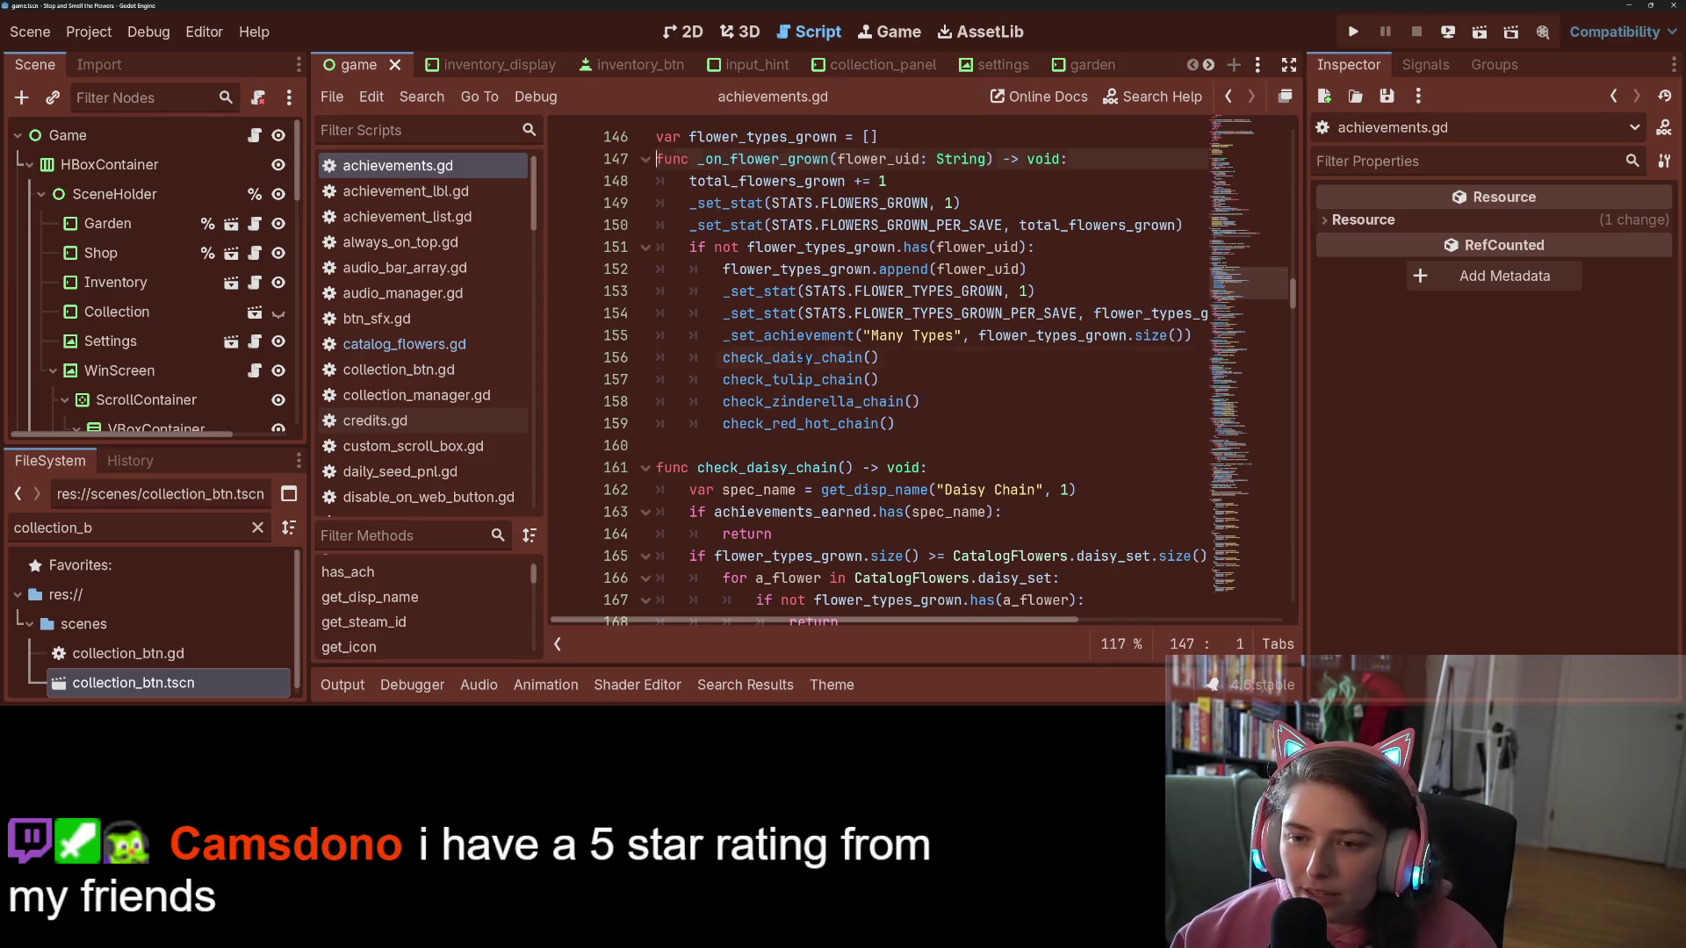
double_click(802, 359)
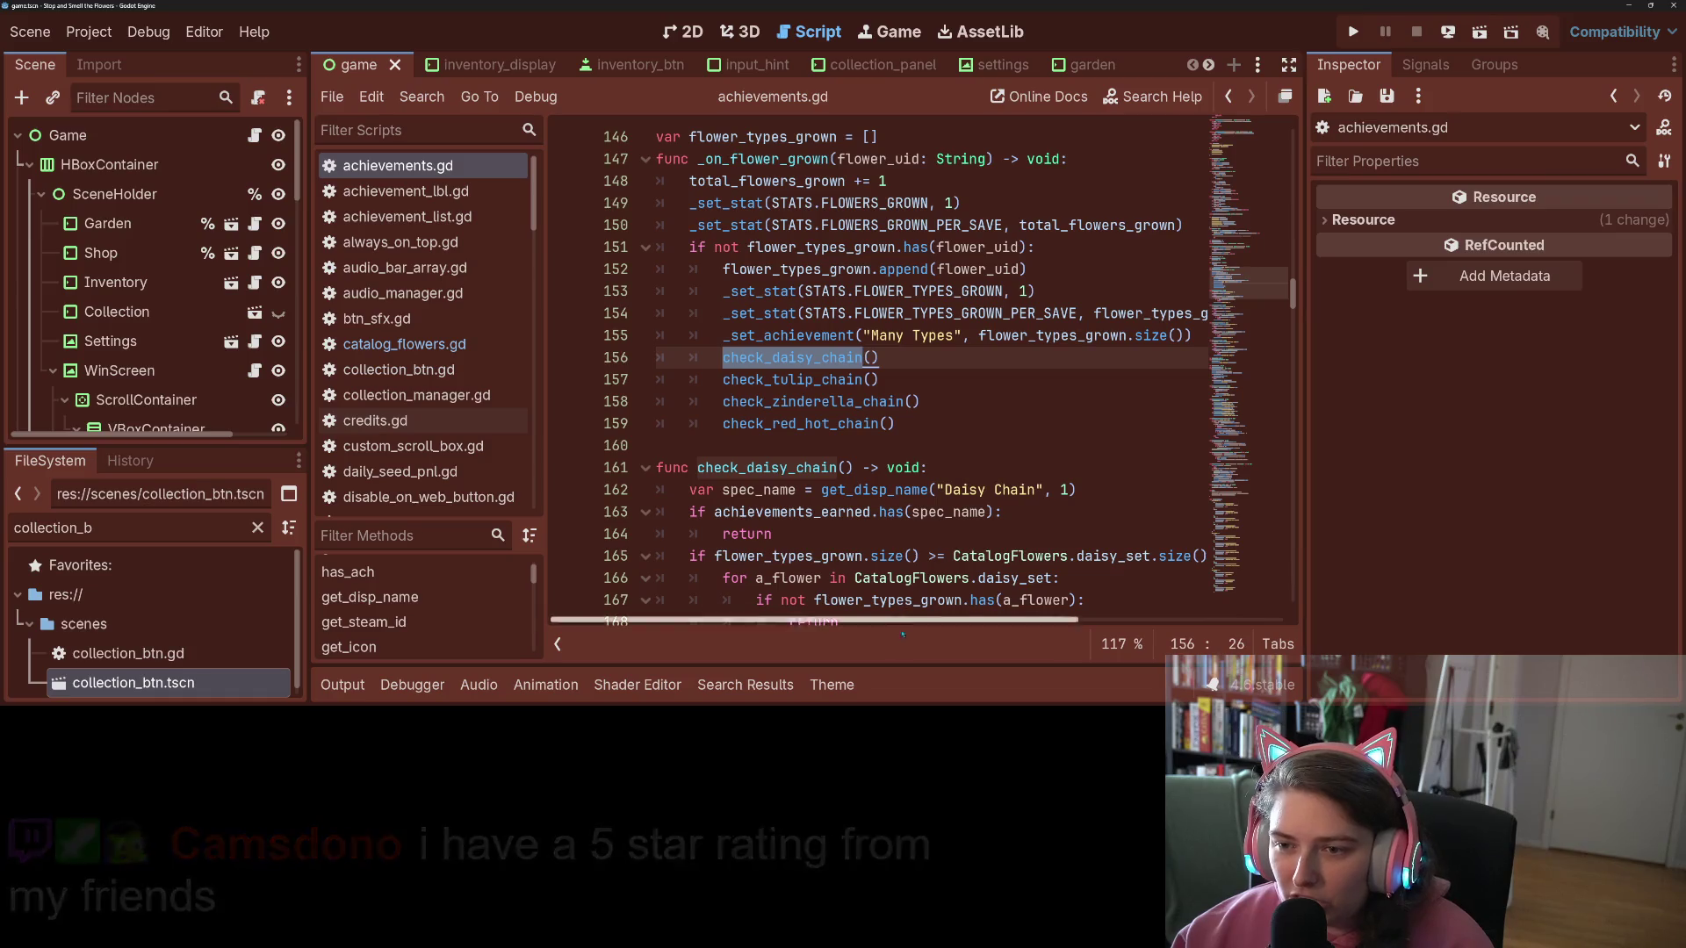
scroll(906, 629, "right", 3)
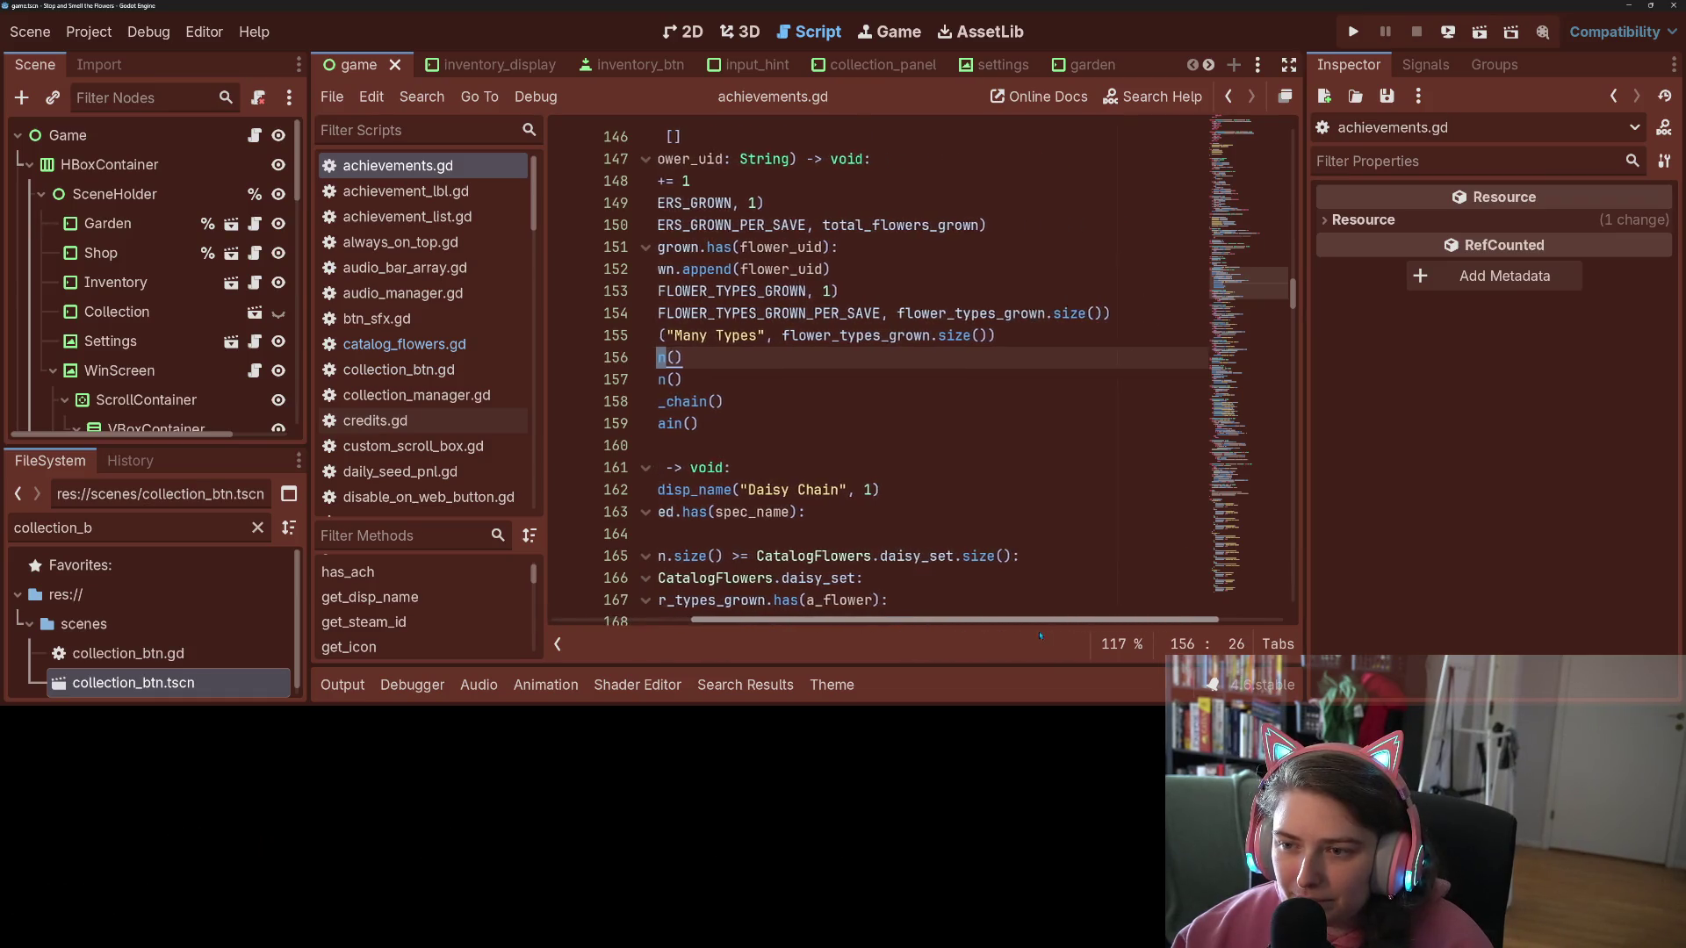
scroll(902, 632, "left", 3)
scroll(903, 634, "left", 1)
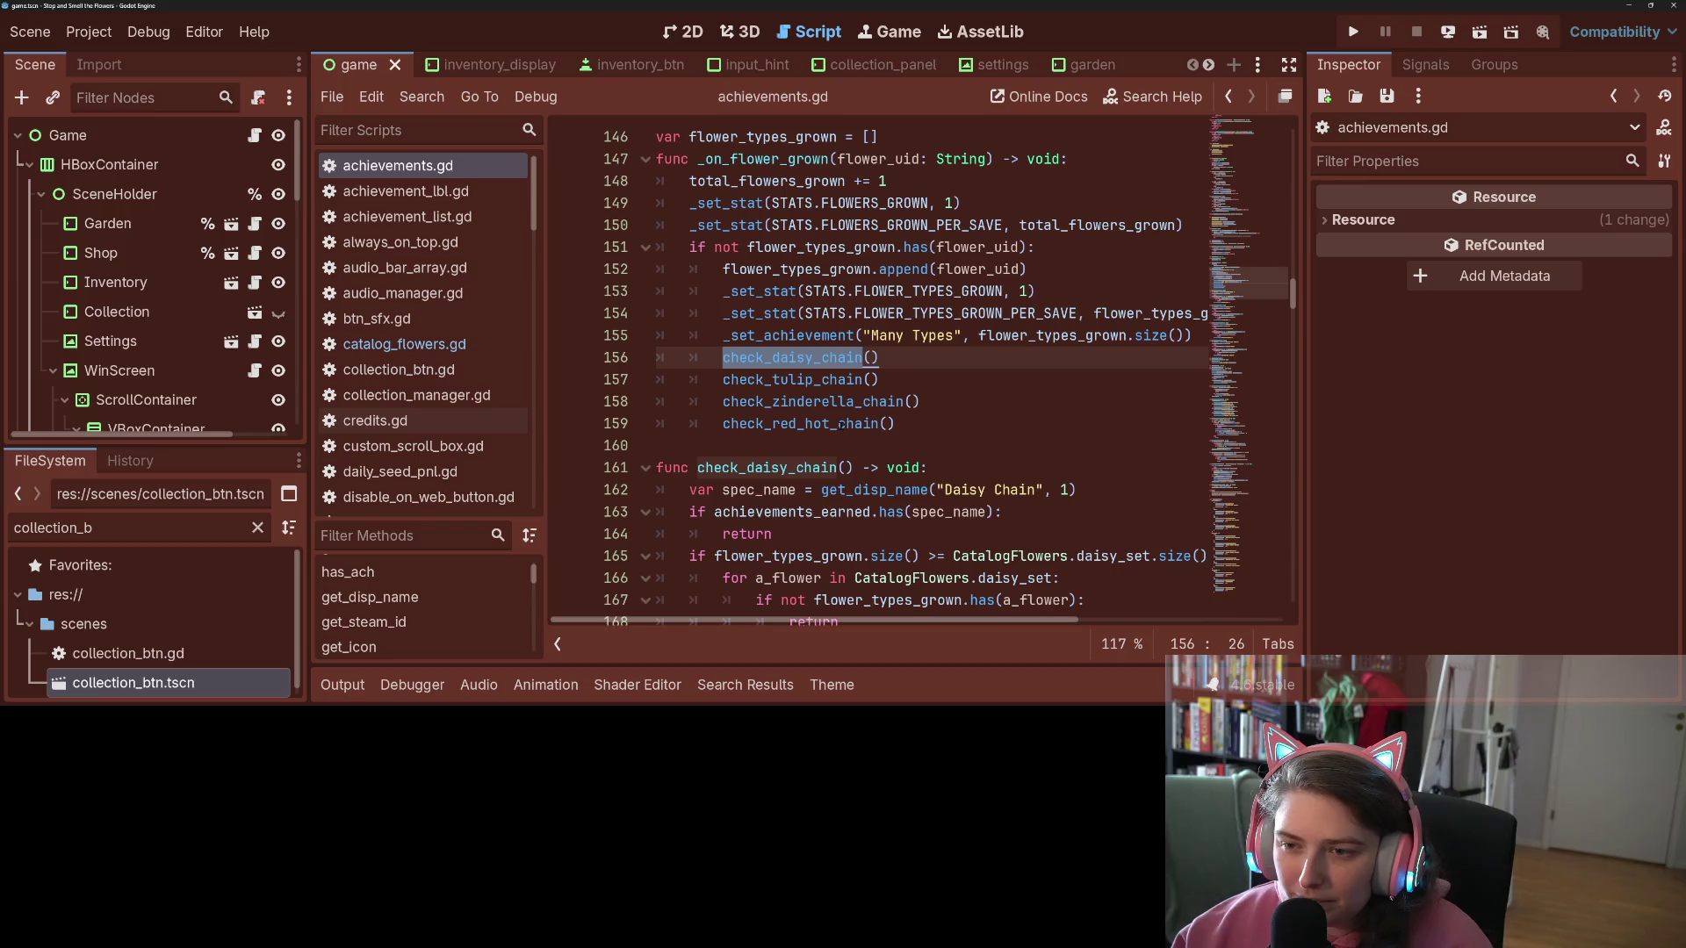
scroll(840, 425, "down", 1)
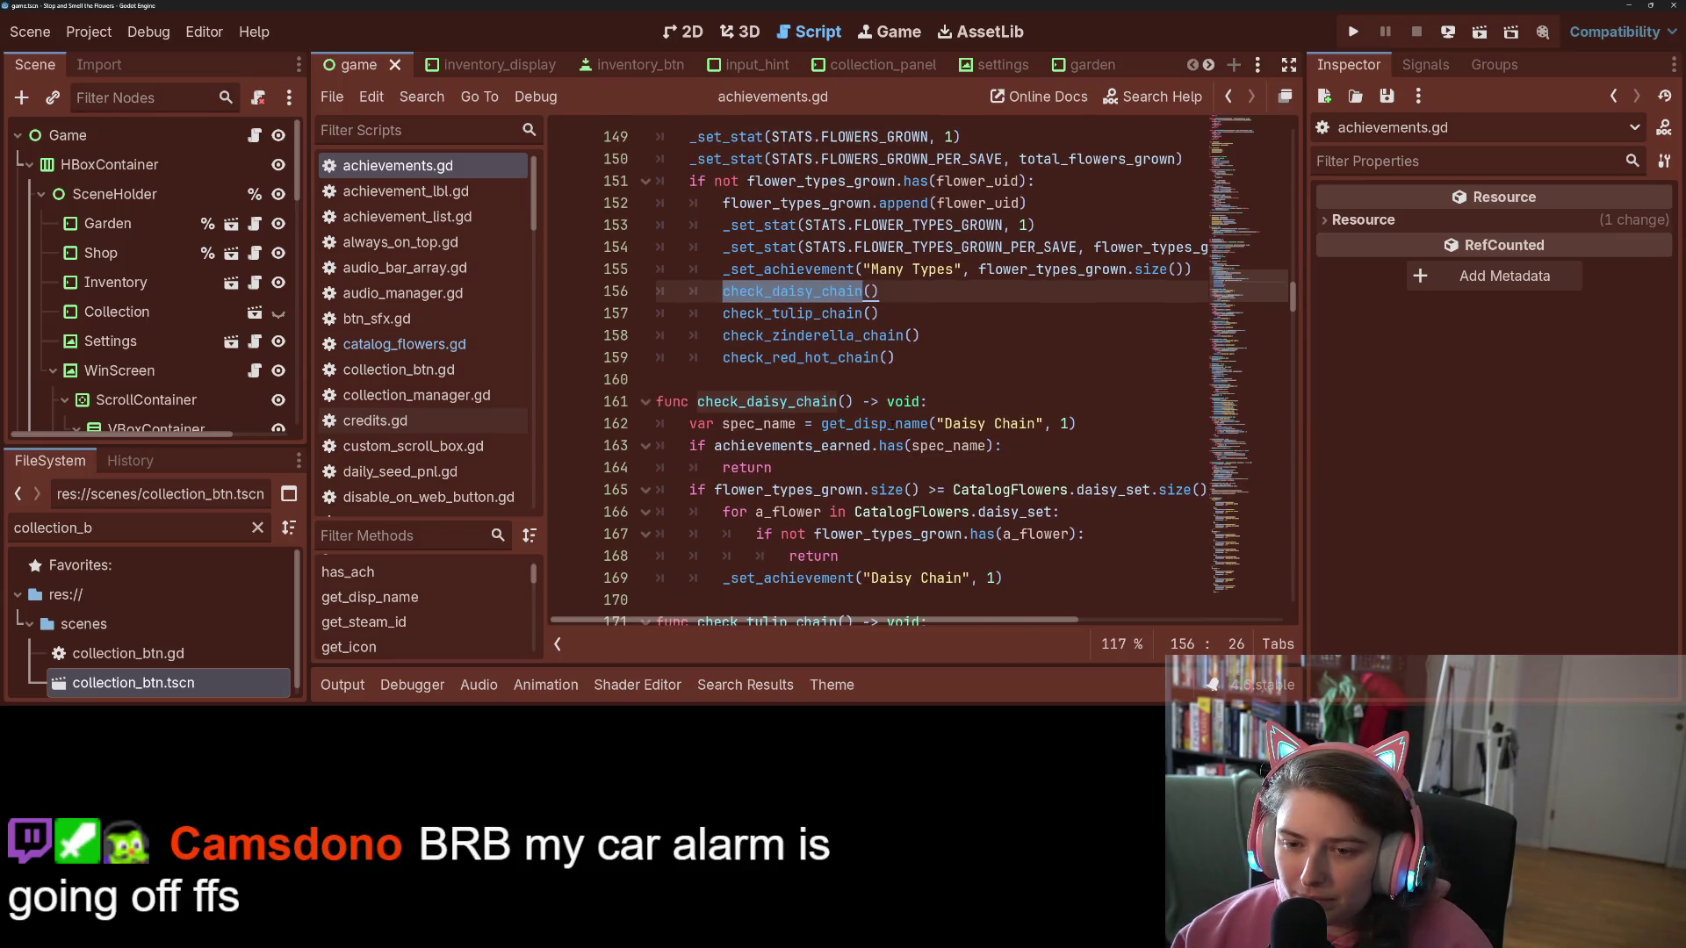
scroll(874, 540, "down", 2)
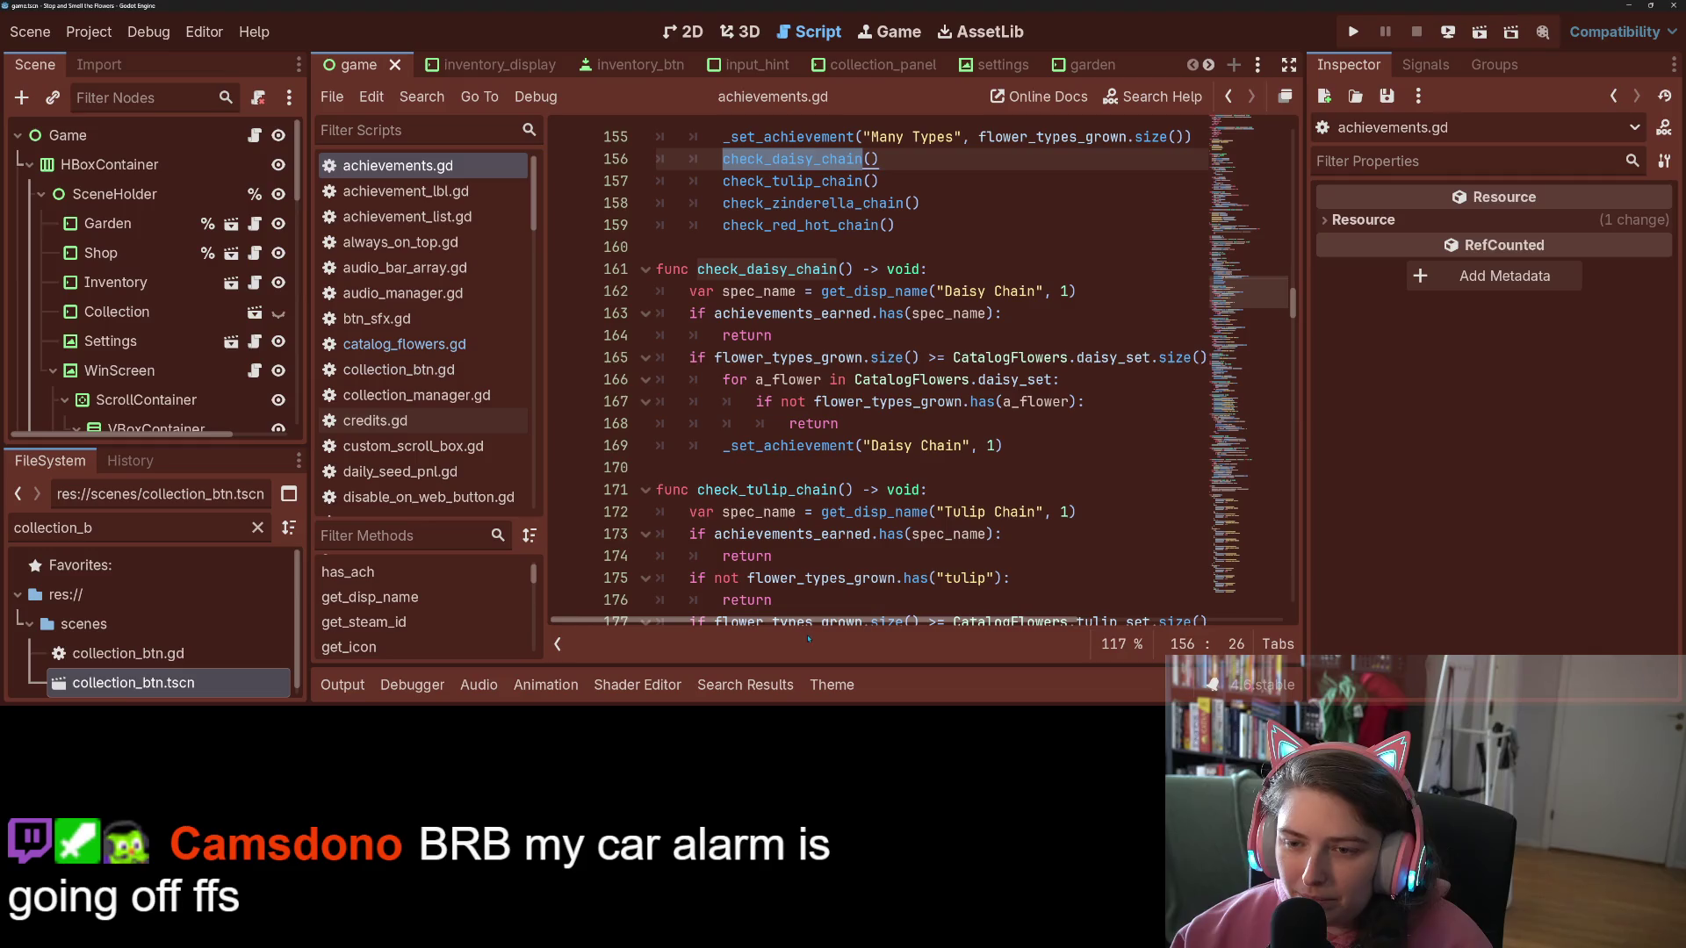
mouse_move(819, 627)
left_mouse_down()
mouse_move(926, 623)
mouse_move(806, 616)
left_mouse_up()
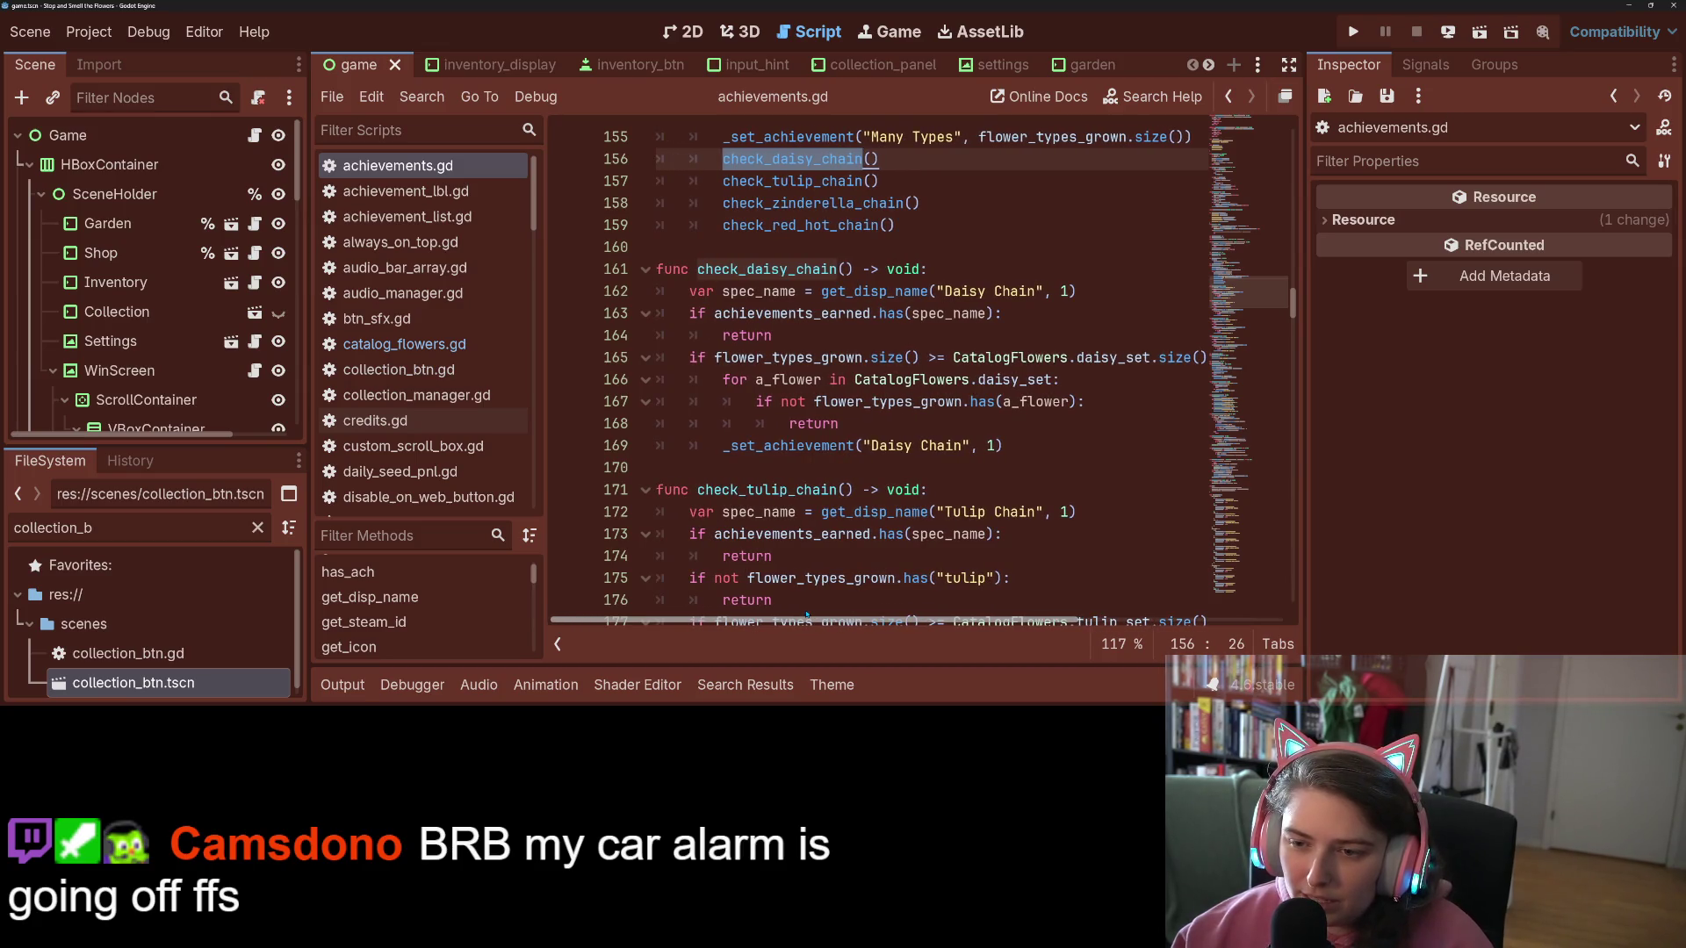
double_click(1023, 379)
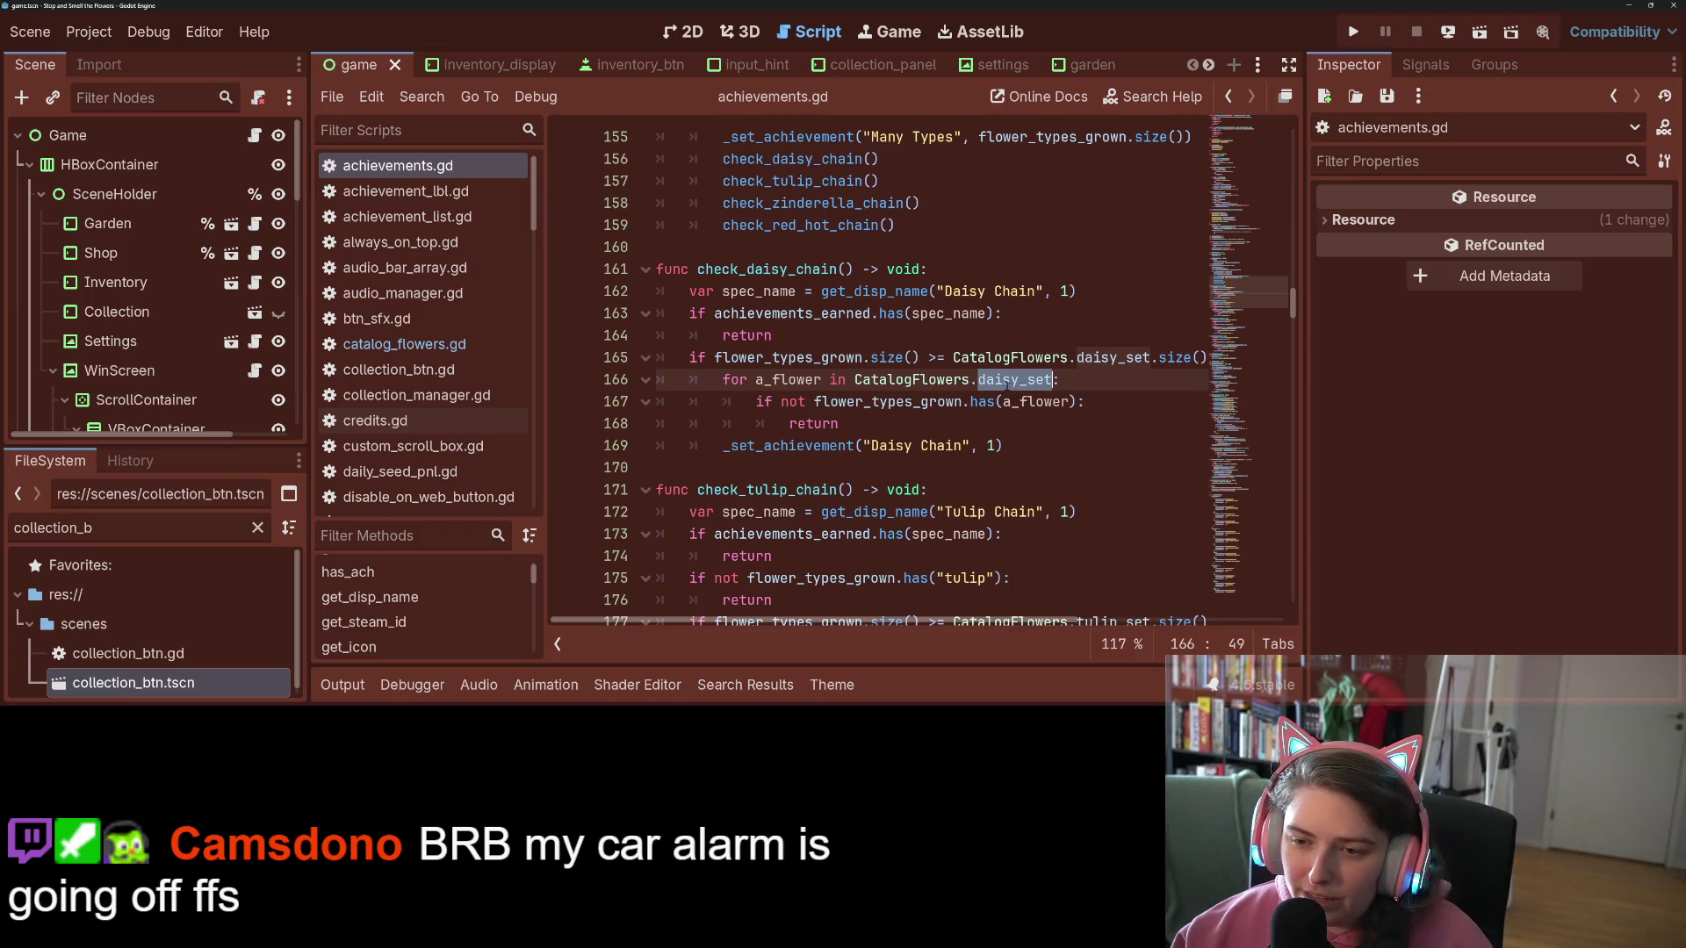
mouse_move(1007, 384)
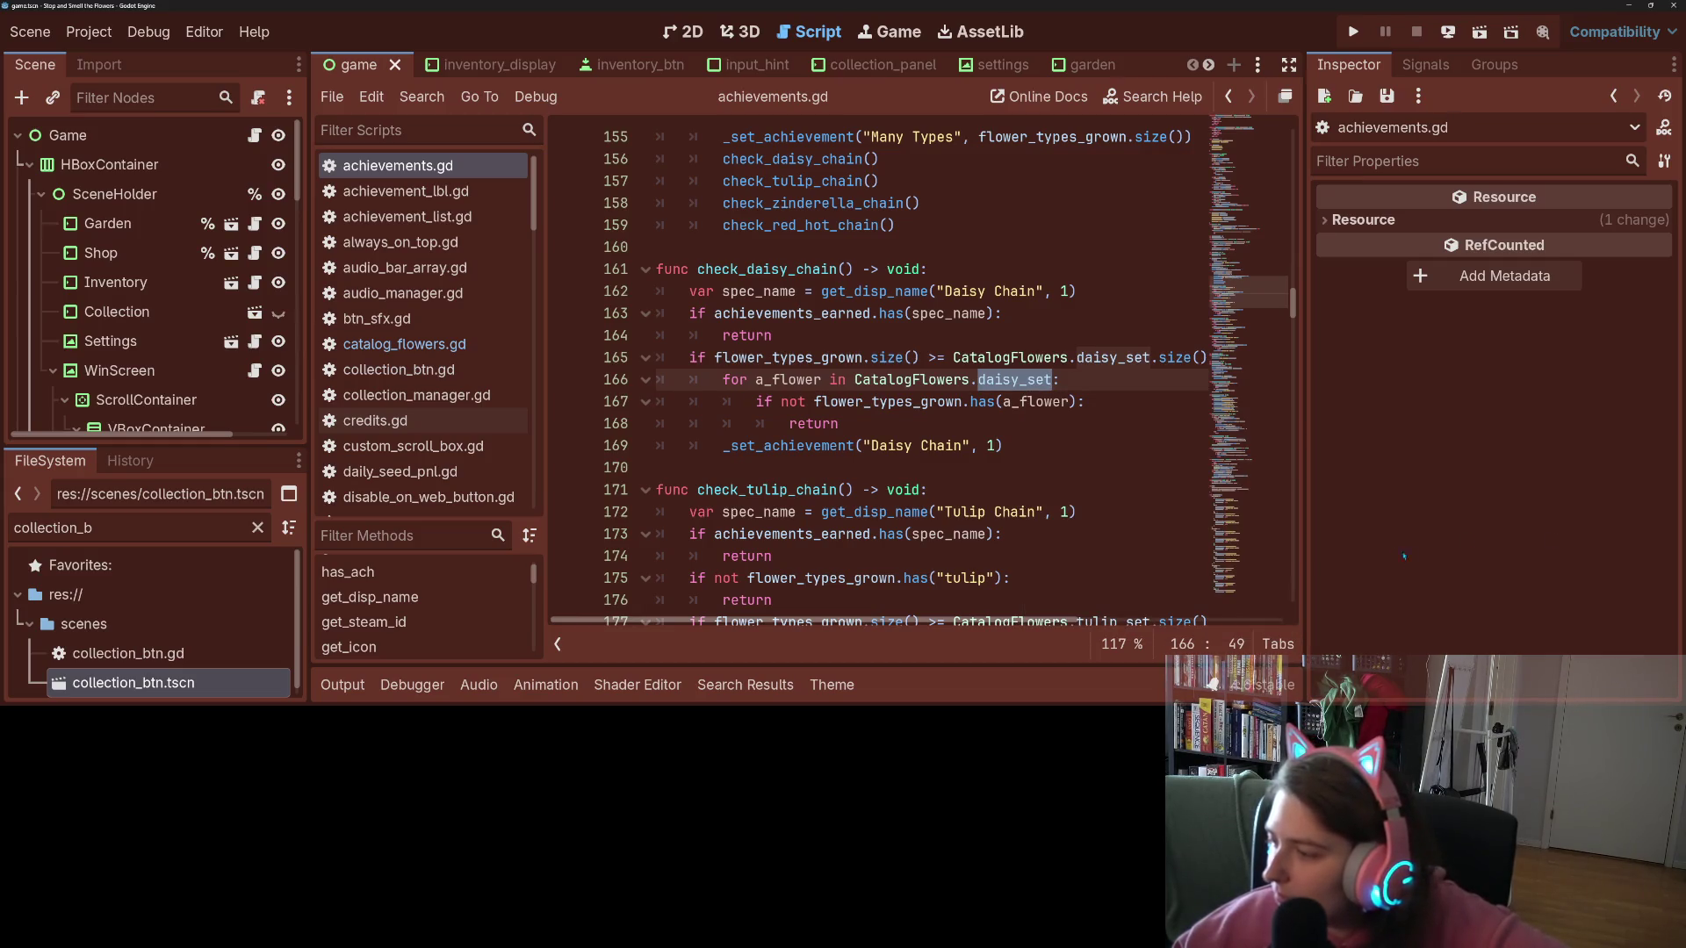
Step: Follow CatalogFlowers.daisy_set on line 165 to its definition in catalog_flowers.gd
left_click(965, 443)
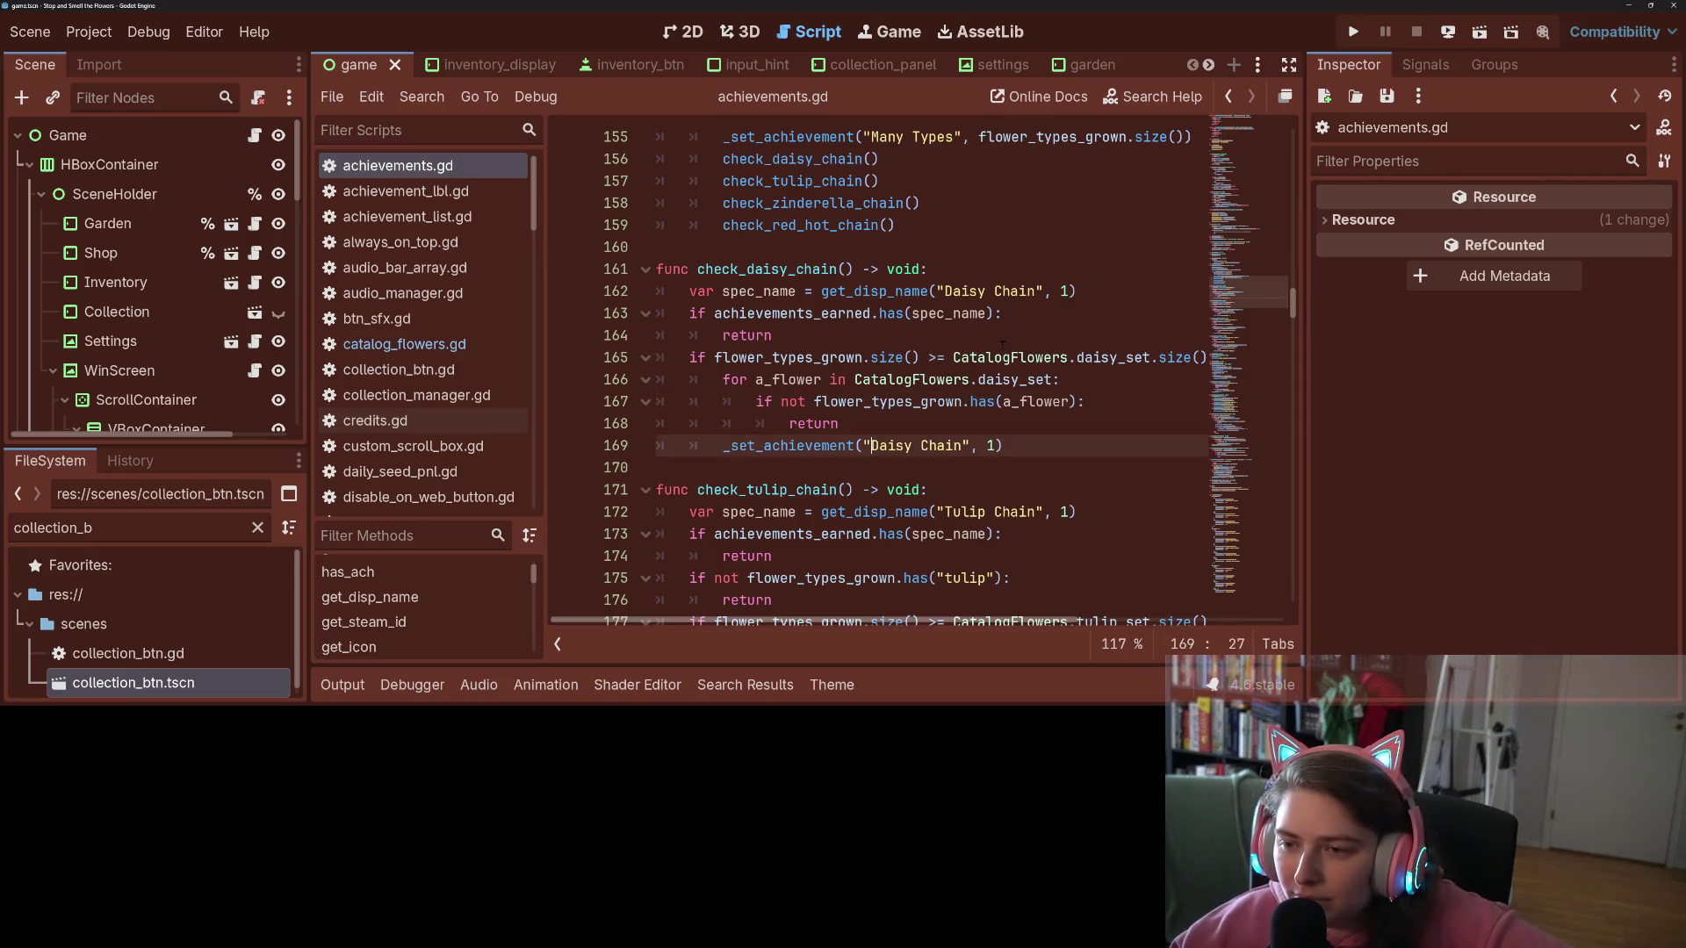
left_click(772, 335)
left_click(1045, 357)
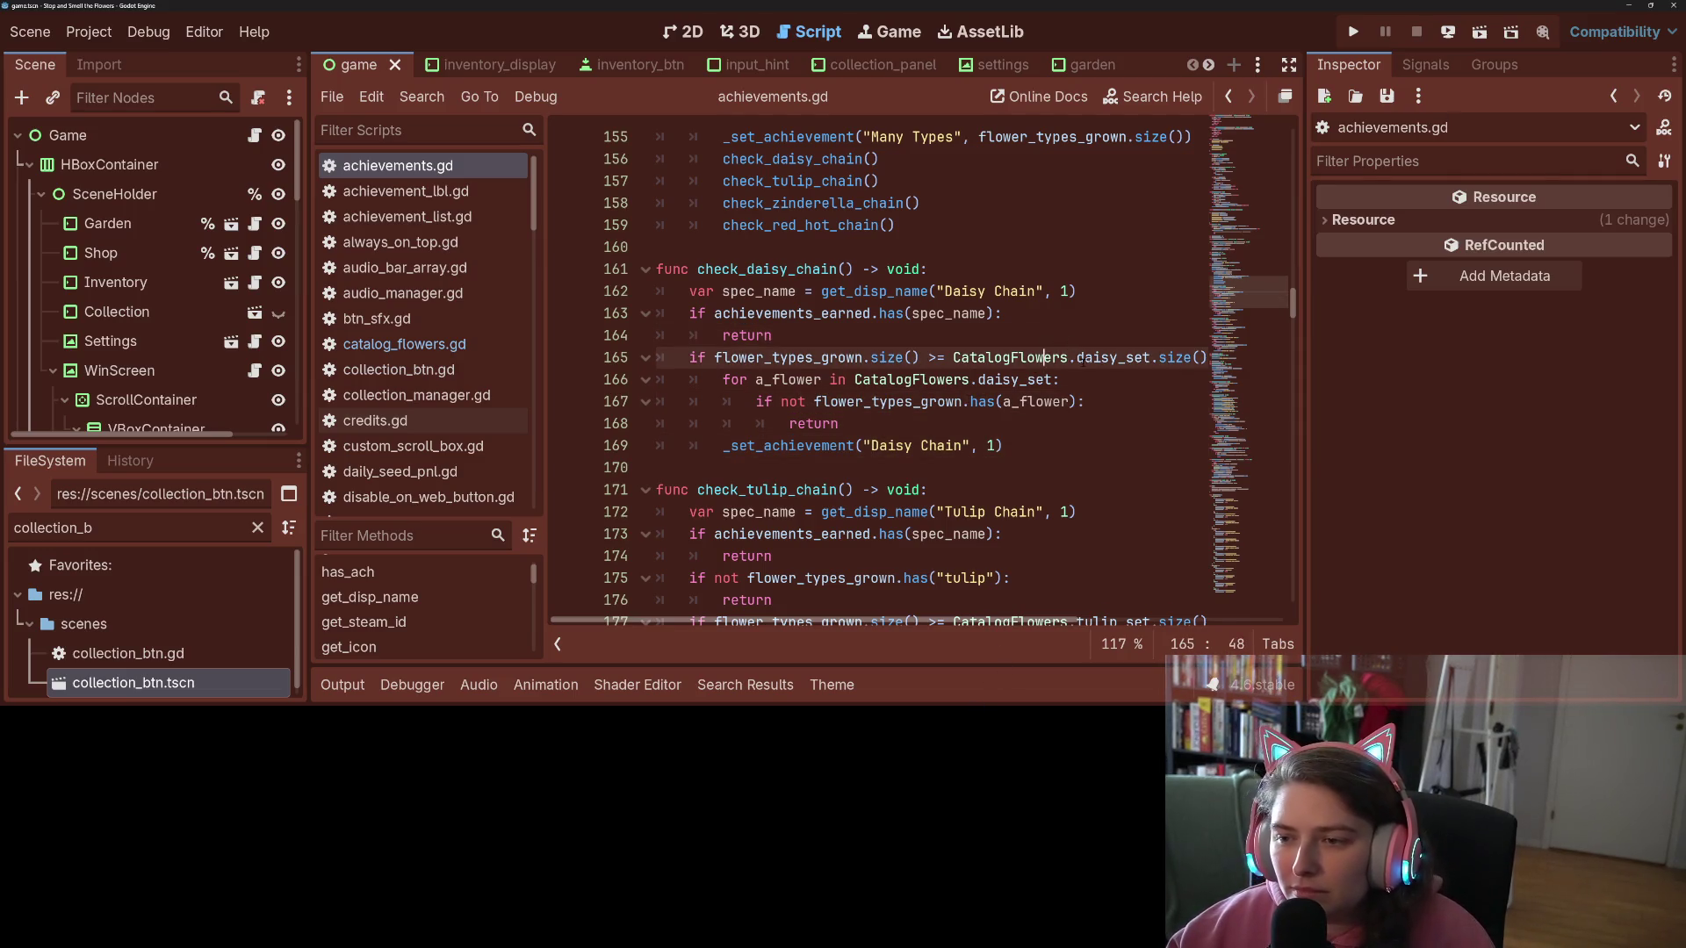
left_click(1098, 357, "ctrl")
scroll(935, 369, "down", 2)
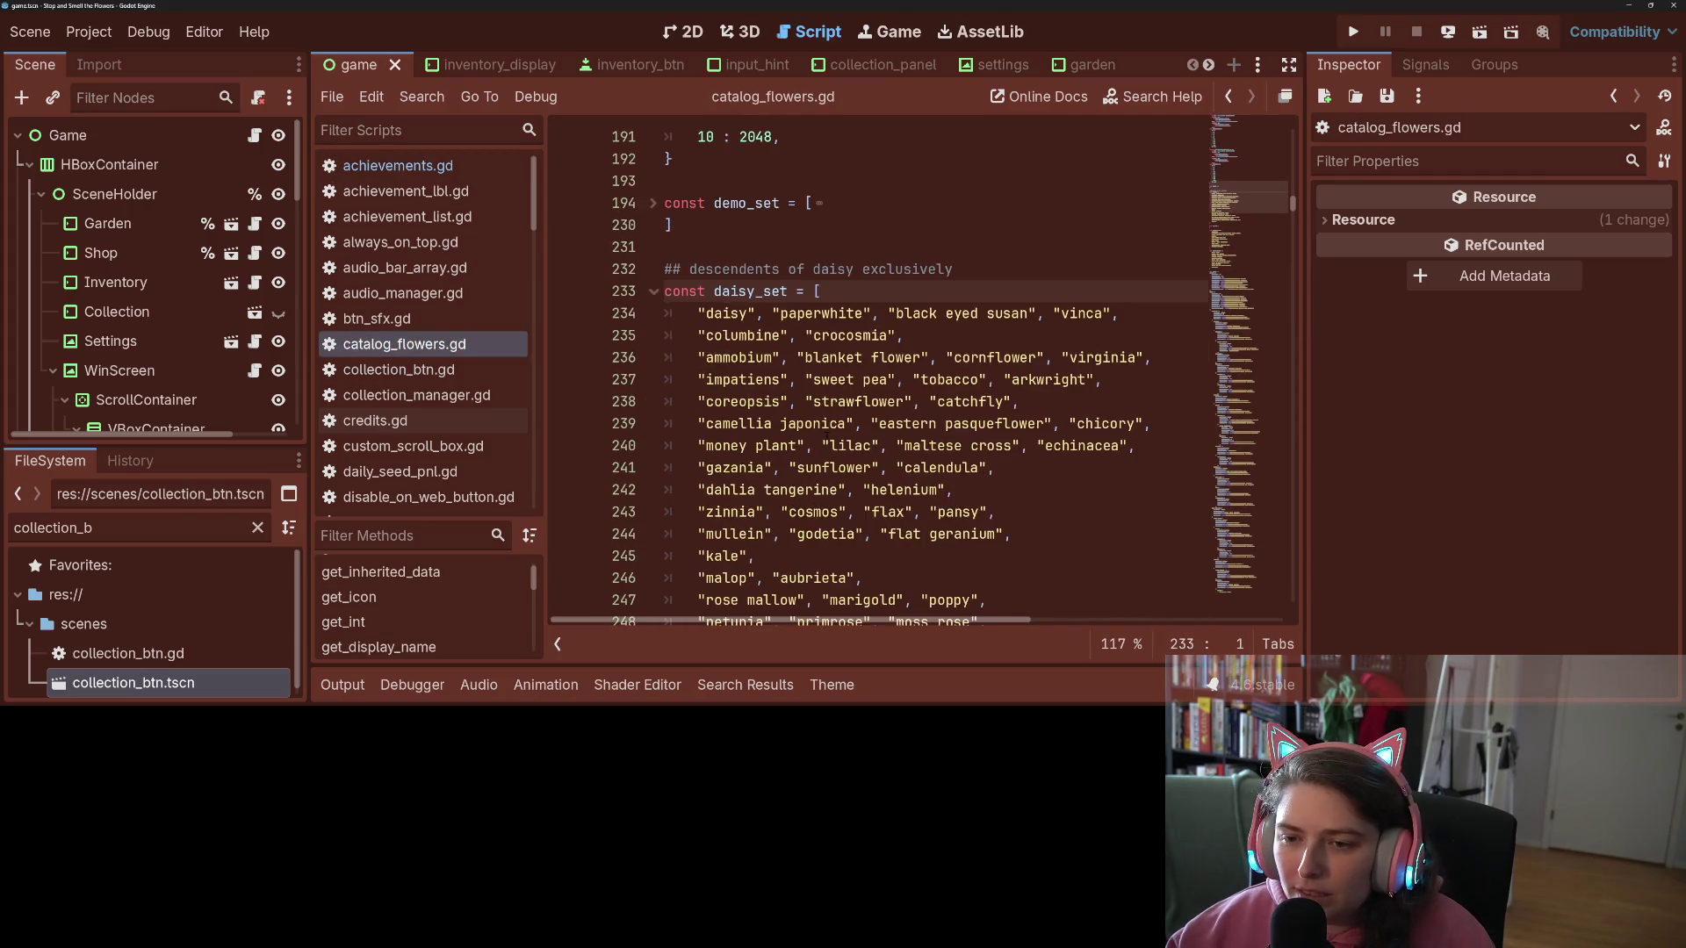
key("Down")
key("Down")
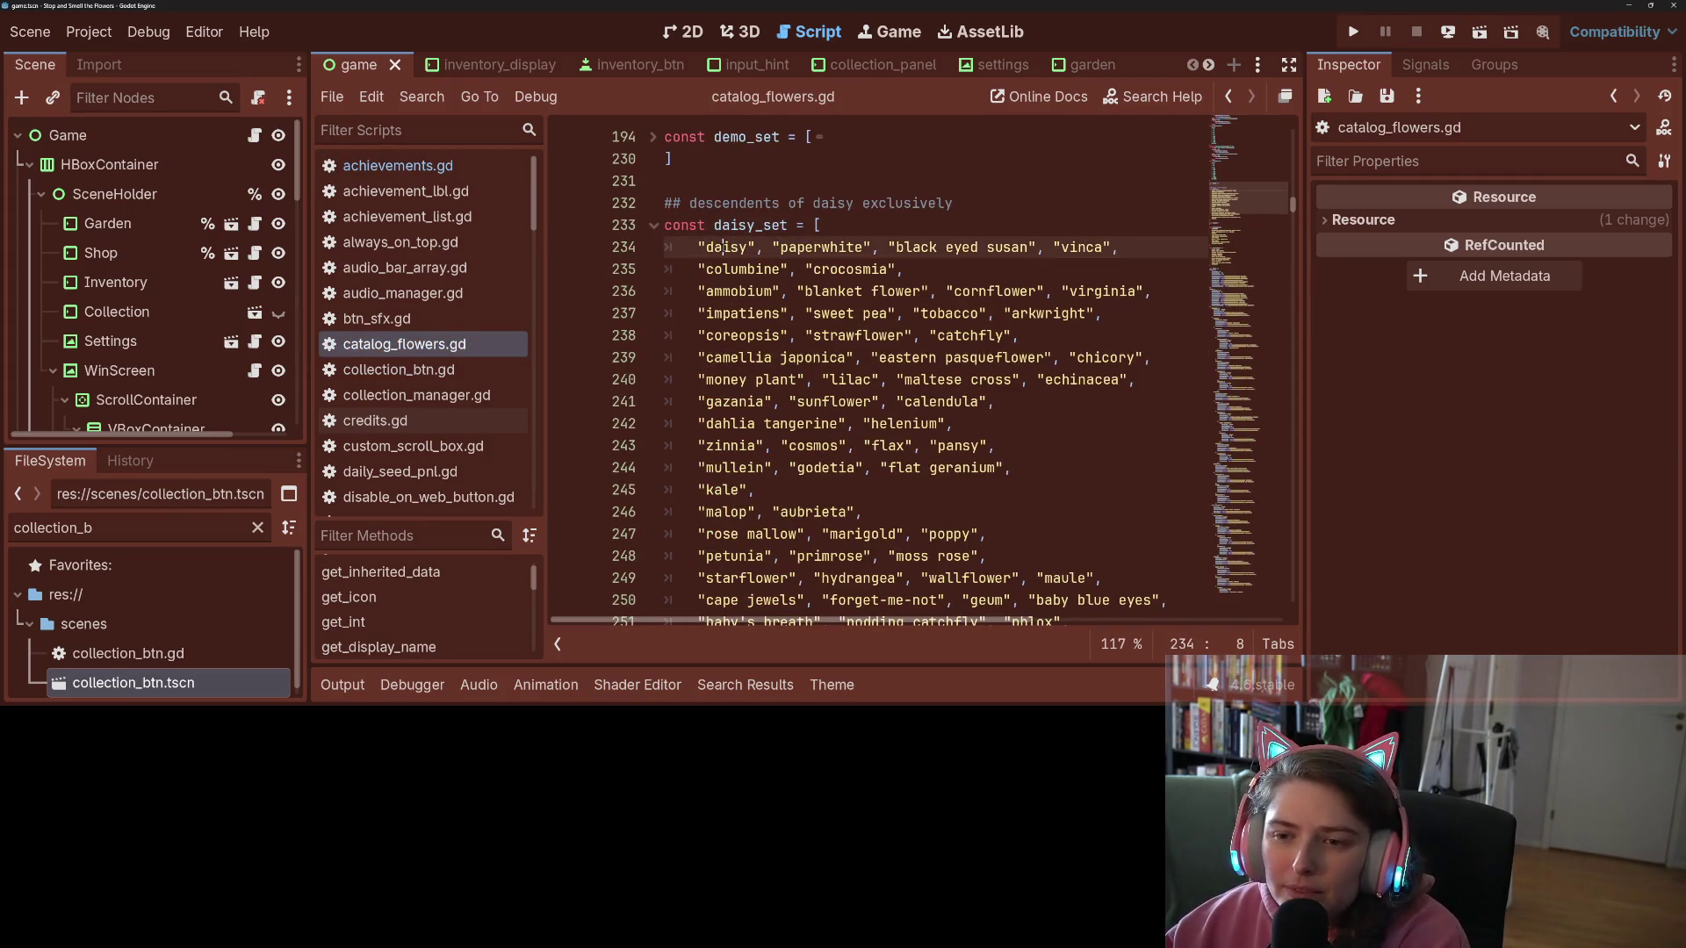
left_click(748, 268)
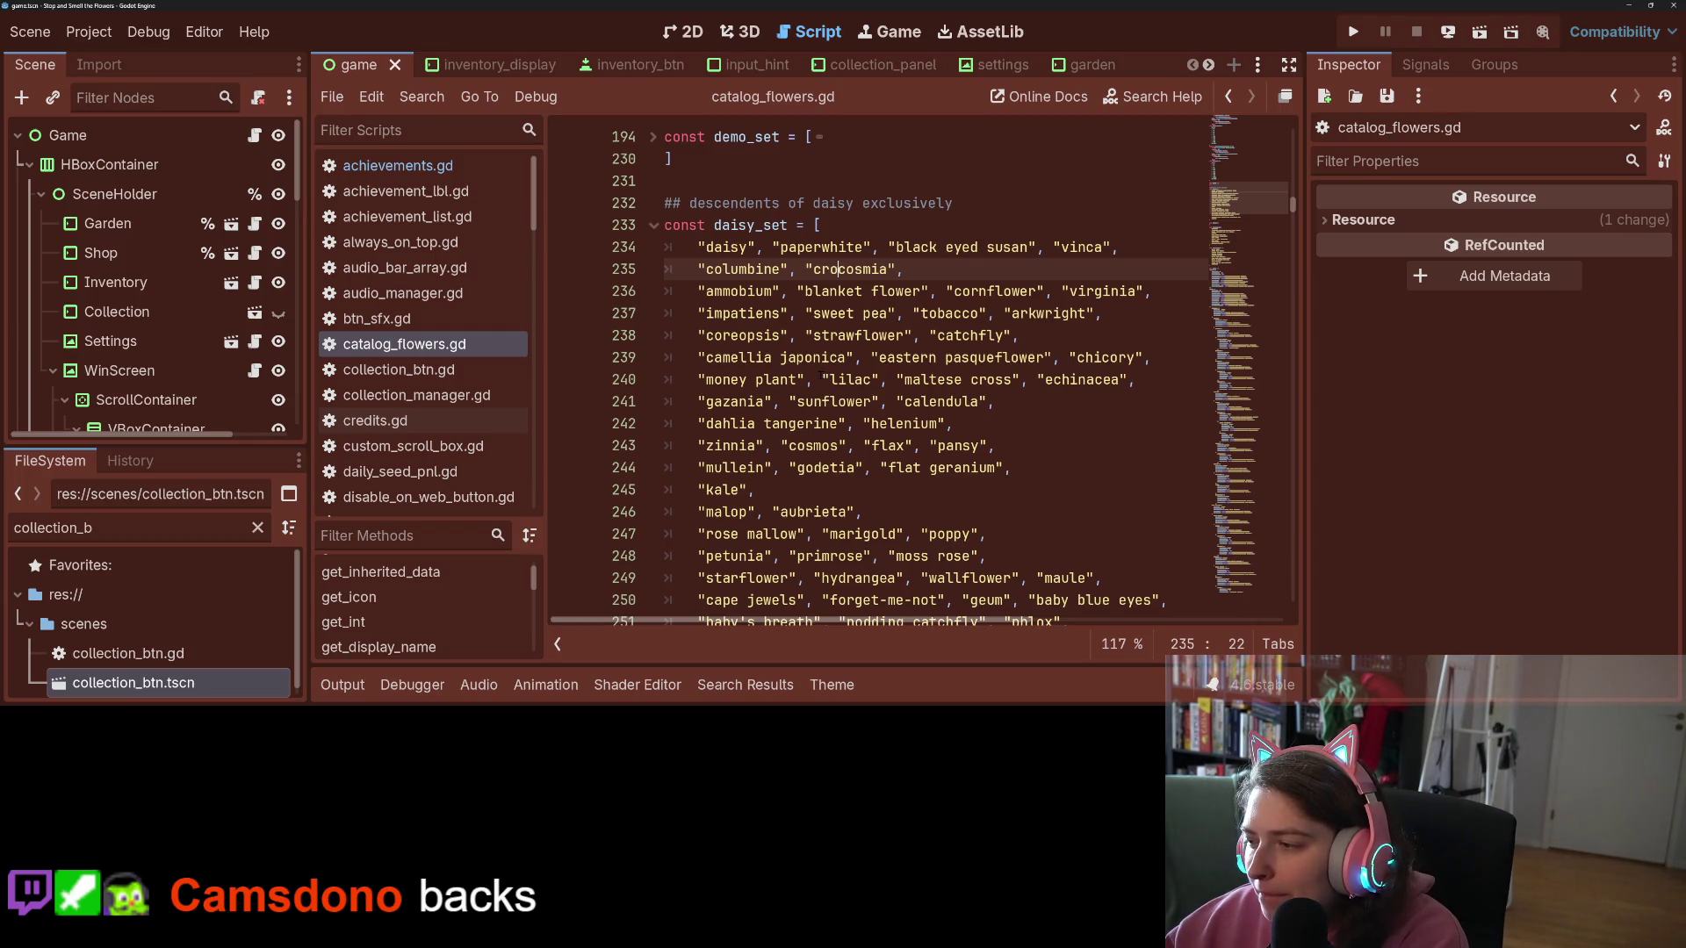
left_click(854, 358)
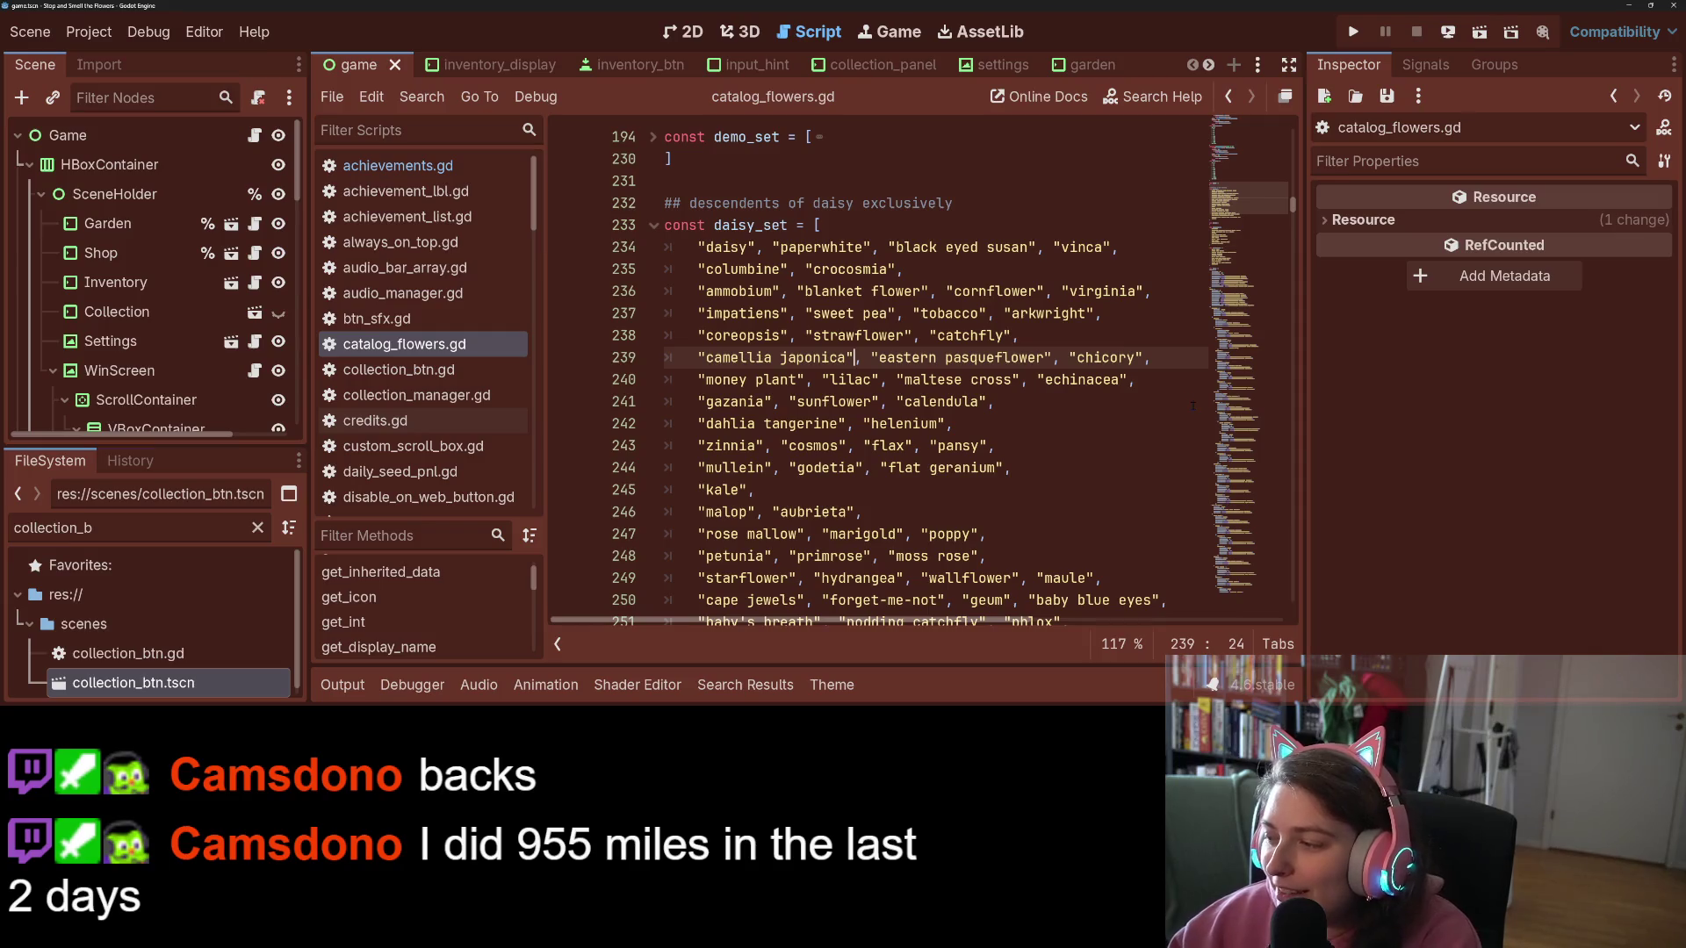
scroll(1035, 360, "down", 2)
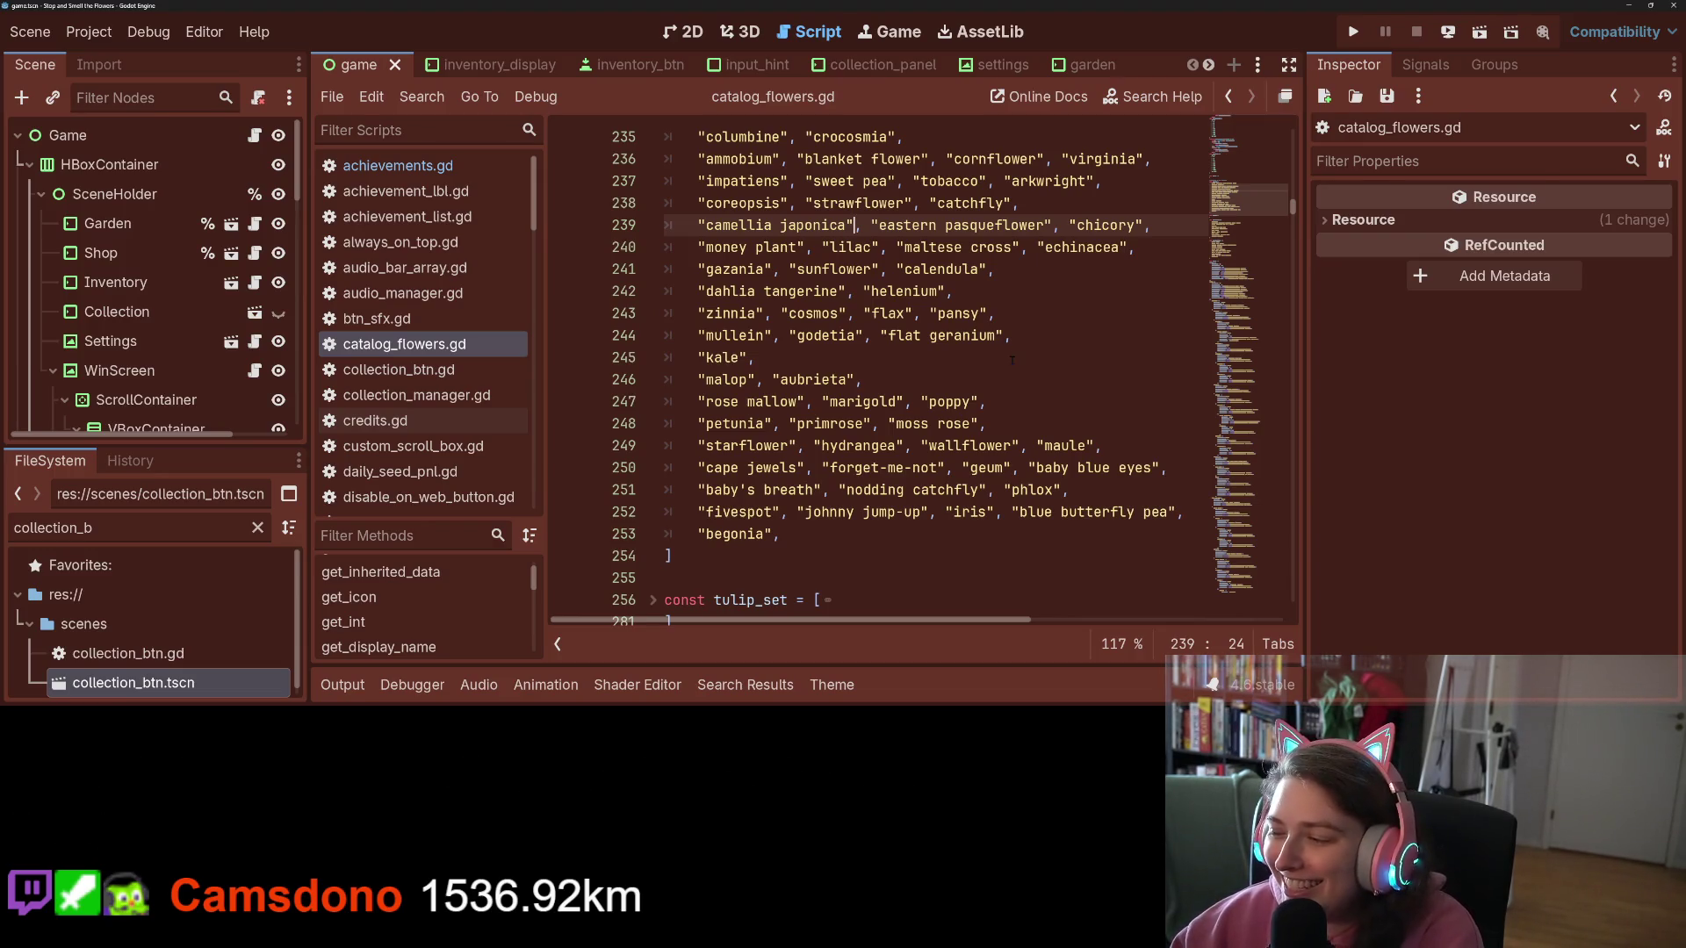
left_click(946, 357)
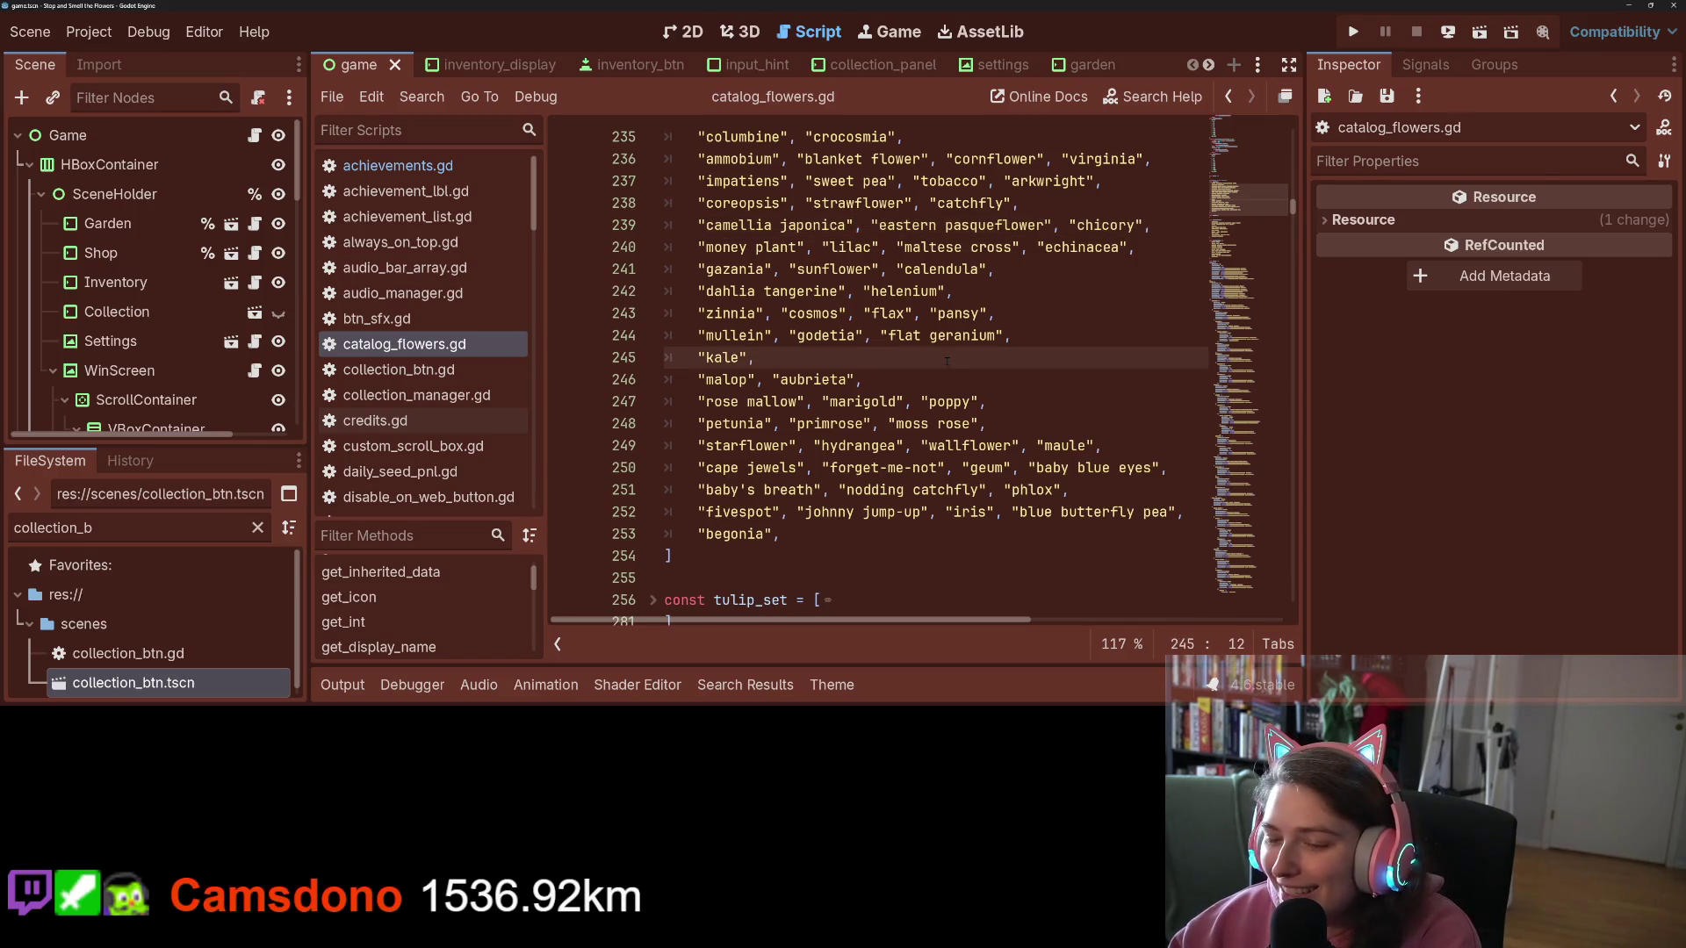
left_click(964, 400)
left_click(1160, 467)
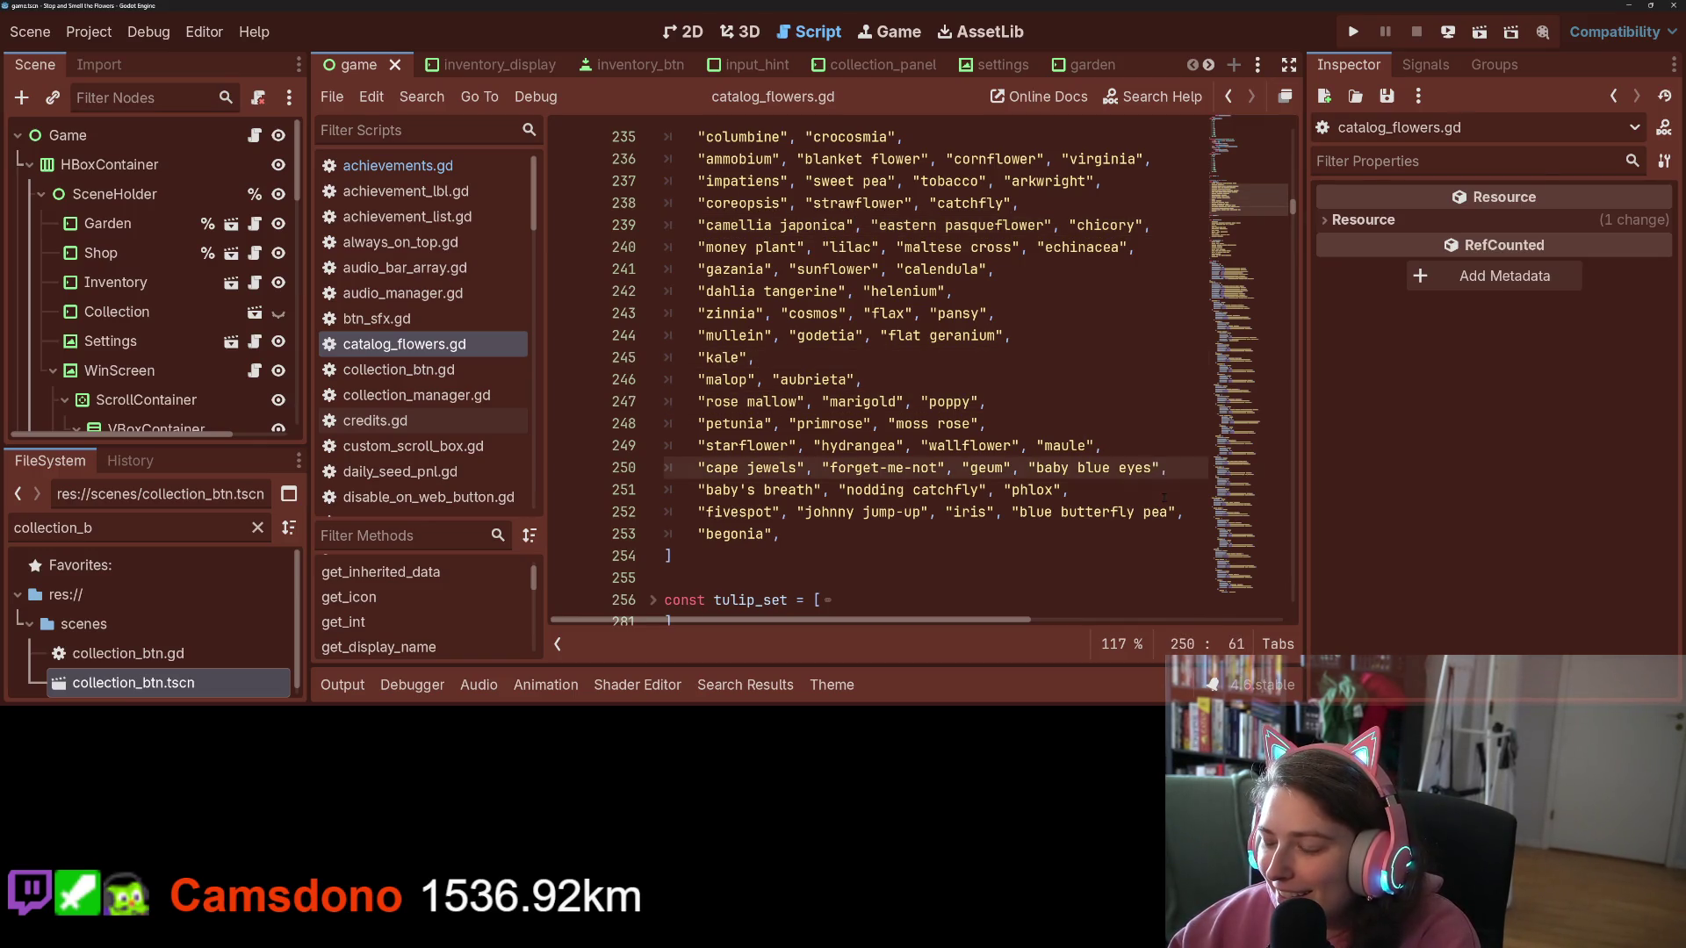
left_click(1171, 498)
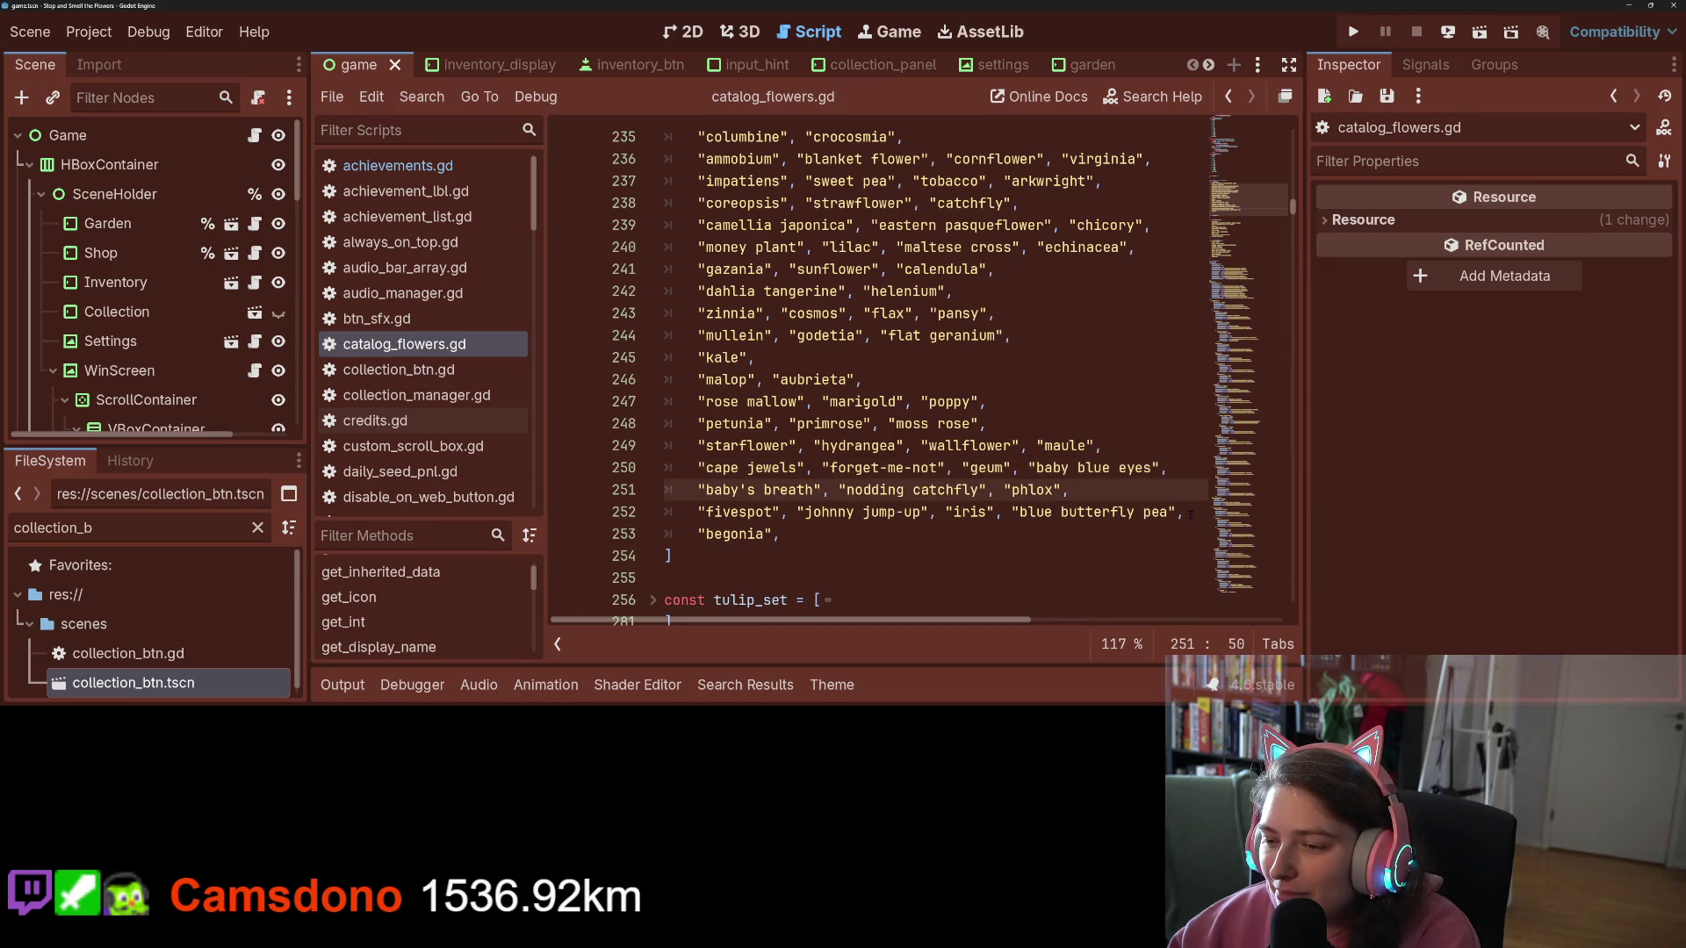
left_click(1191, 514)
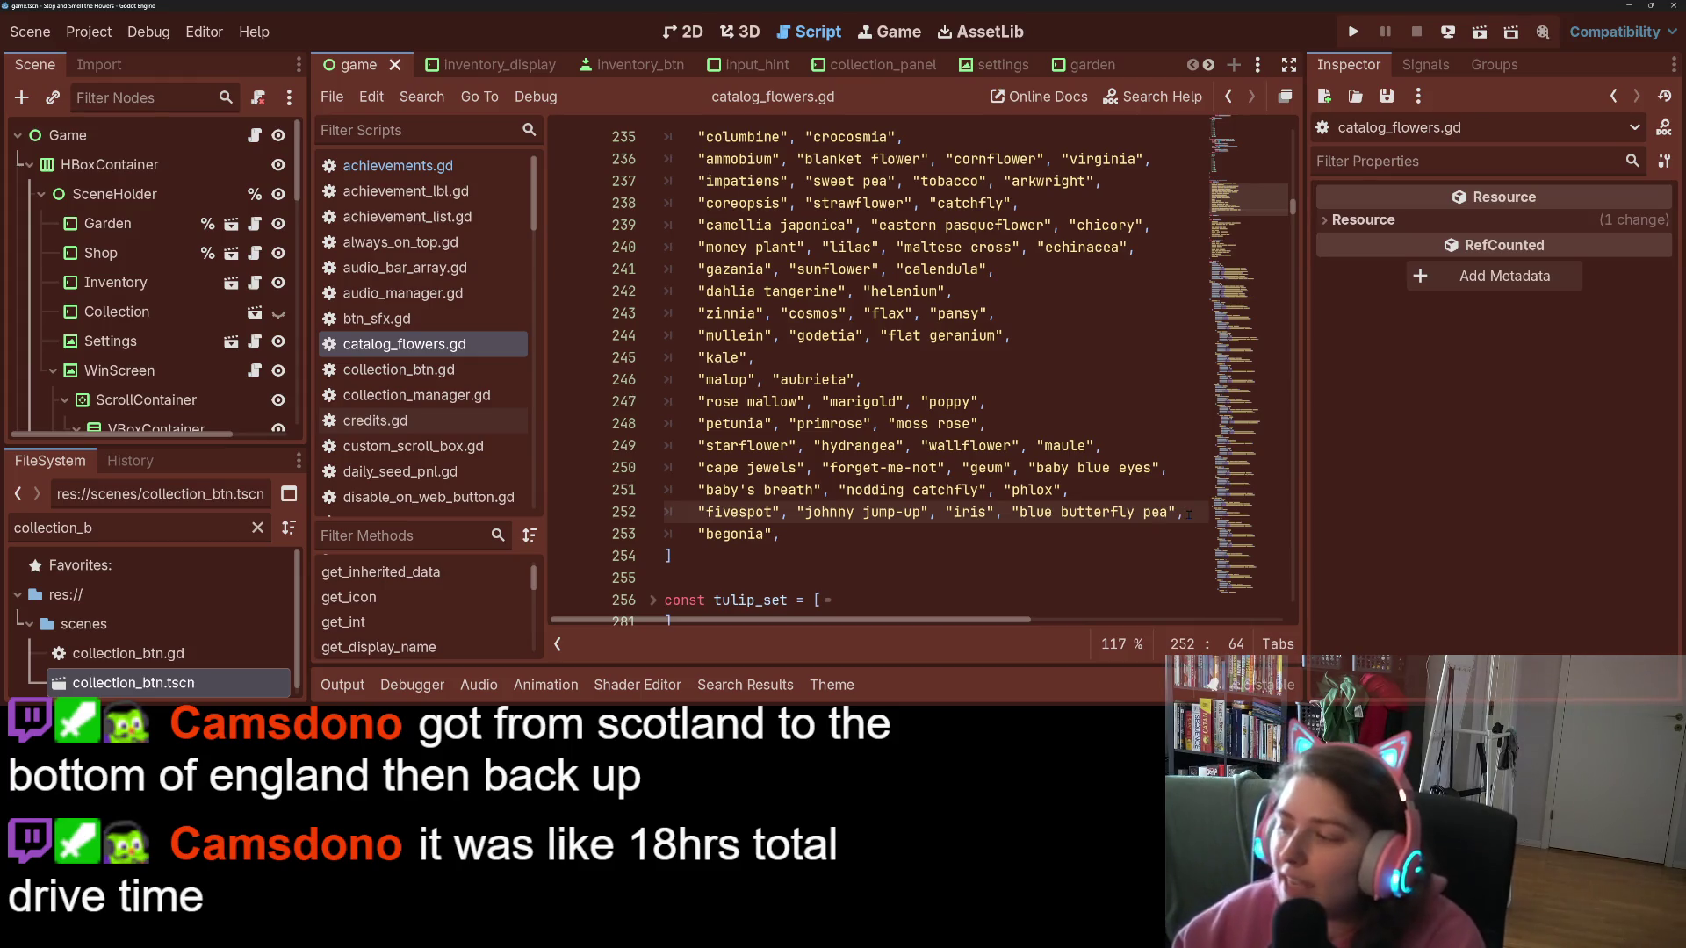
left_click(937, 391)
left_click(1023, 487)
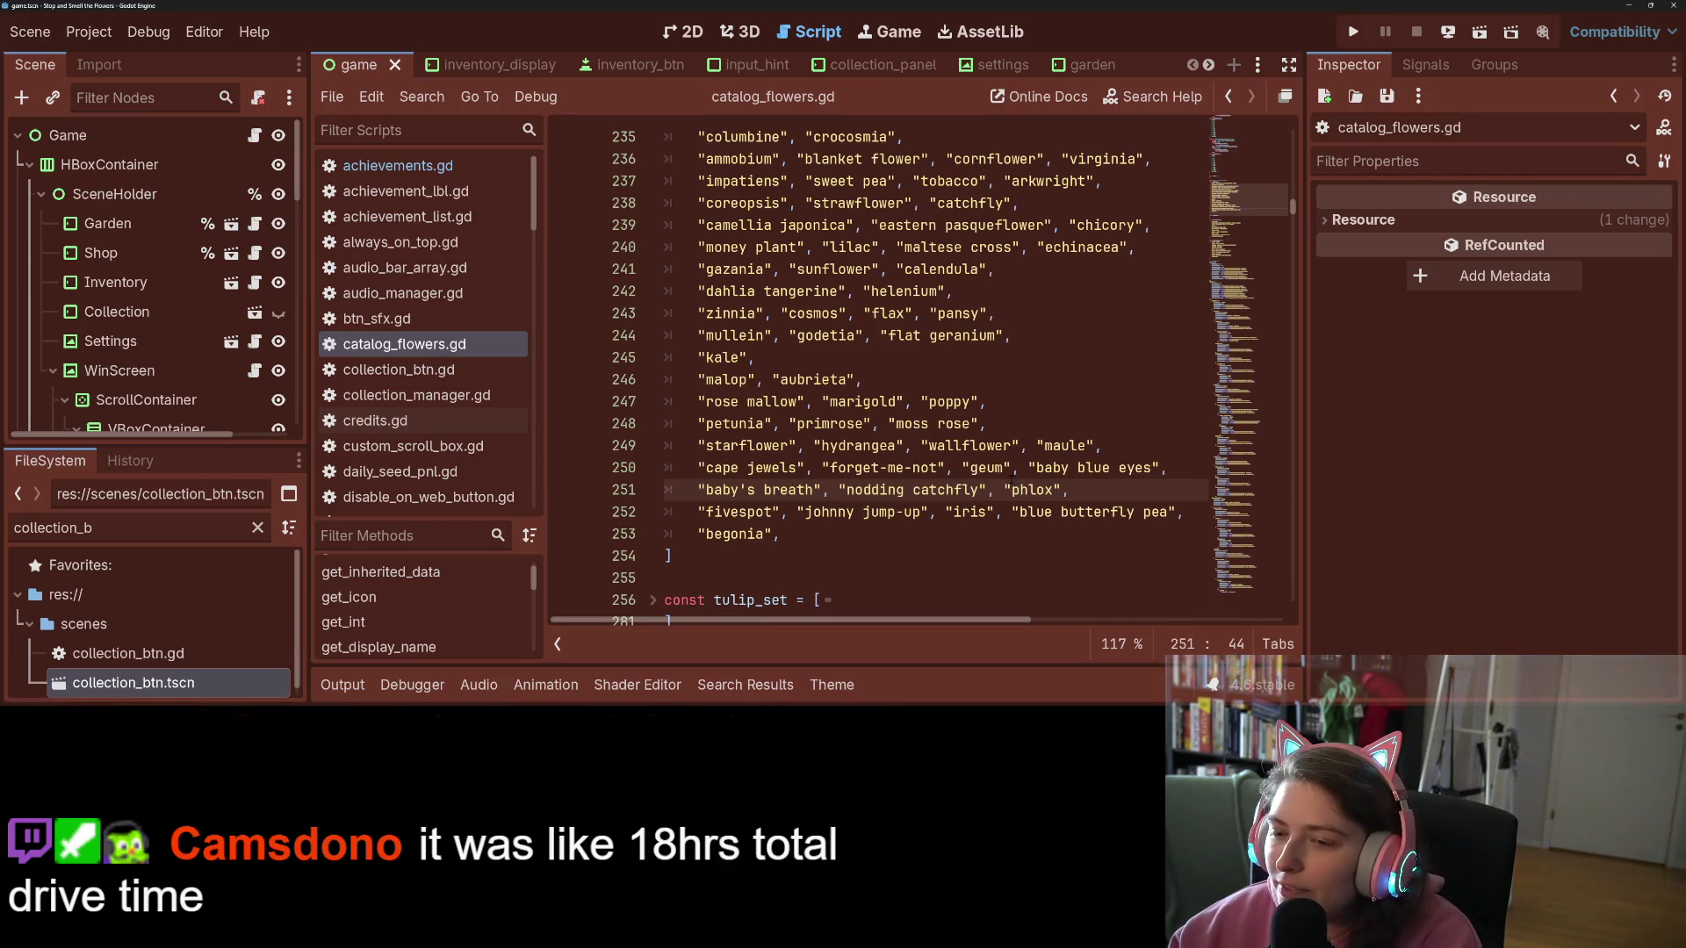
left_click(1018, 512)
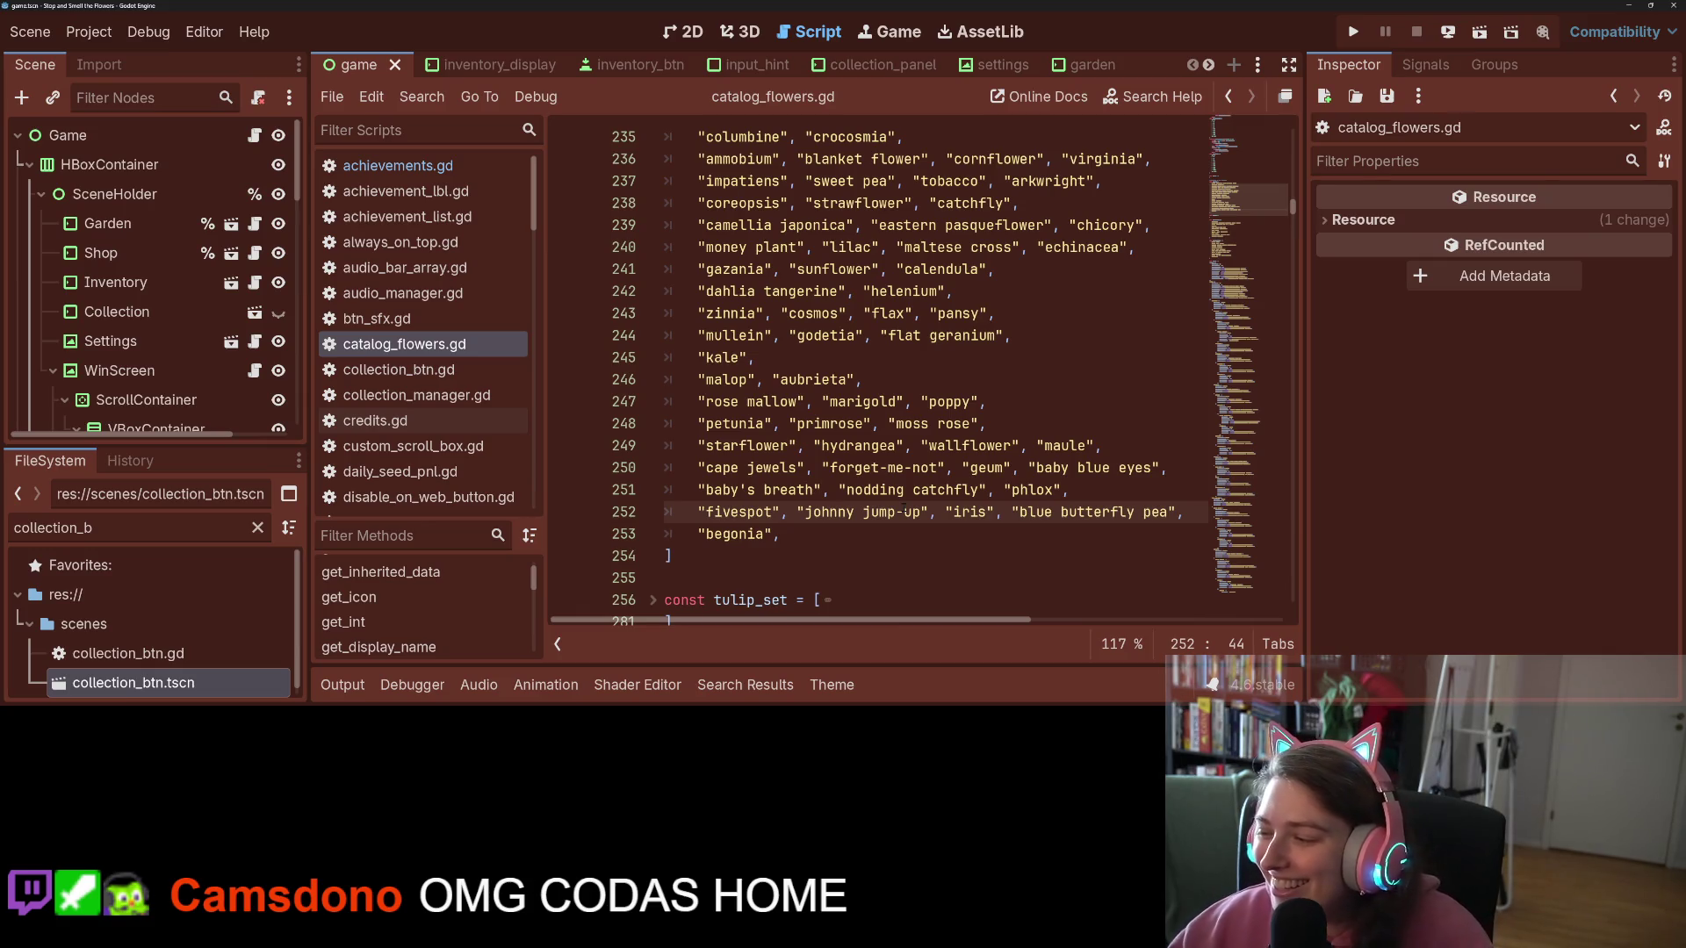
left_click(830, 530)
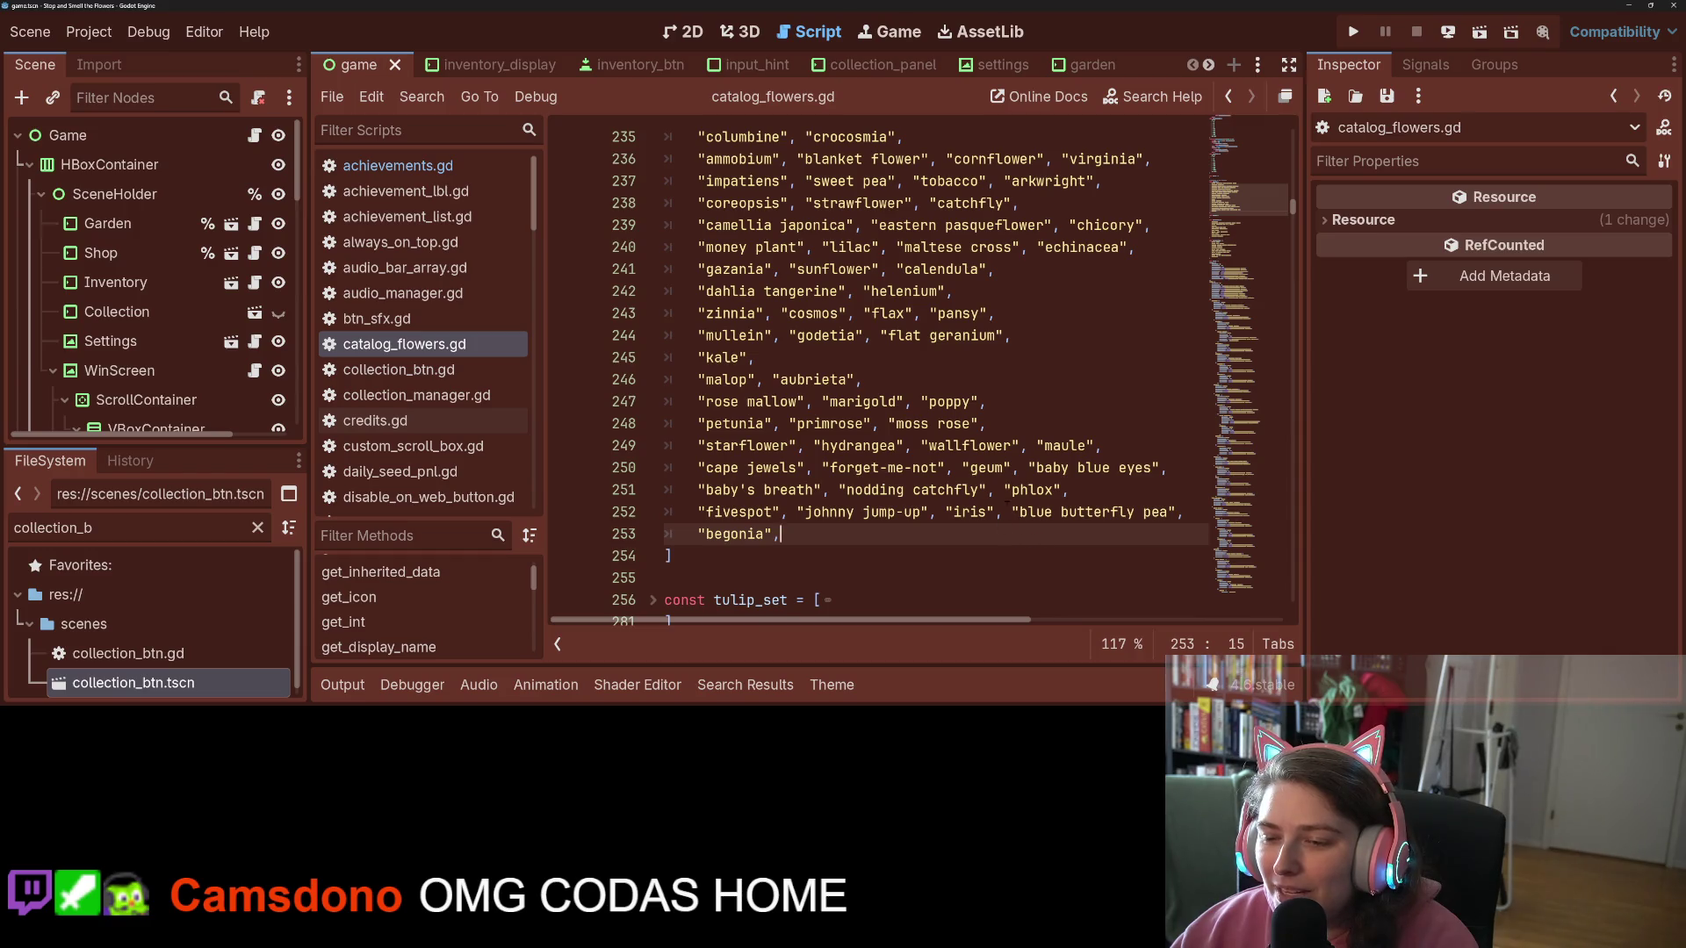
left_click(921, 449)
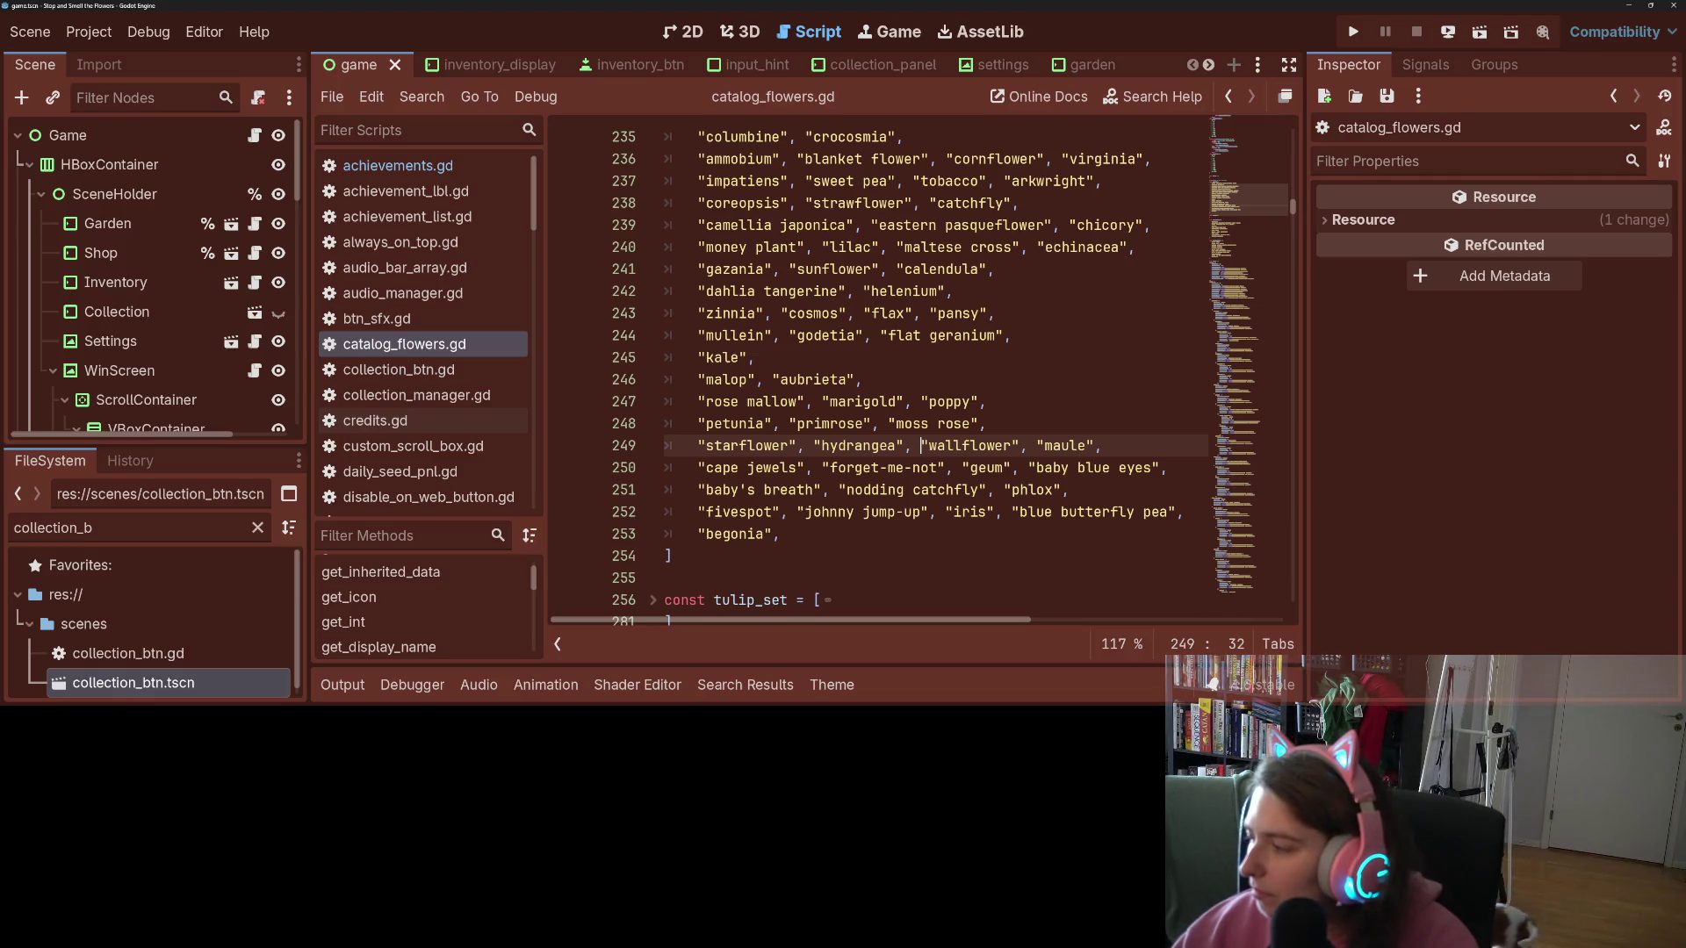
key("alt+Tab")
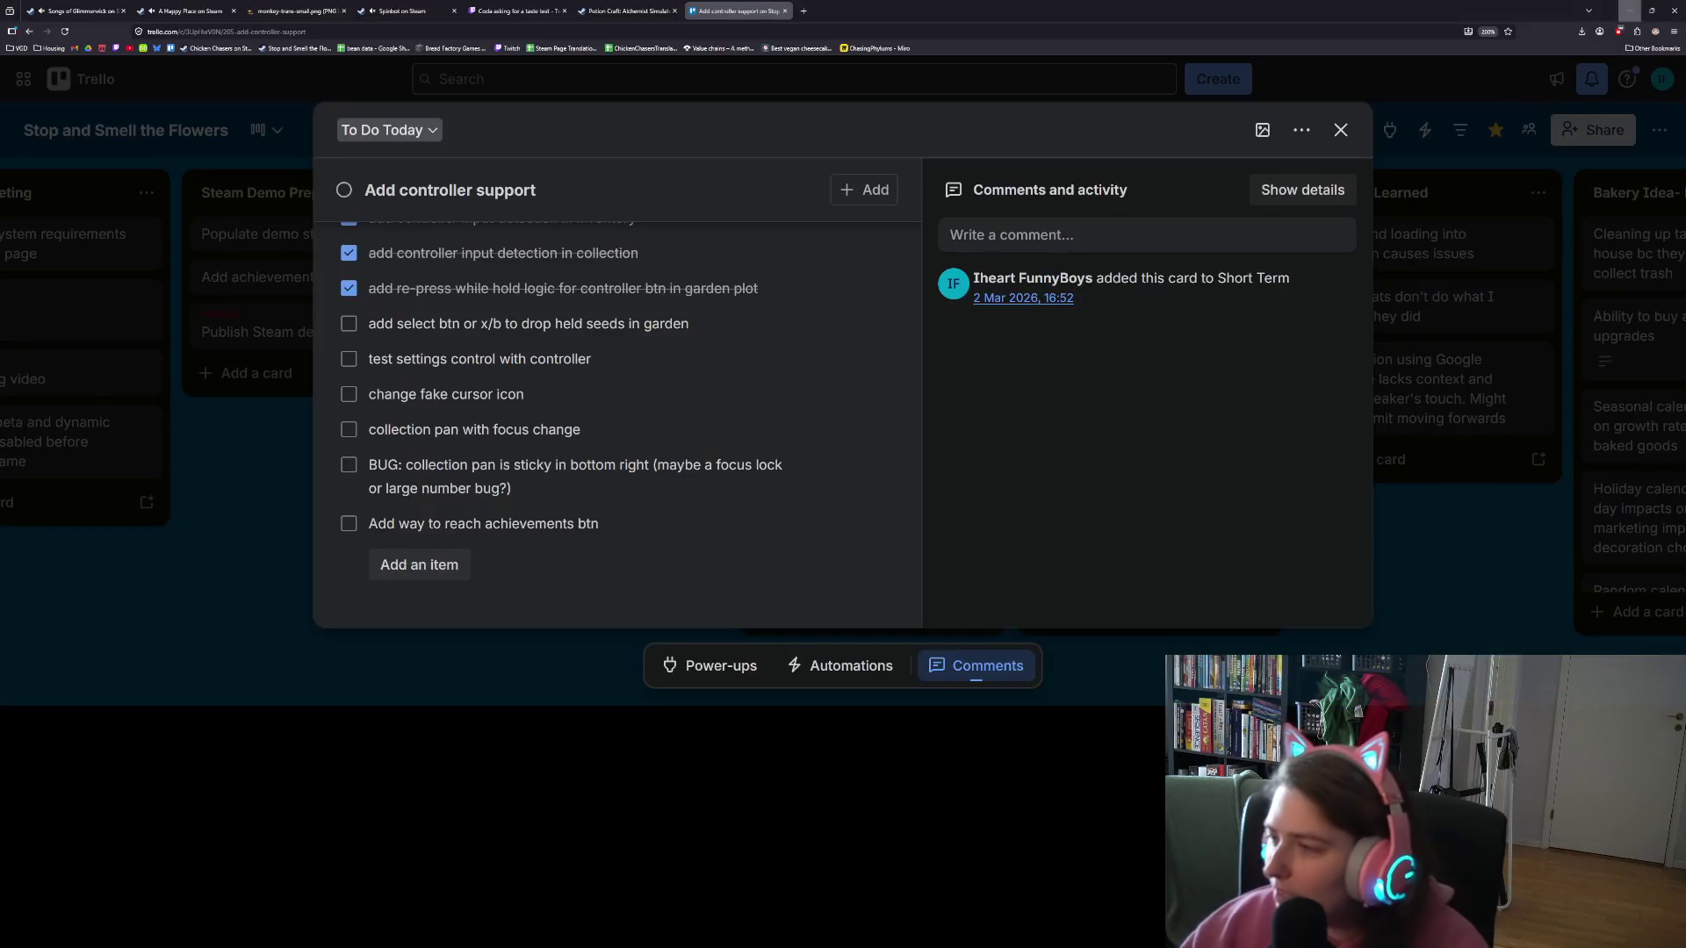
Step: Add the card 'BUG: can't finish daisy collection in demo ?' to To Do Today, then minimize the browser
left_click(1463, 568)
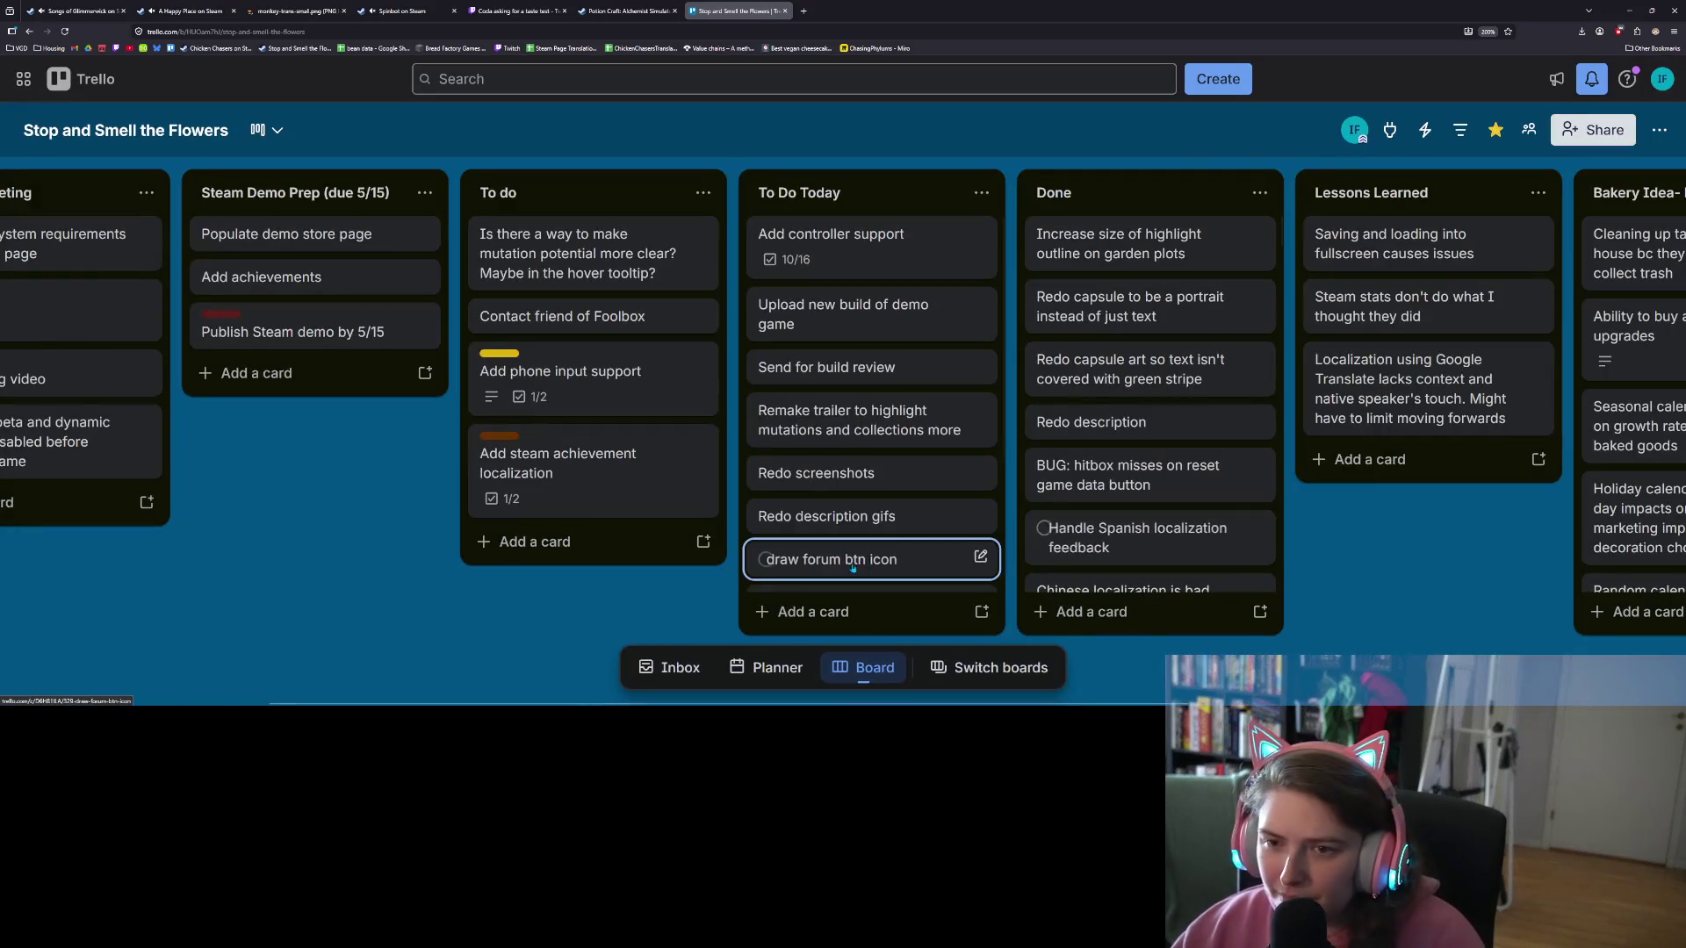
scroll(870, 545, "down", 3)
left_click(857, 612)
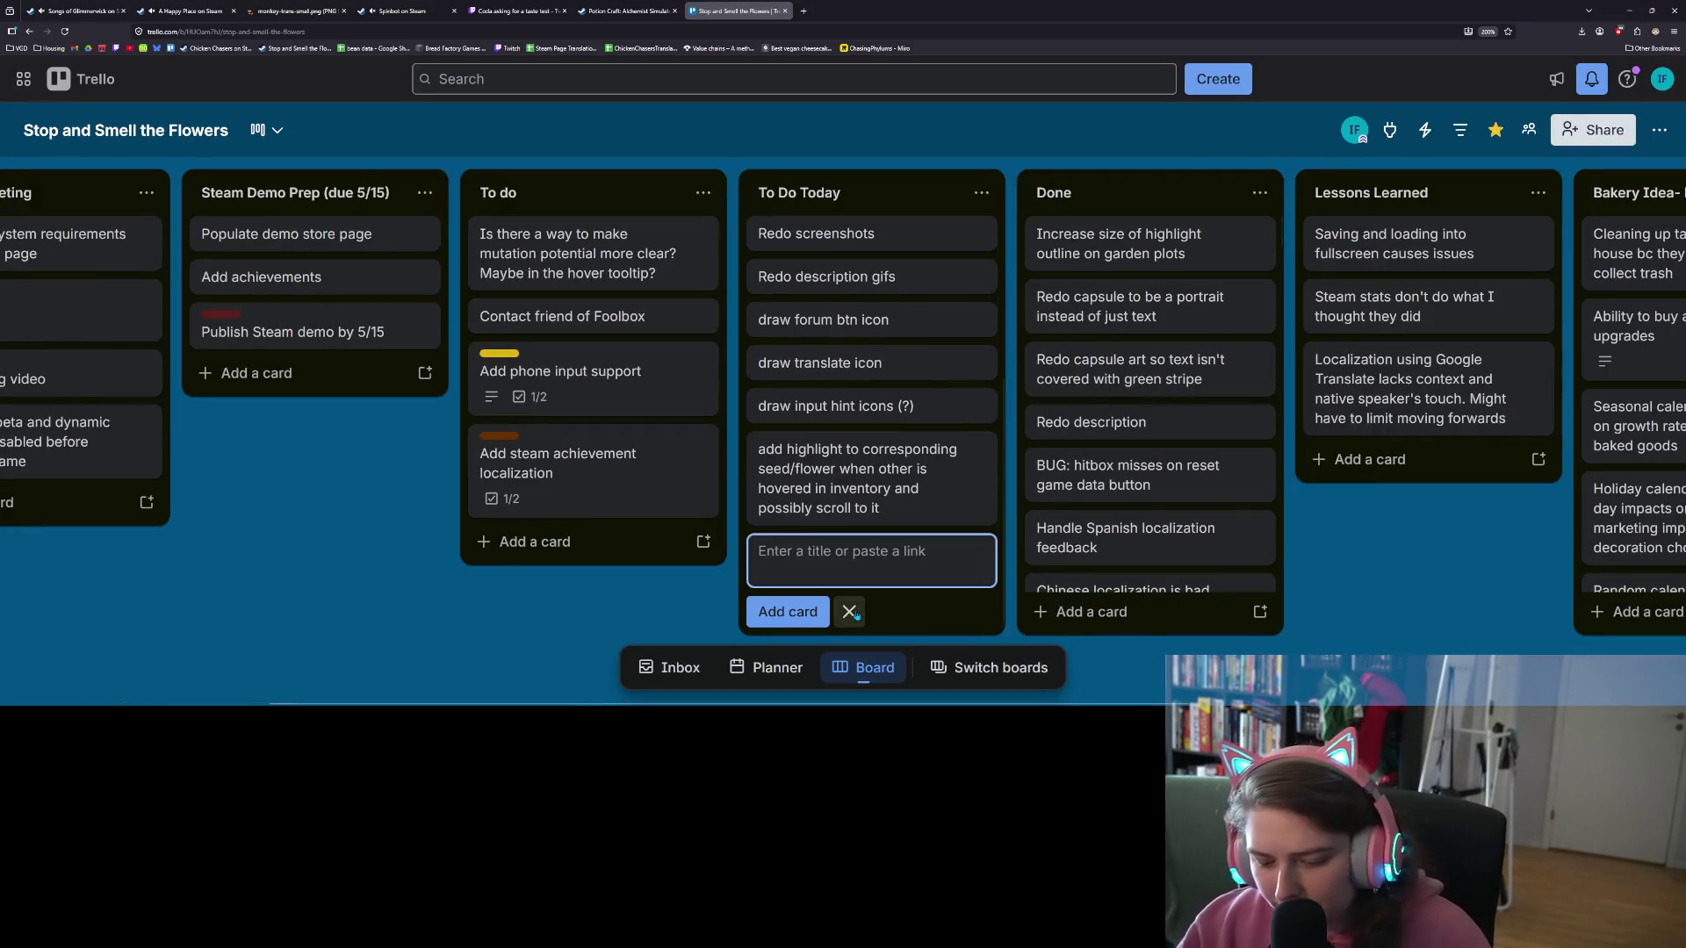
type("BUG: ")
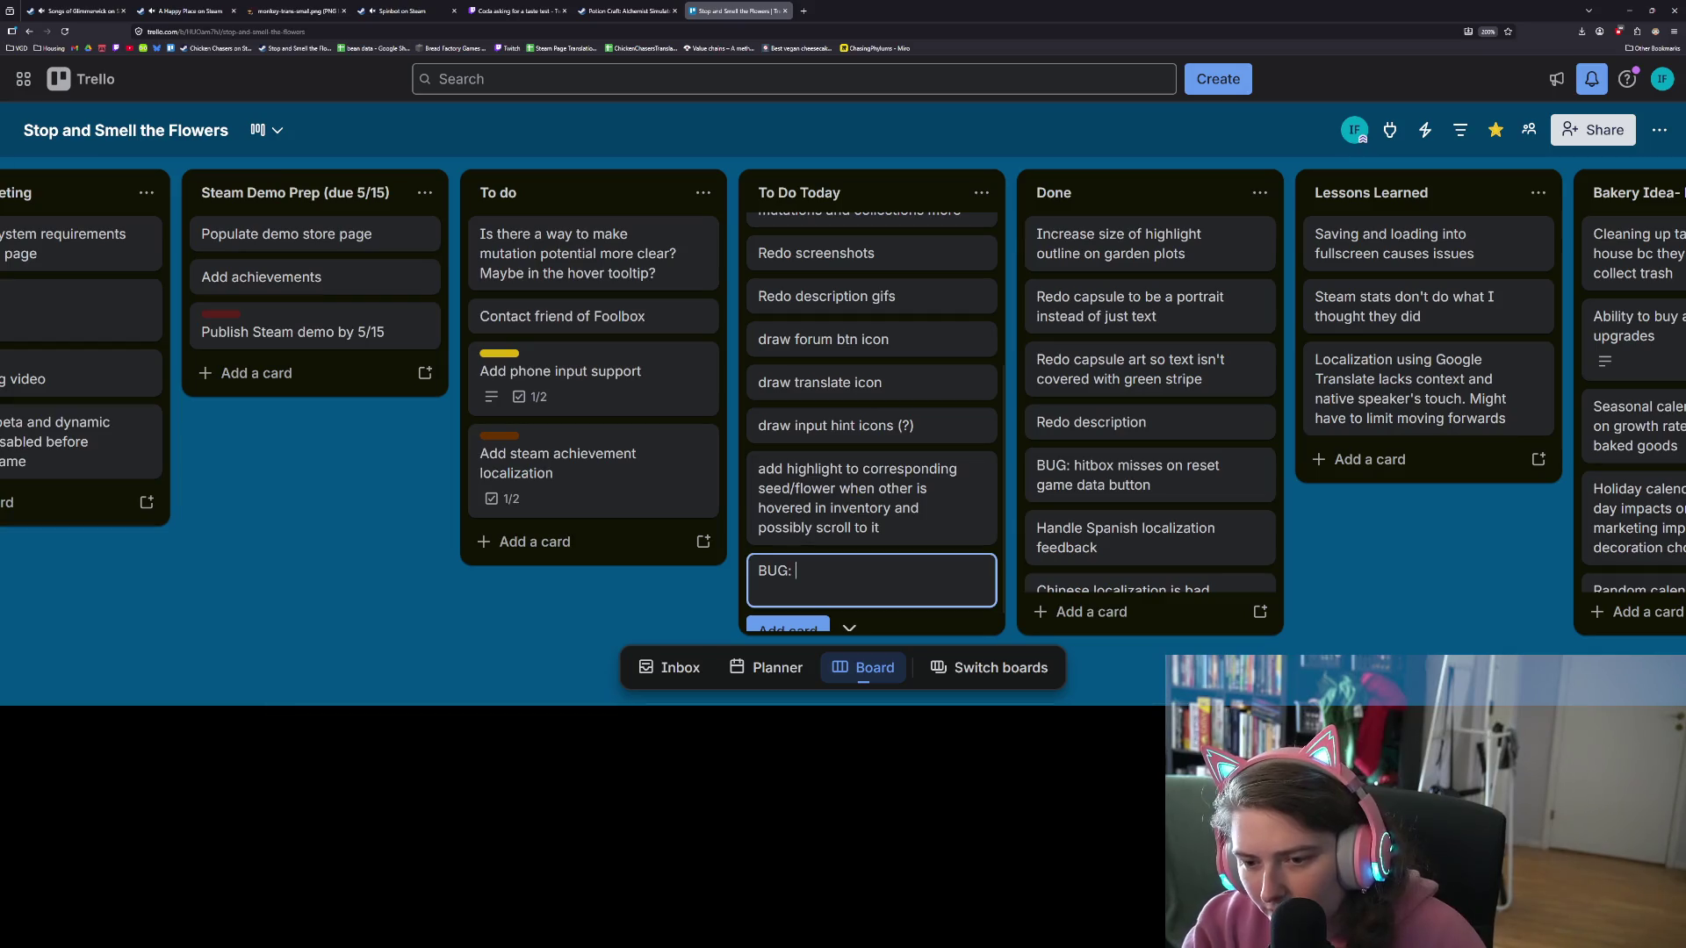
type("can't fi")
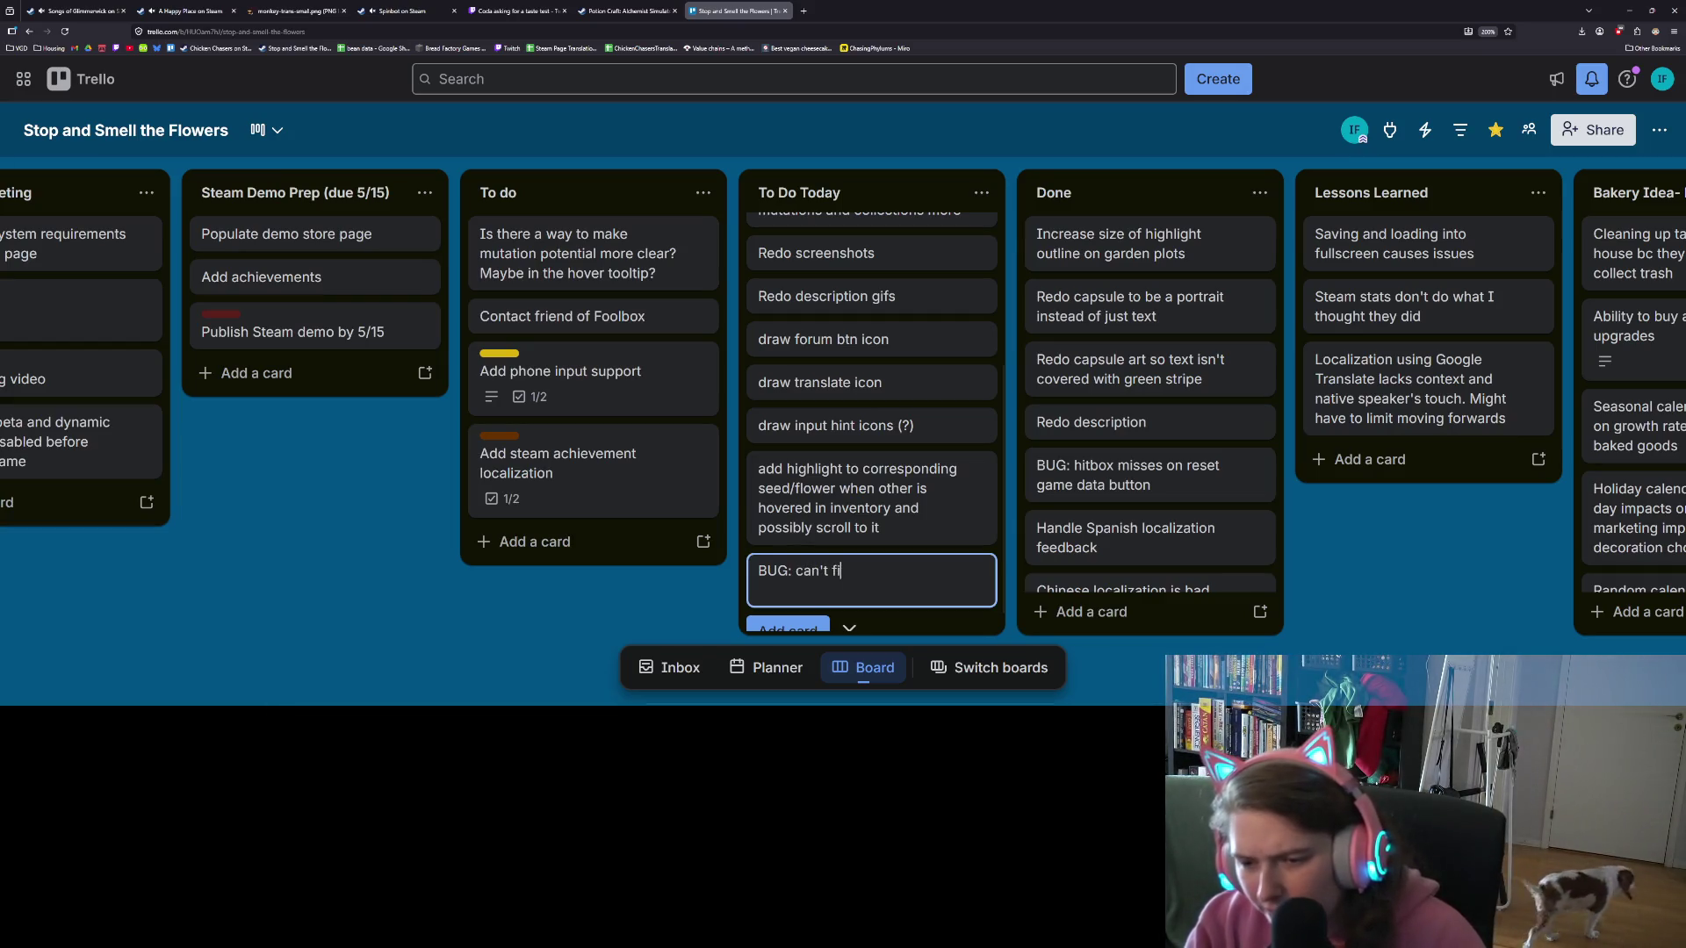
type("nish daisy co")
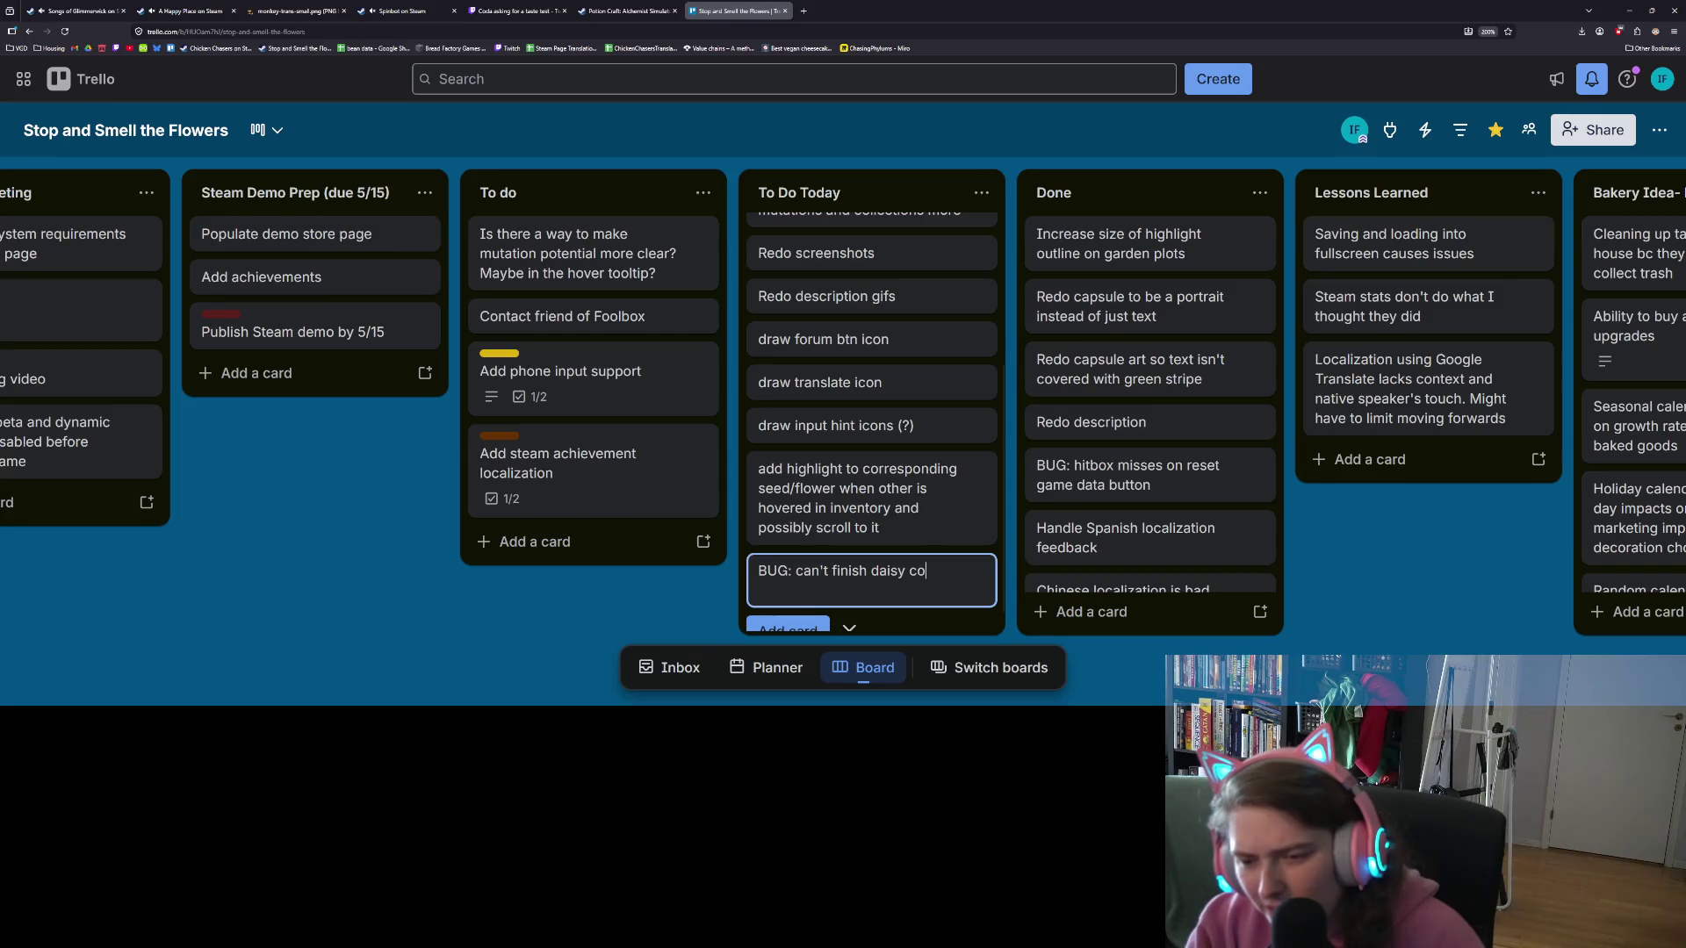
type("llection in ")
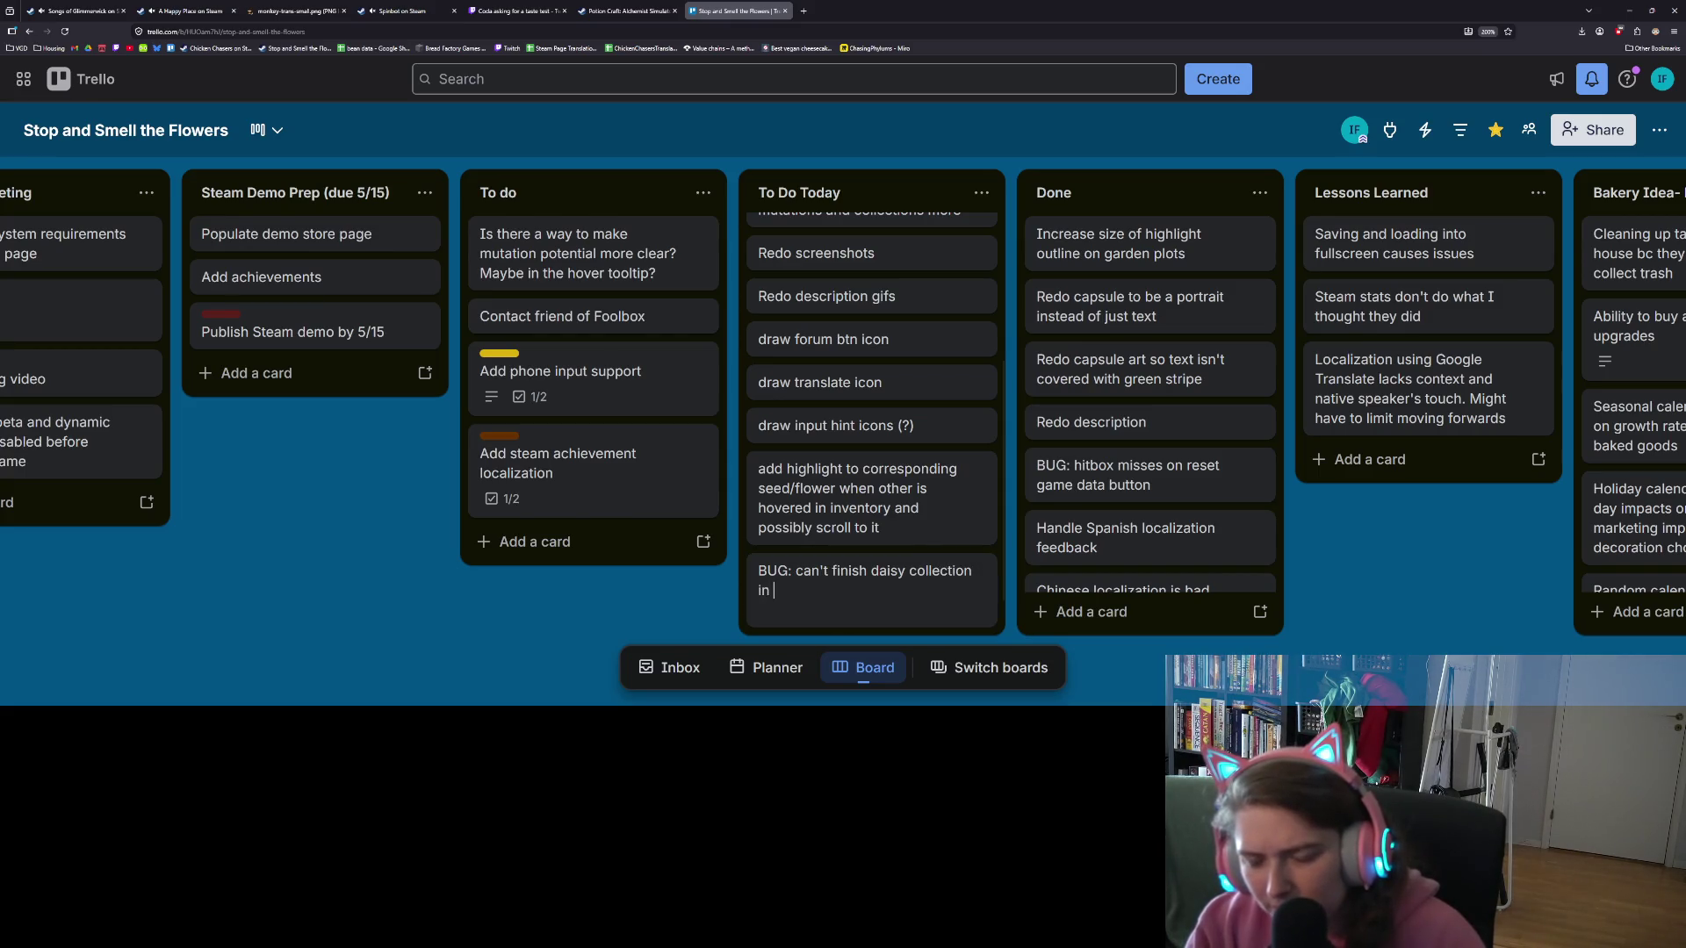
type("demo ?")
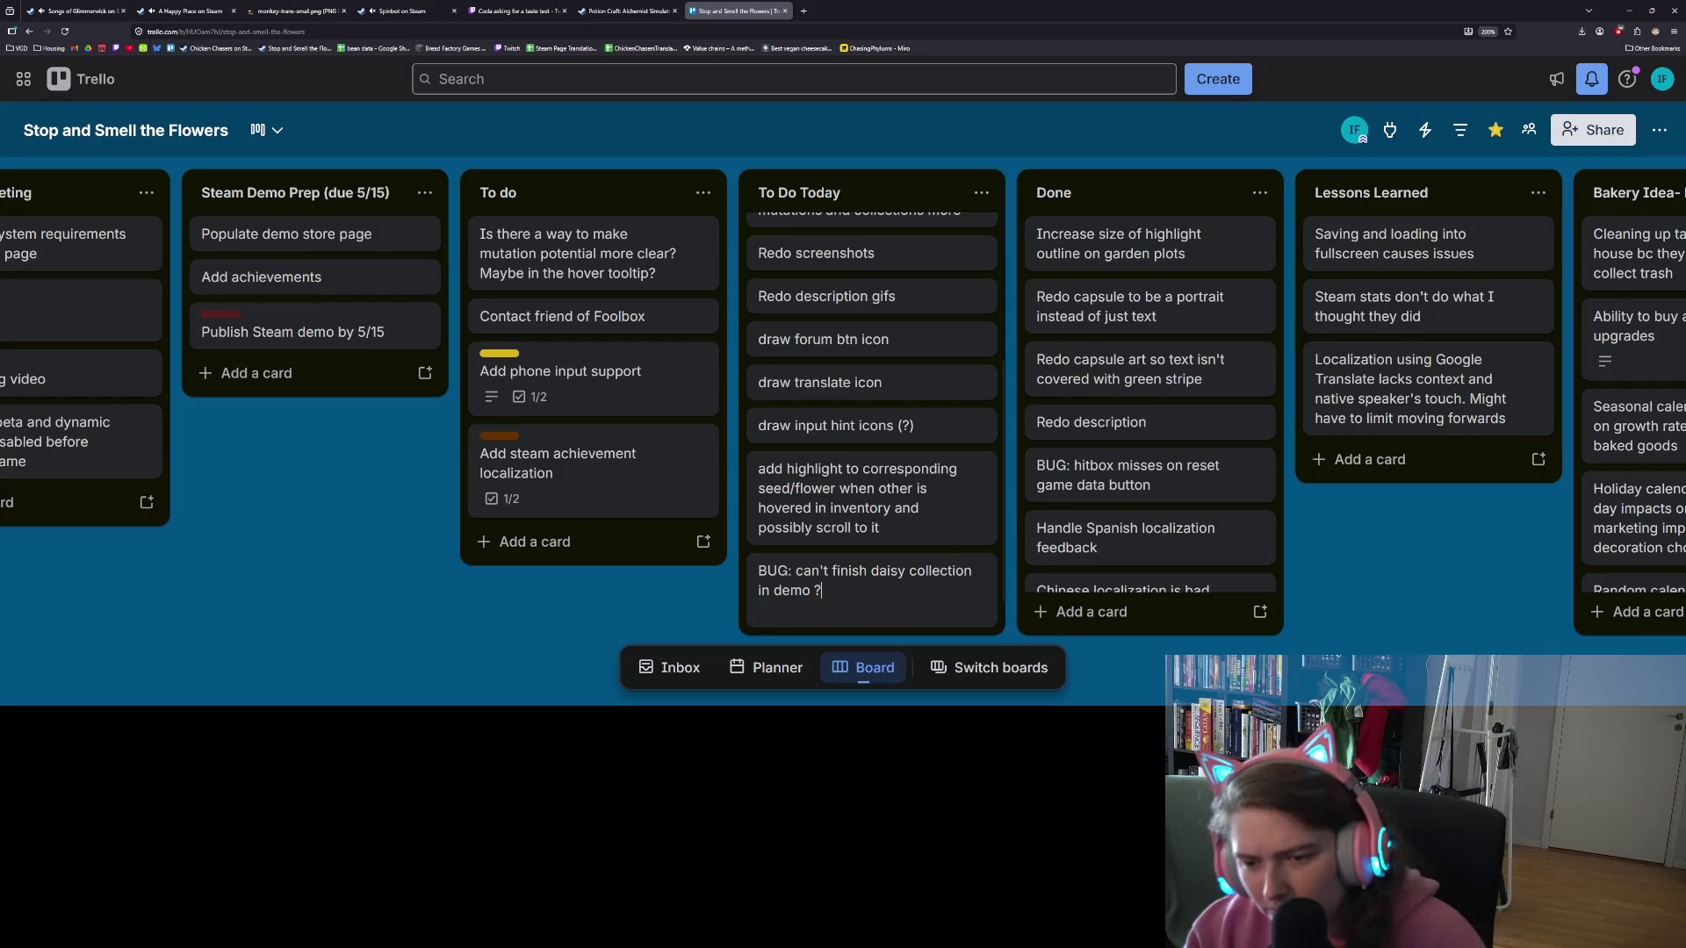
key("Return")
left_click(685, 621)
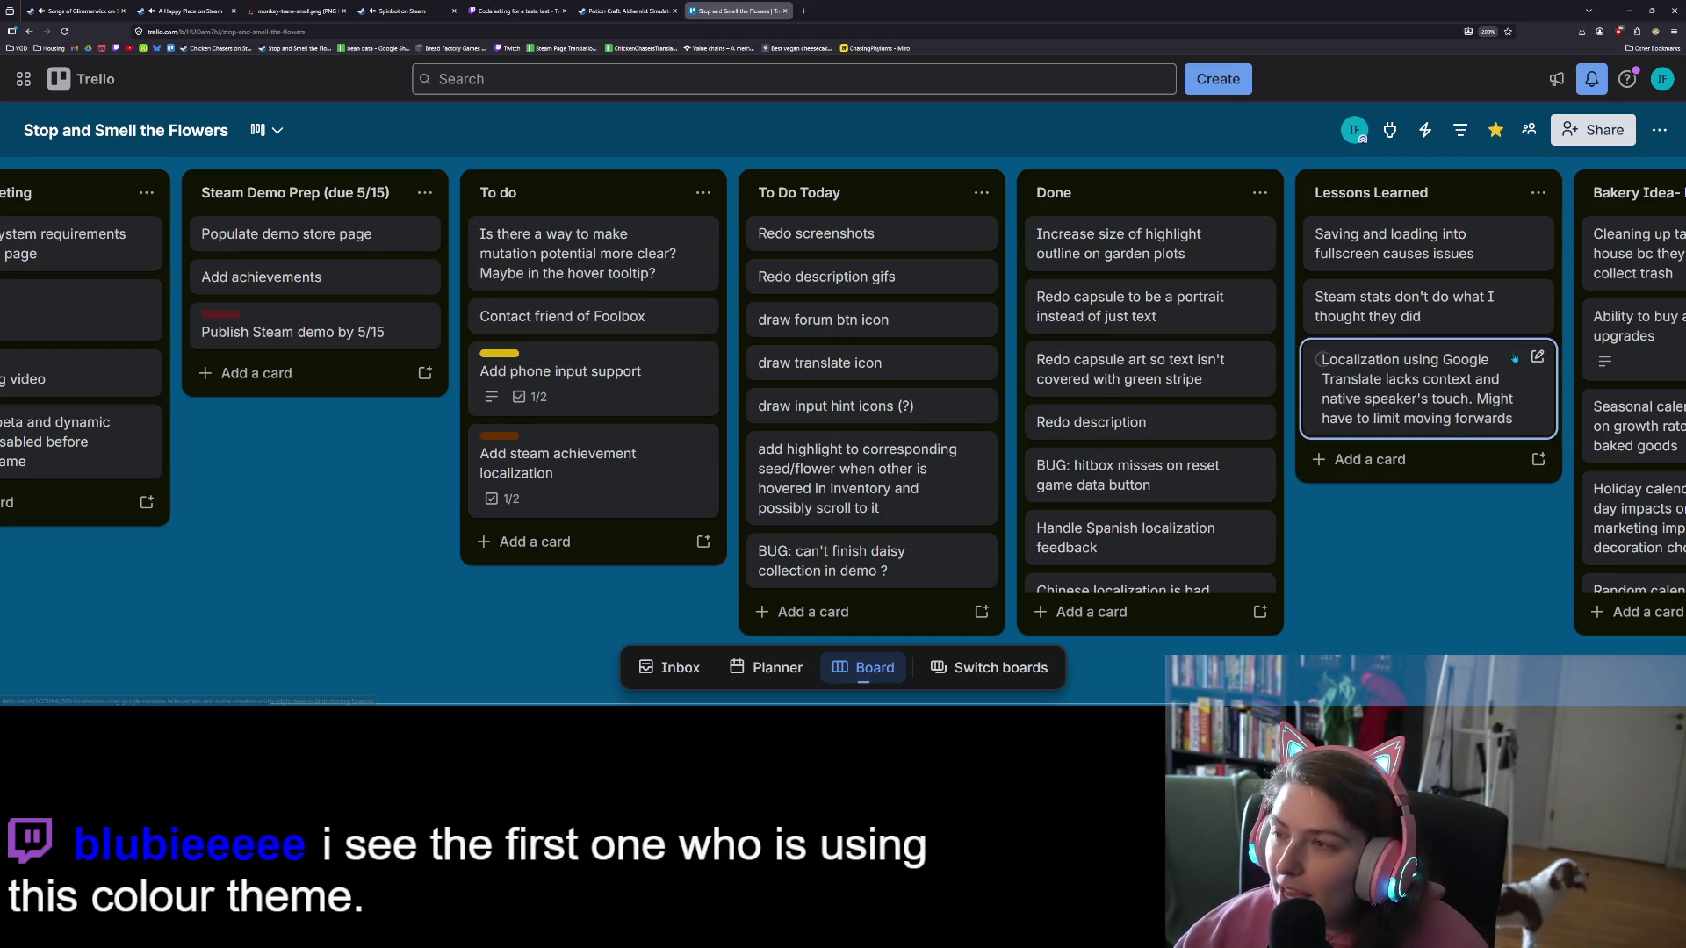
left_click(1629, 9)
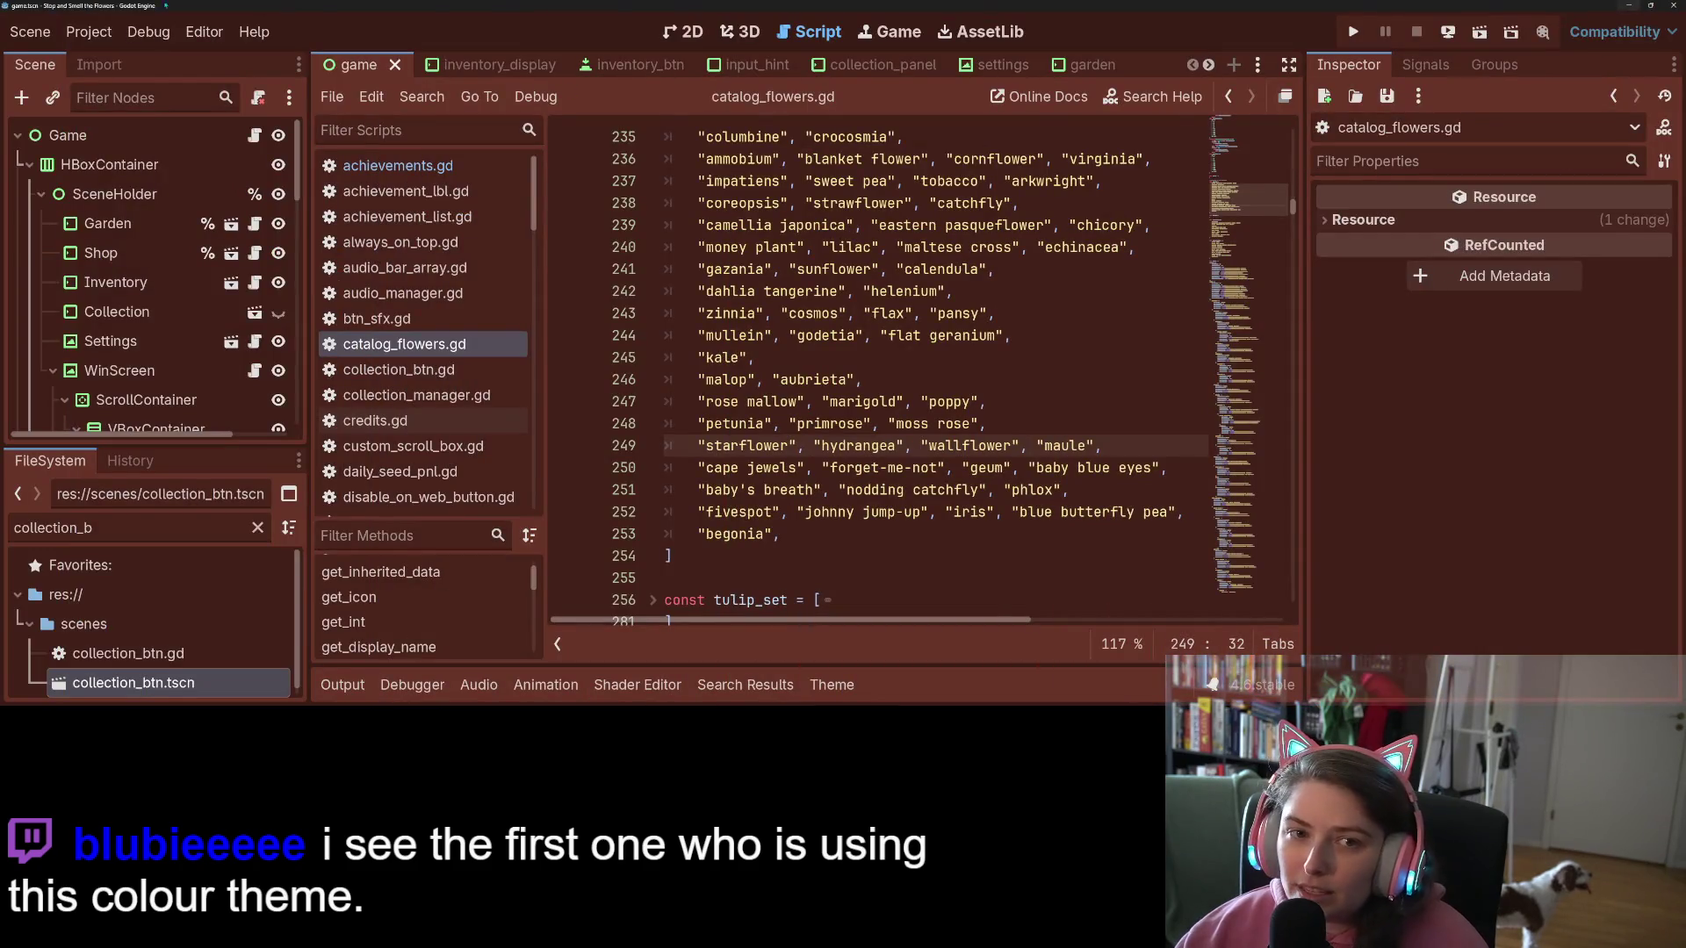
Step: Look over the Theme section of Editor Settings, close it, and switch to the Trello board
left_click(204, 31)
left_click(264, 58)
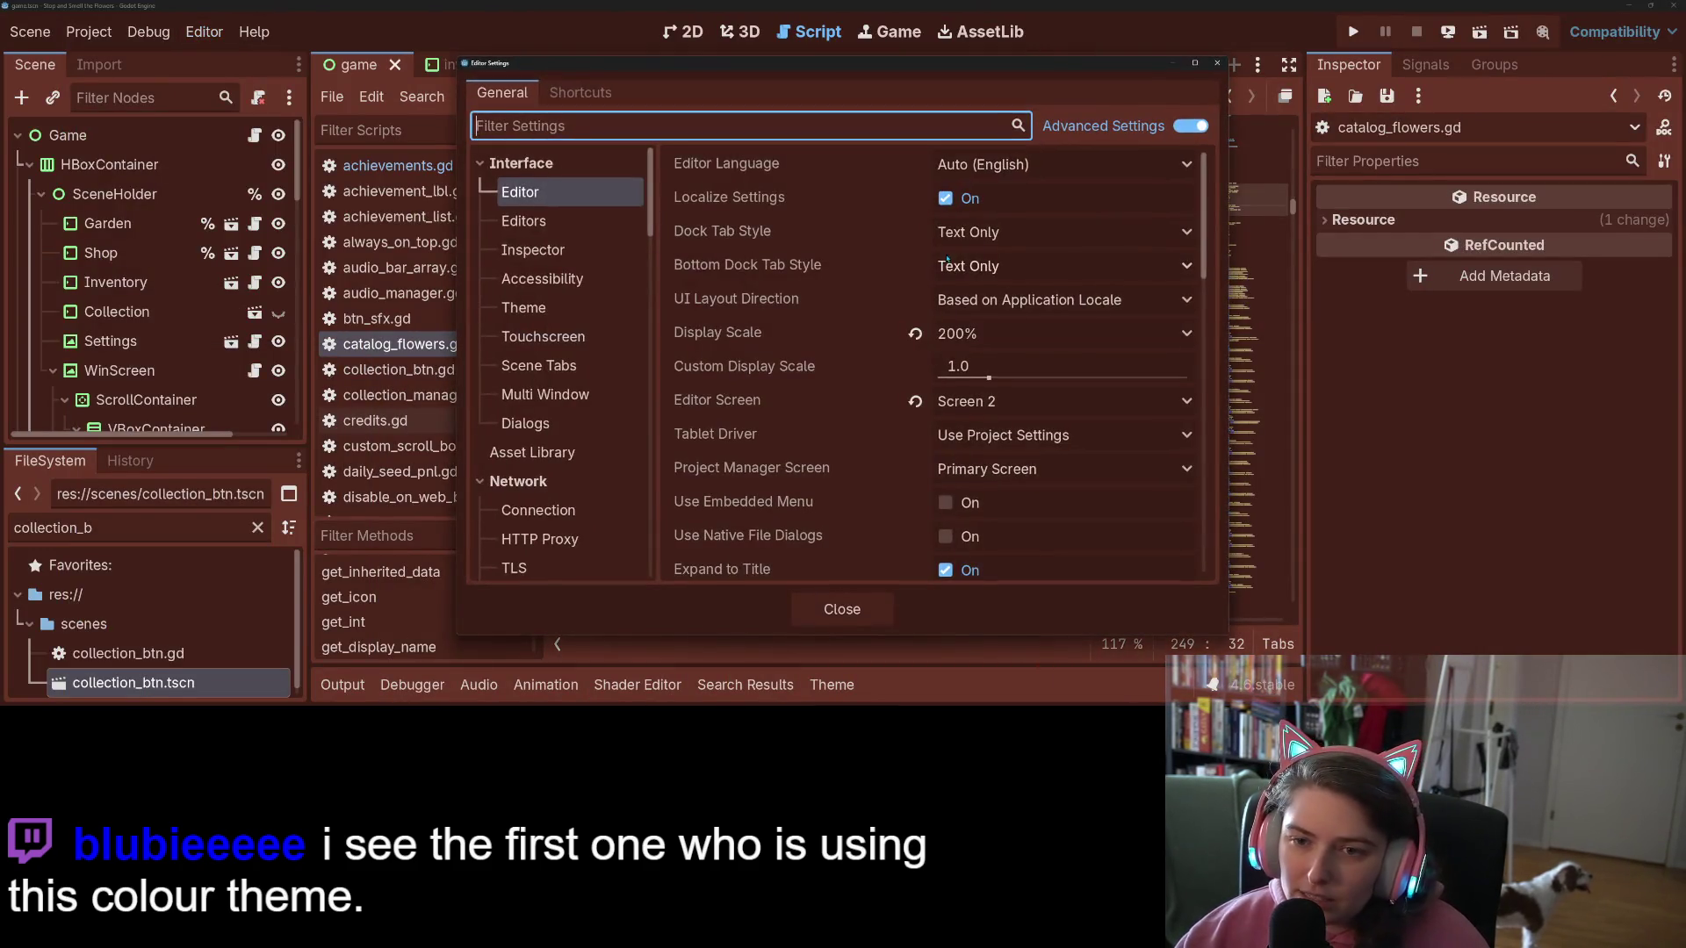
scroll(805, 384, "down", 10)
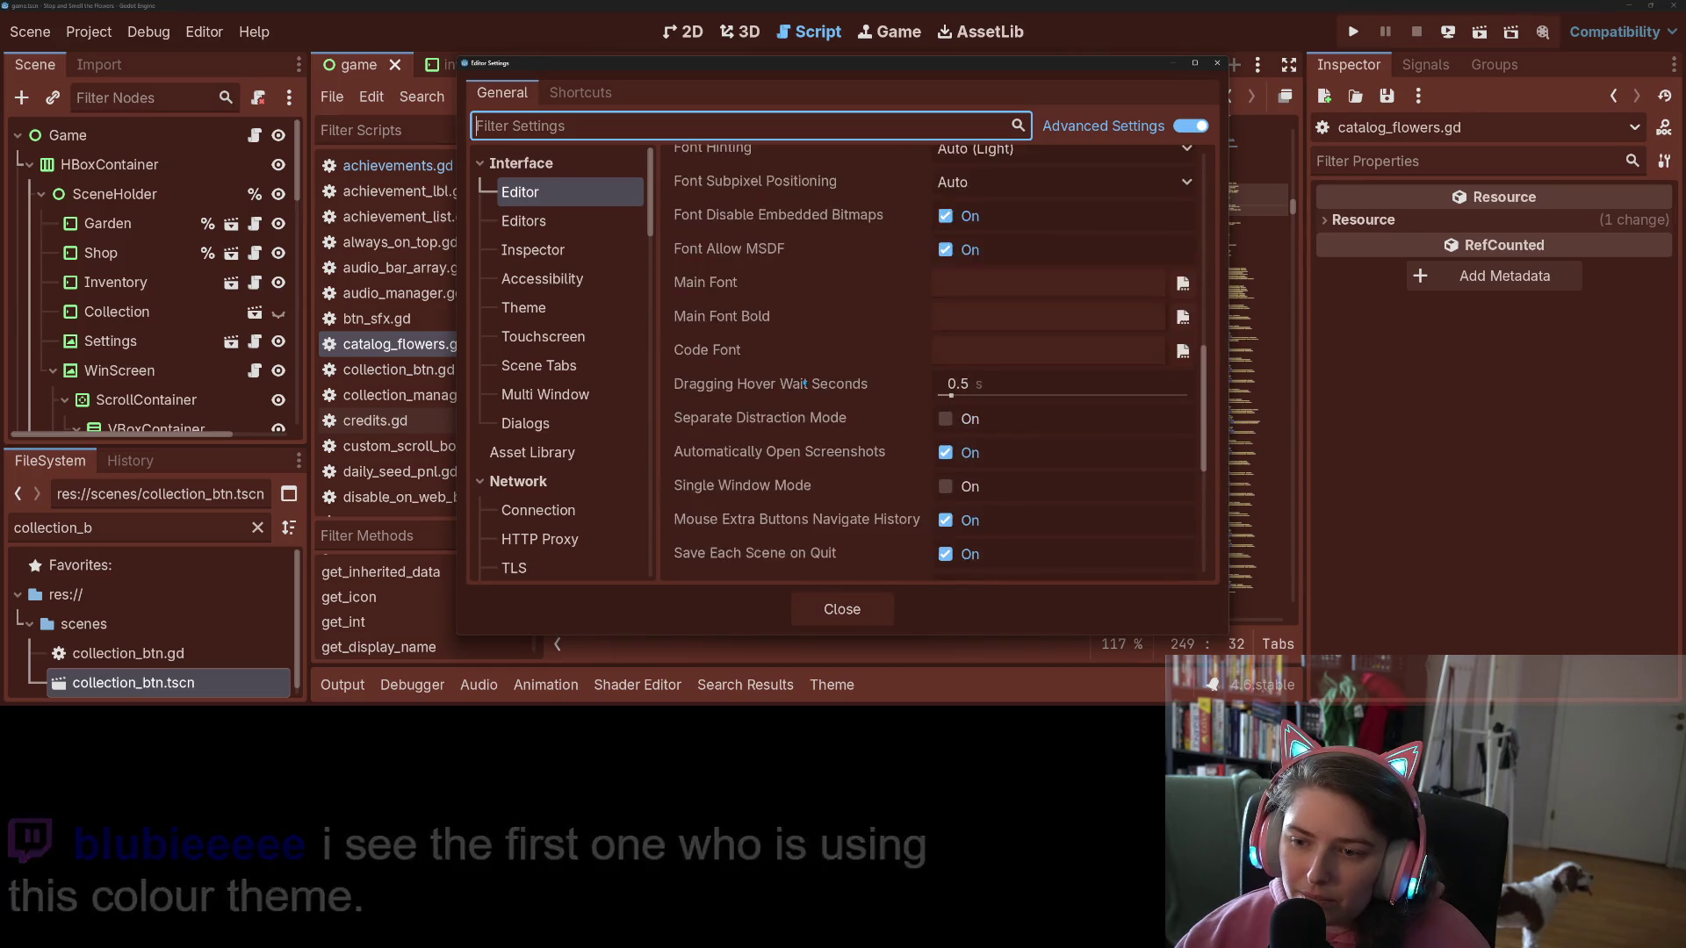
scroll(801, 384, "down", 5)
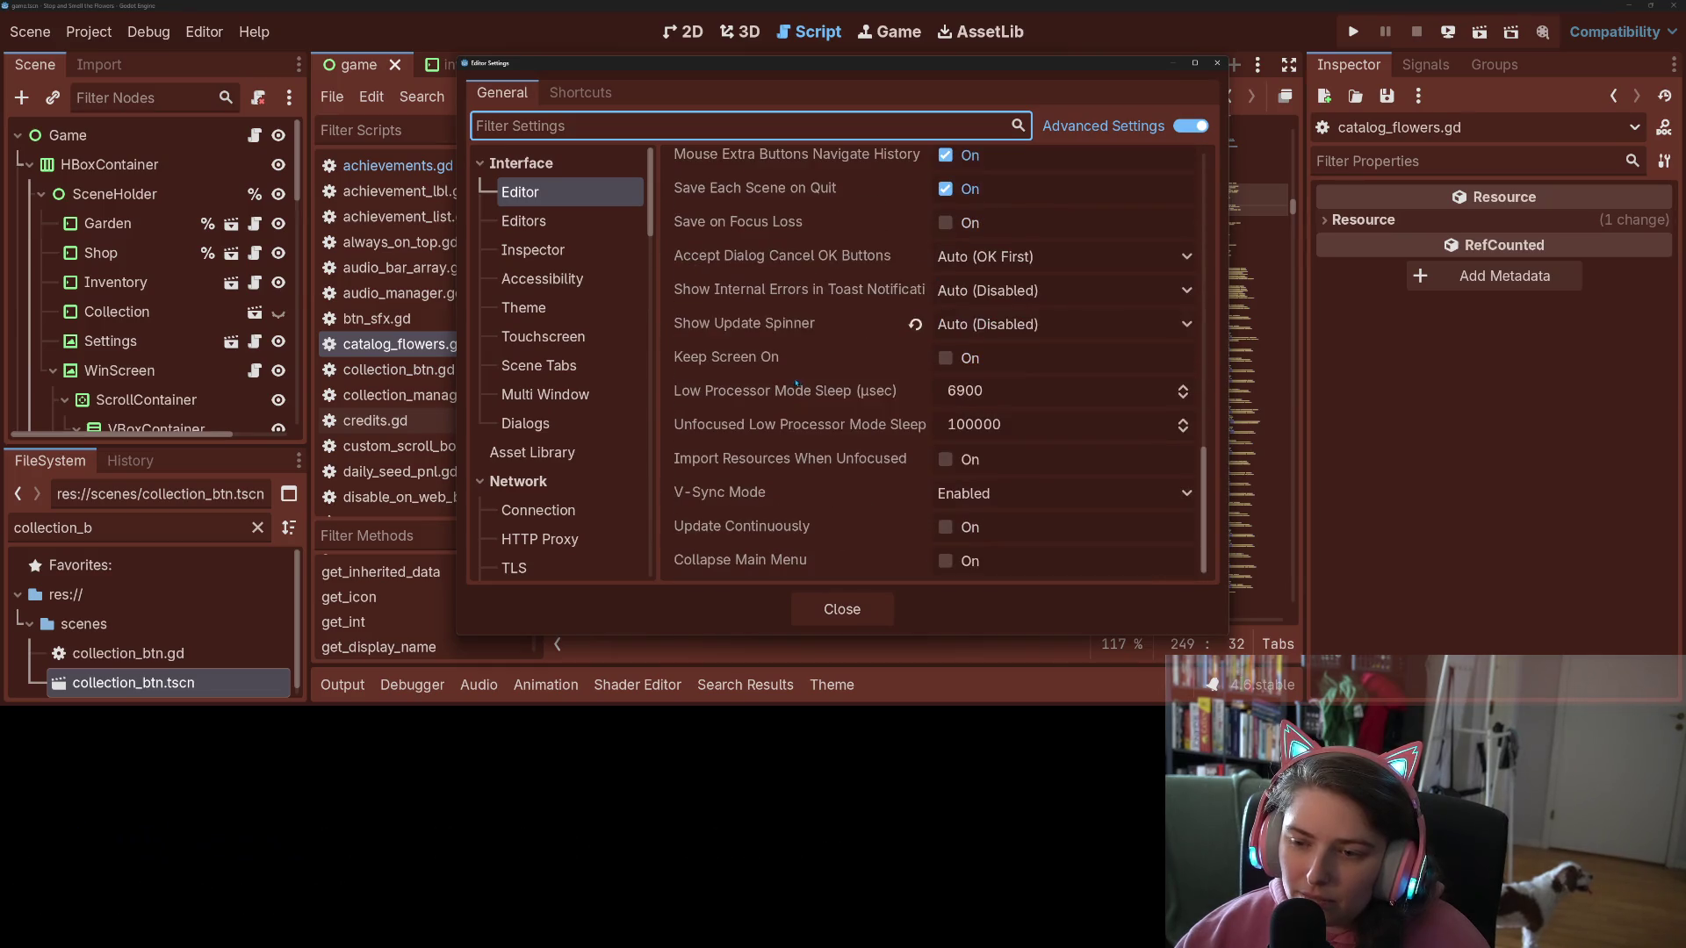
left_click(596, 310)
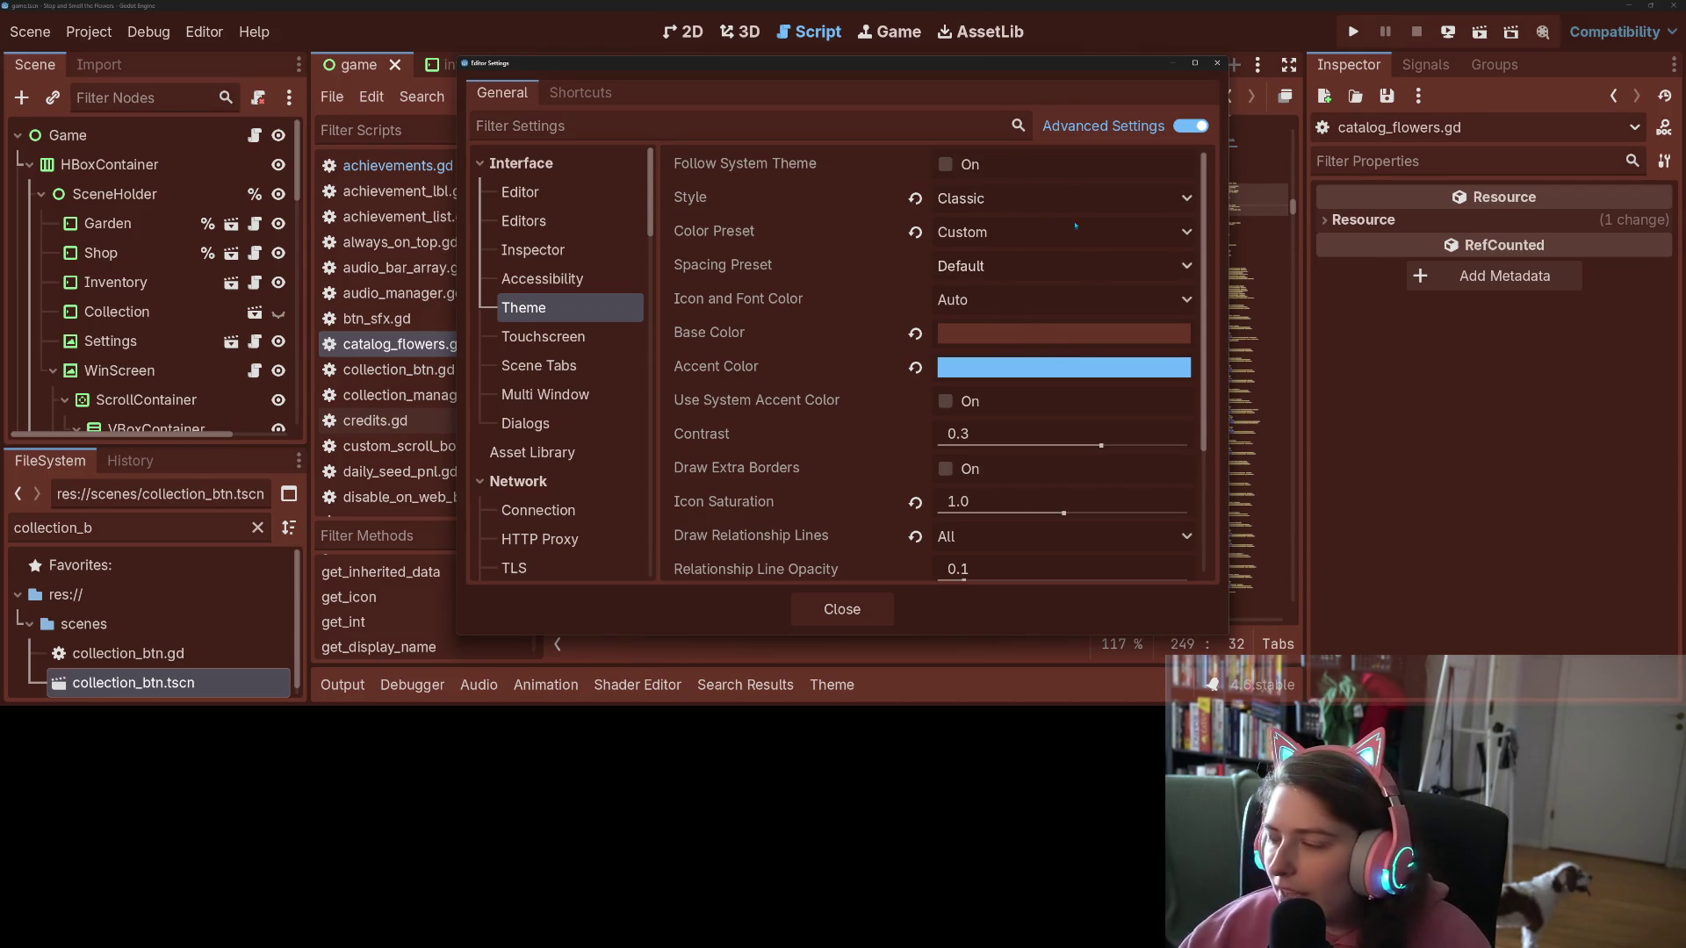
scroll(803, 369, "down", 4)
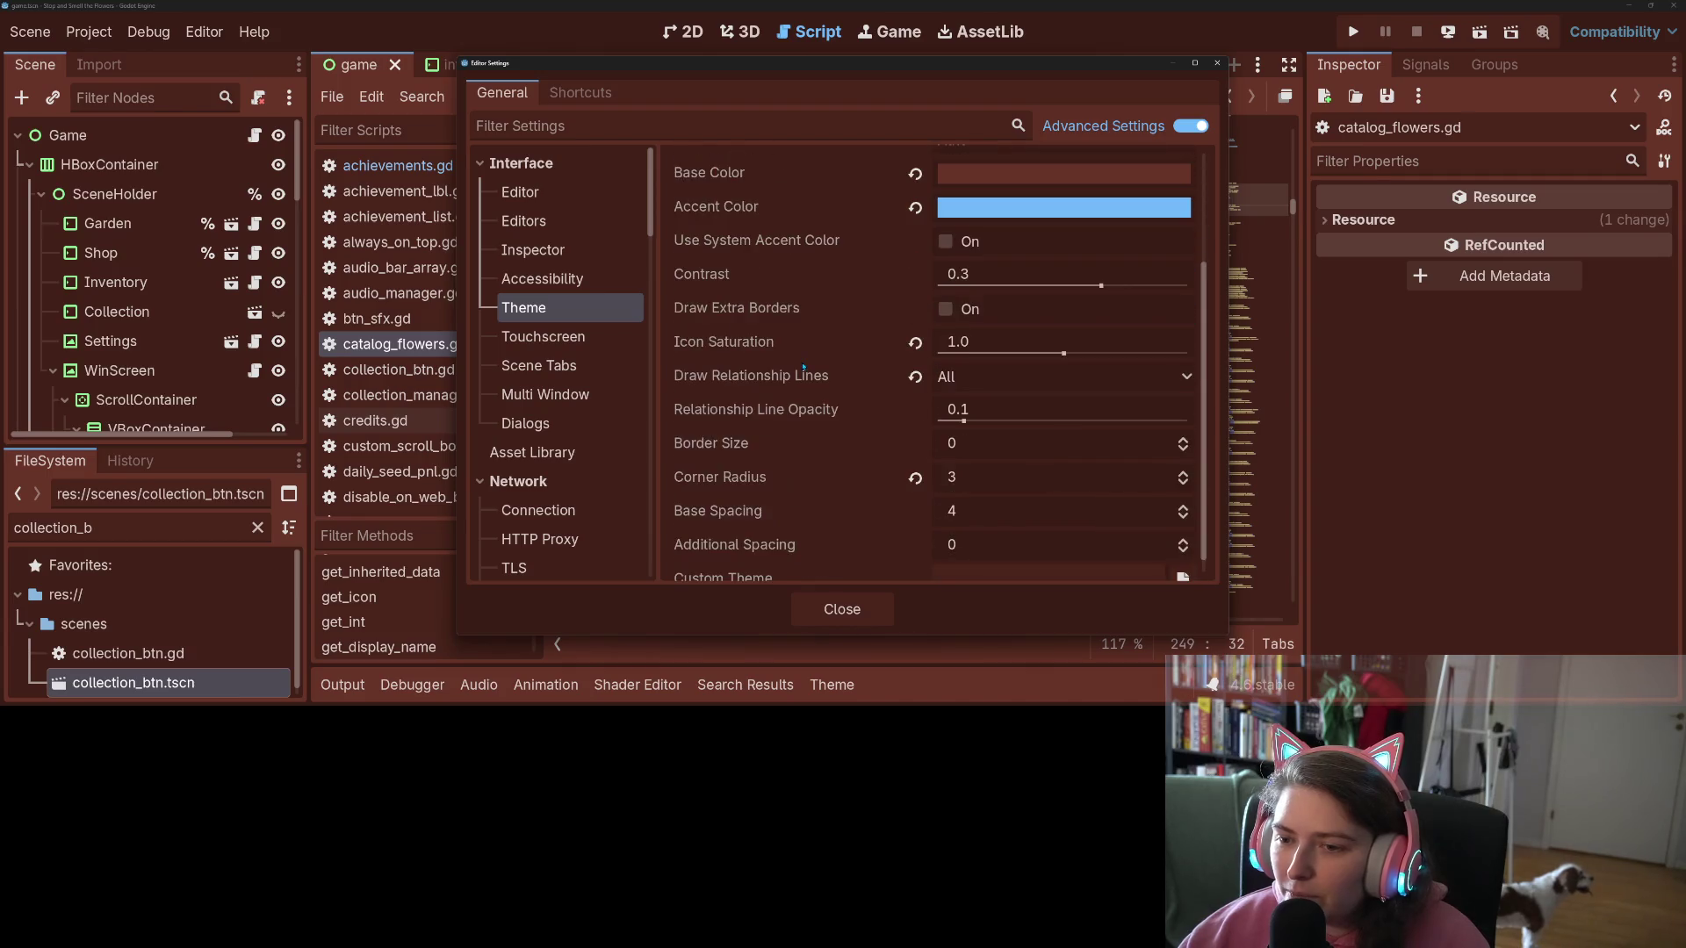
scroll(802, 369, "up", 4)
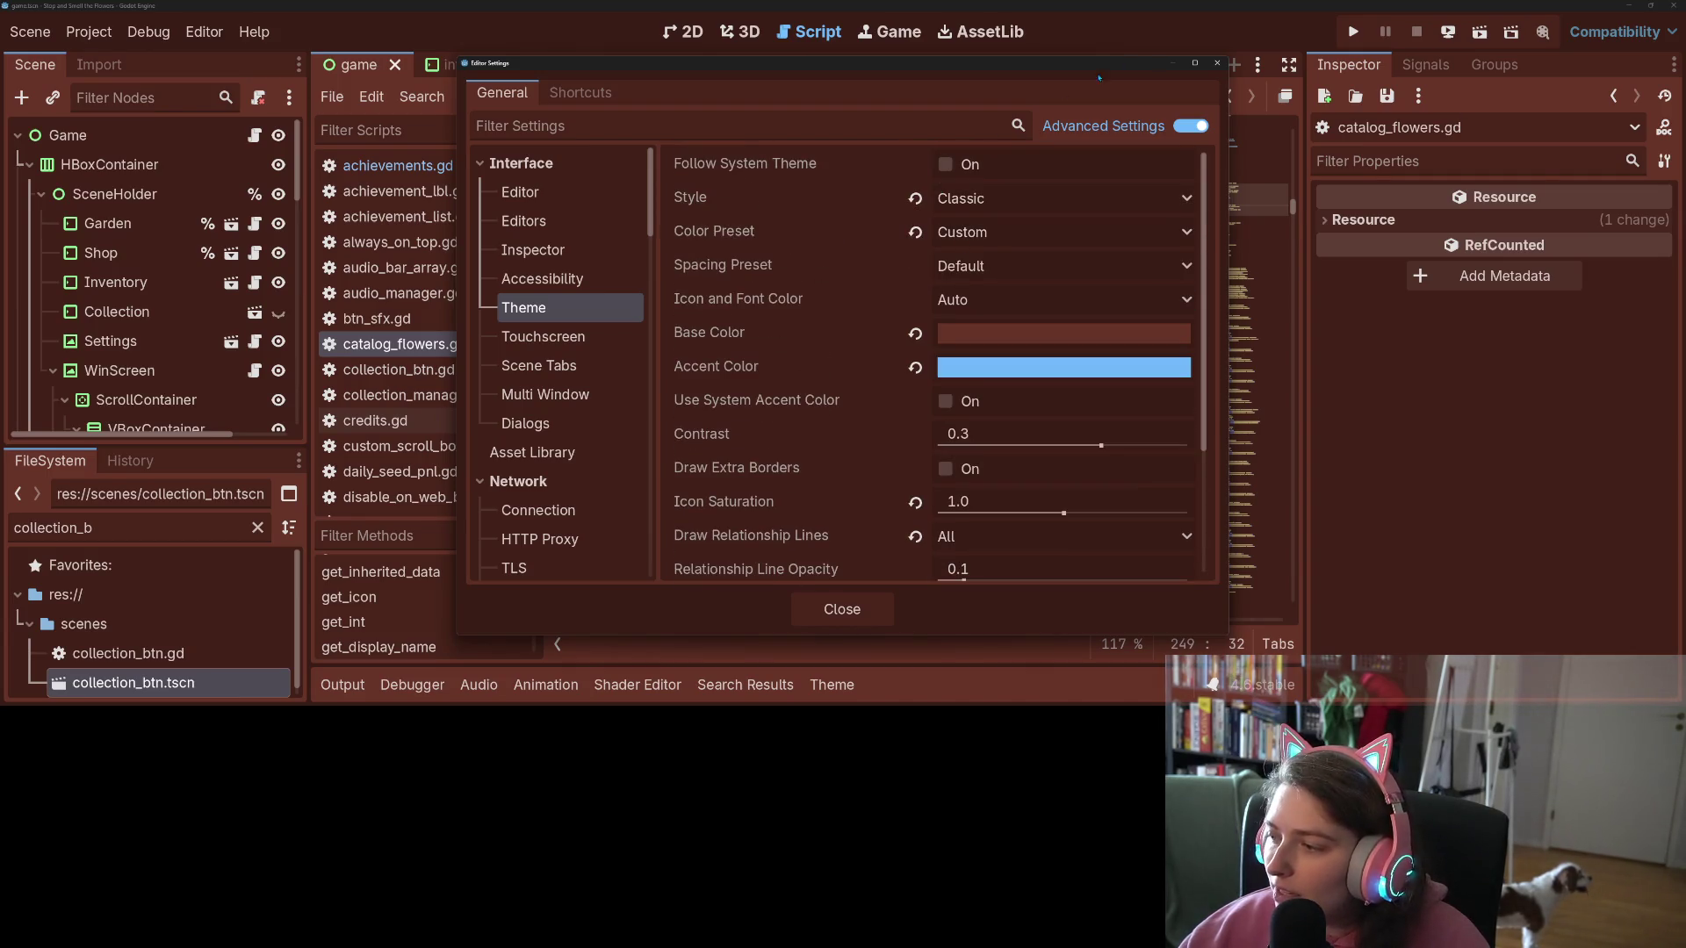
left_click(1217, 64)
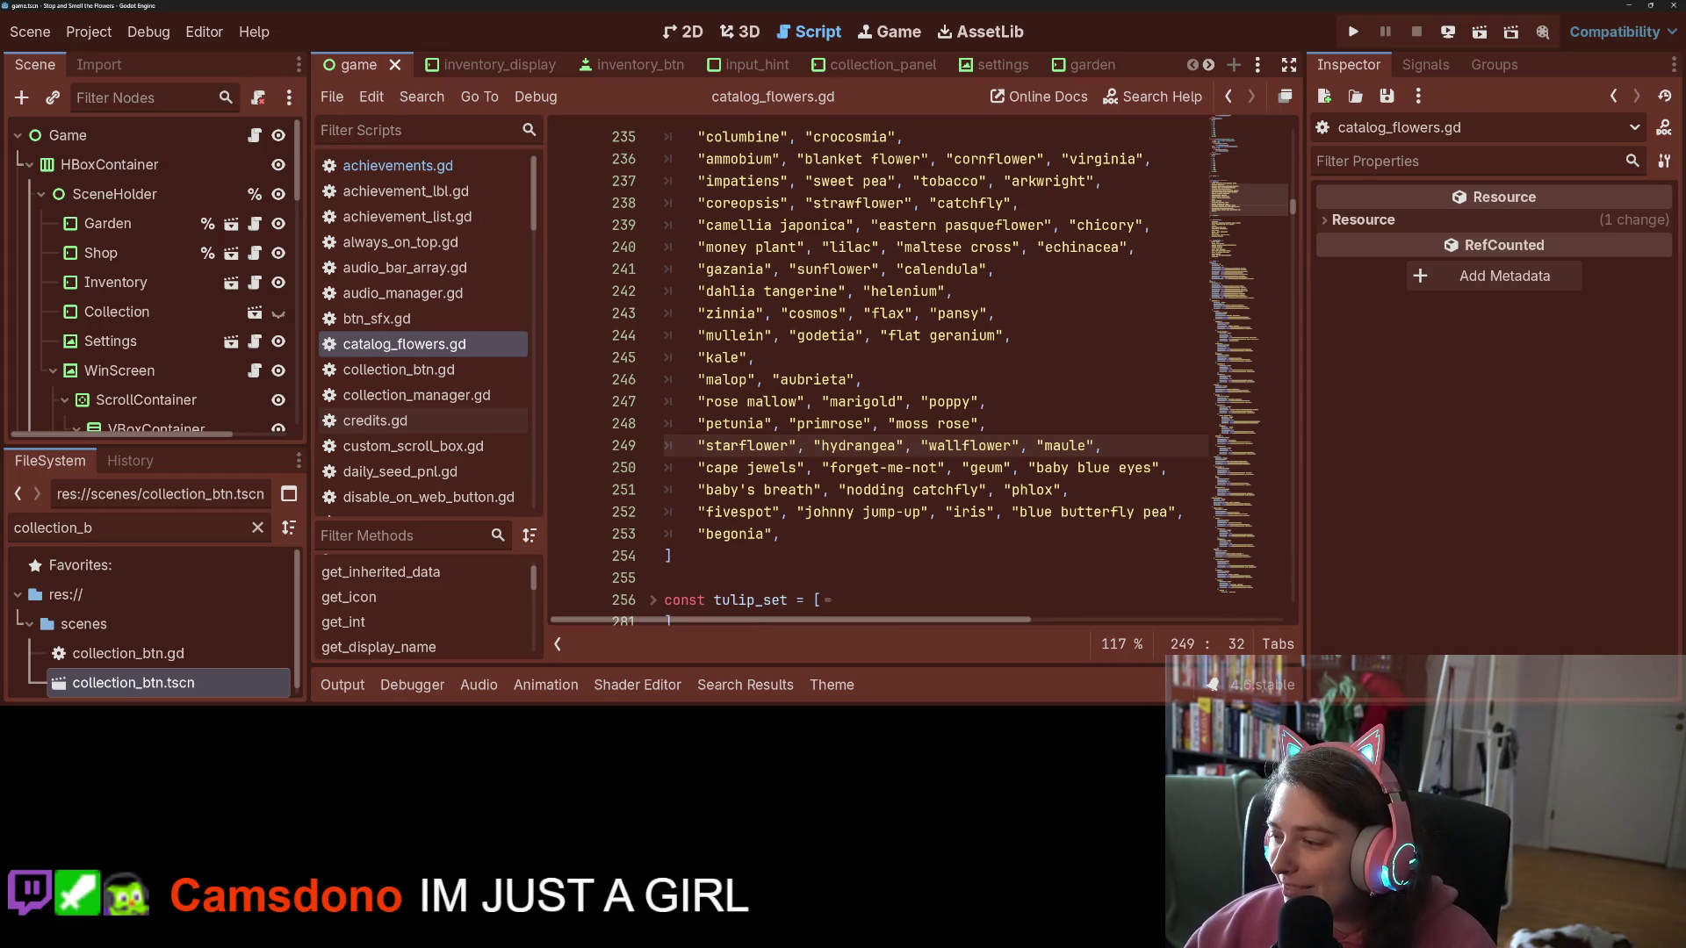
key("alt+Tab")
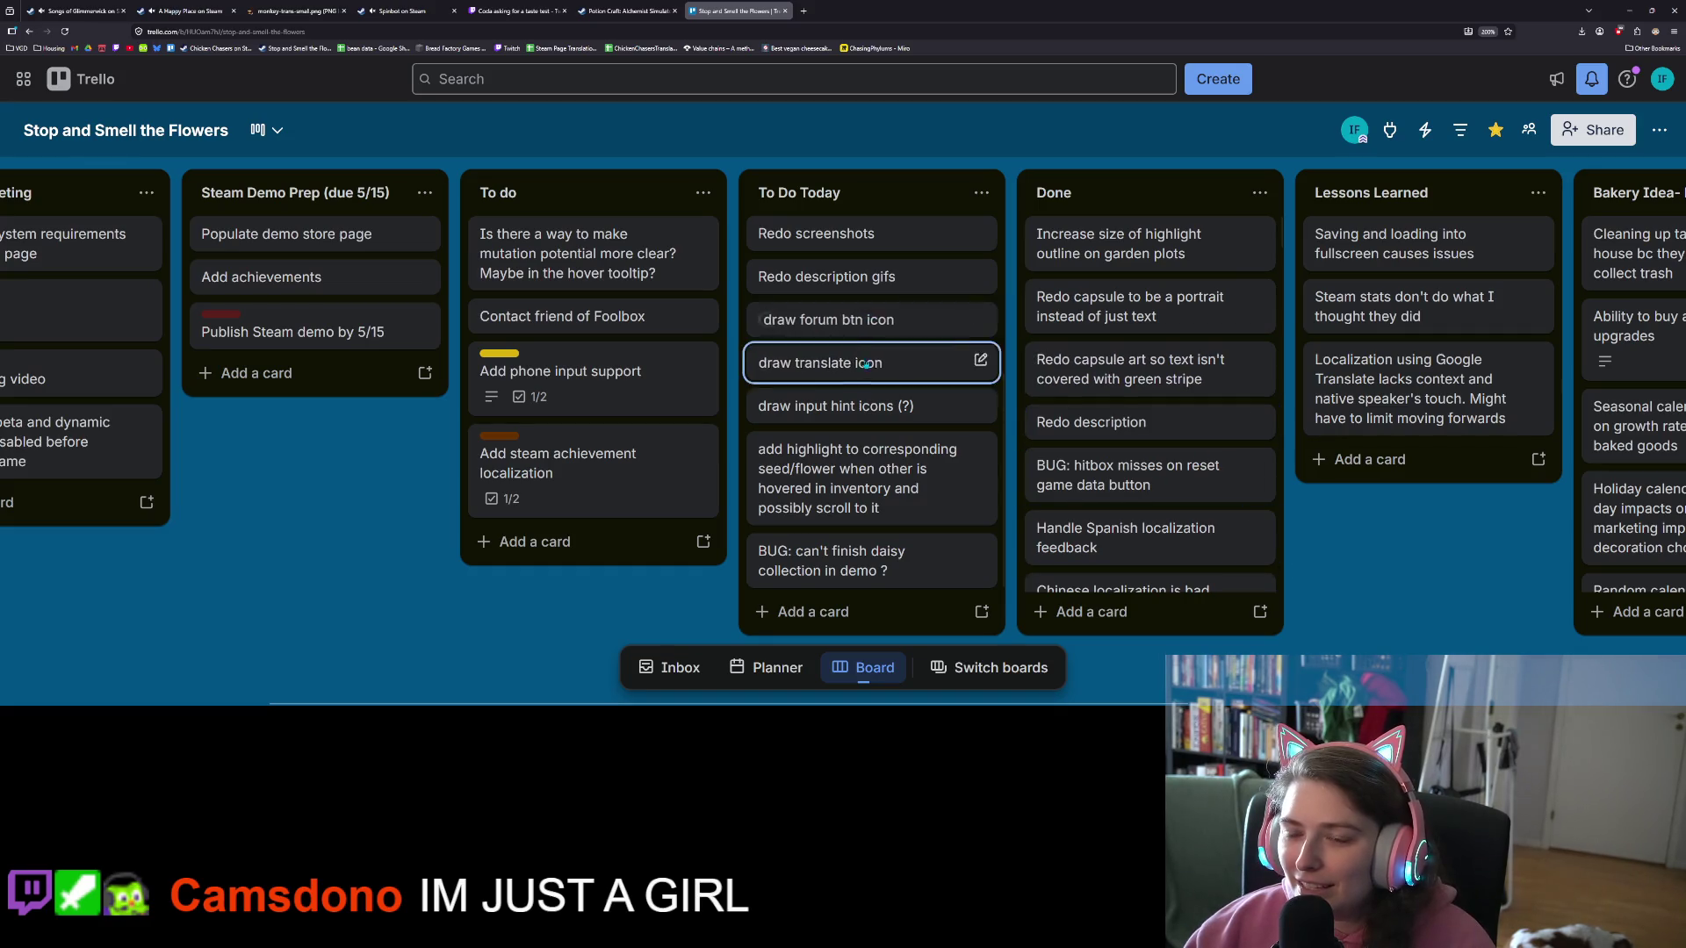
Step: Open the Add controller support card, scroll its checklist, and switch to GitHub Desktop
scroll(865, 364, "up", 3)
left_click(842, 242)
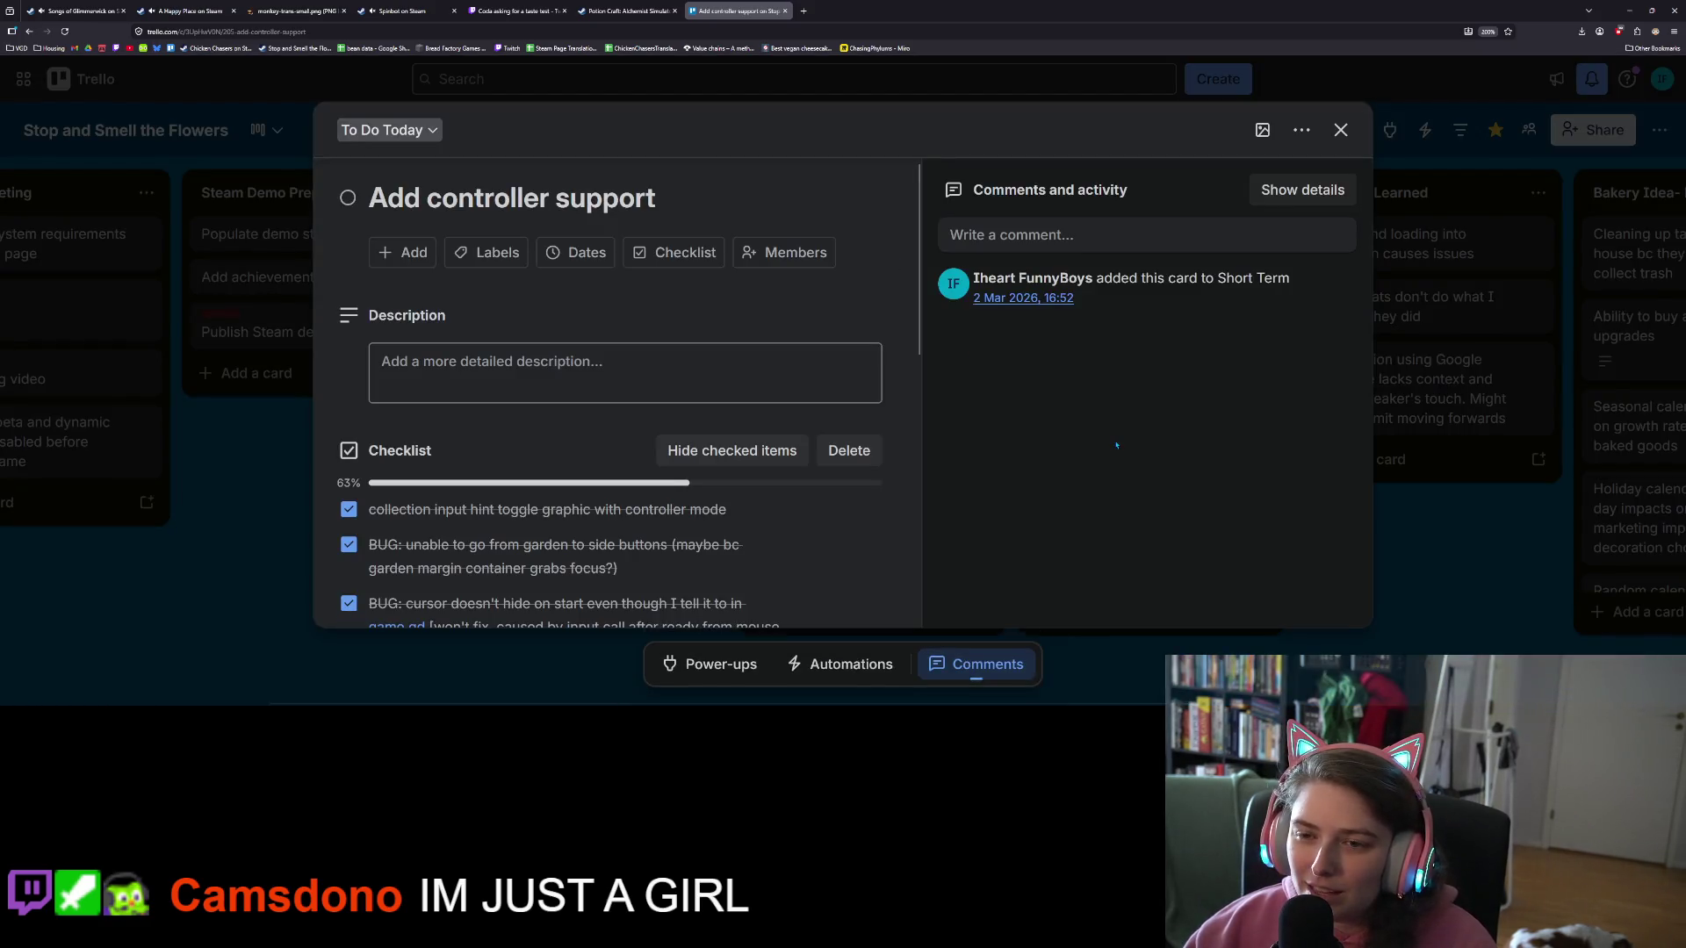
scroll(686, 512, "down", 10)
scroll(685, 512, "down", 1)
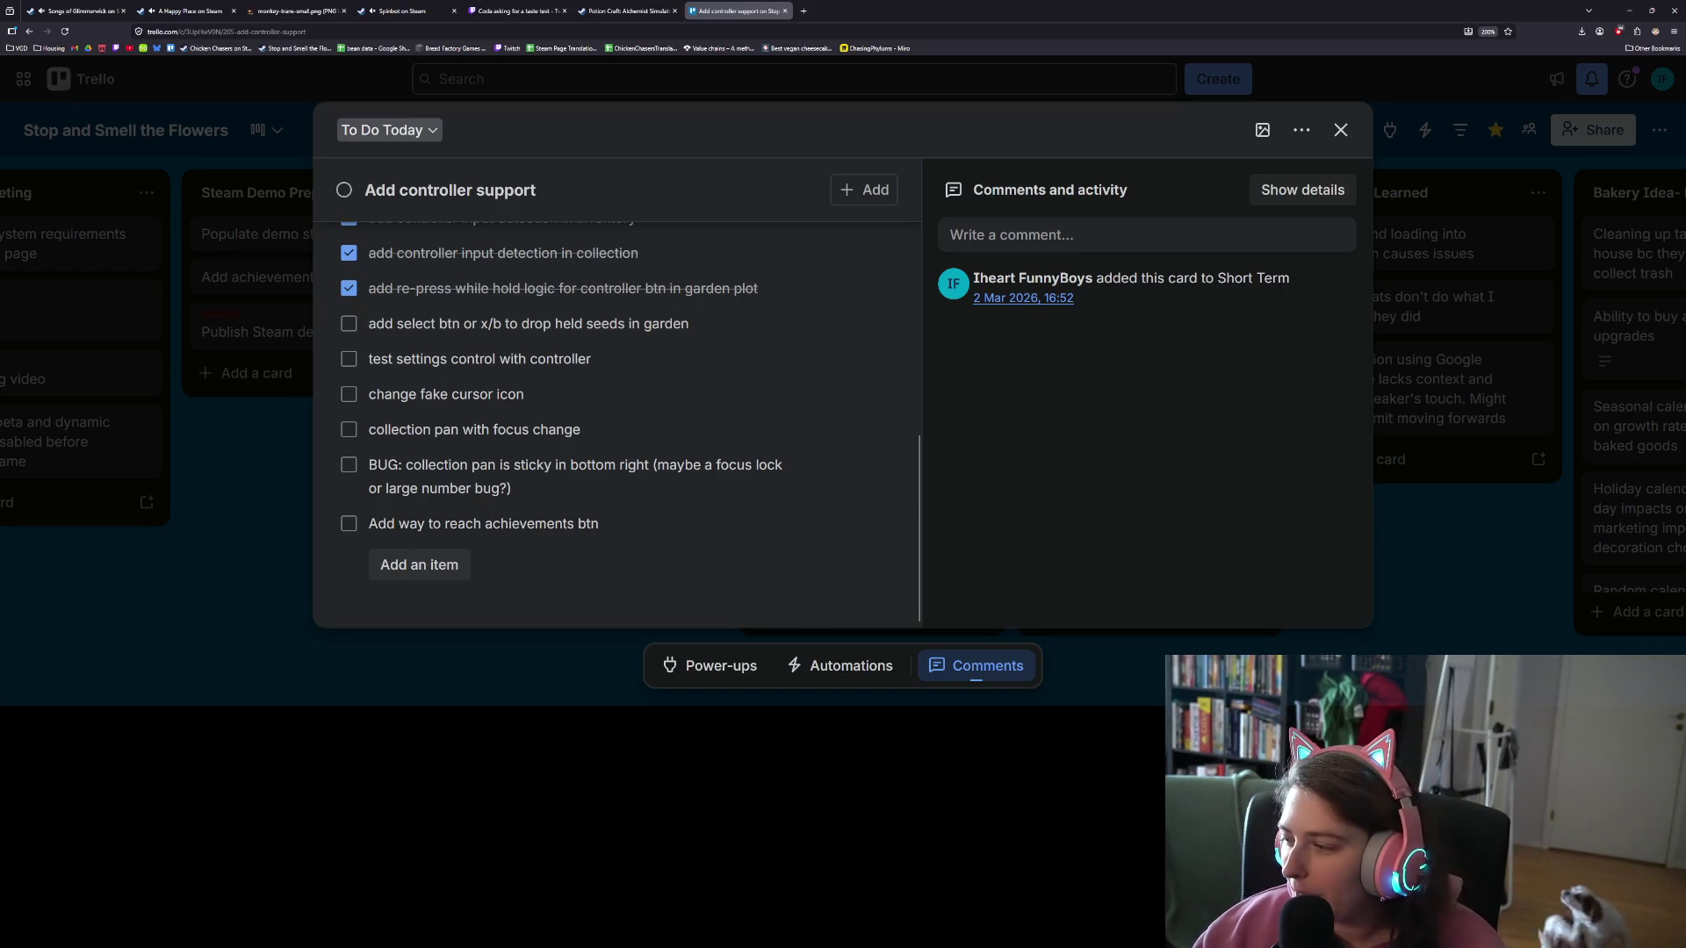
key("alt+Tab")
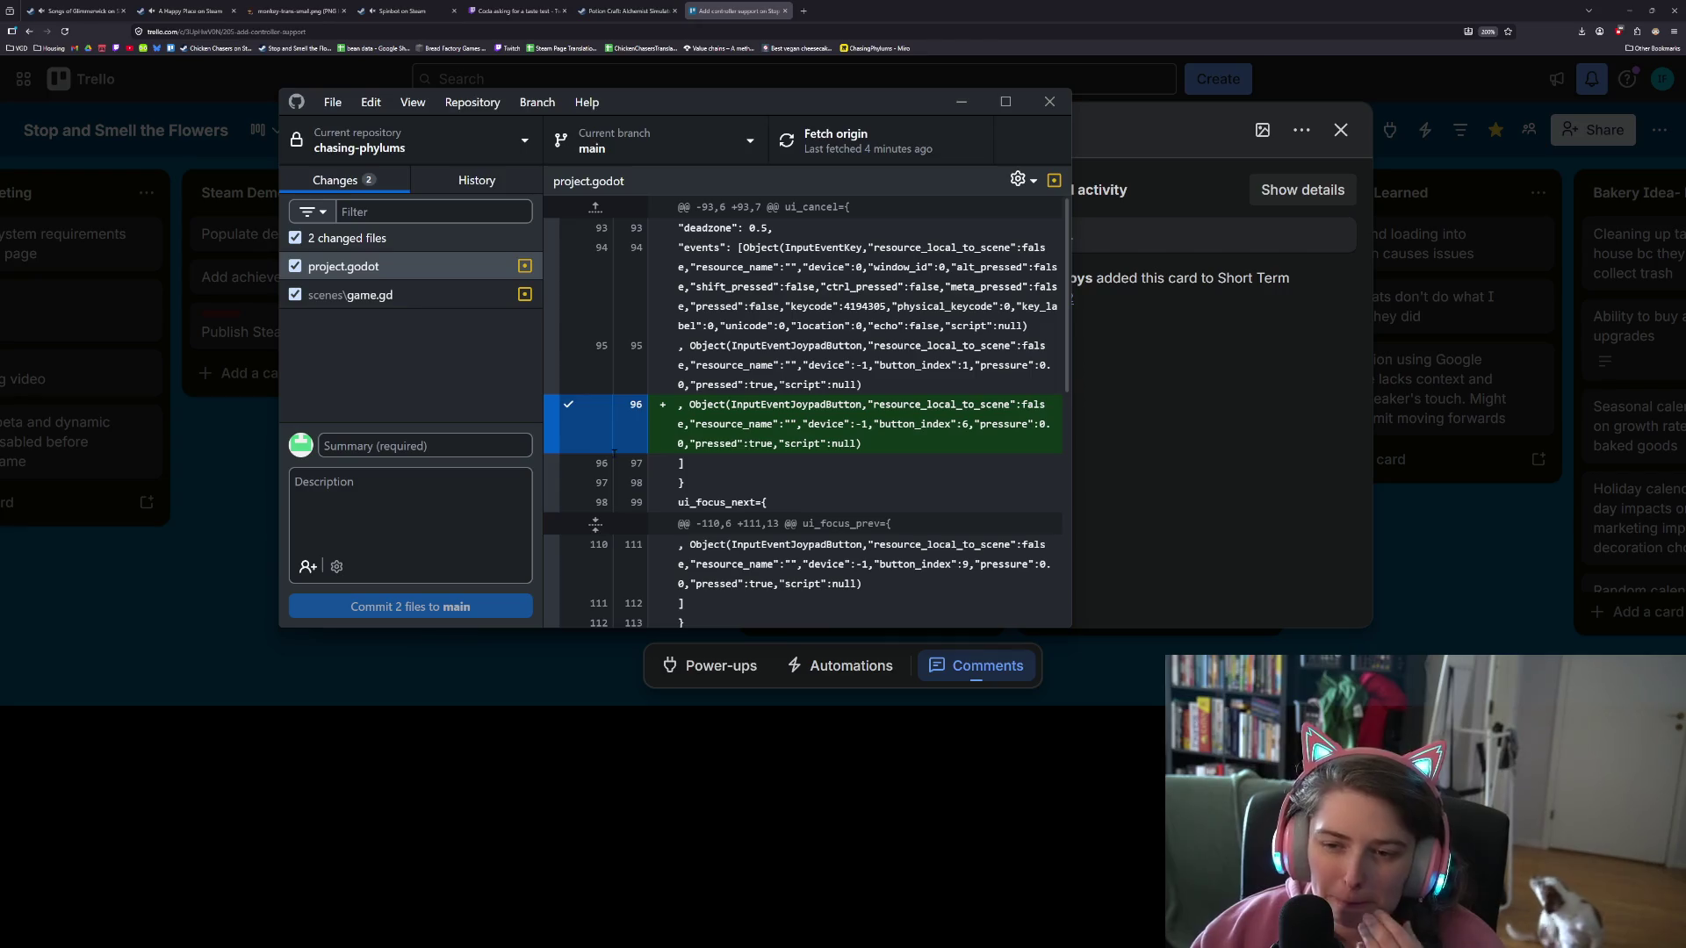
Step: Review the game.gd changes and write a commit summary about controller seed dropping and jumping to settings
left_click(351, 295)
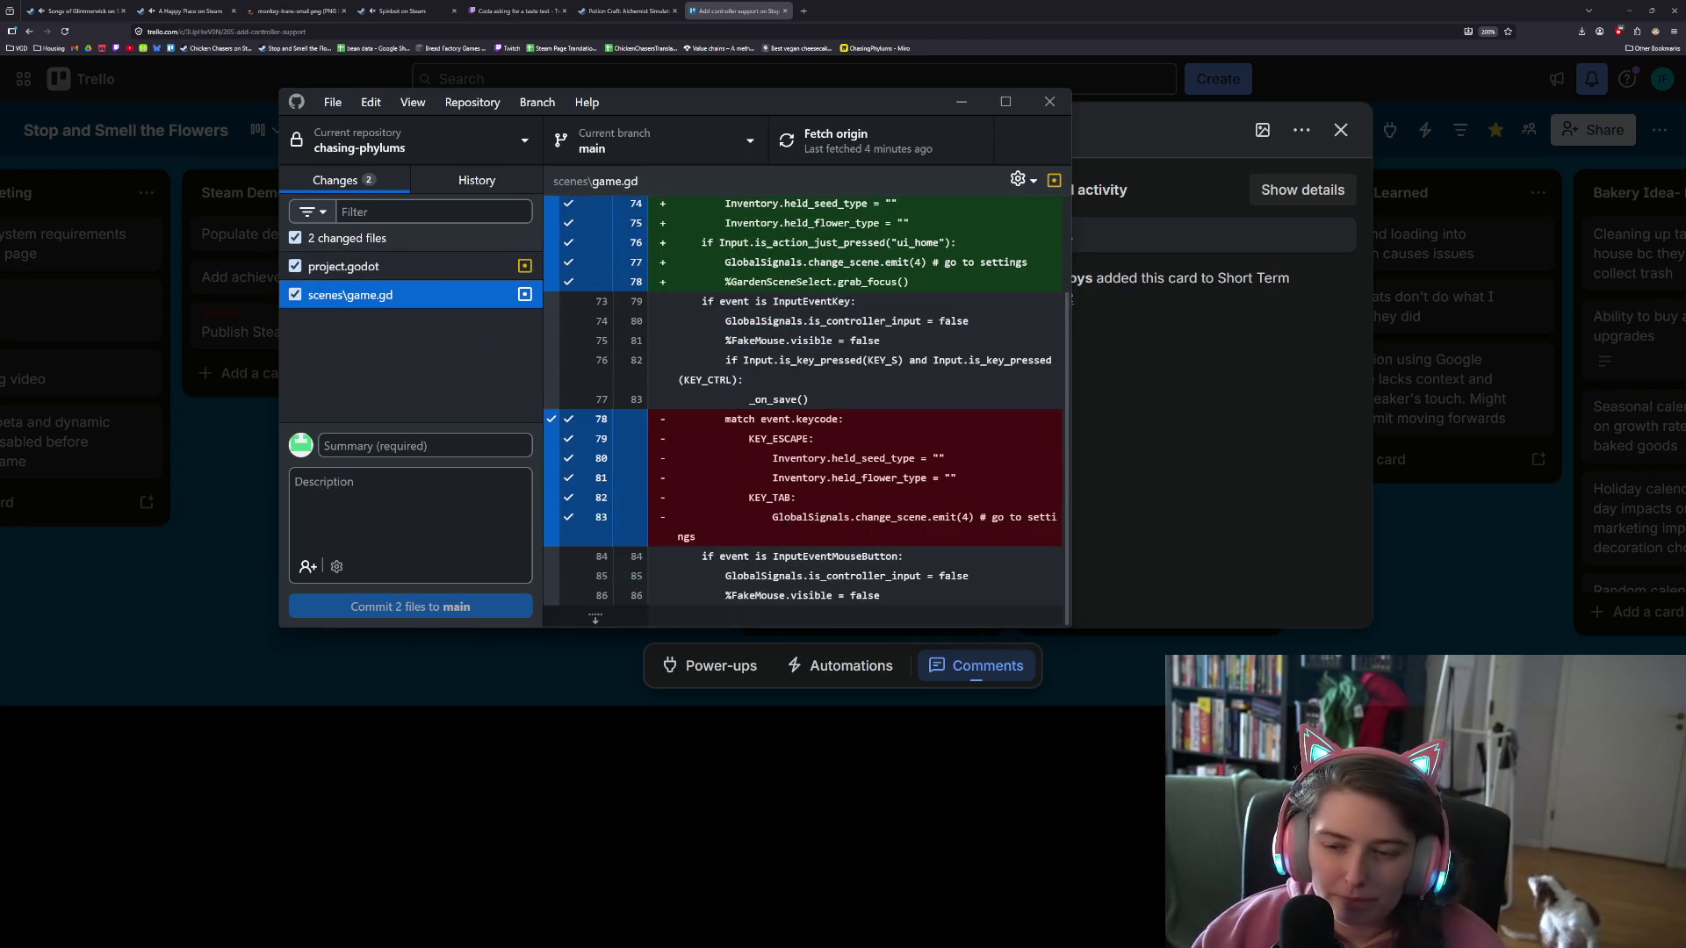
left_click(421, 445)
type("adds ")
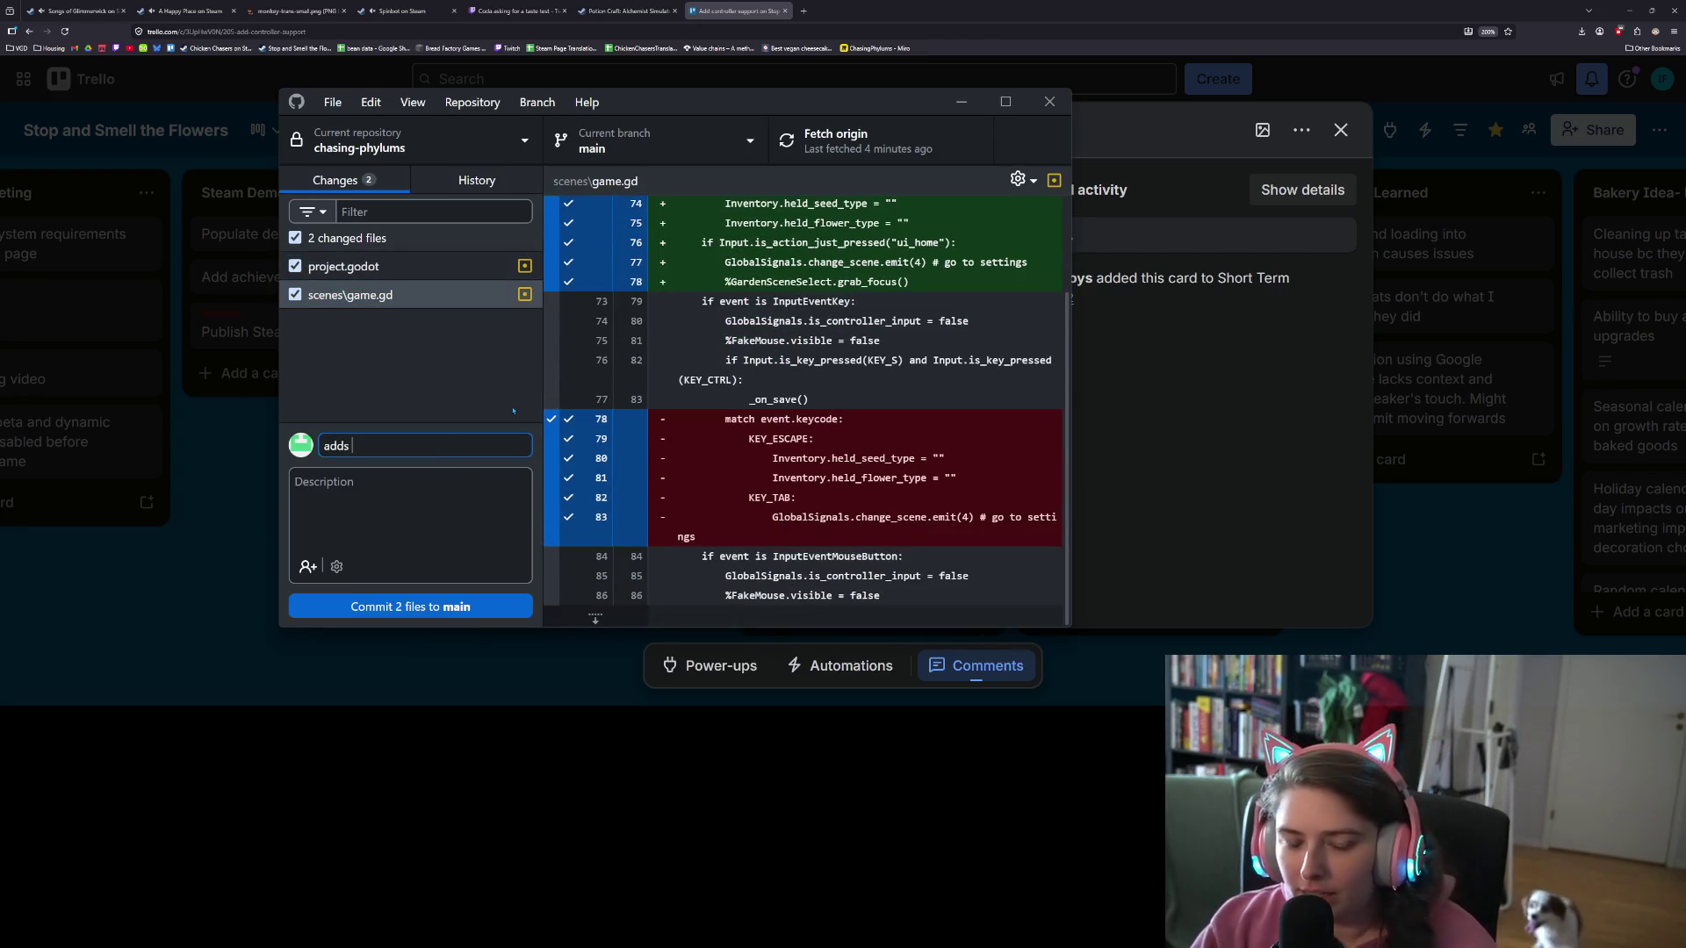
type("controller to drop held seeds/")
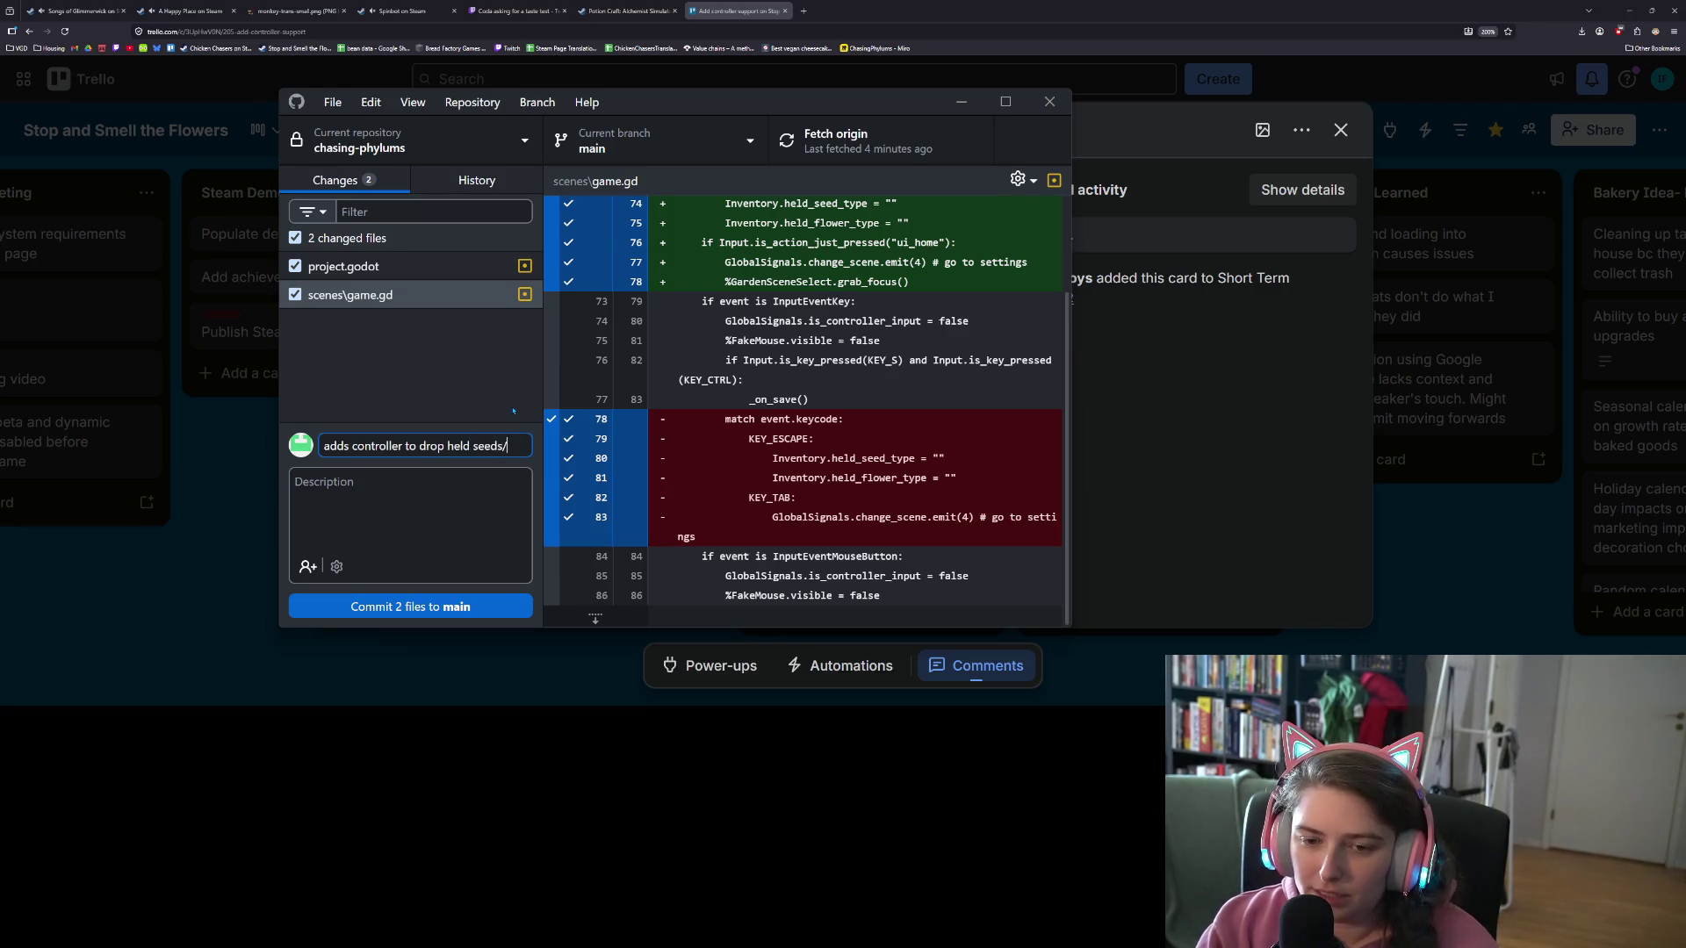
type("flowers a")
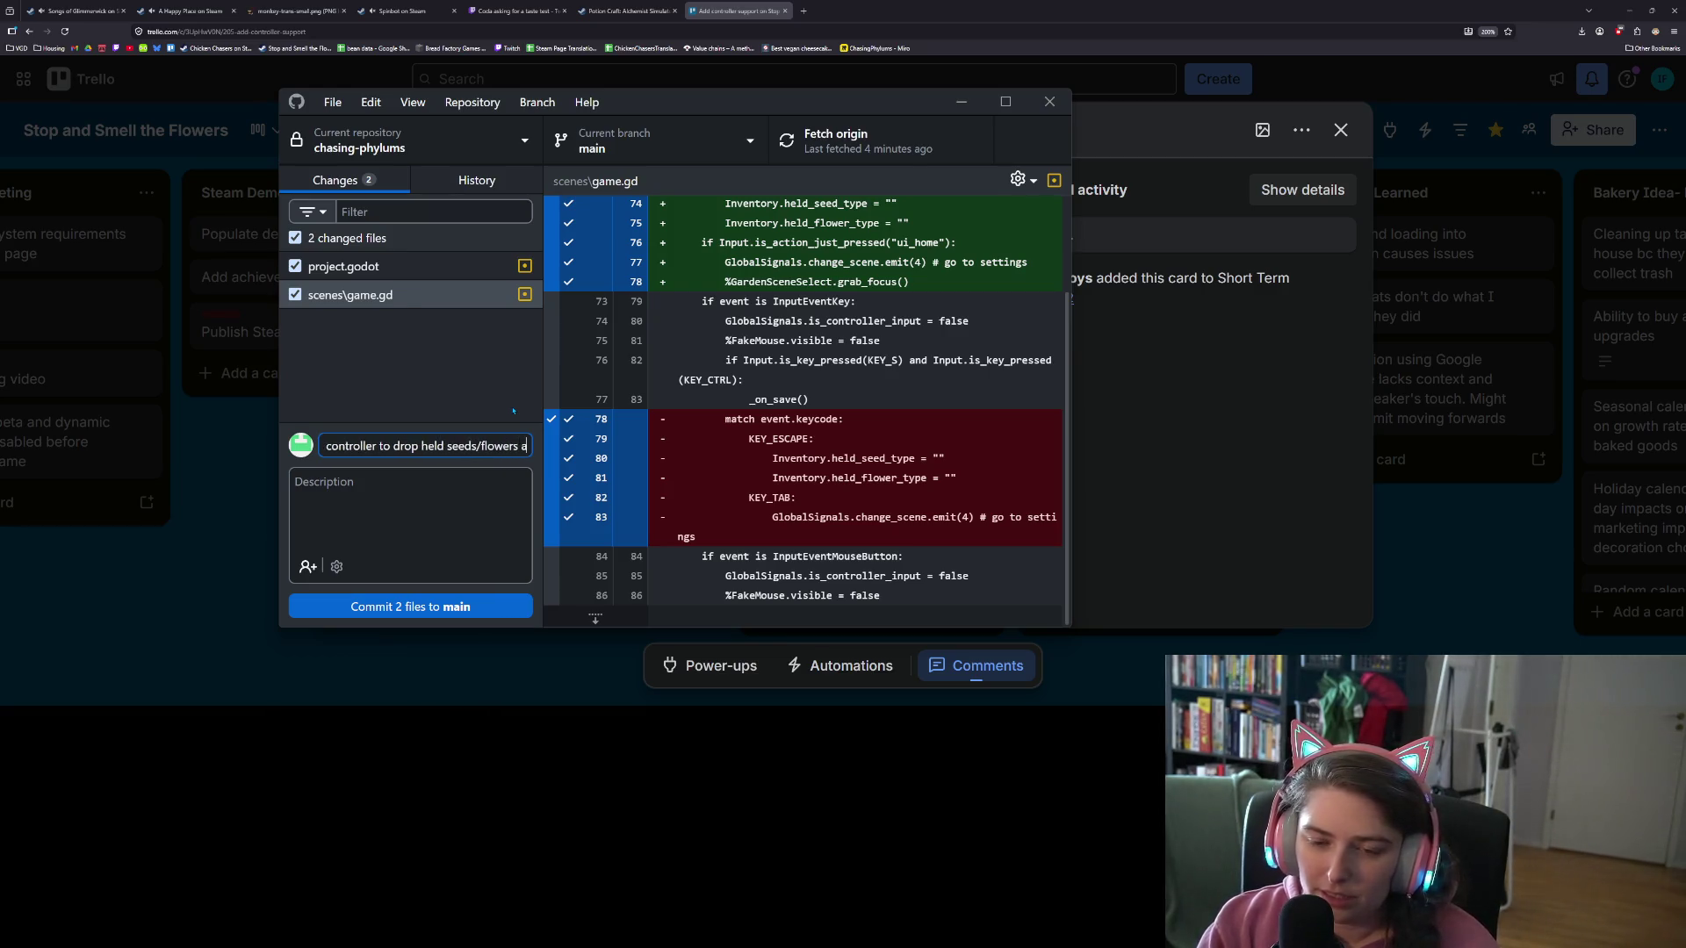
type("nd jumpt o")
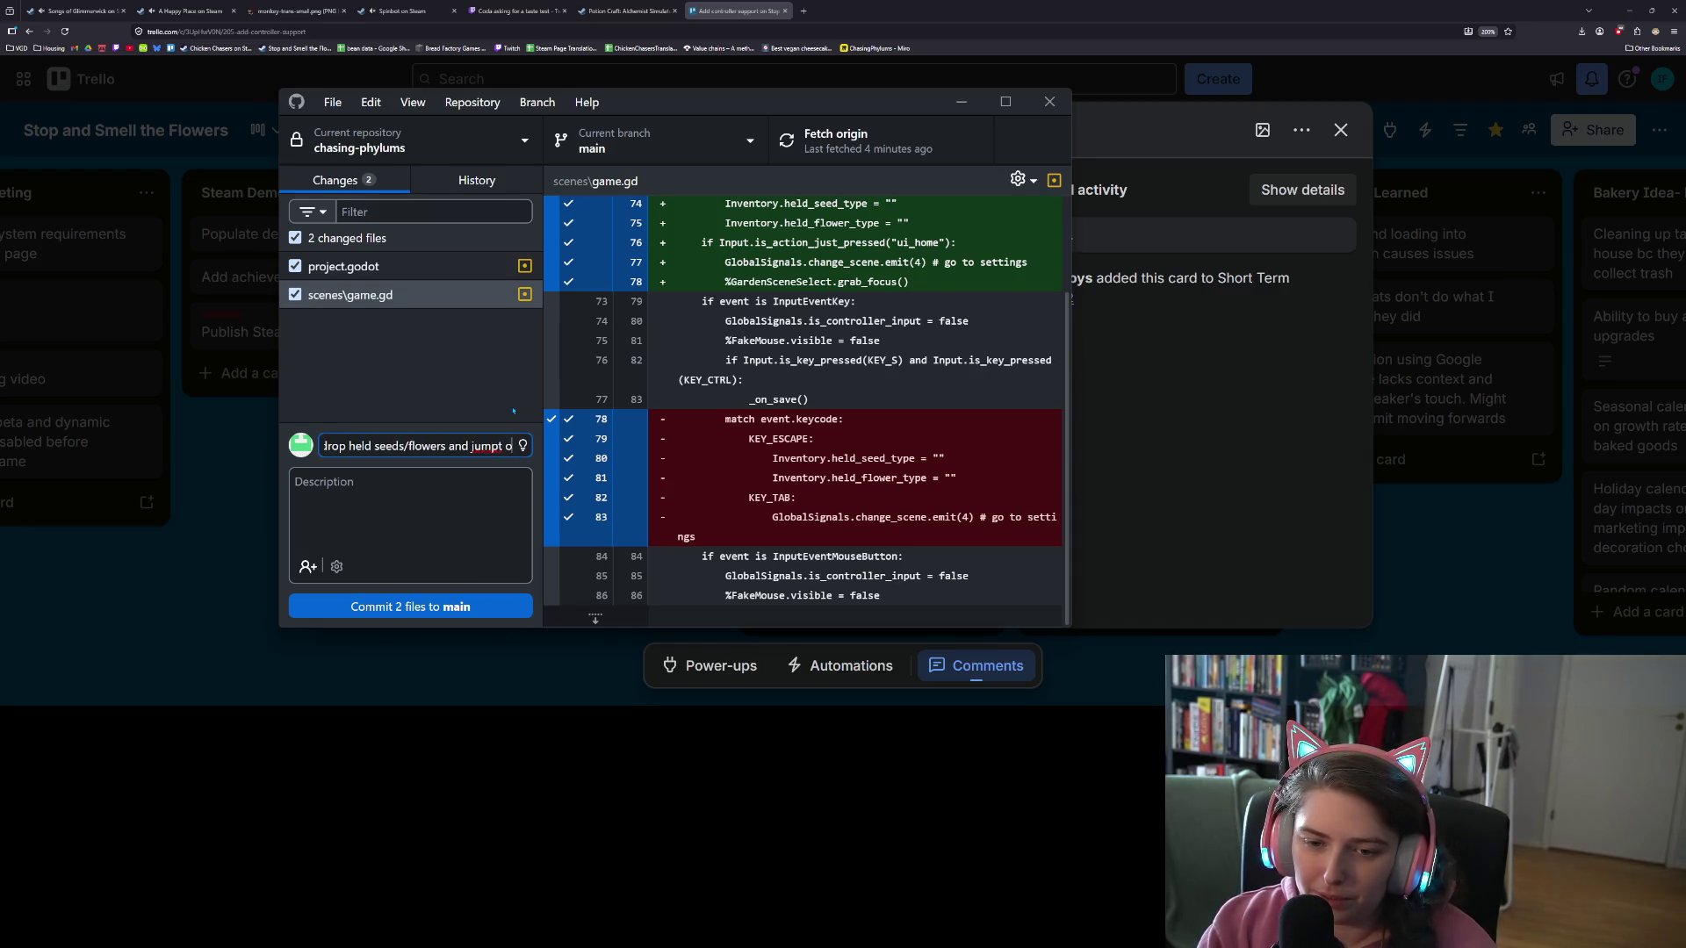
key("BackSpace")
key("BackSpace")
key("BackSpace")
type("to set")
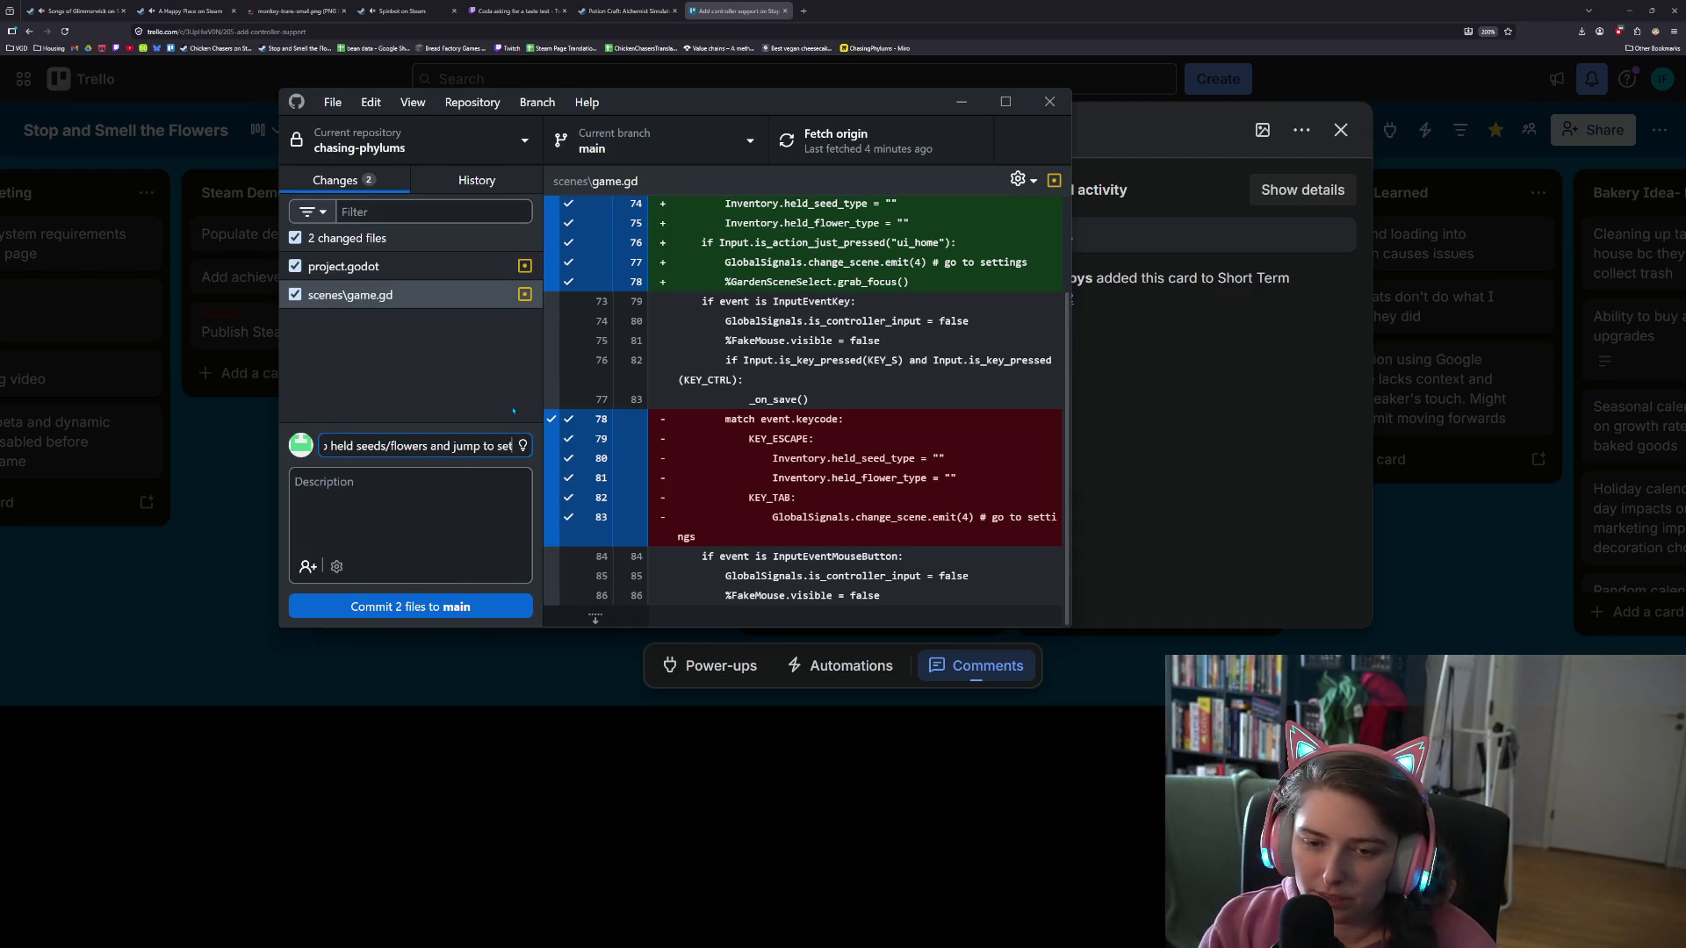
type("tings")
Step: Commit both files to main and push to origin
left_click(474, 607)
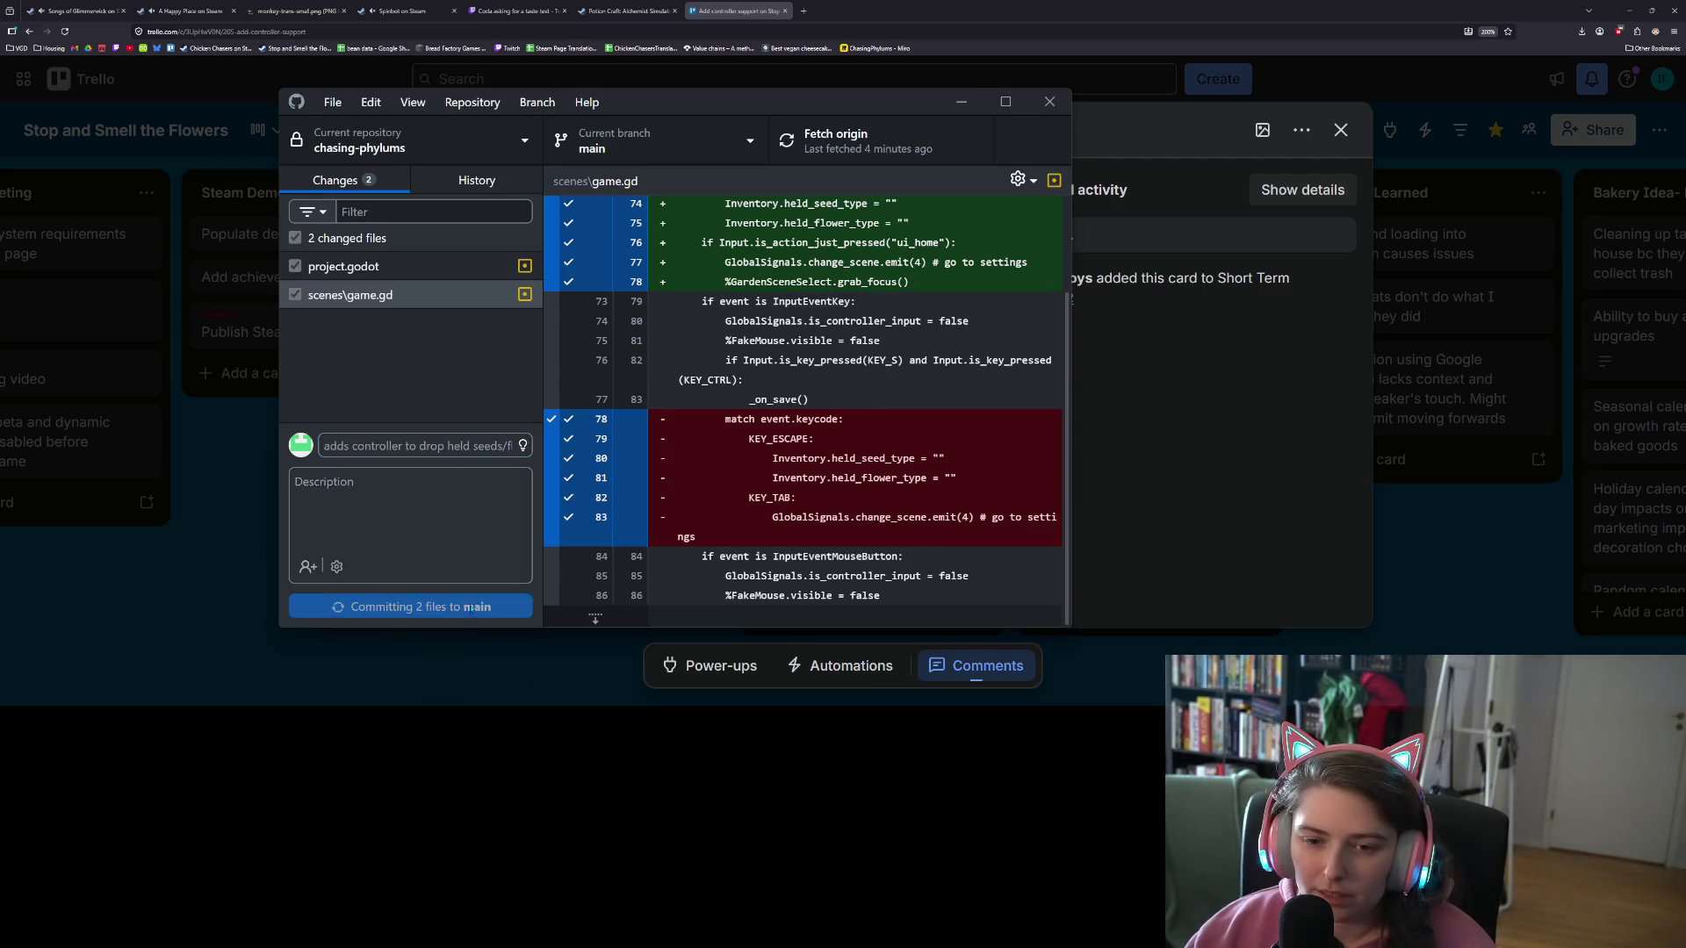
left_click(961, 365)
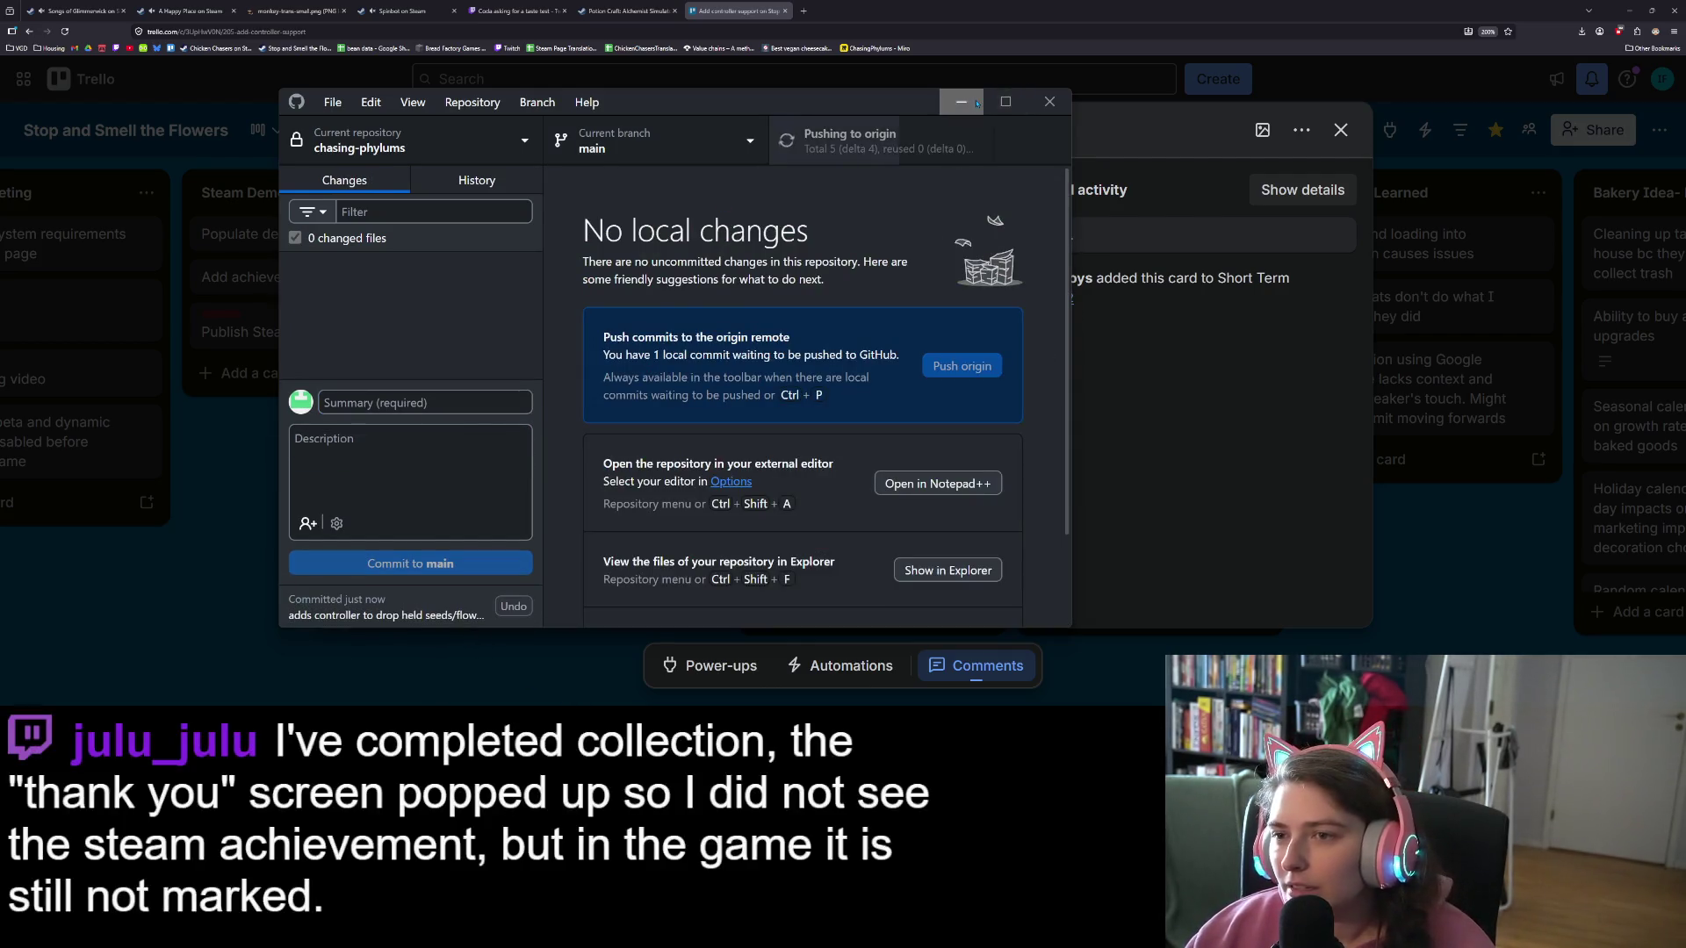
key("alt+Tab")
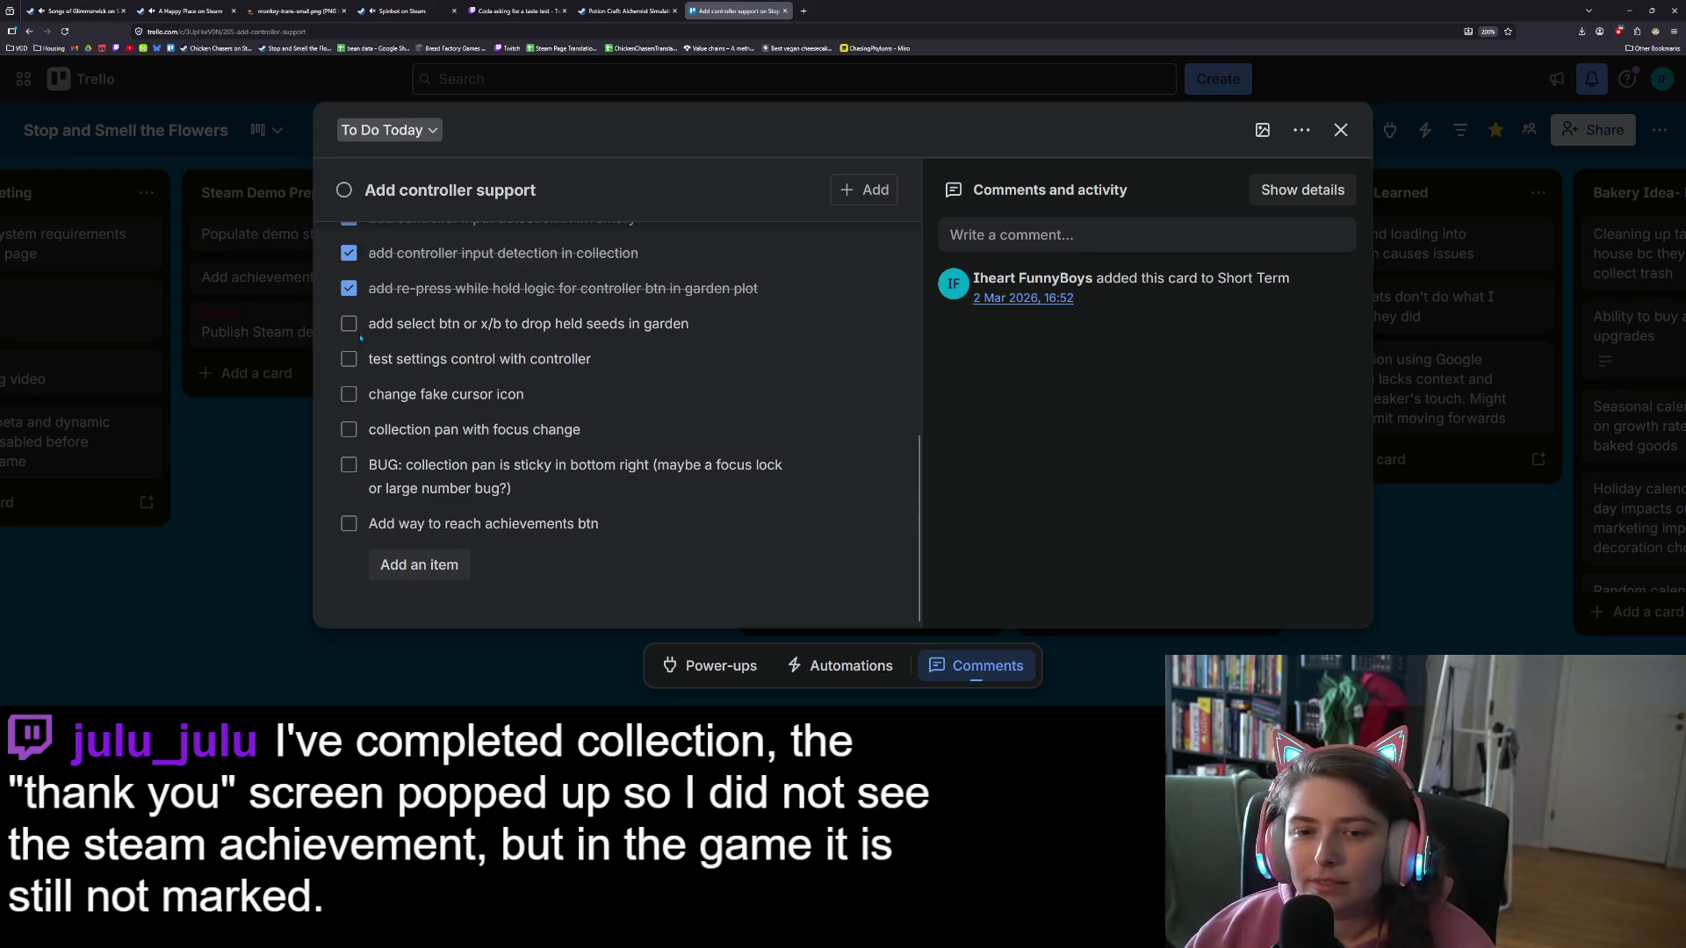
Step: Check the drop-held-seeds item, move the settings test lower, and add language and feedback button items
left_click(348, 323)
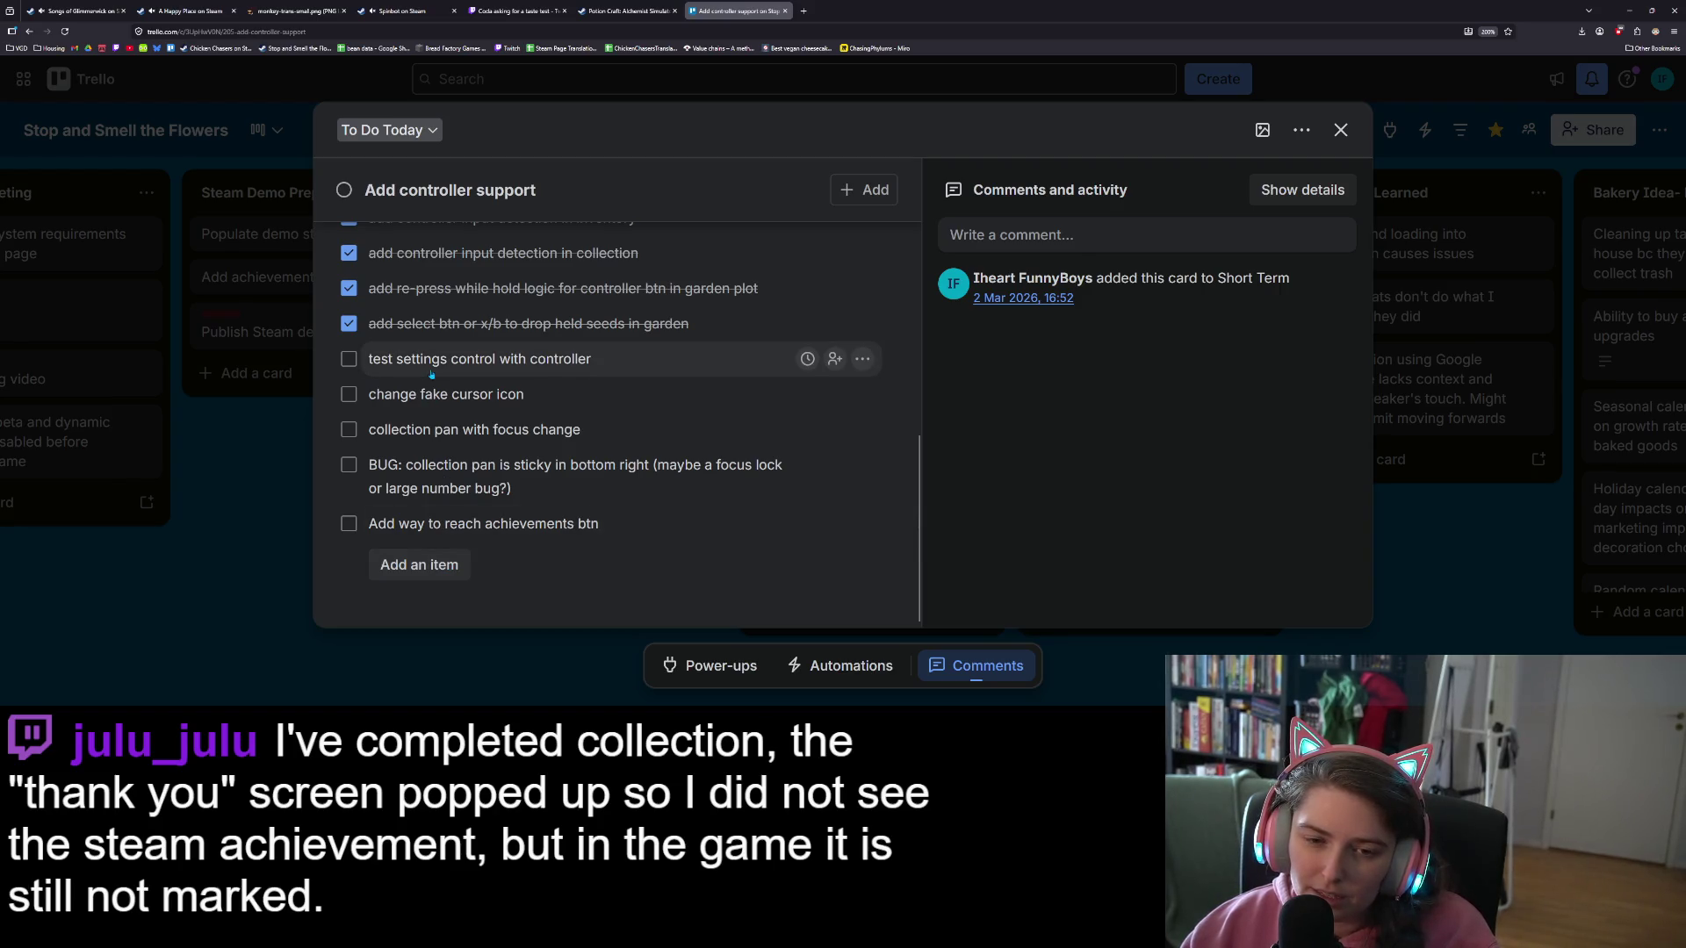
mouse_move(431, 374)
left_mouse_down()
mouse_move(545, 527)
mouse_move(579, 527)
left_mouse_up()
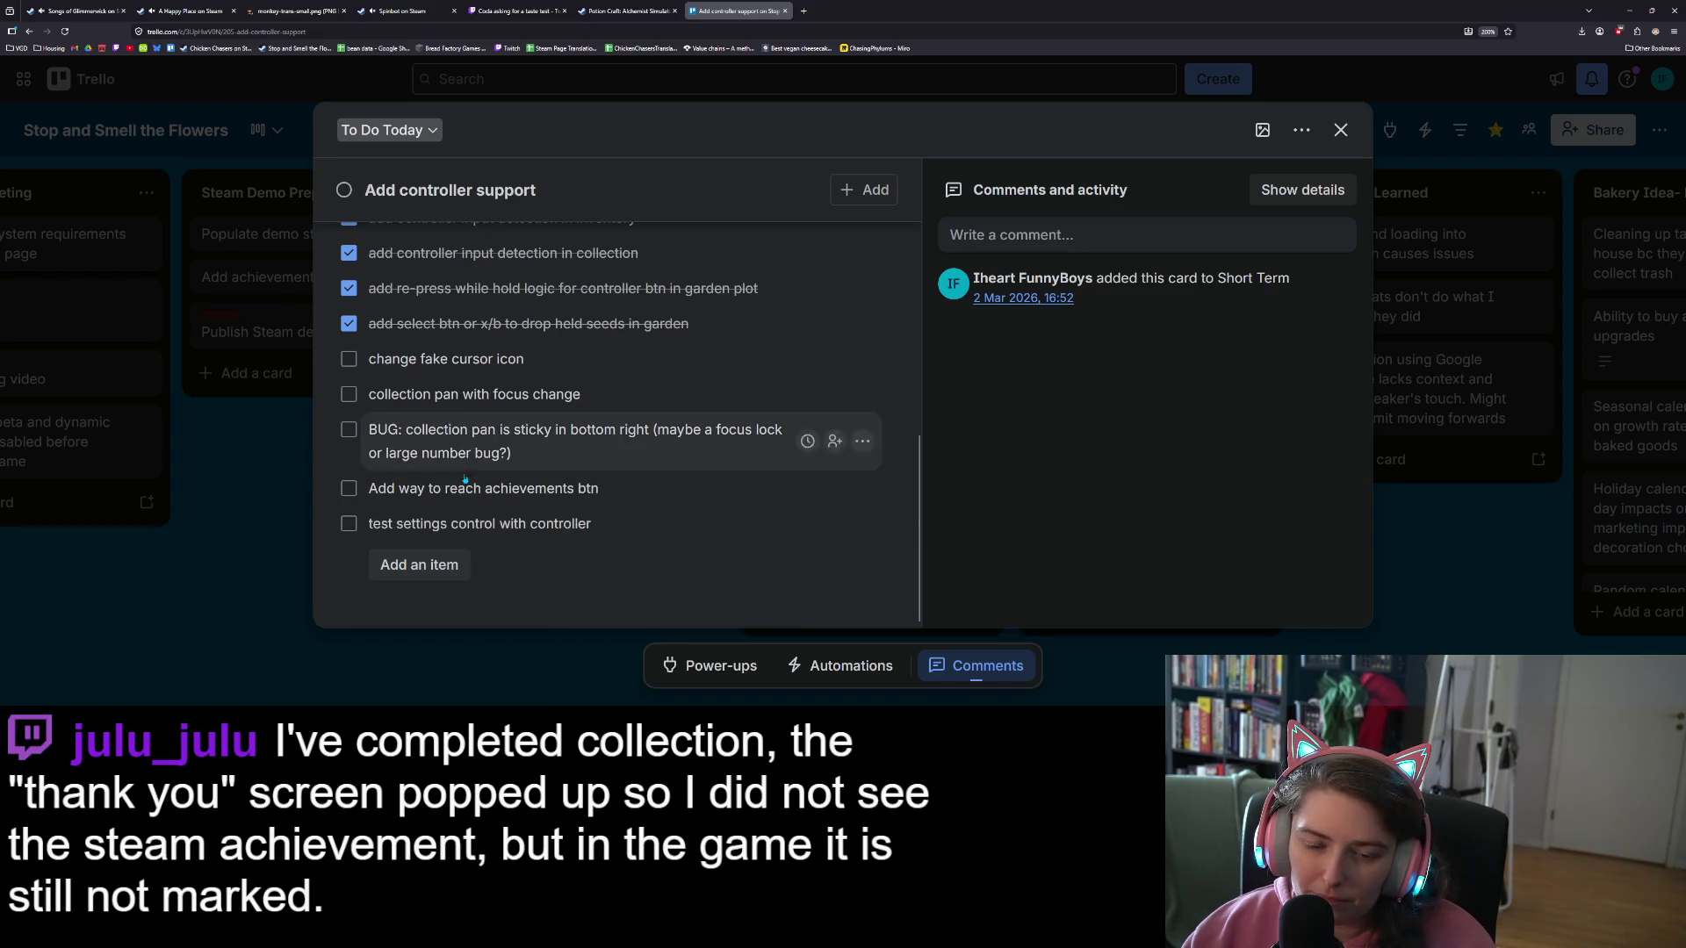
left_click(450, 554)
type("Add way to reach langu")
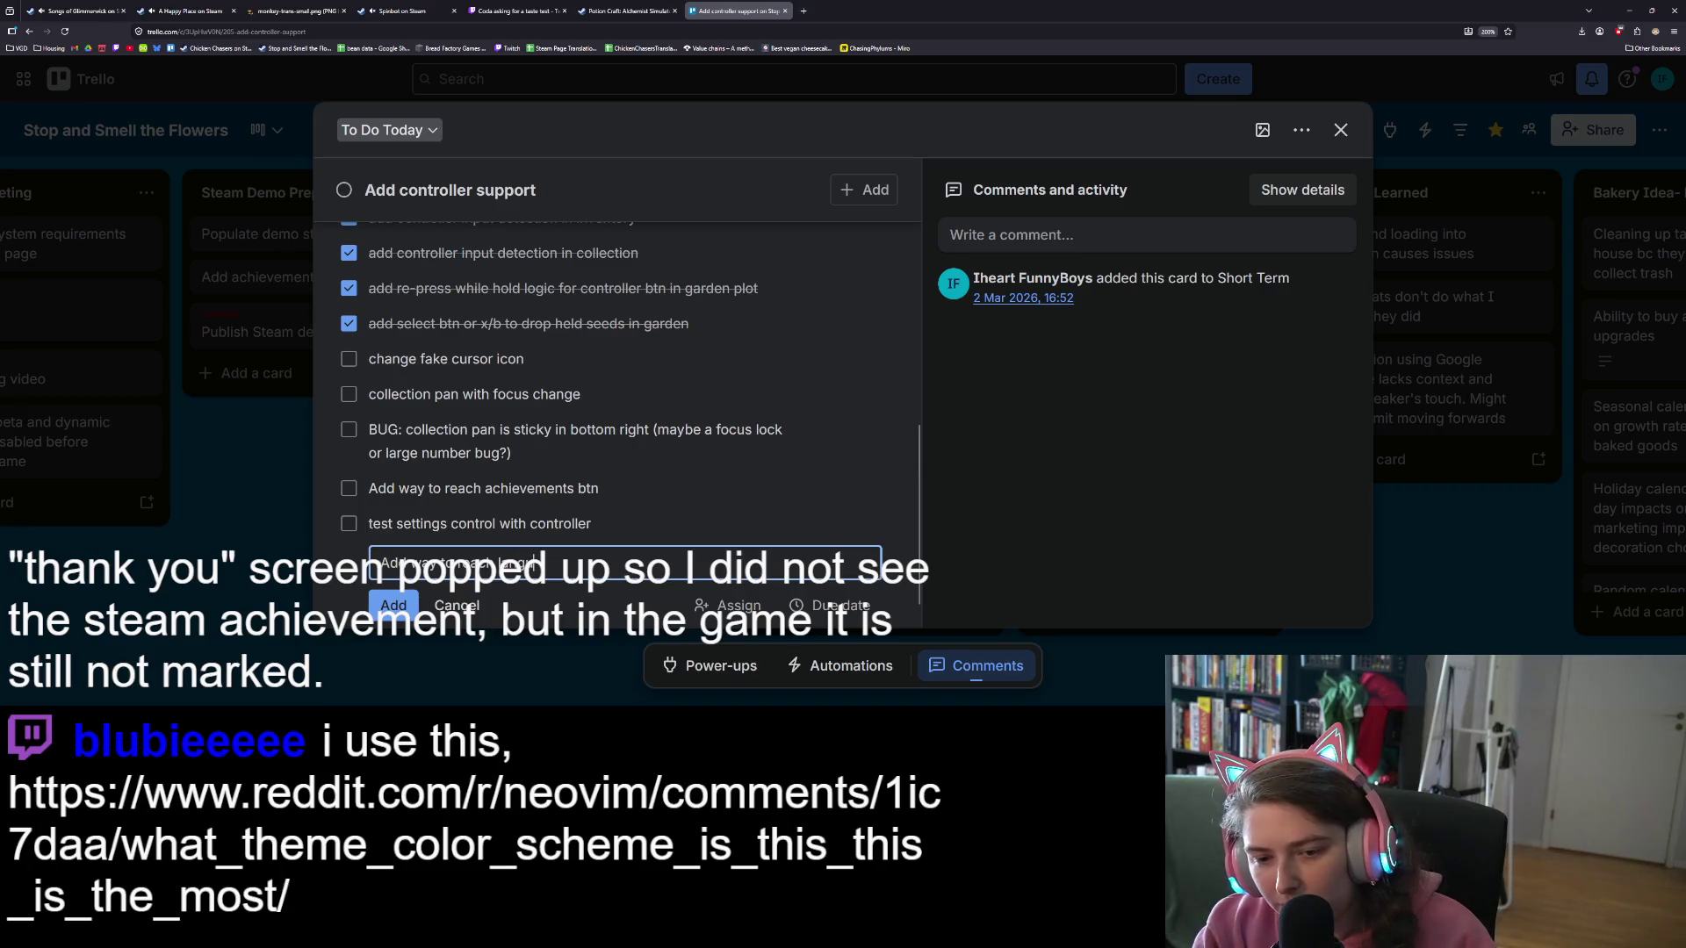
type("e btn")
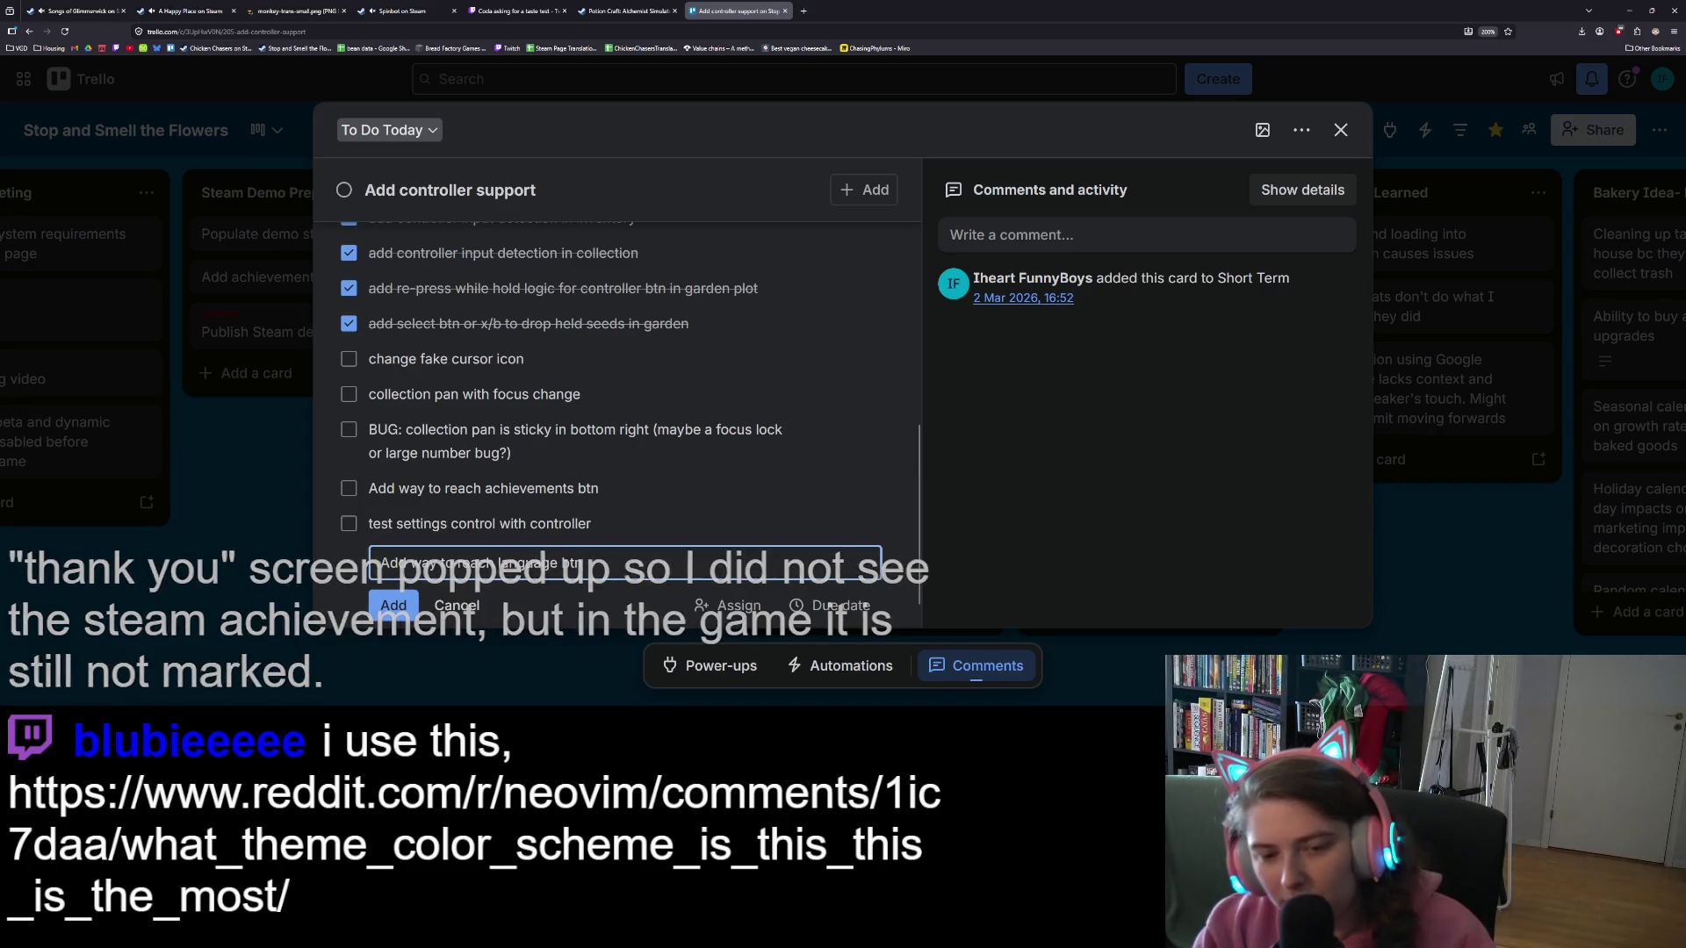
key("Return")
type("Add way to")
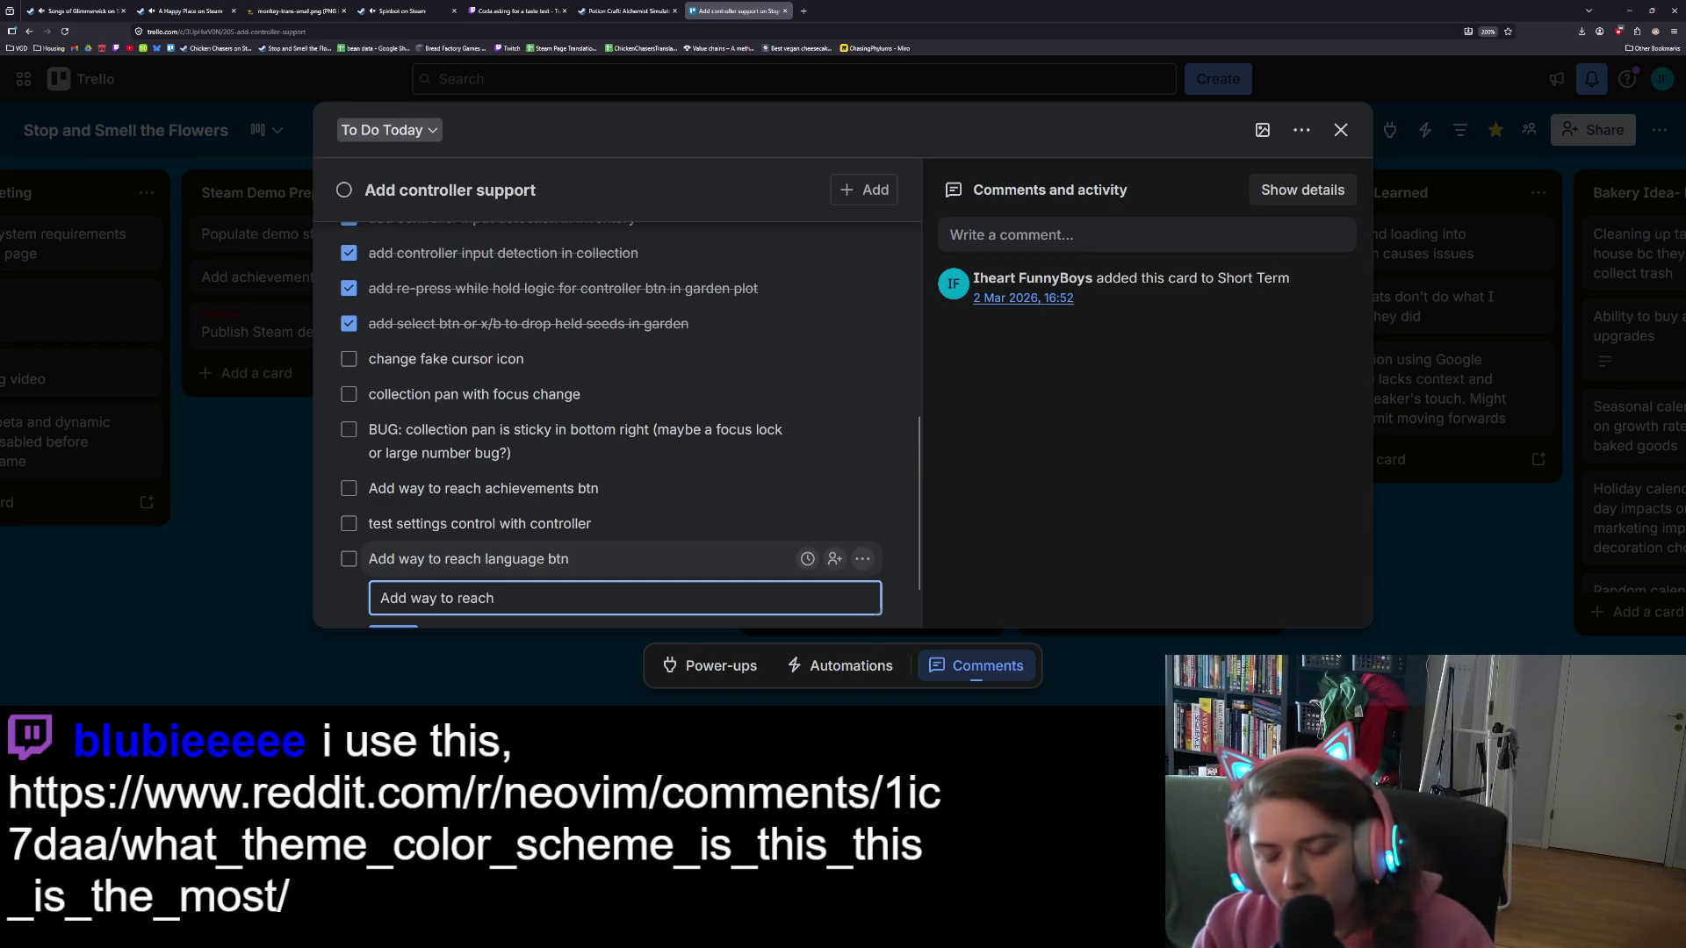
type("k btn")
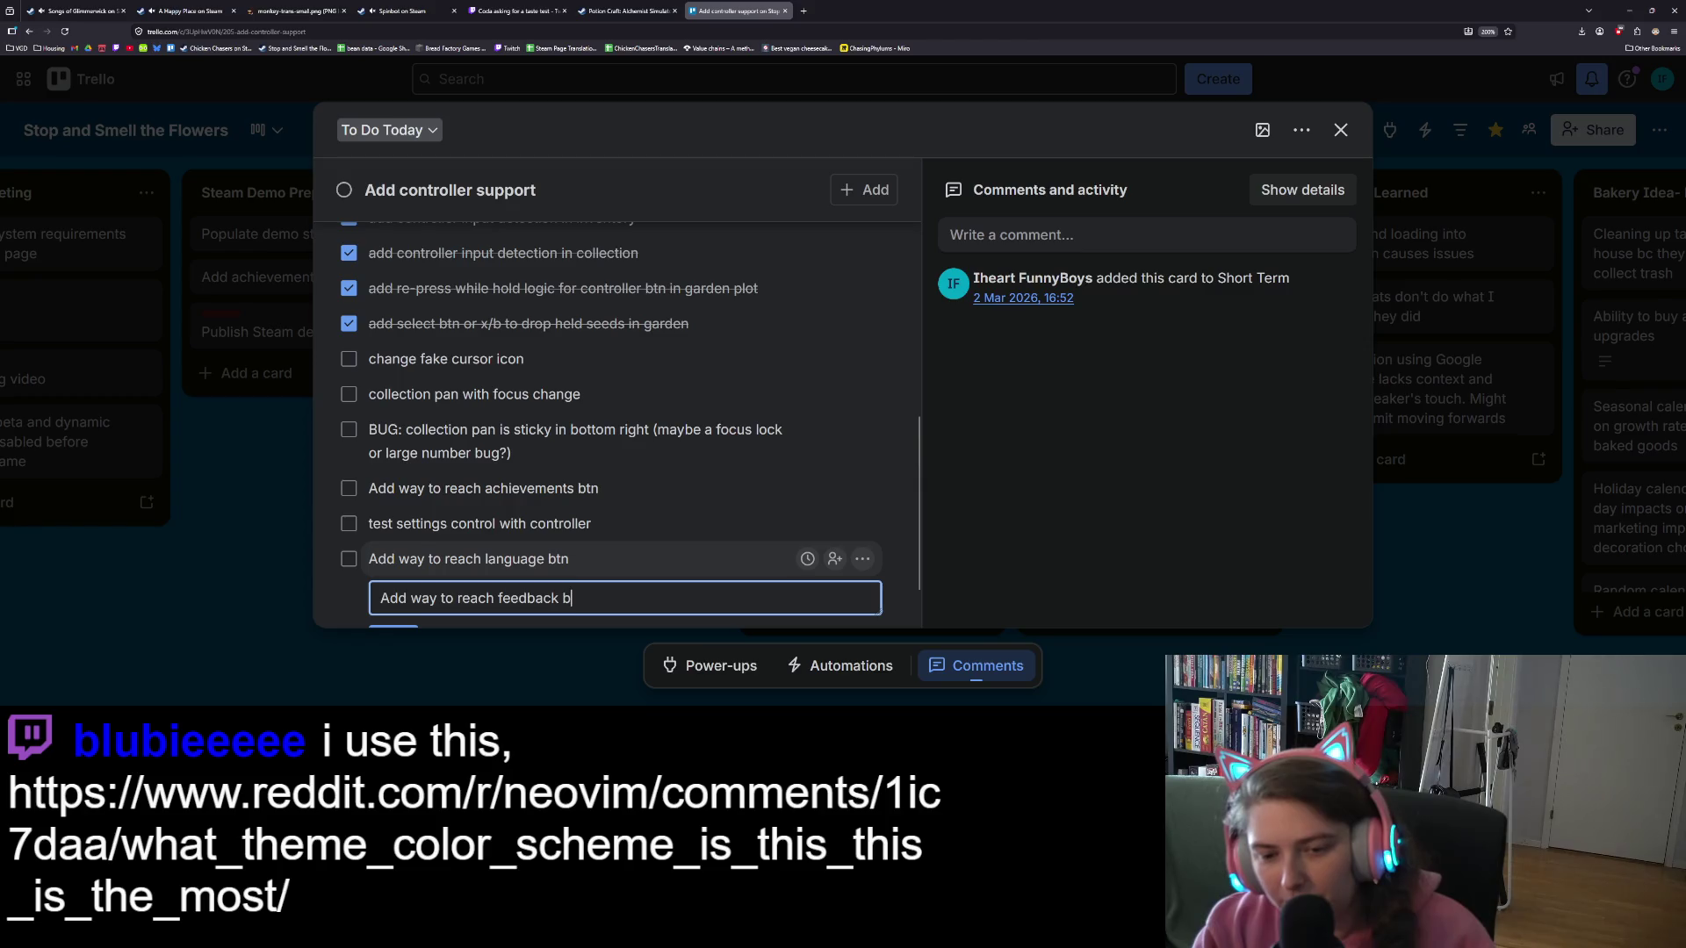
key("Return")
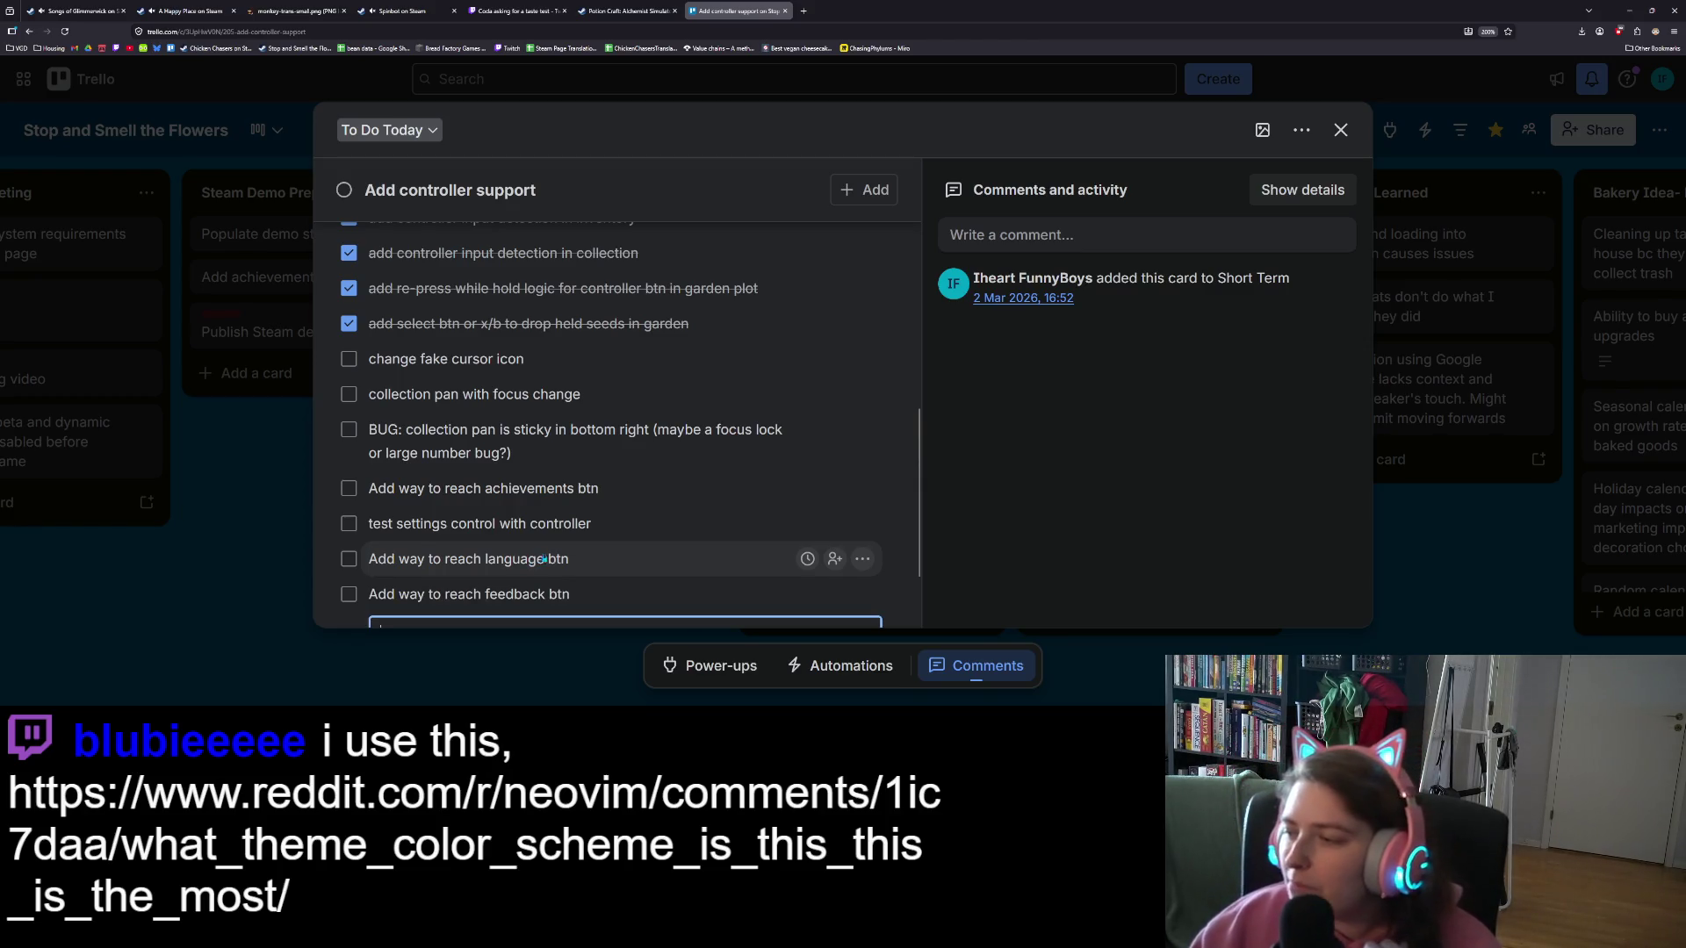
left_click(1044, 545)
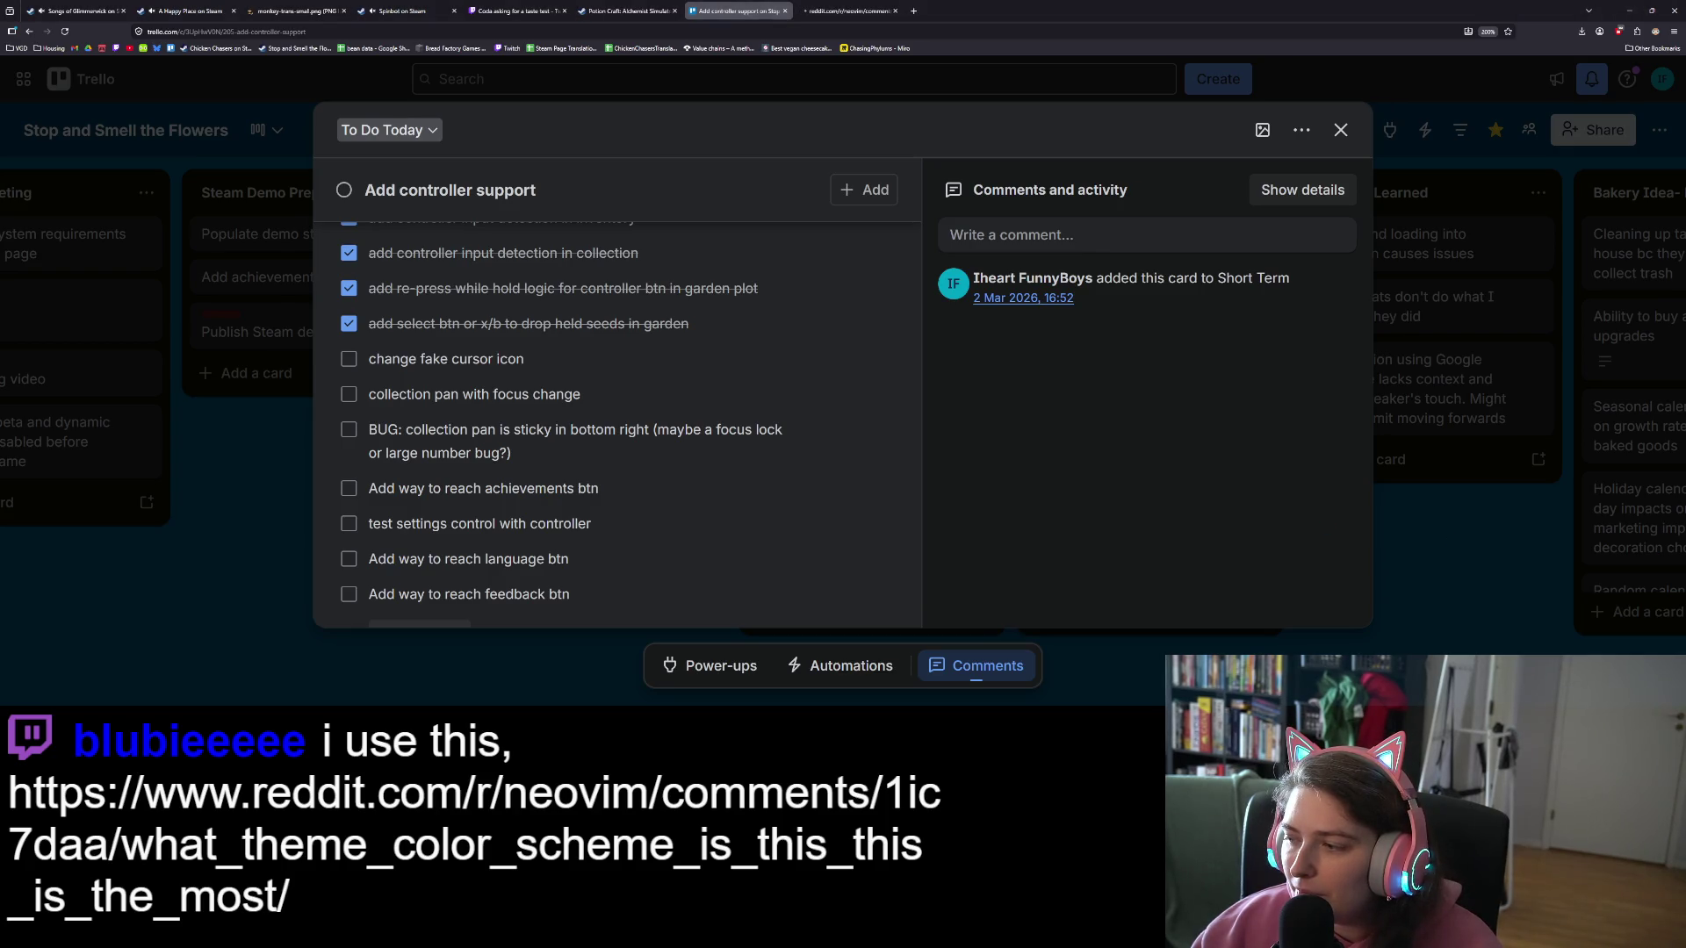
left_click(834, 11)
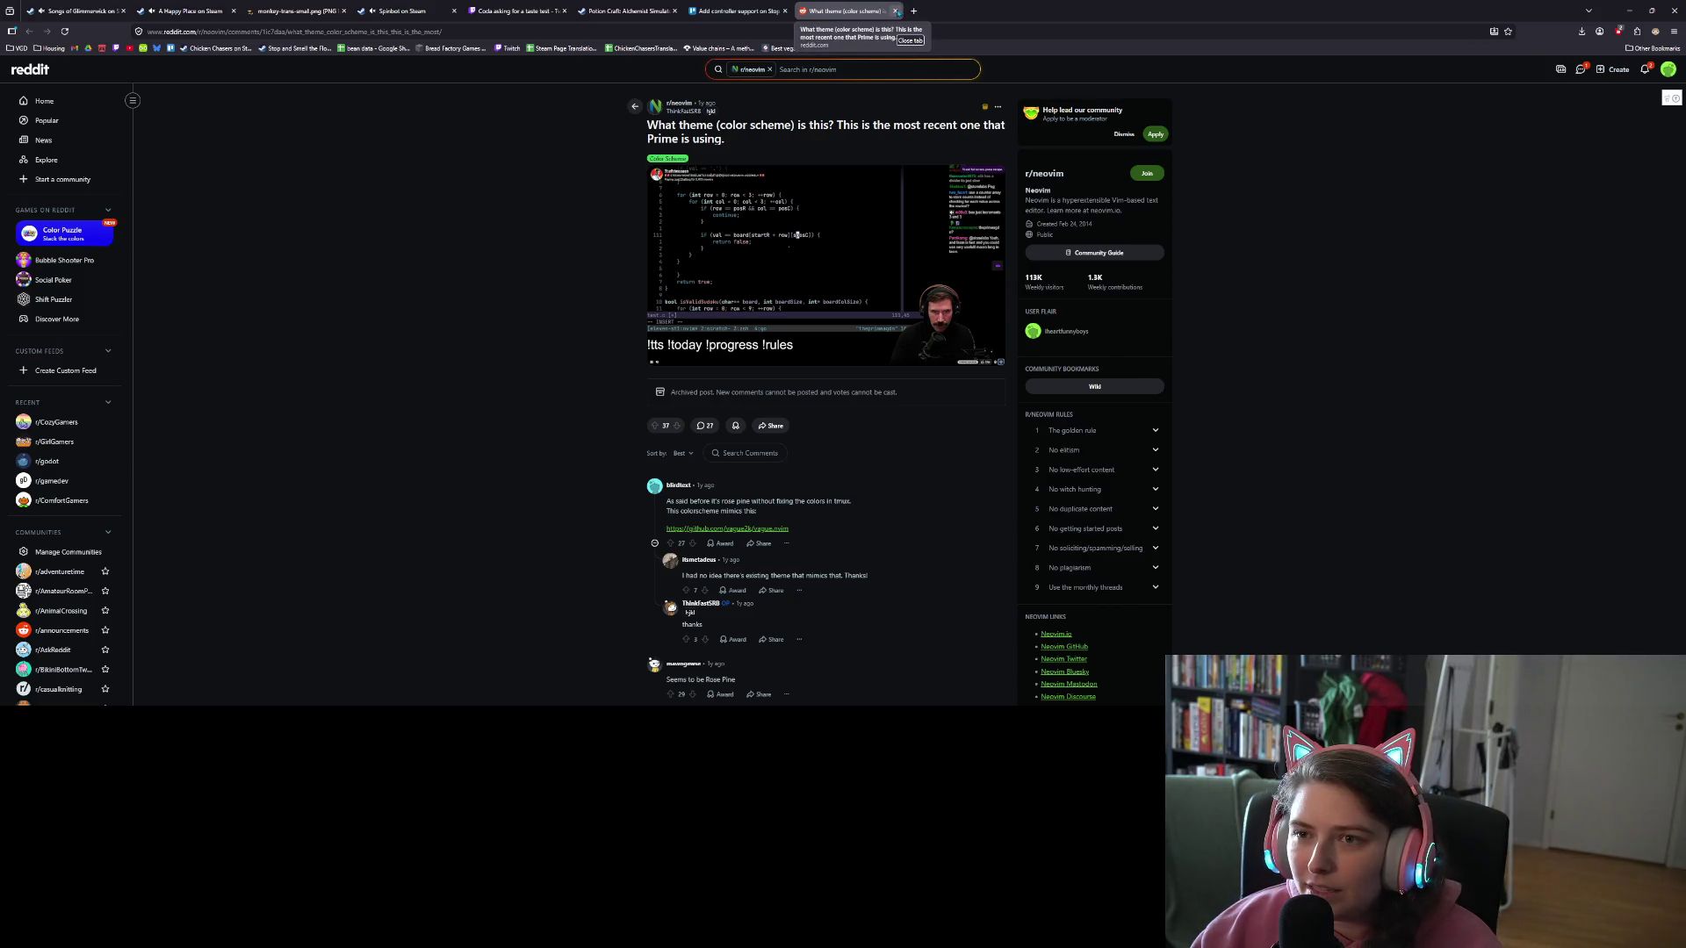
left_click(894, 10)
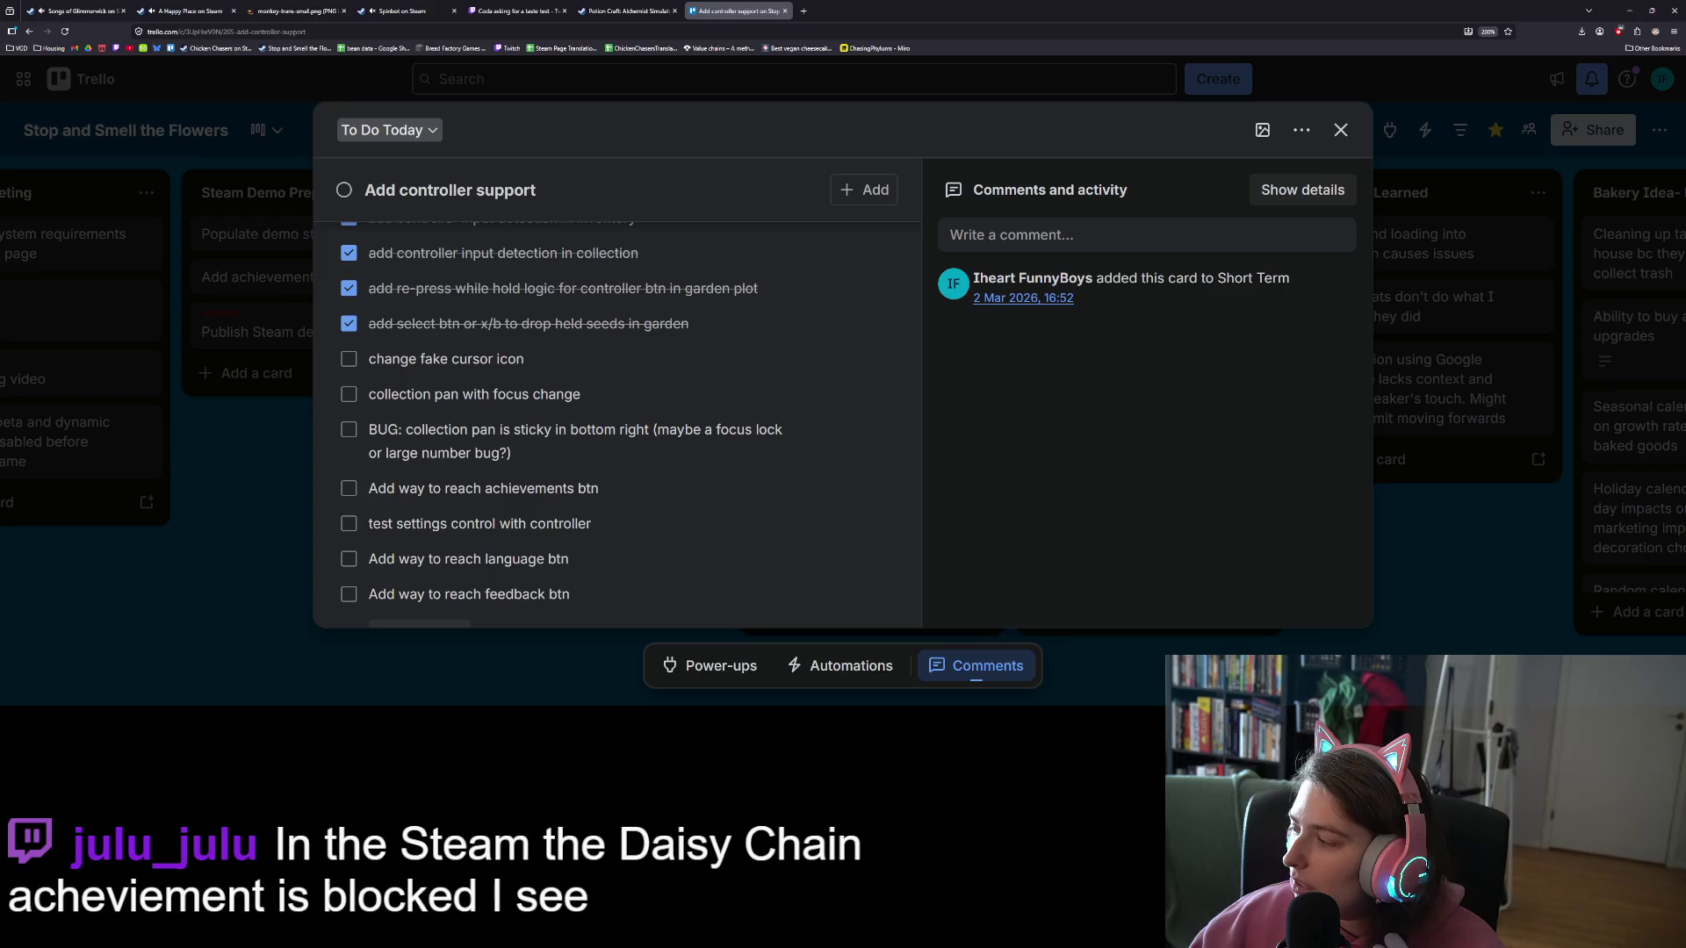
Step: Run the game, review the Achievements list under Collection, then close it with Just Quit
key("alt+Tab")
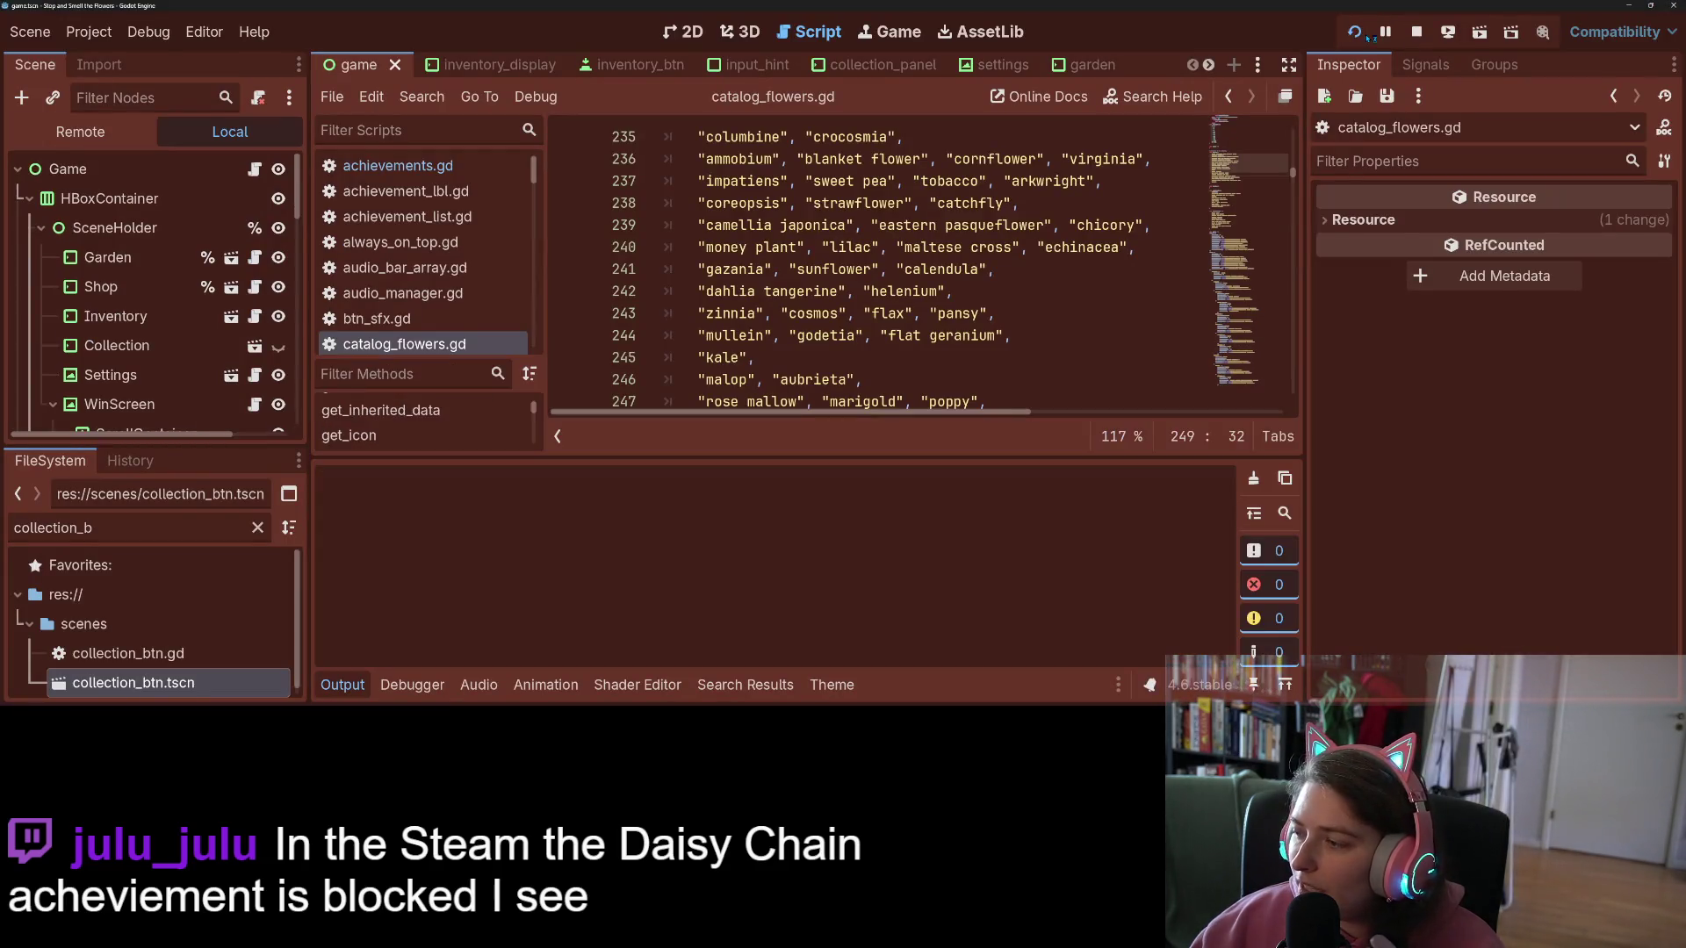
left_click(1368, 37)
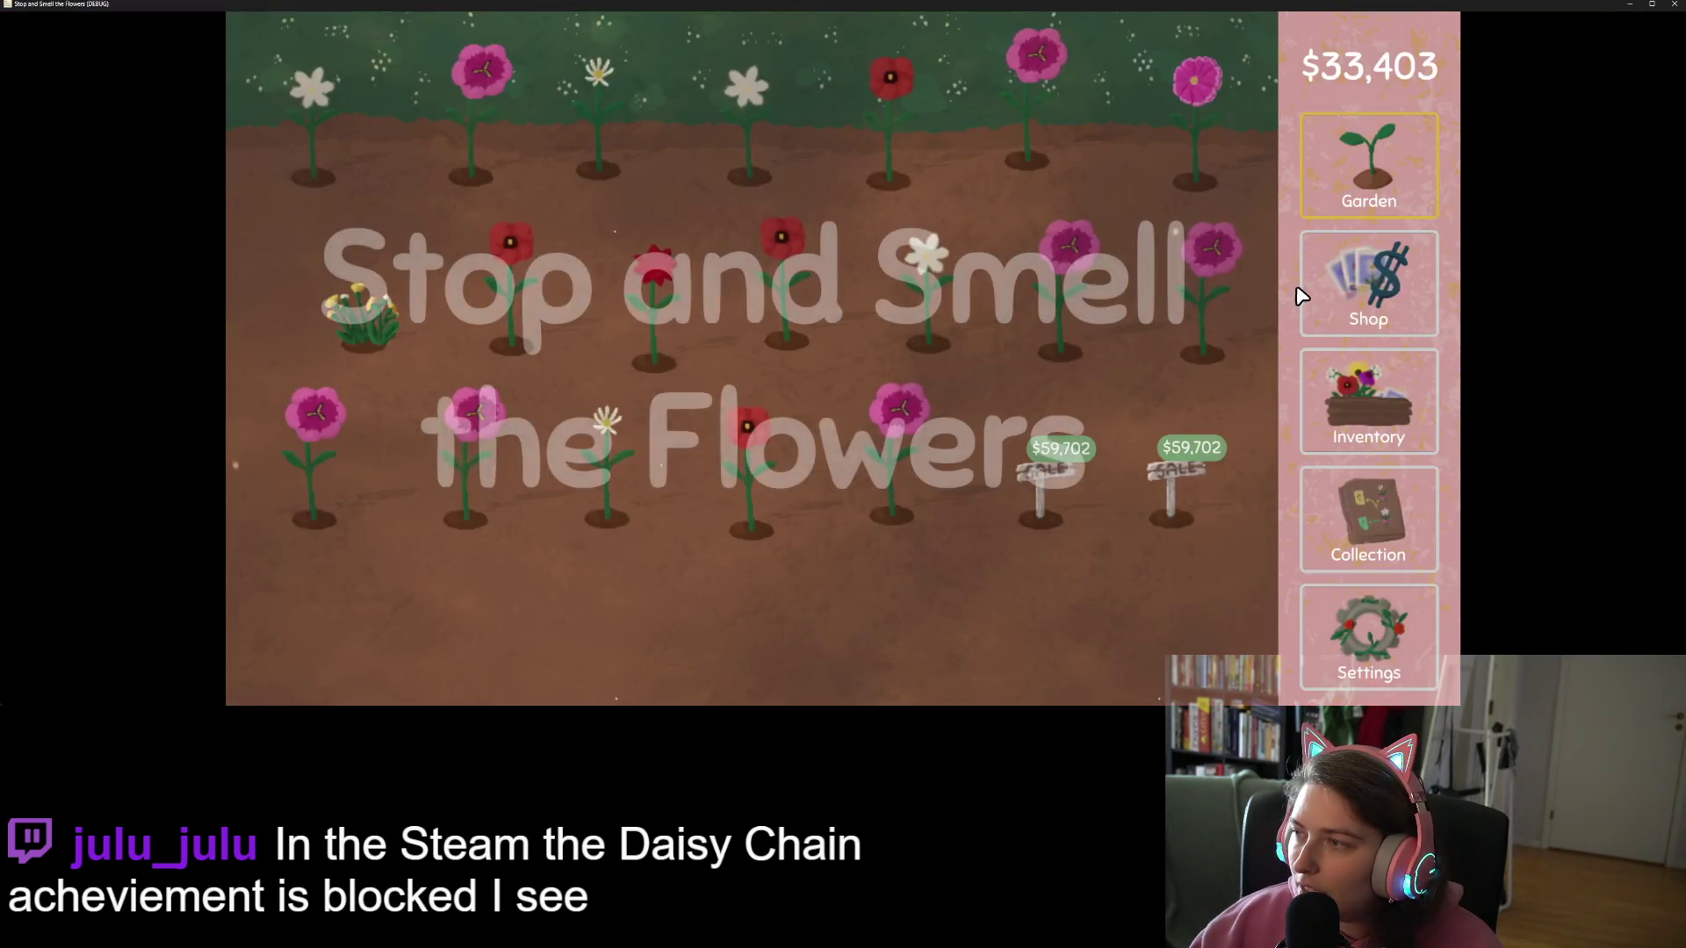
left_click(1370, 518)
left_click(1201, 49)
scroll(804, 366, "down", 10)
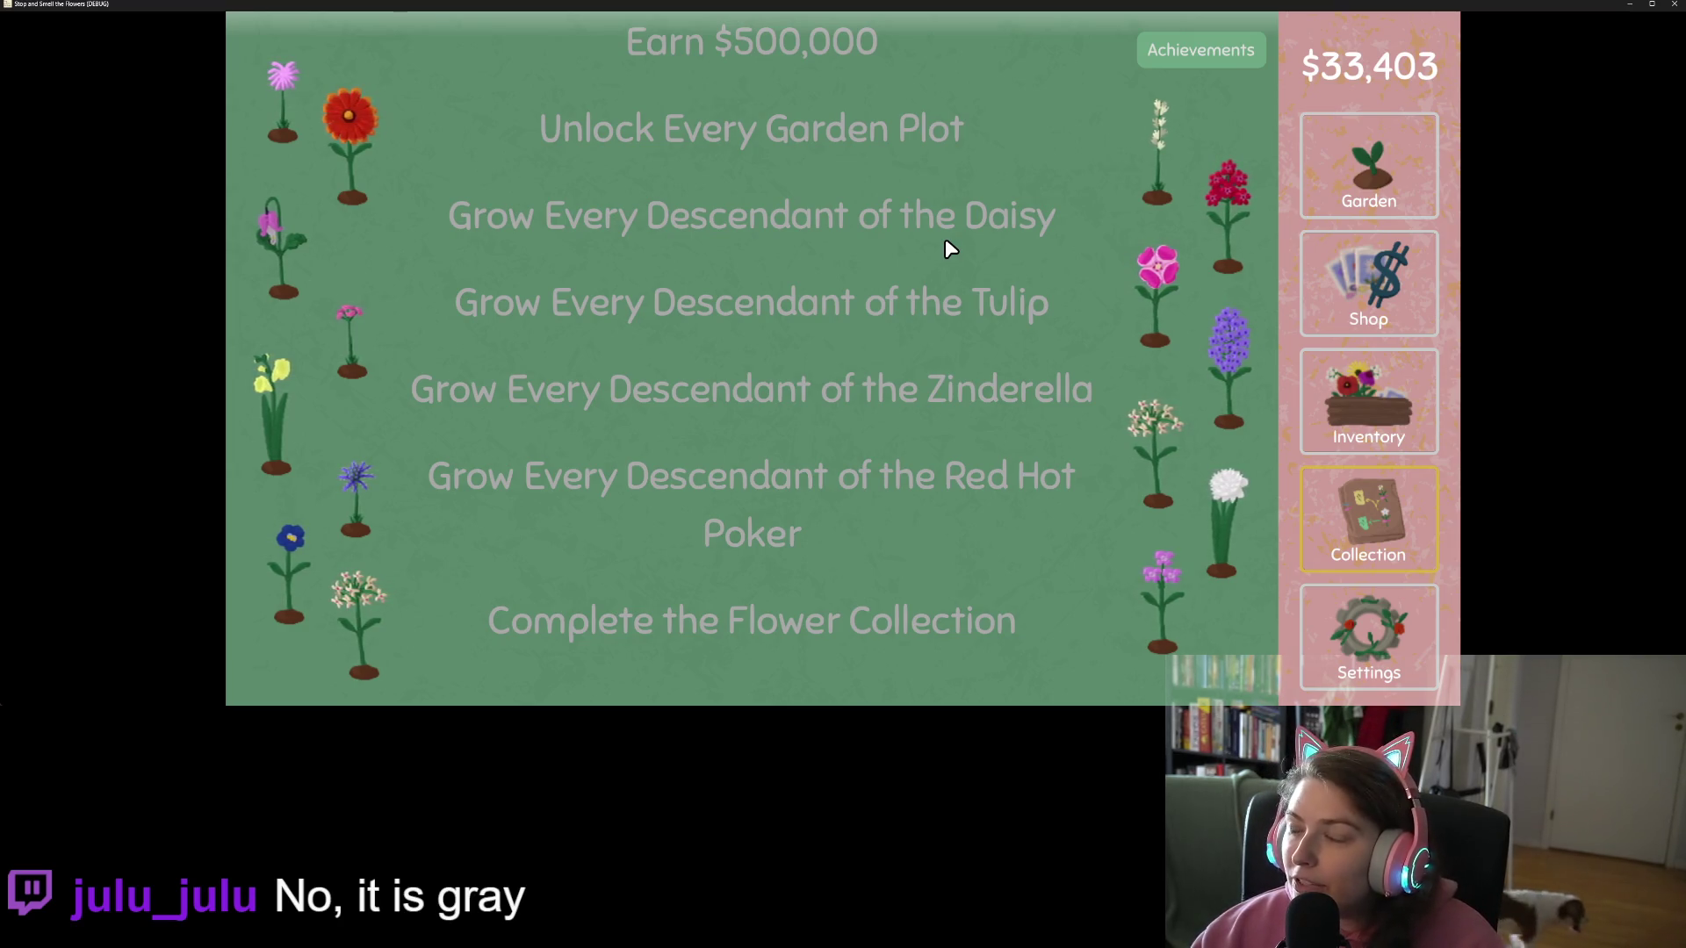
left_click(1675, 4)
left_click(876, 422)
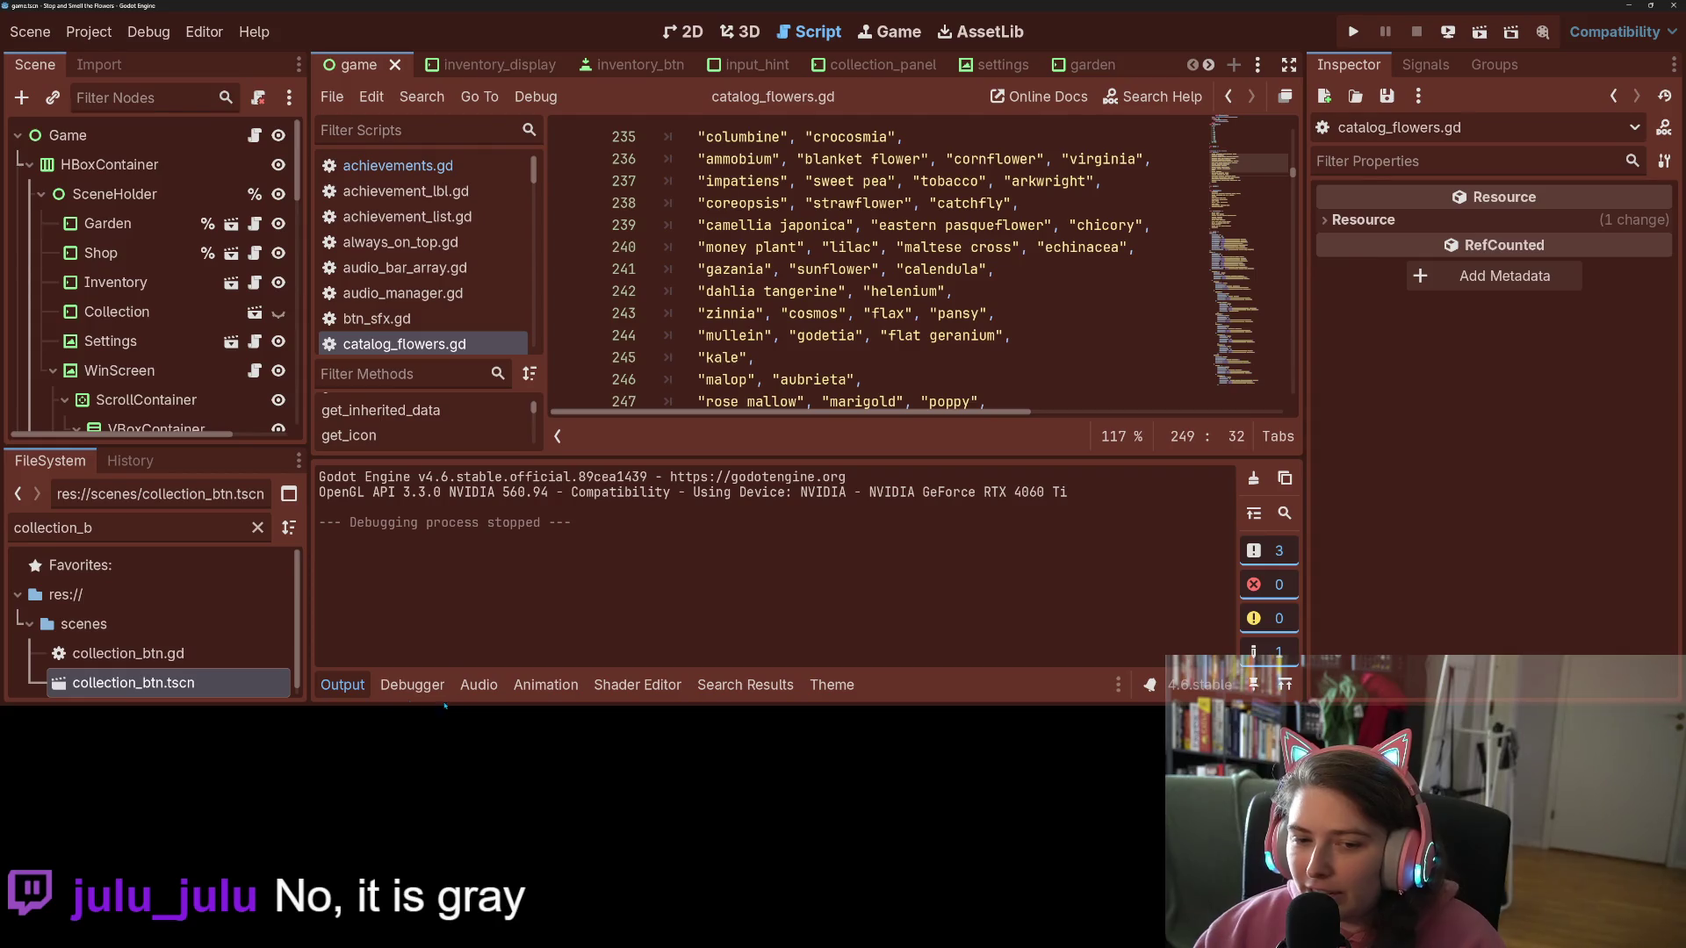
left_click(343, 684)
left_click(998, 538)
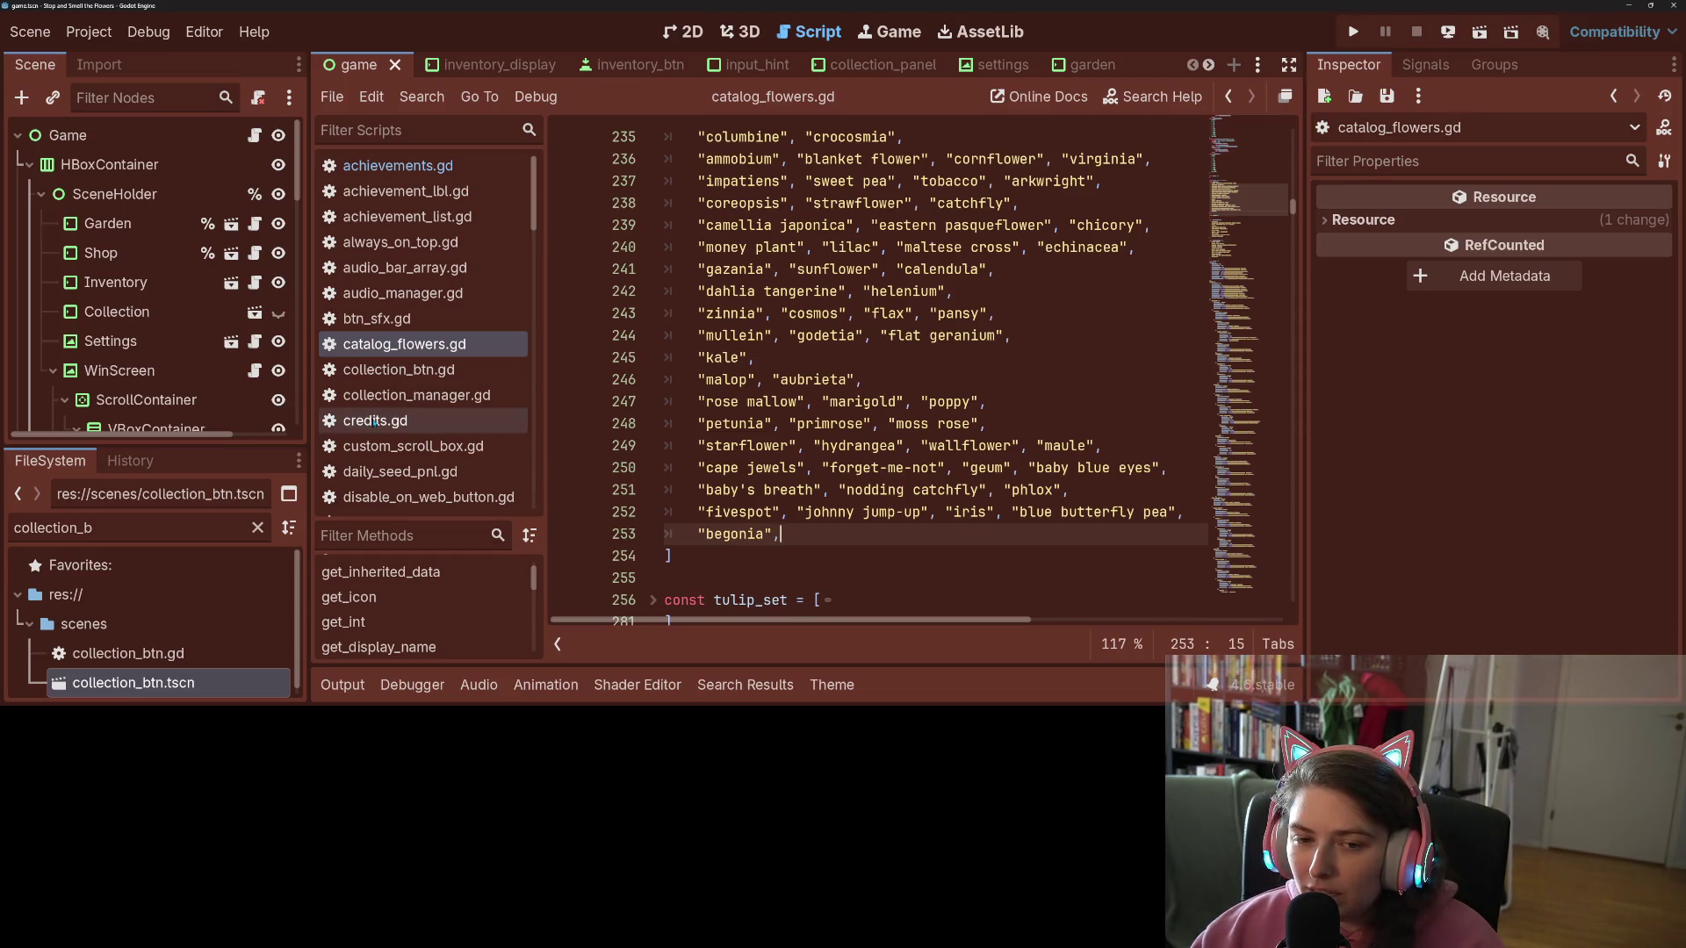
left_click(422, 394)
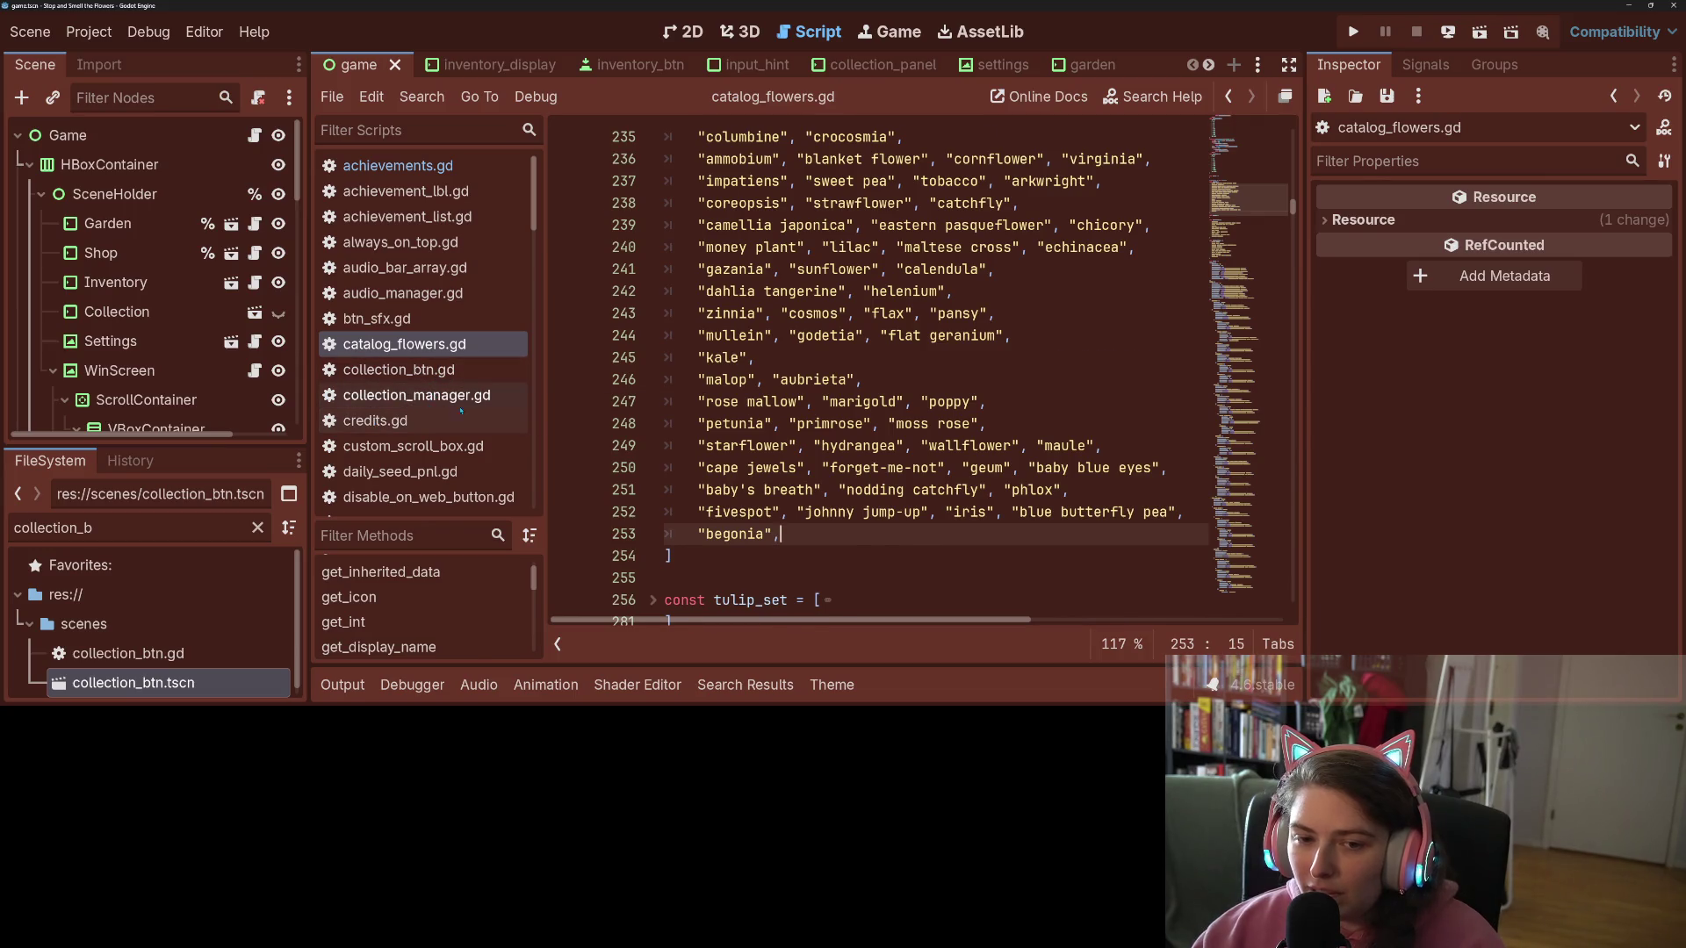
scroll(841, 531, "down", 1)
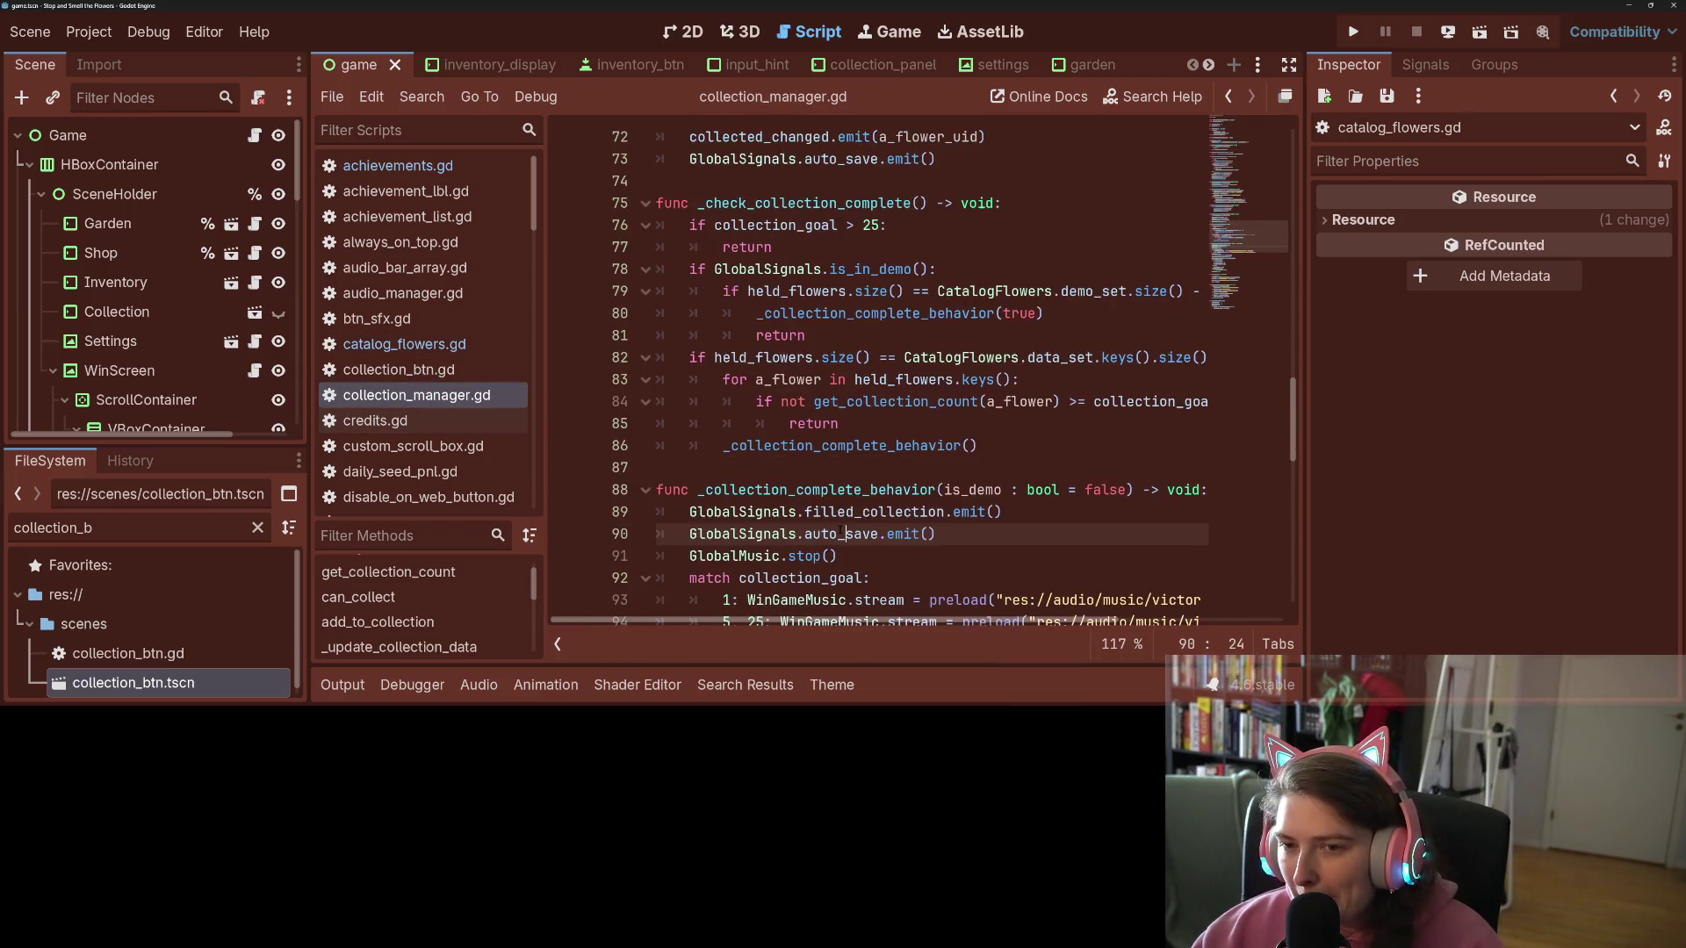
double_click(791, 202)
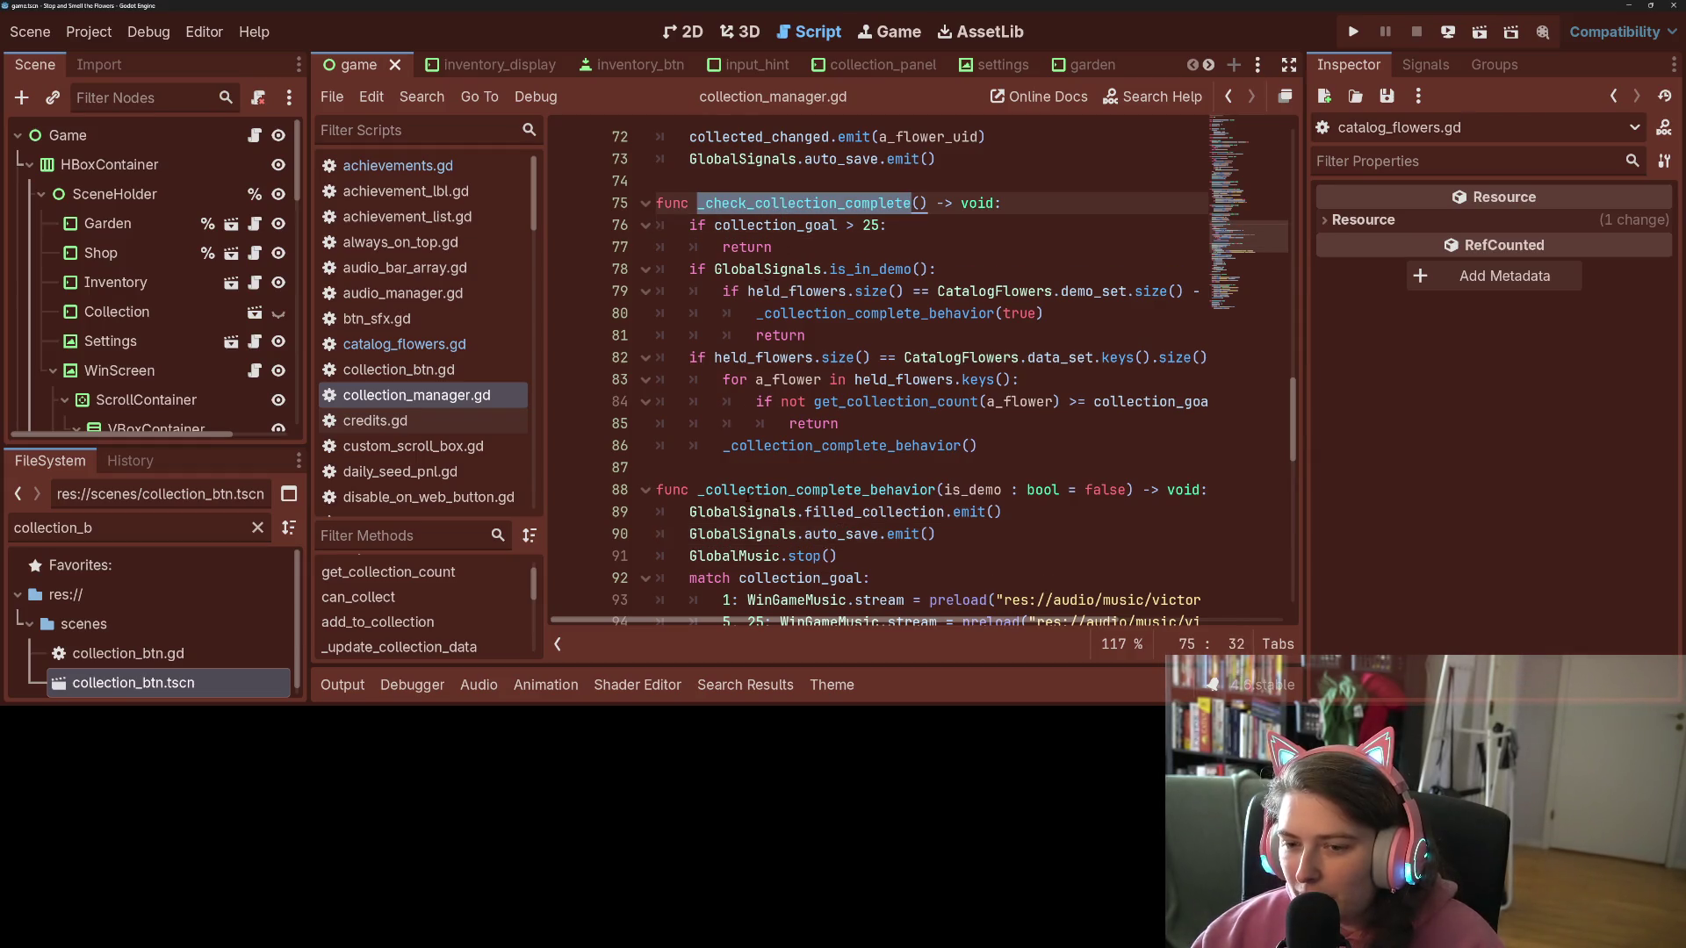
scroll(746, 497, "down", 2)
scroll(746, 497, "up", 4)
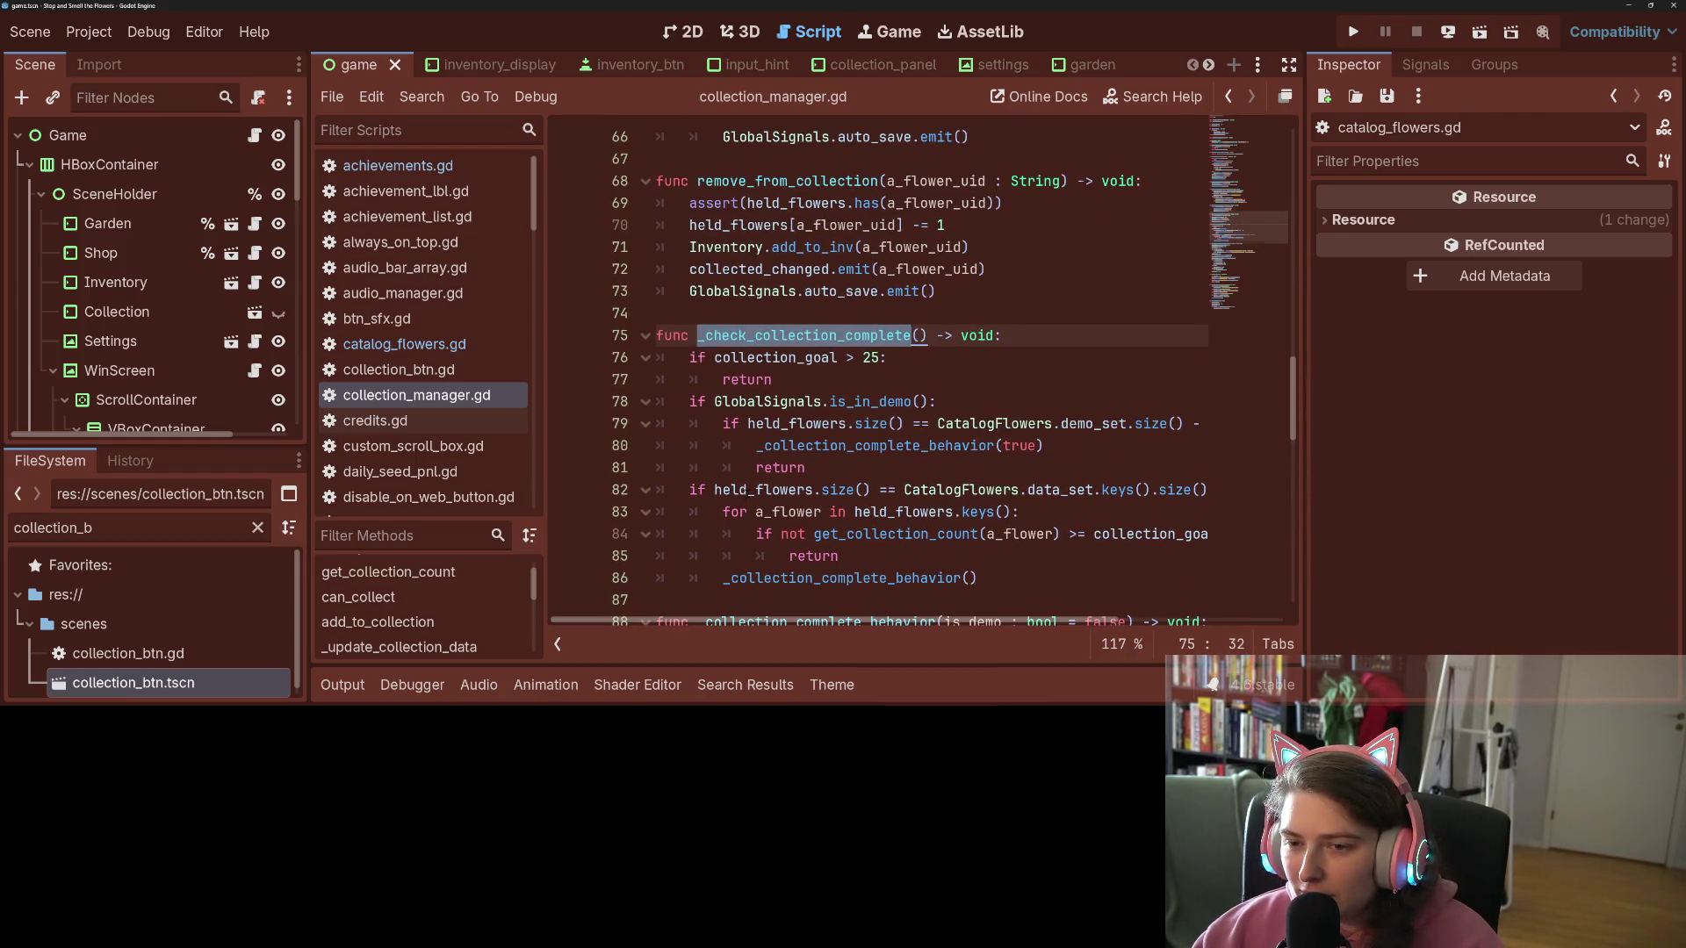
scroll(878, 377, "up", 10)
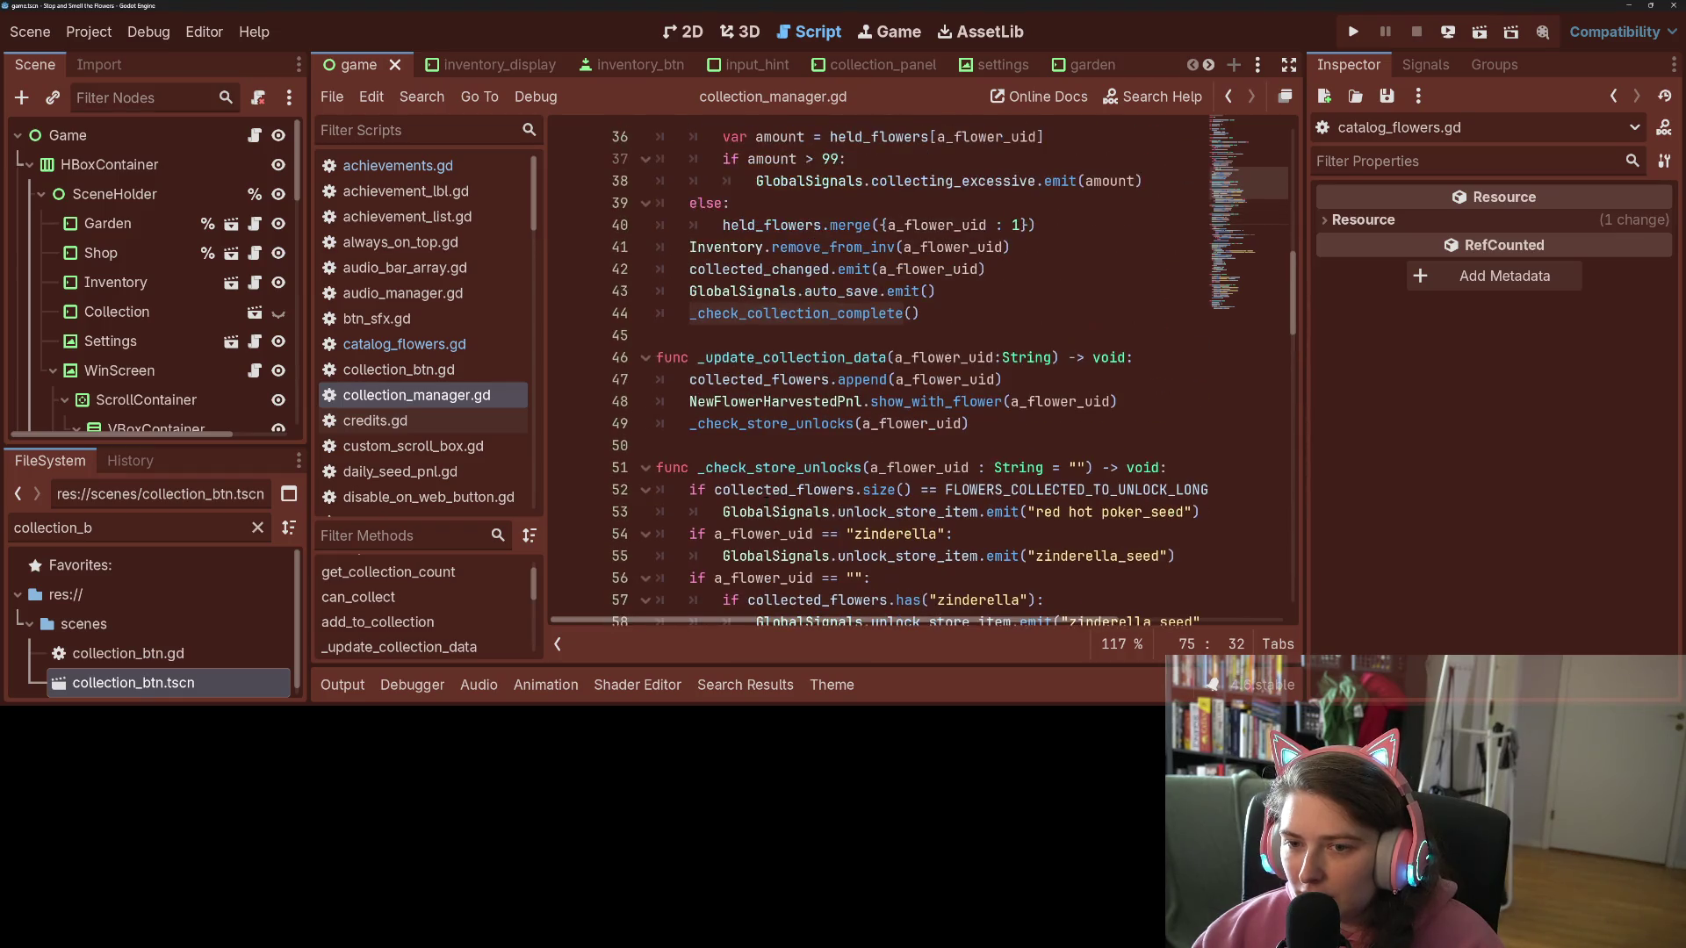
scroll(787, 401, "up", 5)
left_click(787, 401)
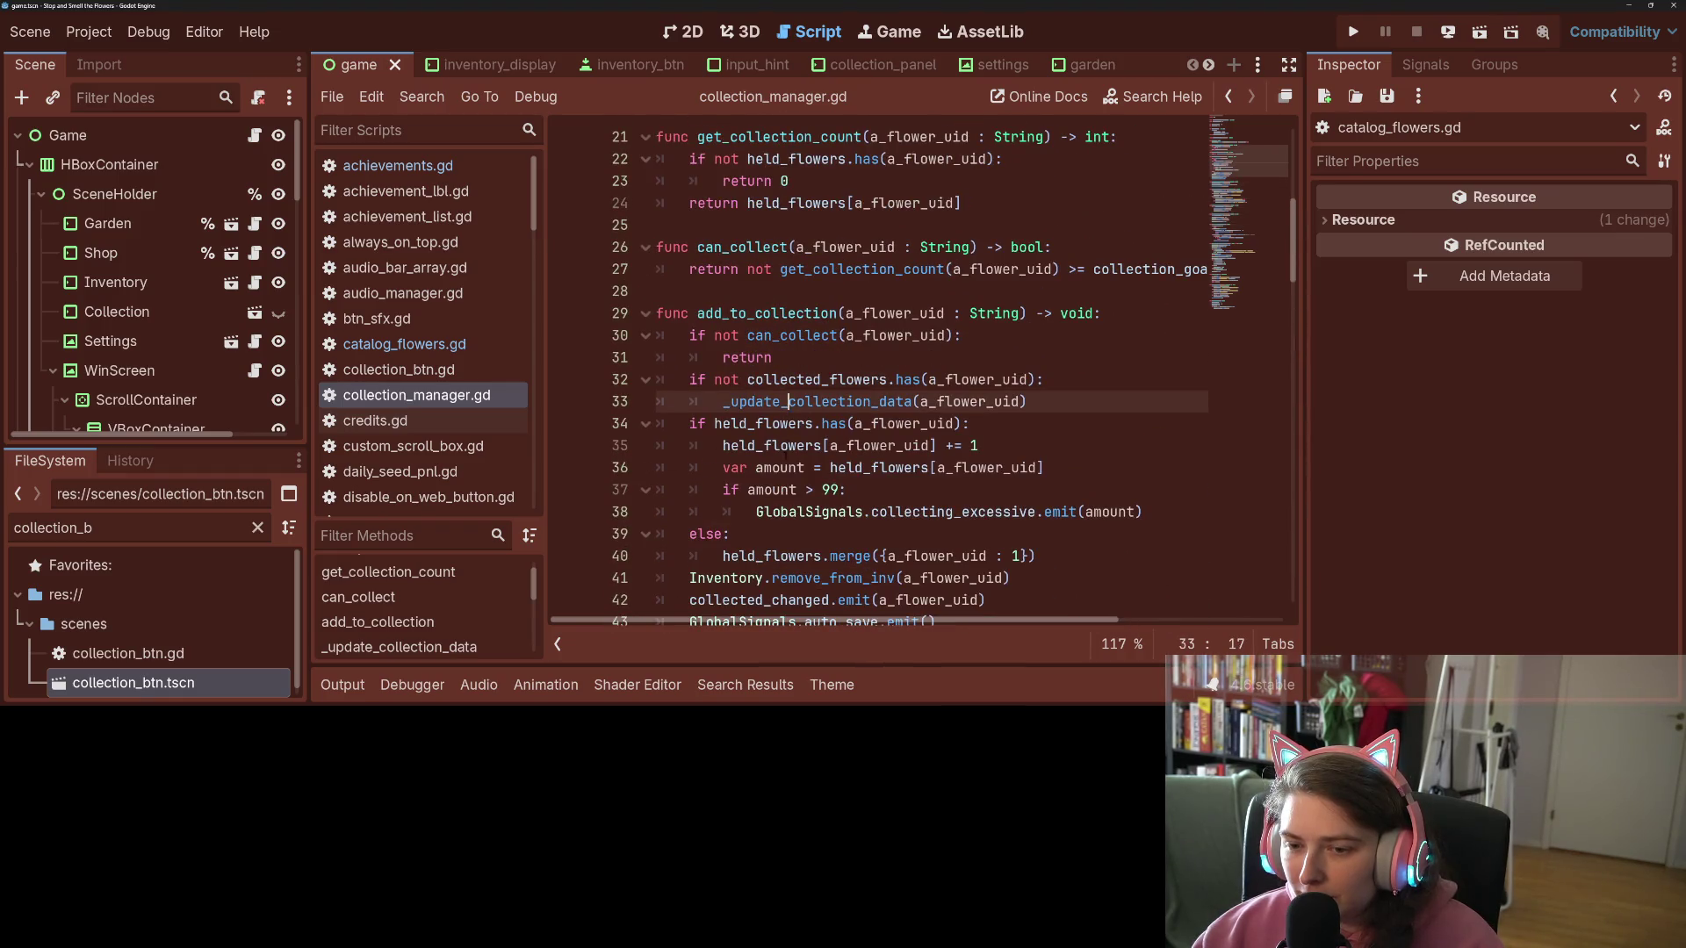
scroll(785, 457, "down", 3)
left_click(901, 445)
scroll(780, 468, "down", 12)
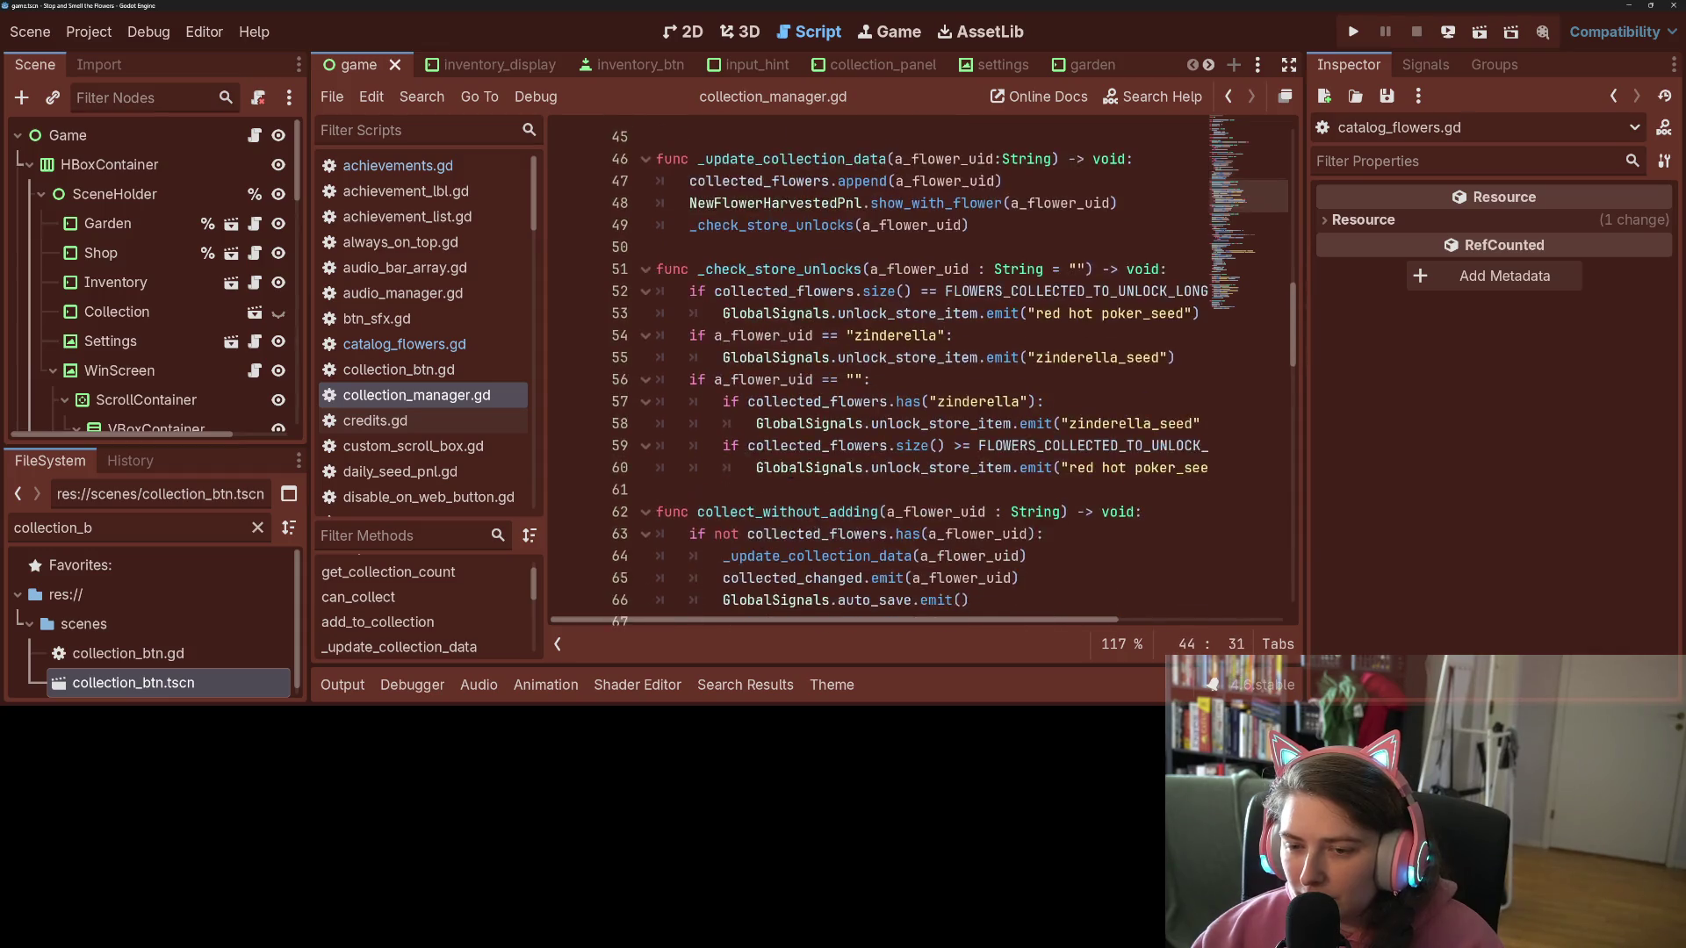
scroll(780, 468, "down", 2)
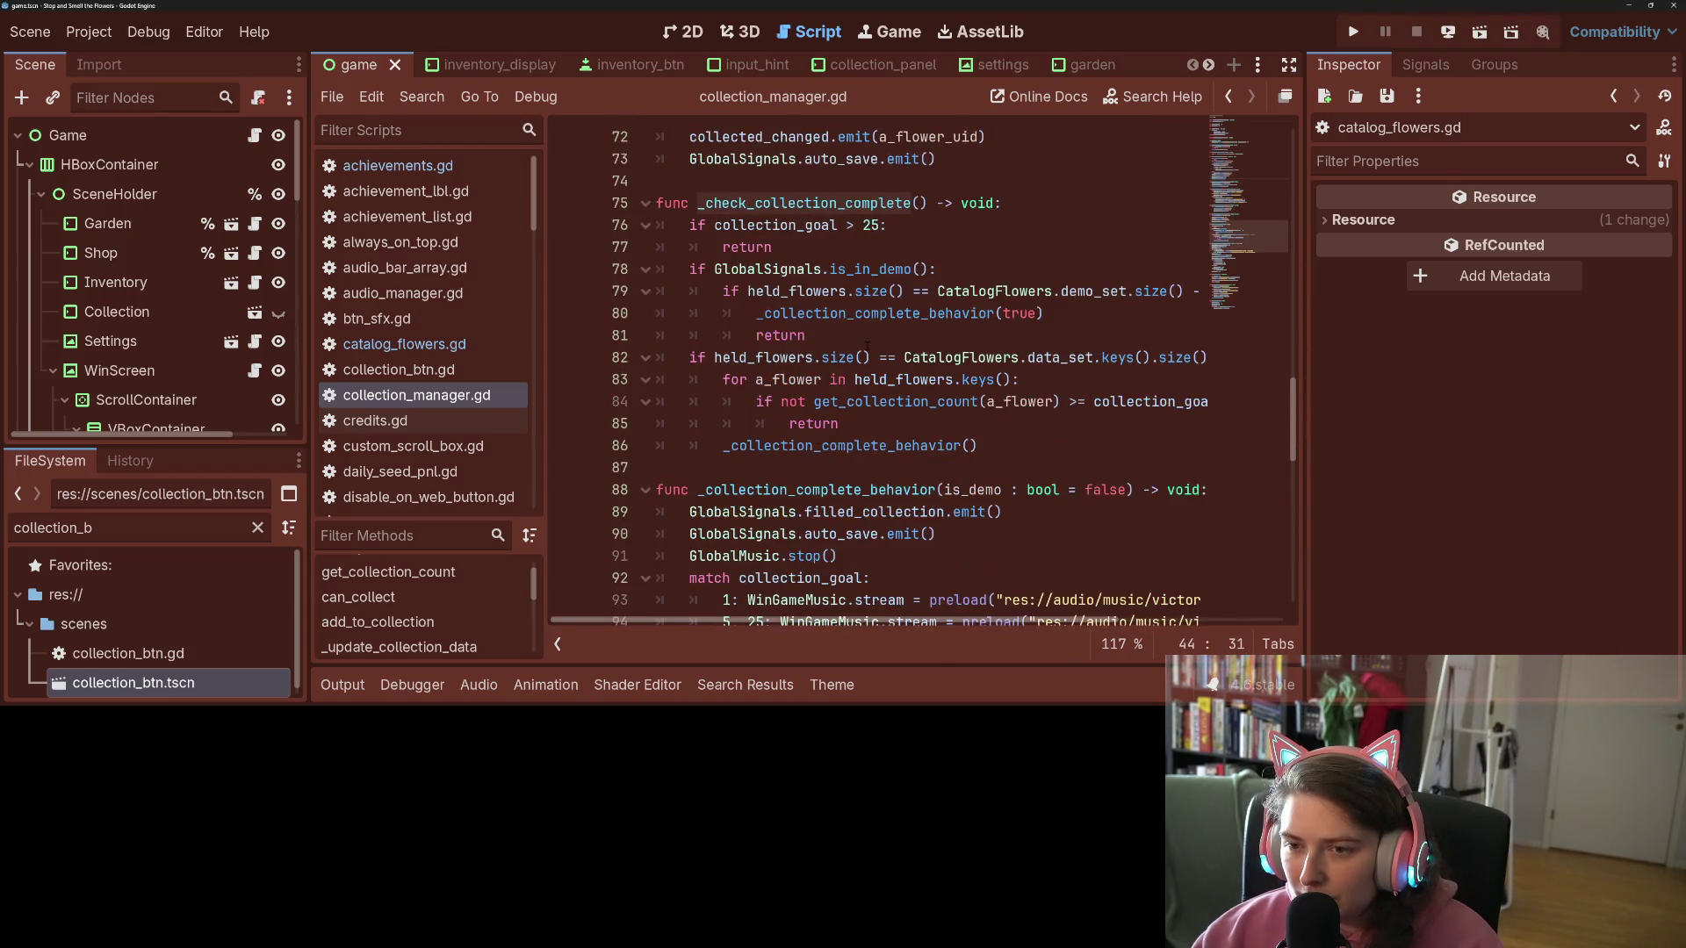
left_click(883, 268)
key("Down")
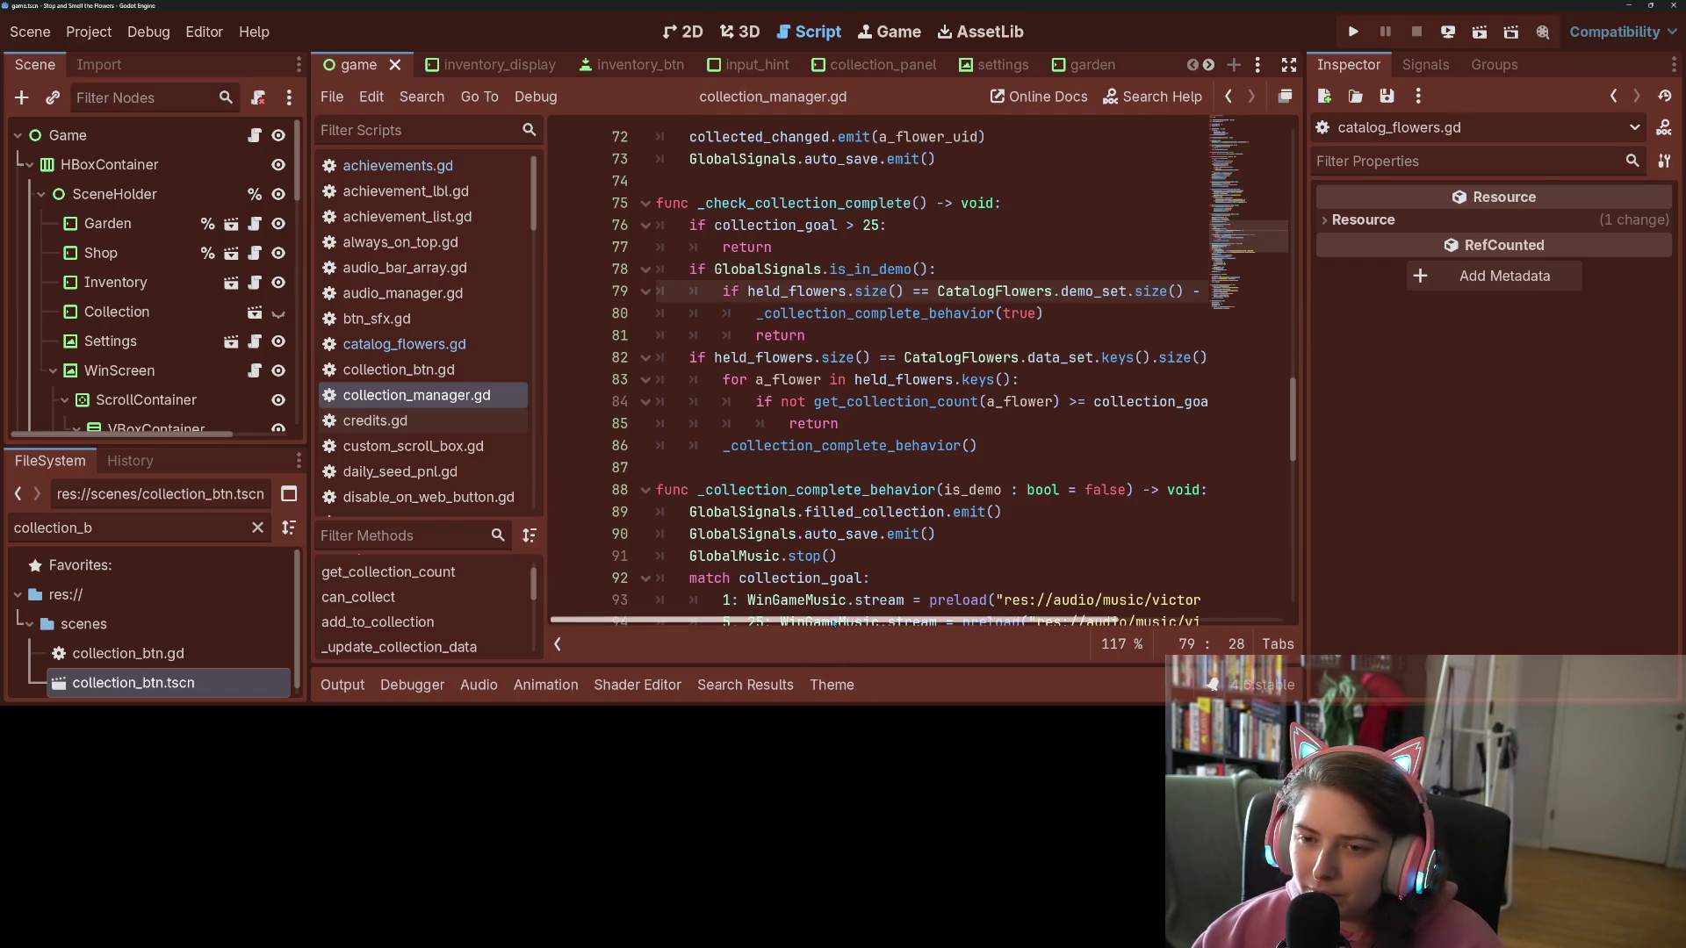
mouse_move(834, 622)
left_mouse_down()
mouse_move(918, 621)
mouse_move(812, 640)
left_mouse_up()
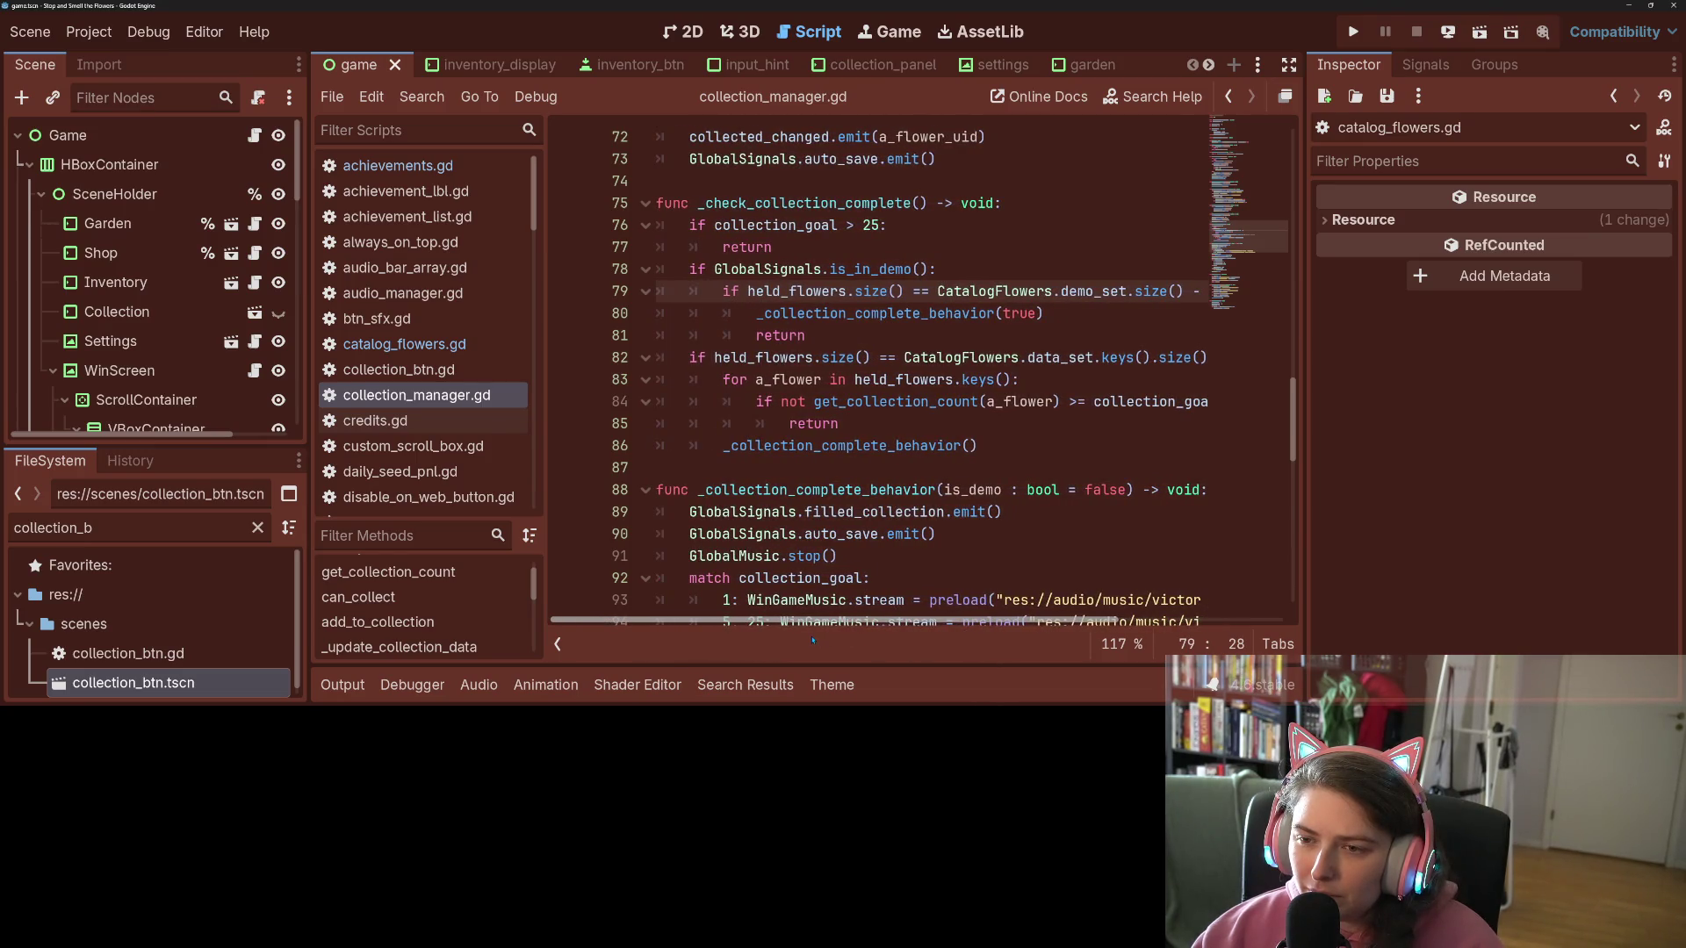
double_click(878, 314)
scroll(878, 352, "down", 5)
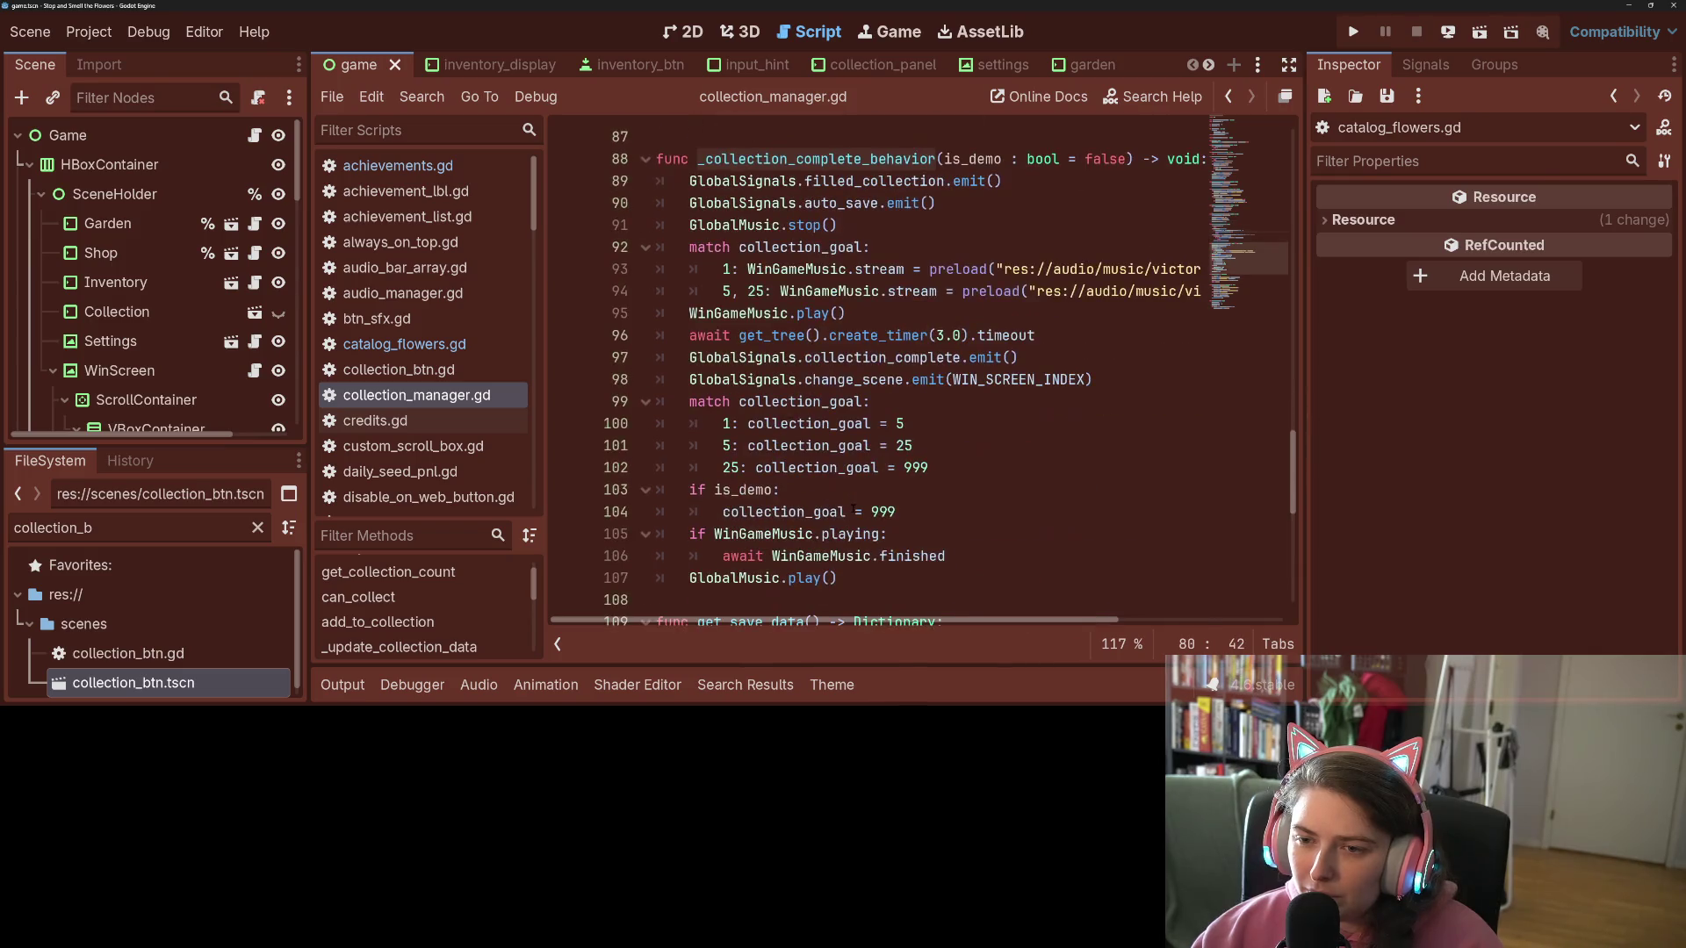
left_click(1042, 224)
left_click(1019, 269)
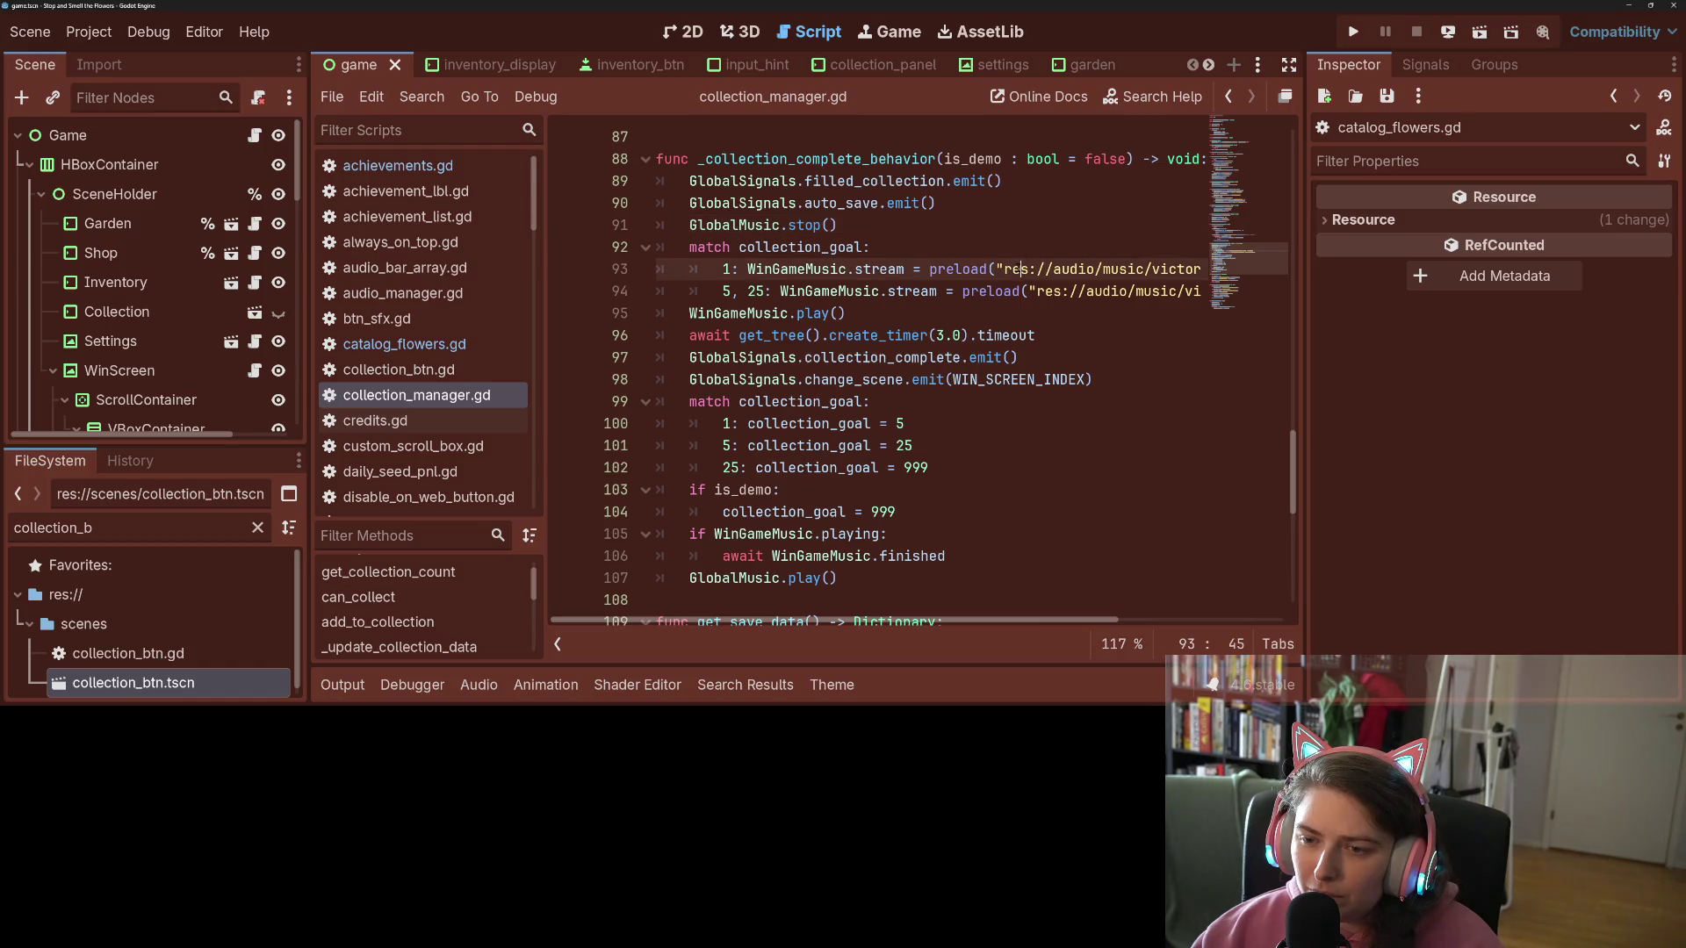
scroll(851, 401, "up", 9)
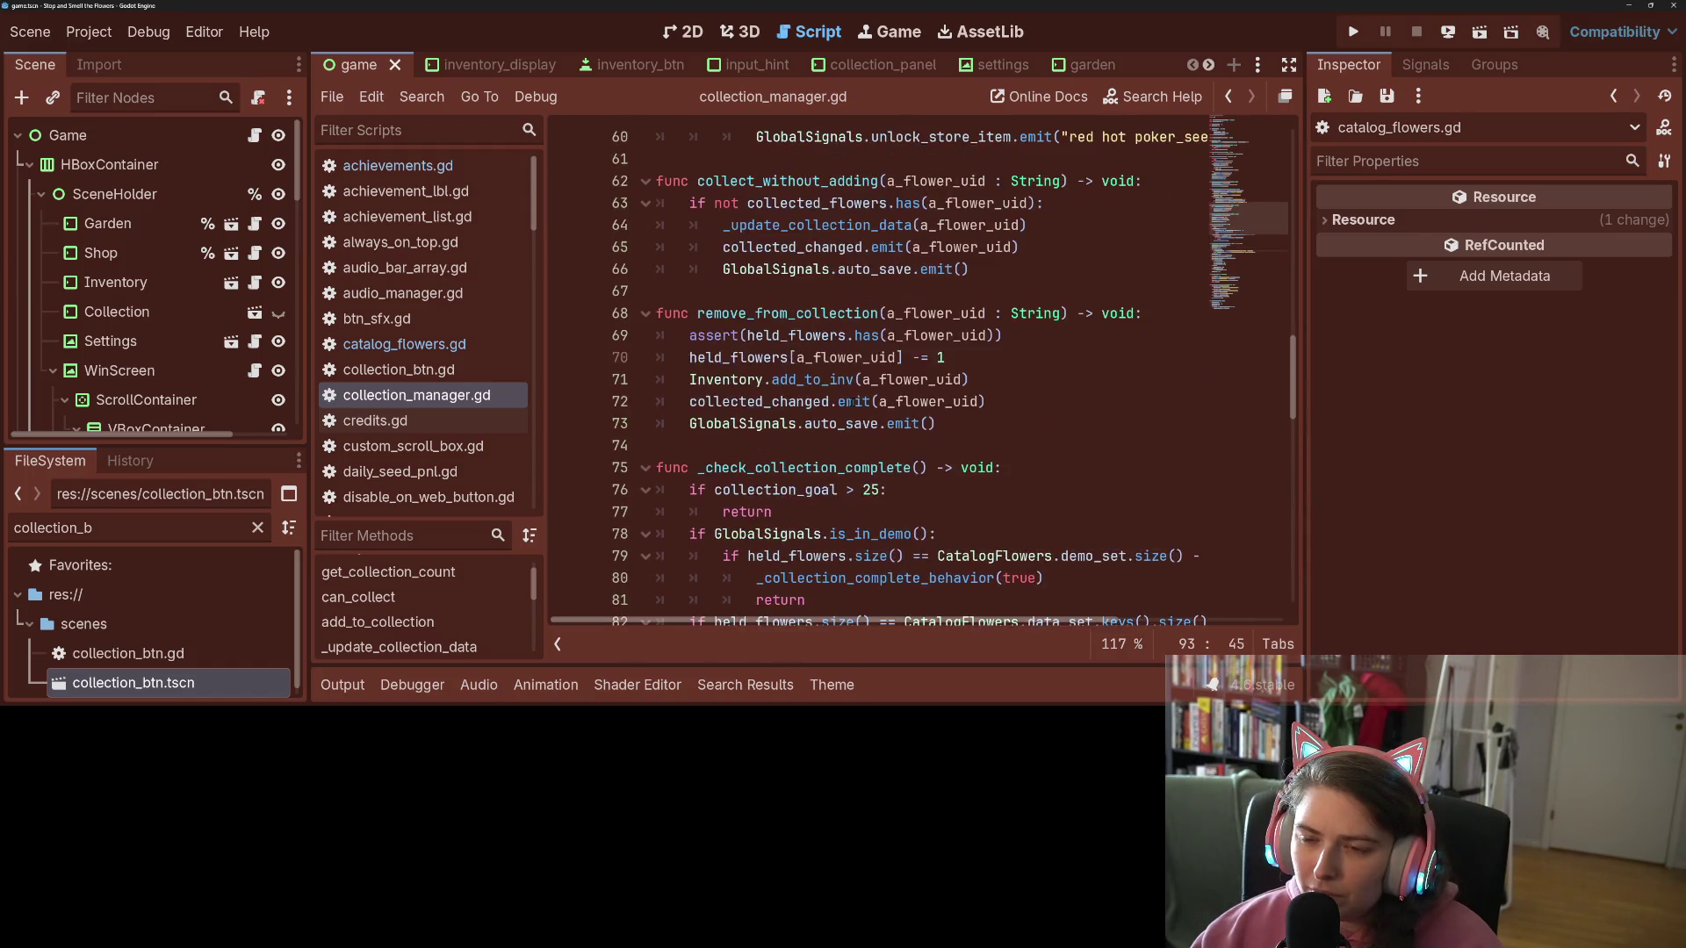
double_click(848, 468)
scroll(848, 478, "up", 11)
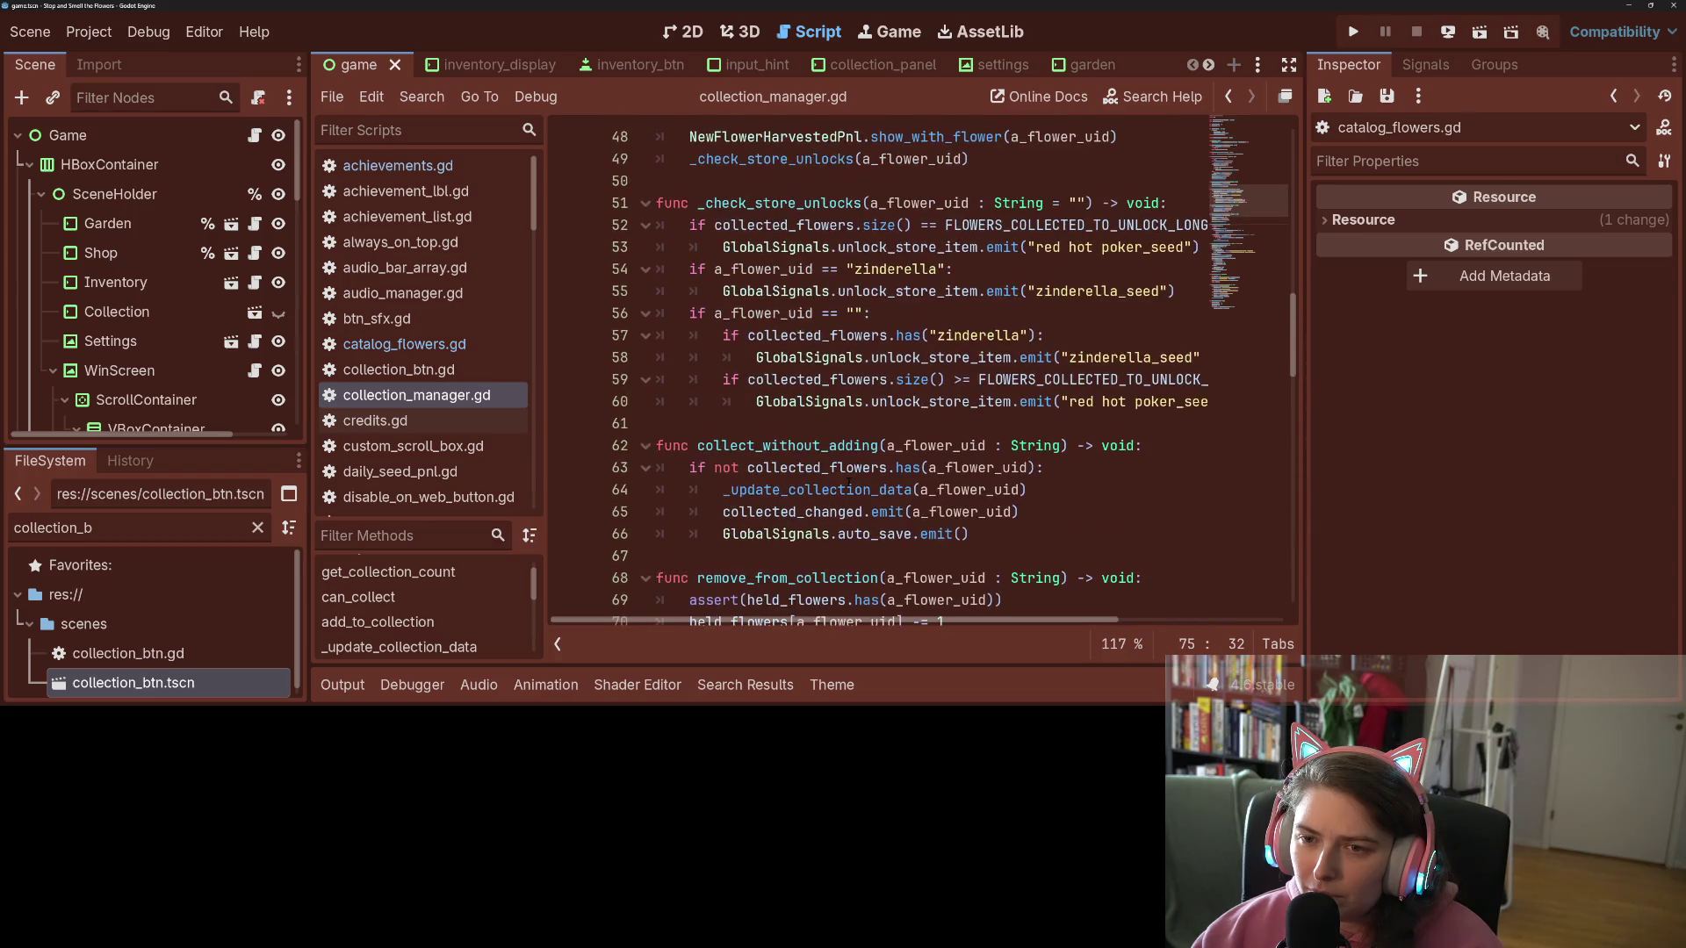
scroll(821, 425, "up", 3)
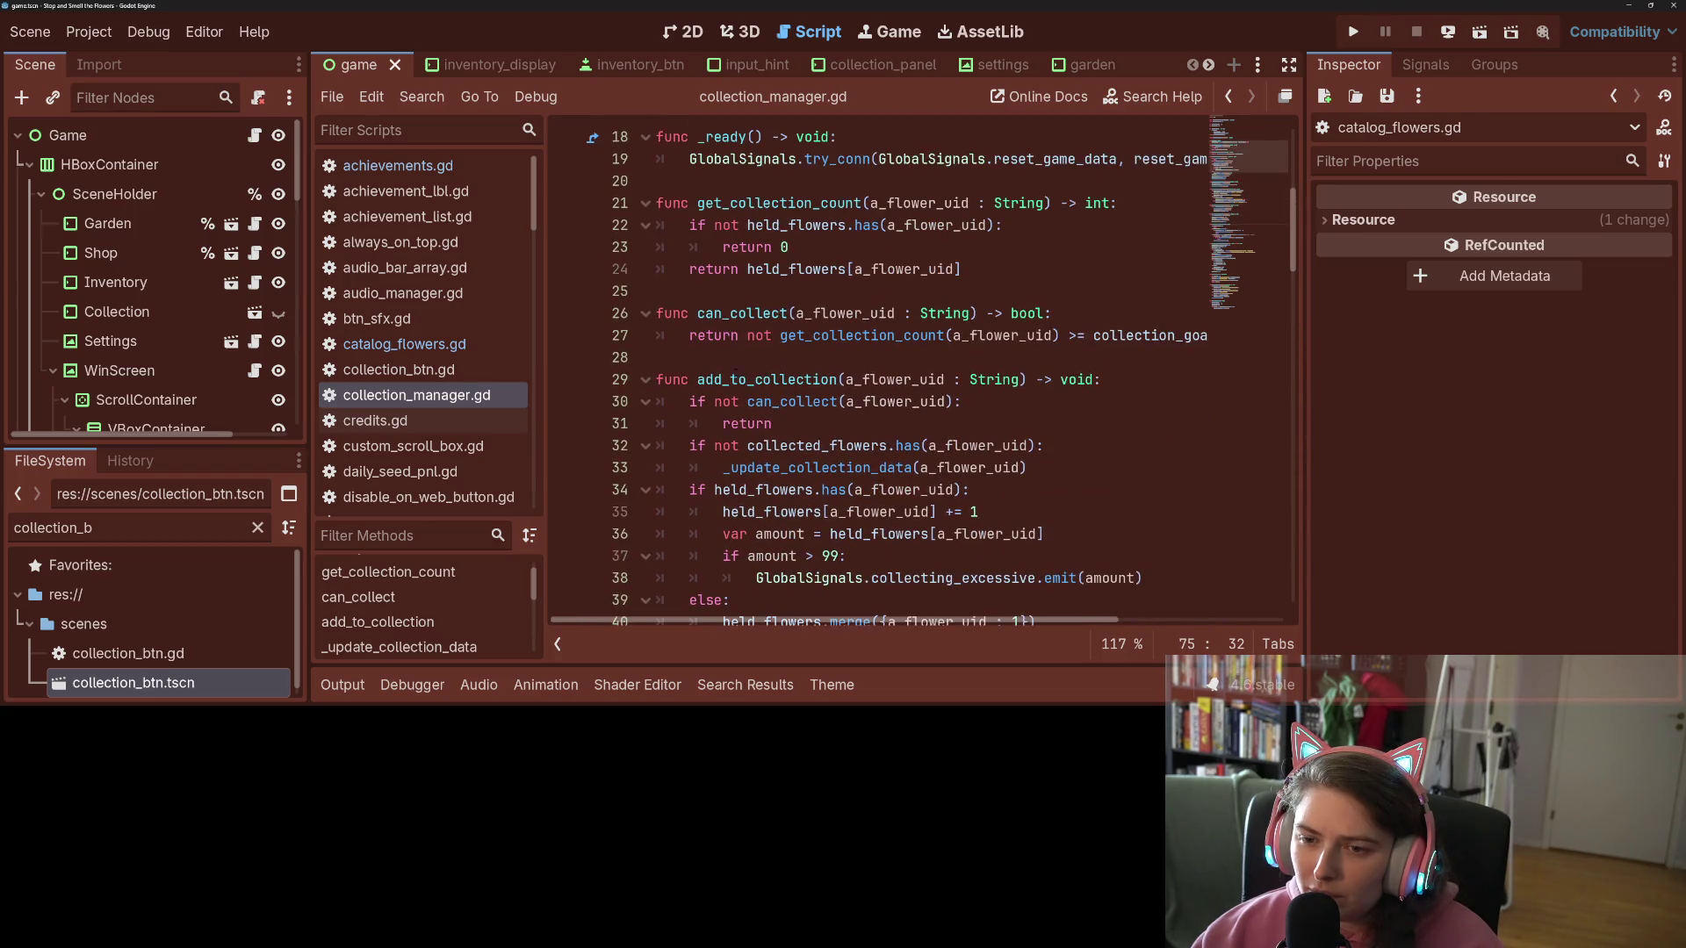
double_click(734, 380)
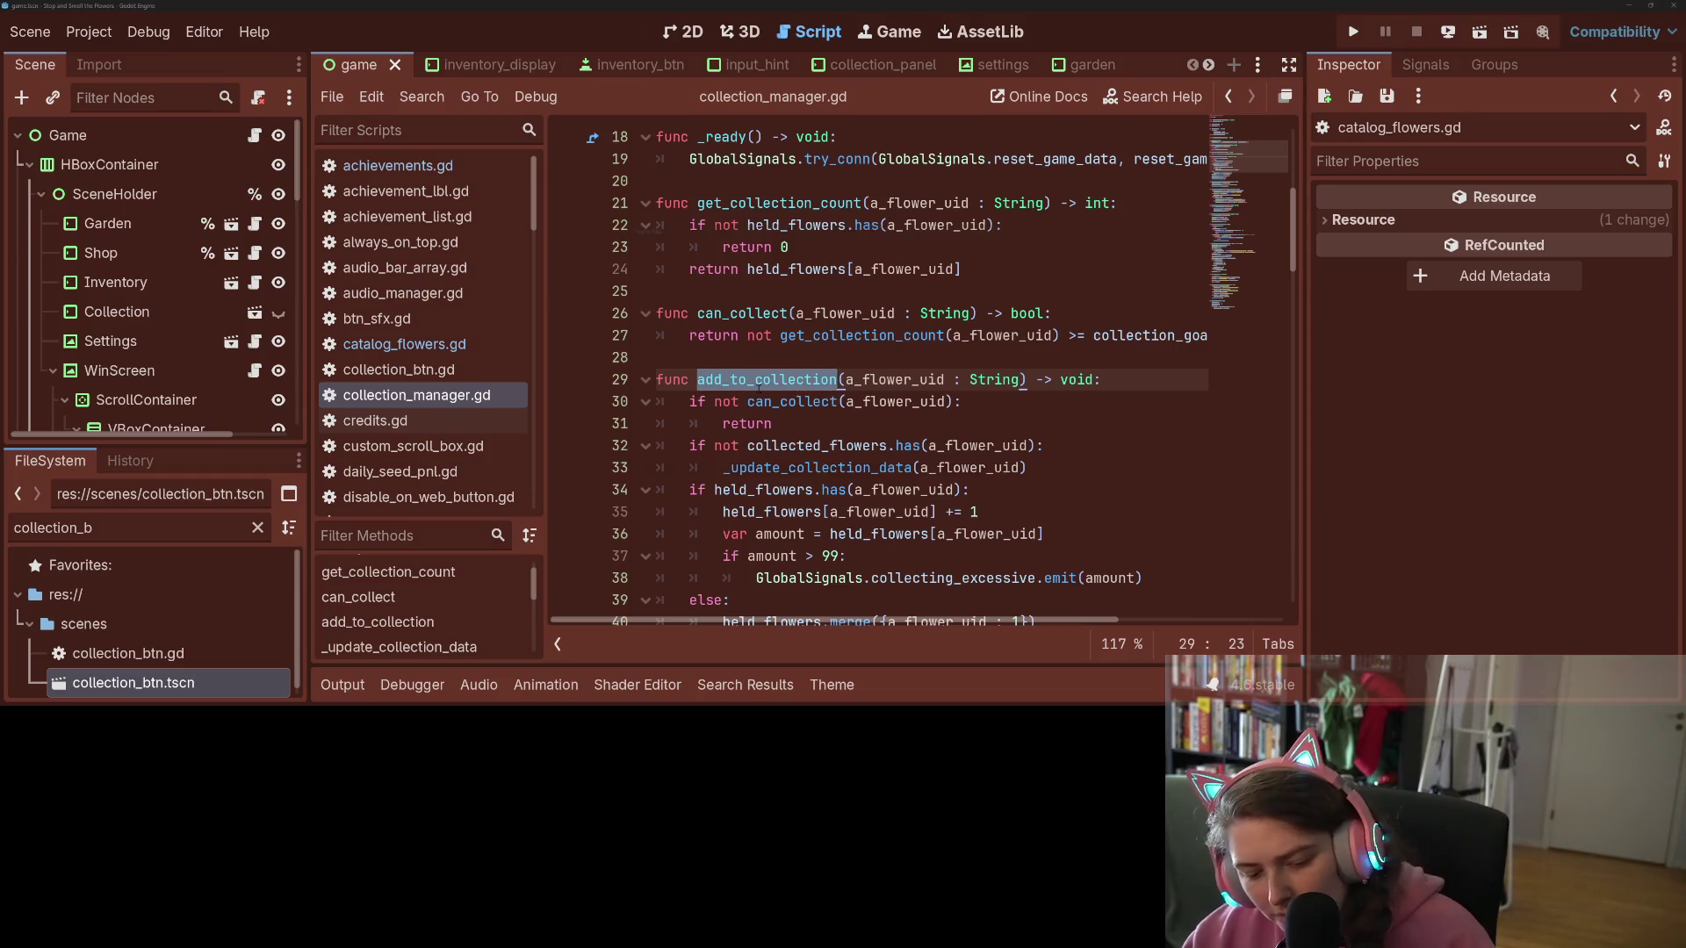
key("ctrl+shift+f")
key("Return")
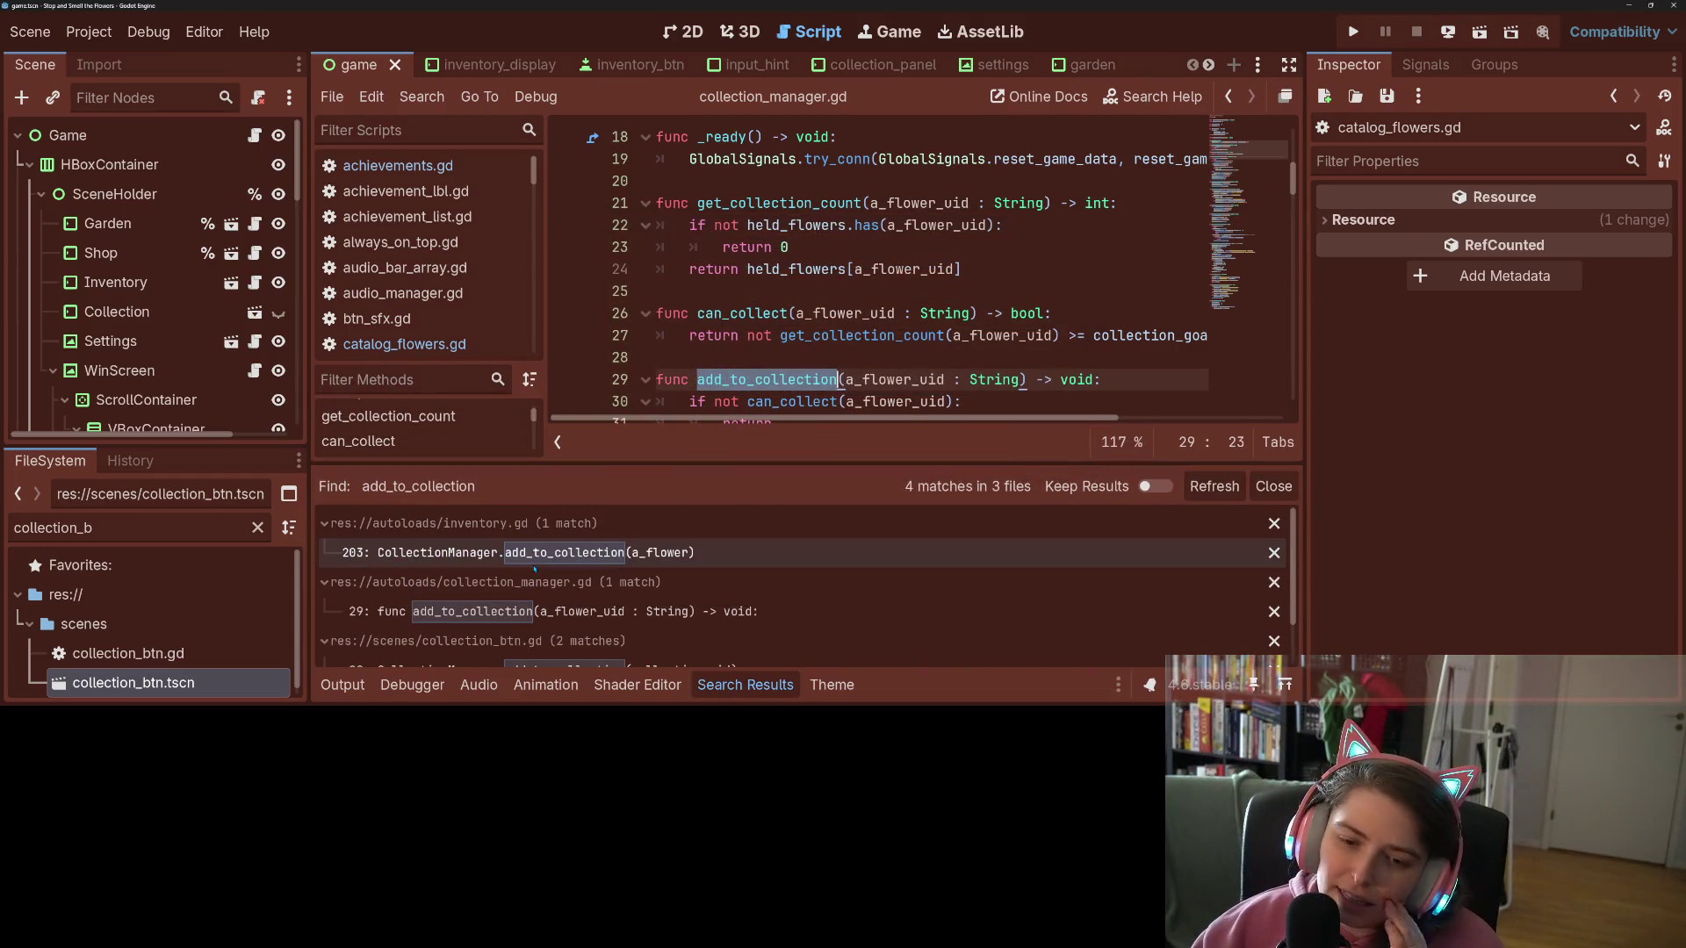
scroll(595, 567, "down", 1)
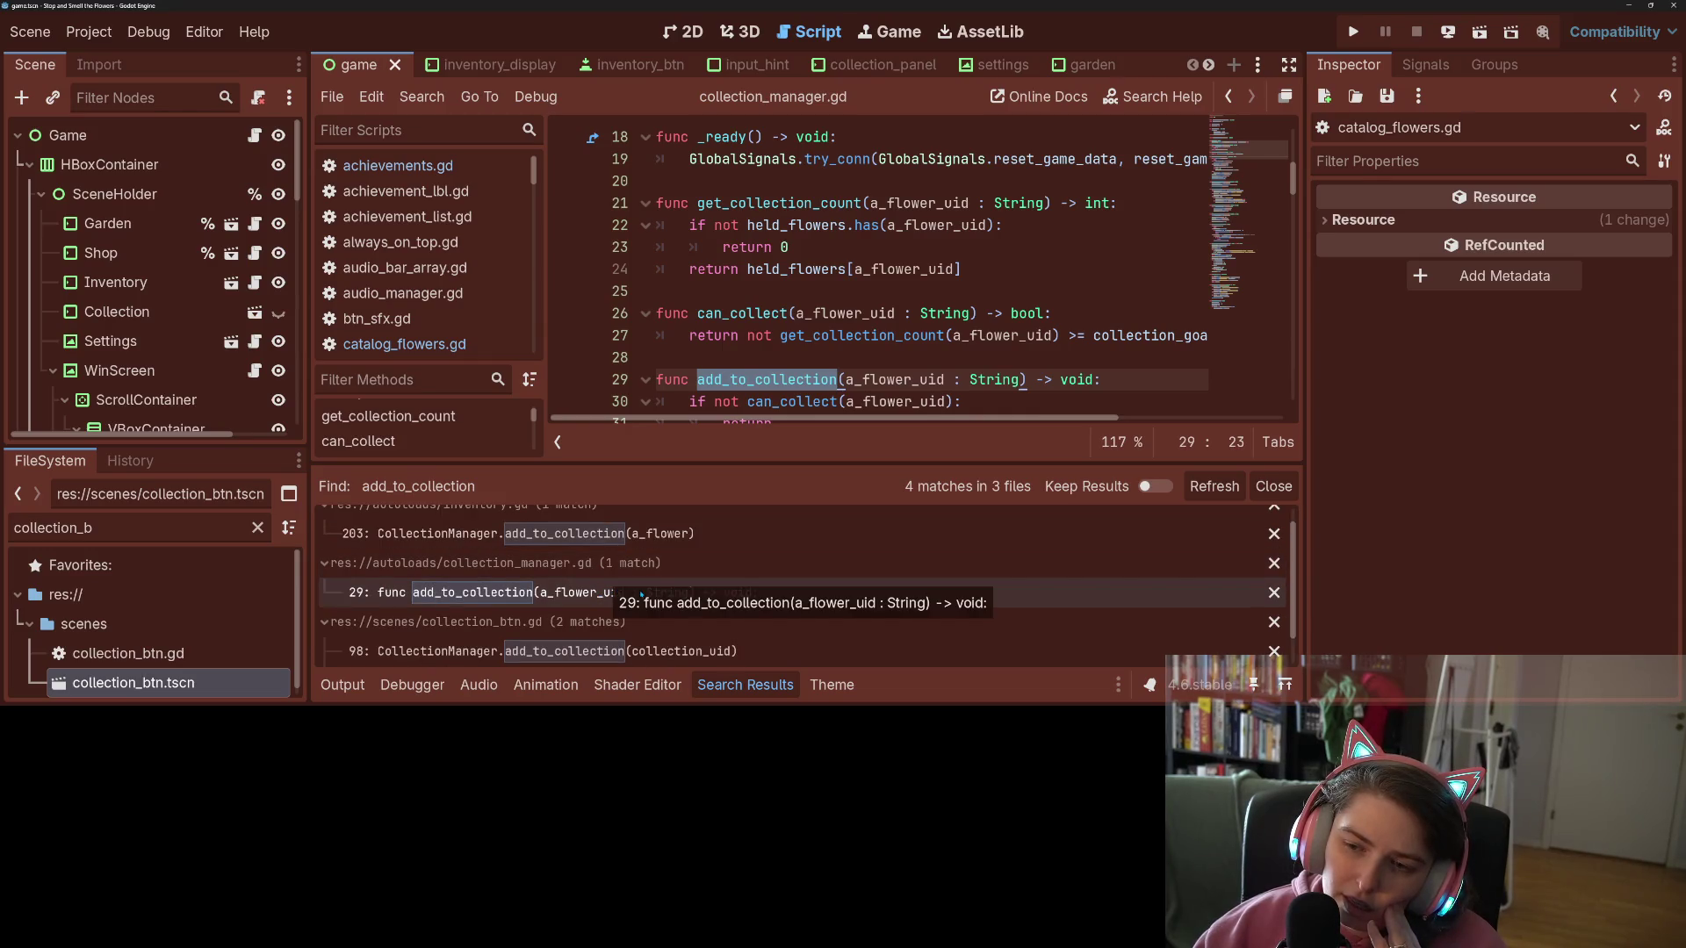
scroll(694, 556, "up", 1)
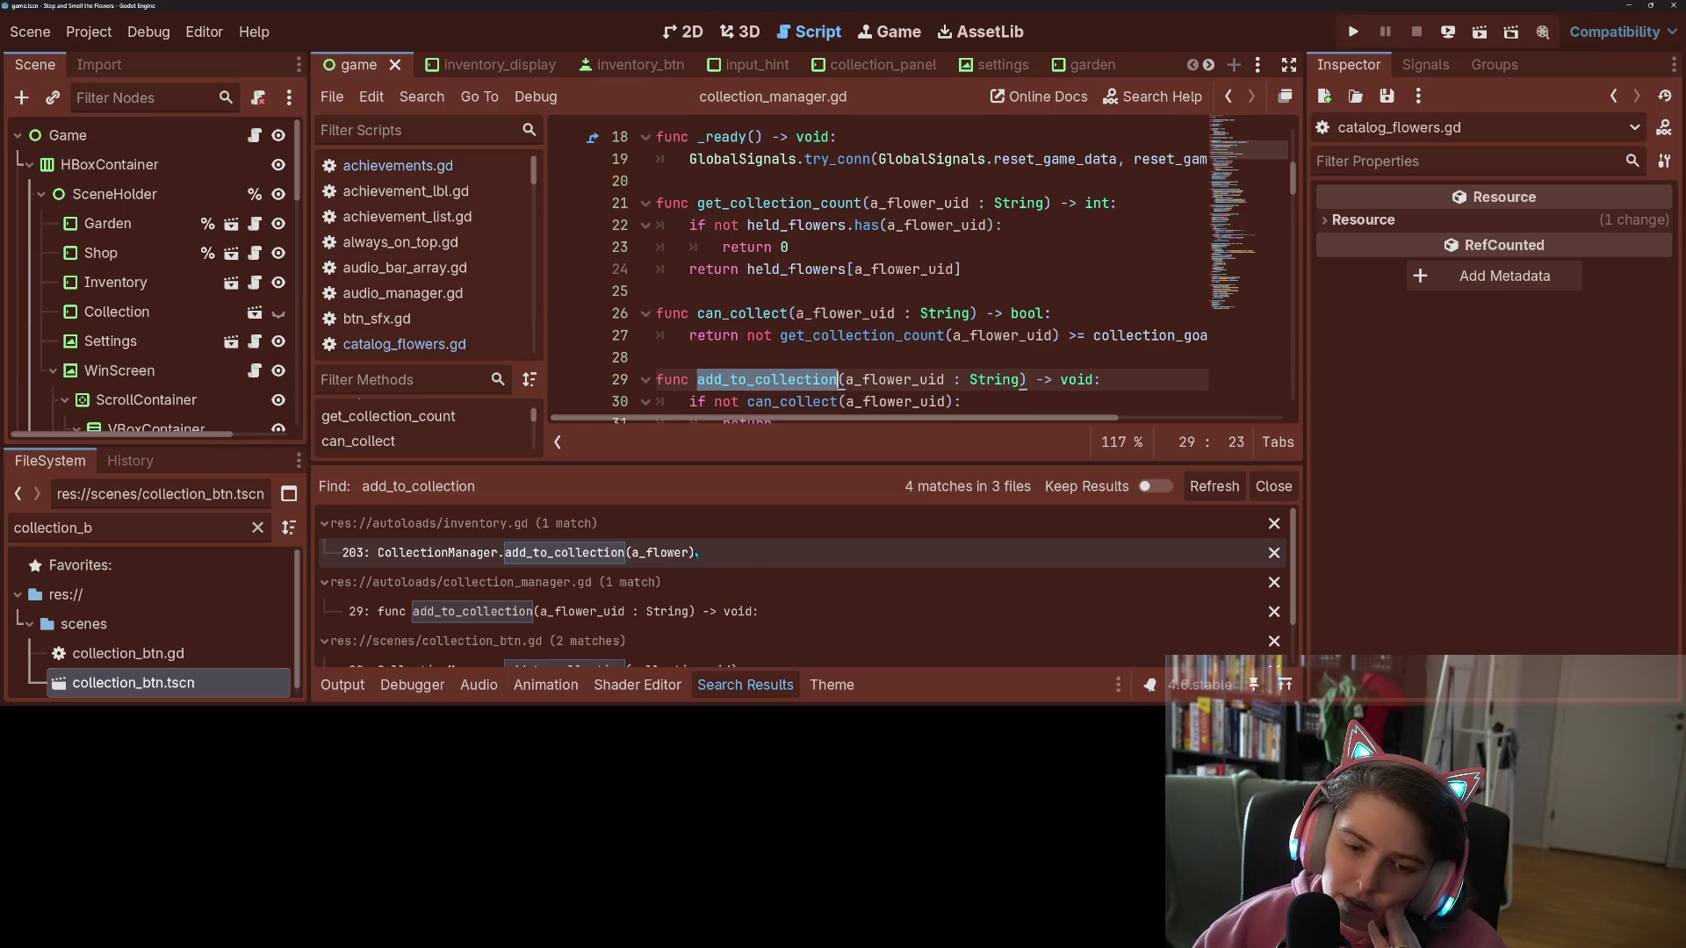
scroll(692, 559, "down", 1)
scroll(692, 559, "down", 1)
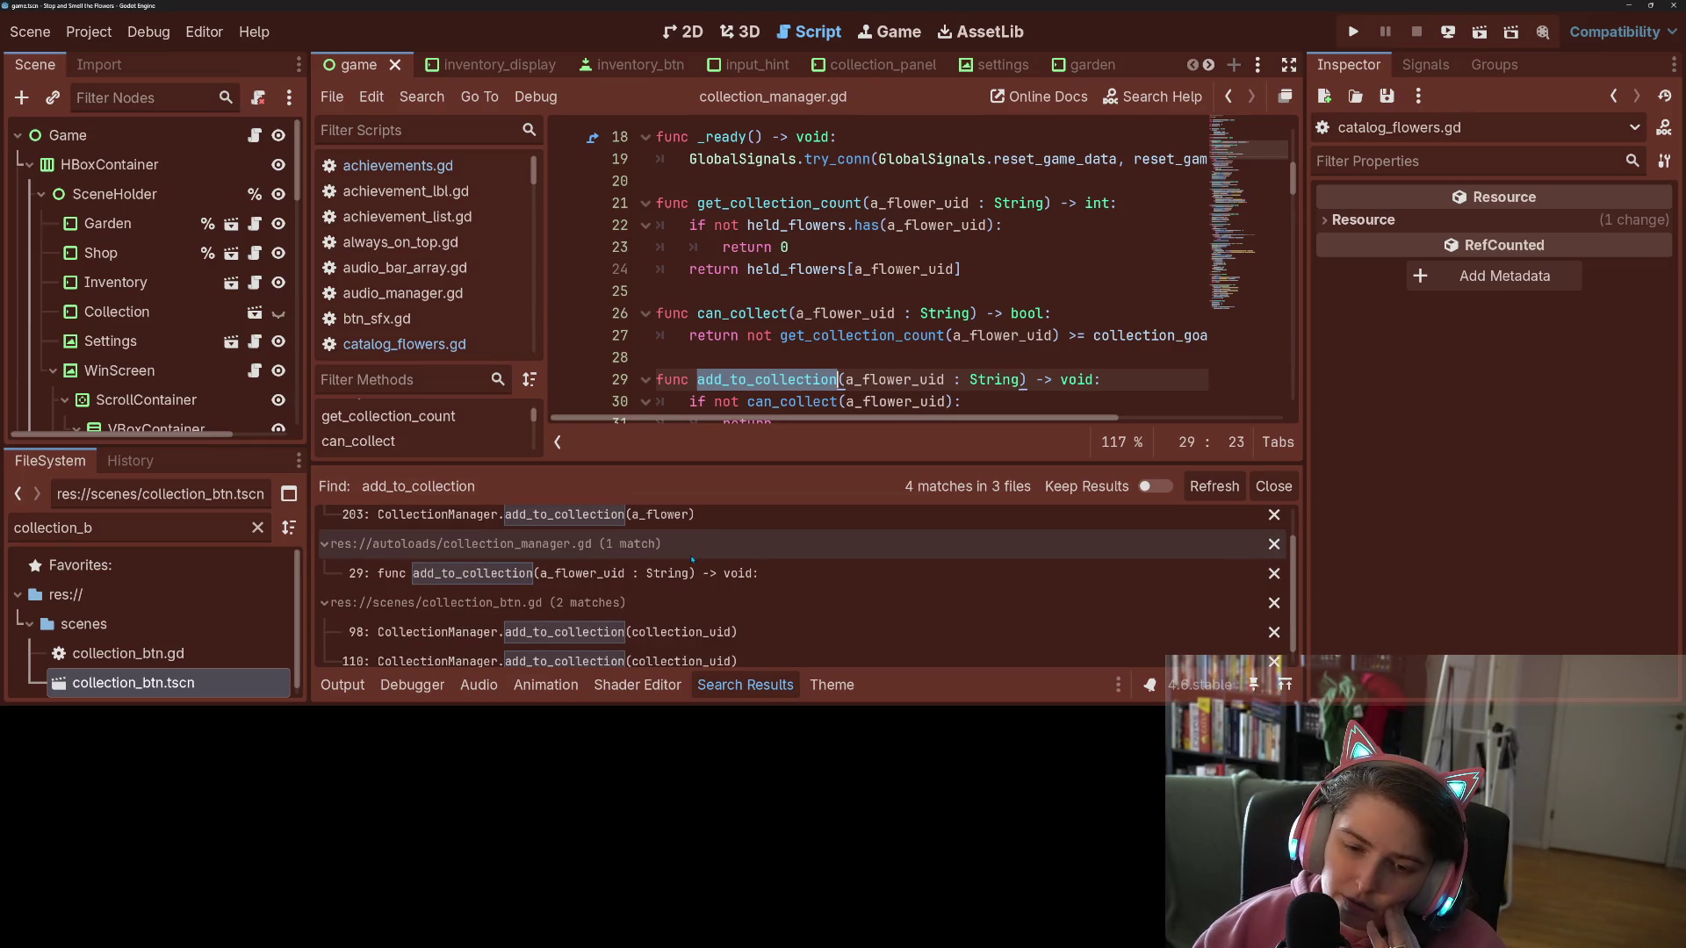
left_click(744, 686)
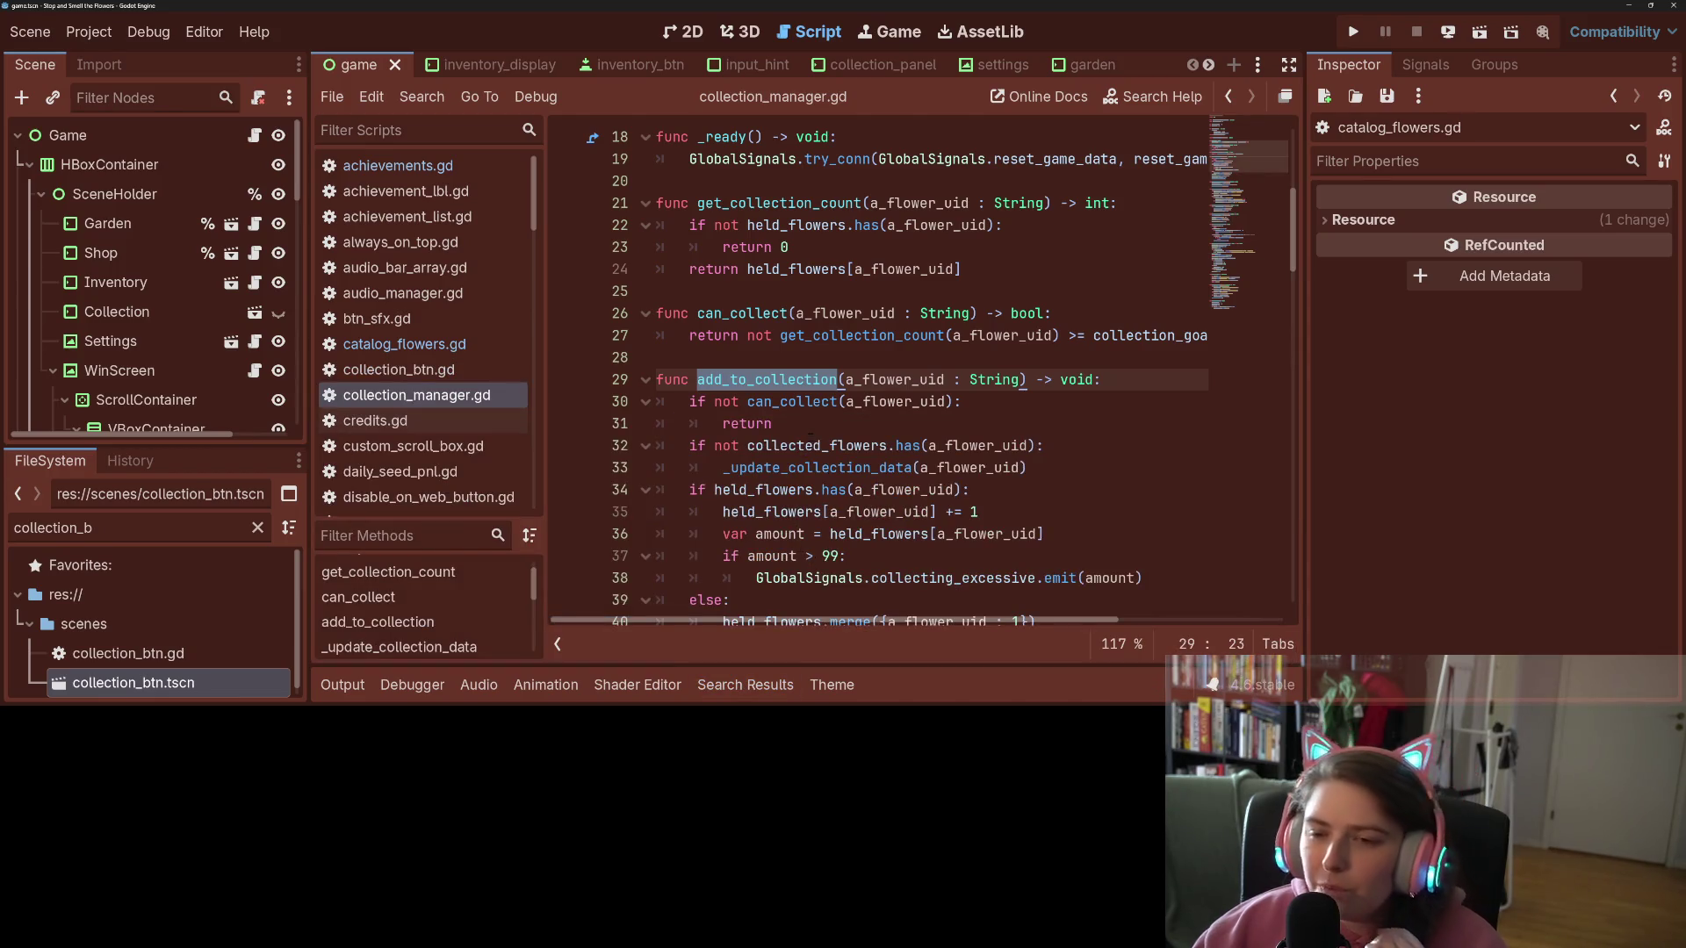
Step: Scroll through the script and highlight every use of held_flowers
scroll(814, 437, "up", 6)
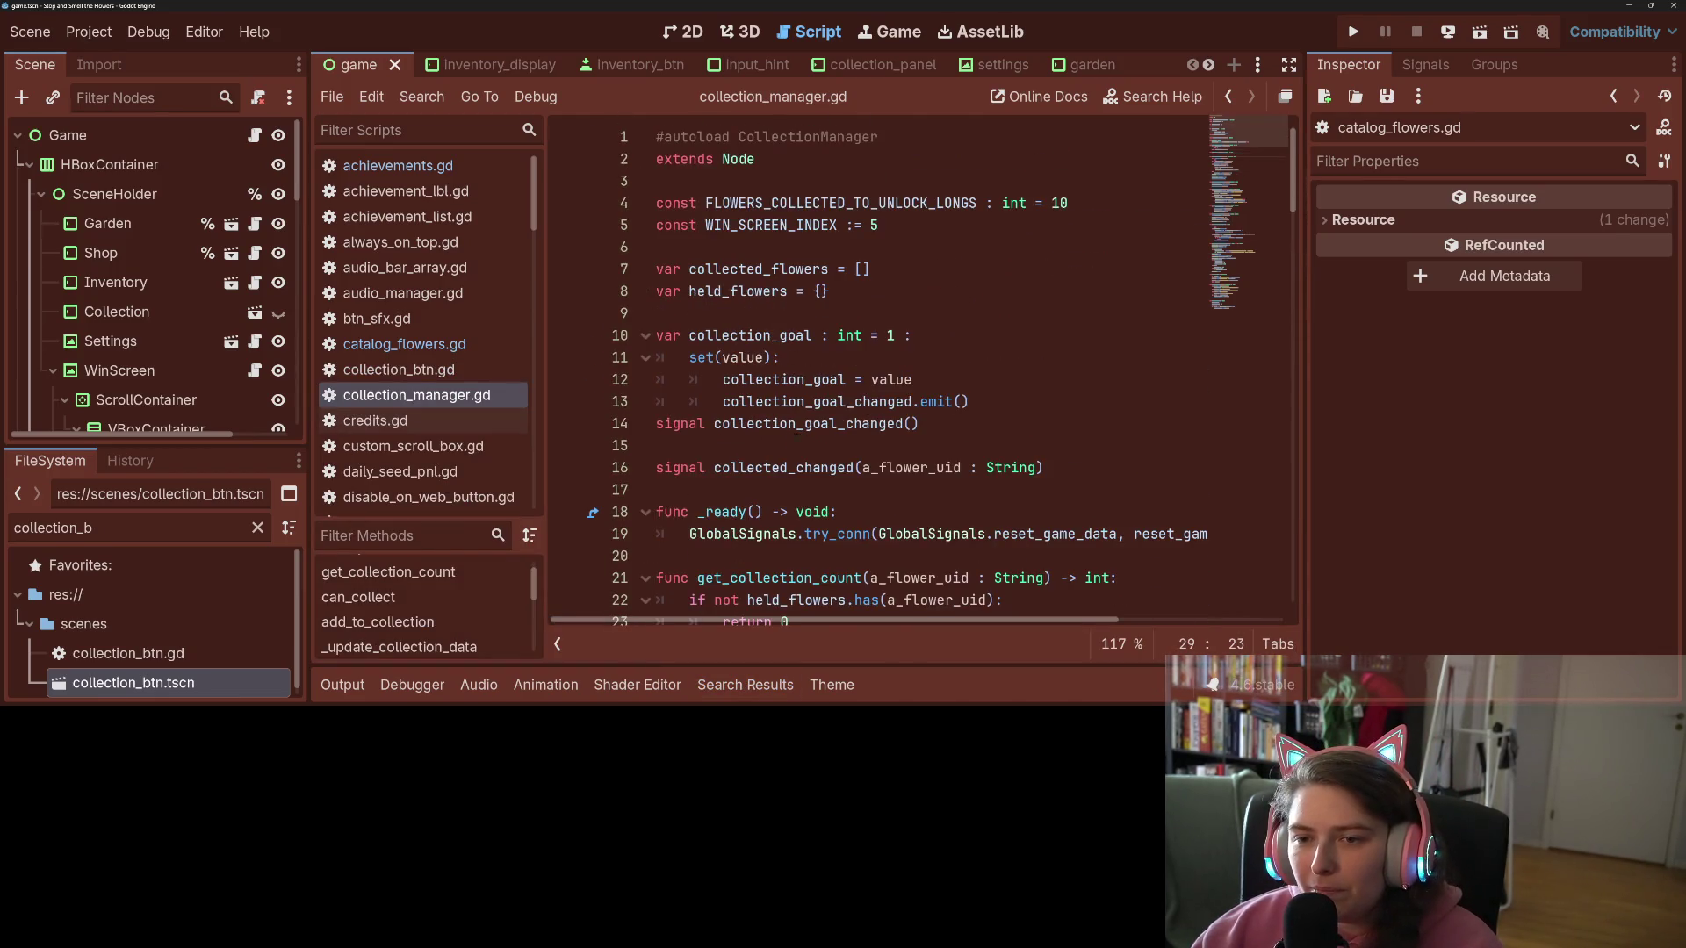
scroll(844, 450, "down", 11)
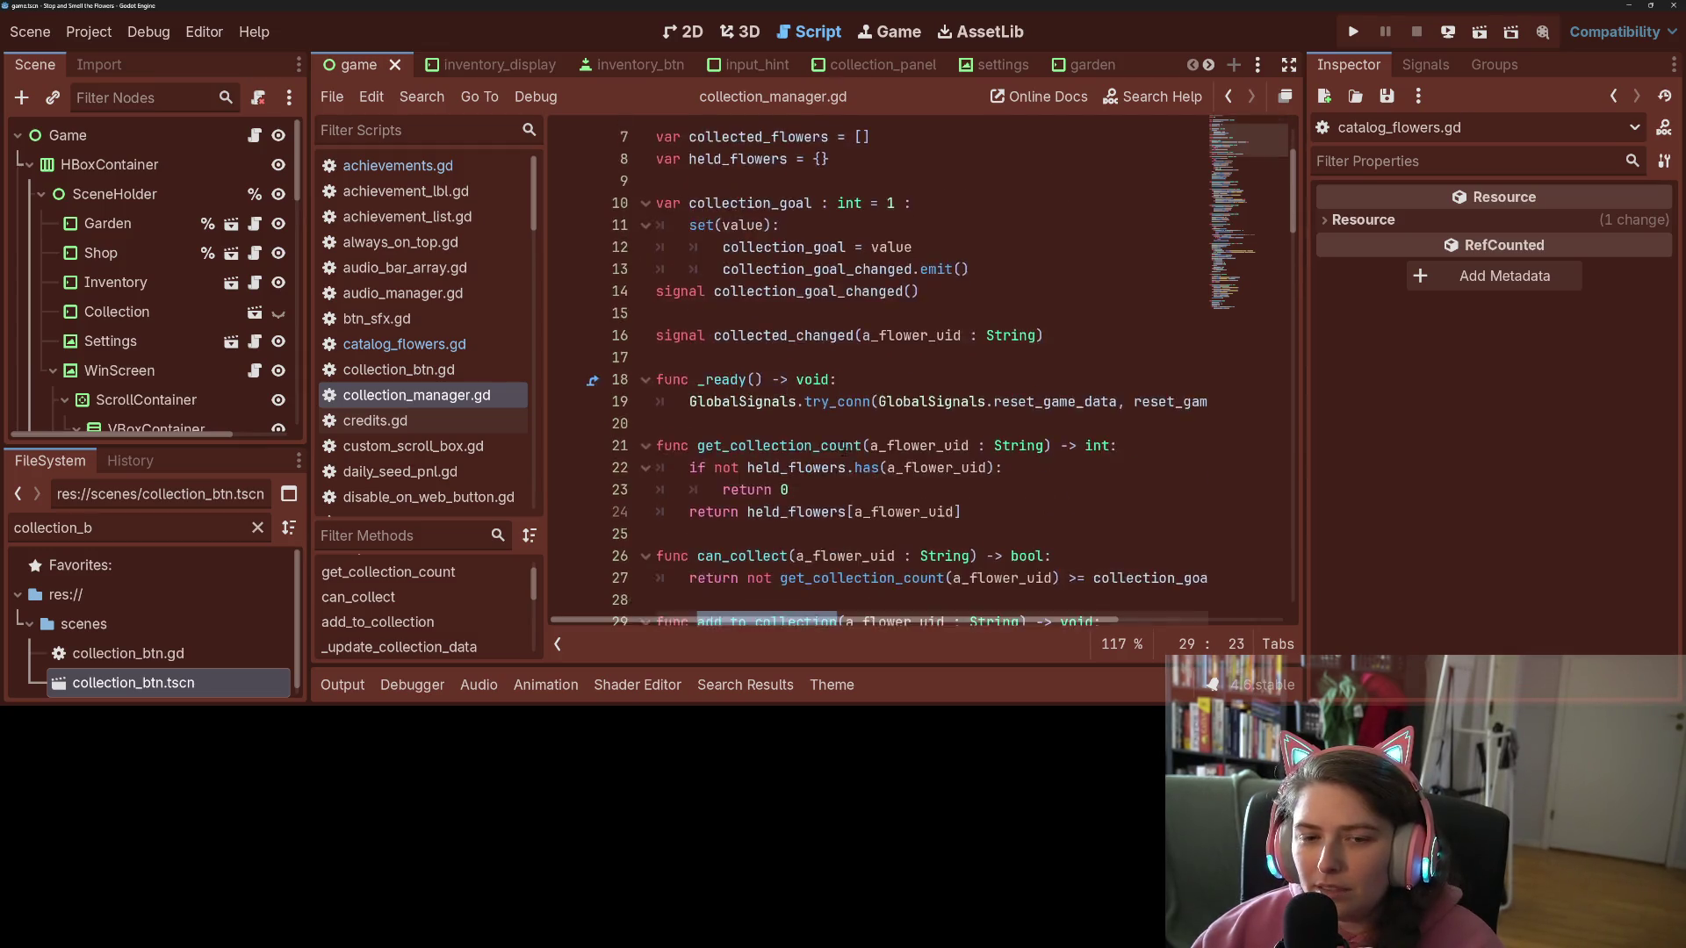
scroll(844, 450, "down", 10)
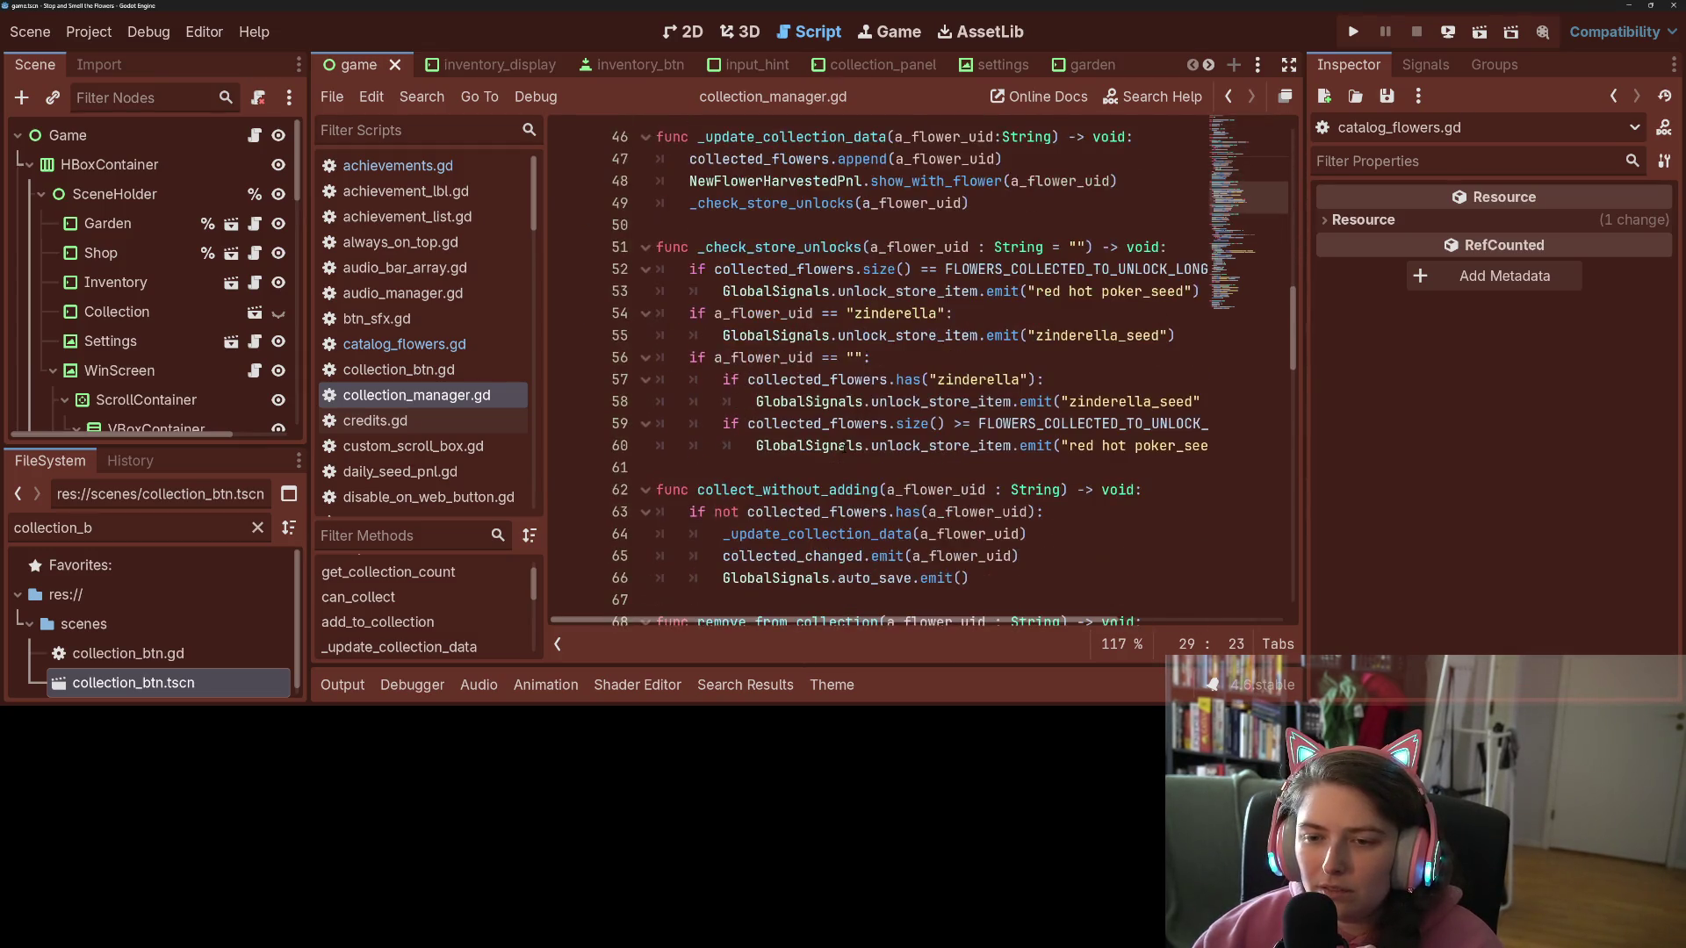
scroll(844, 450, "down", 13)
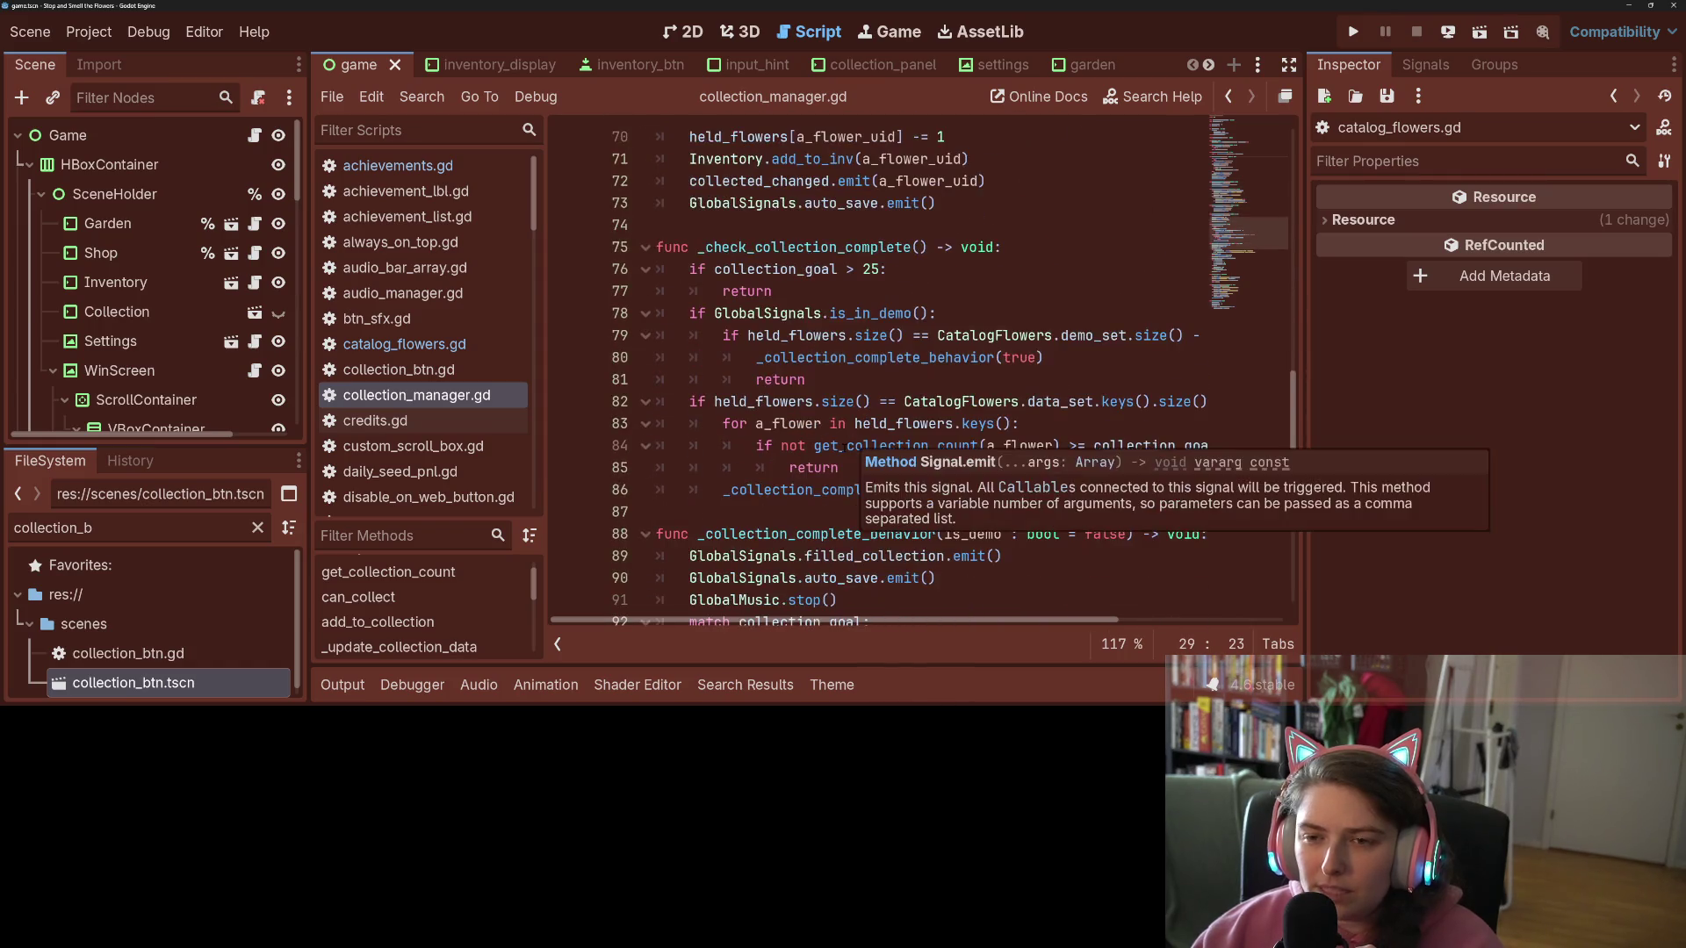
scroll(845, 446, "down", 3)
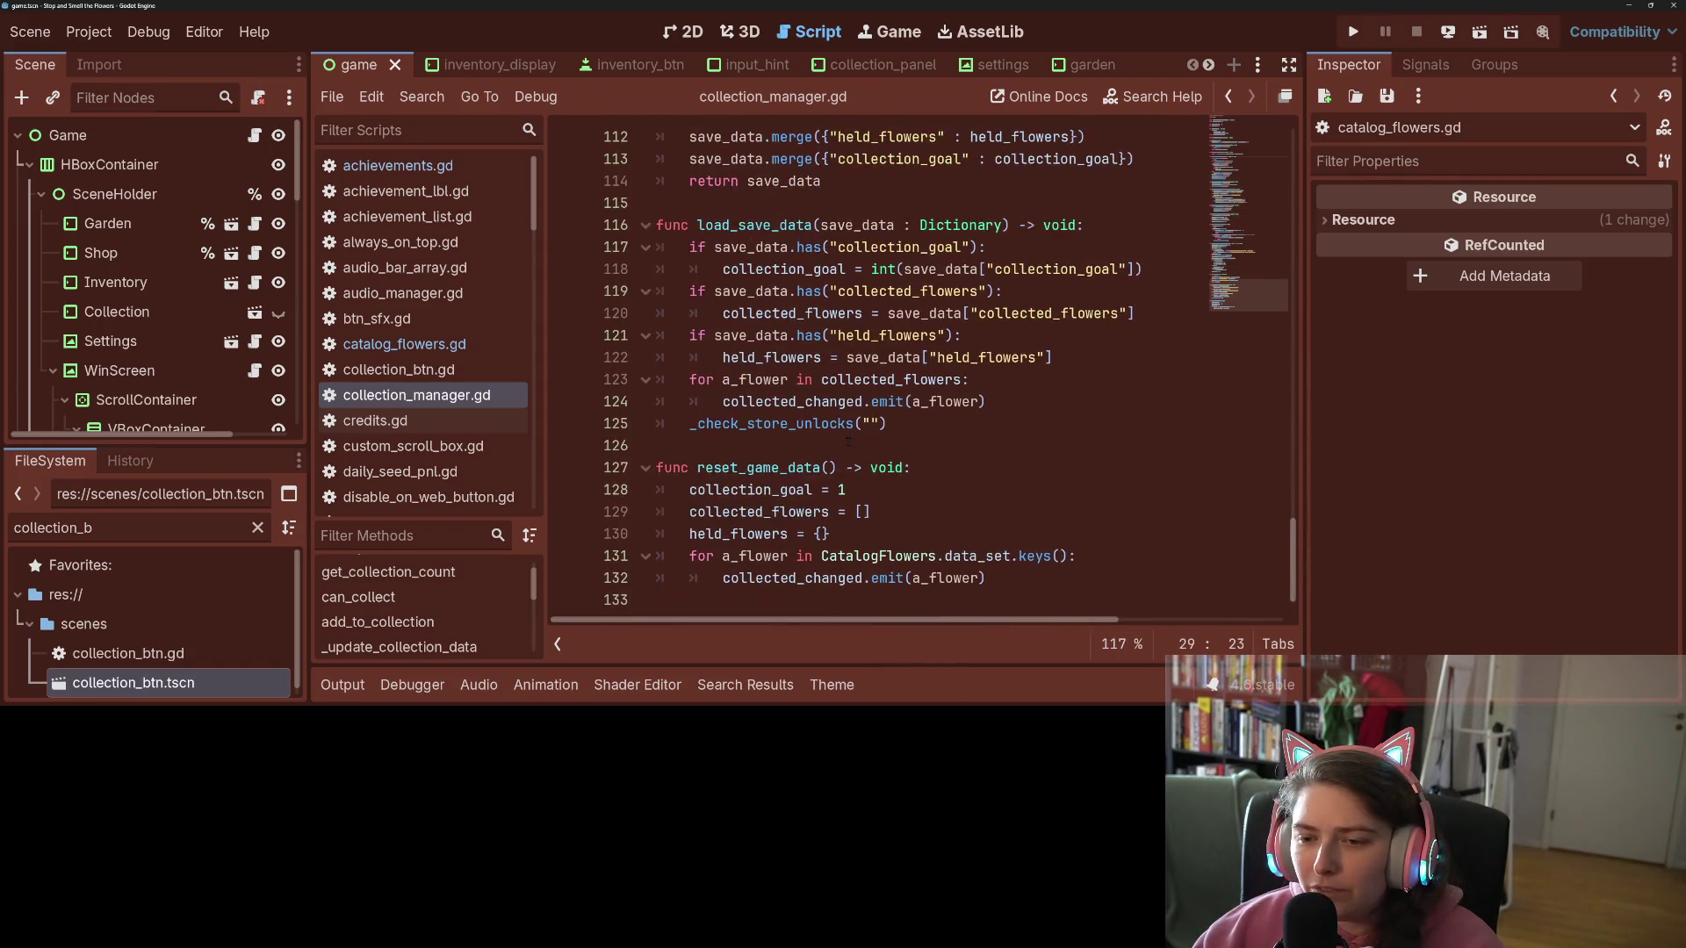
scroll(846, 445, "up", 1)
scroll(845, 445, "down", 1)
scroll(846, 438, "up", 2)
scroll(848, 441, "up", 13)
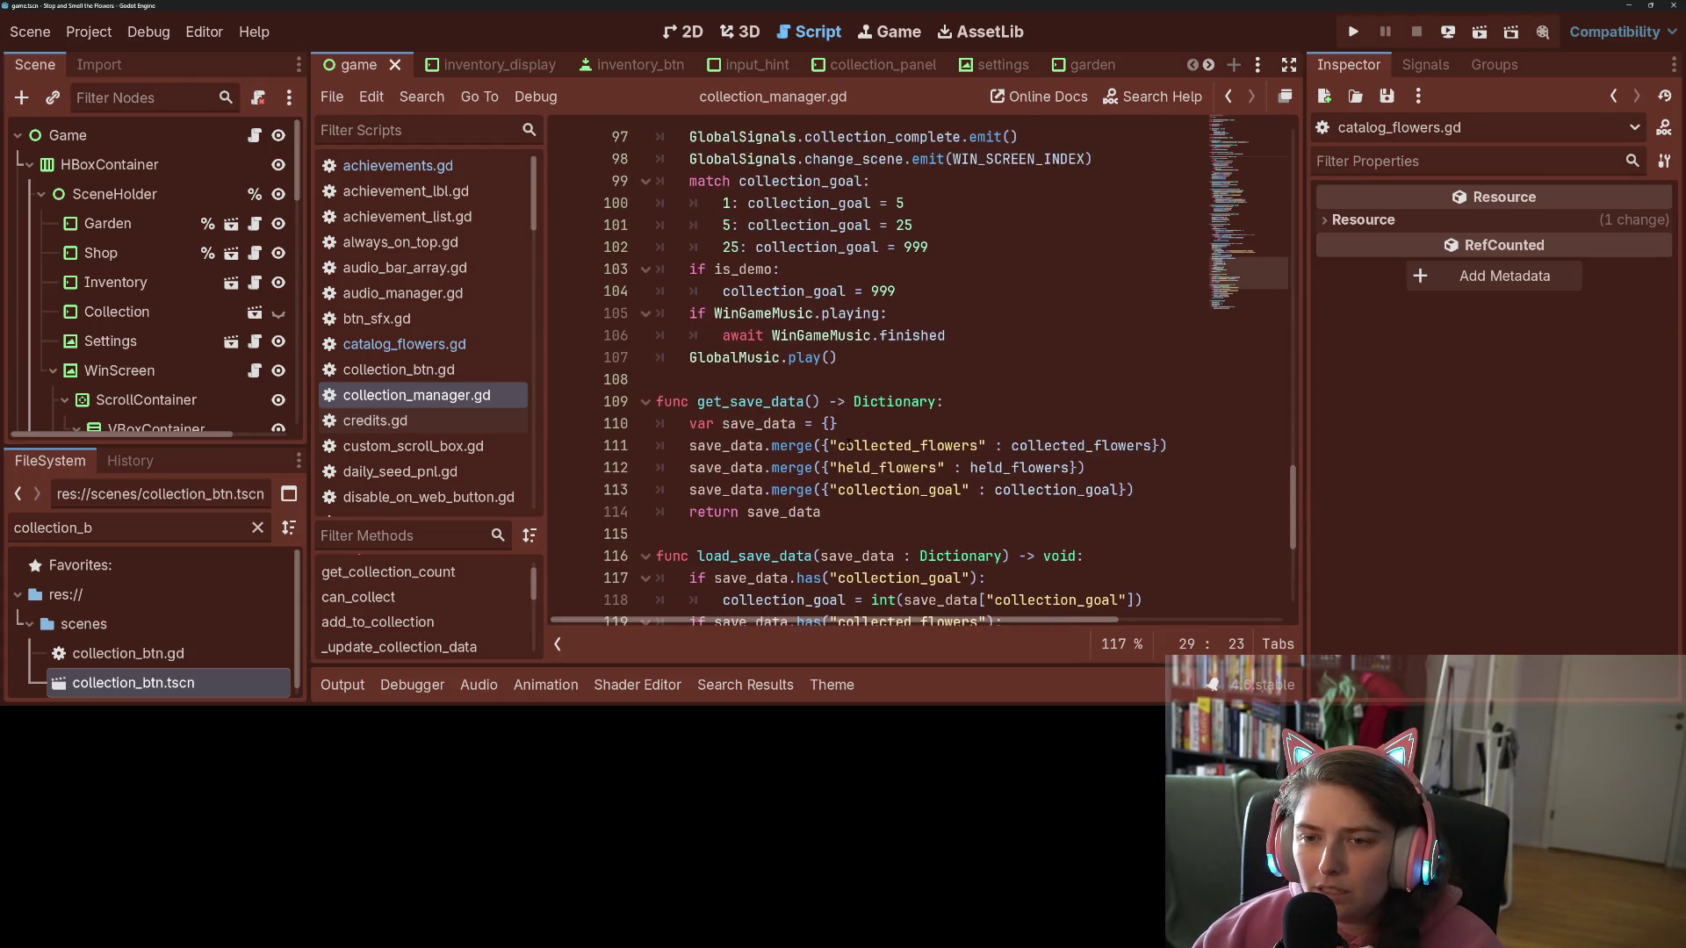
scroll(848, 441, "up", 15)
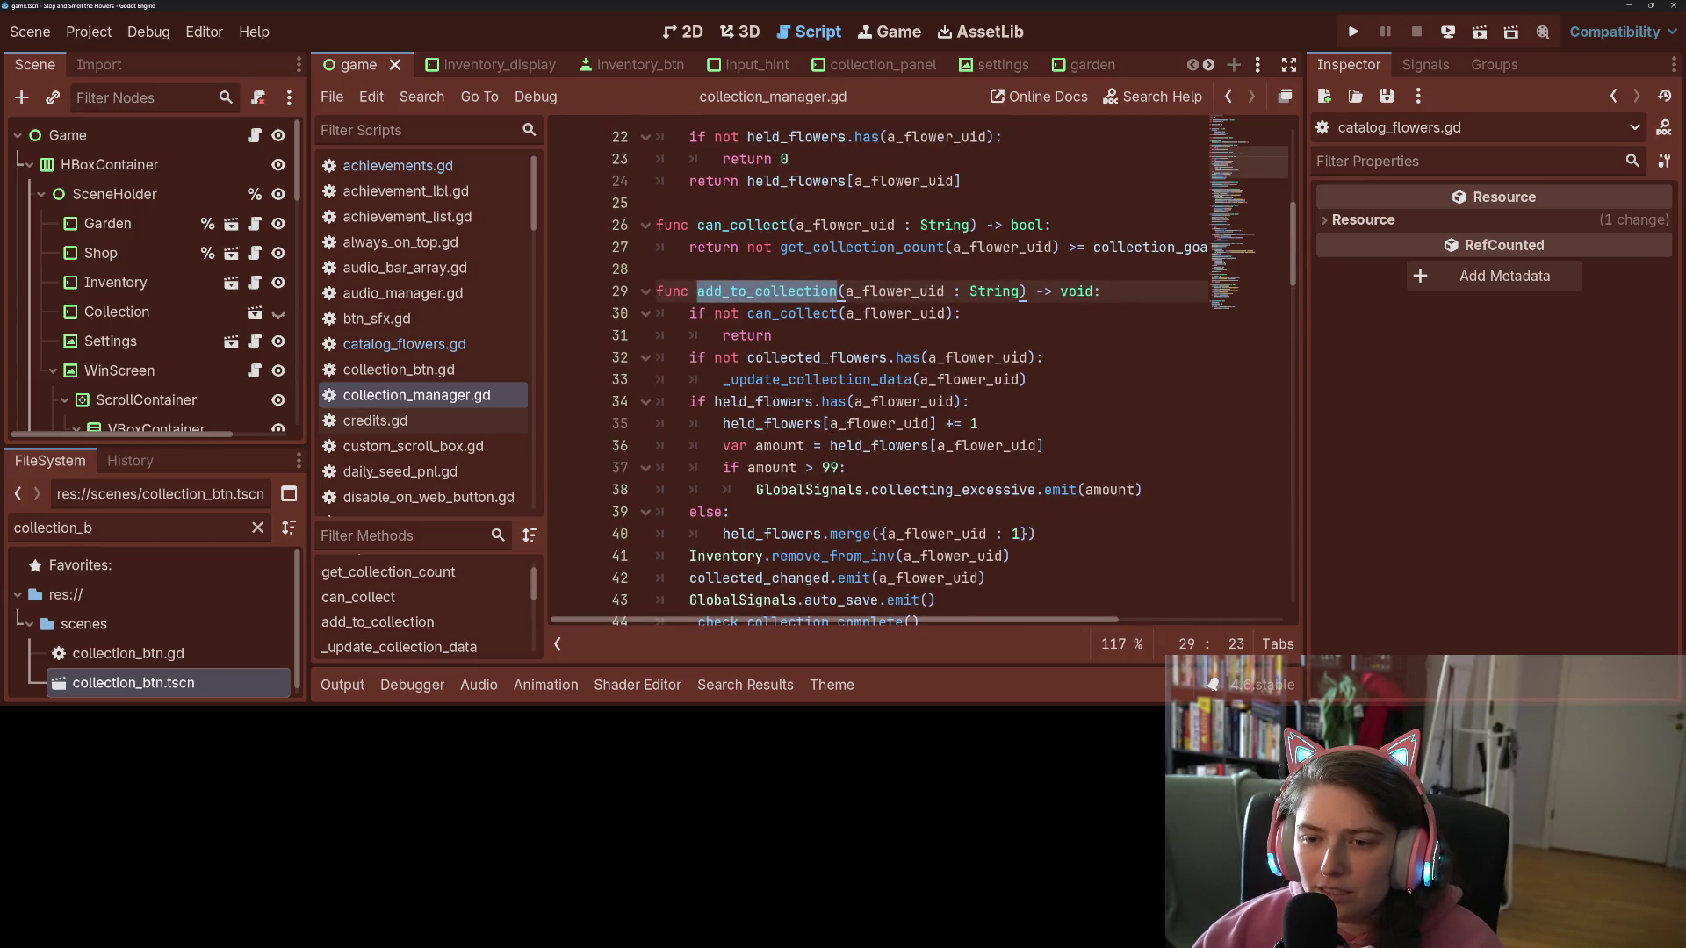
double_click(791, 402)
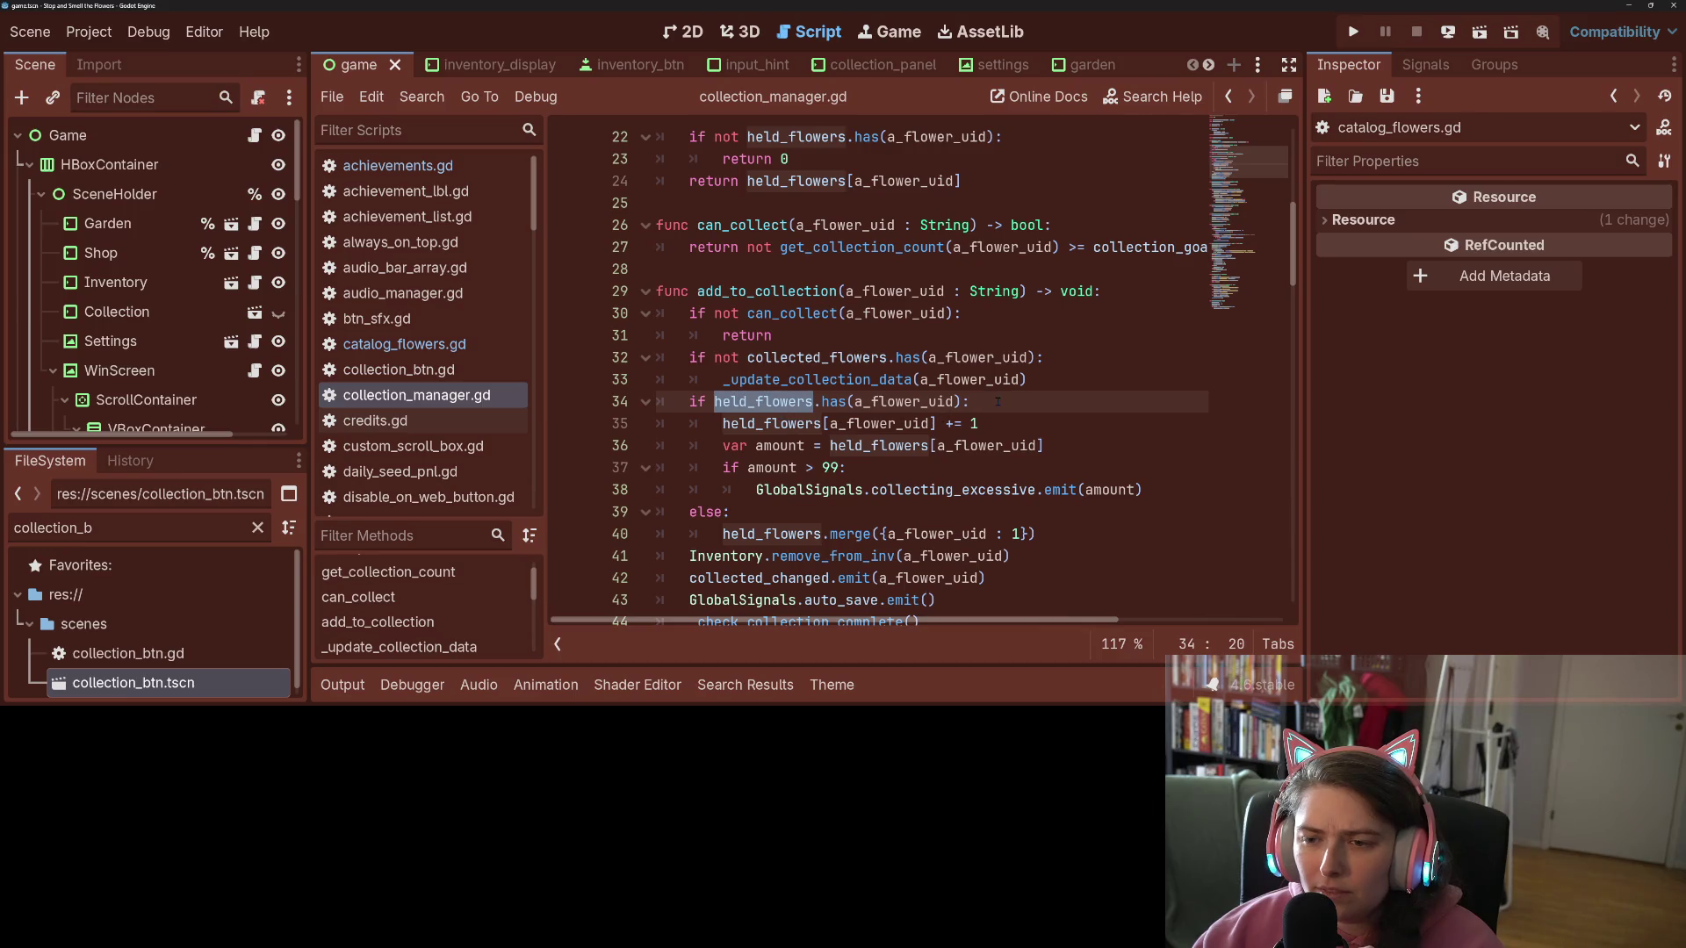
Step: Inspect the code after the can_collect check, then switch to the Trello controller checklist
scroll(997, 401, "up", 3)
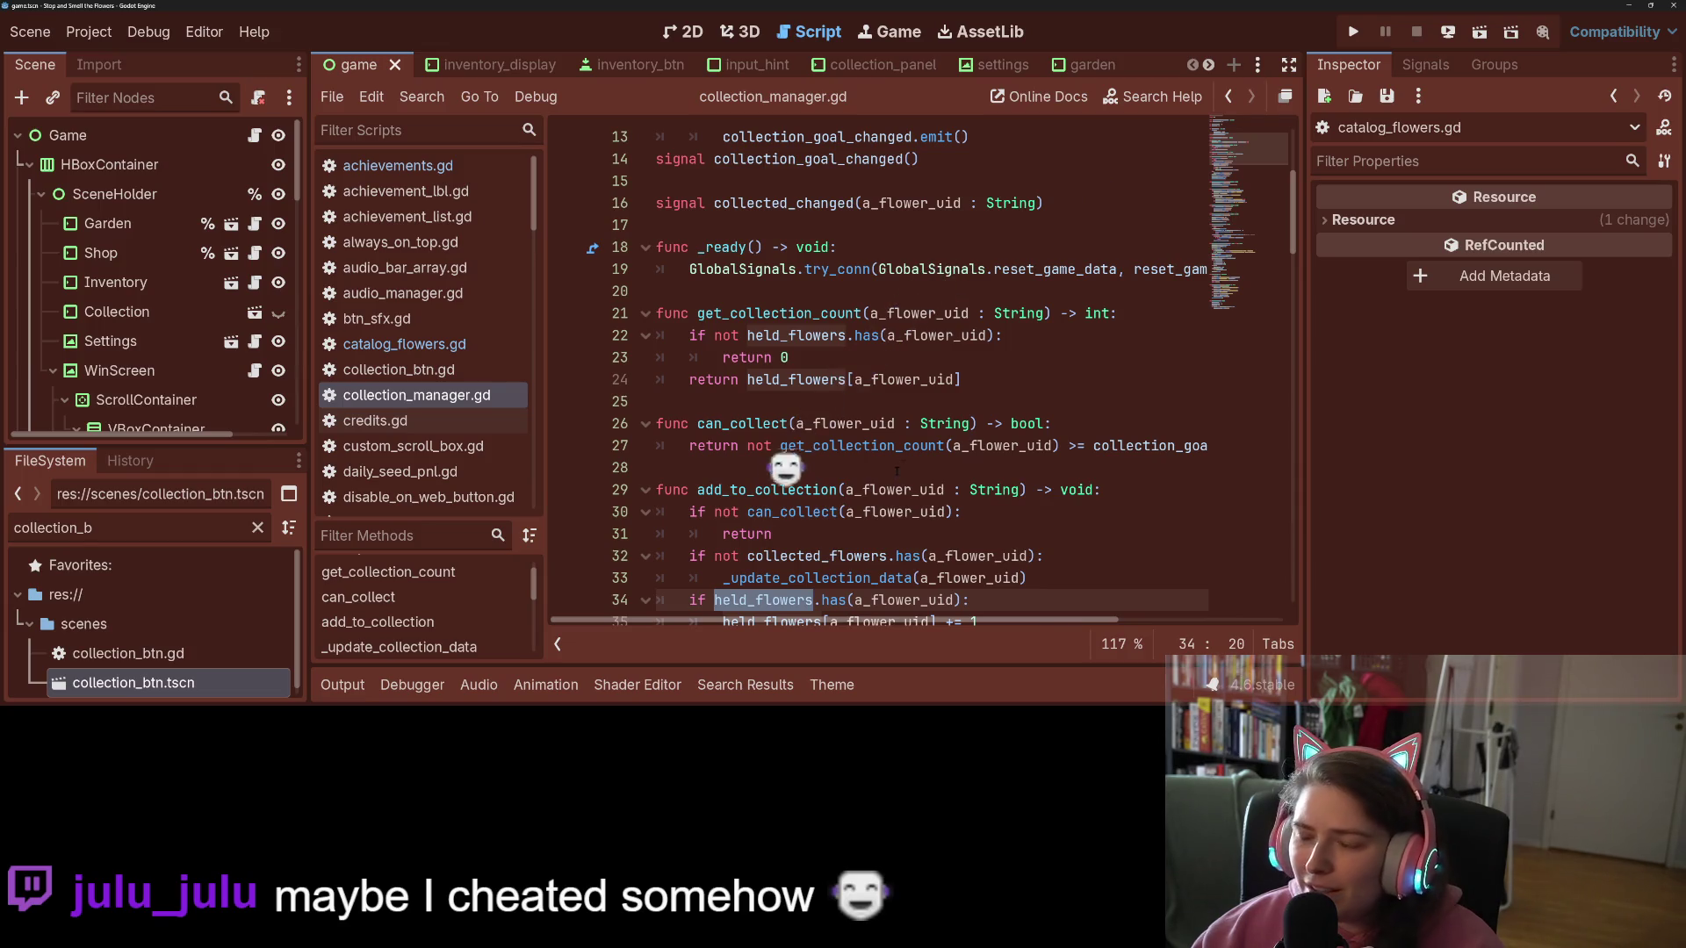
scroll(896, 472, "up", 4)
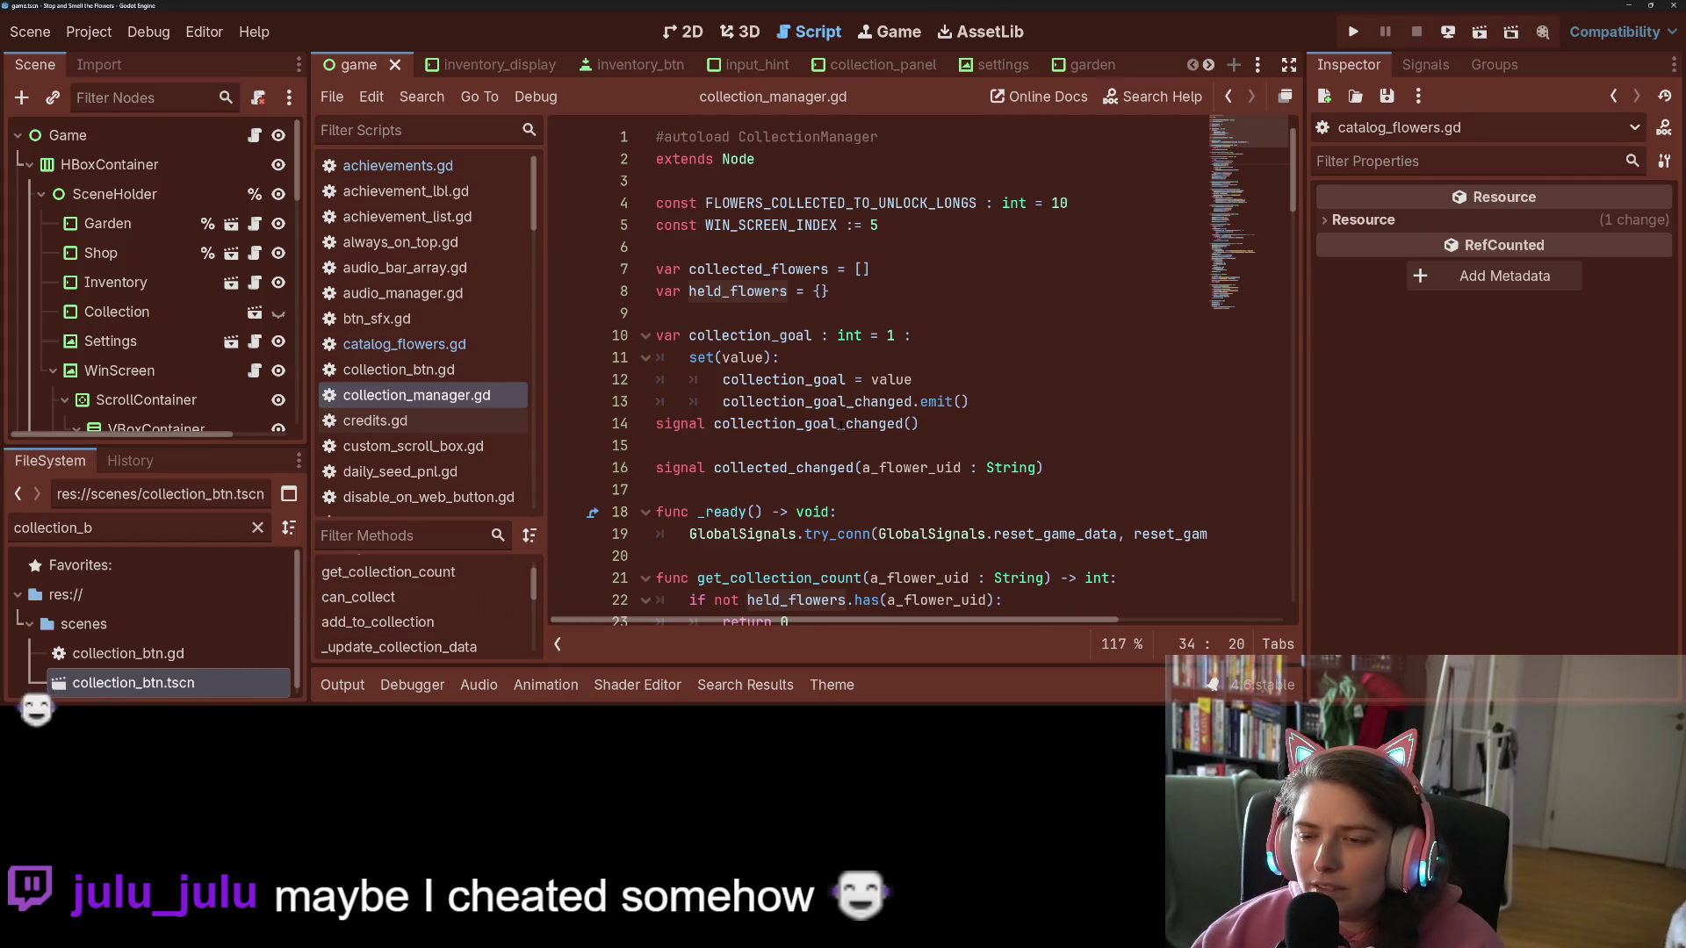
scroll(841, 424, "down", 3)
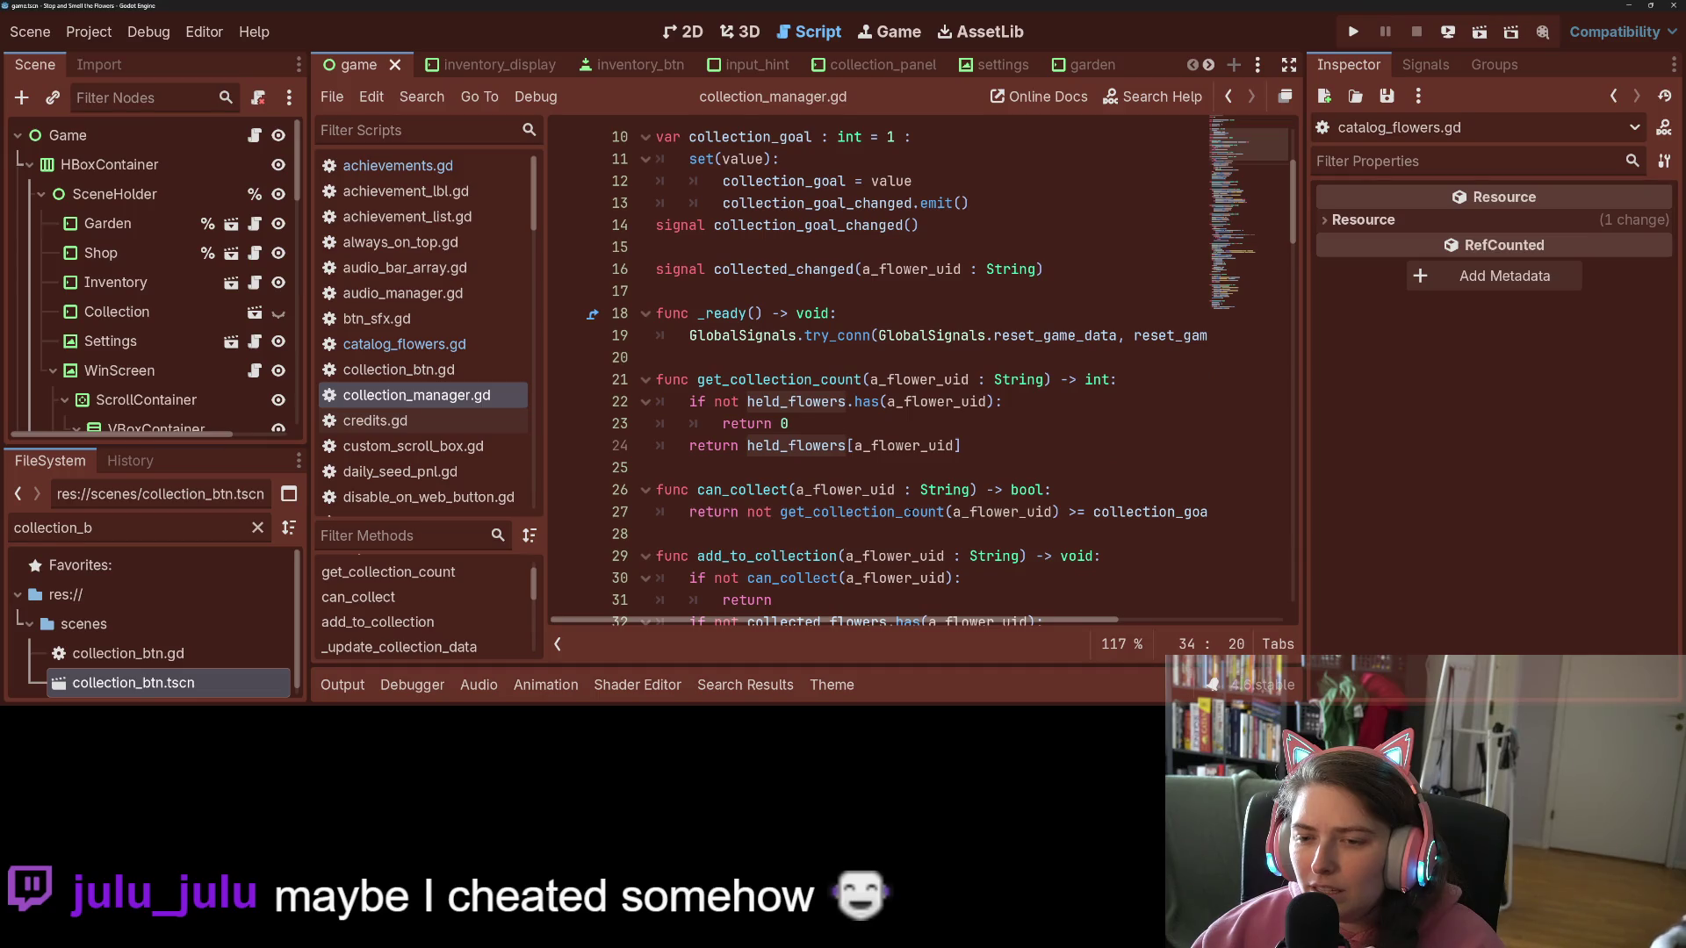
scroll(896, 467, "down", 1)
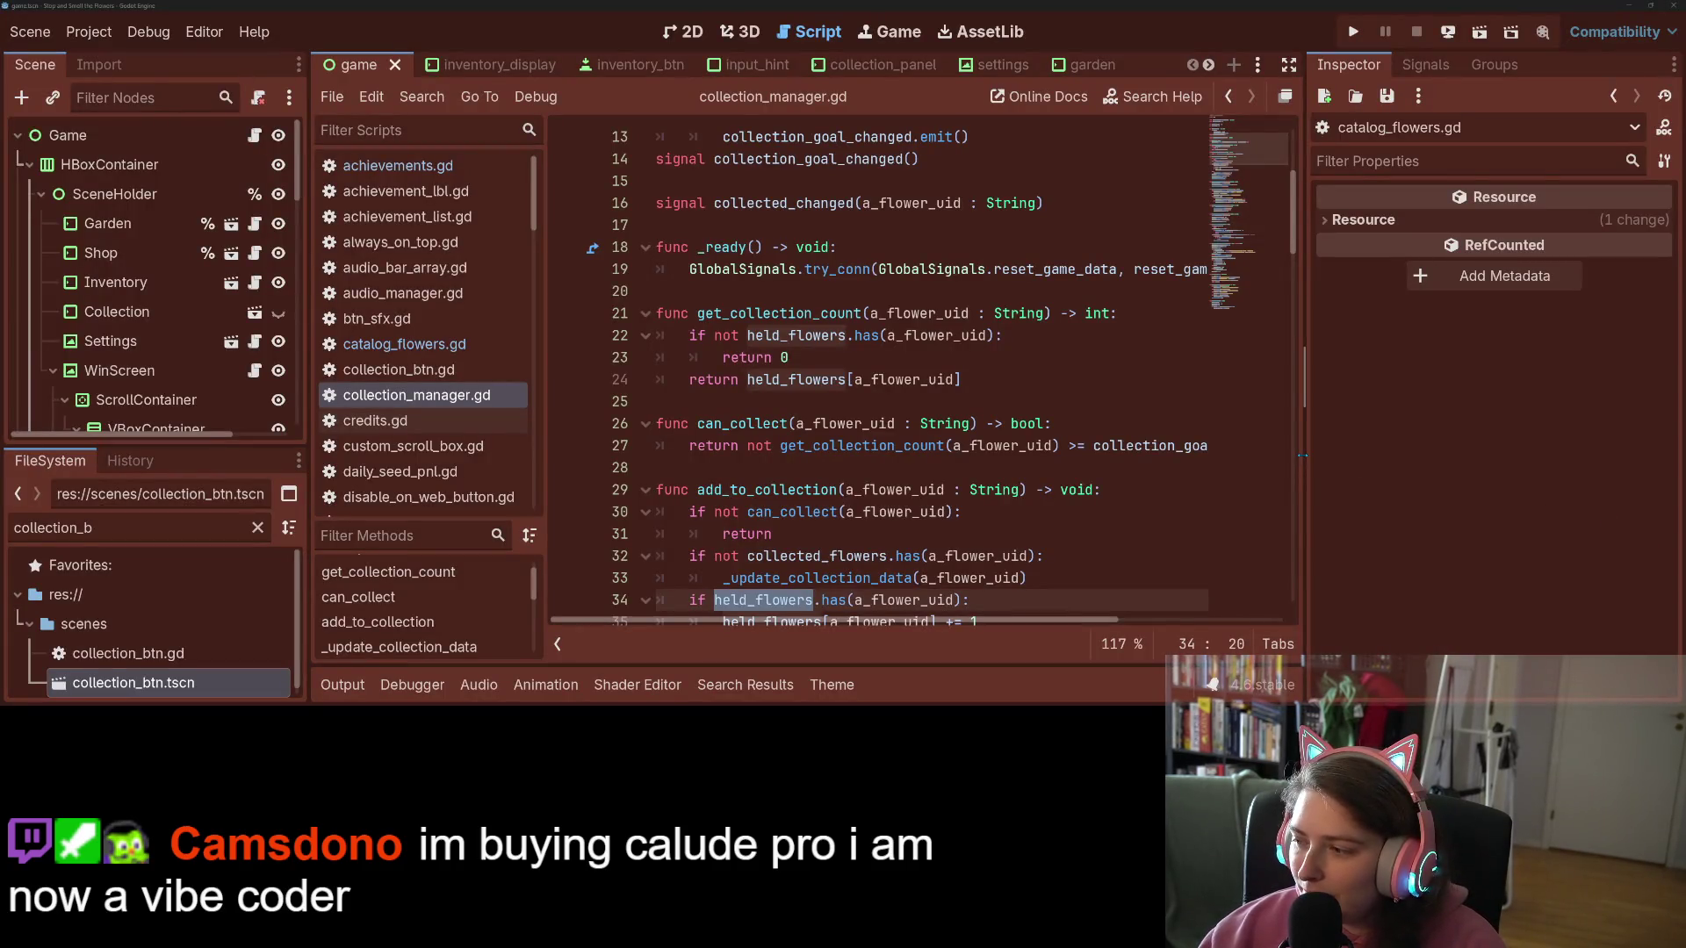
left_click(1113, 518)
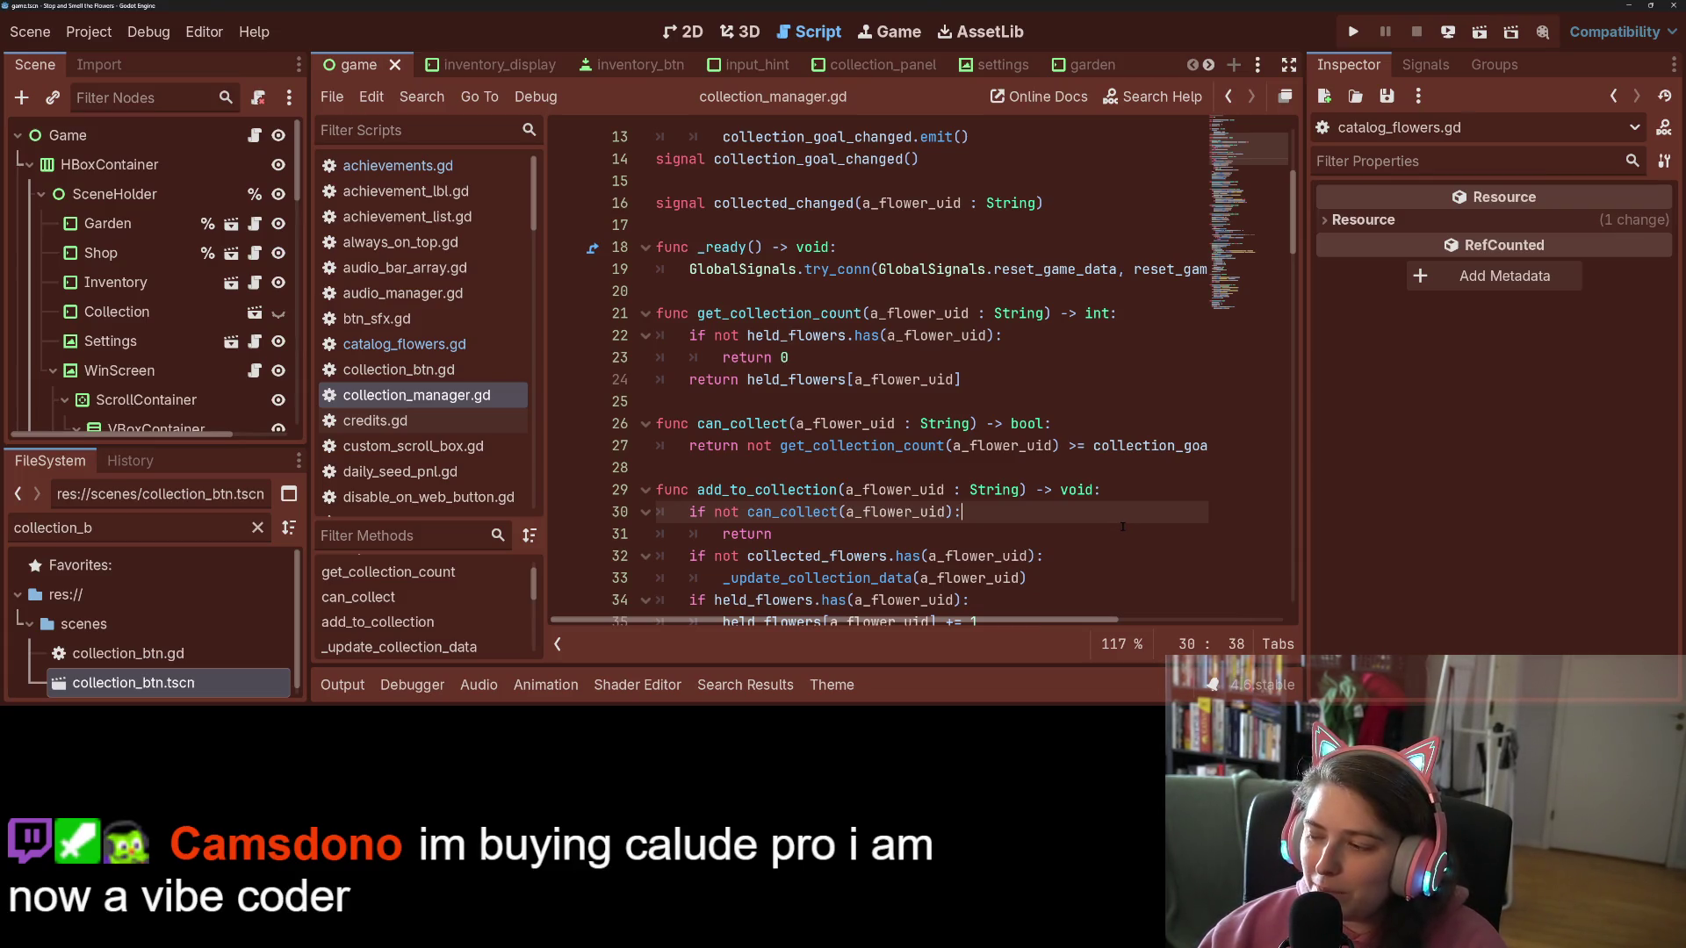
scroll(1122, 527, "down", 7)
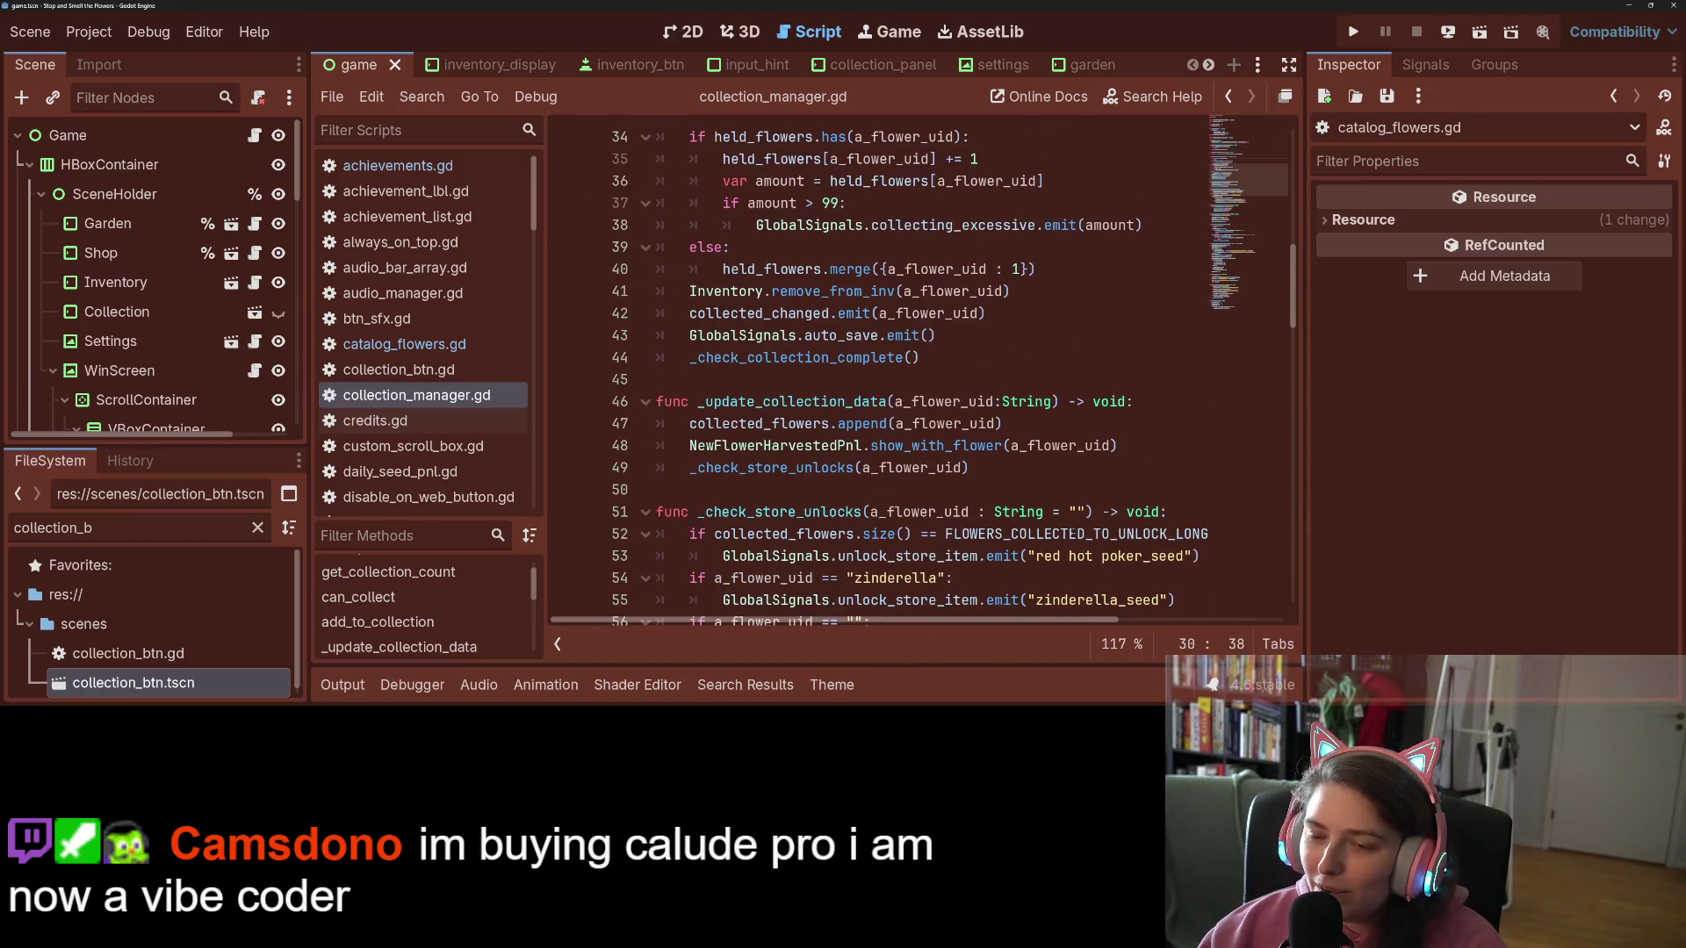
scroll(1072, 533, "up", 3)
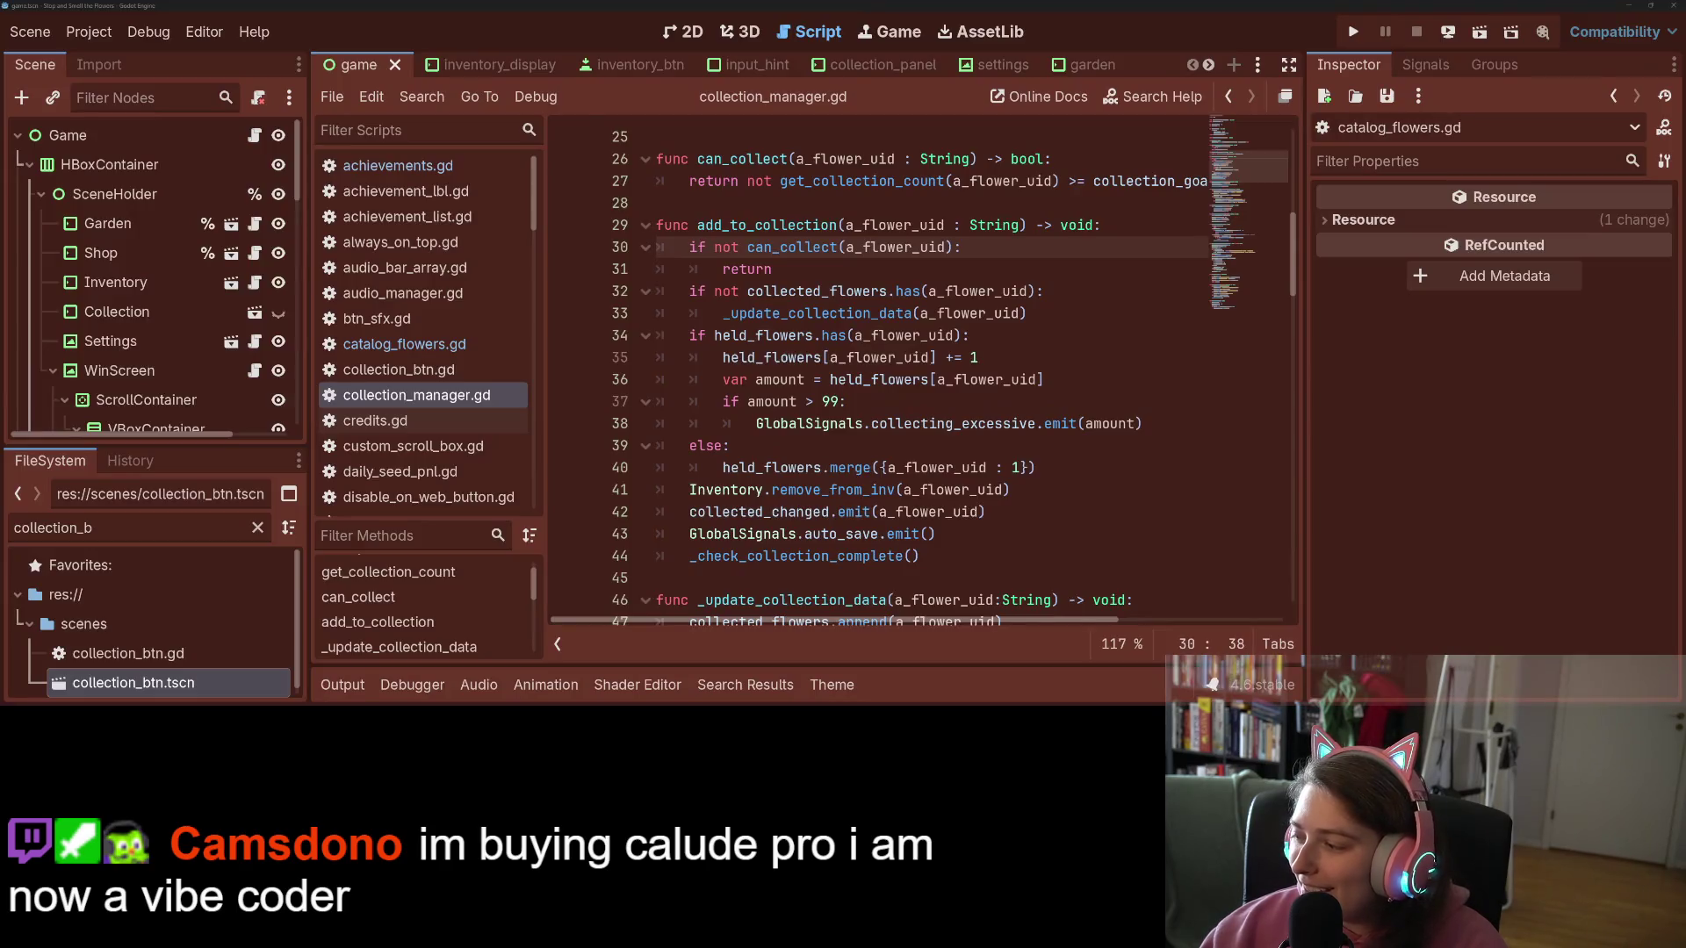
key("alt+Tab")
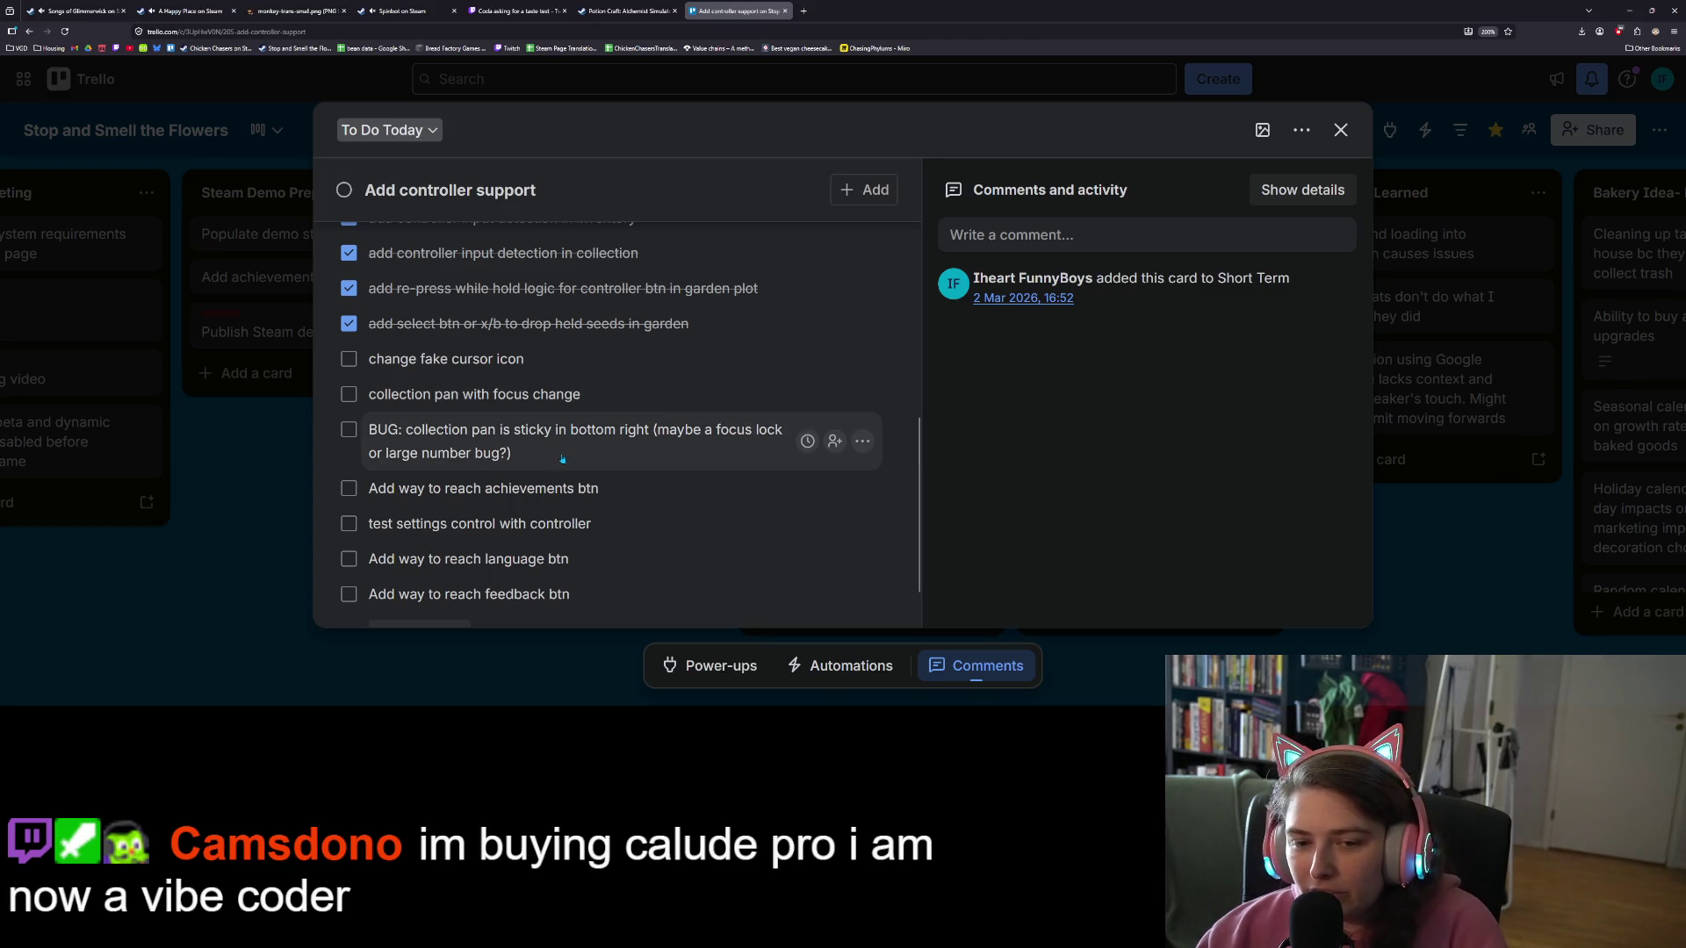
Step: Move 'Add way to reach achievements btn' below 'test settings control with controller' and minimize the browser
scroll(561, 459, "down", 2)
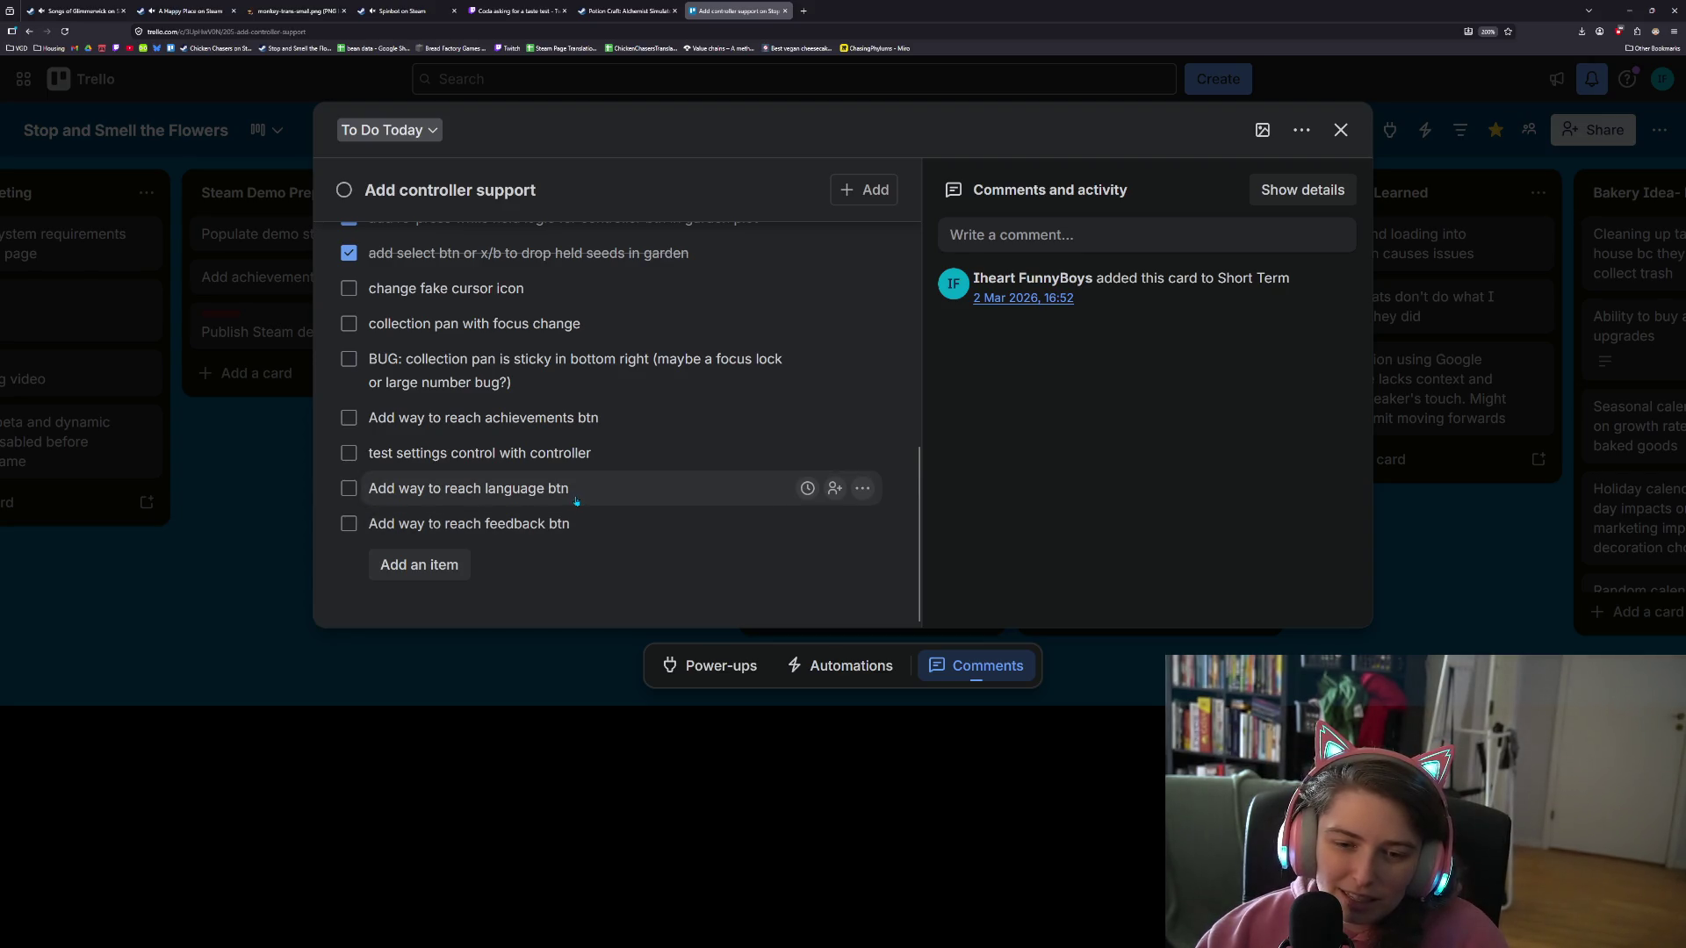
left_click_drag(614, 429, 581, 460)
scroll(583, 491, "up", 2)
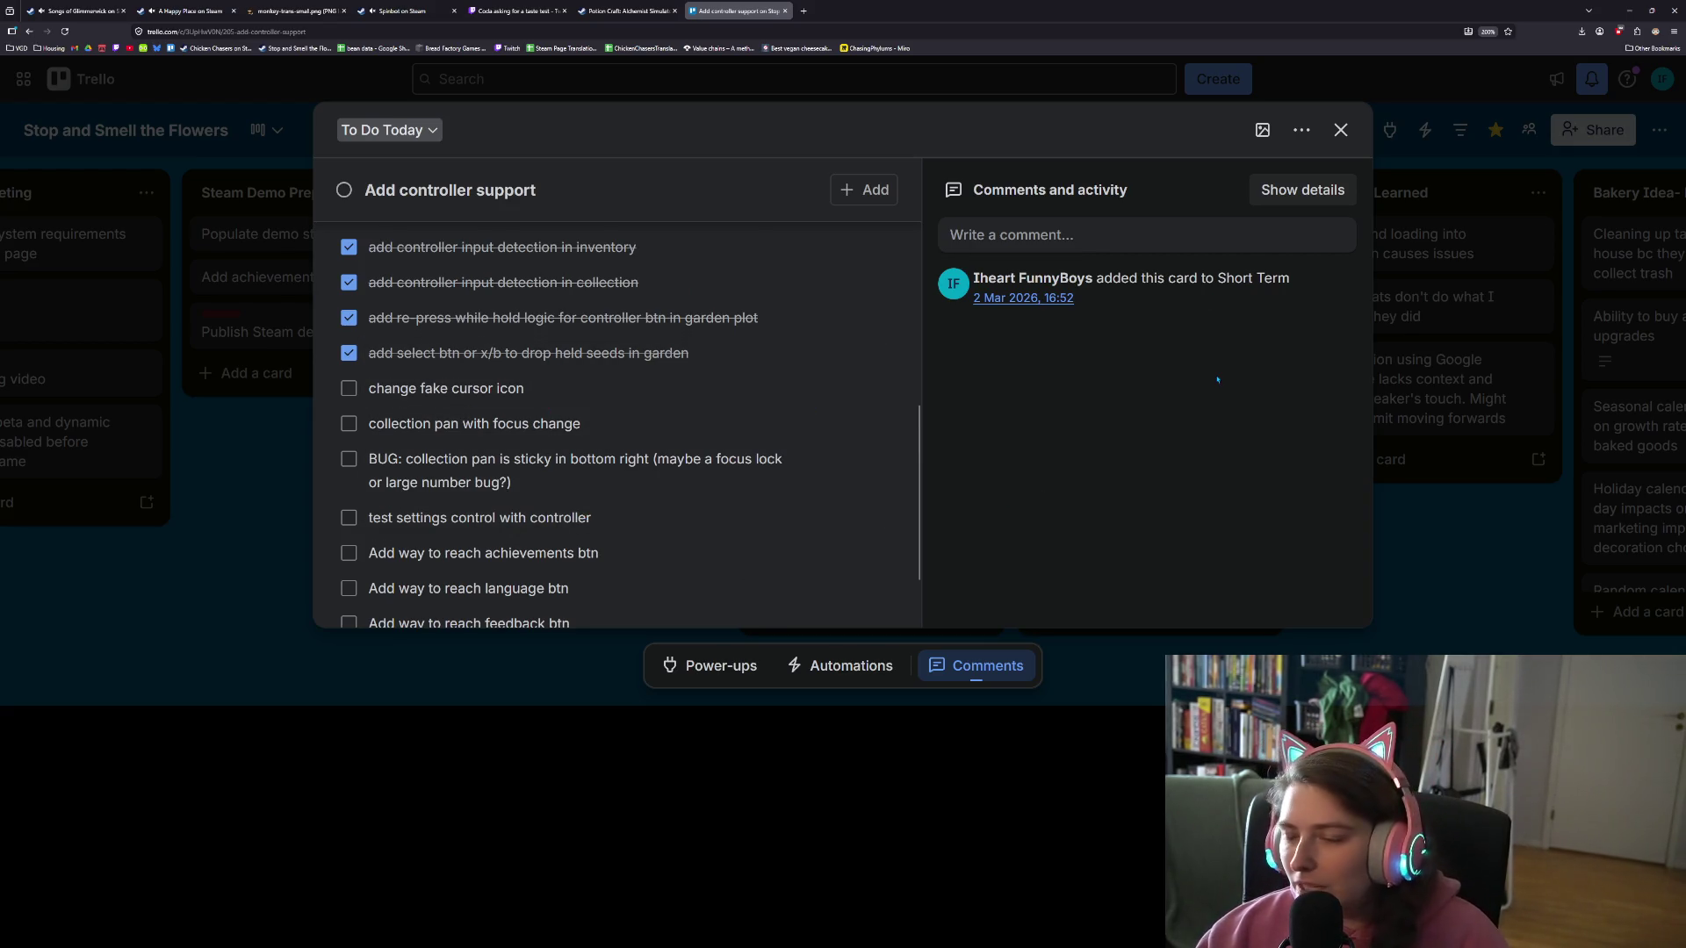
left_click(1629, 11)
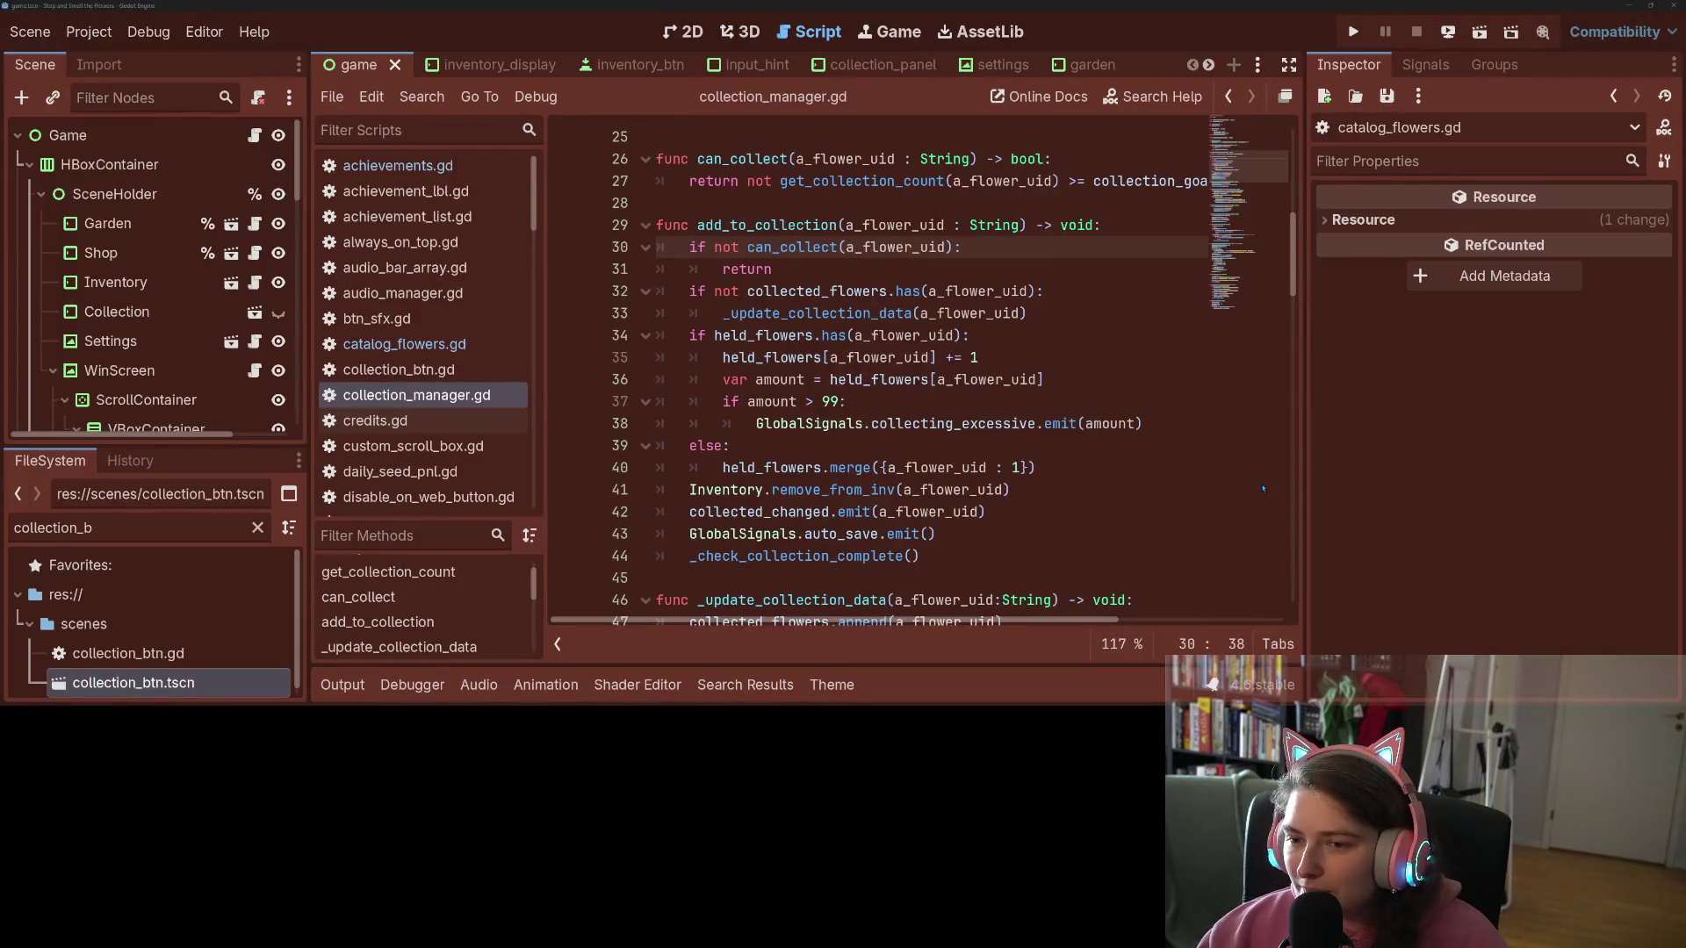
left_click(1024, 467)
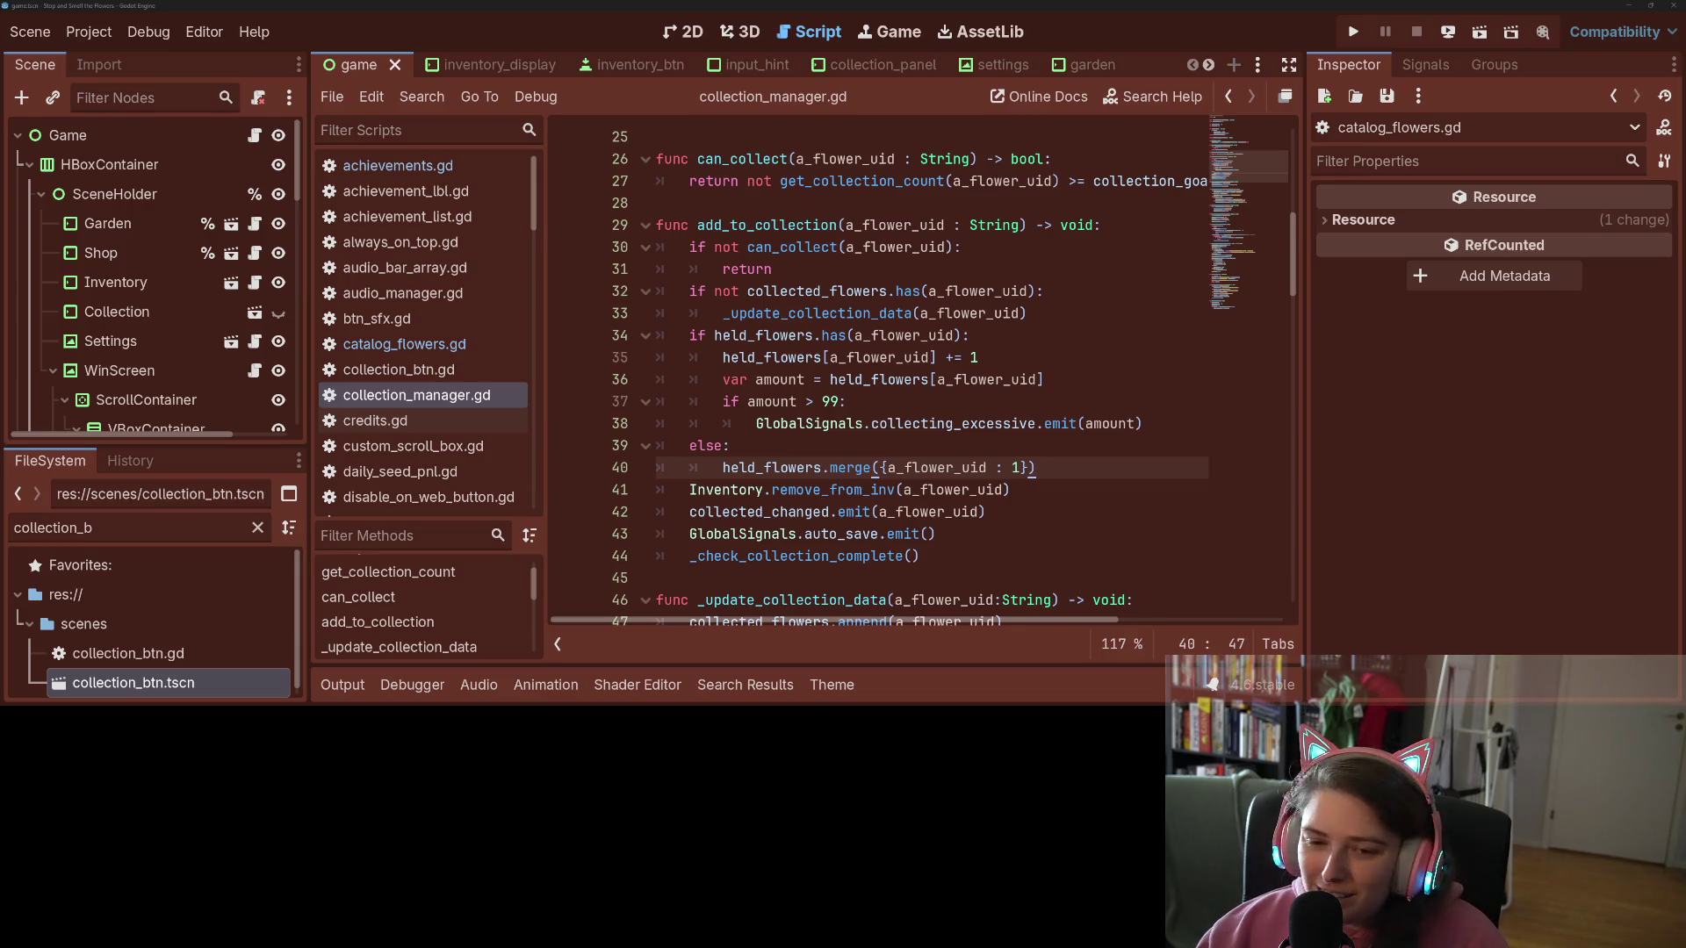
key("alt+Tab")
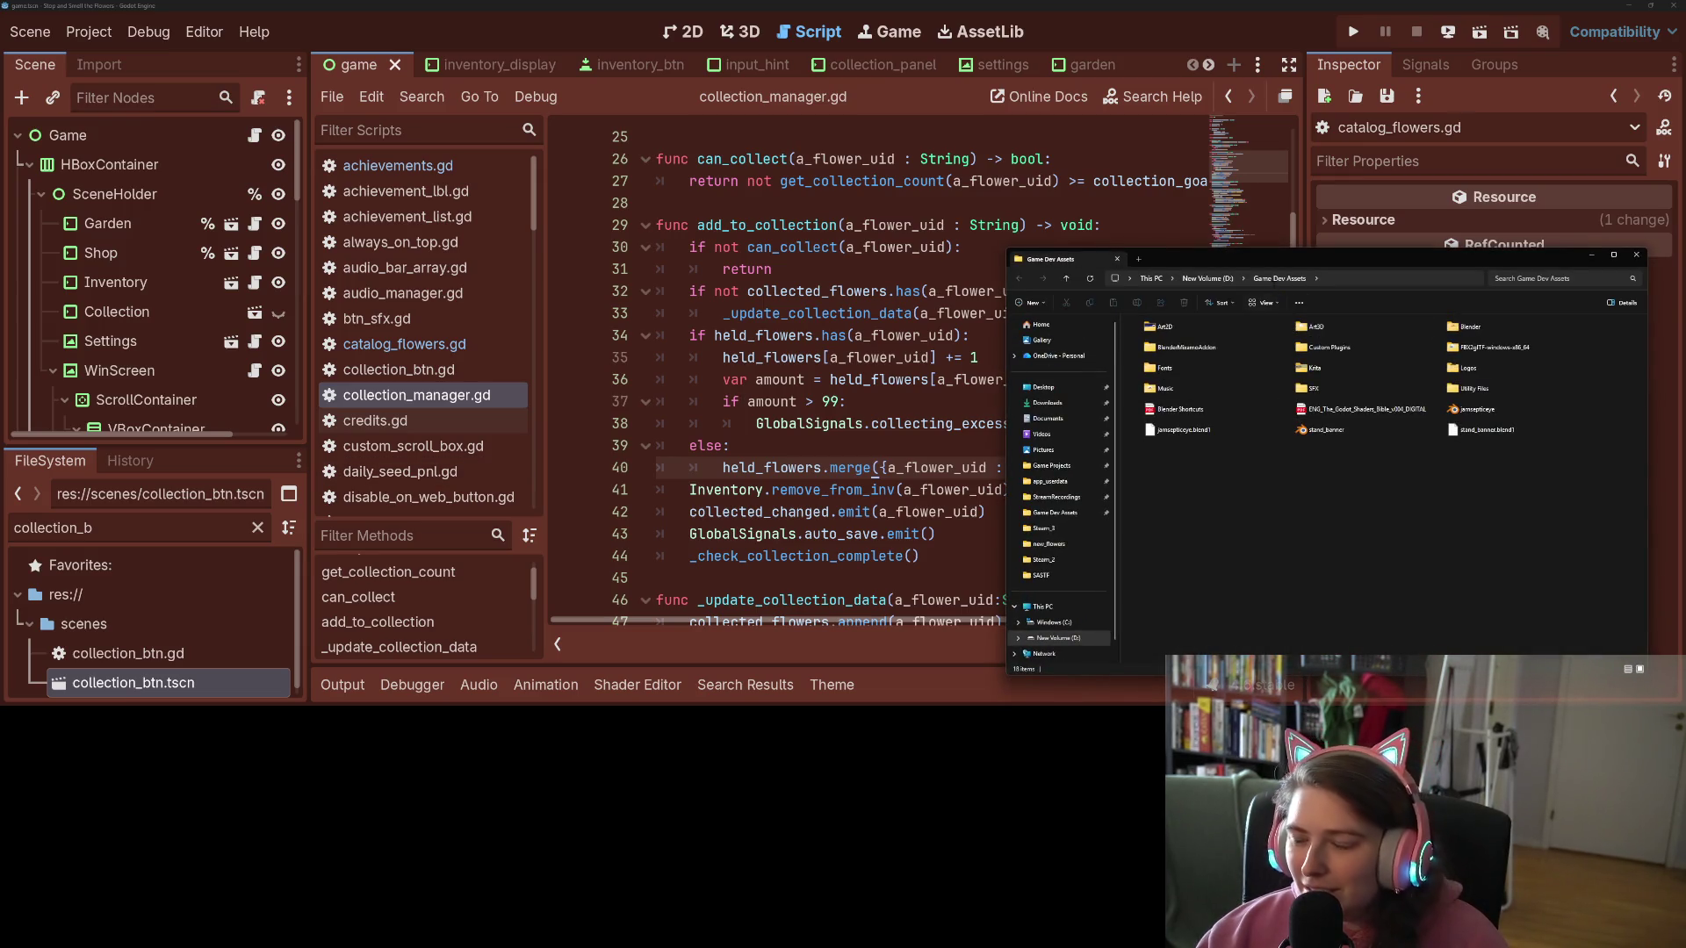
double_click(1244, 329)
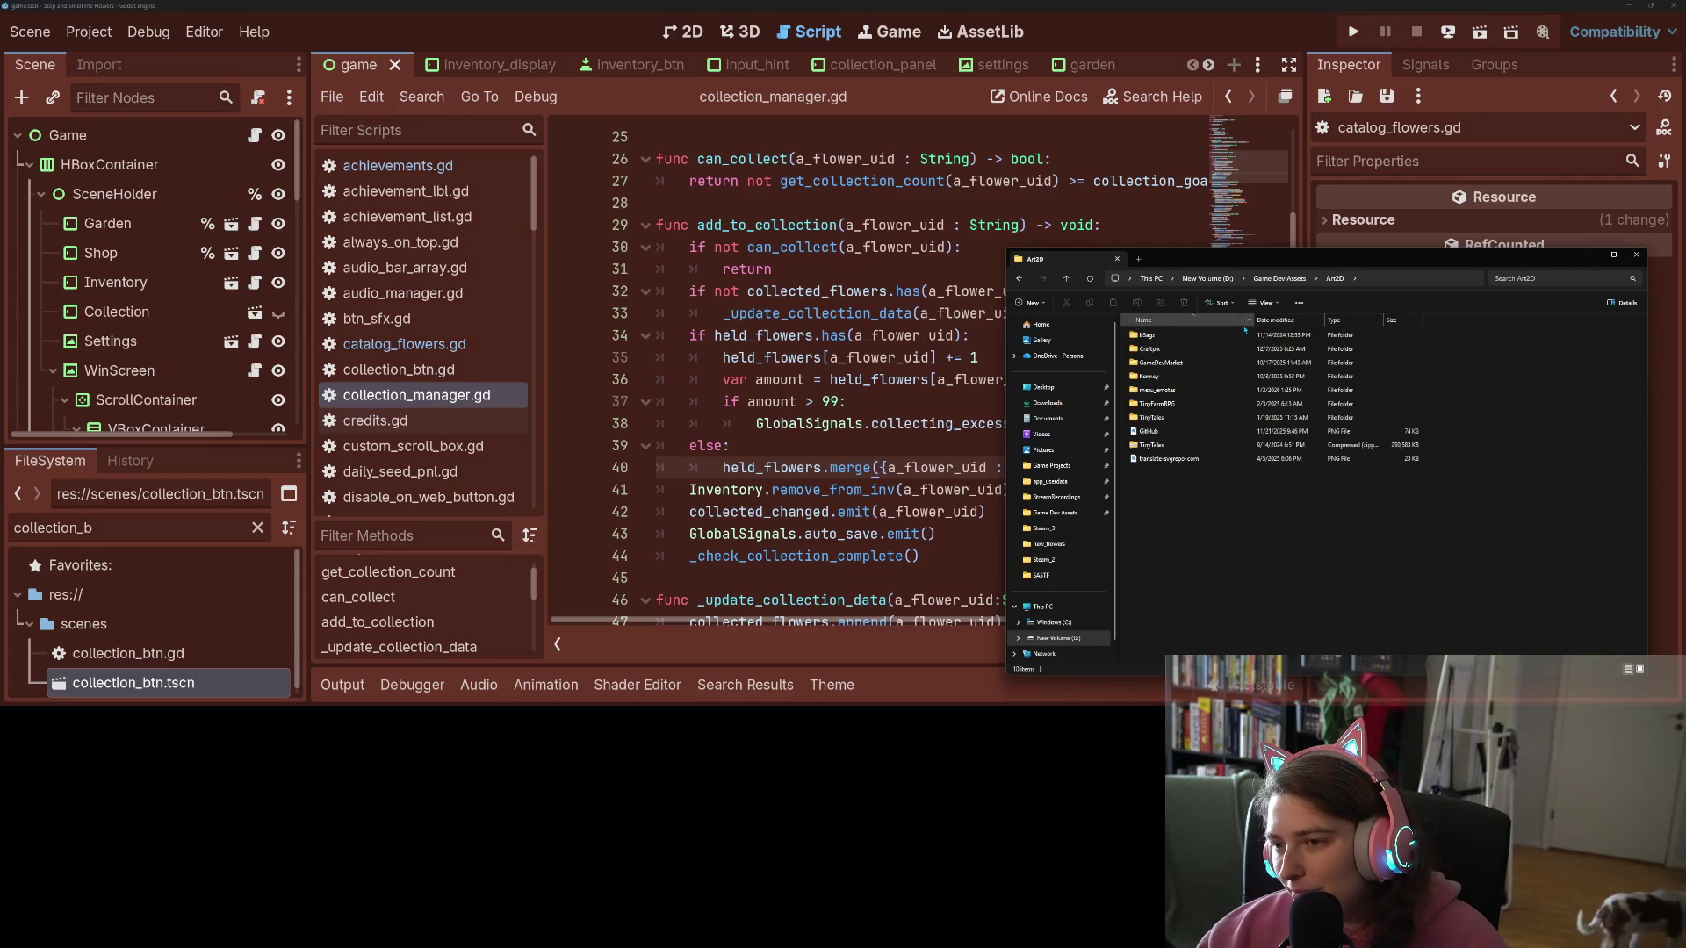
double_click(1179, 378)
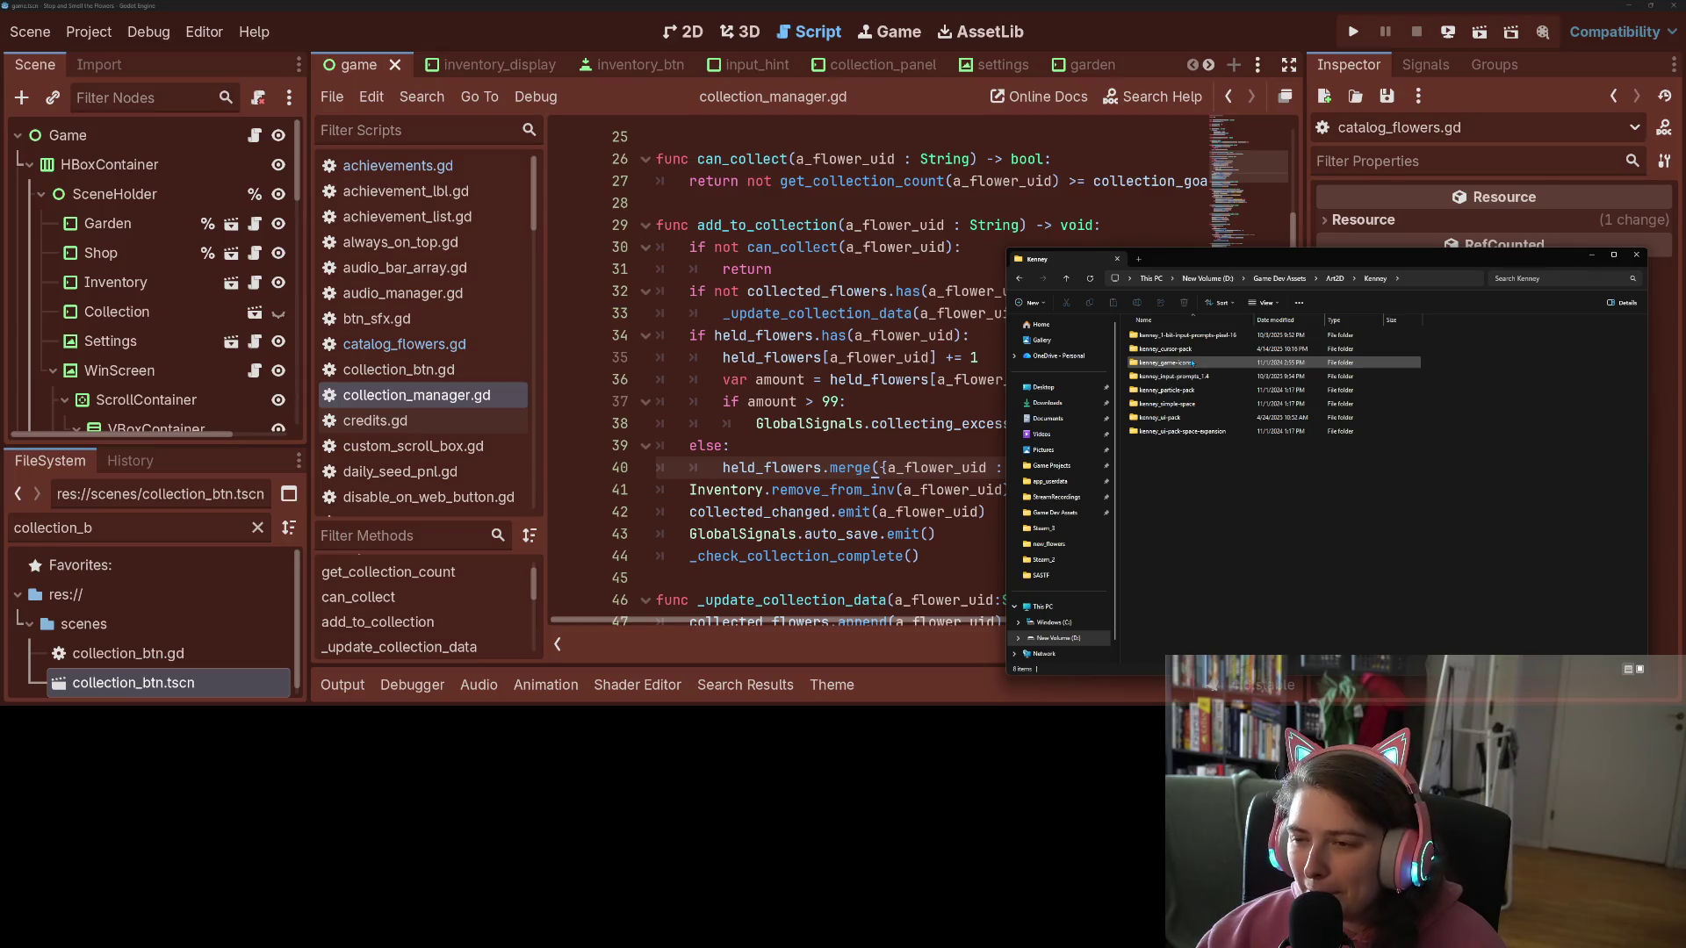
double_click(1209, 348)
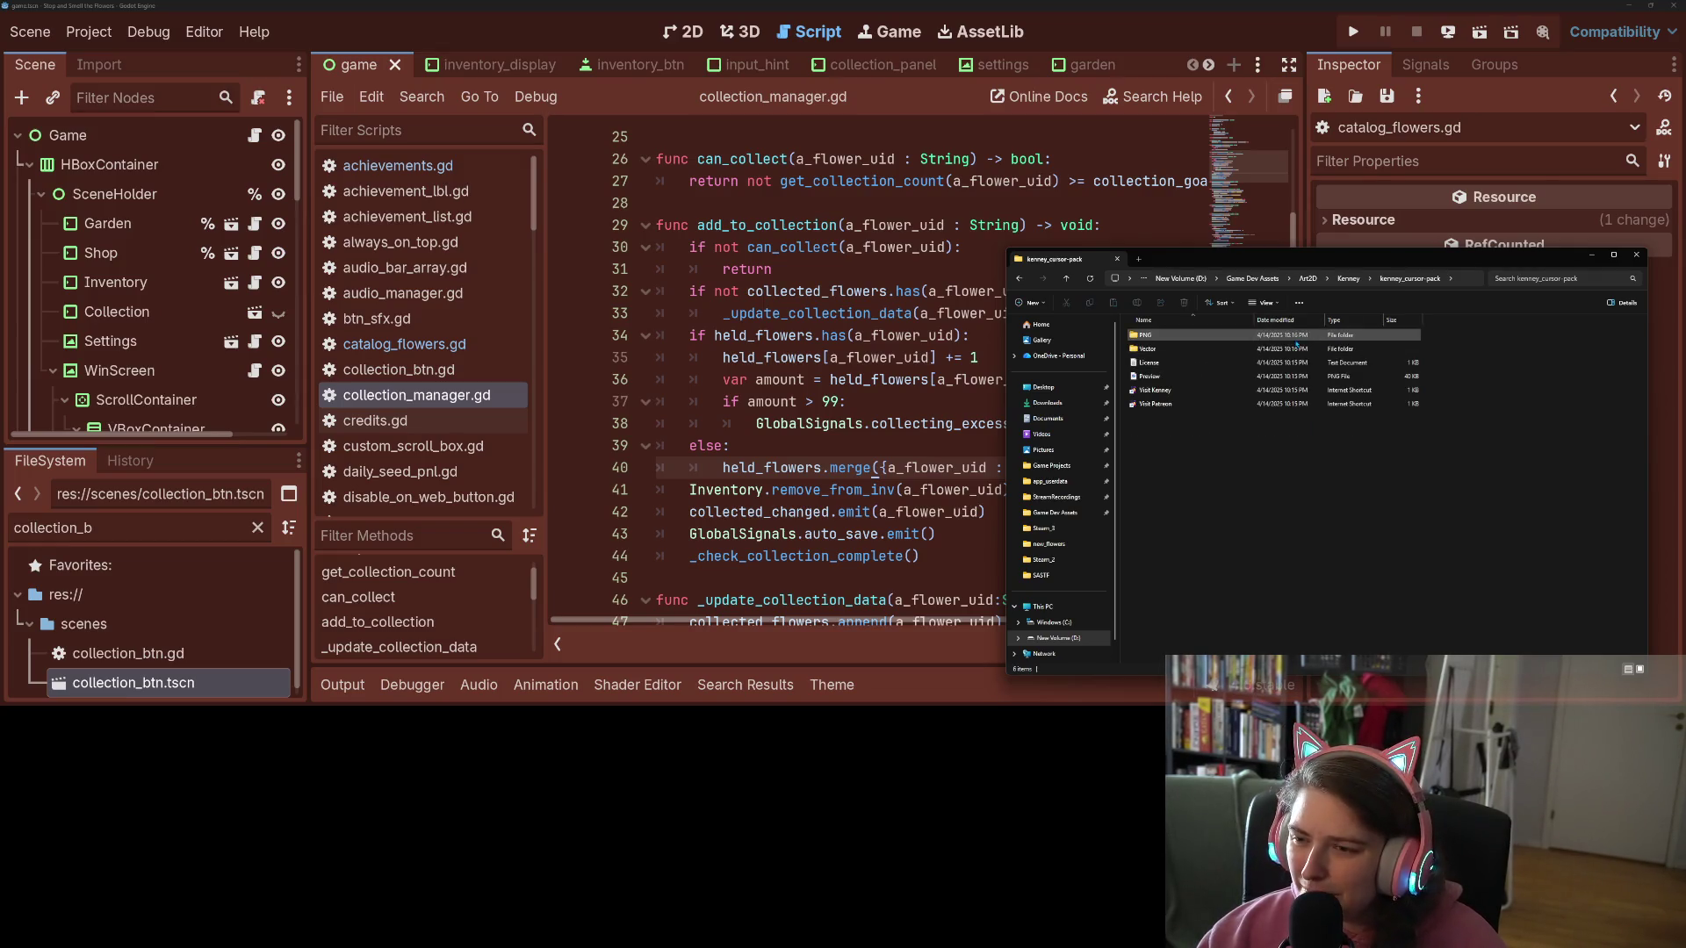
double_click(1209, 337)
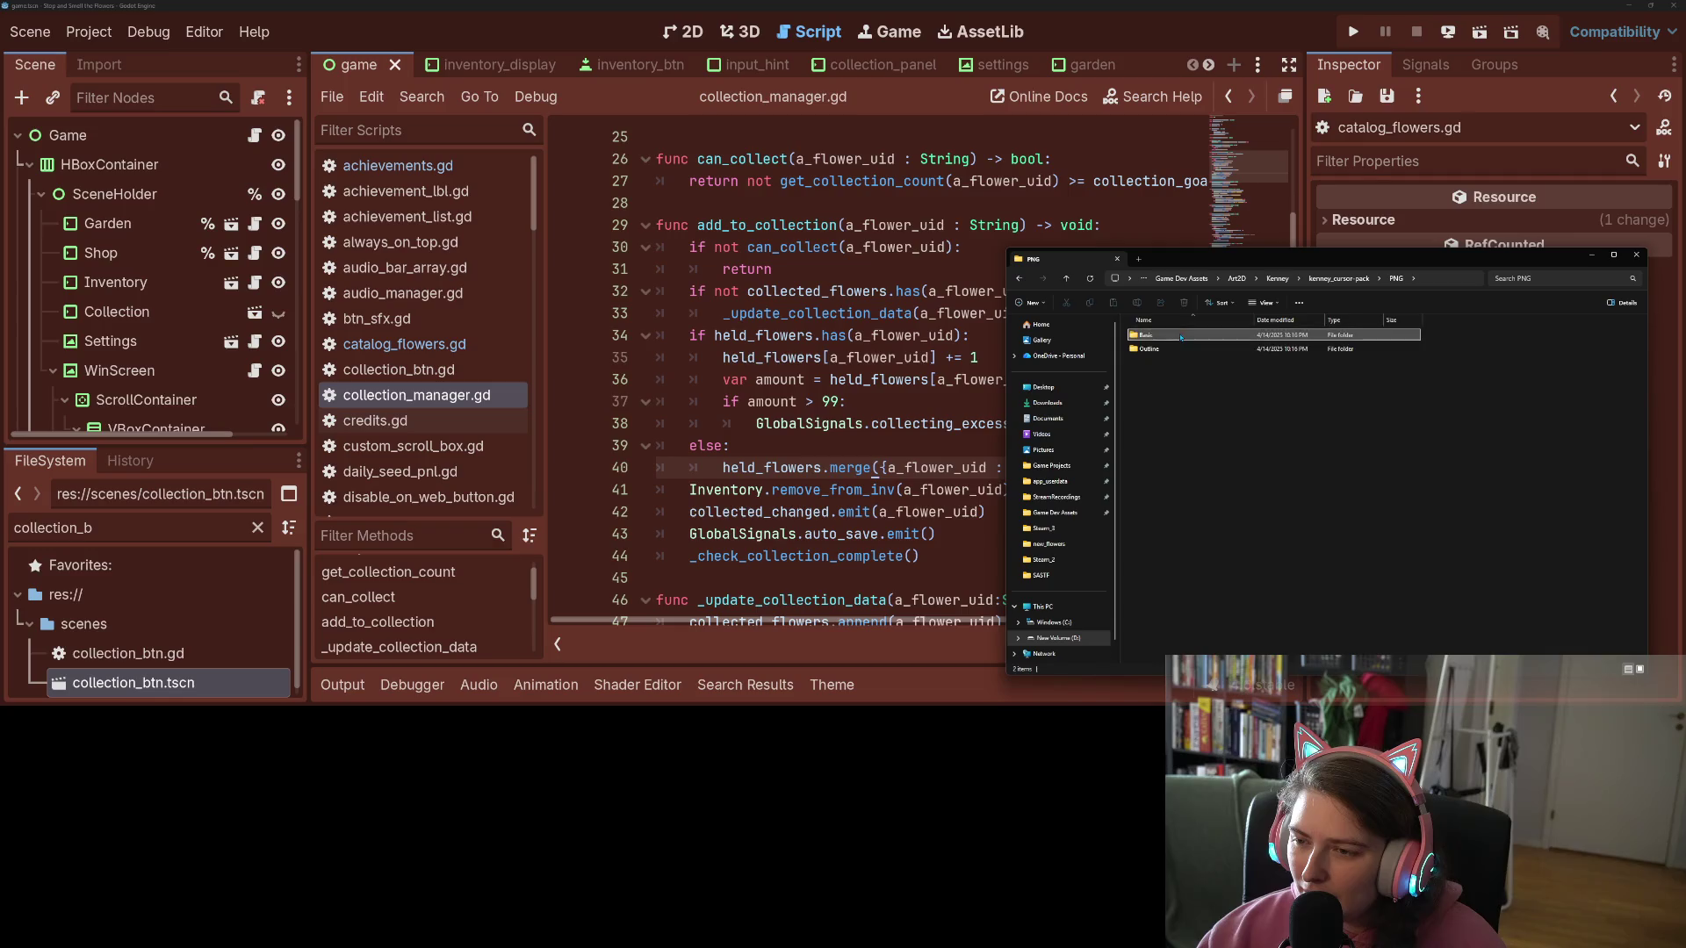
double_click(1209, 337)
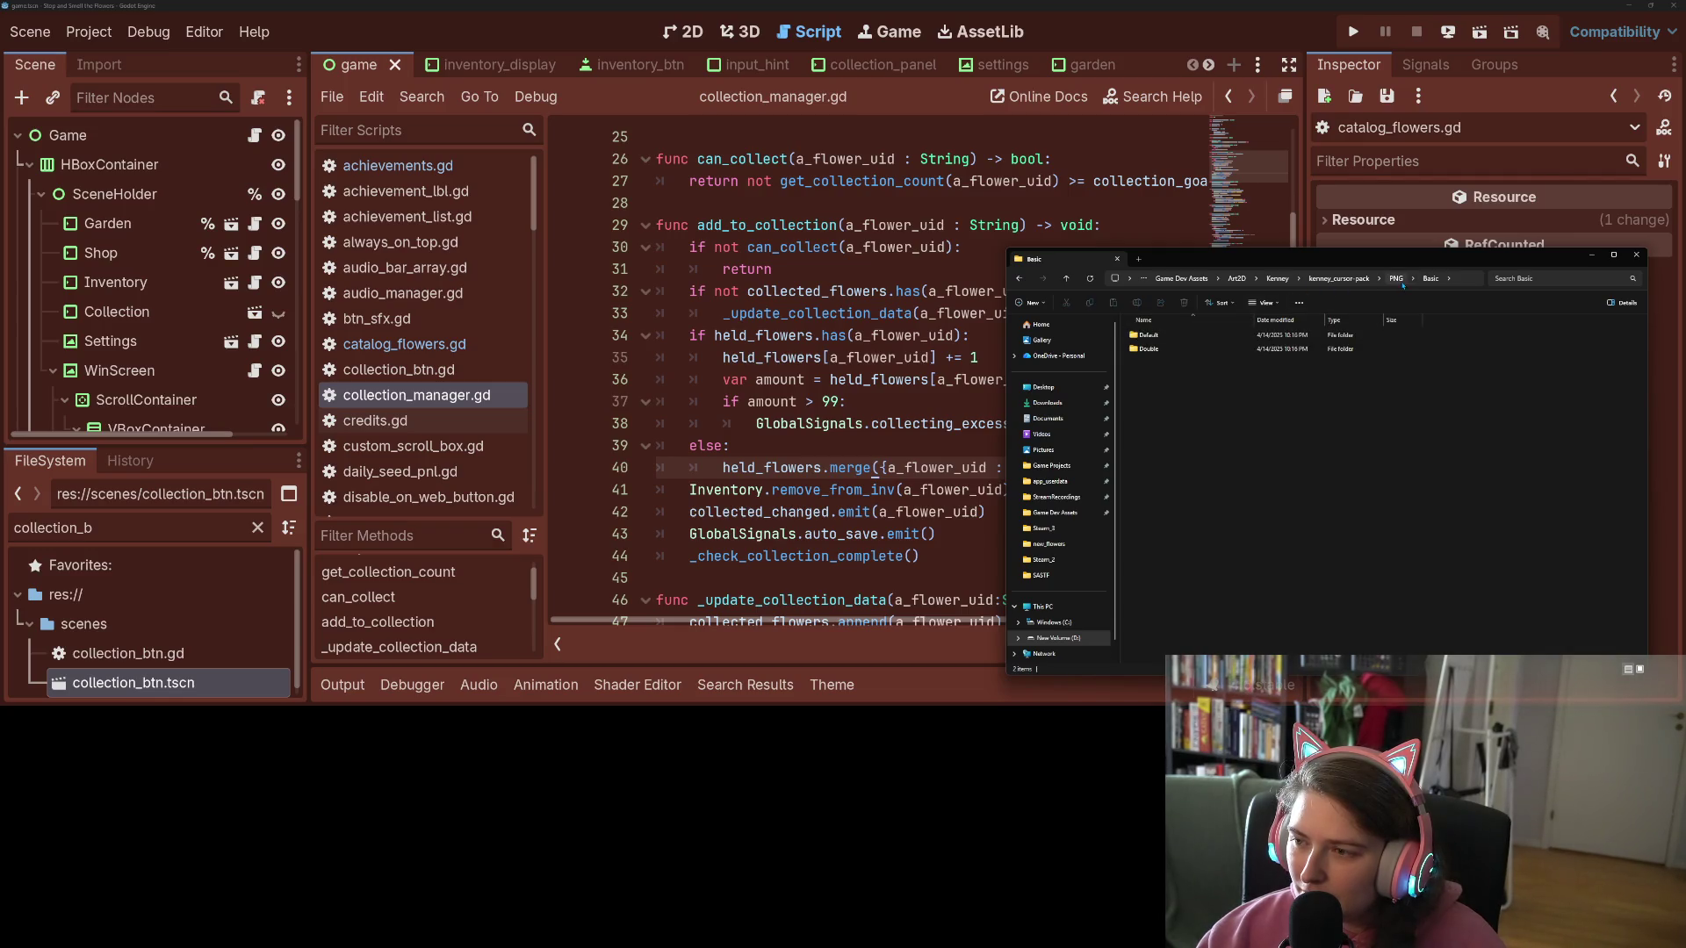
double_click(1255, 336)
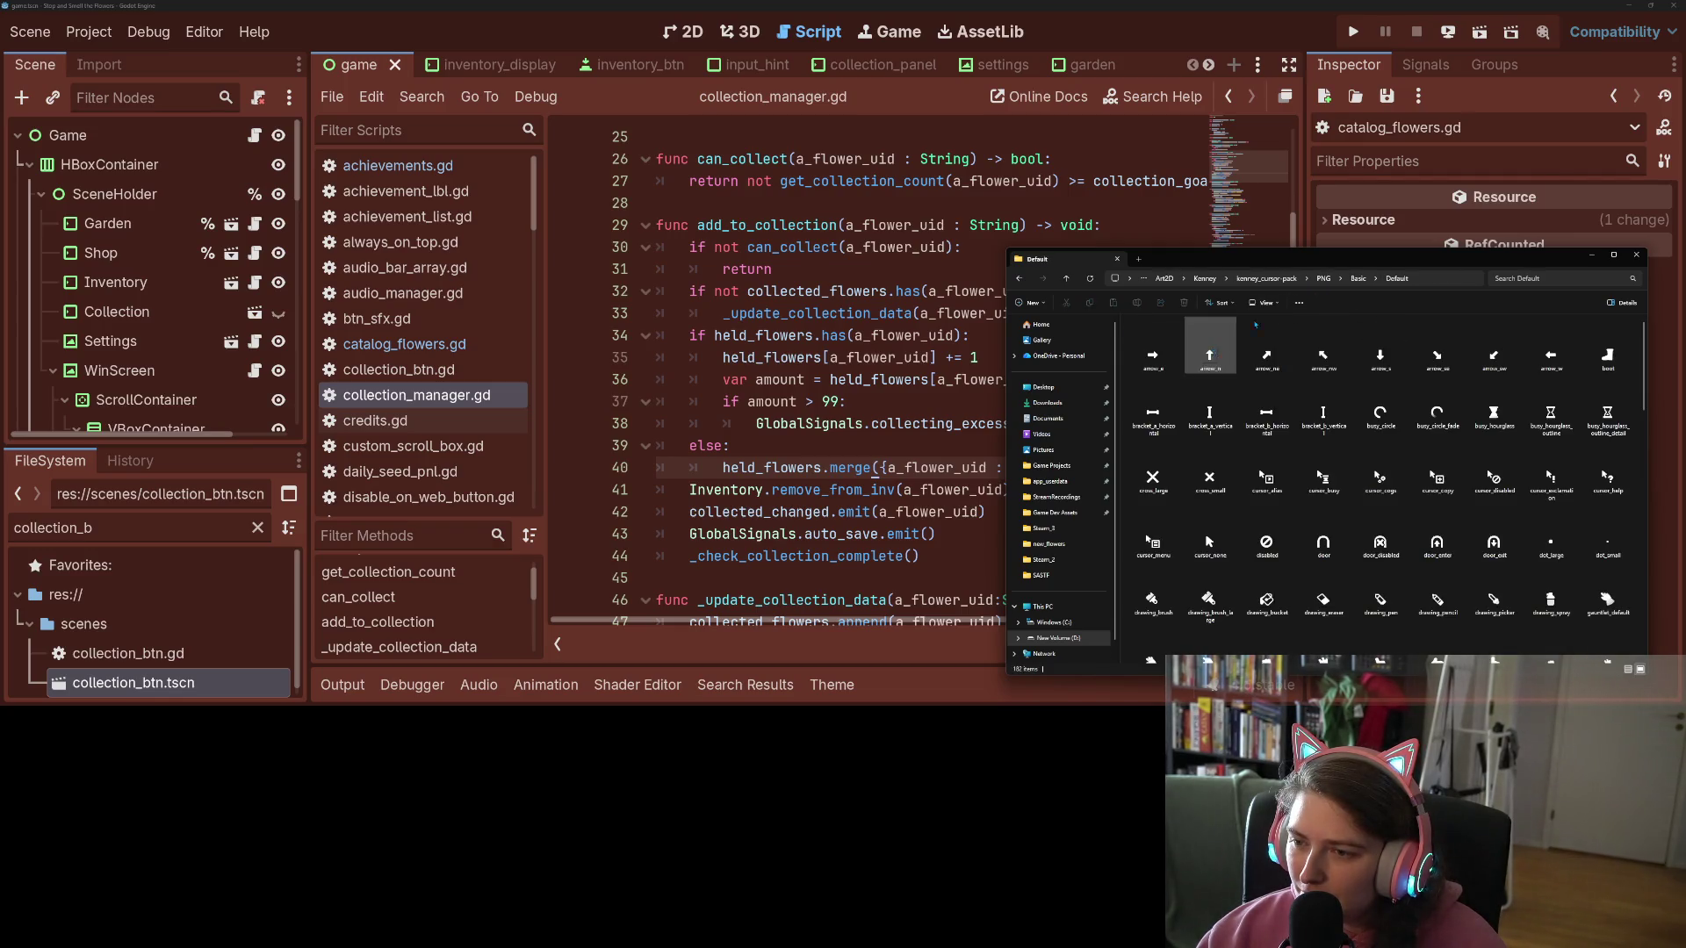
left_click(1614, 256)
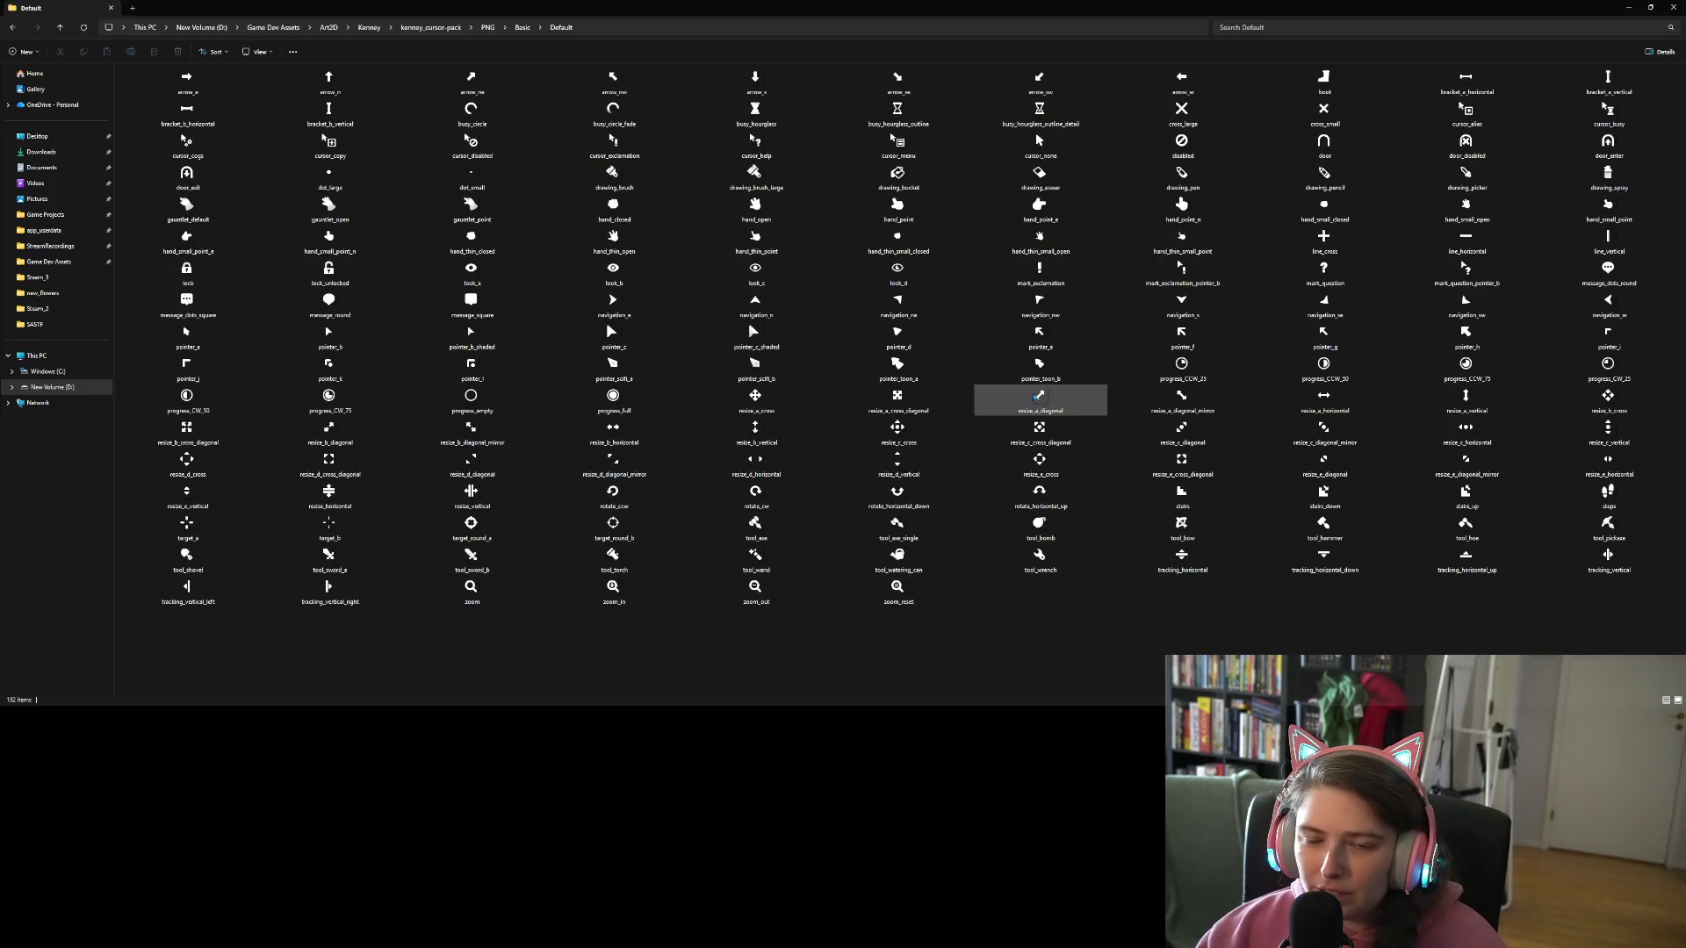
left_click(259, 51)
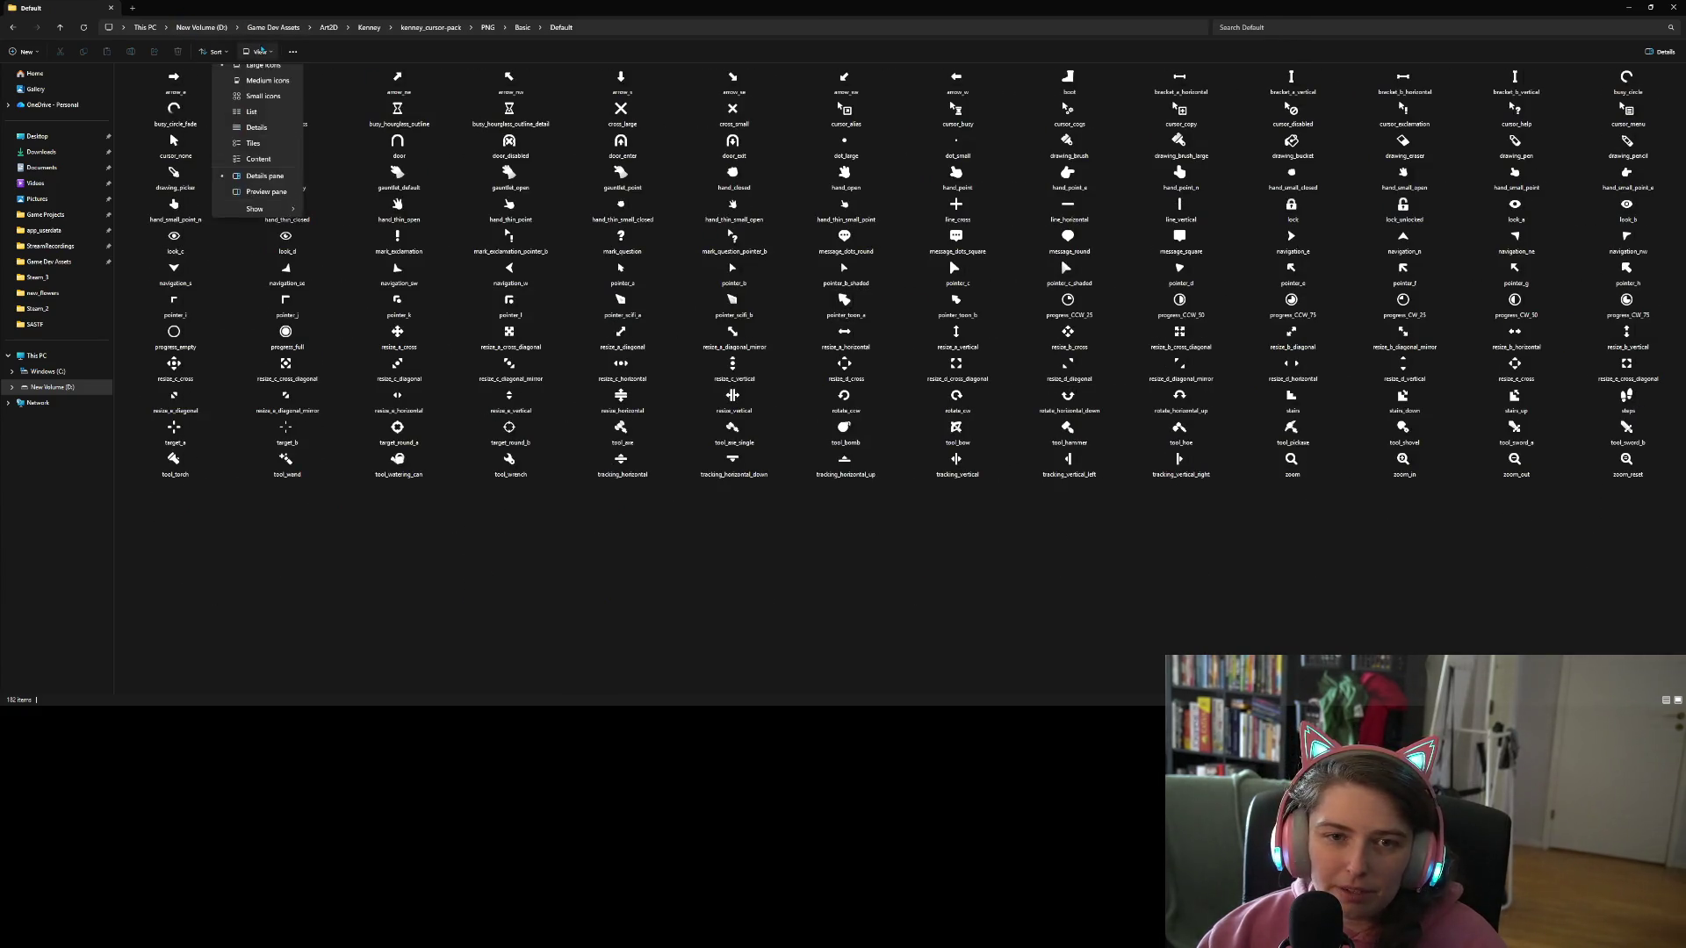
left_click(265, 75)
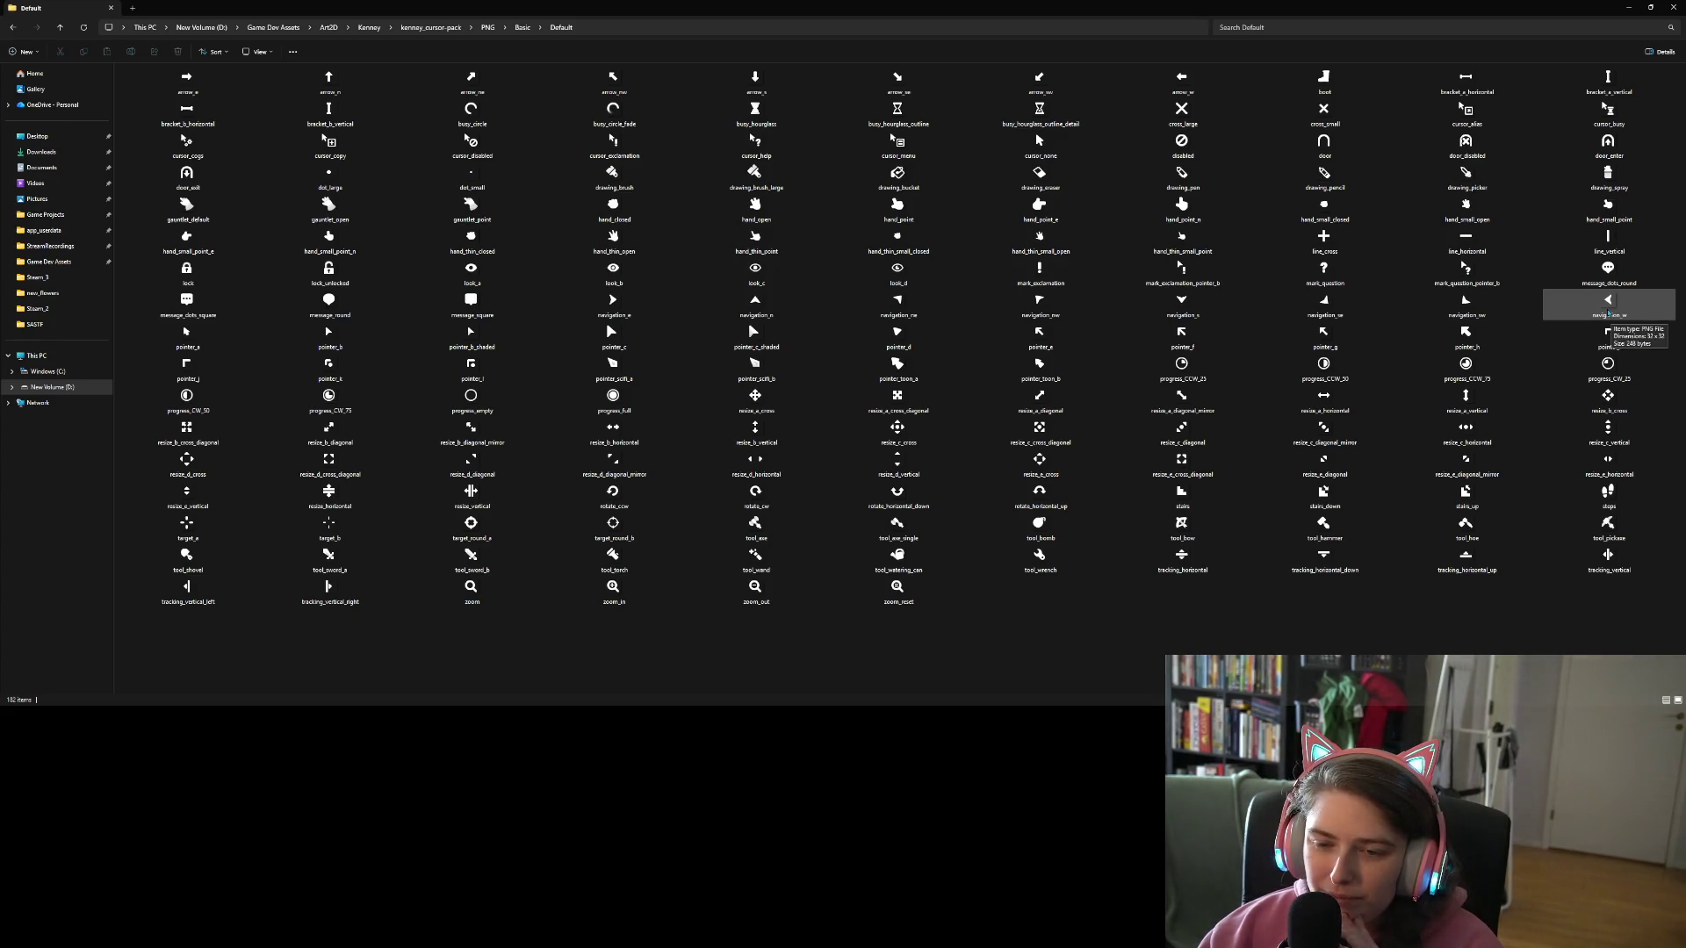
left_click(1608, 313)
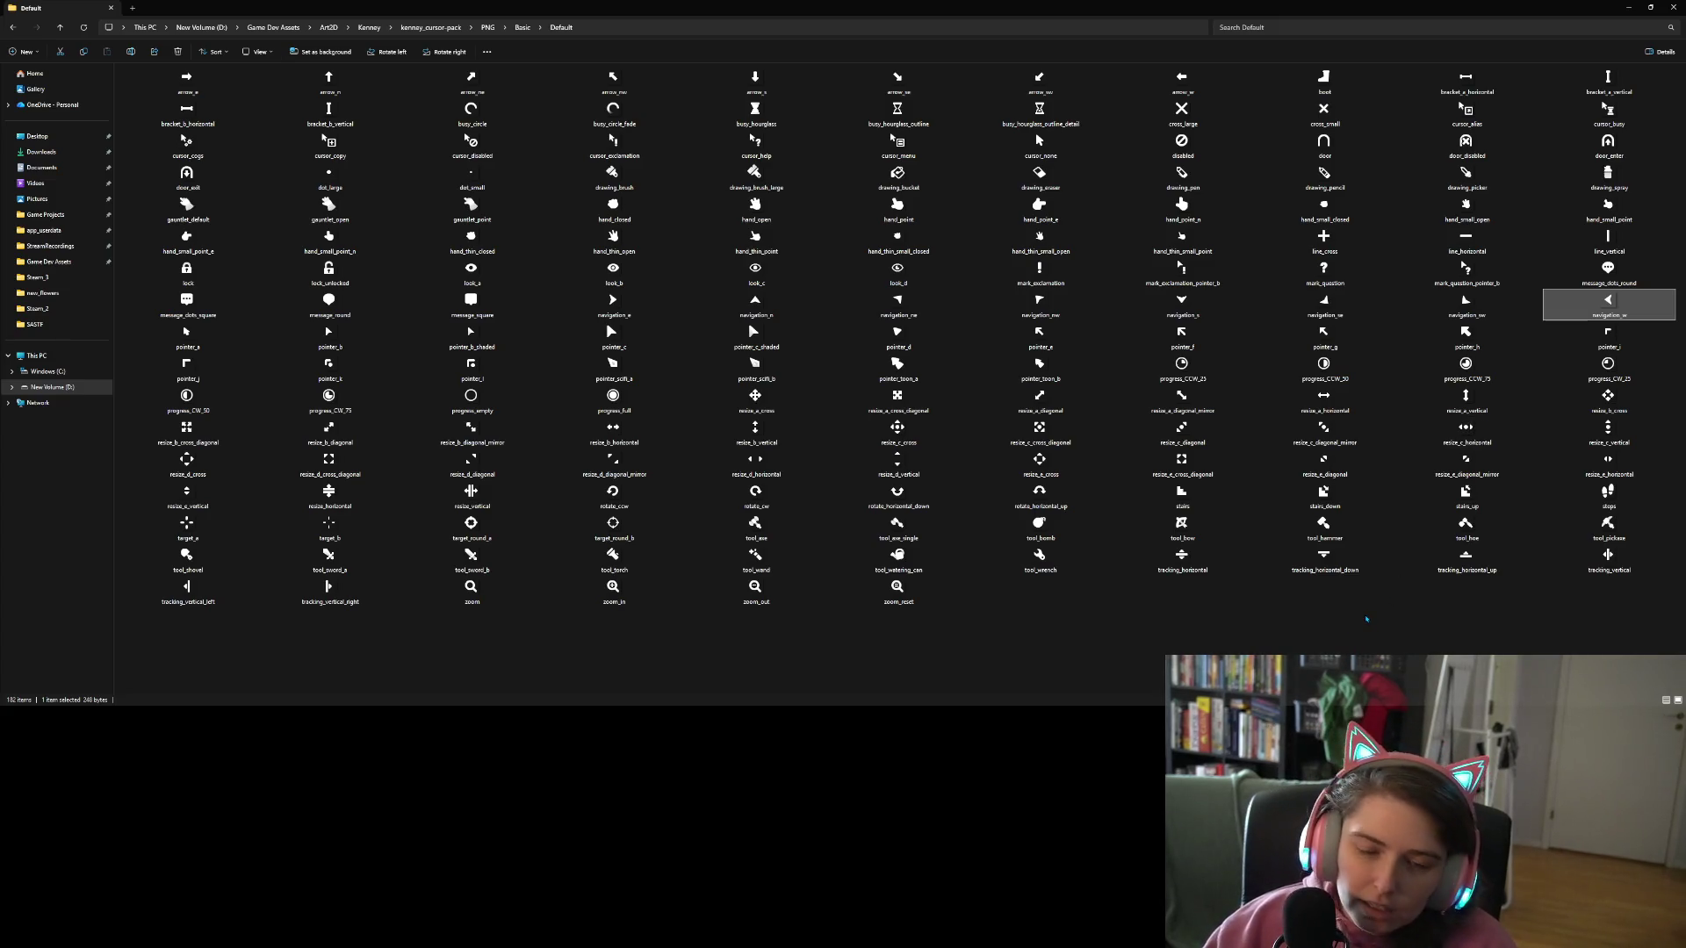
left_click(1158, 670)
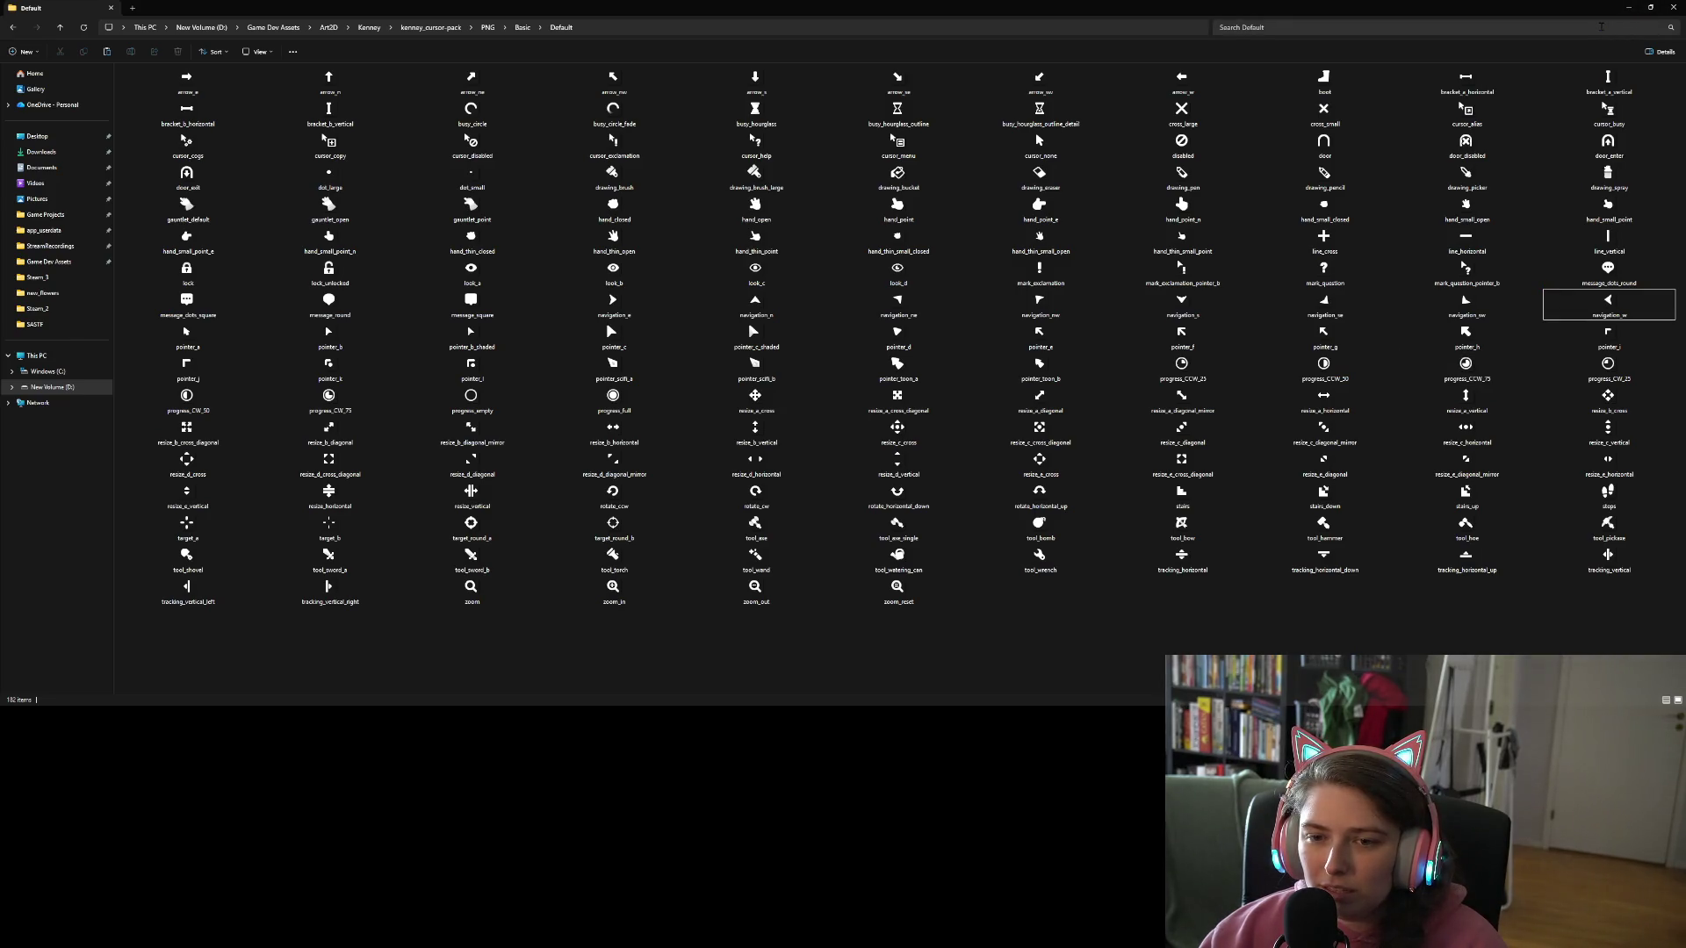
left_click(1636, 7)
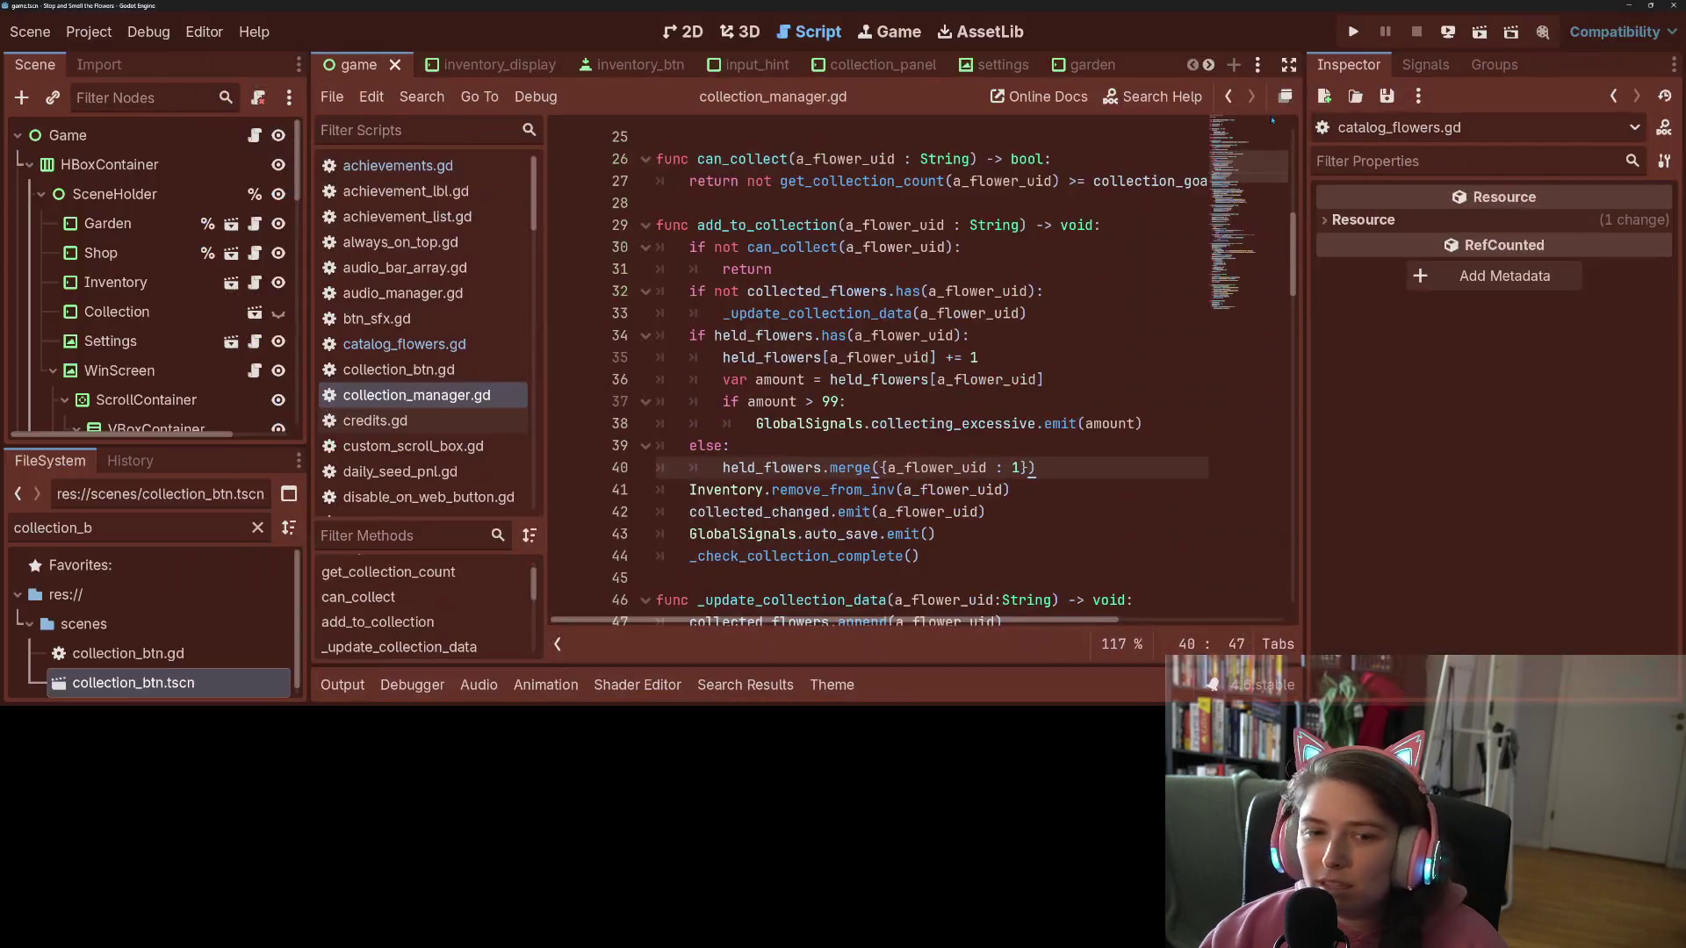
Step: Clear the FileSystem filter and collapse the localization and scenes folders
left_click(258, 527)
scroll(117, 624, "up", 10)
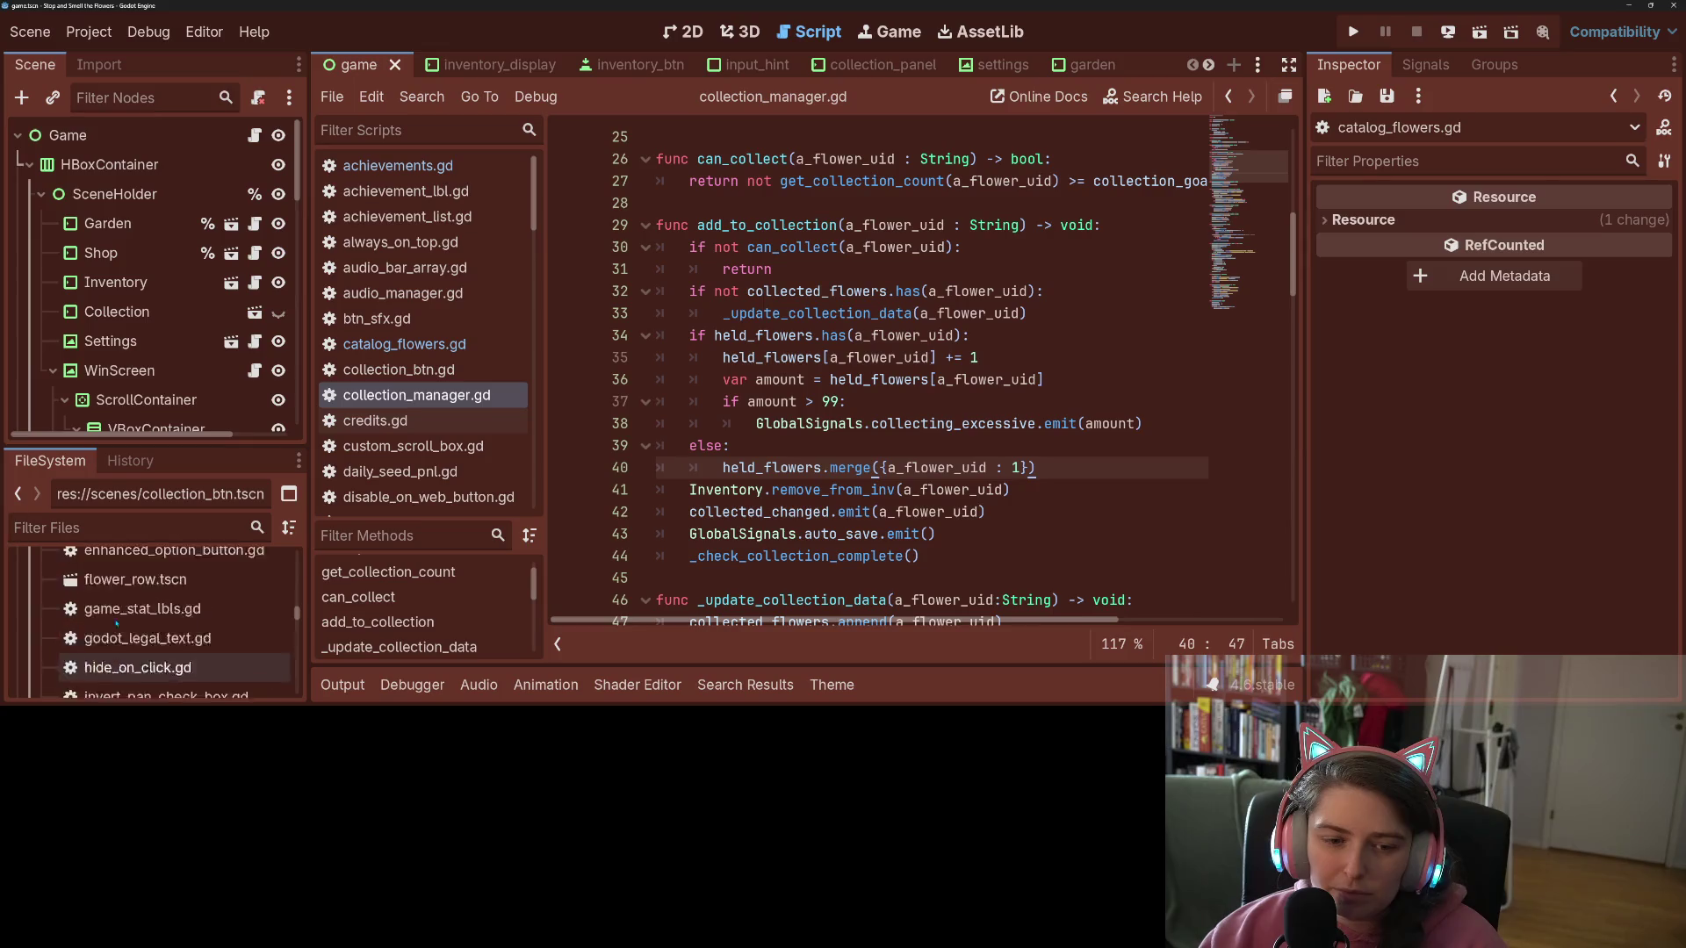
scroll(117, 624, "up", 15)
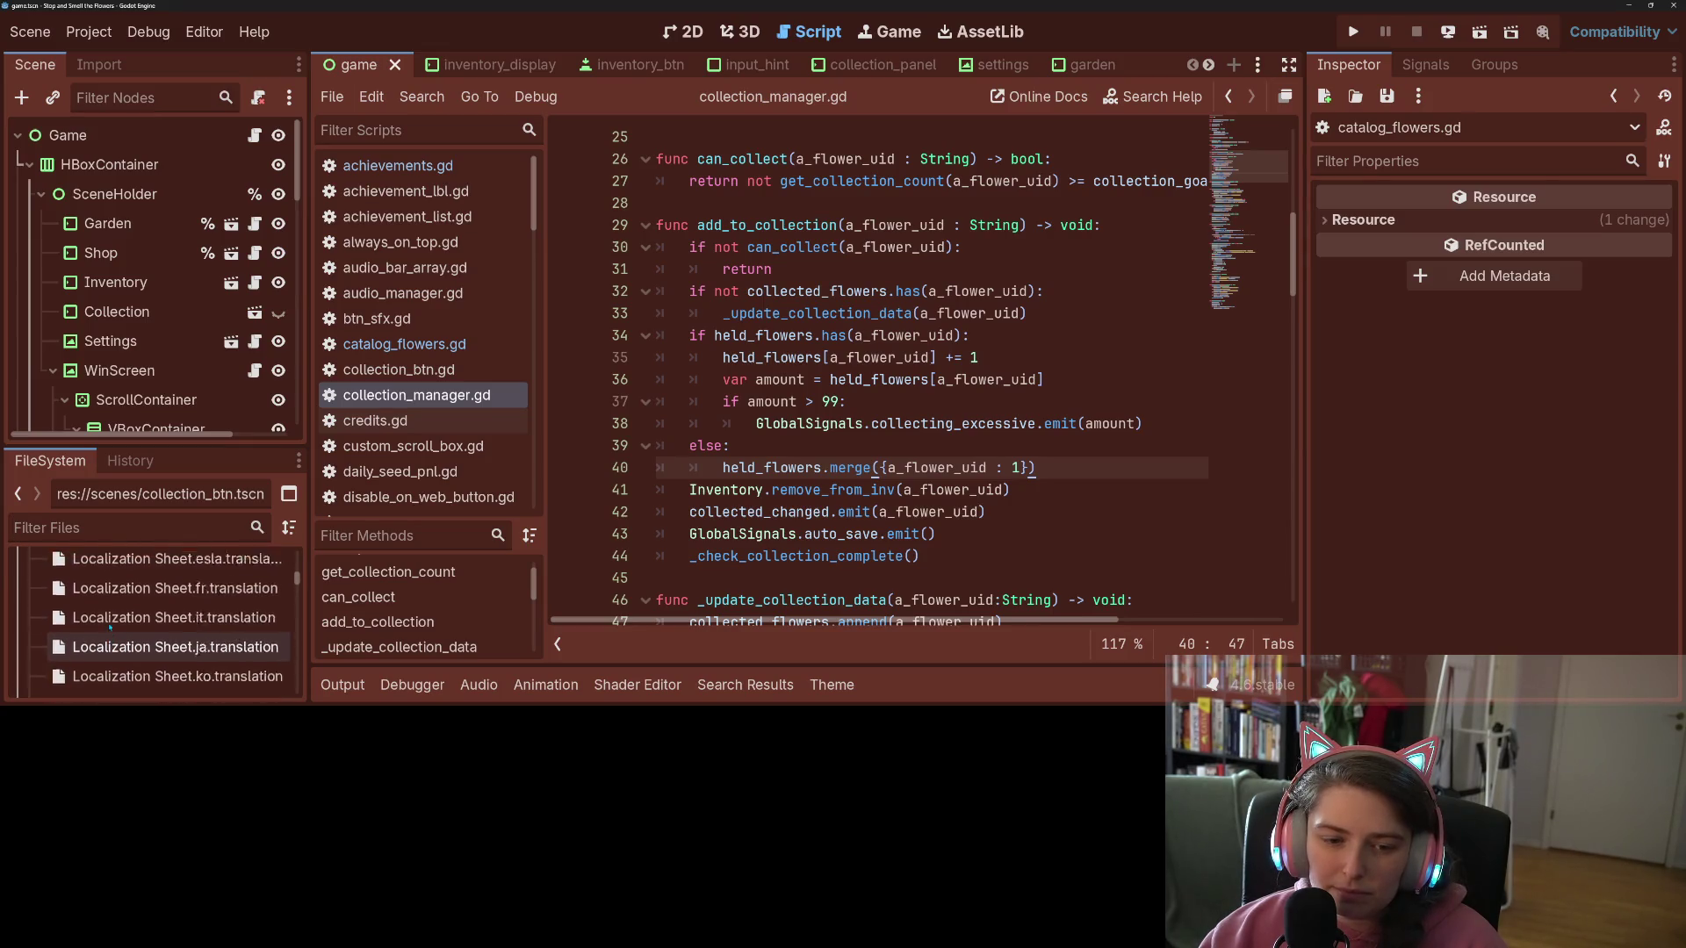
scroll(110, 626, "up", 5)
left_click(25, 623)
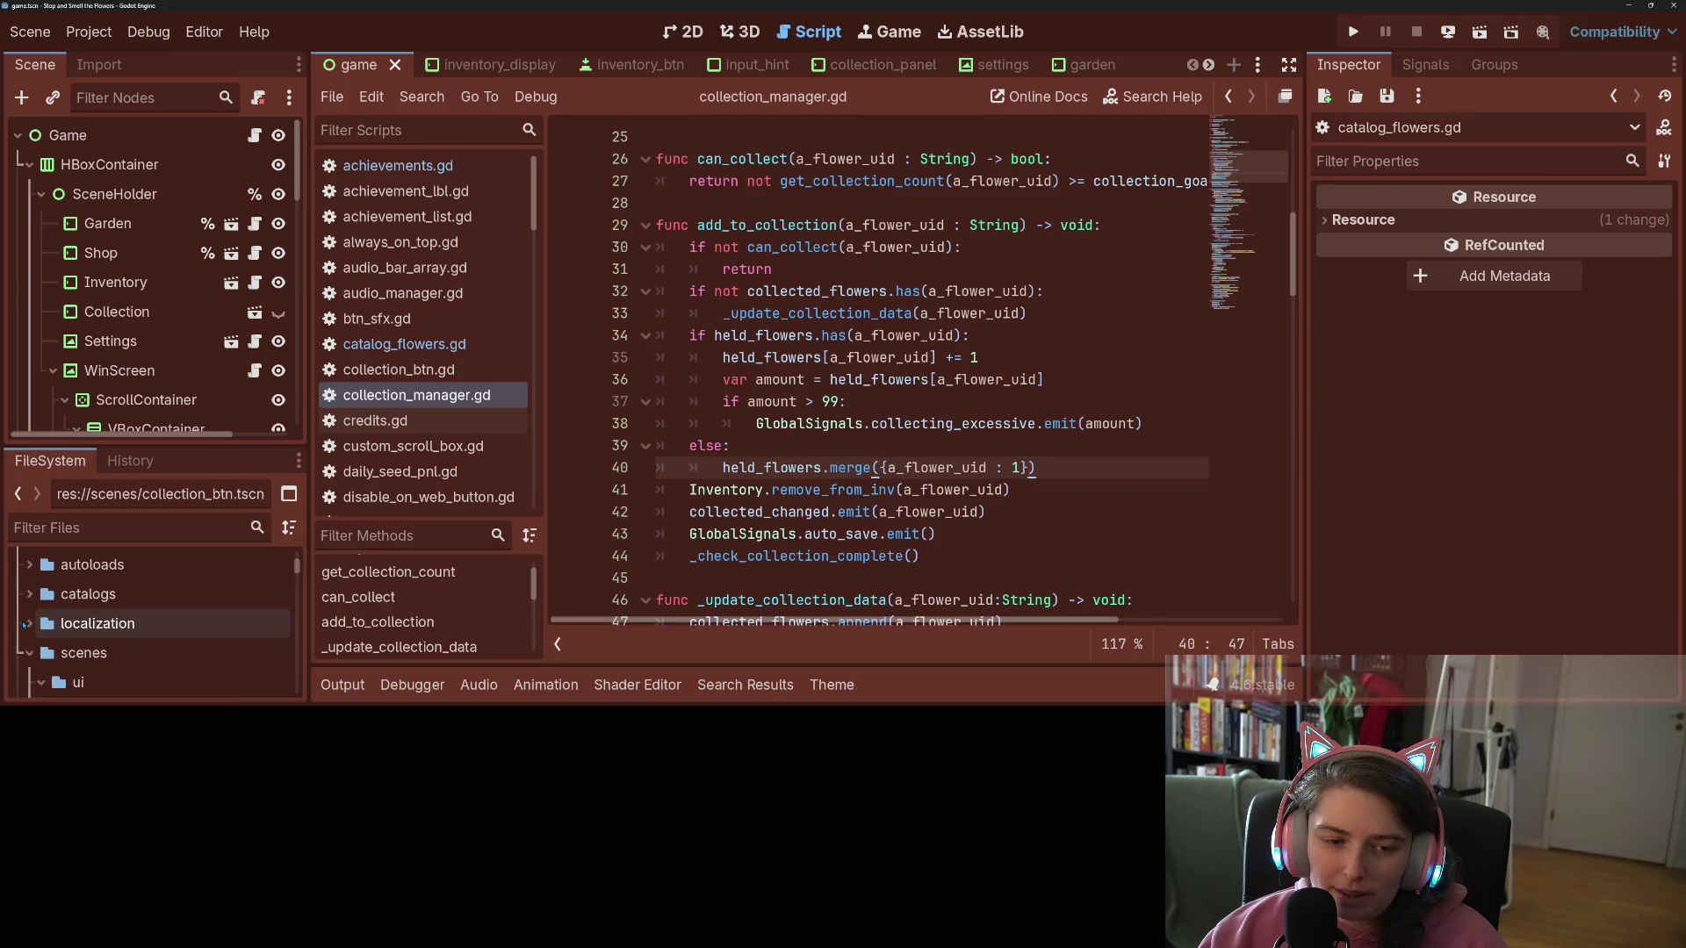
scroll(25, 624, "up", 1)
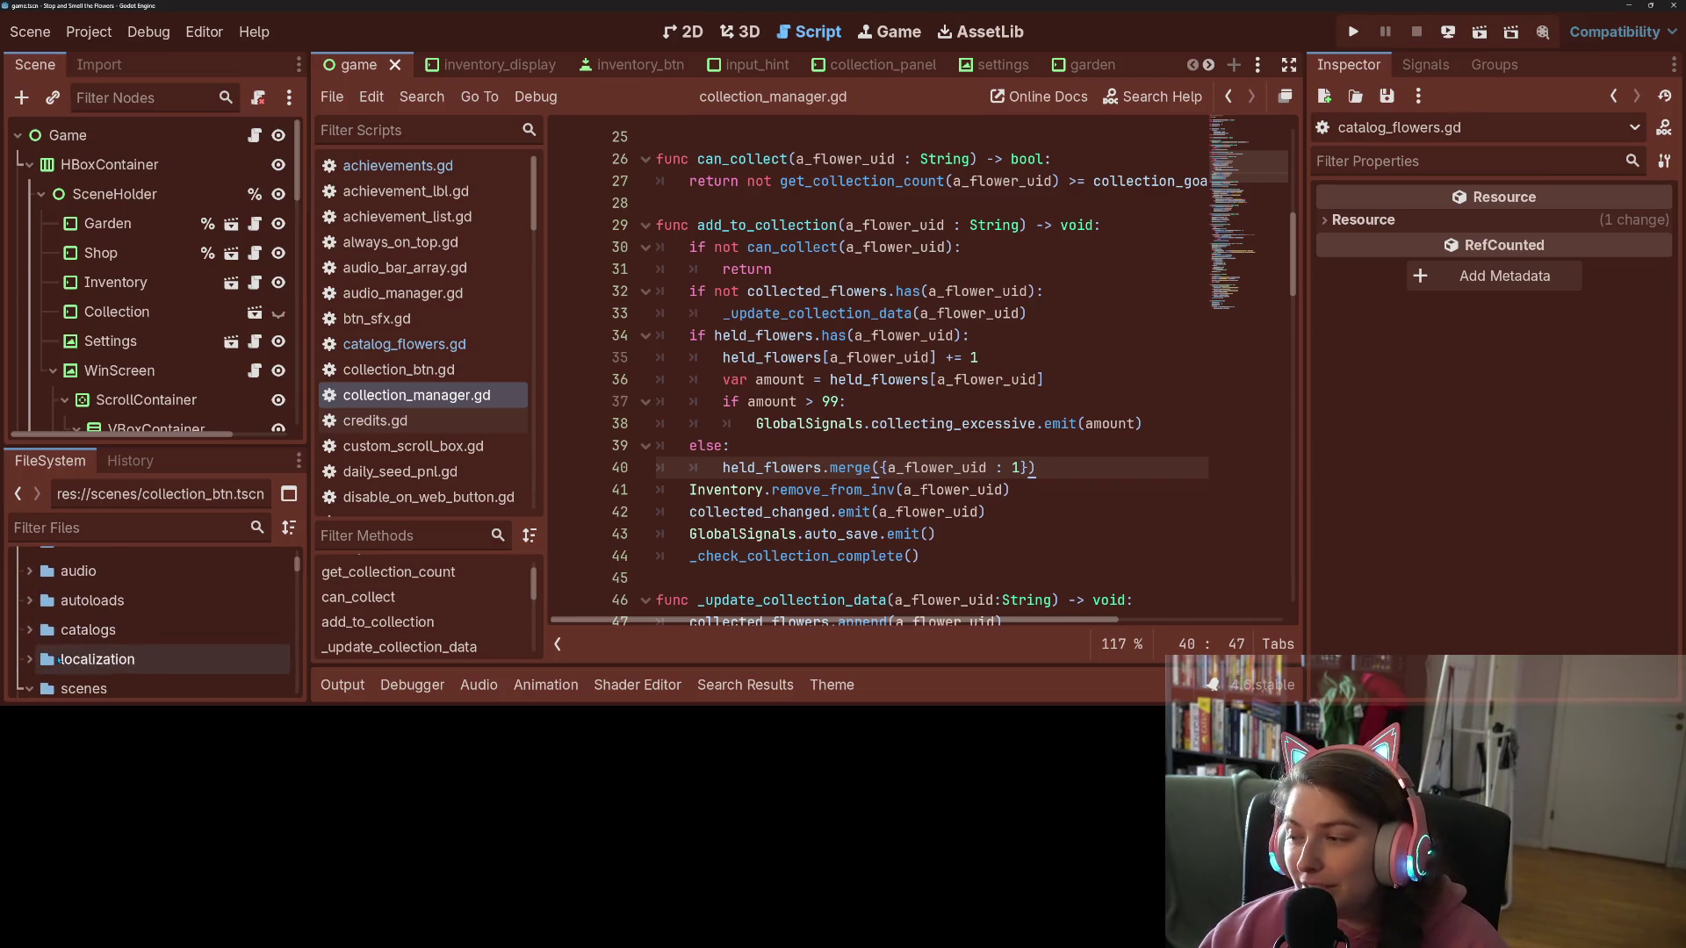
scroll(35, 667, "down", 1)
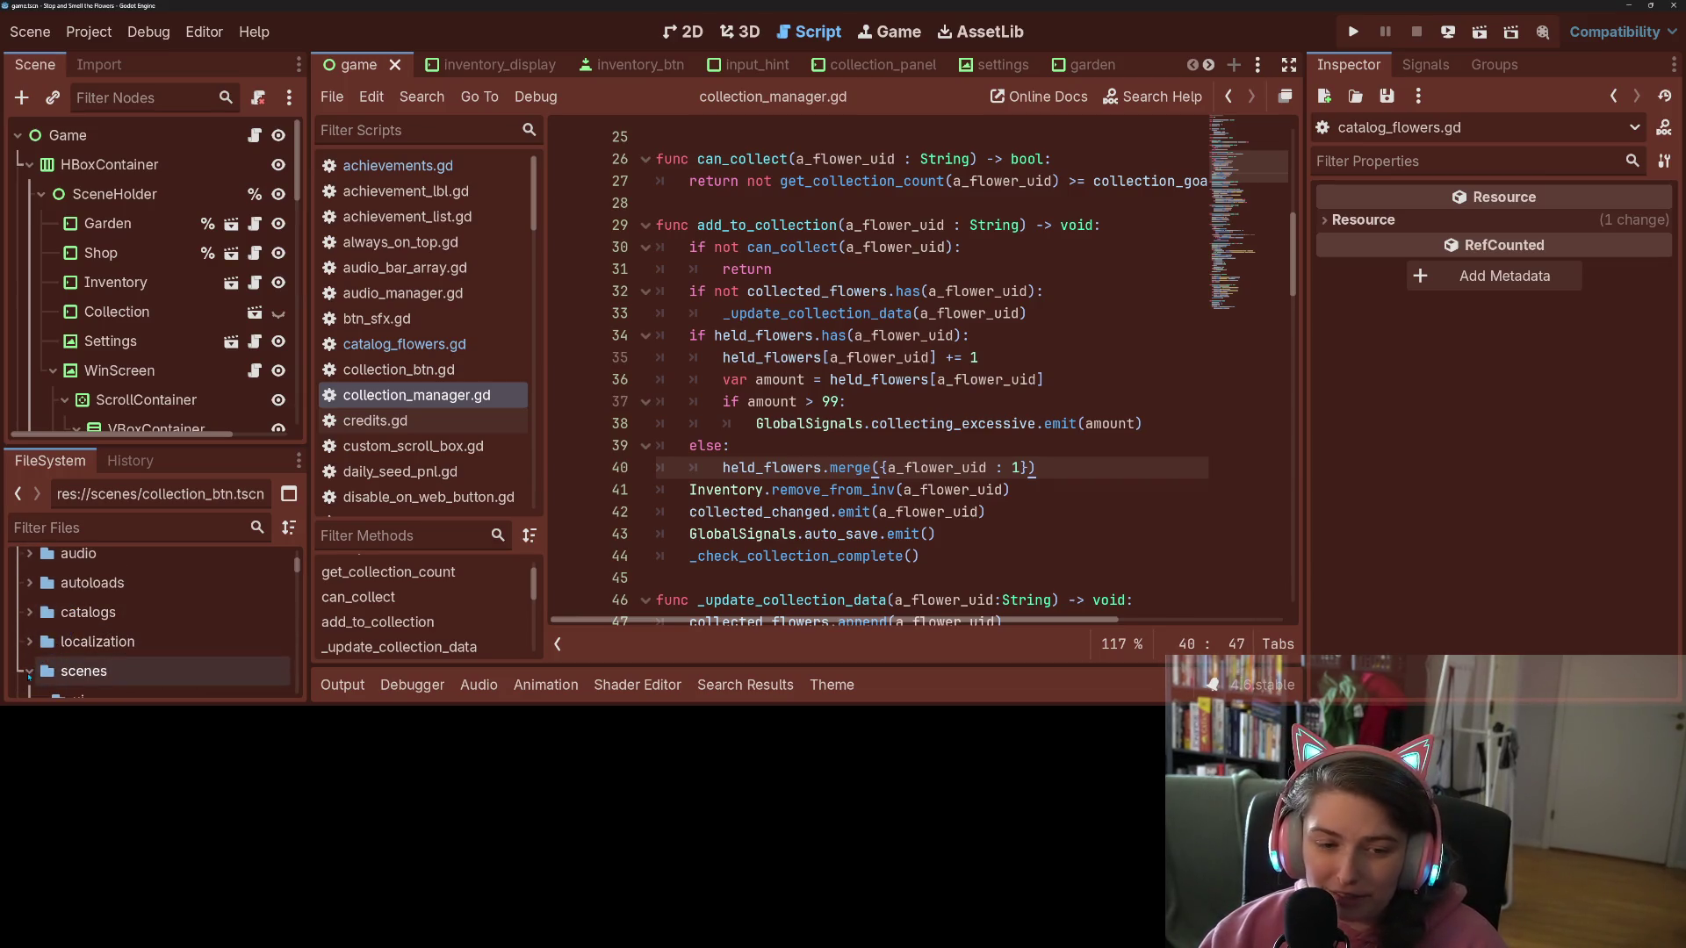
left_click(29, 674)
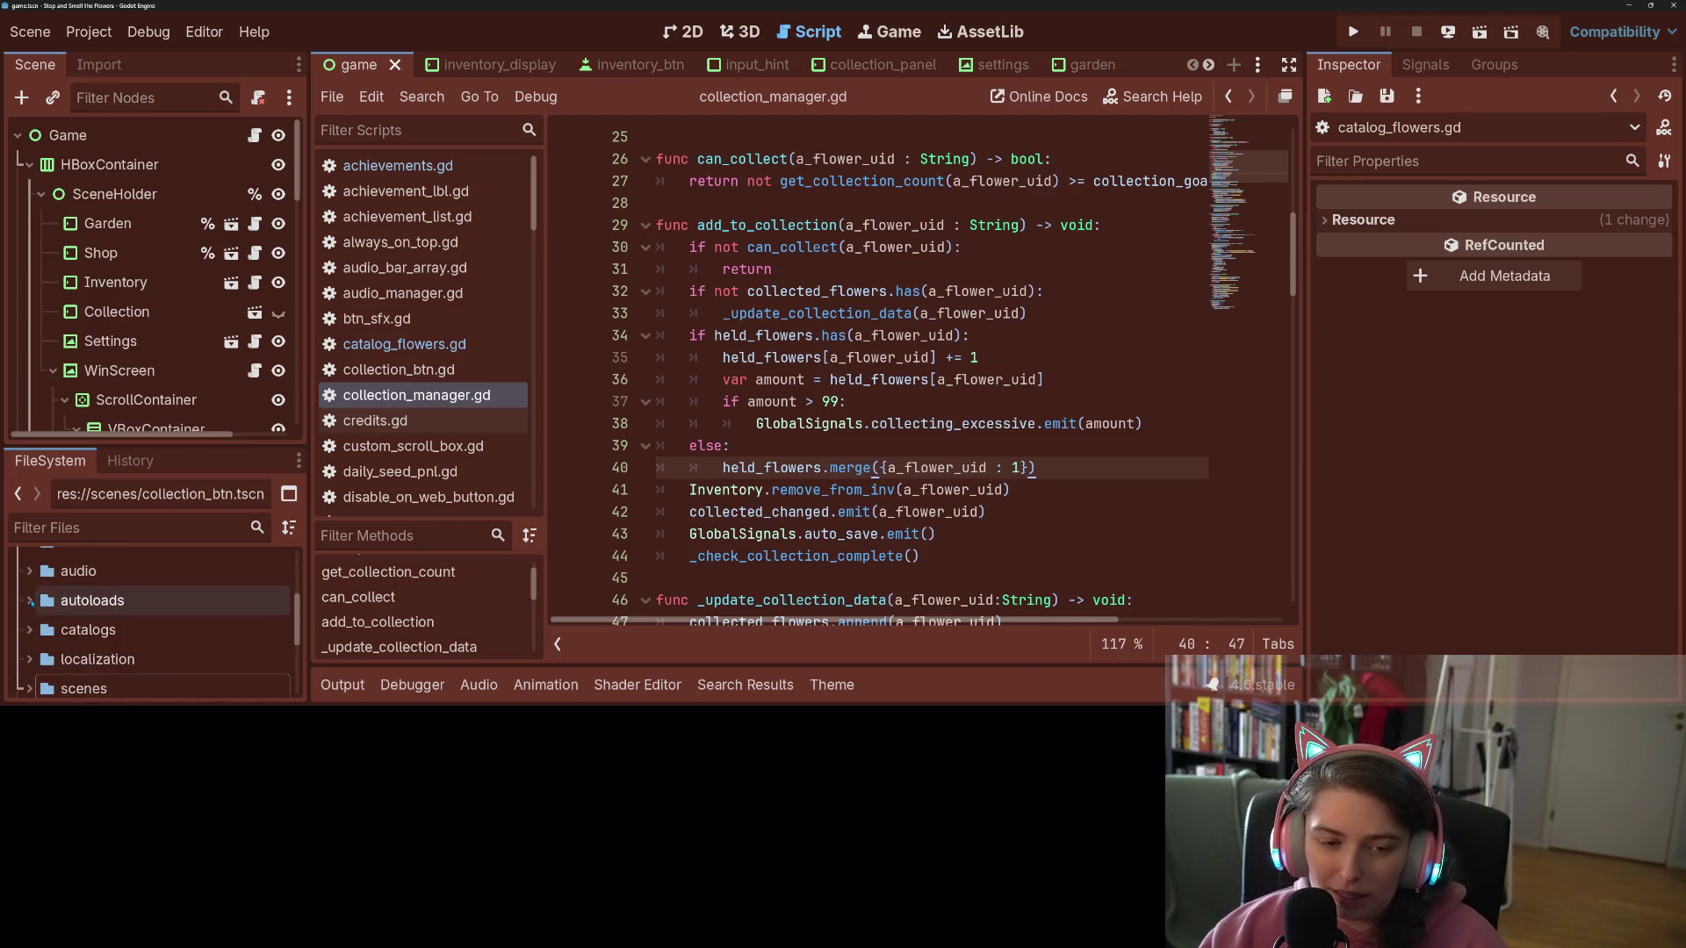
scroll(42, 648, "up", 2)
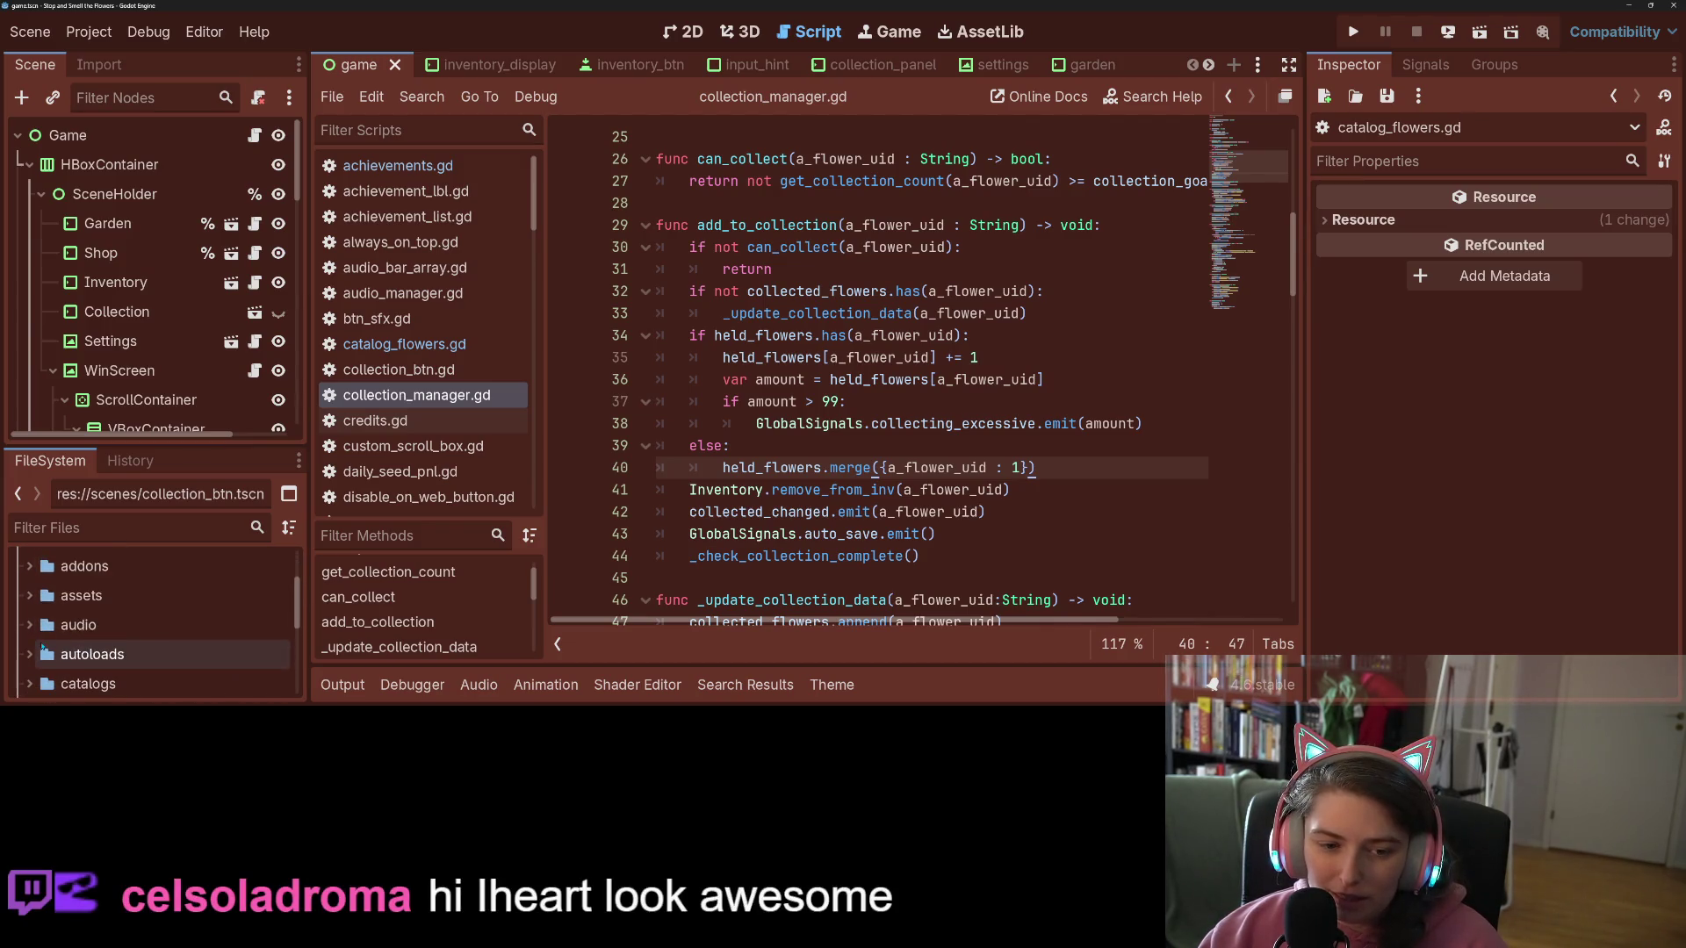
Step: Open the assets folder in the system file browser to add the navigation_w cursor image
right_click(74, 595)
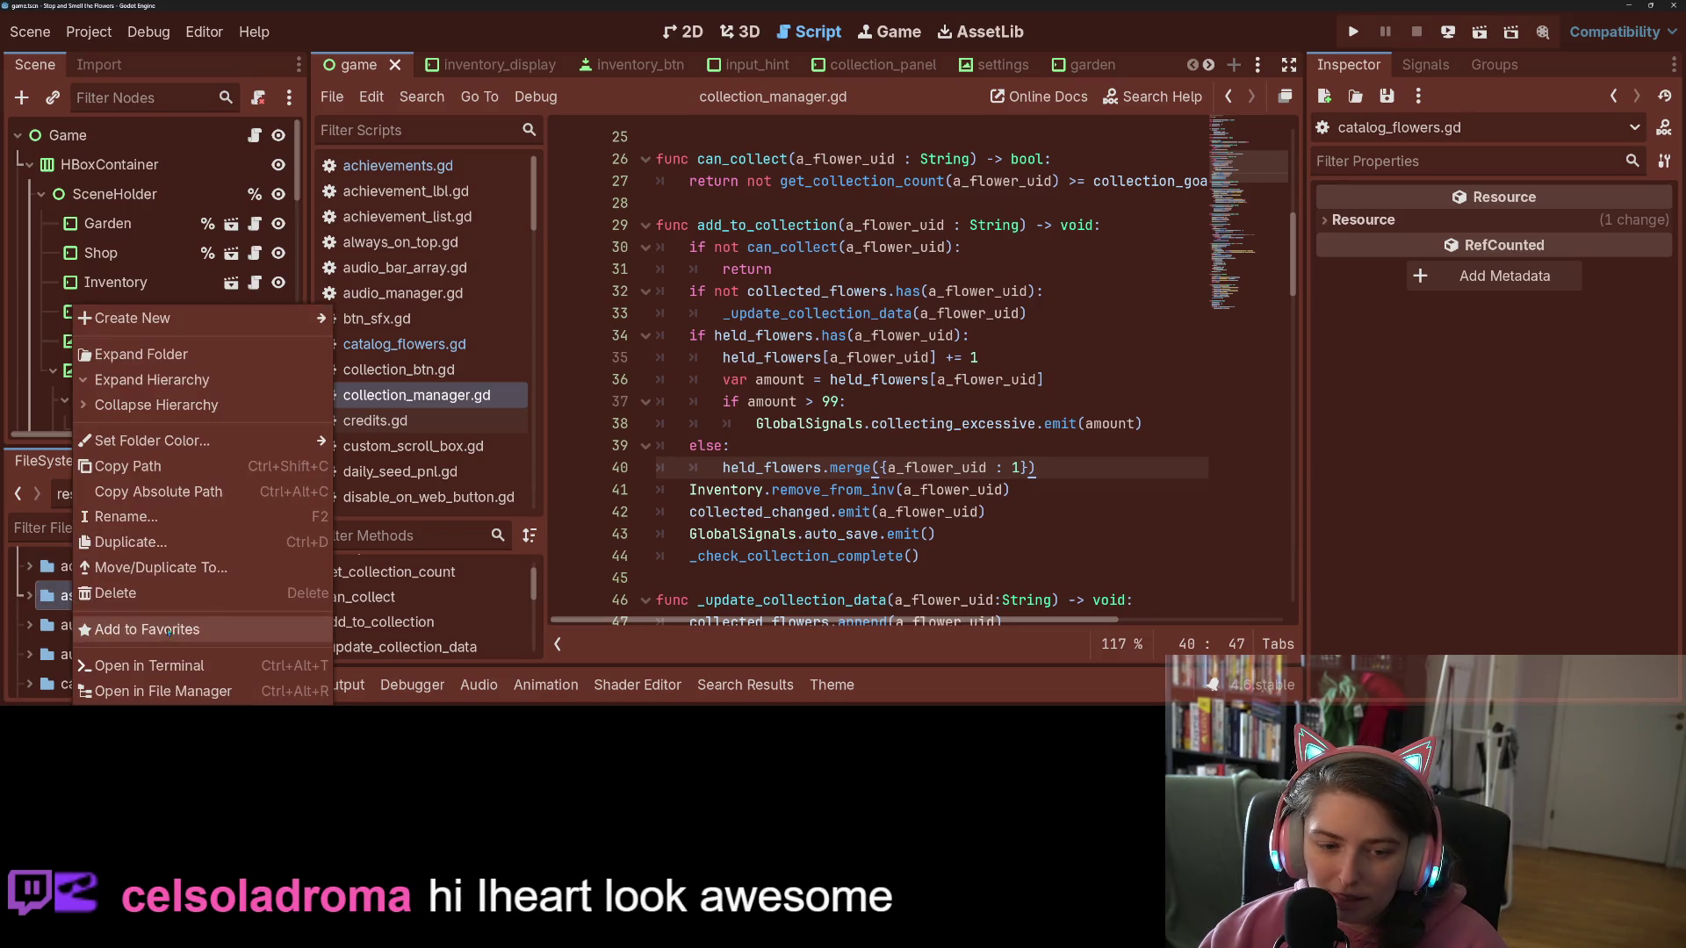
left_click(199, 693)
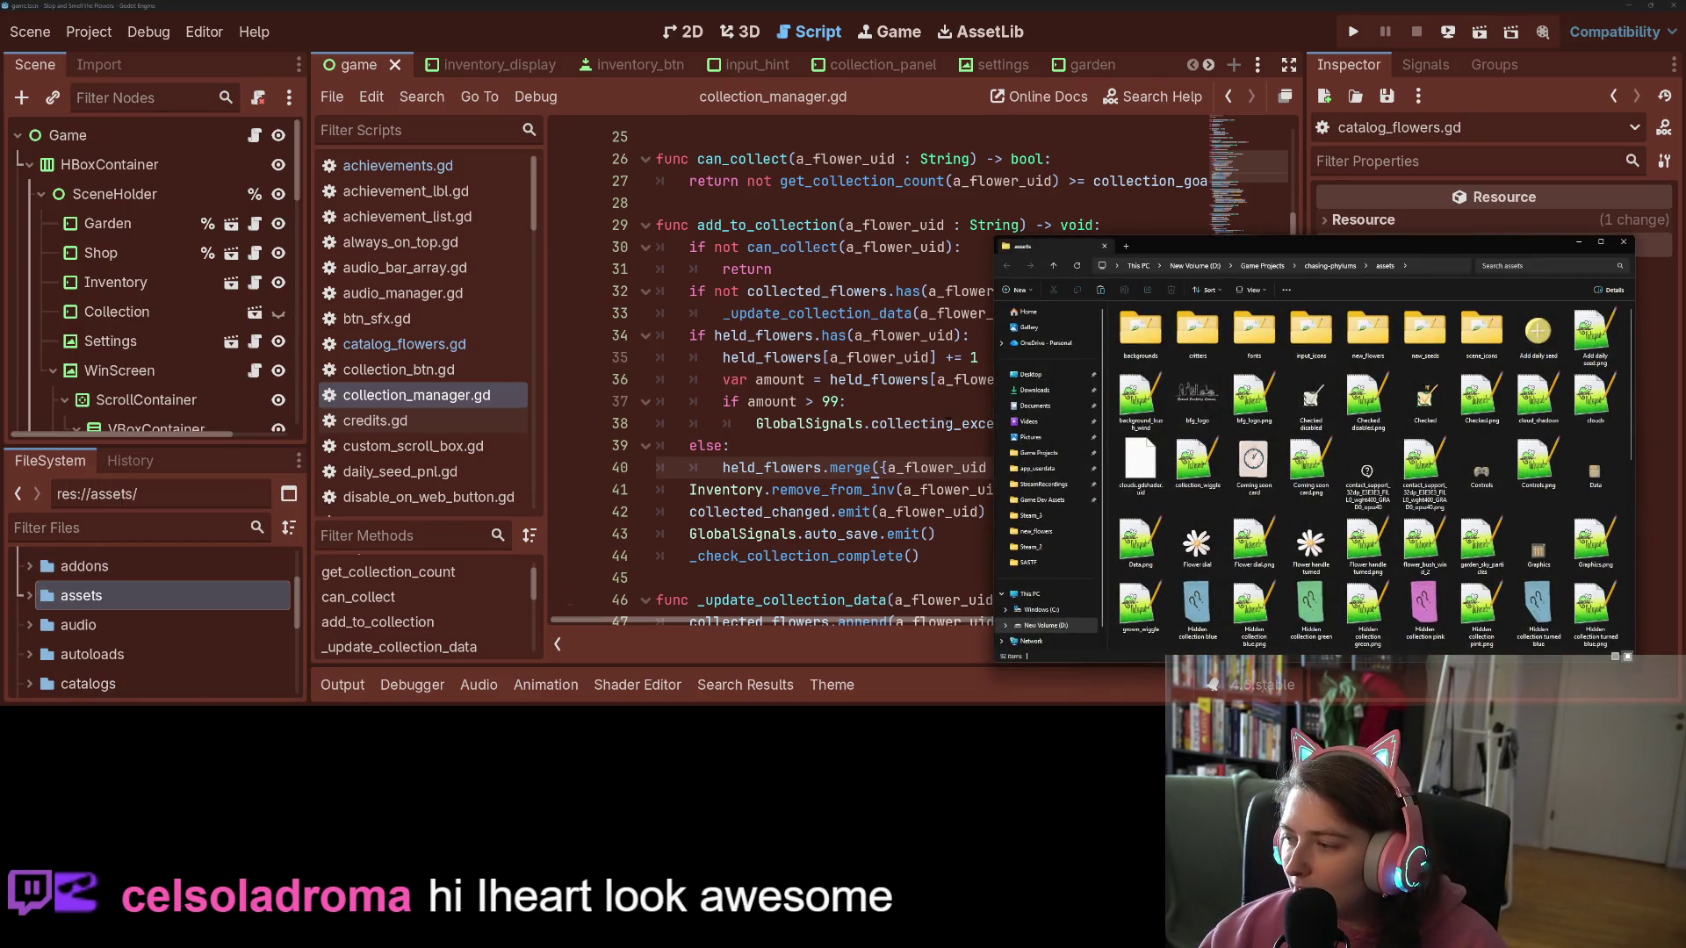
left_click_drag(1234, 249, 964, 98)
scroll(1090, 267, "down", 10)
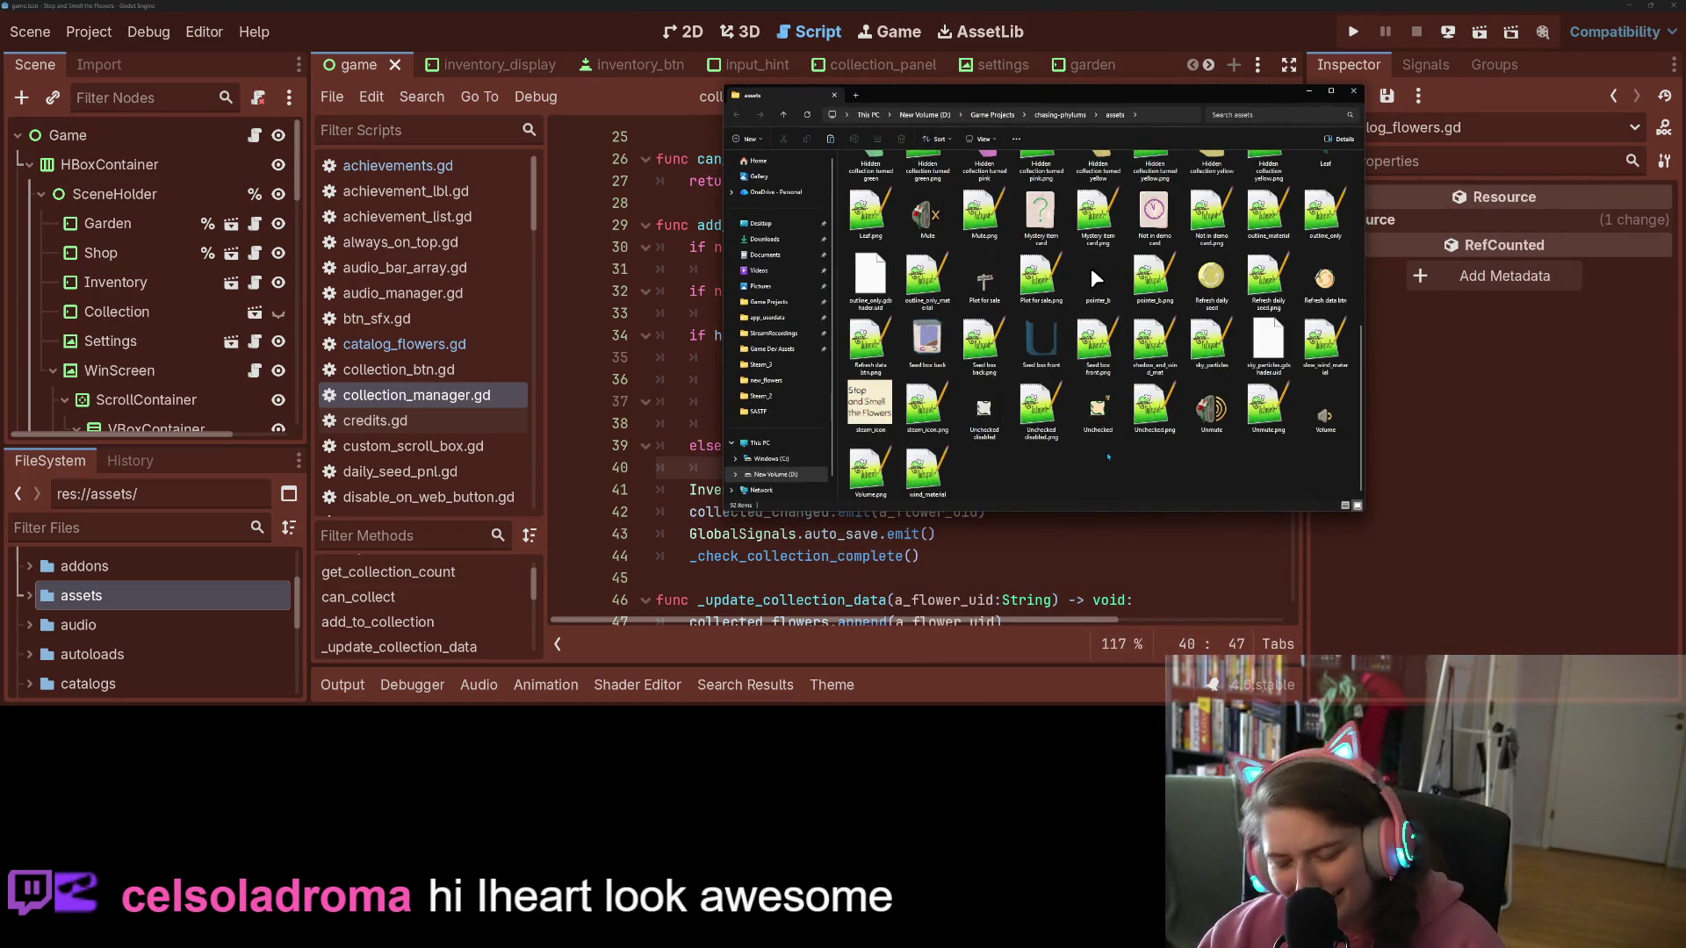
scroll(1088, 431, "up", 10)
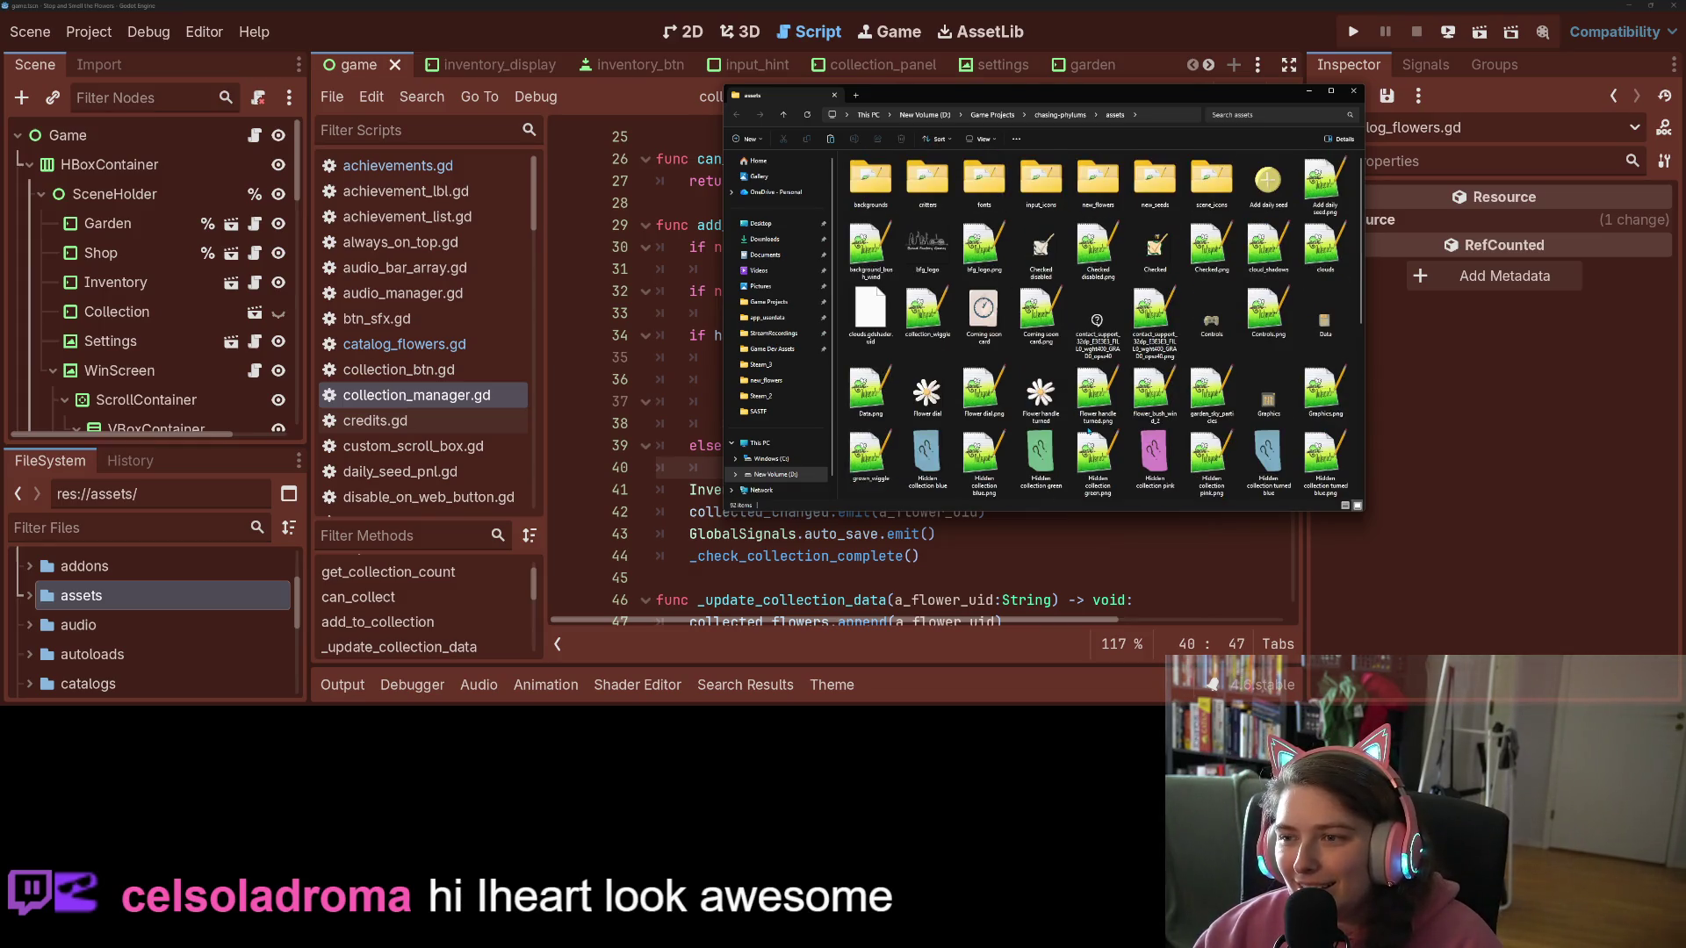
scroll(1091, 267, "down", 10)
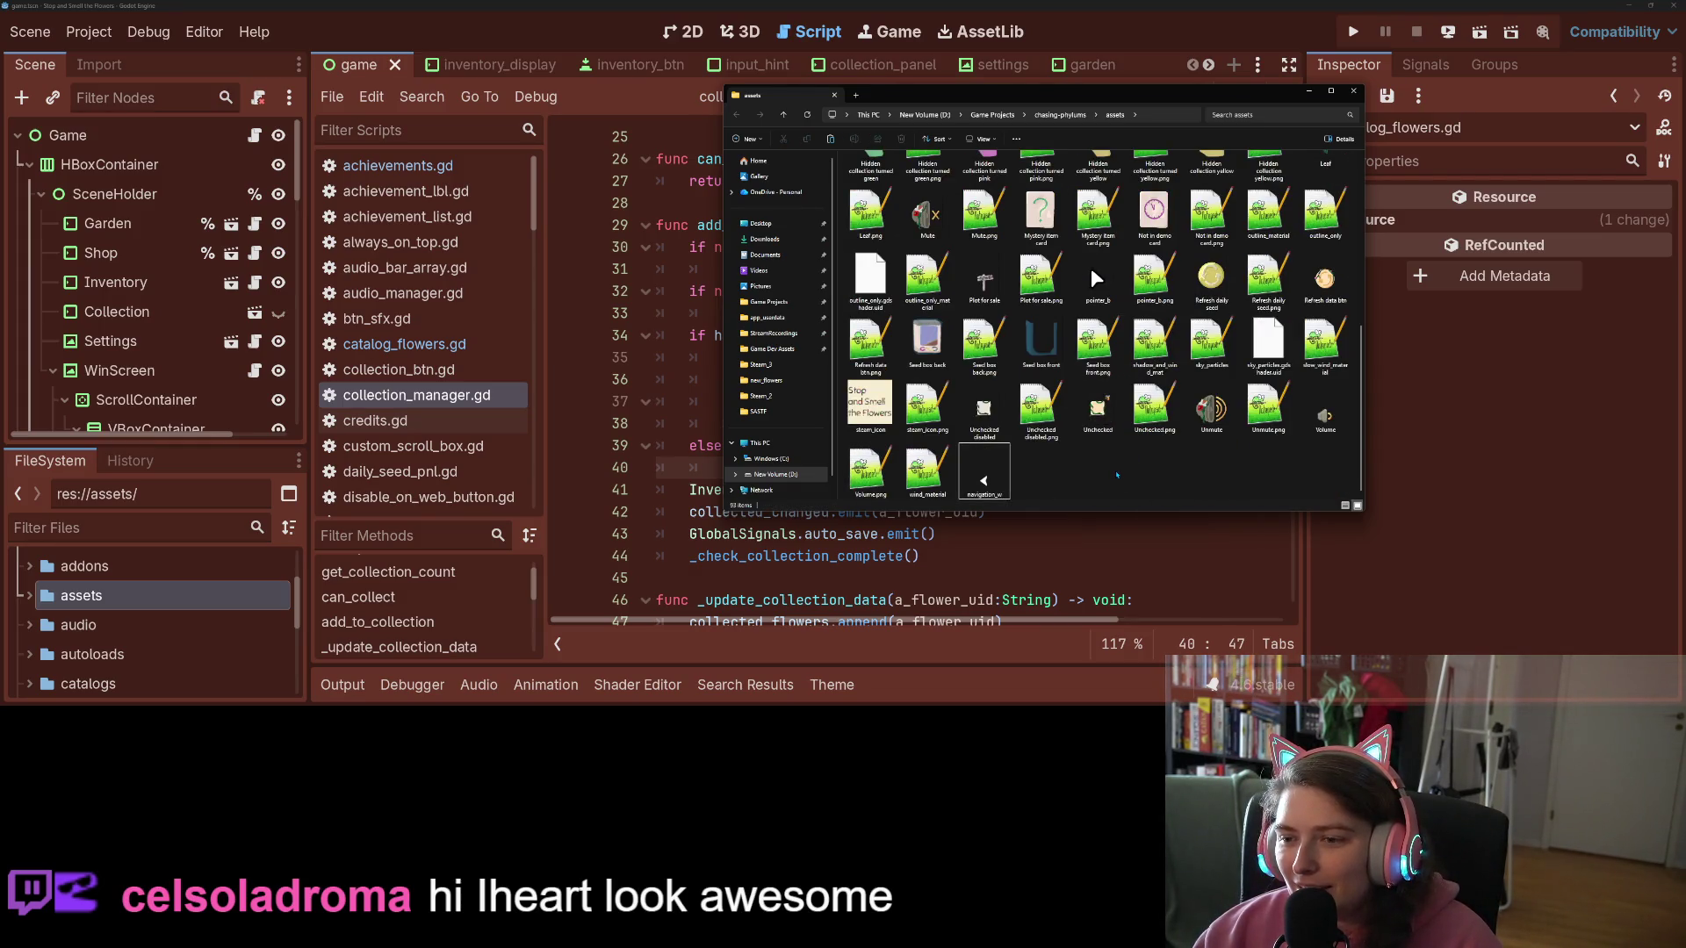
key("alt+Tab")
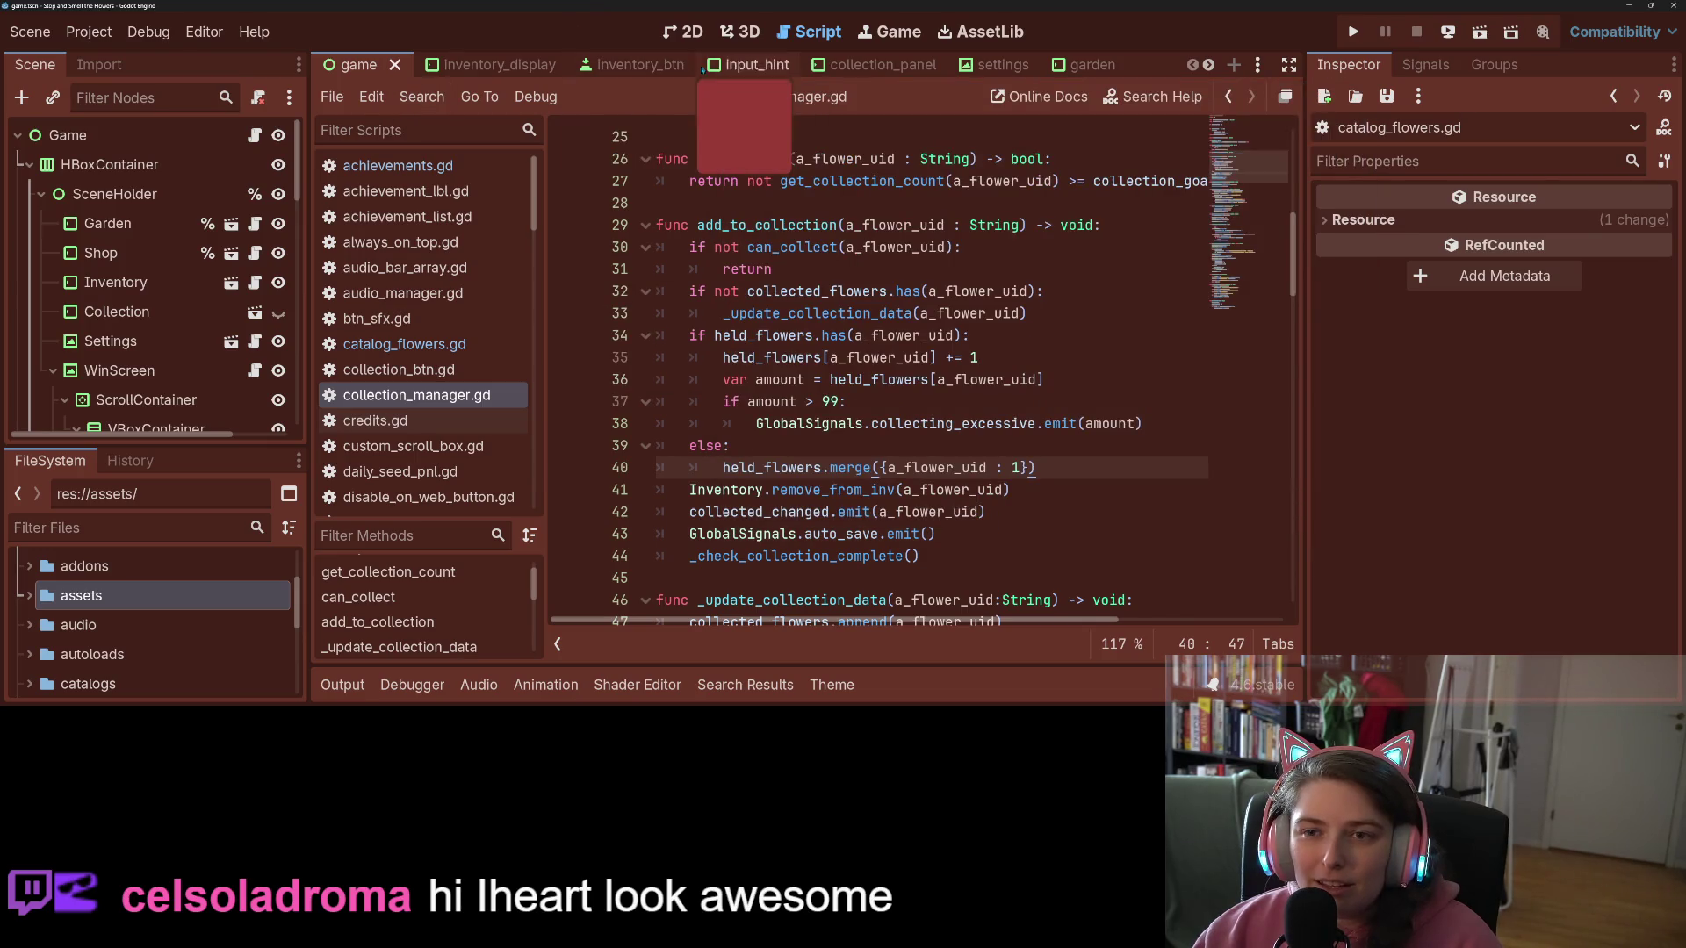
left_click(686, 33)
Step: Select FakeMouse and search Quick Load for an arrow texture, trying 'arr' and 'poi'
scroll(115, 405, "down", 10)
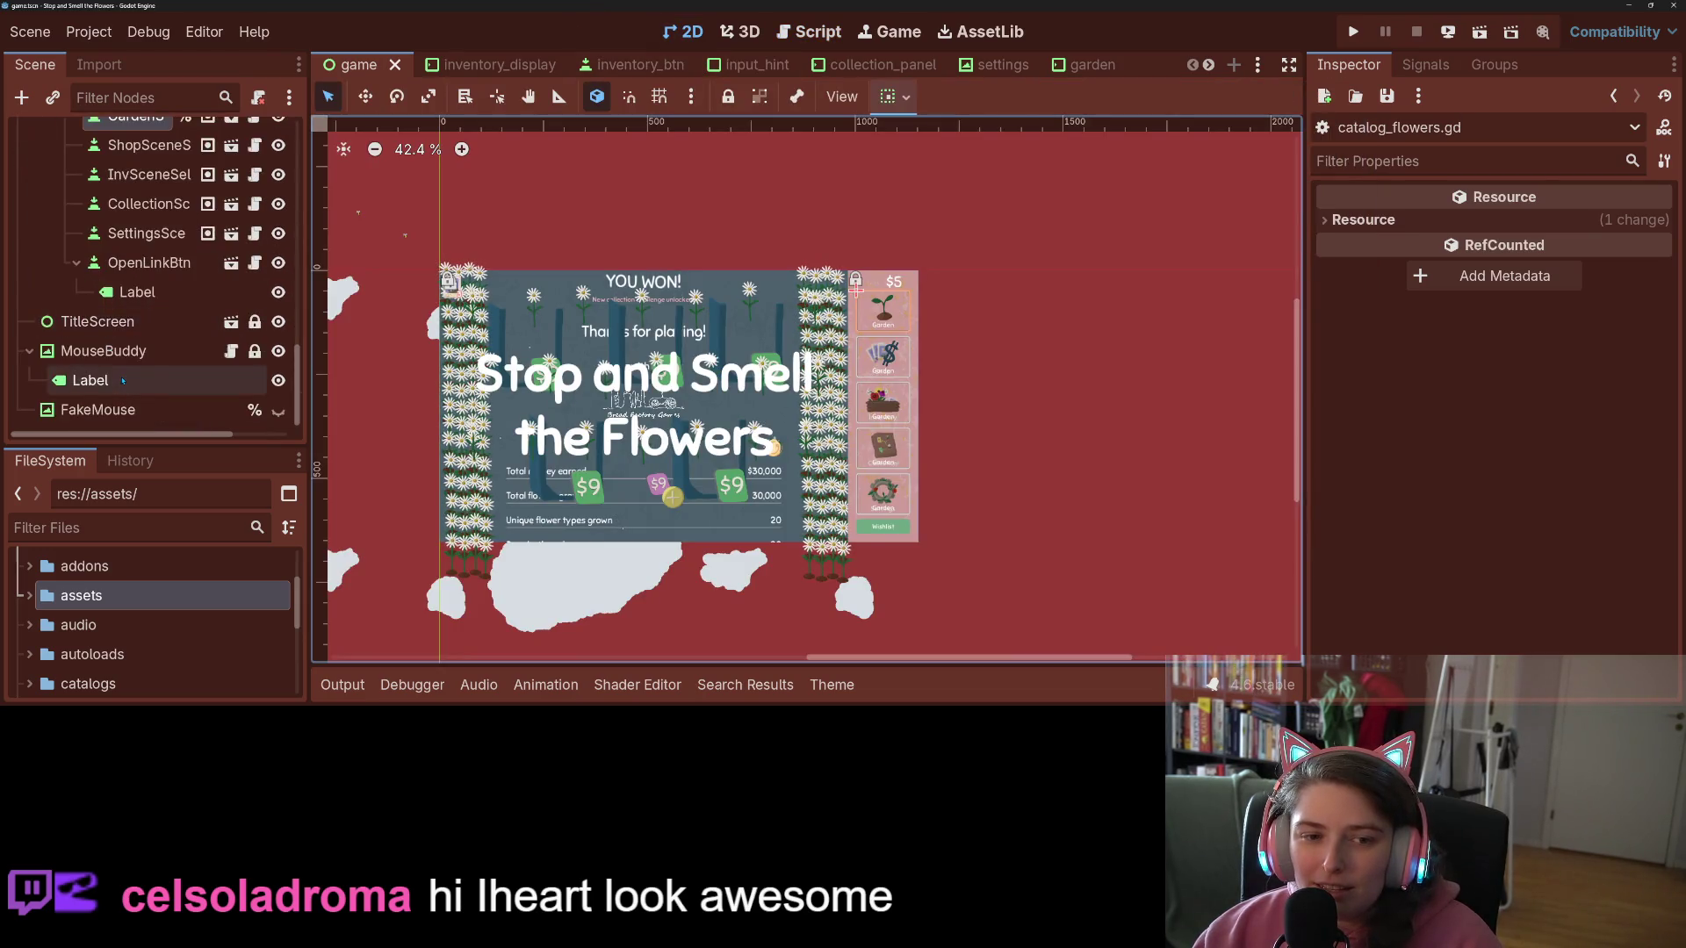
left_click(115, 405)
left_click(1585, 237)
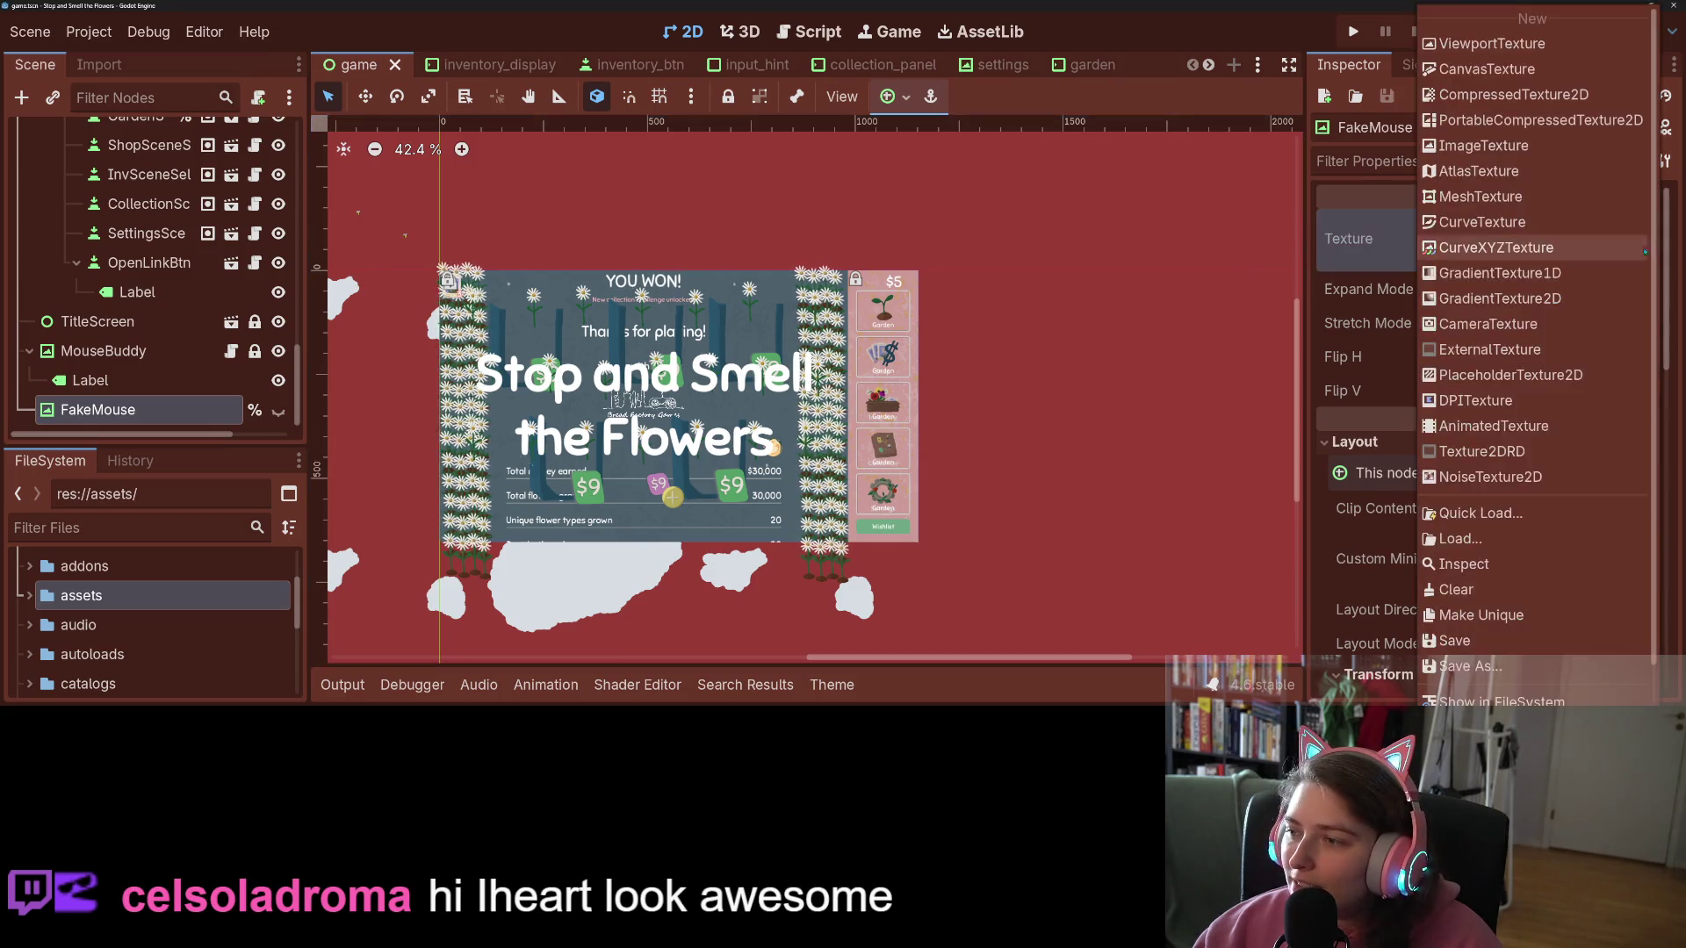
key("Down")
key("Down")
key("Down")
key("Return")
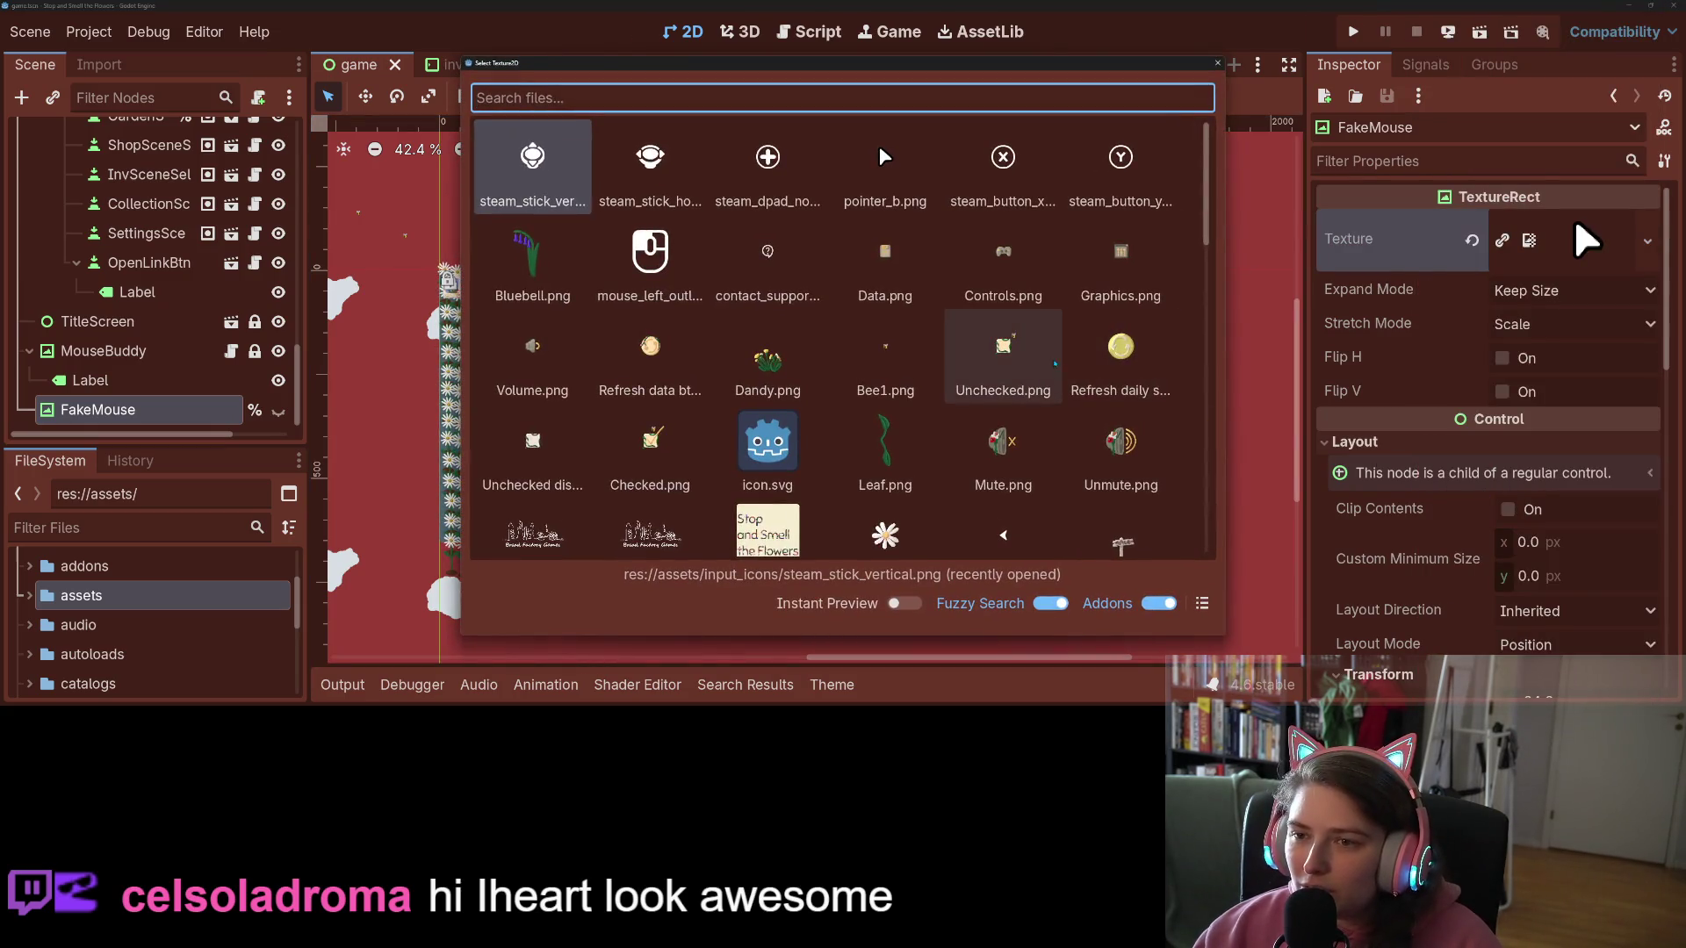
type("arr")
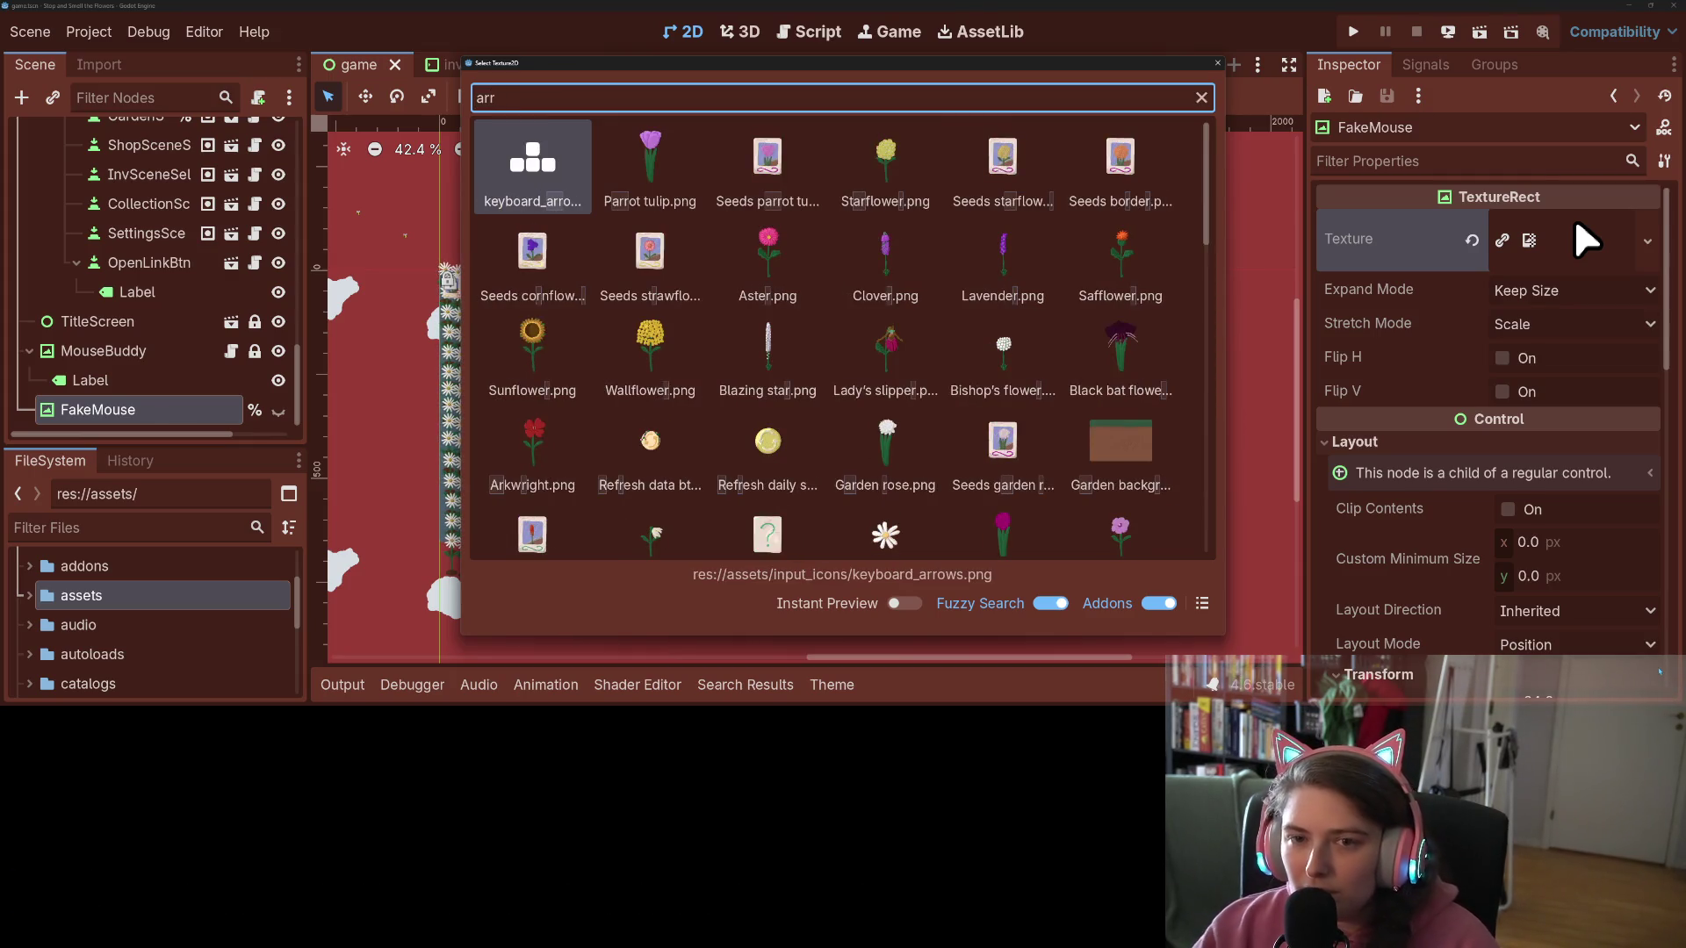
key("BackSpace")
key("BackSpace")
key("BackSpace")
type("poi")
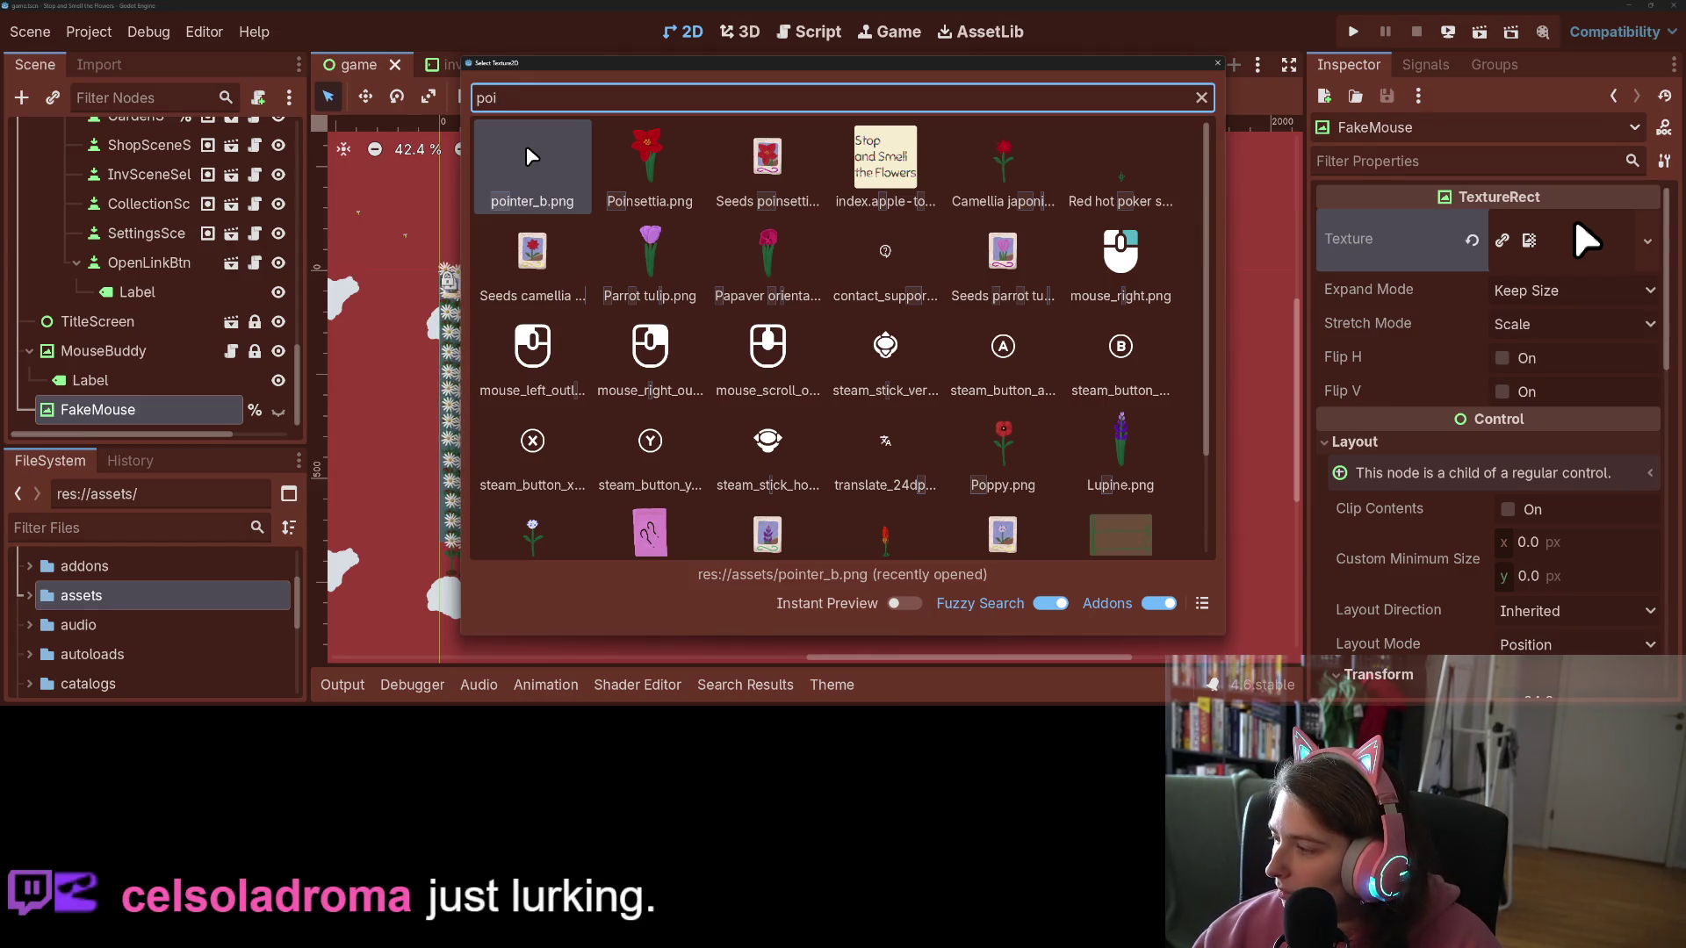
Step: Assign navigation_w.png as the FakeMouse texture, save the scene, and run the game
key("alt+Tab")
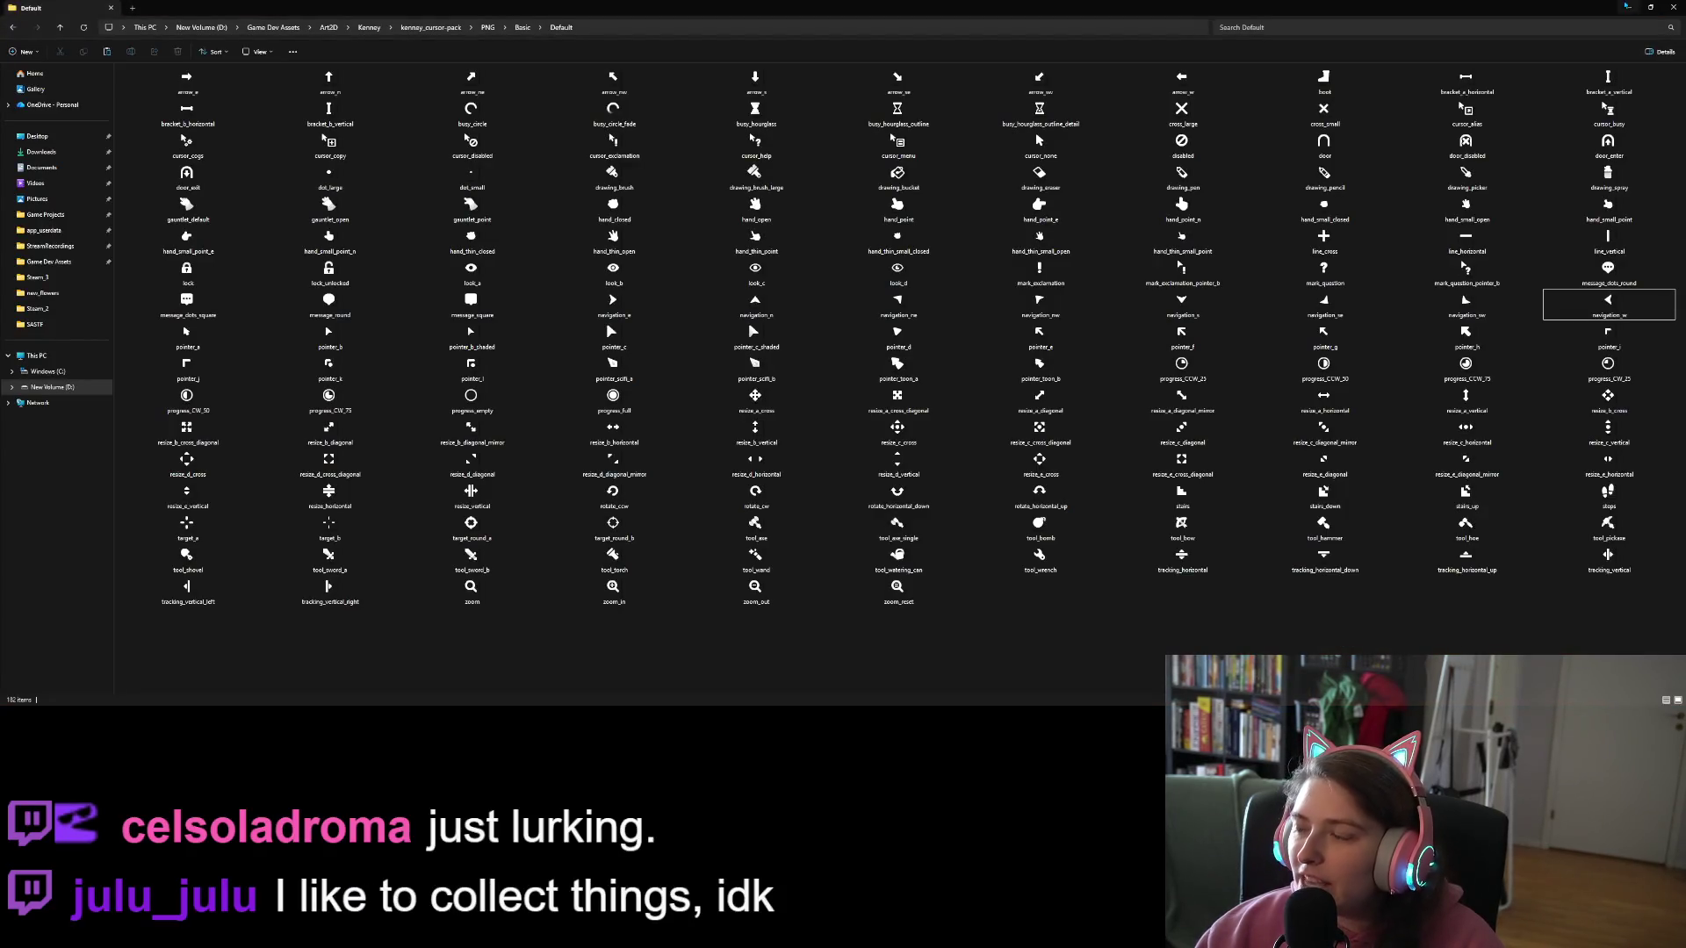
left_click(1627, 7)
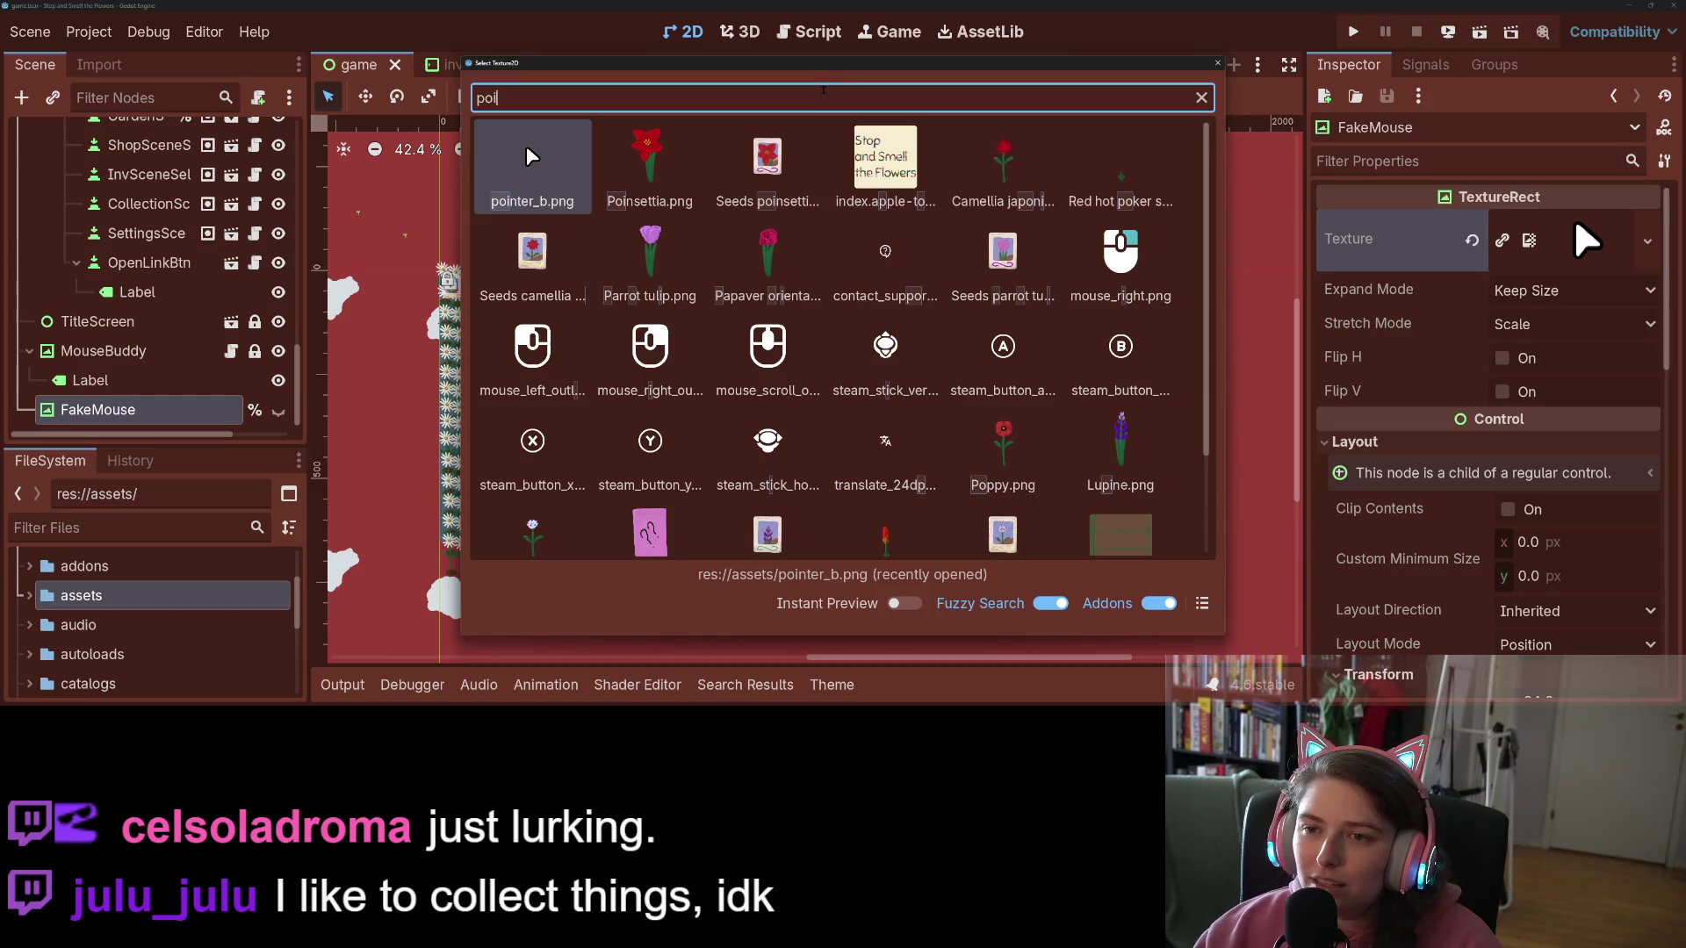
key("BackSpace")
key("BackSpace")
key("BackSpace")
type("nav")
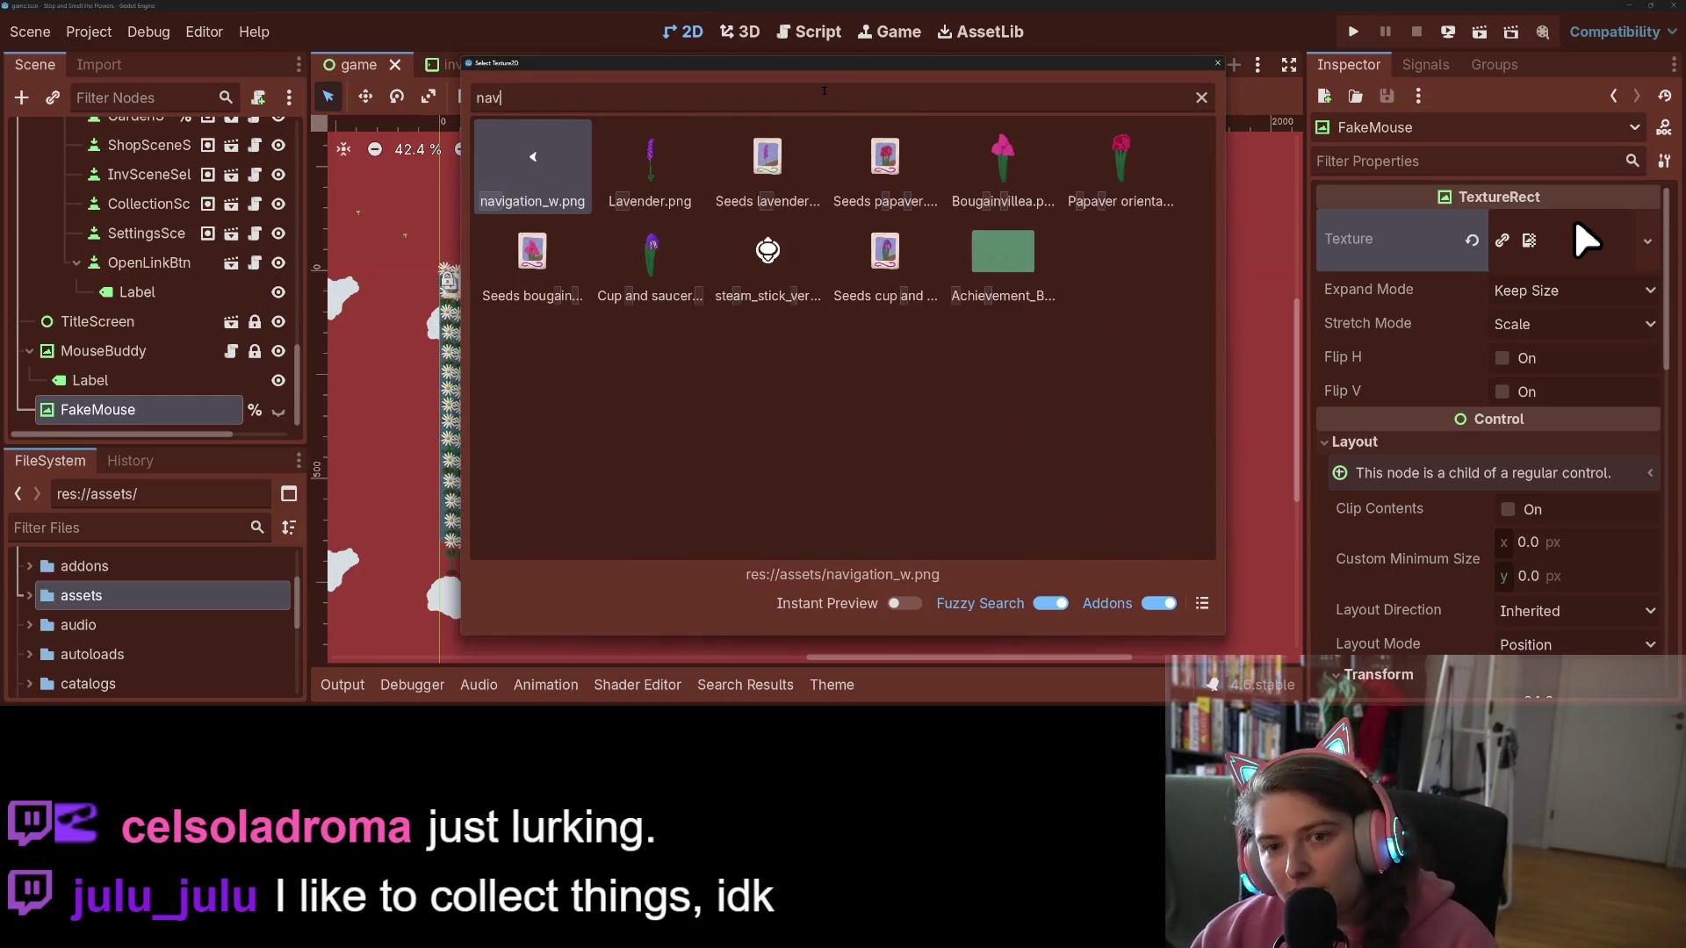
key("Return")
key("ctrl+s")
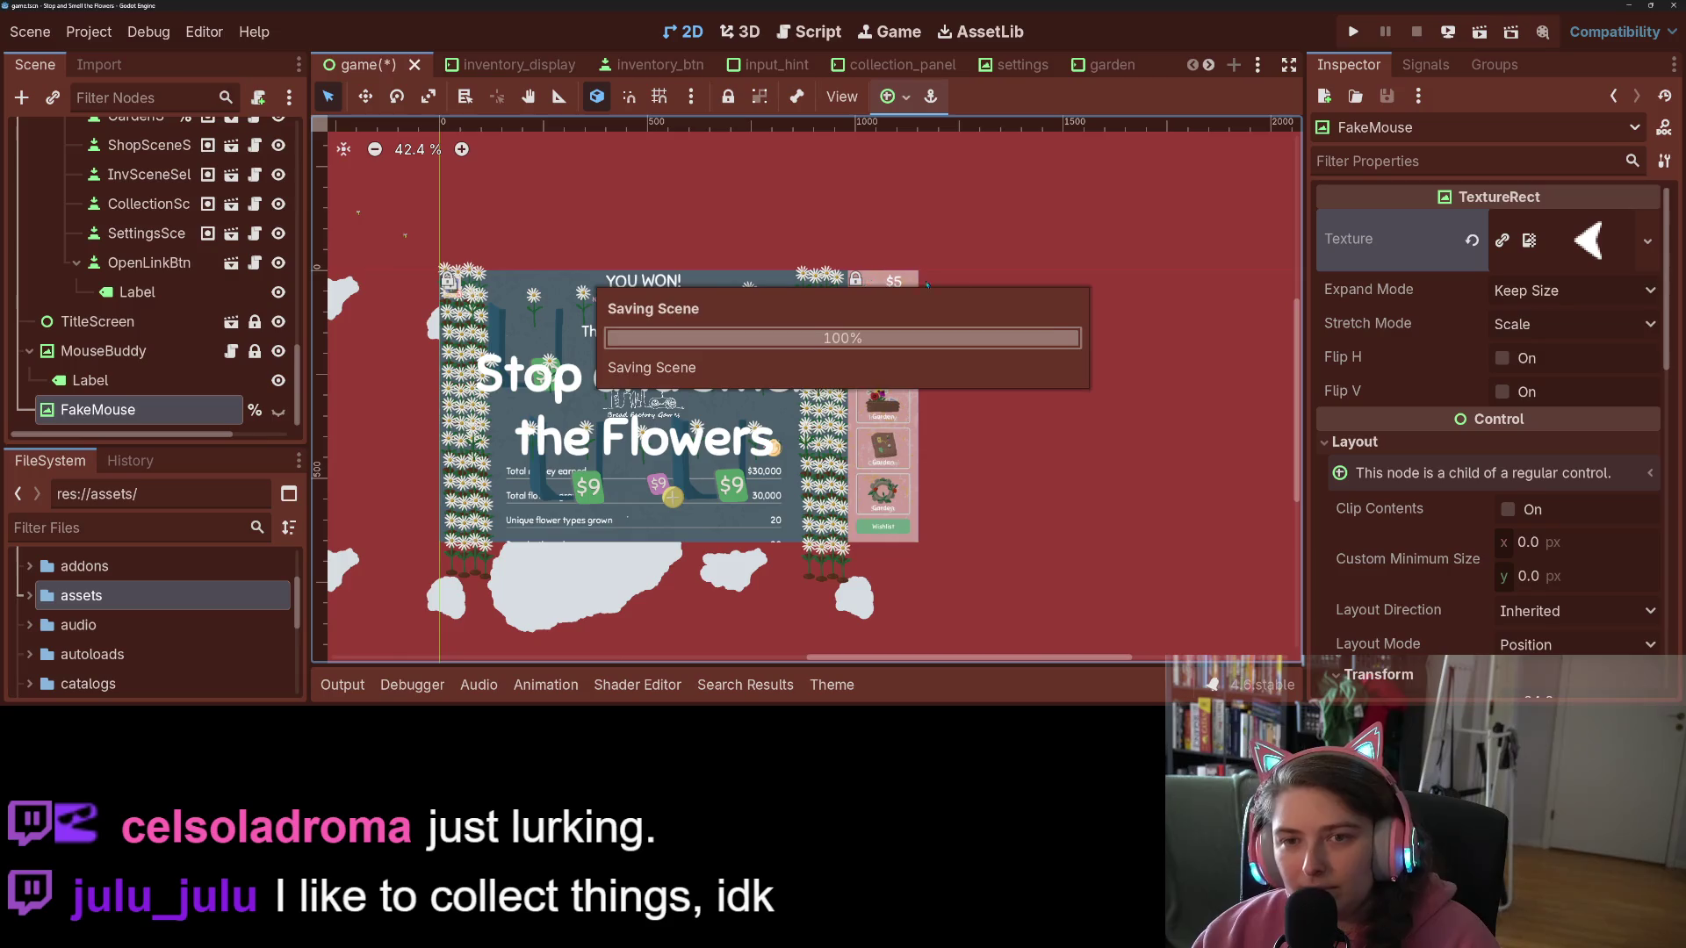
left_click(1353, 31)
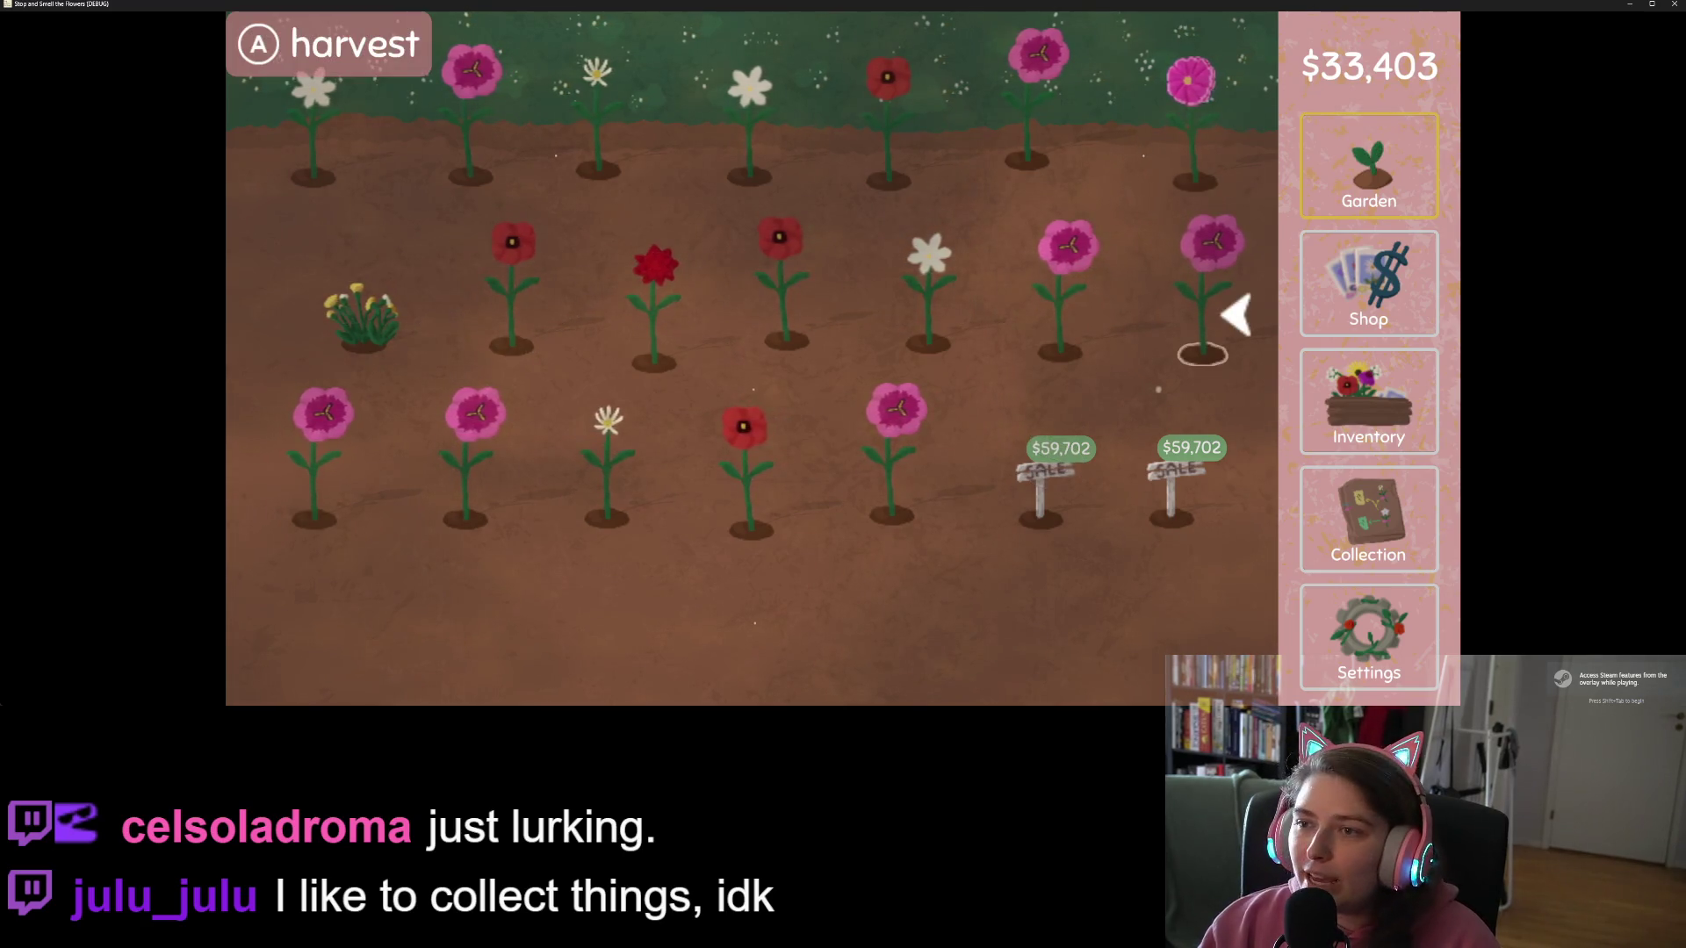
Step: Steer the arrow cursor with the arrow keys across the flowers to the bottom-row pink flower
key("Left")
key("Left")
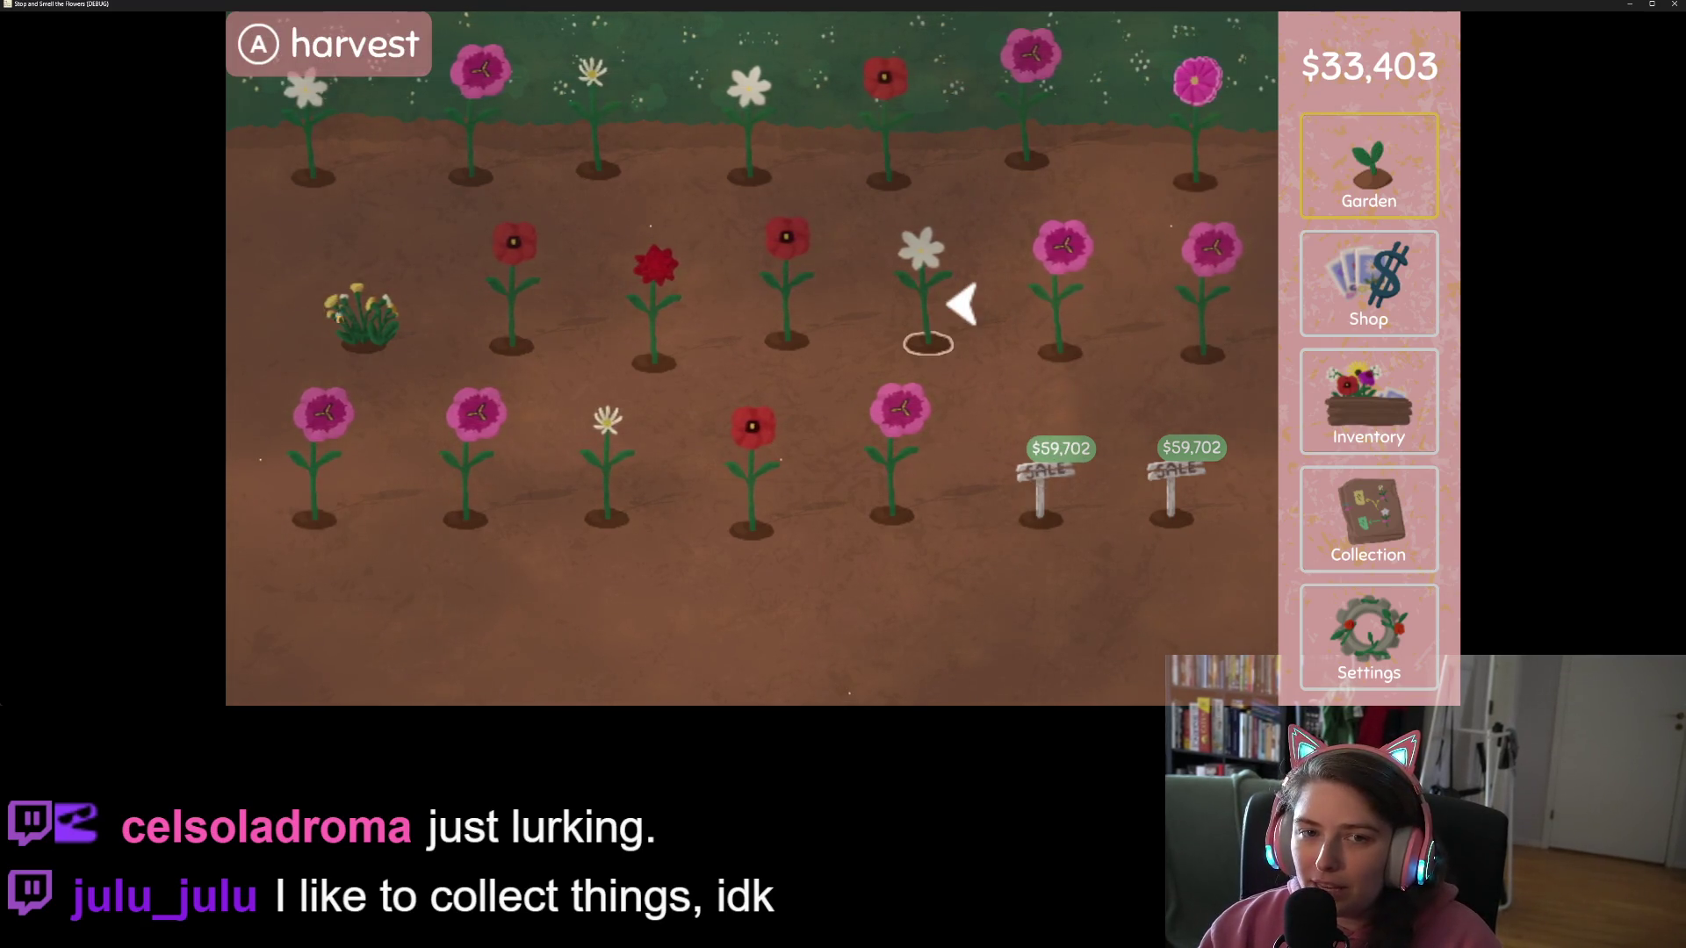
key("Left")
key("Left")
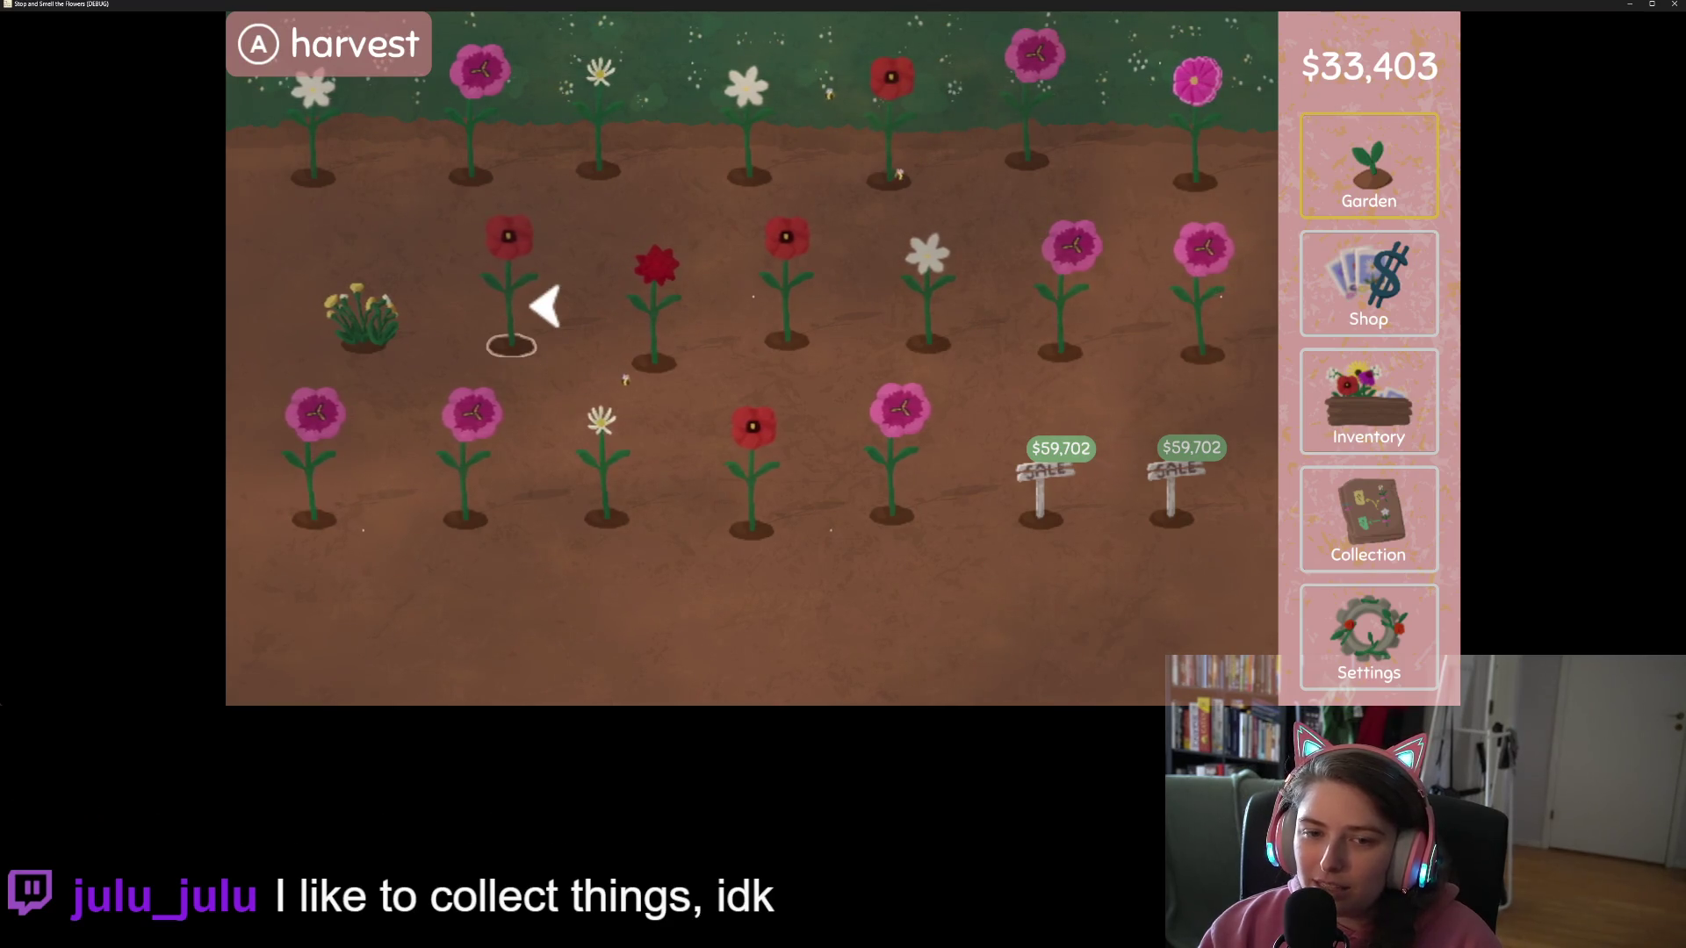
key("Left")
key("Down")
key("Right")
key("Right")
key("Right")
key("Right")
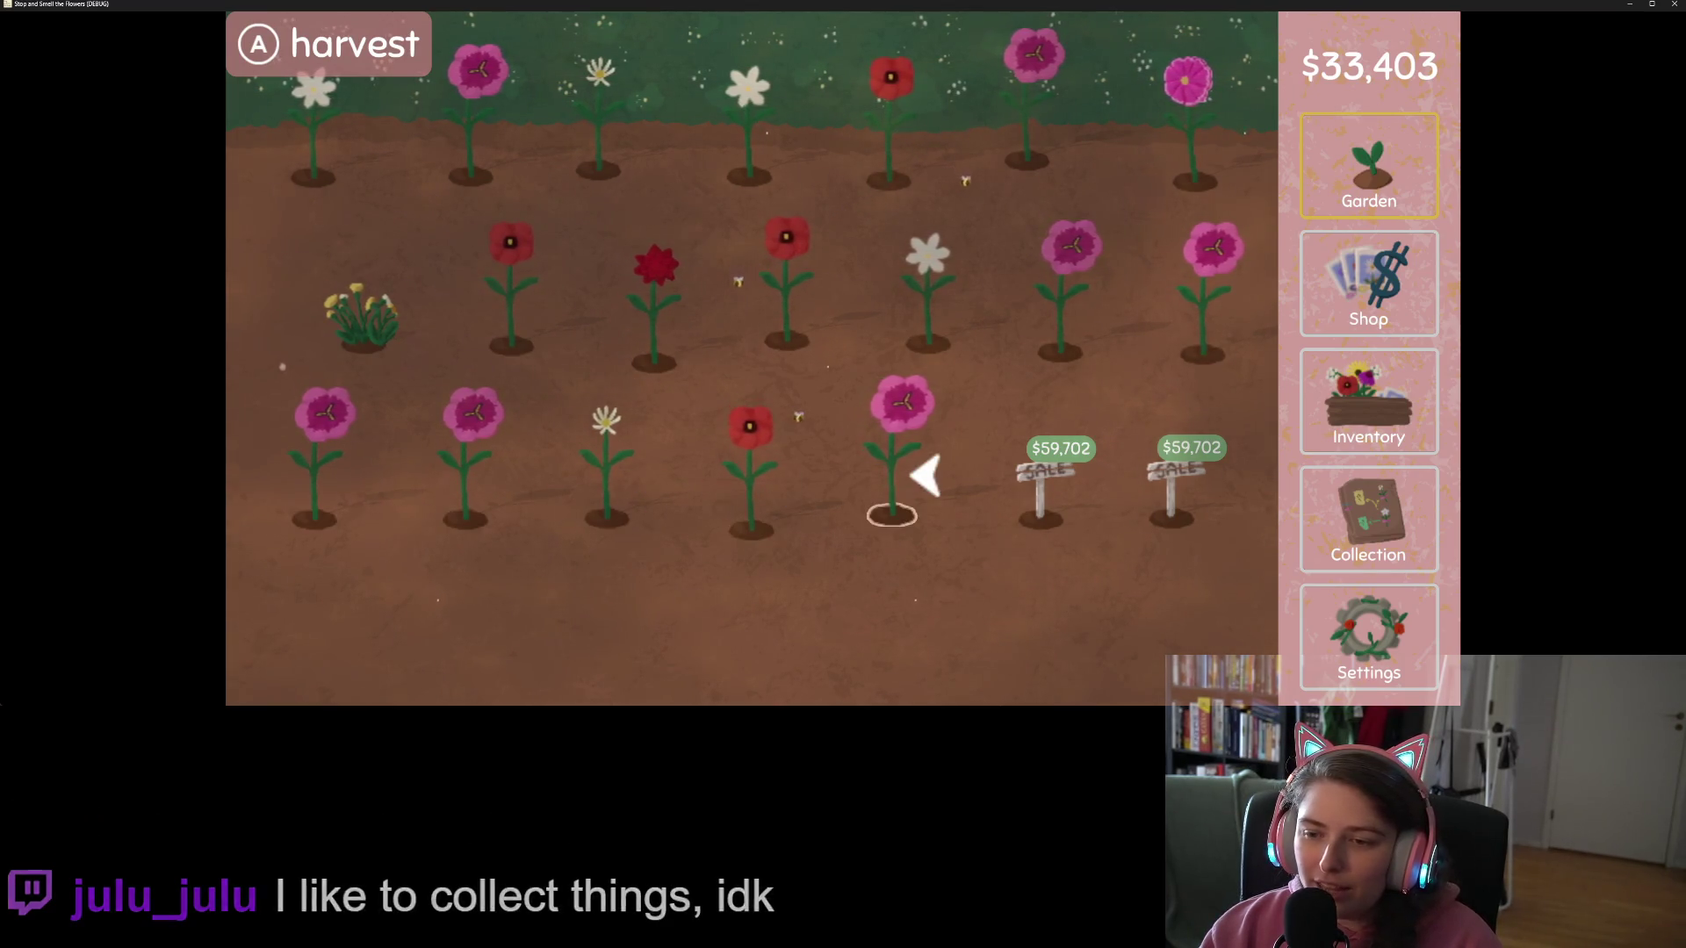
Step: Quit the game without saving and revert FakeMouse's Transform Size to its default
left_click(1673, 4)
left_click(869, 408)
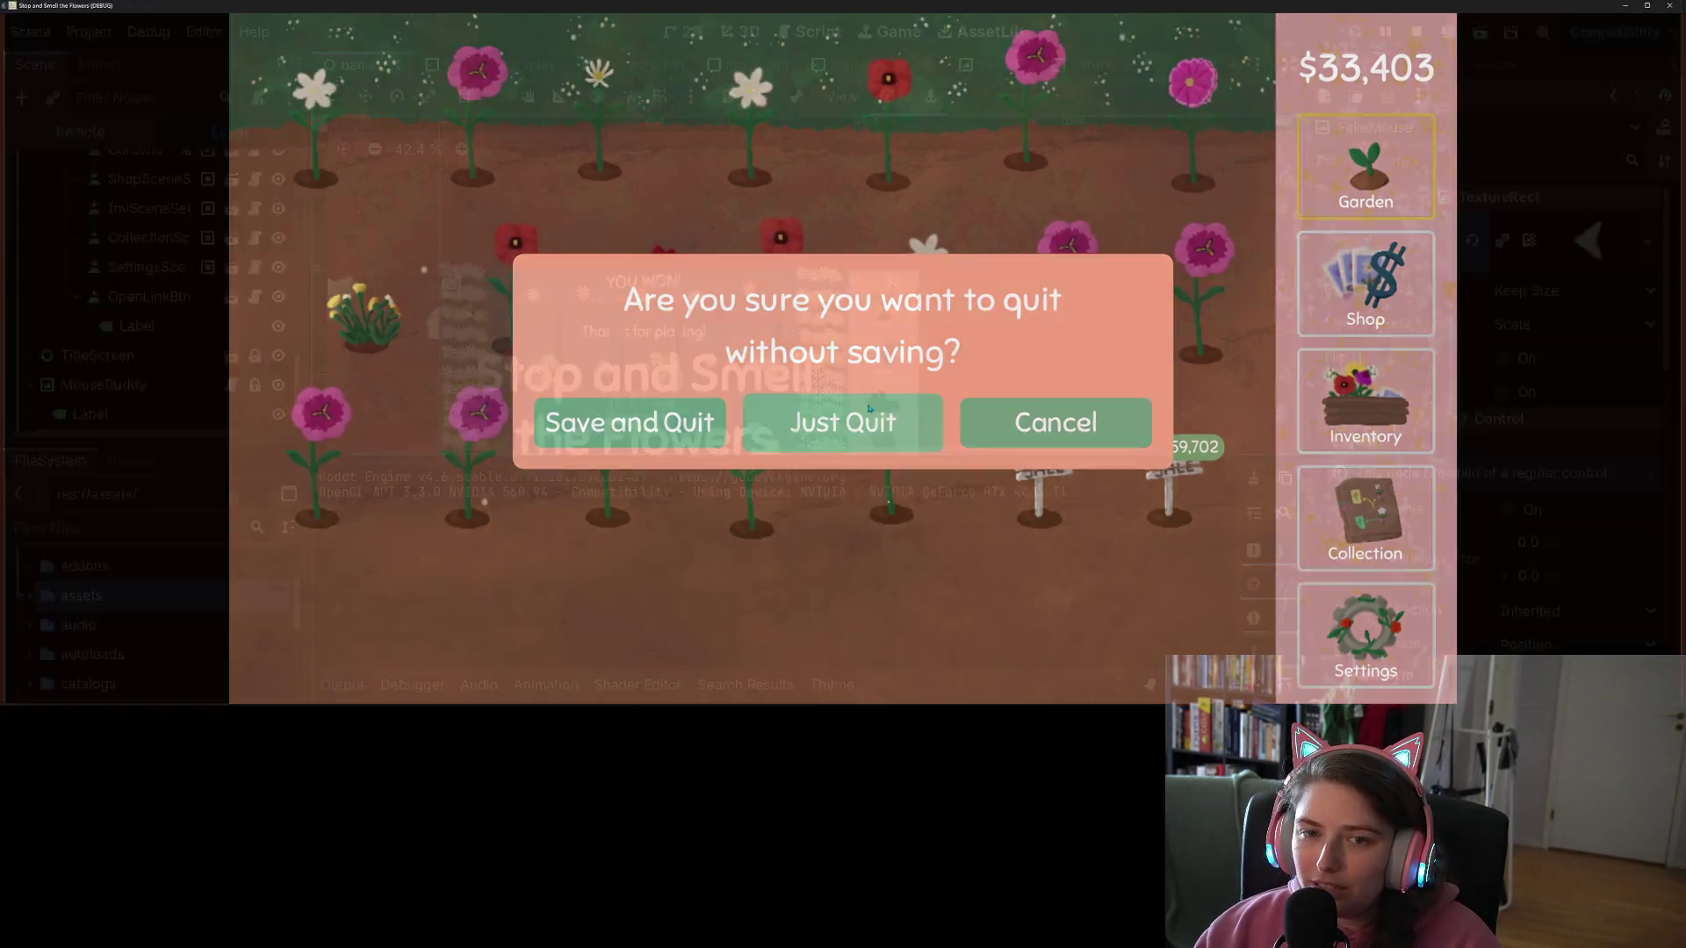
scroll(1451, 420, "down", 5)
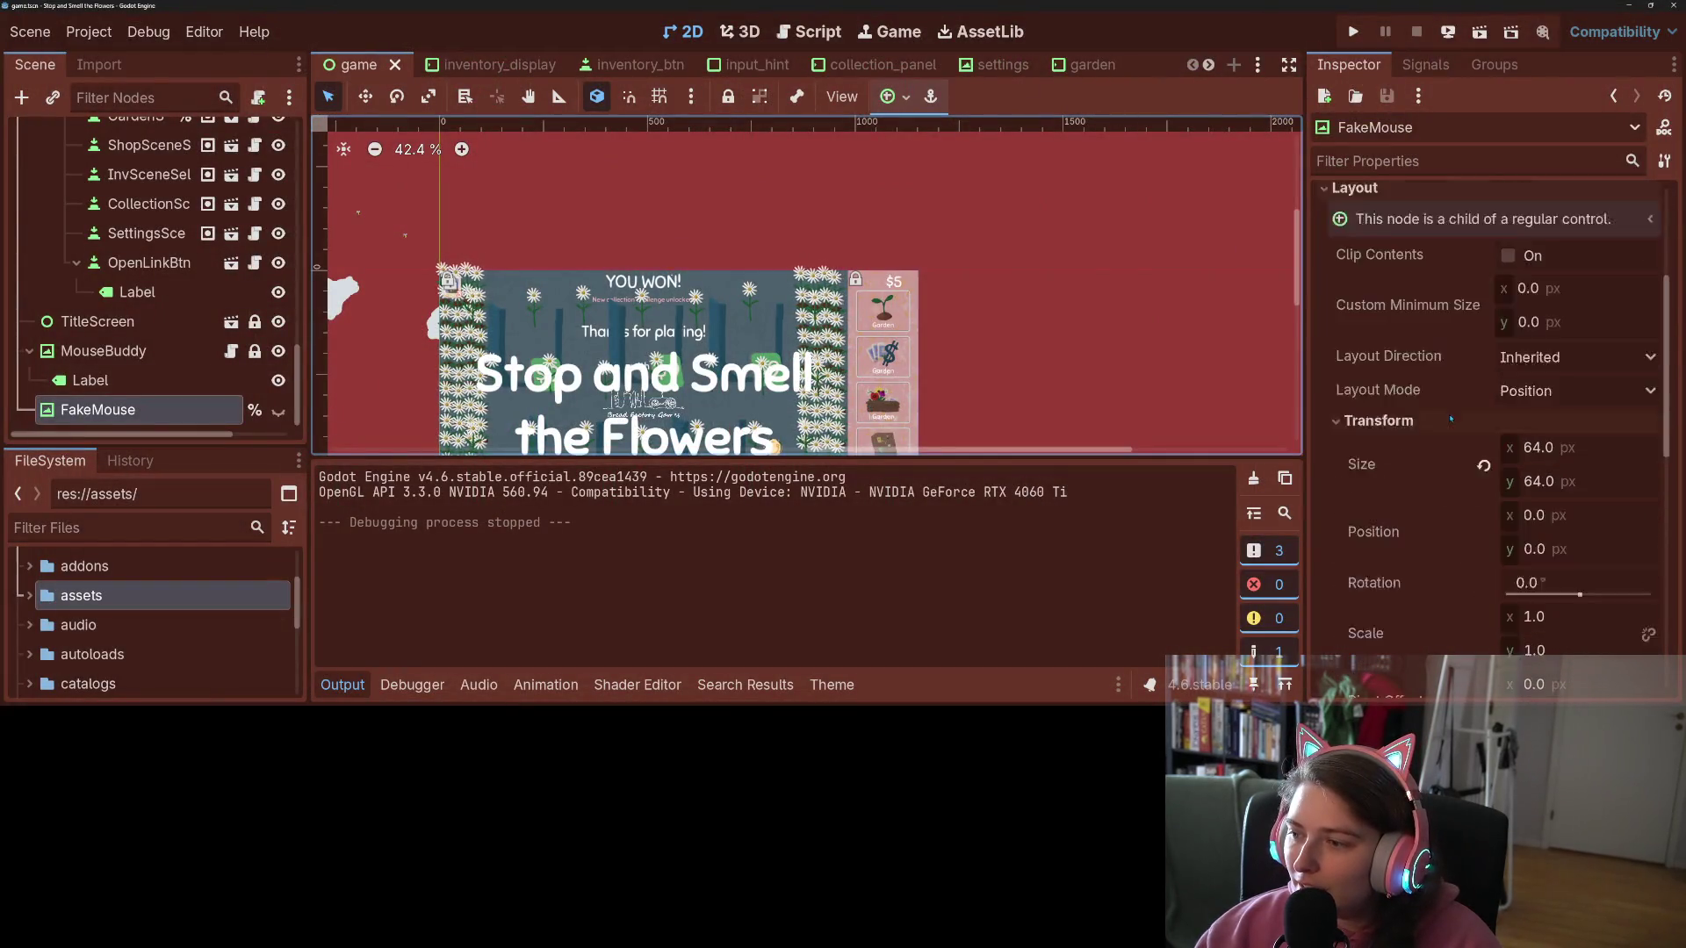
left_click(1482, 392)
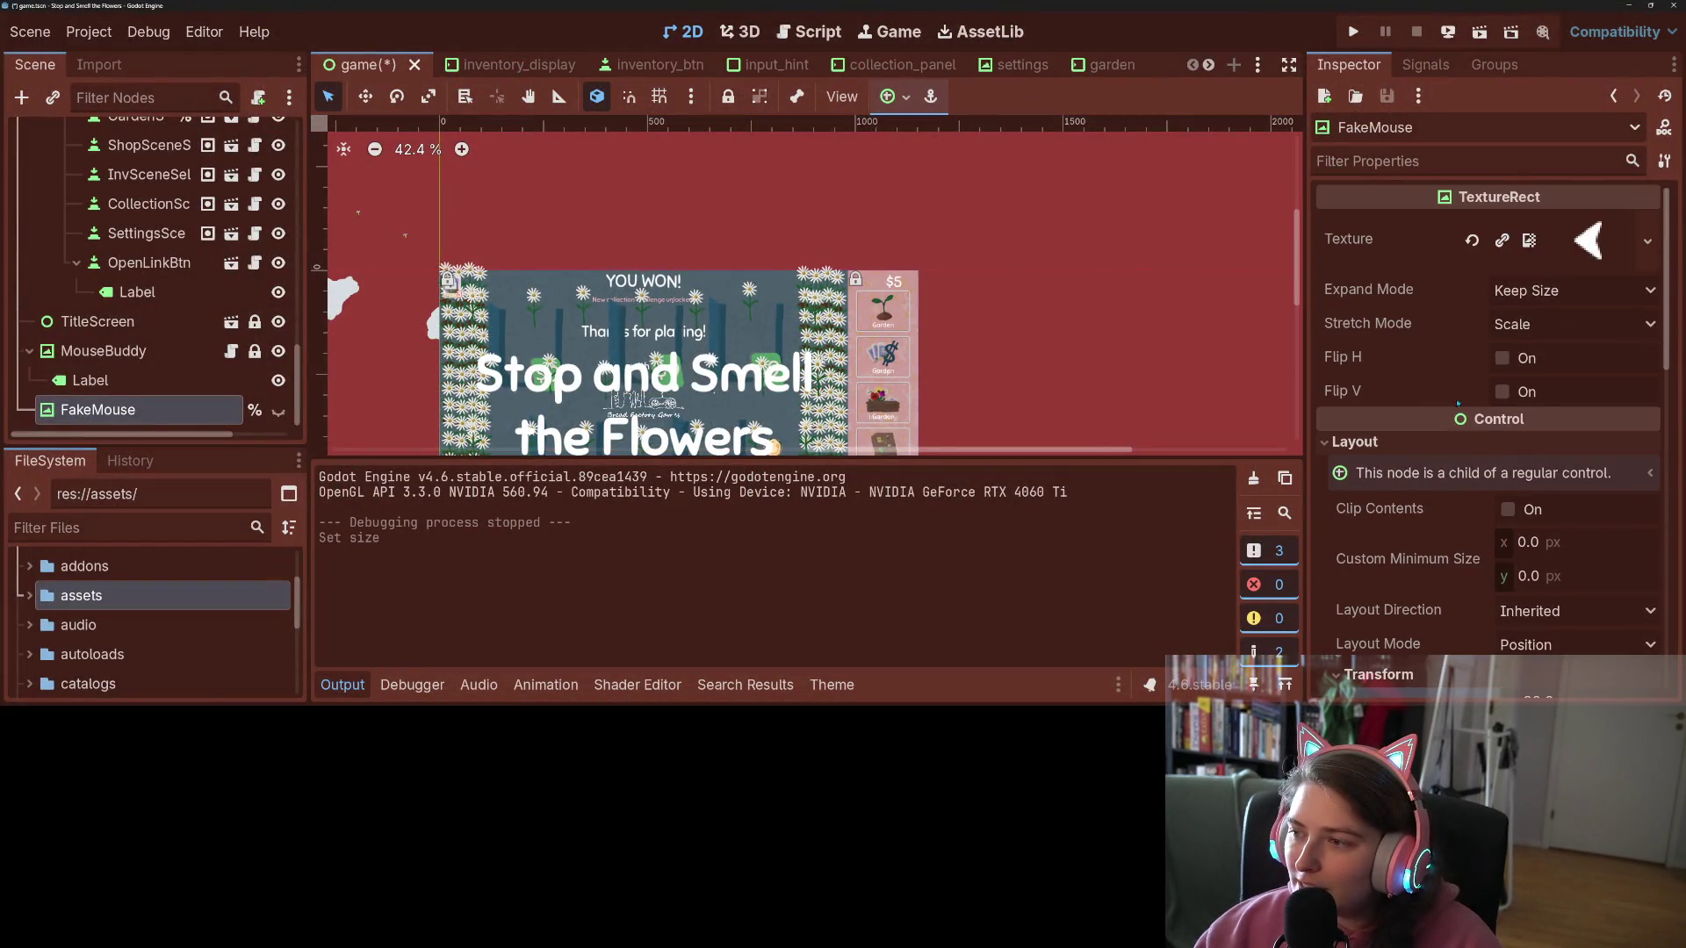
Step: Check that FakeMouse's Size reads 32 × 32 and relaunch the game
scroll(1440, 395, "down", 5)
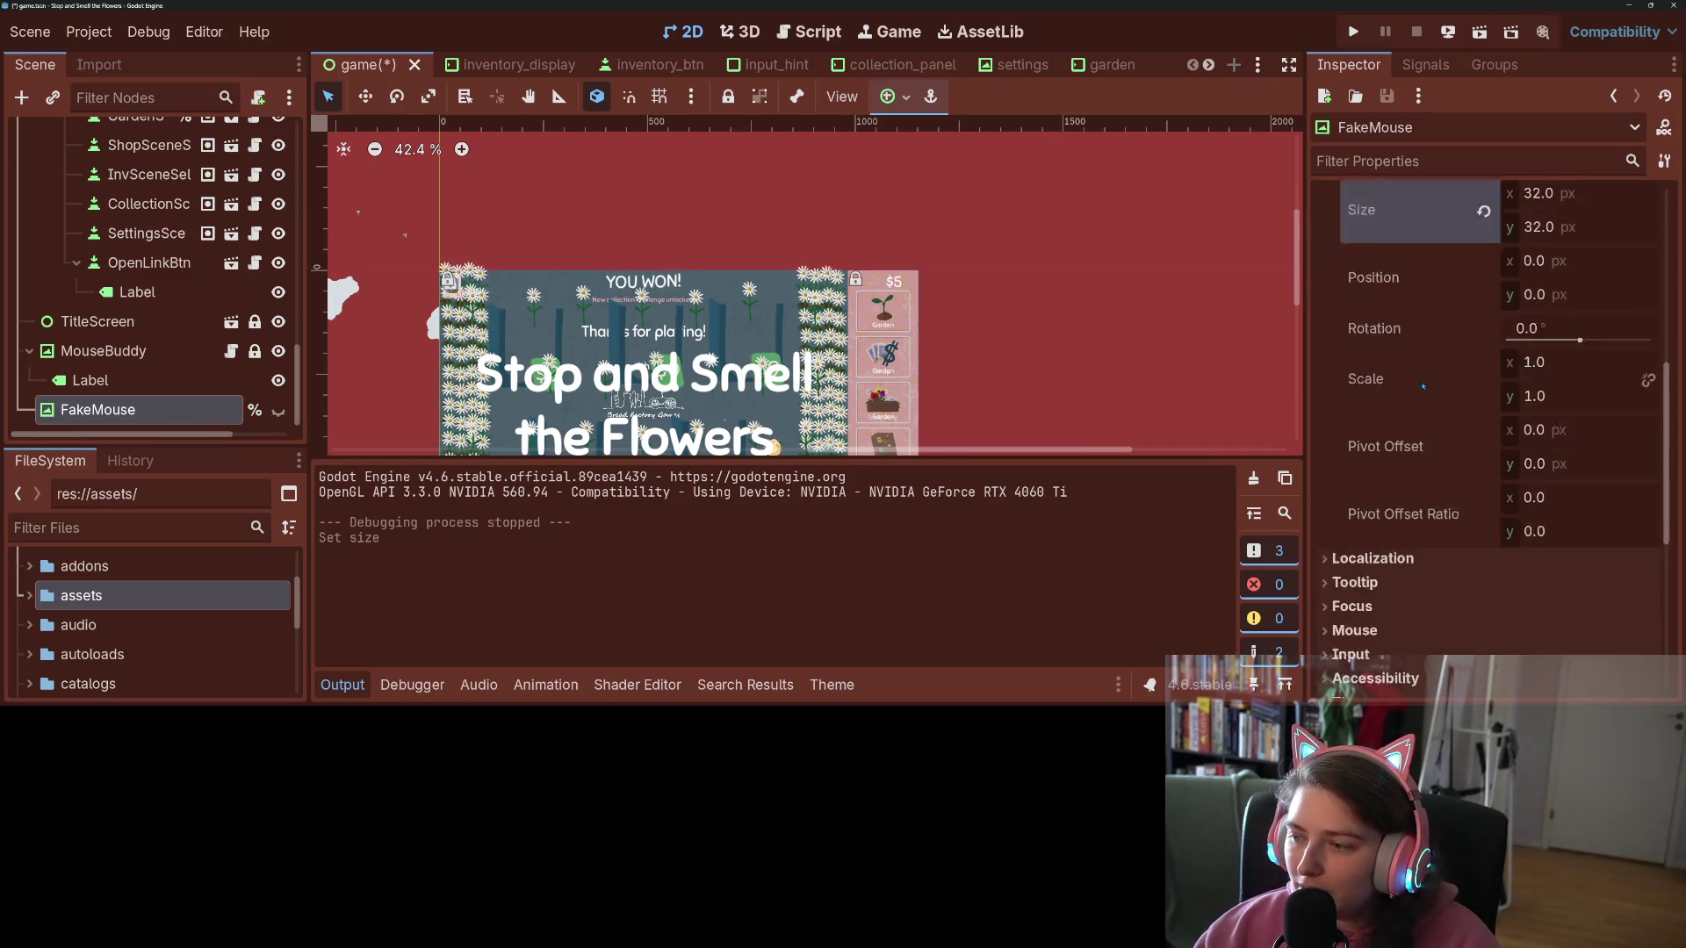
scroll(1424, 386, "down", 1)
left_click(1352, 33)
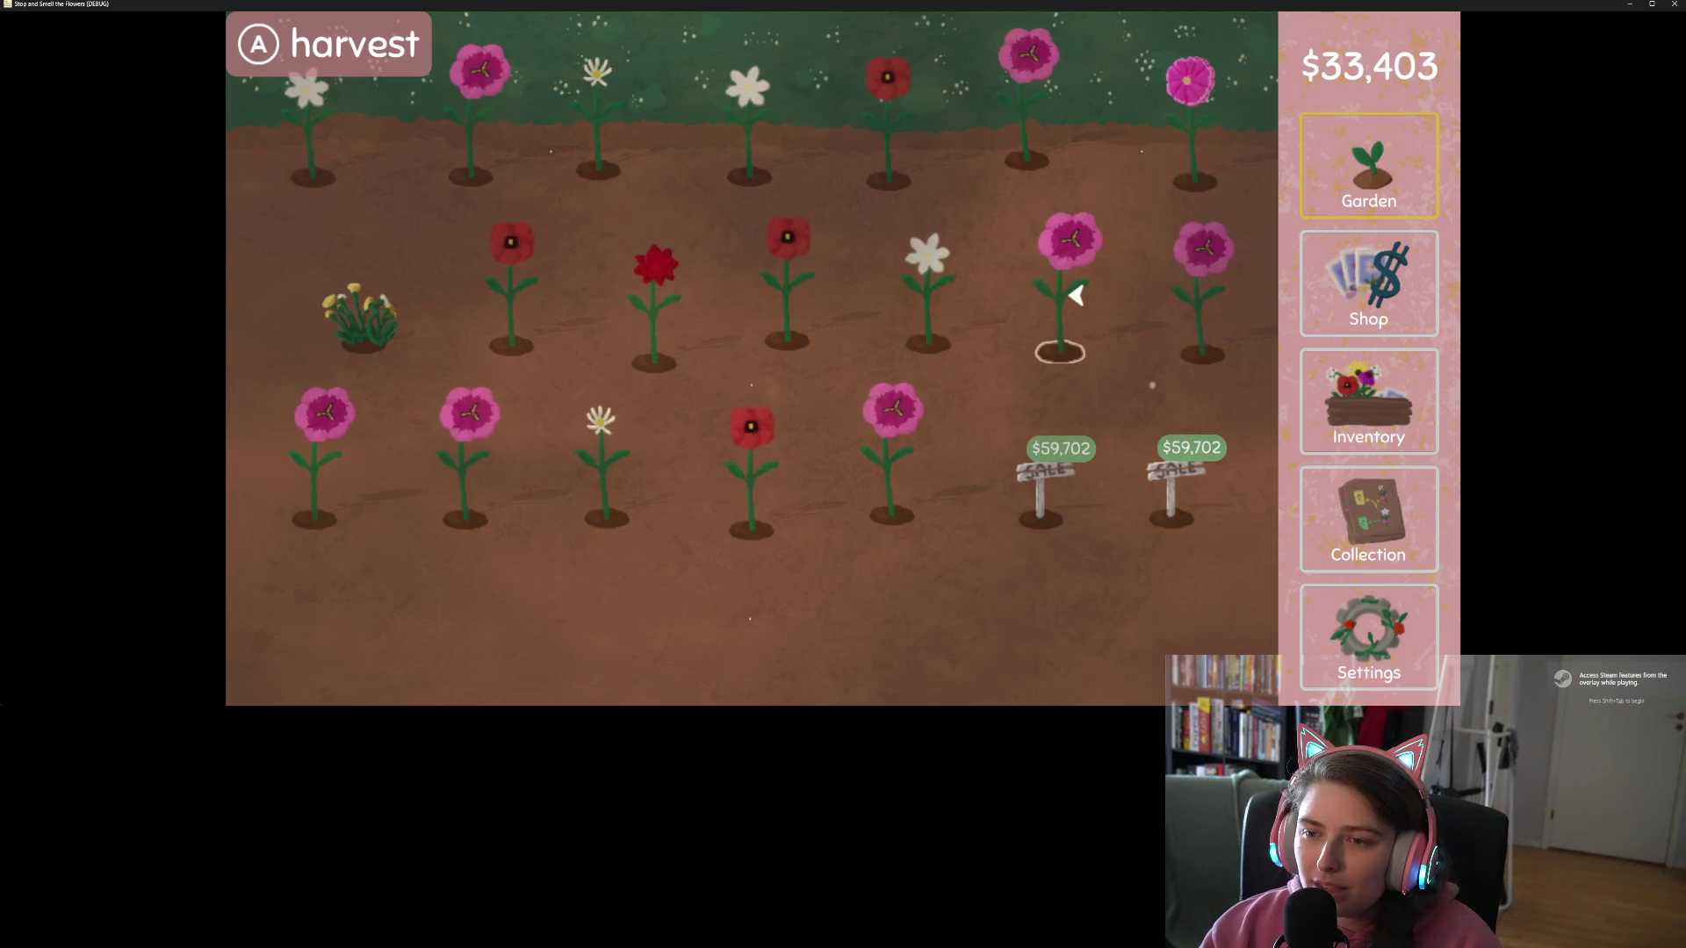
Step: Harvest six garden flowers: pink, red poppies, a white daisy and another pink flower
left_click(1073, 294)
left_click(797, 283)
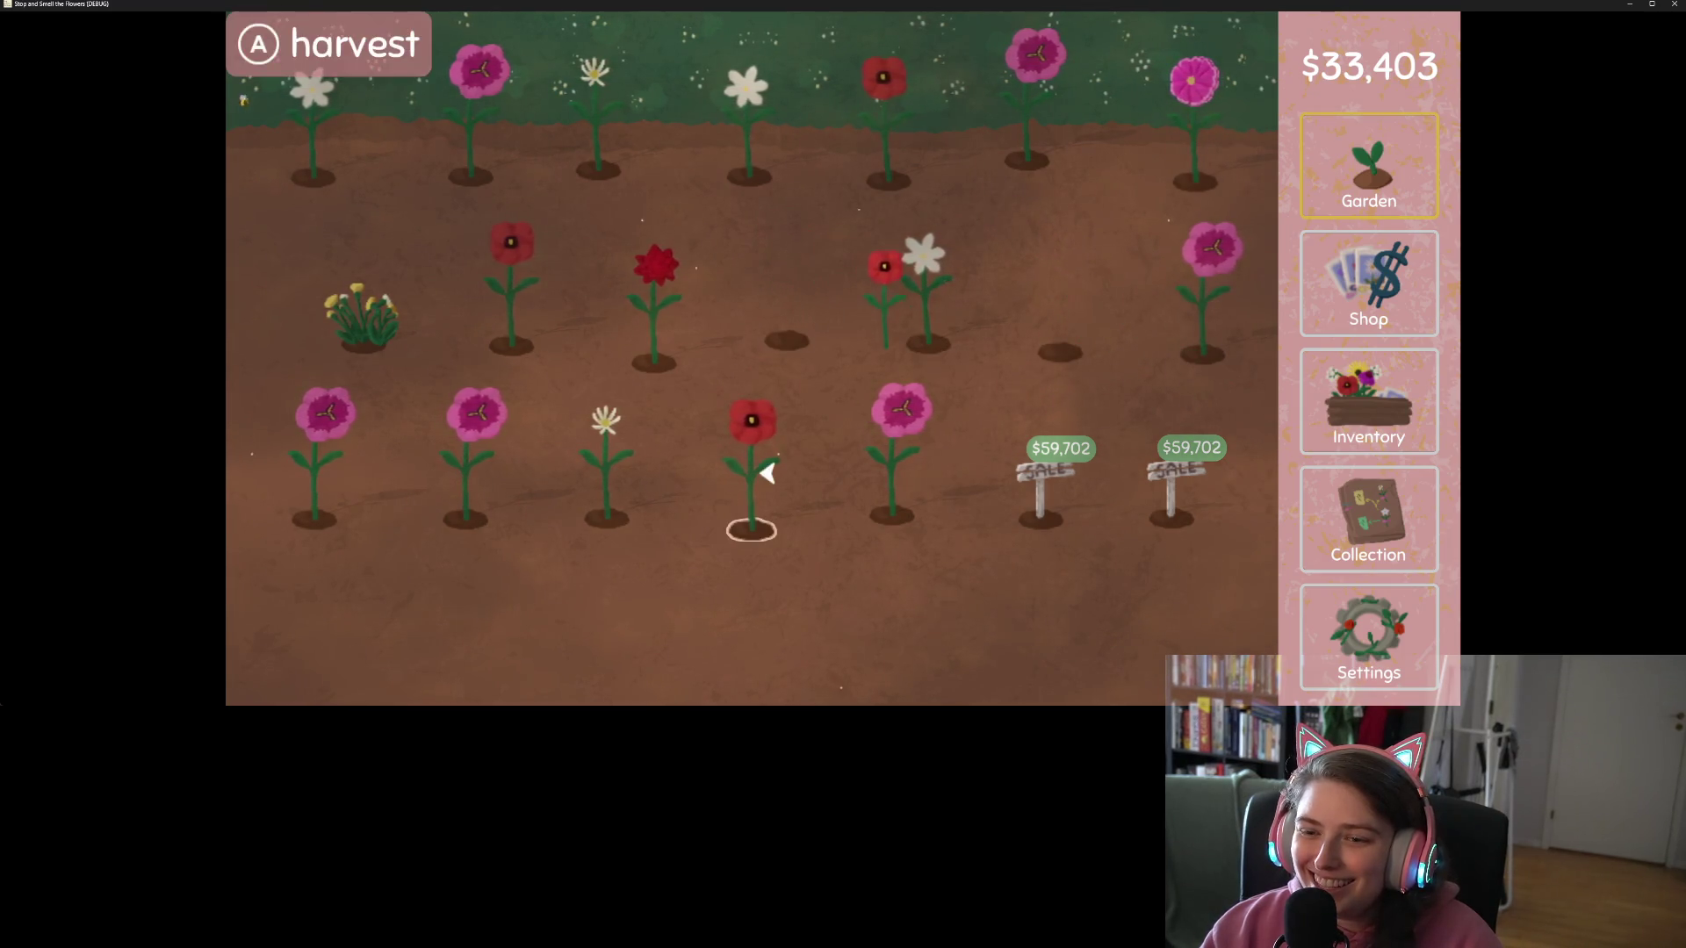
left_click(761, 467)
left_click(620, 461)
left_click(478, 456)
left_click(522, 288)
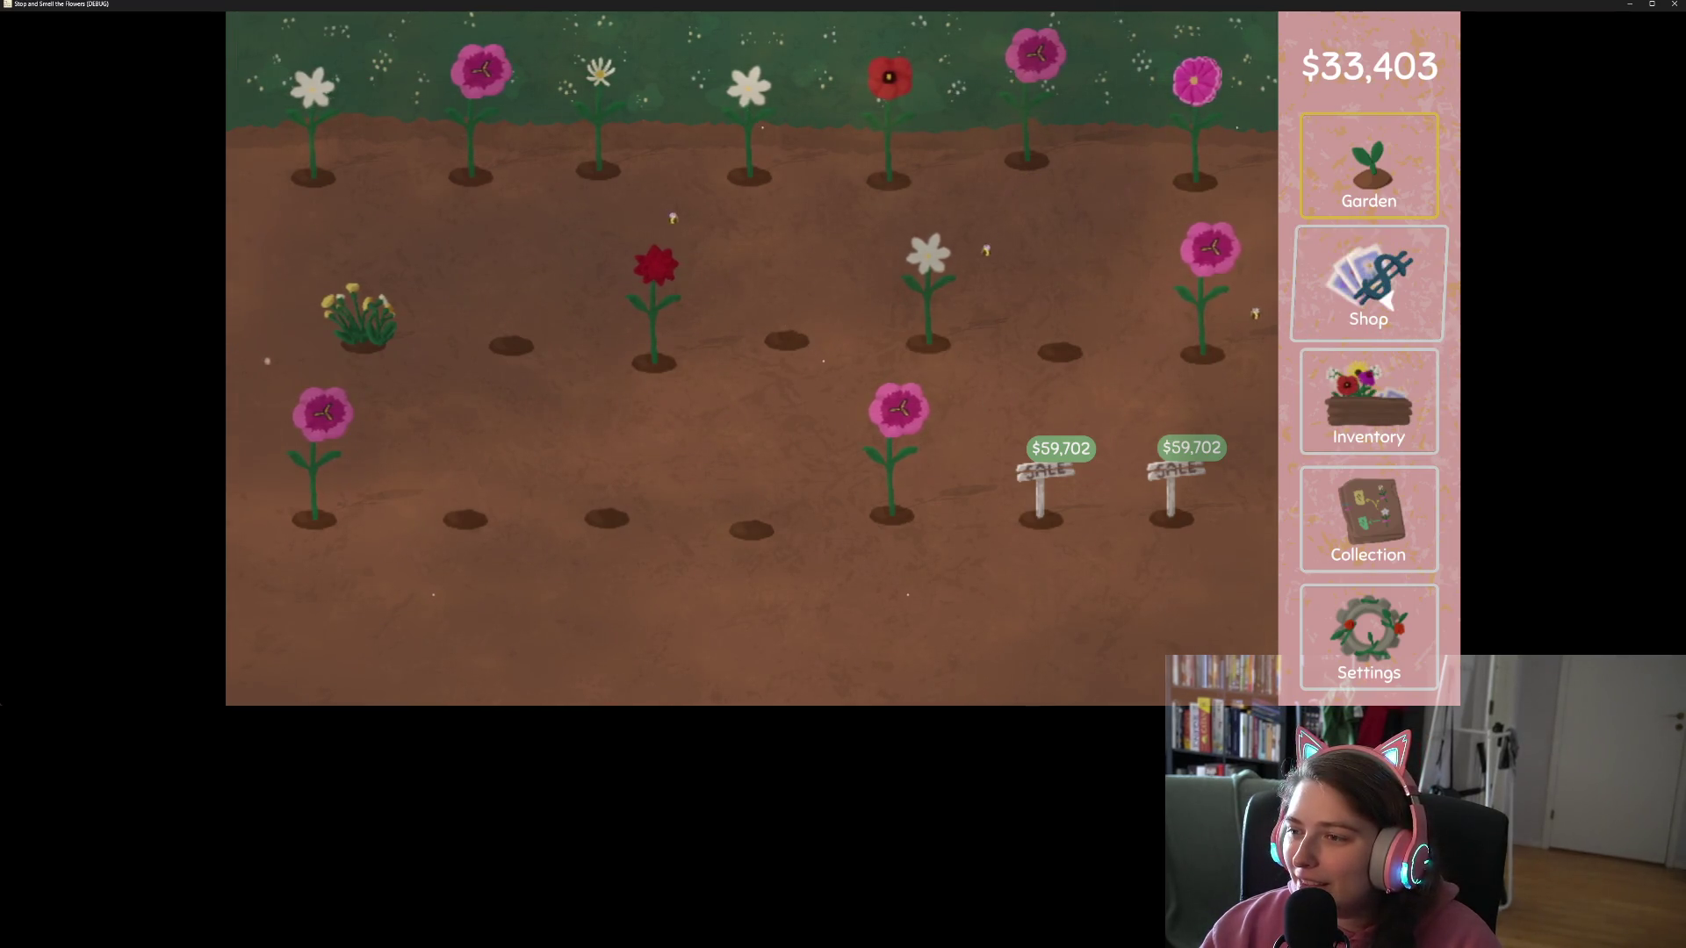
Step: In Settings, switch to Full Screen with the keyboard and back to Windowed
left_click(1385, 654)
left_click(651, 647)
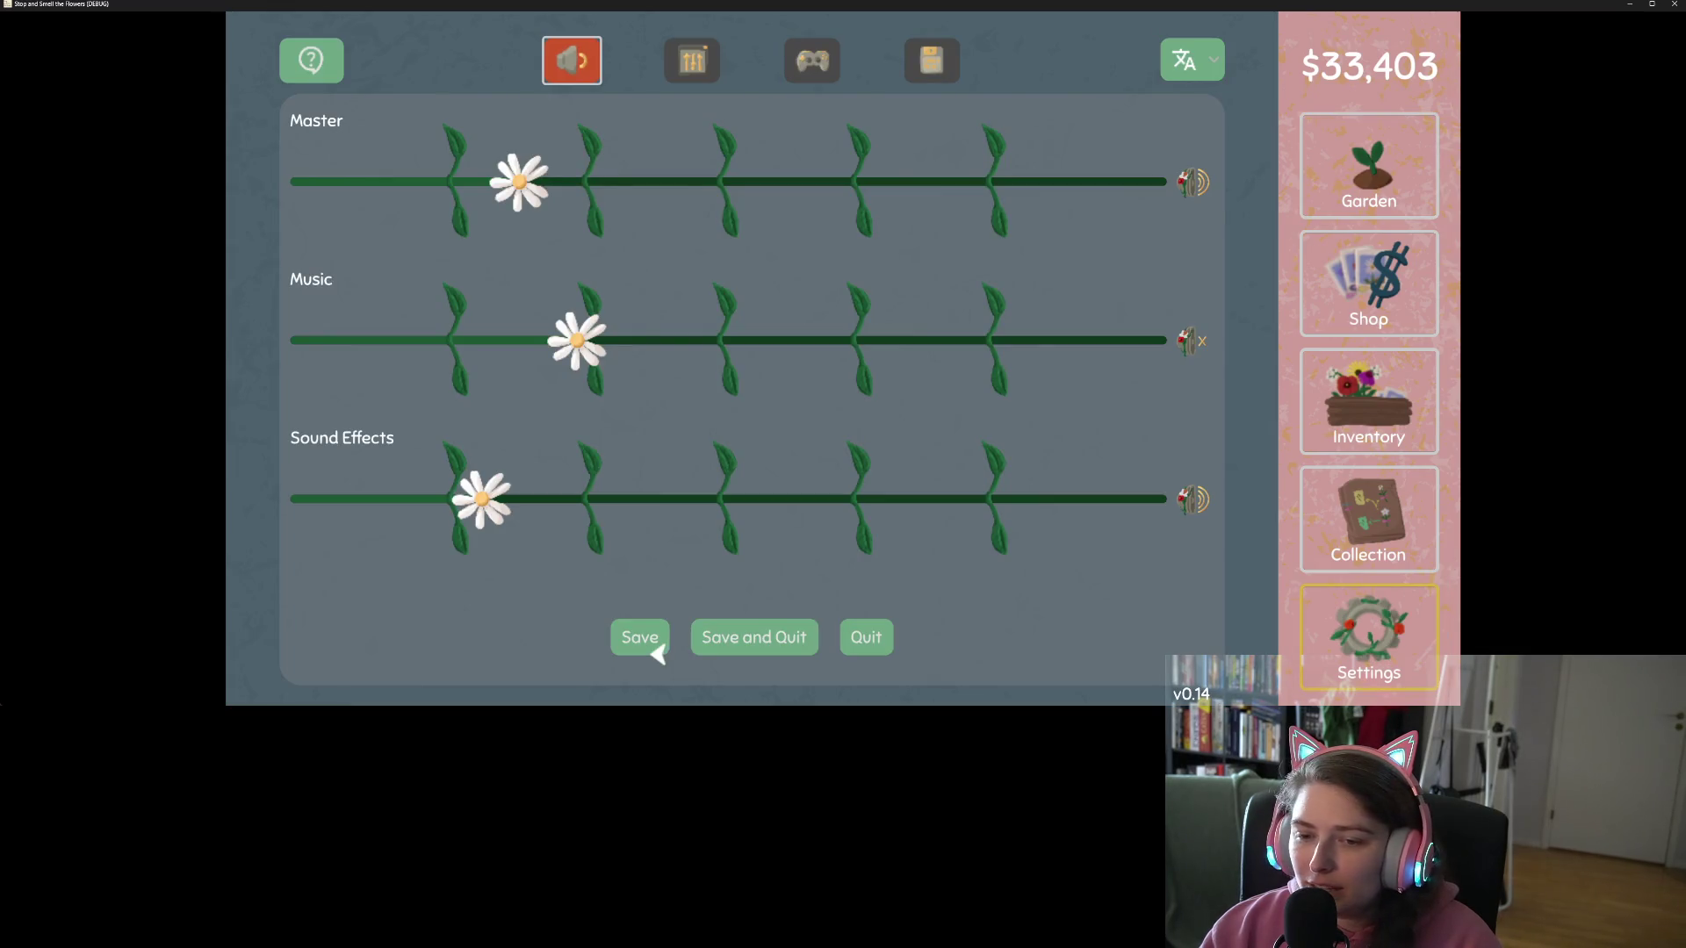
key("Right")
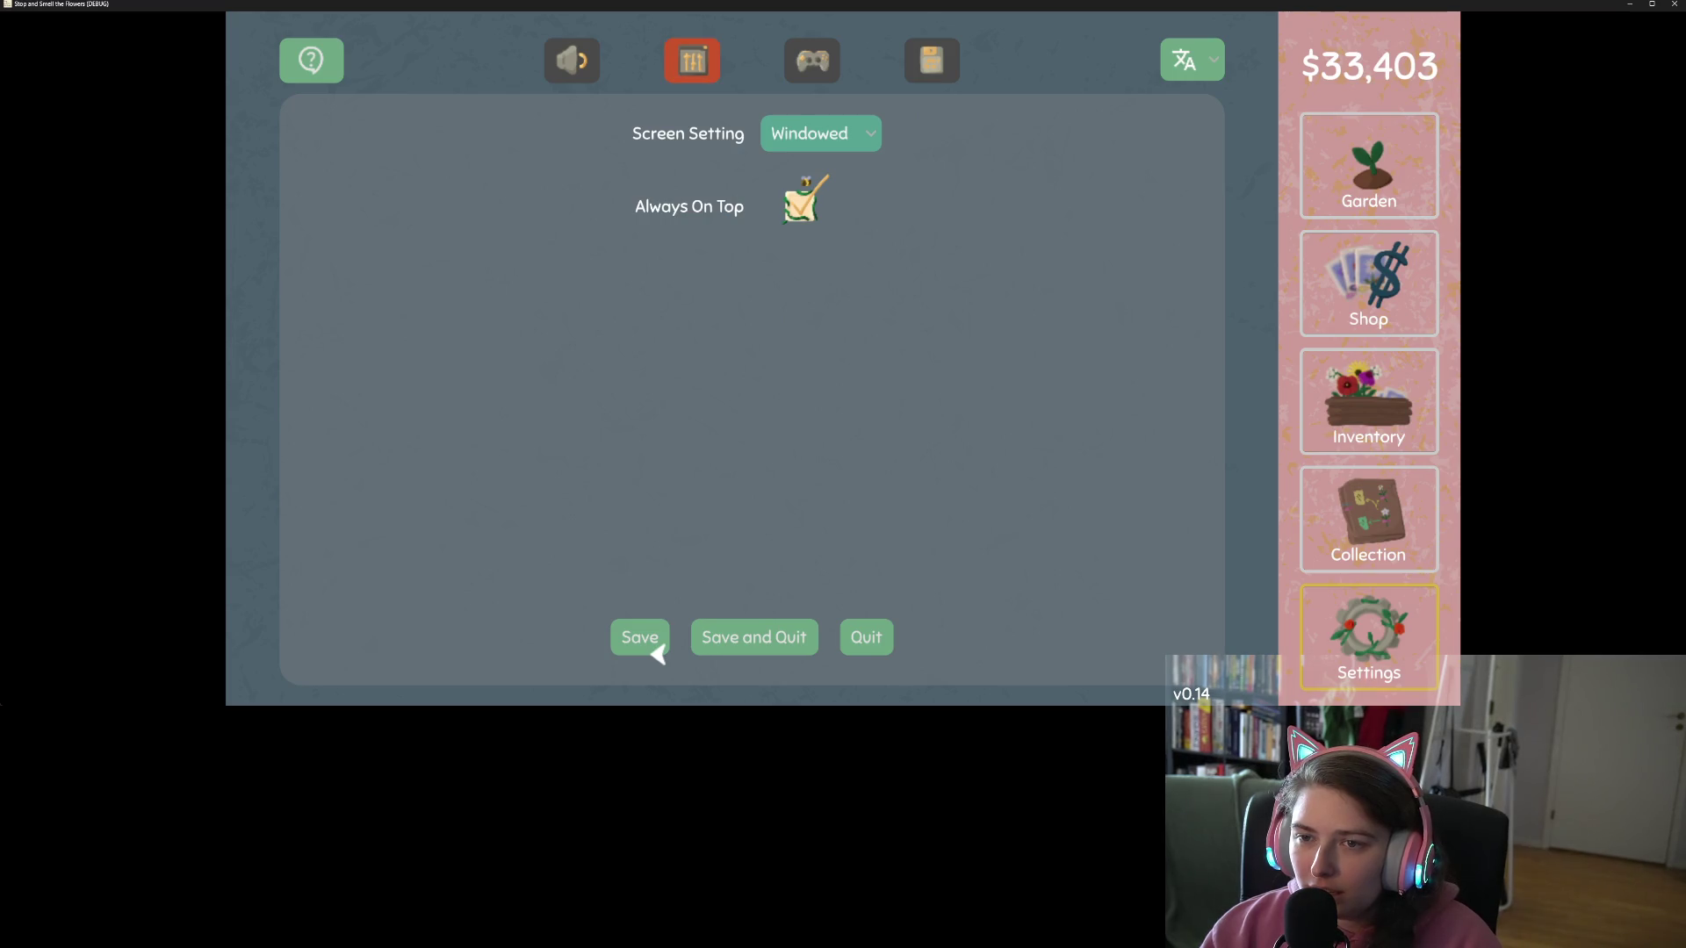
key("Return")
key("Down")
key("Return")
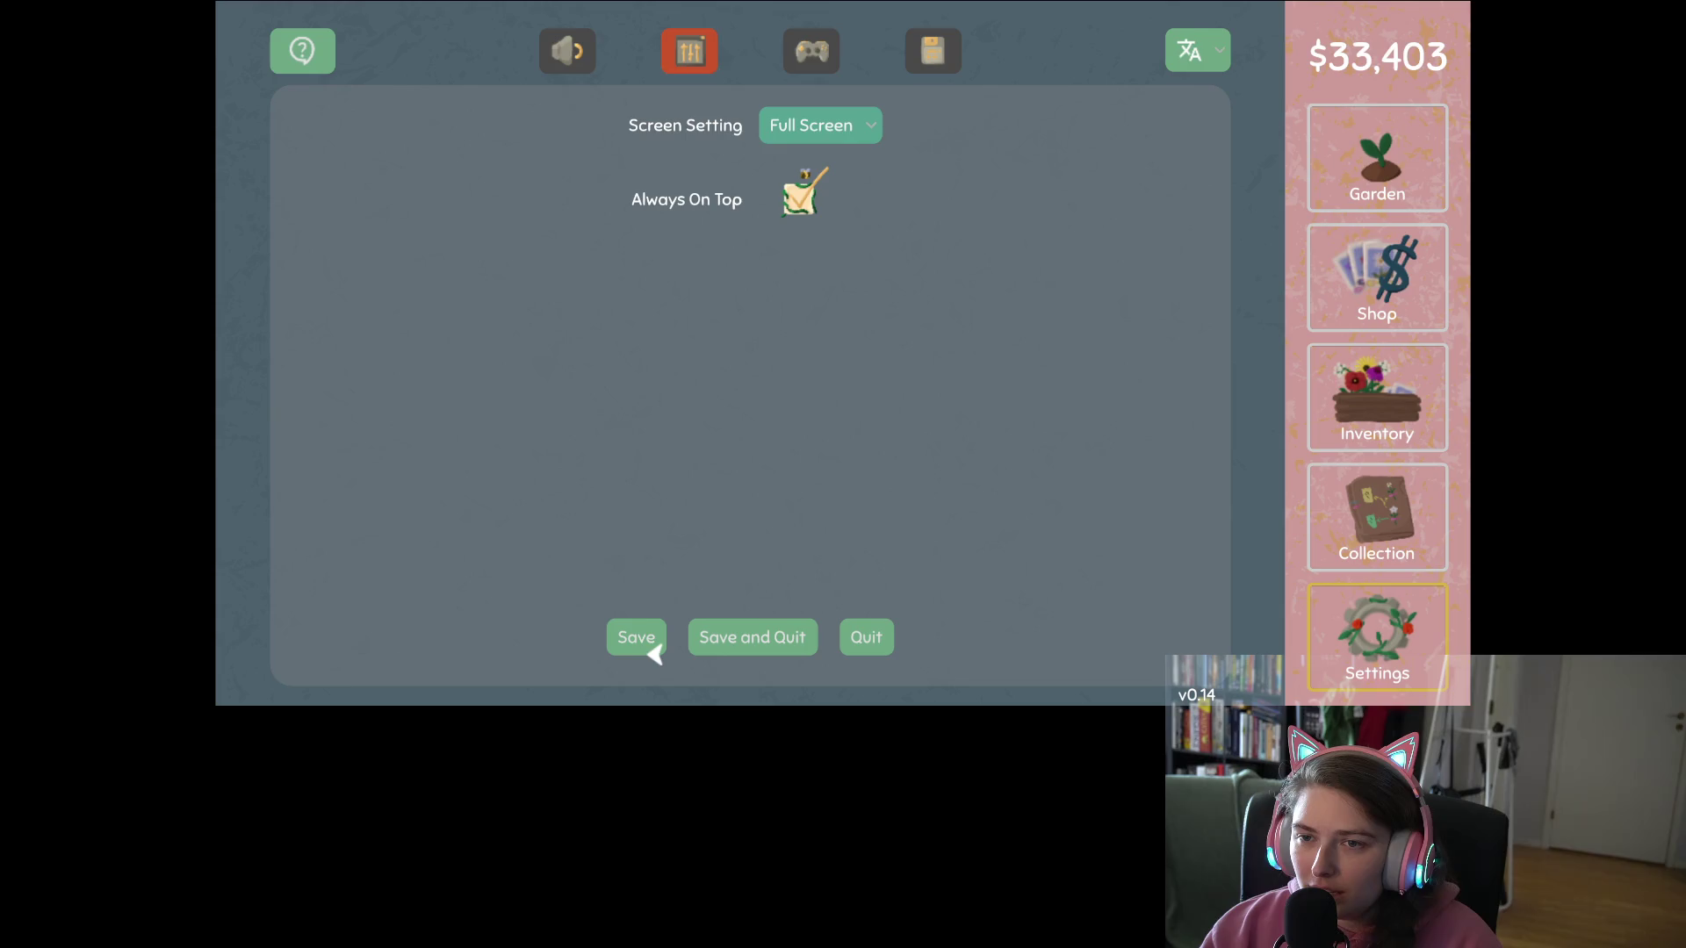
key("Return")
key("Up")
key("Return")
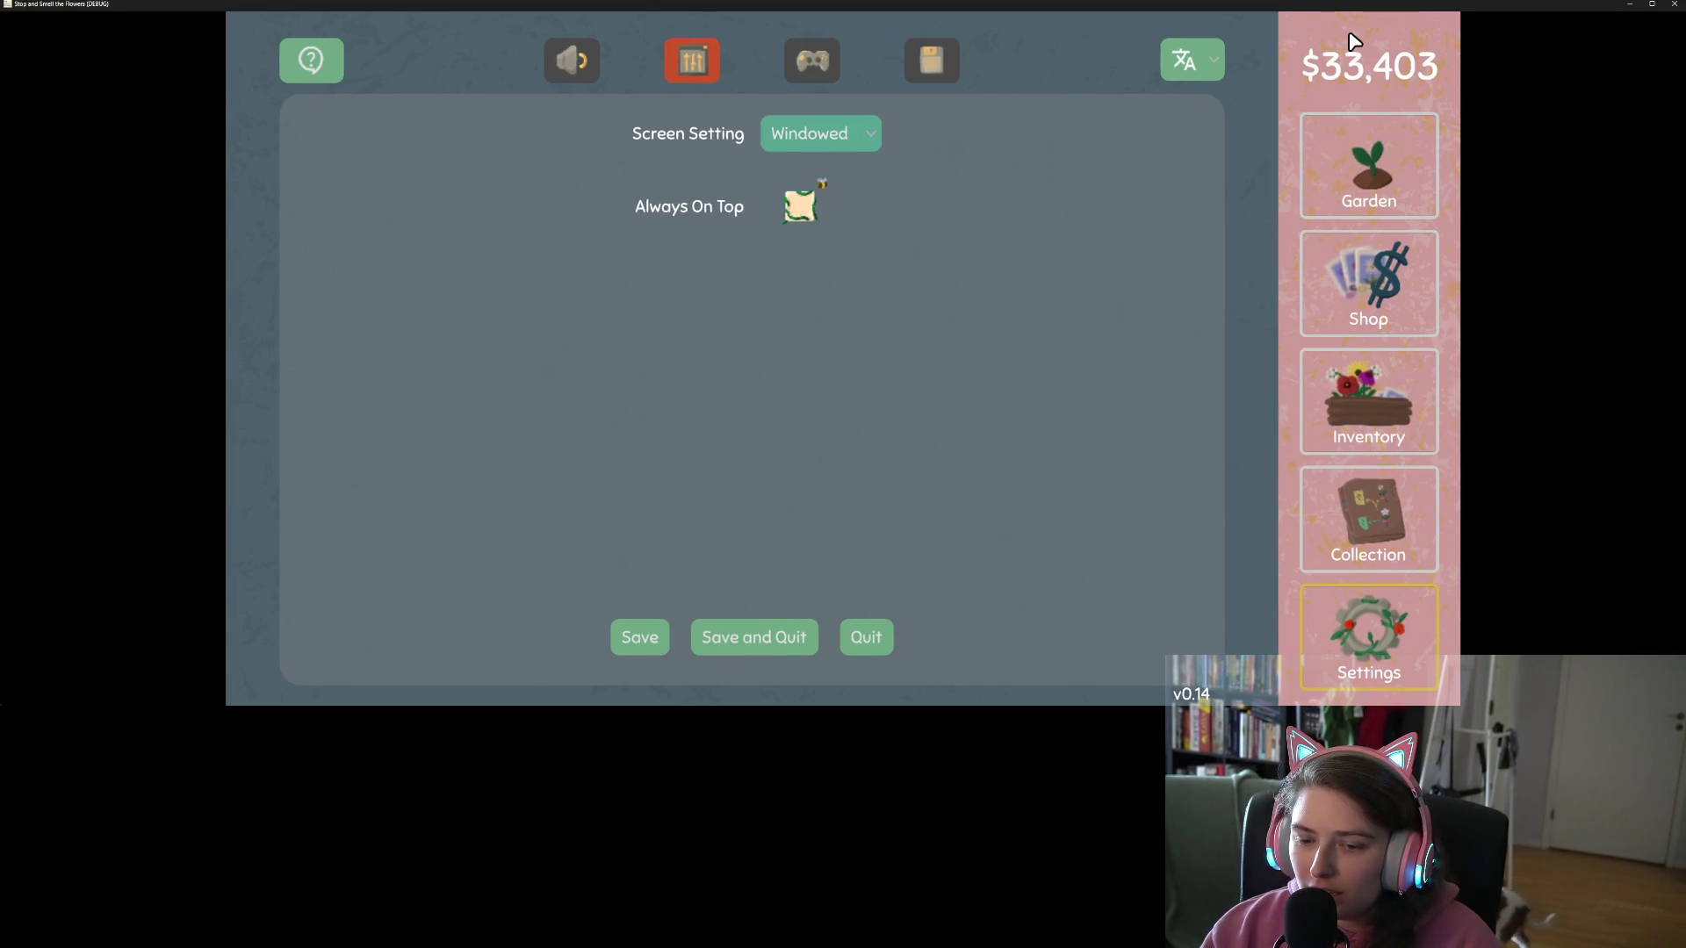
Step: Toggle Always On Top from the keyboard and cycle through the controls, sound and display tabs
key("Down")
key("Return")
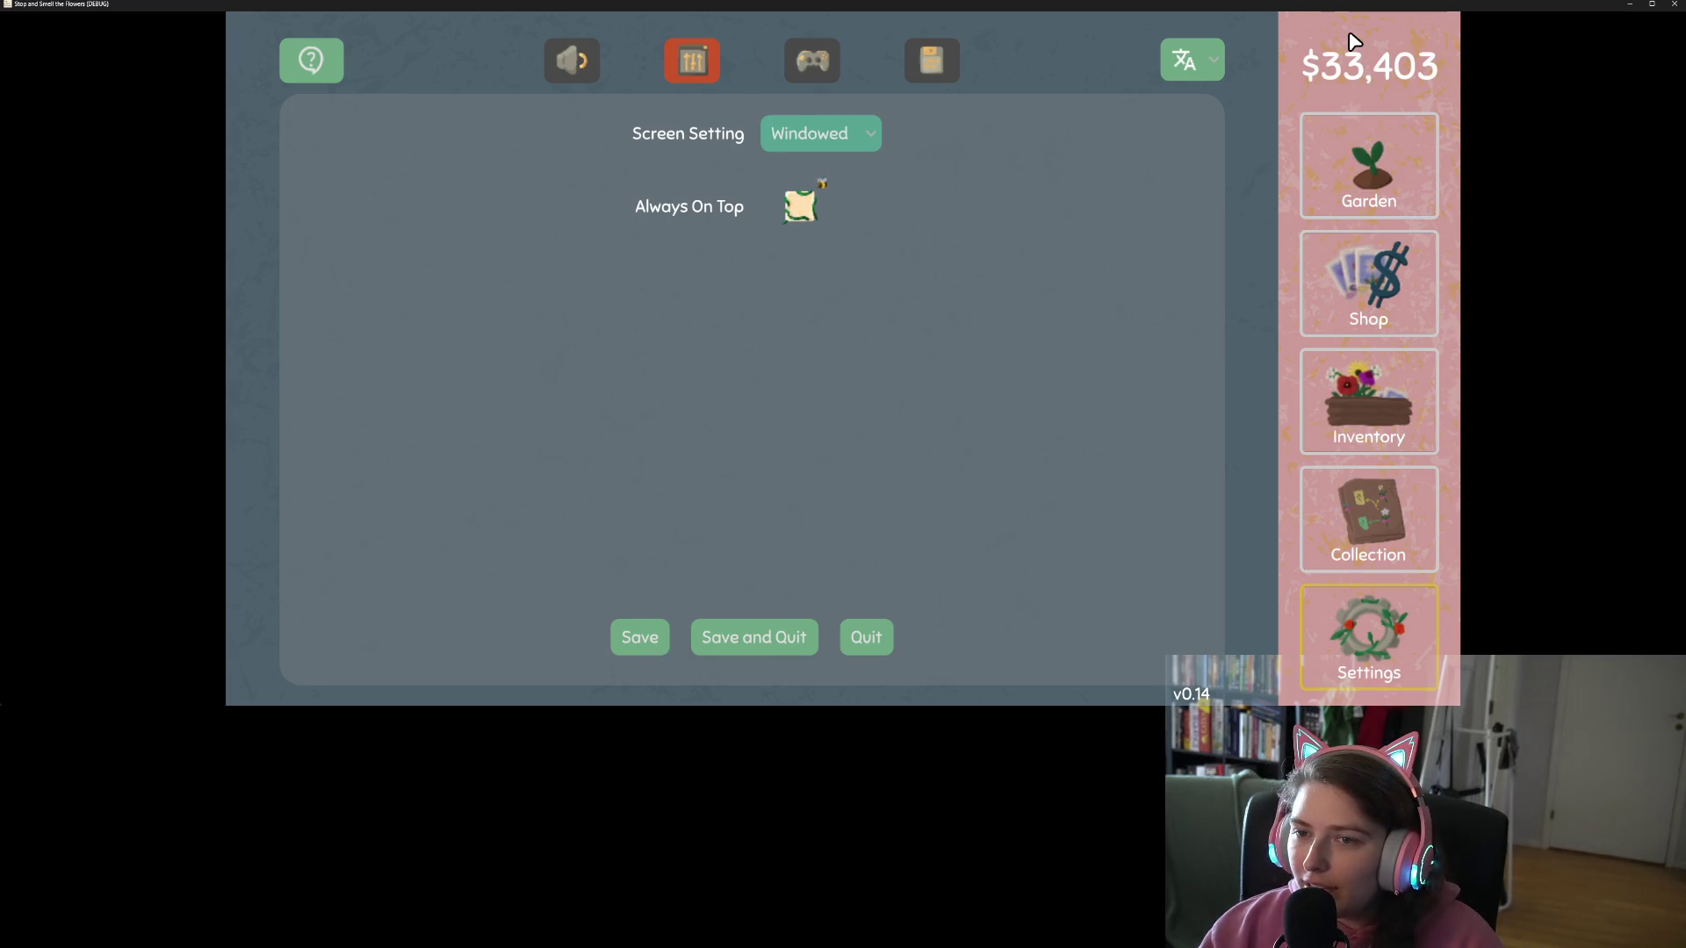
key("Return")
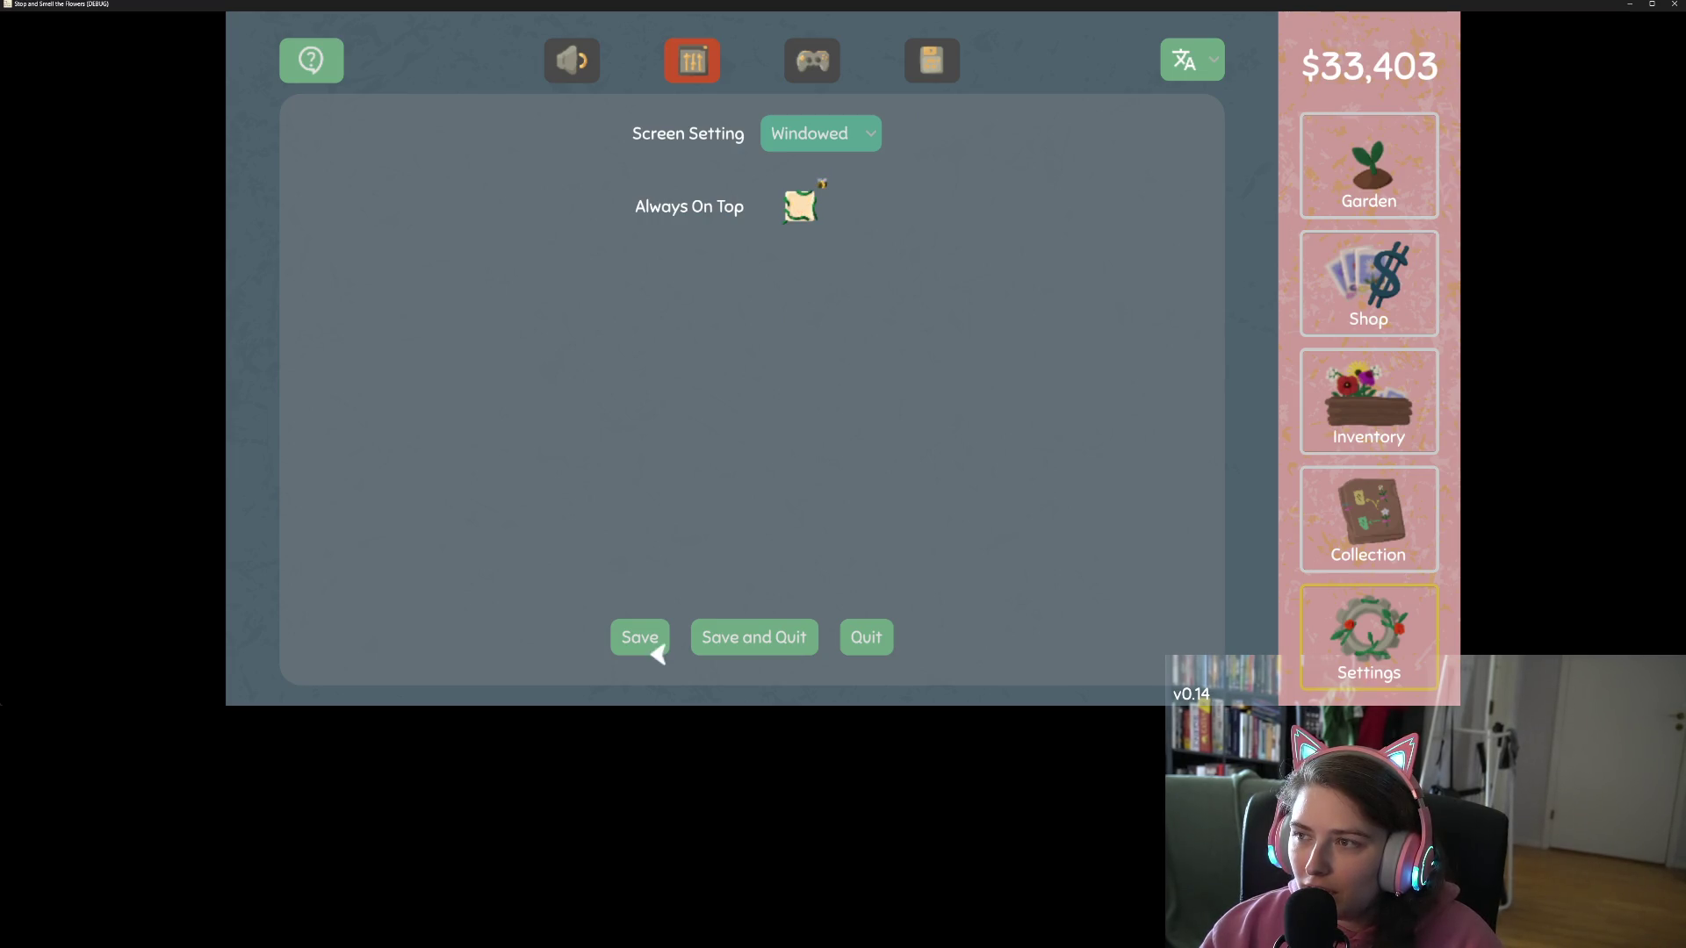
key("Return")
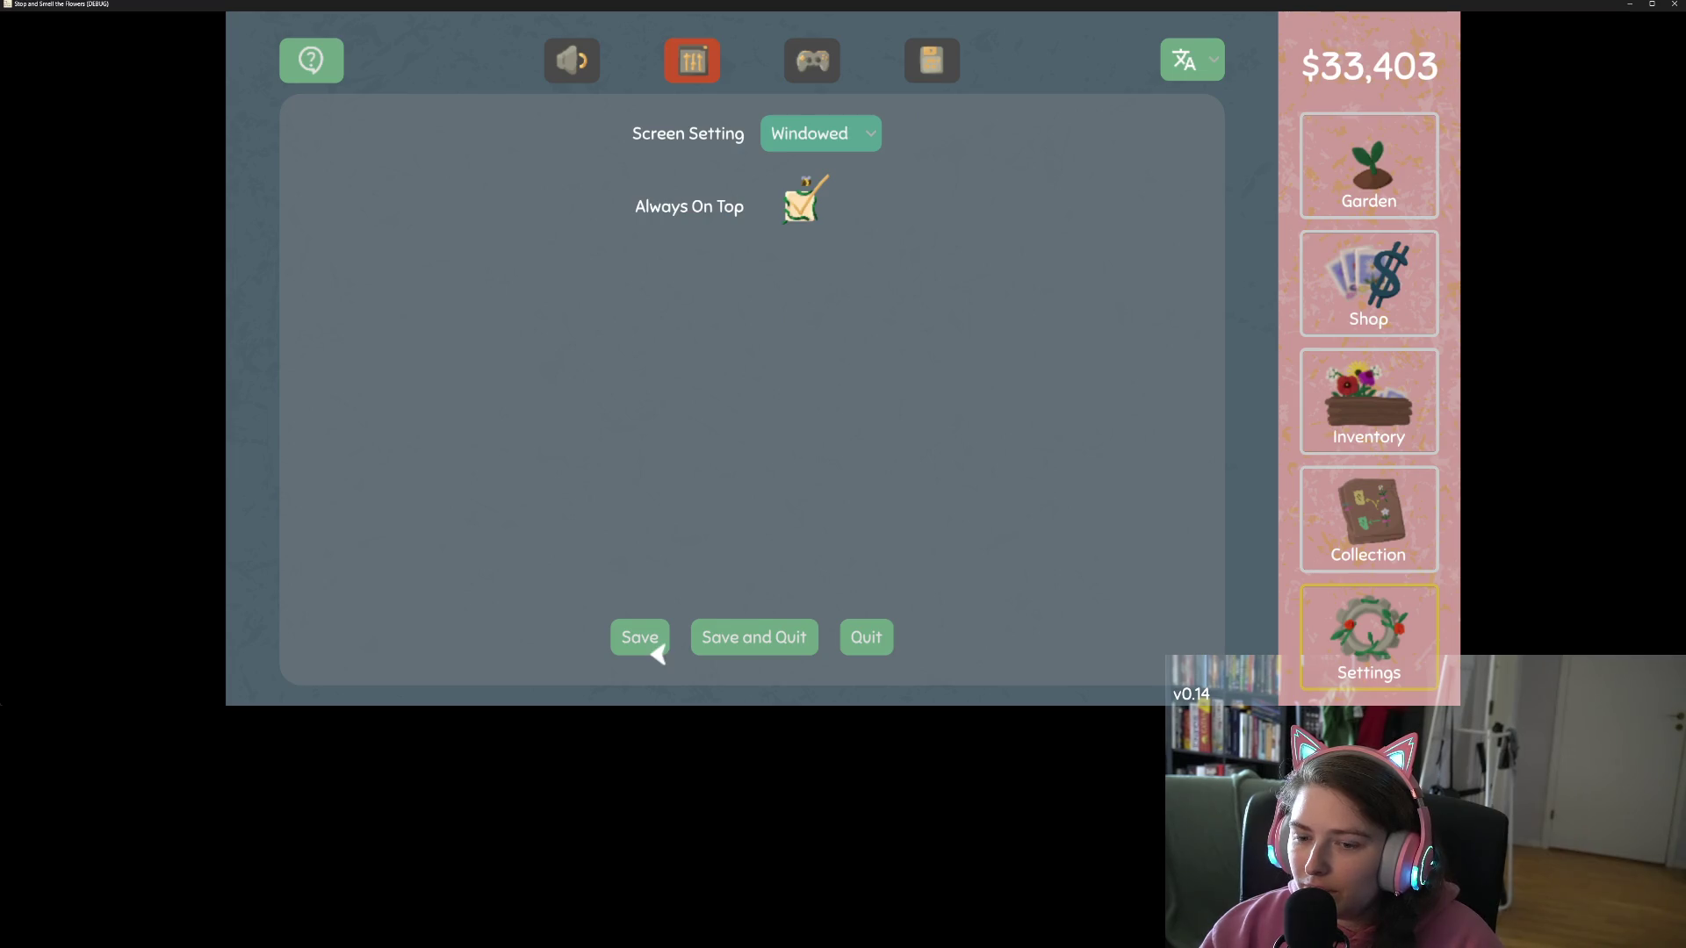
key("Right")
key("Left")
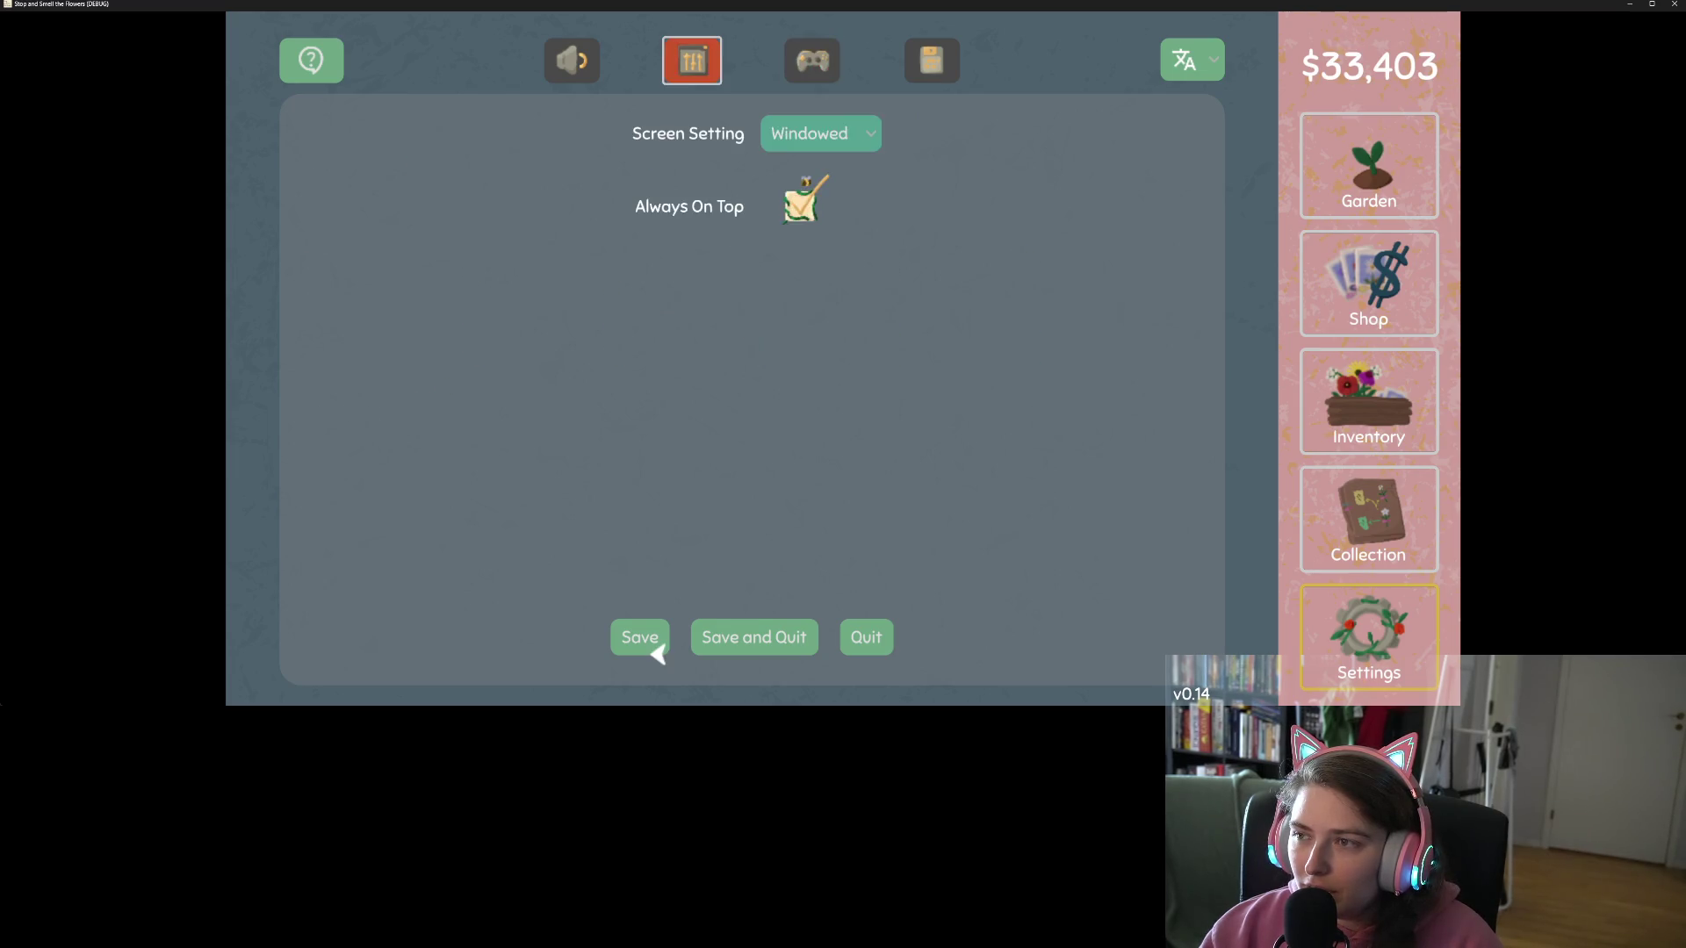
key("Left")
key("Right")
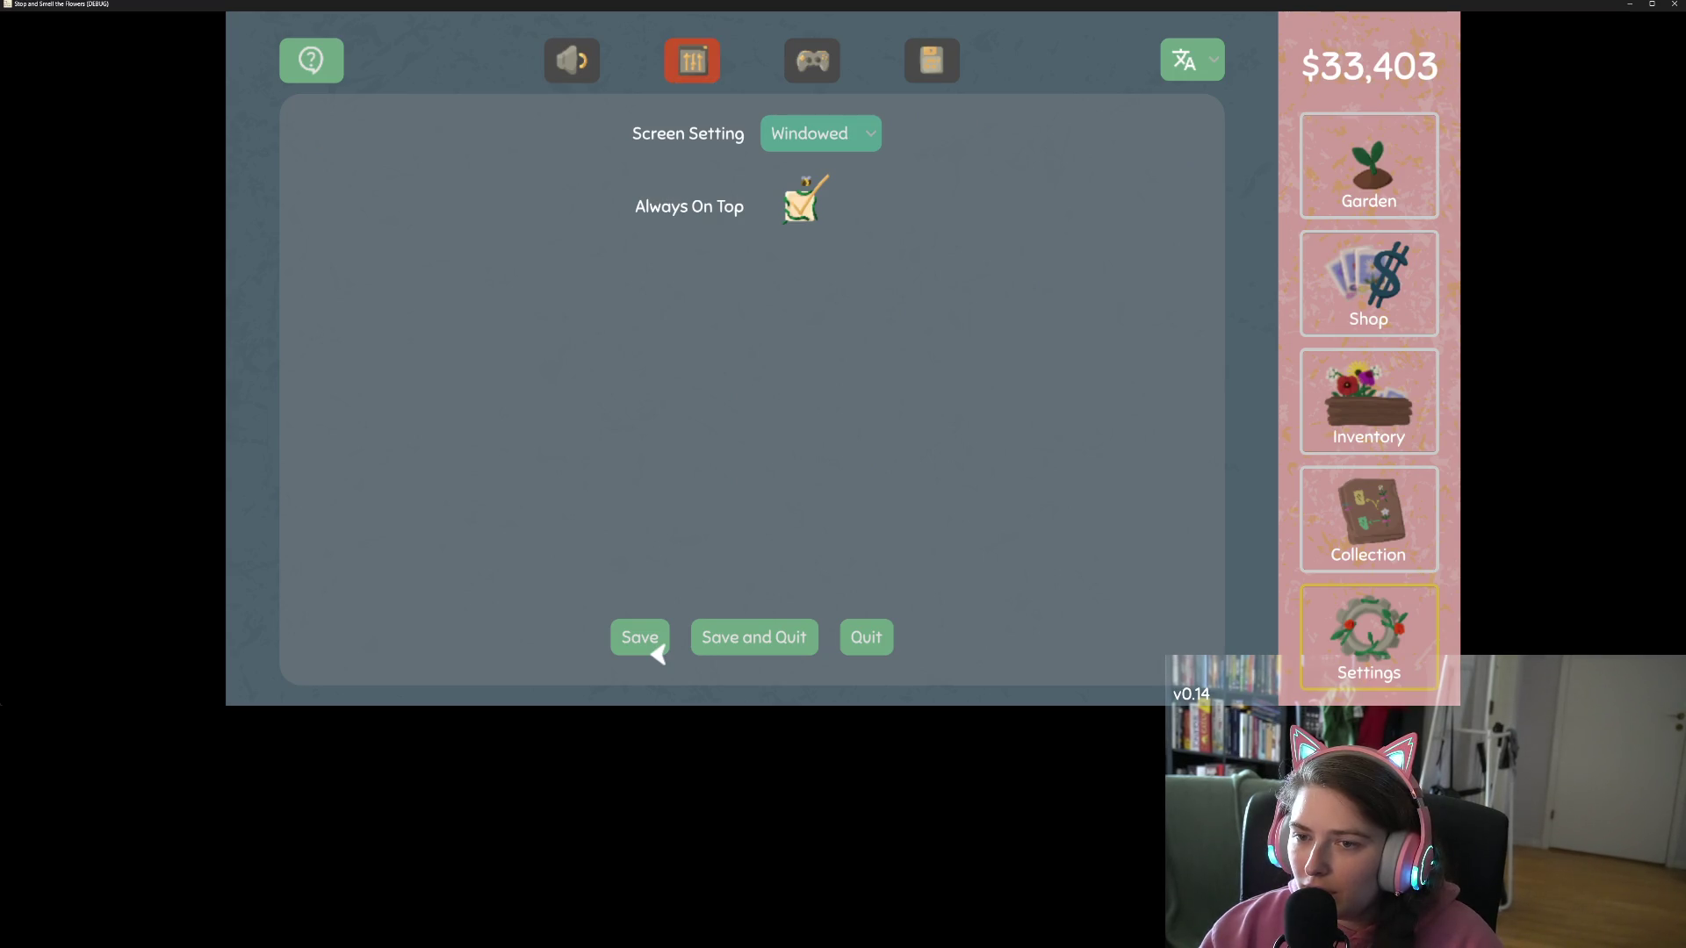
Step: Keep toggling Always On Top with Enter, leaving it switched off
key("Return")
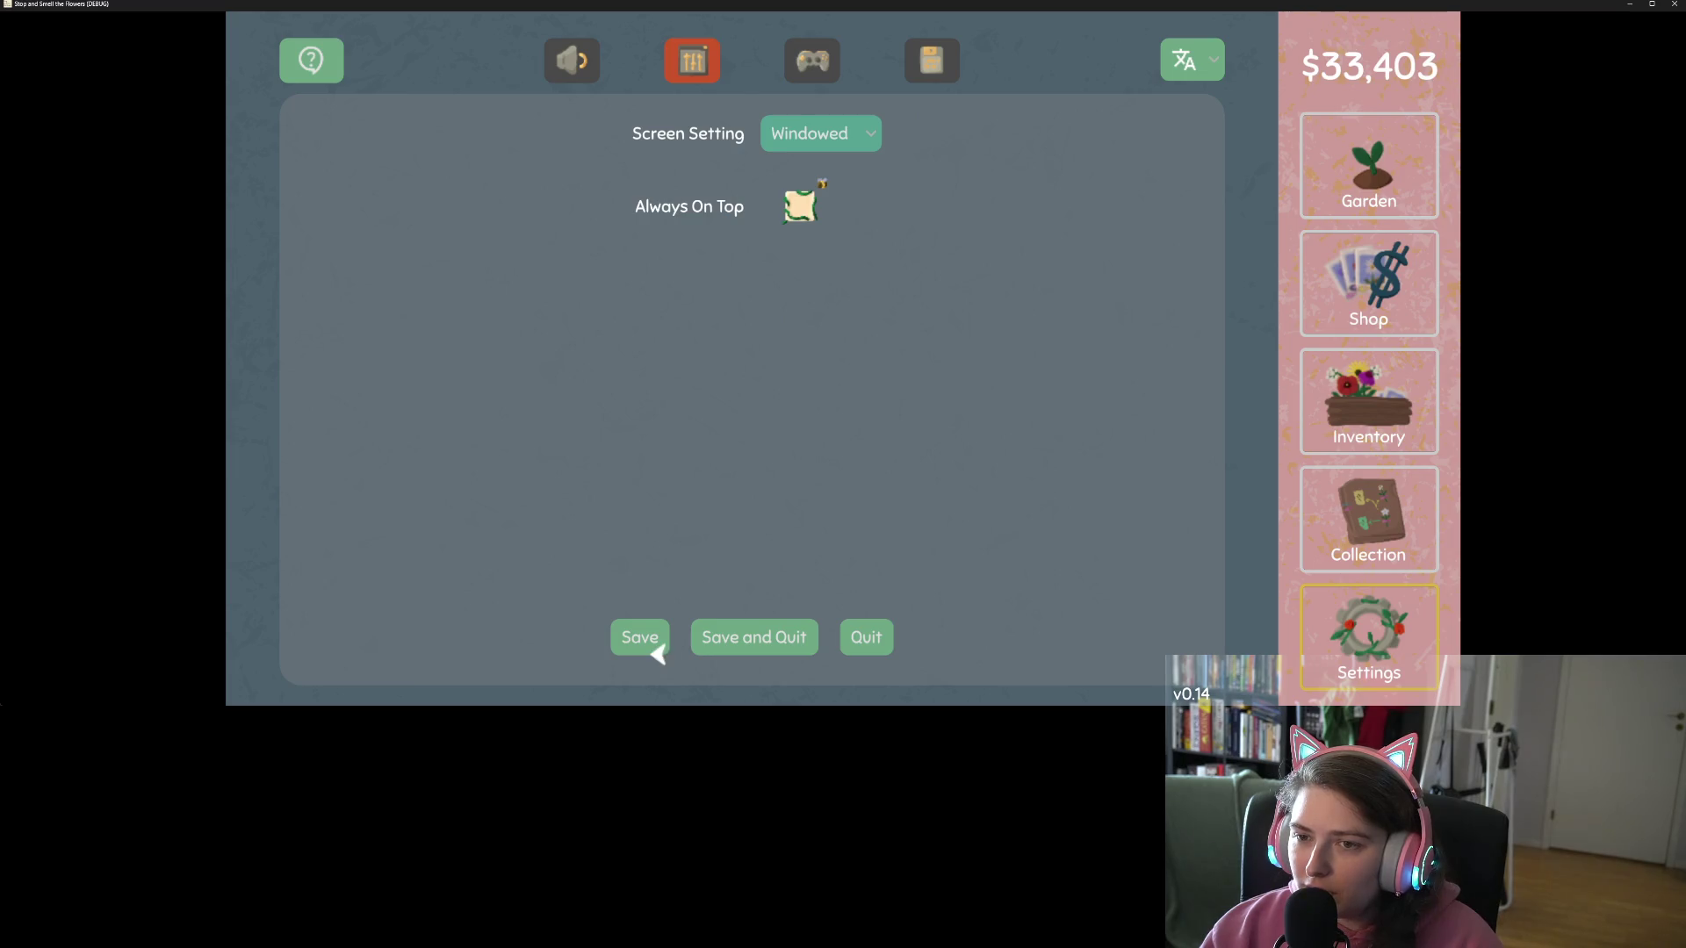
key("Return")
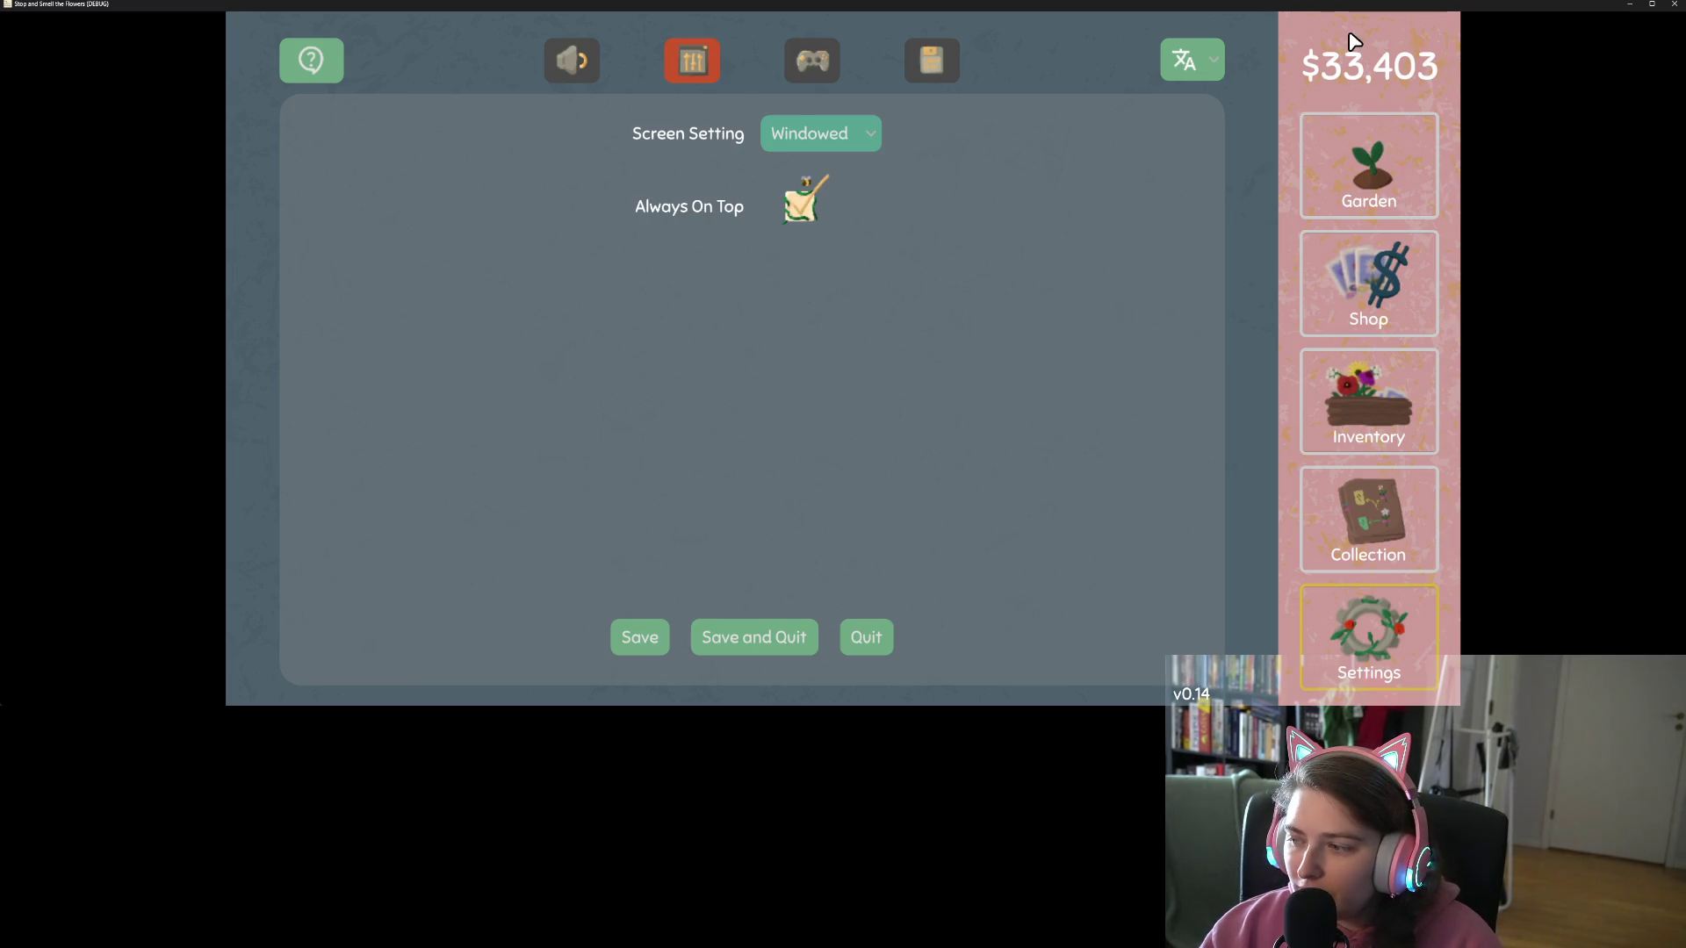
key("Return")
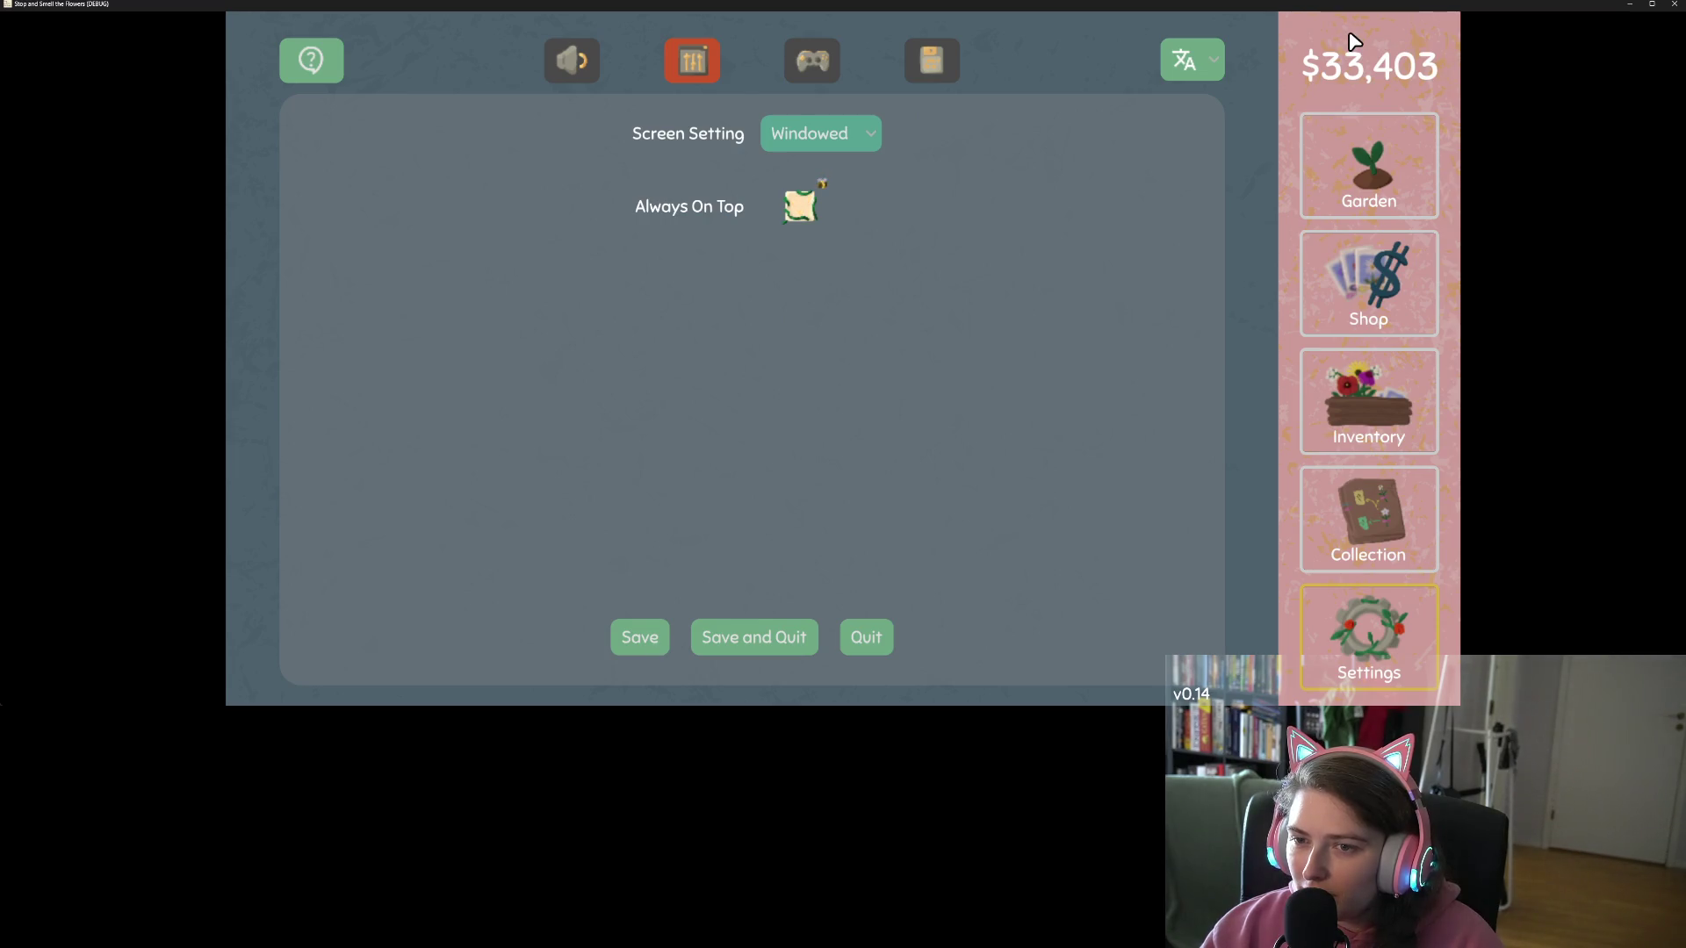
key("Return")
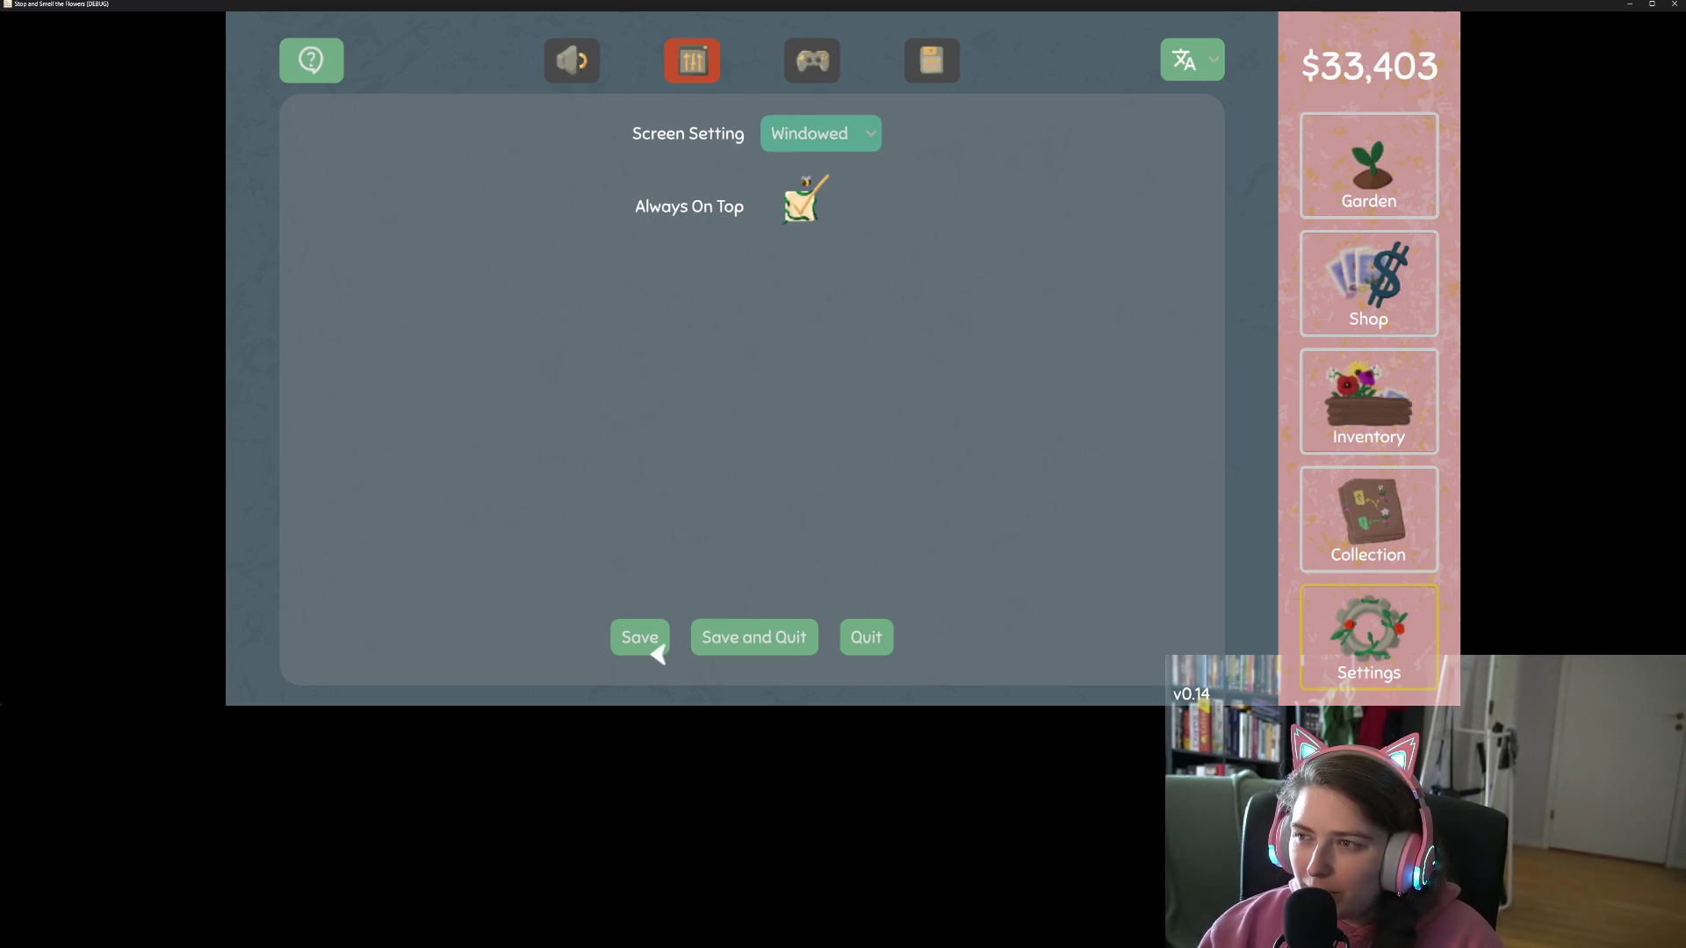
key("Return")
key("Return")
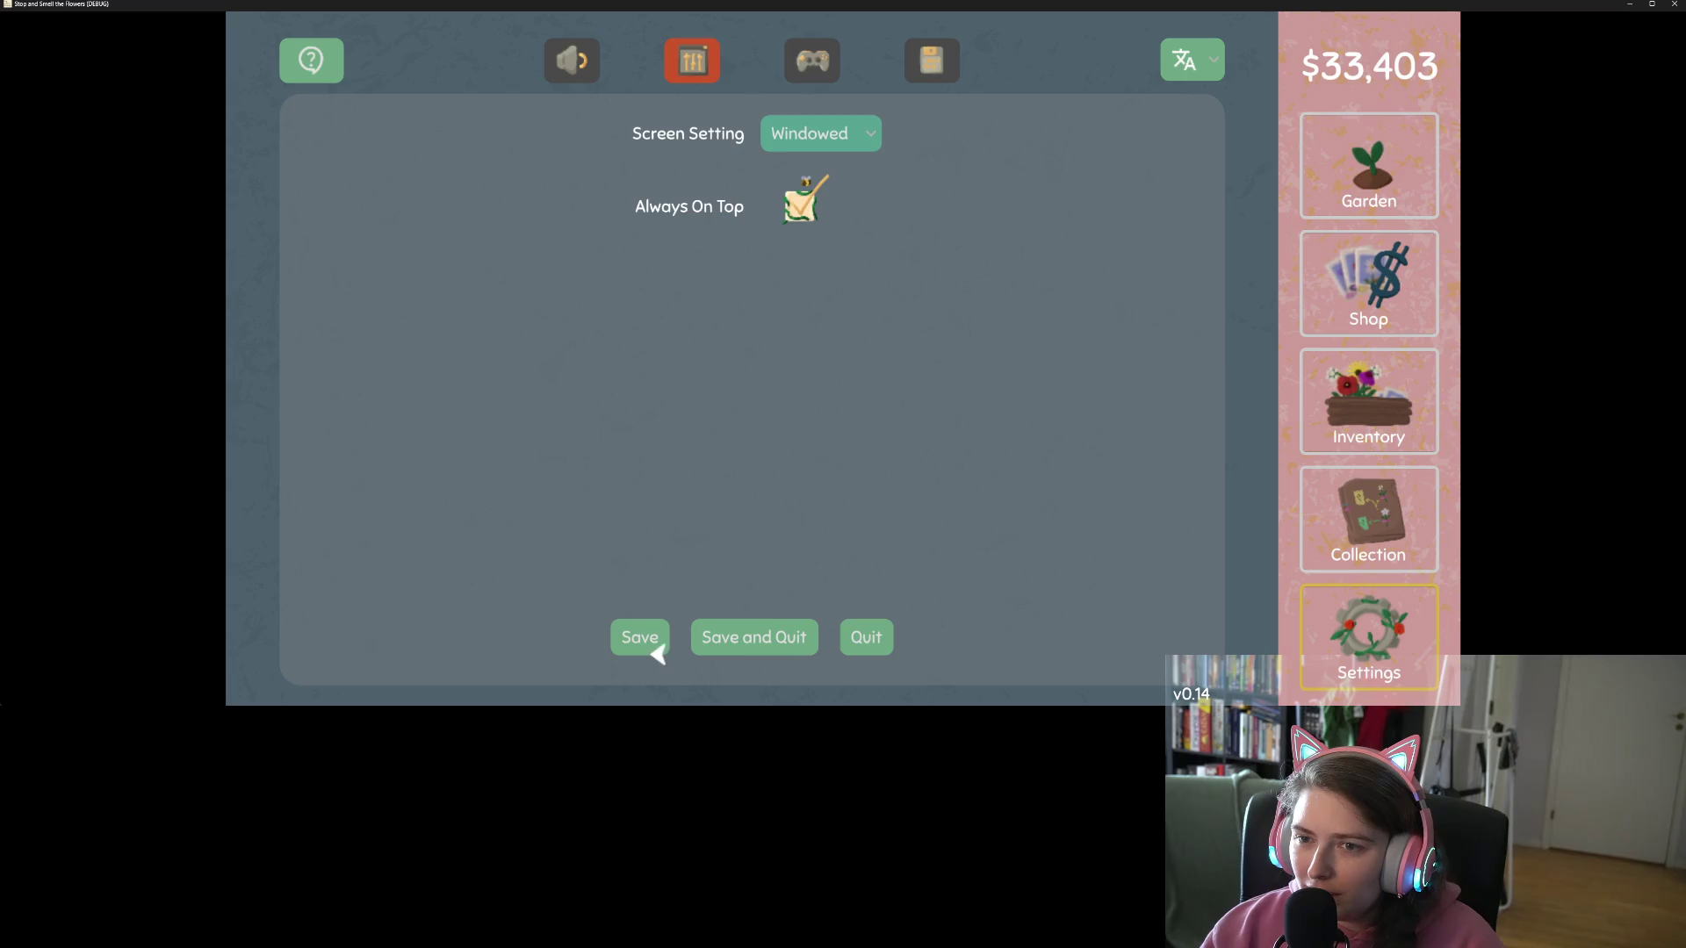
key("Return")
key("Return")
key("Return")
key("Return")
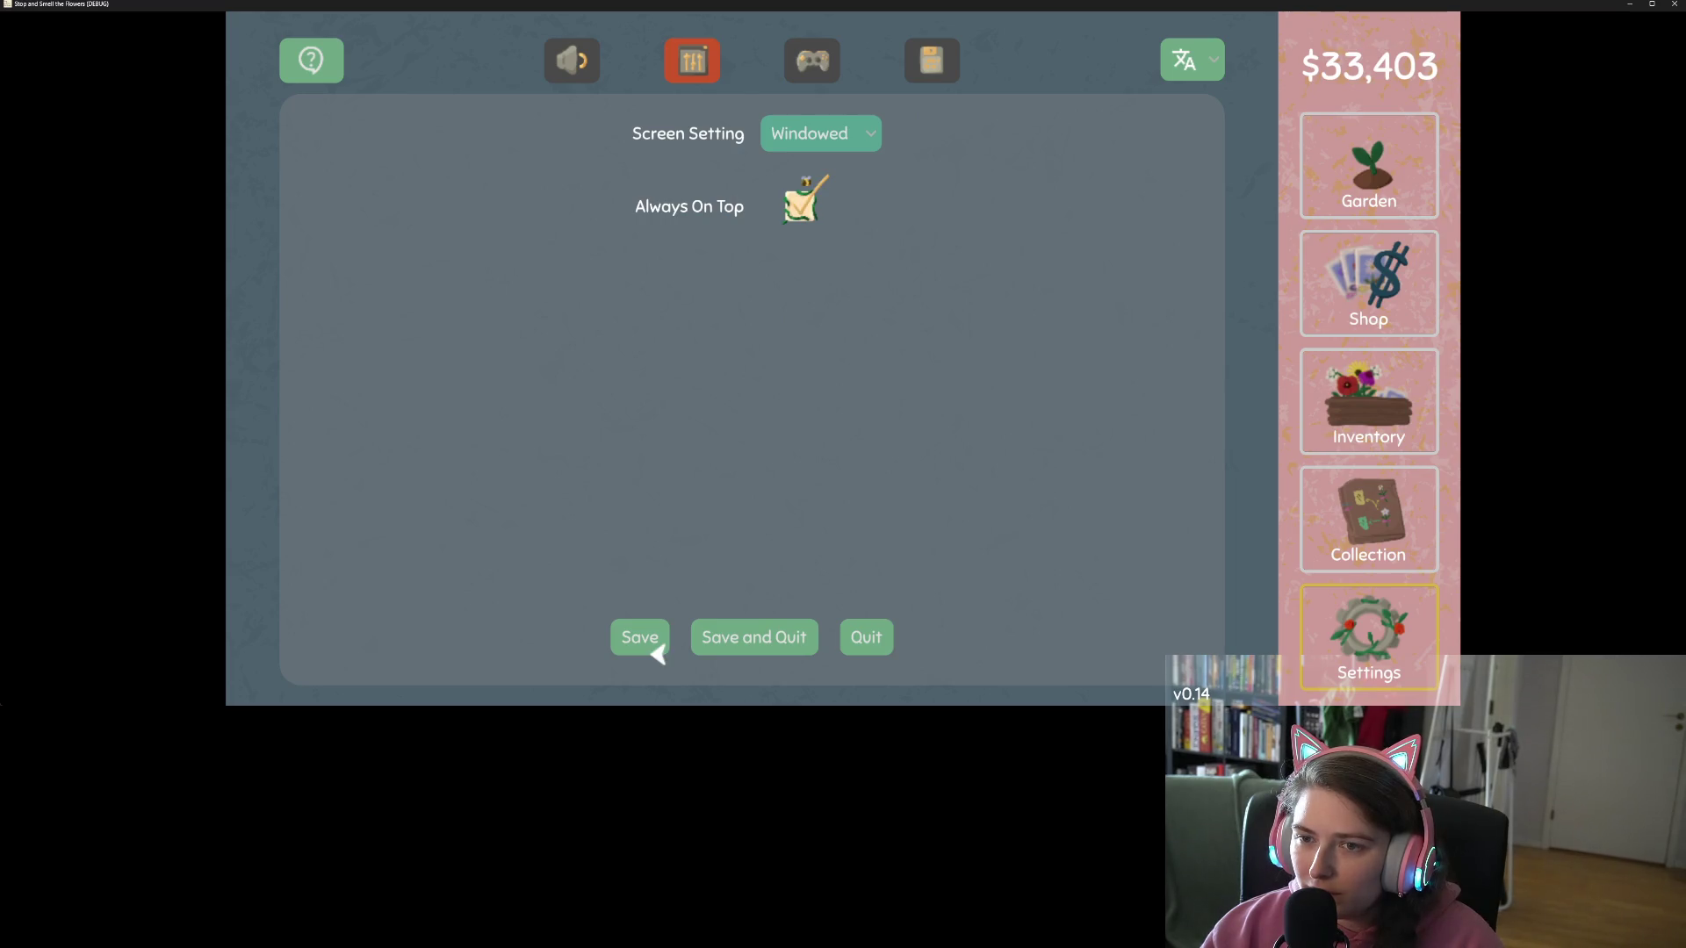
key("Return")
key("Return")
Step: Move keyboard focus to the audio tab, then close the game with Just Quit
key("Left")
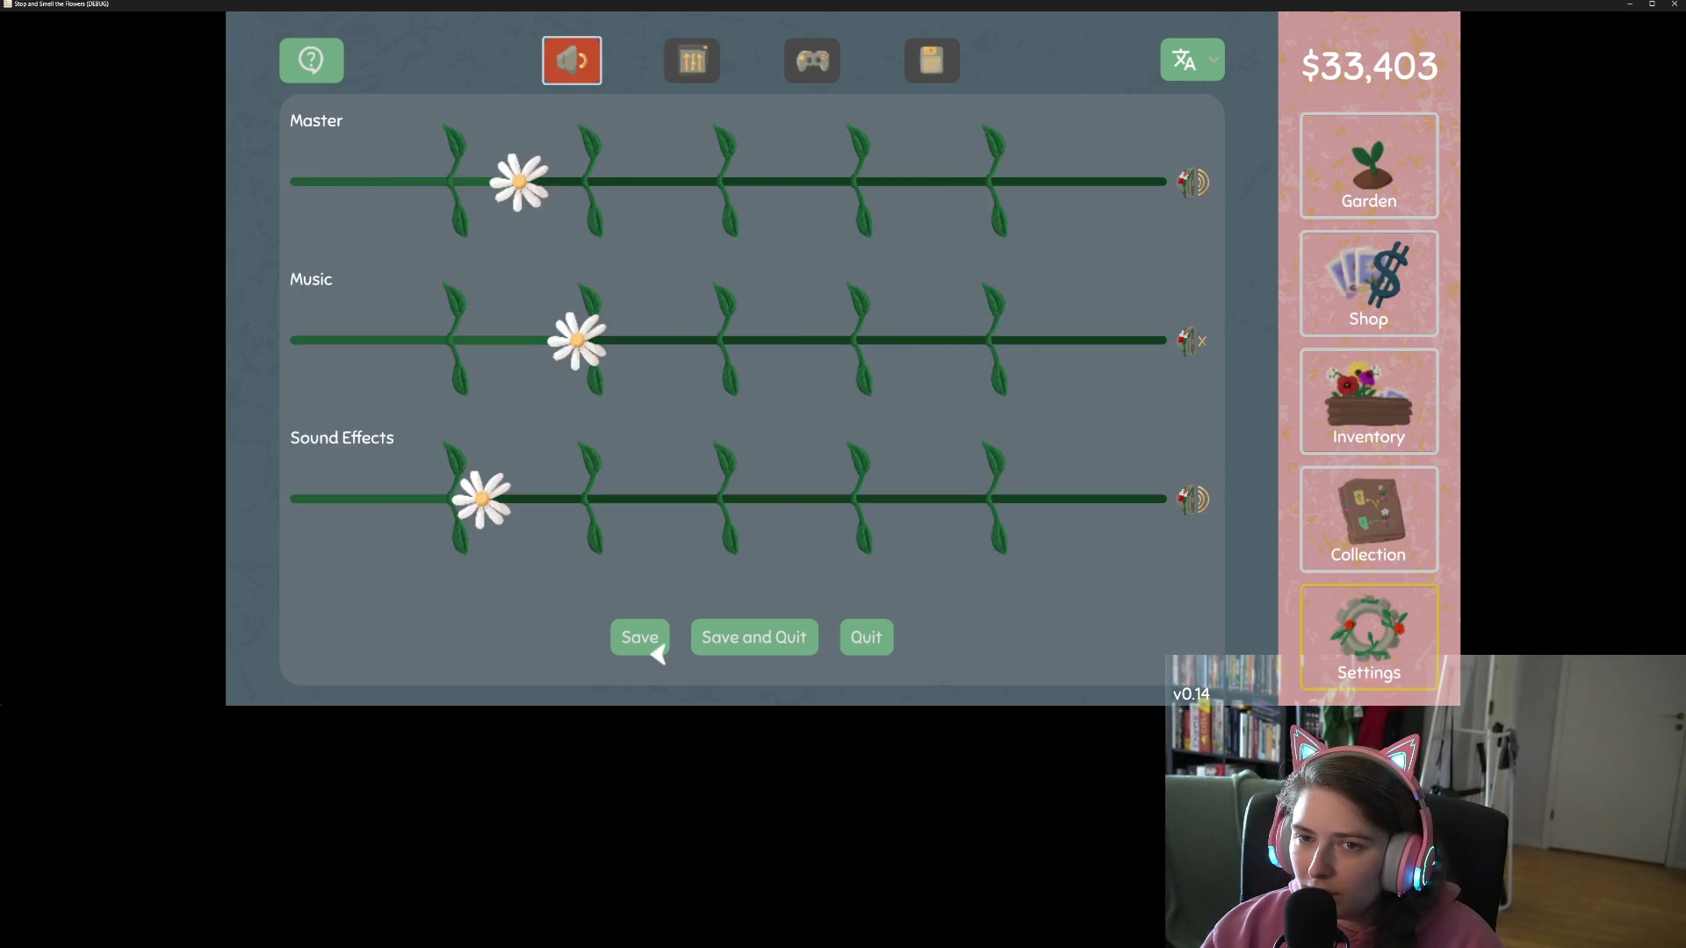
key("Left")
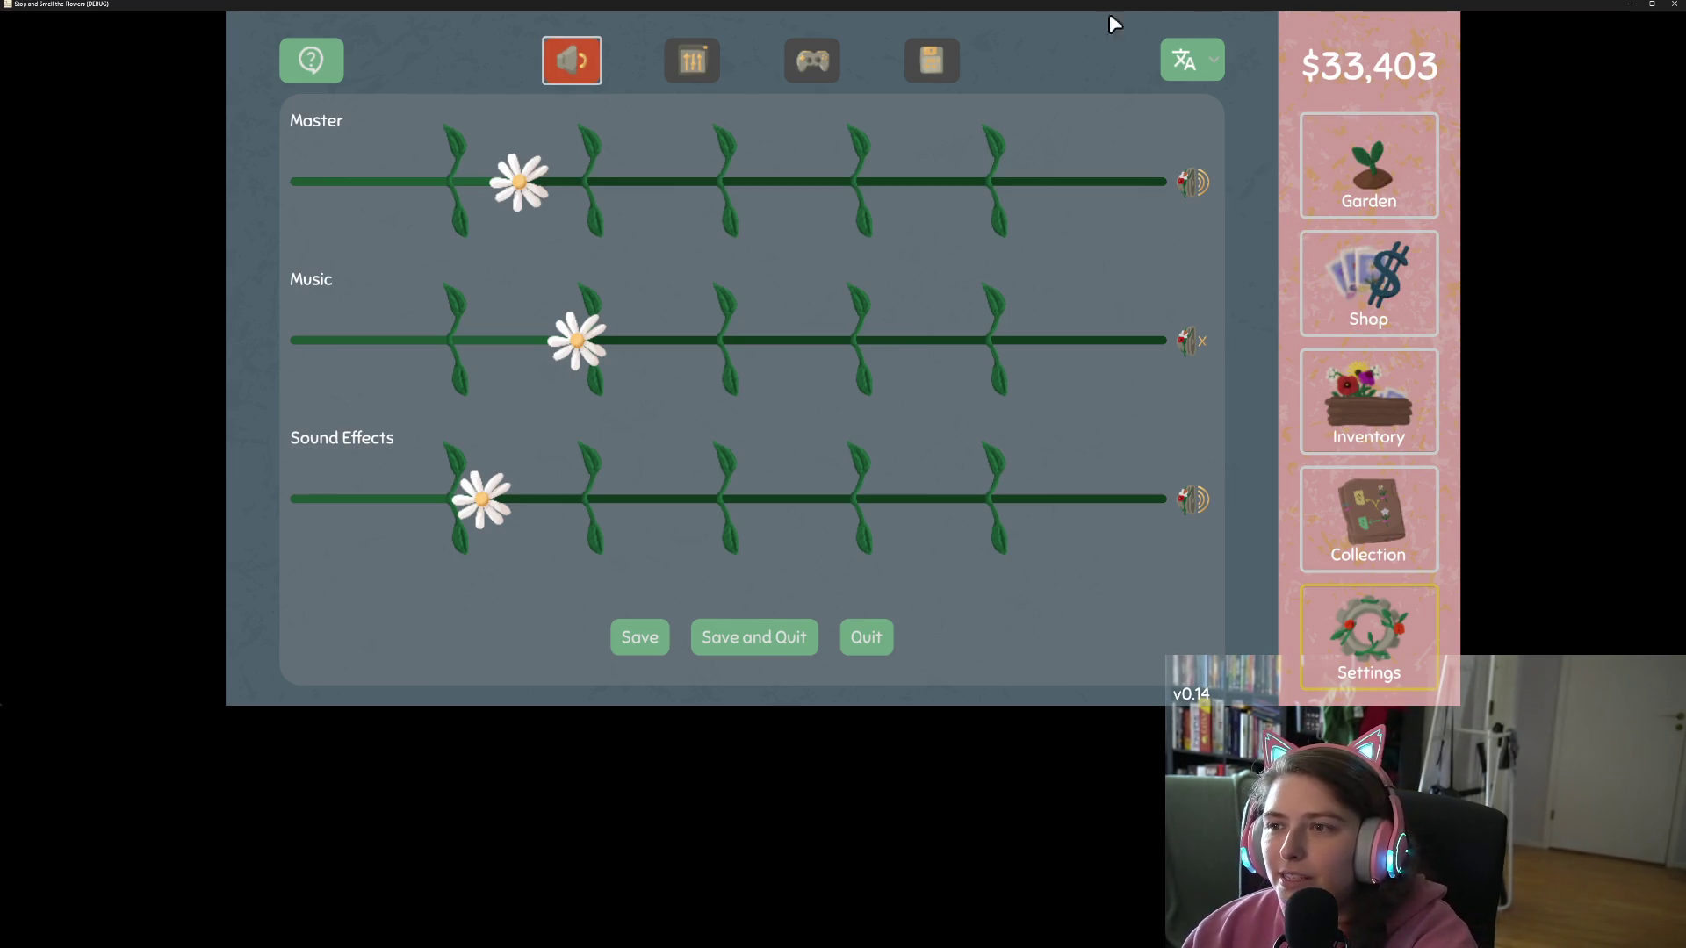
left_click(1673, 4)
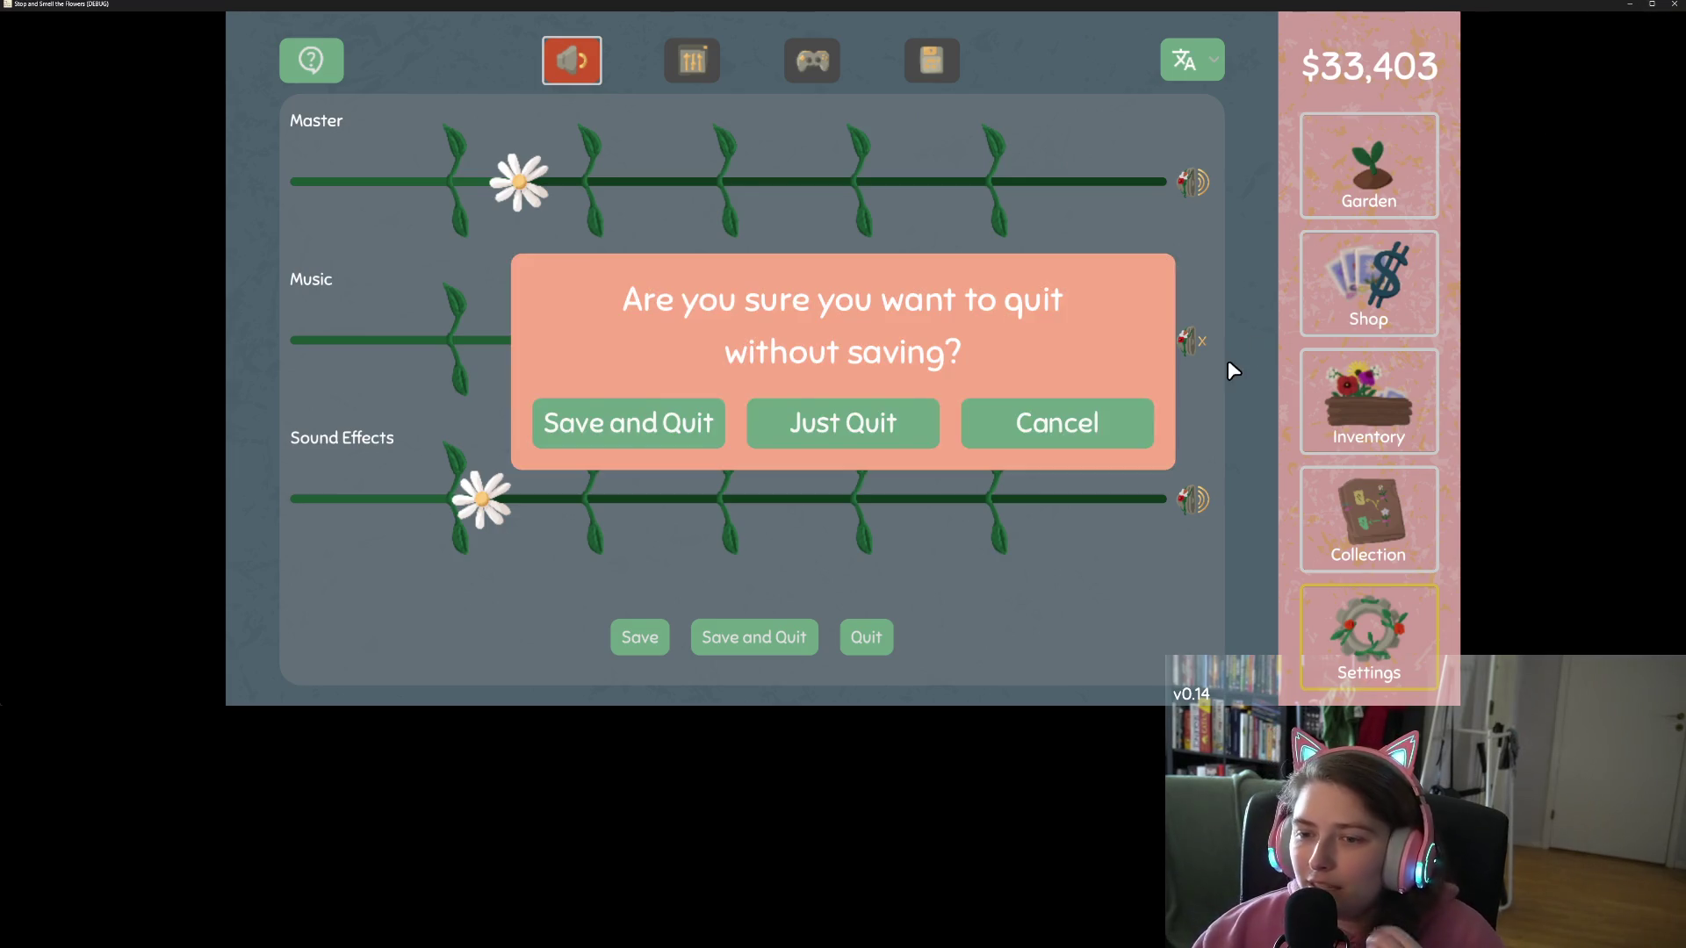
left_click(799, 422)
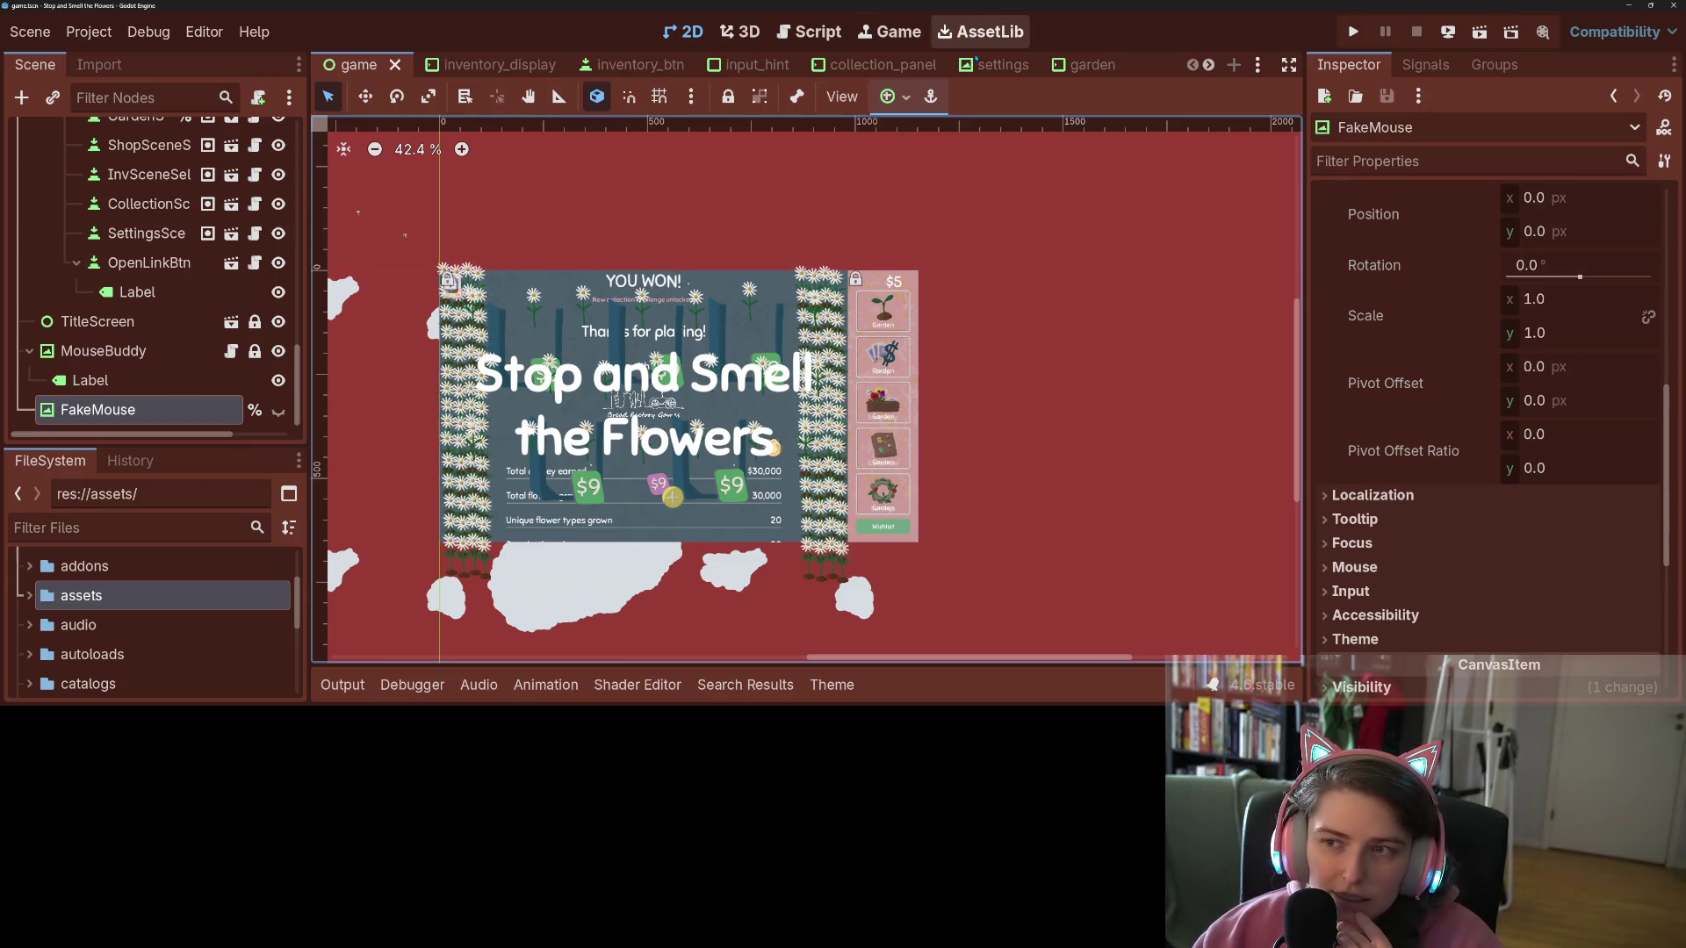
Step: Open custom_volume_bar from the settings' Audio Volume node and set VolumeSlider's Focus Mode to All
left_click(995, 65)
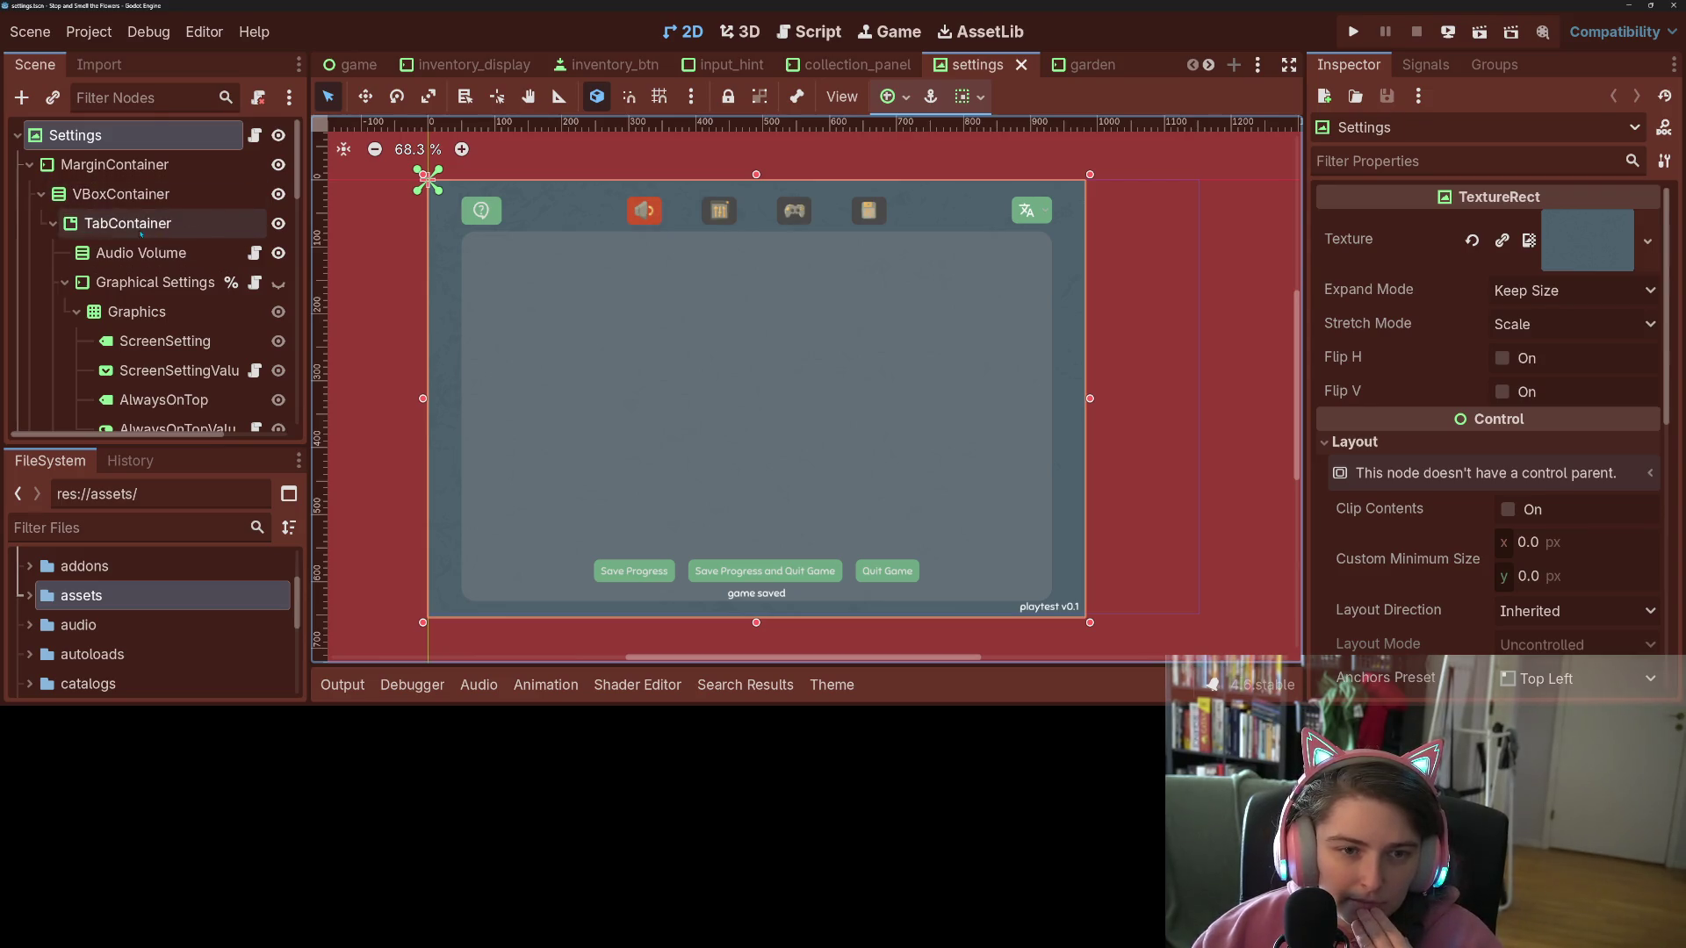
left_click(149, 252)
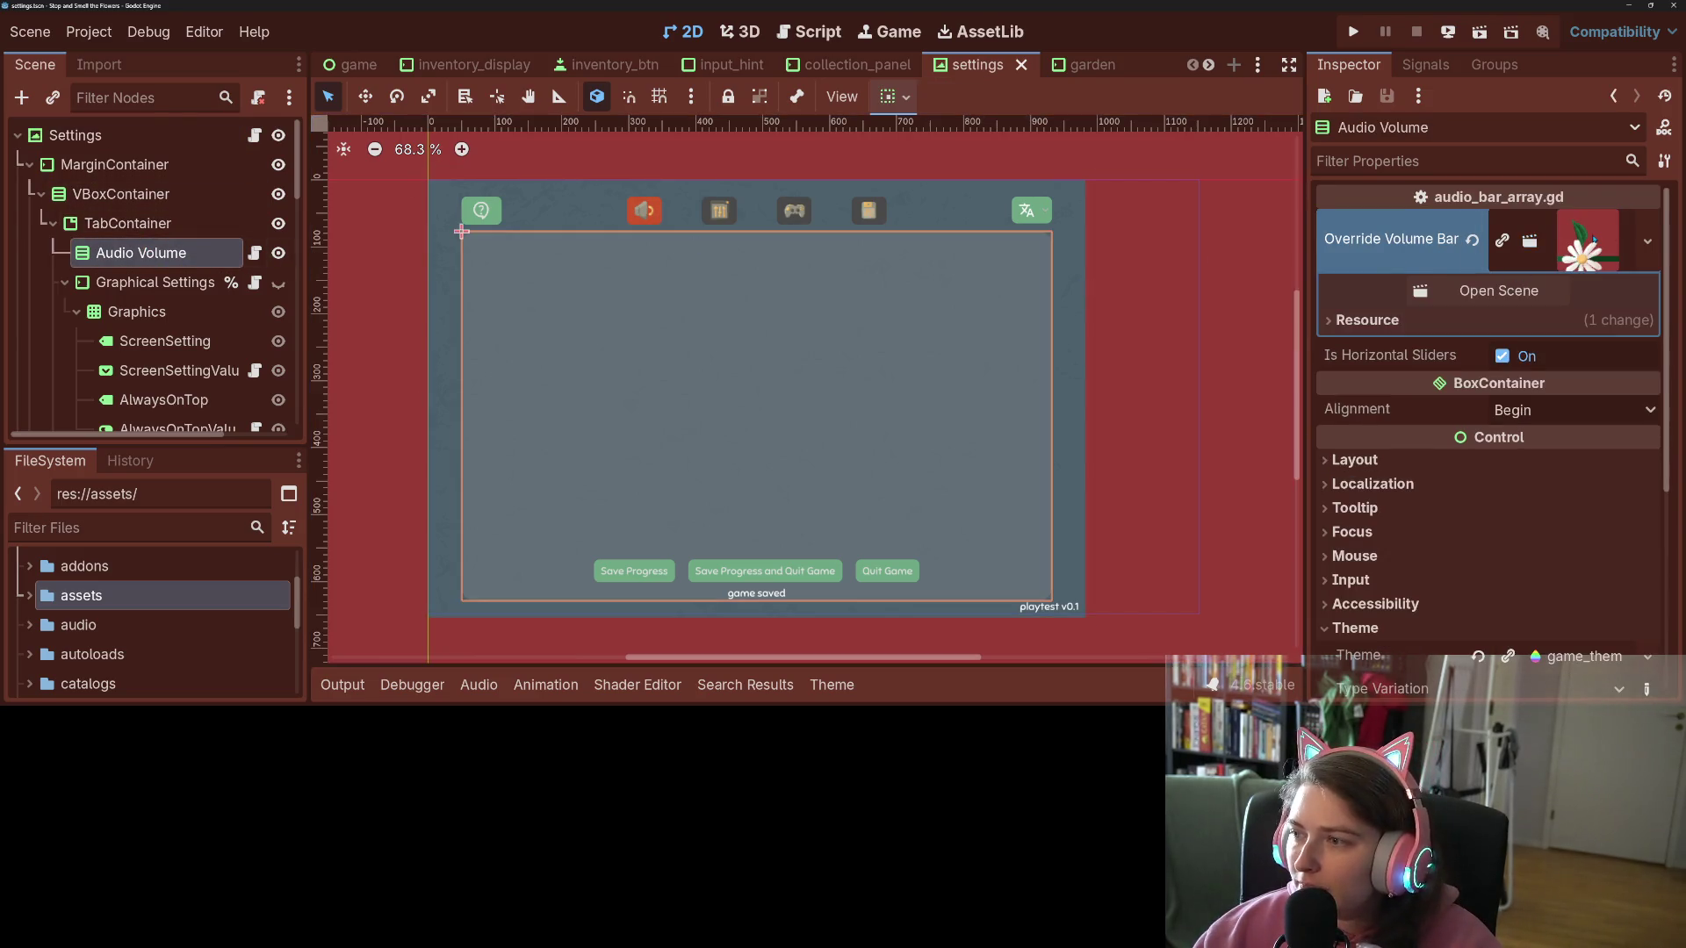
left_click(1498, 291)
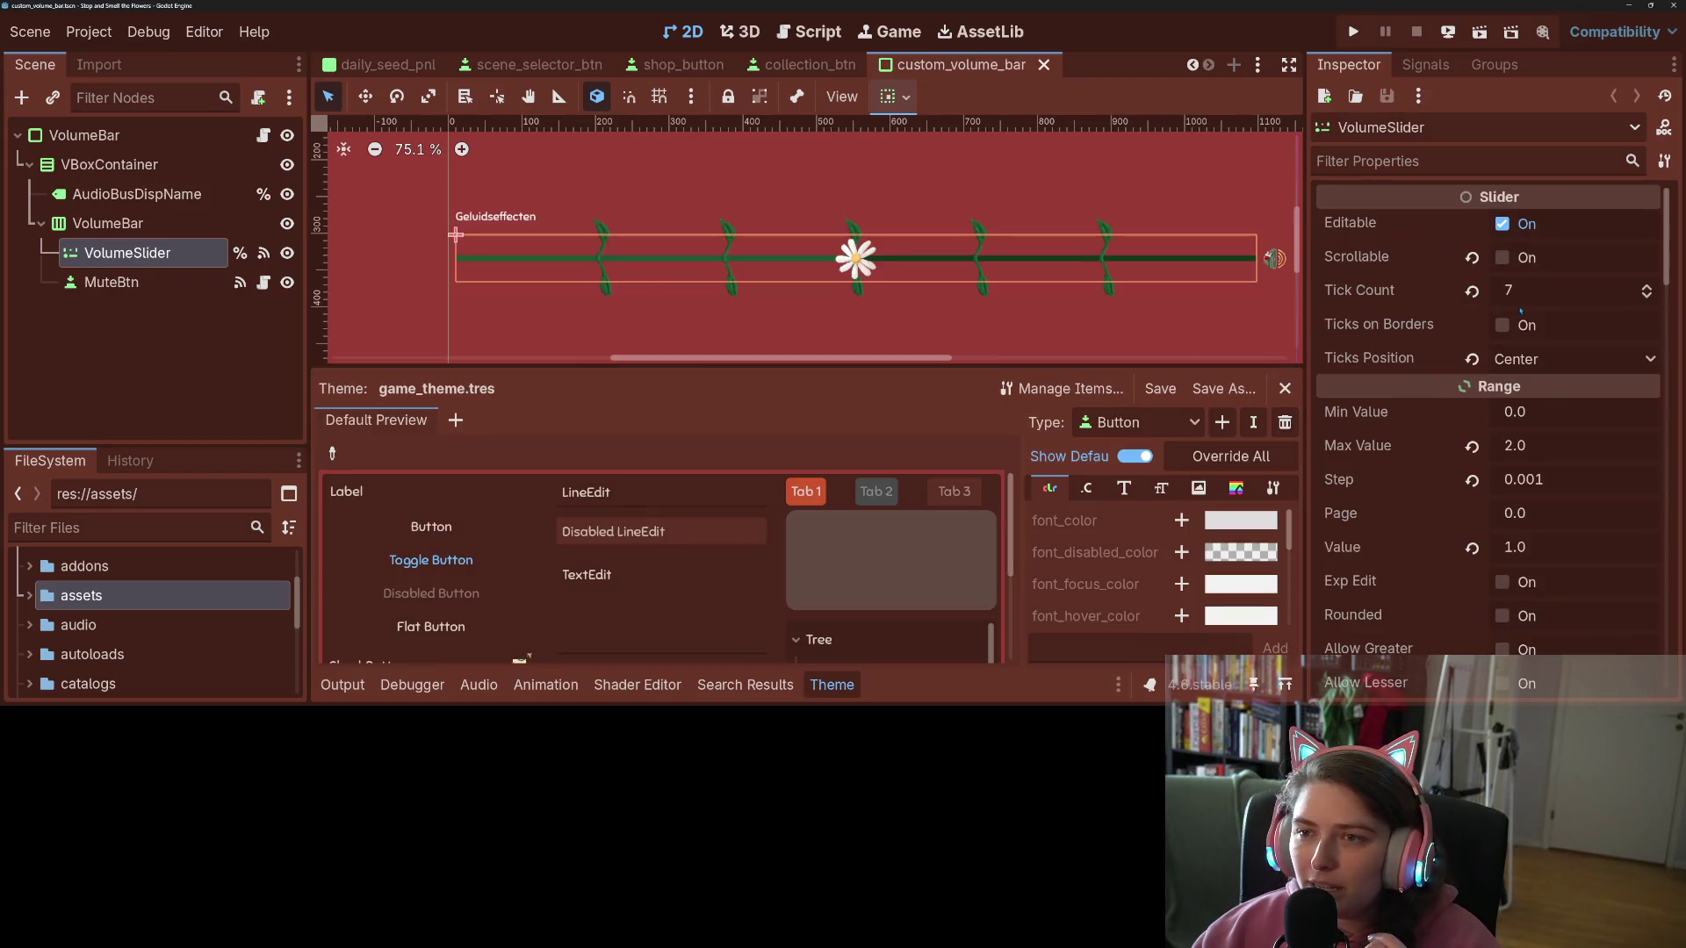
scroll(1405, 508, "down", 5)
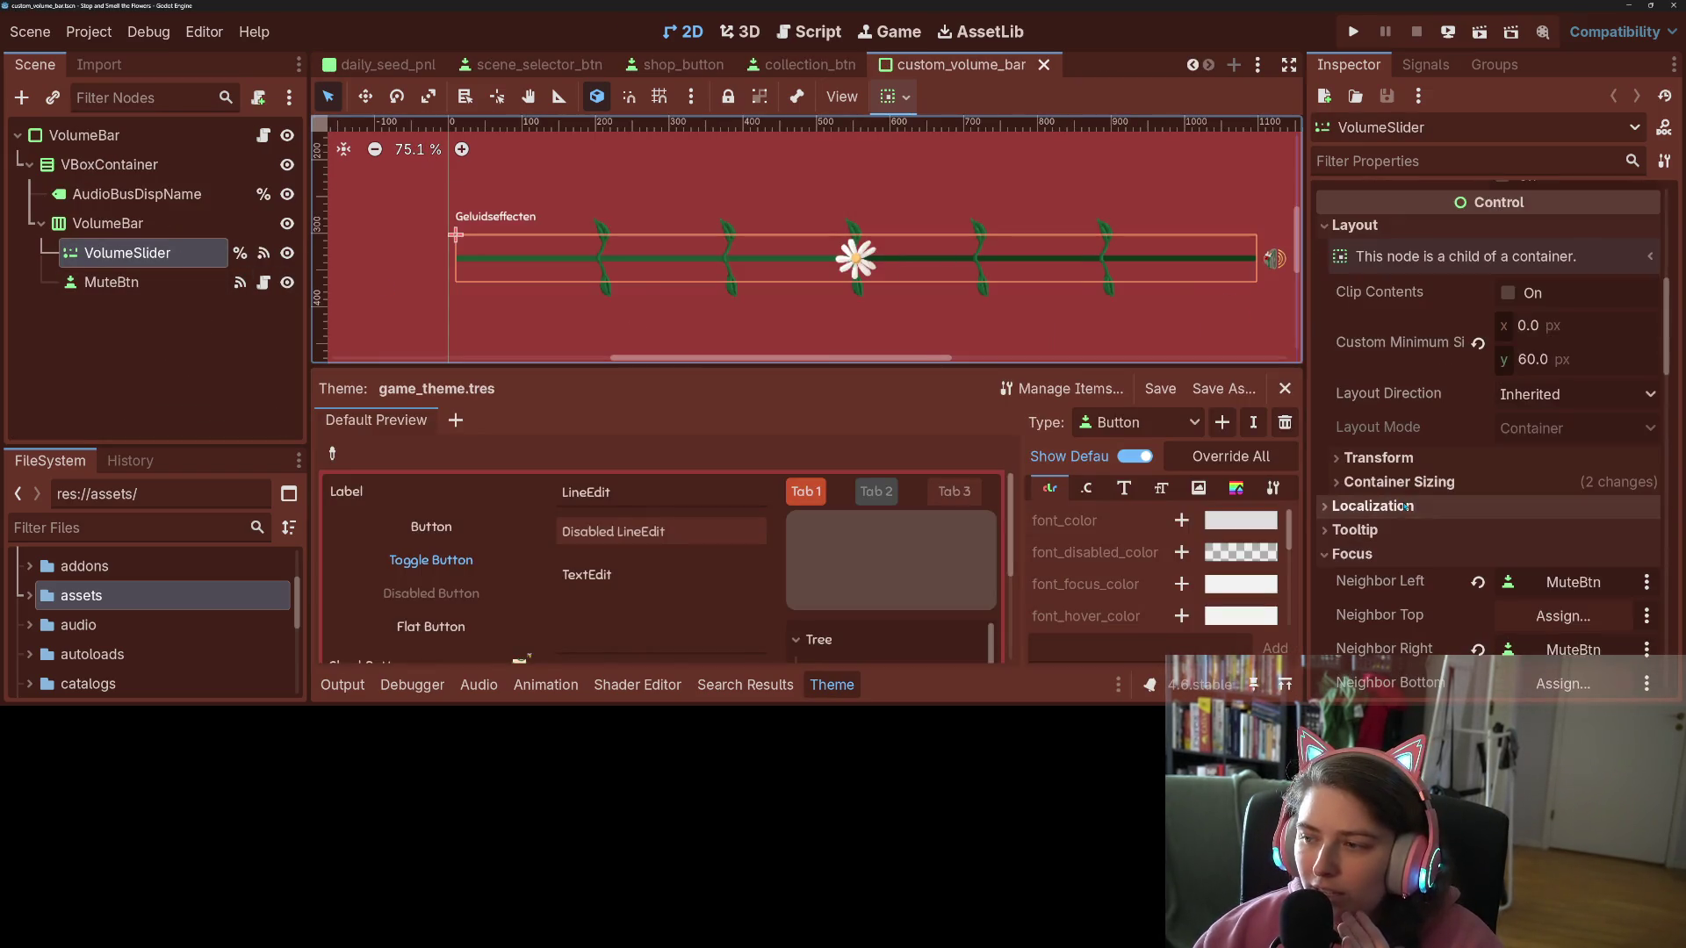
scroll(1407, 507, "down", 4)
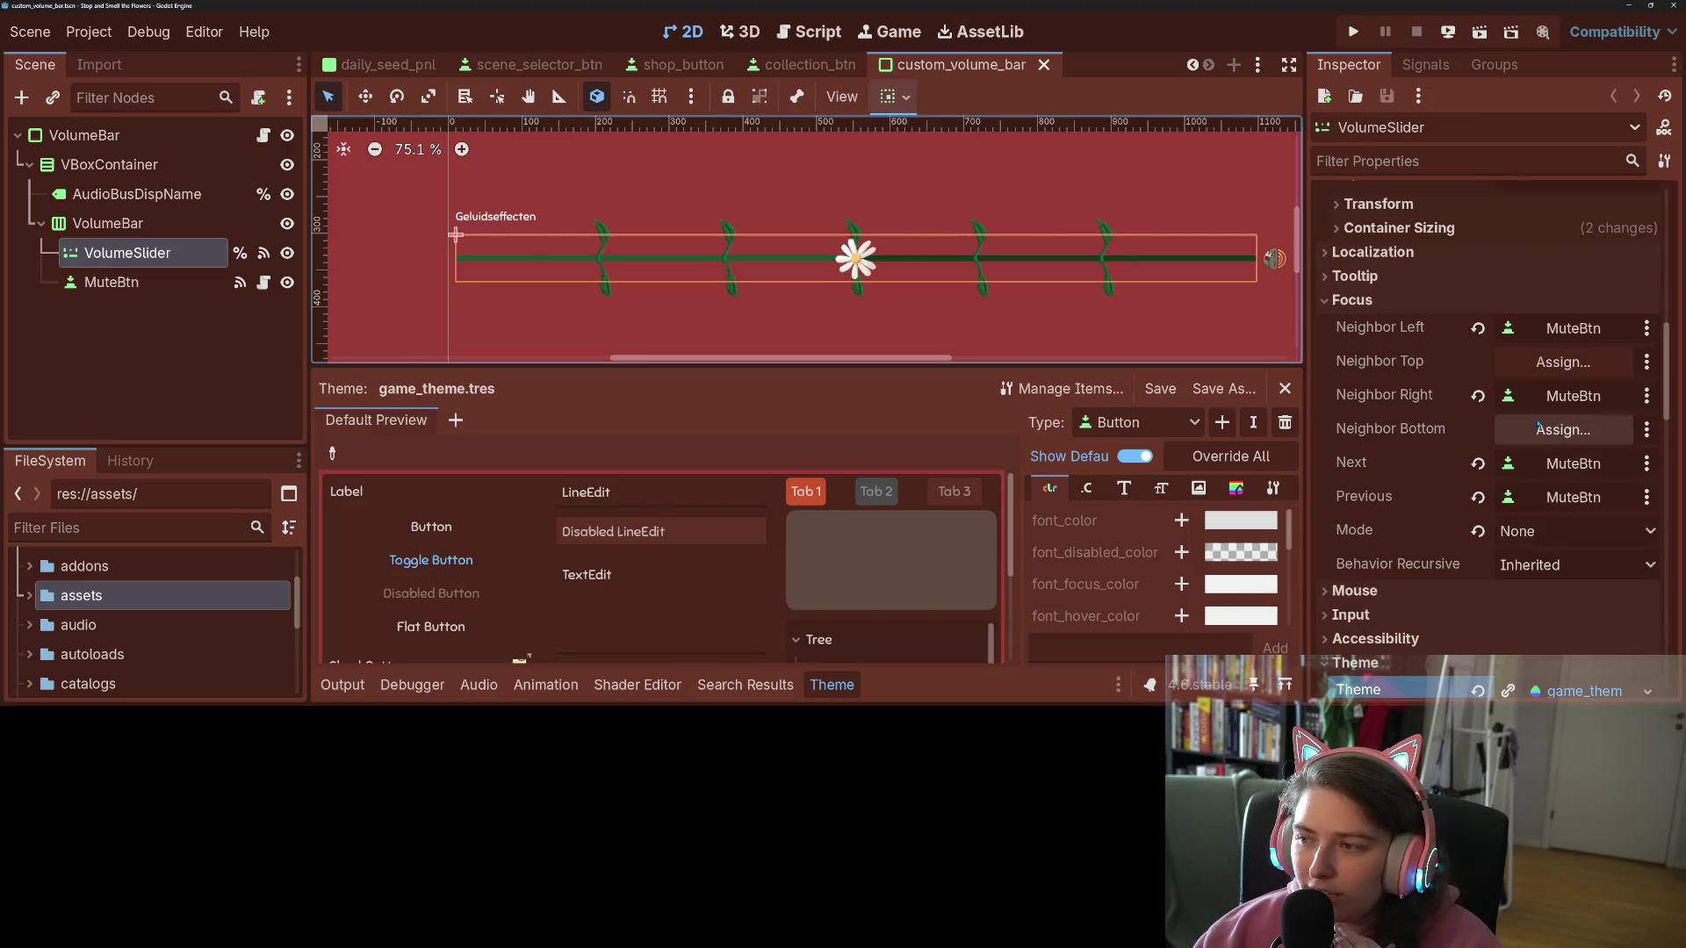
left_click(1477, 531)
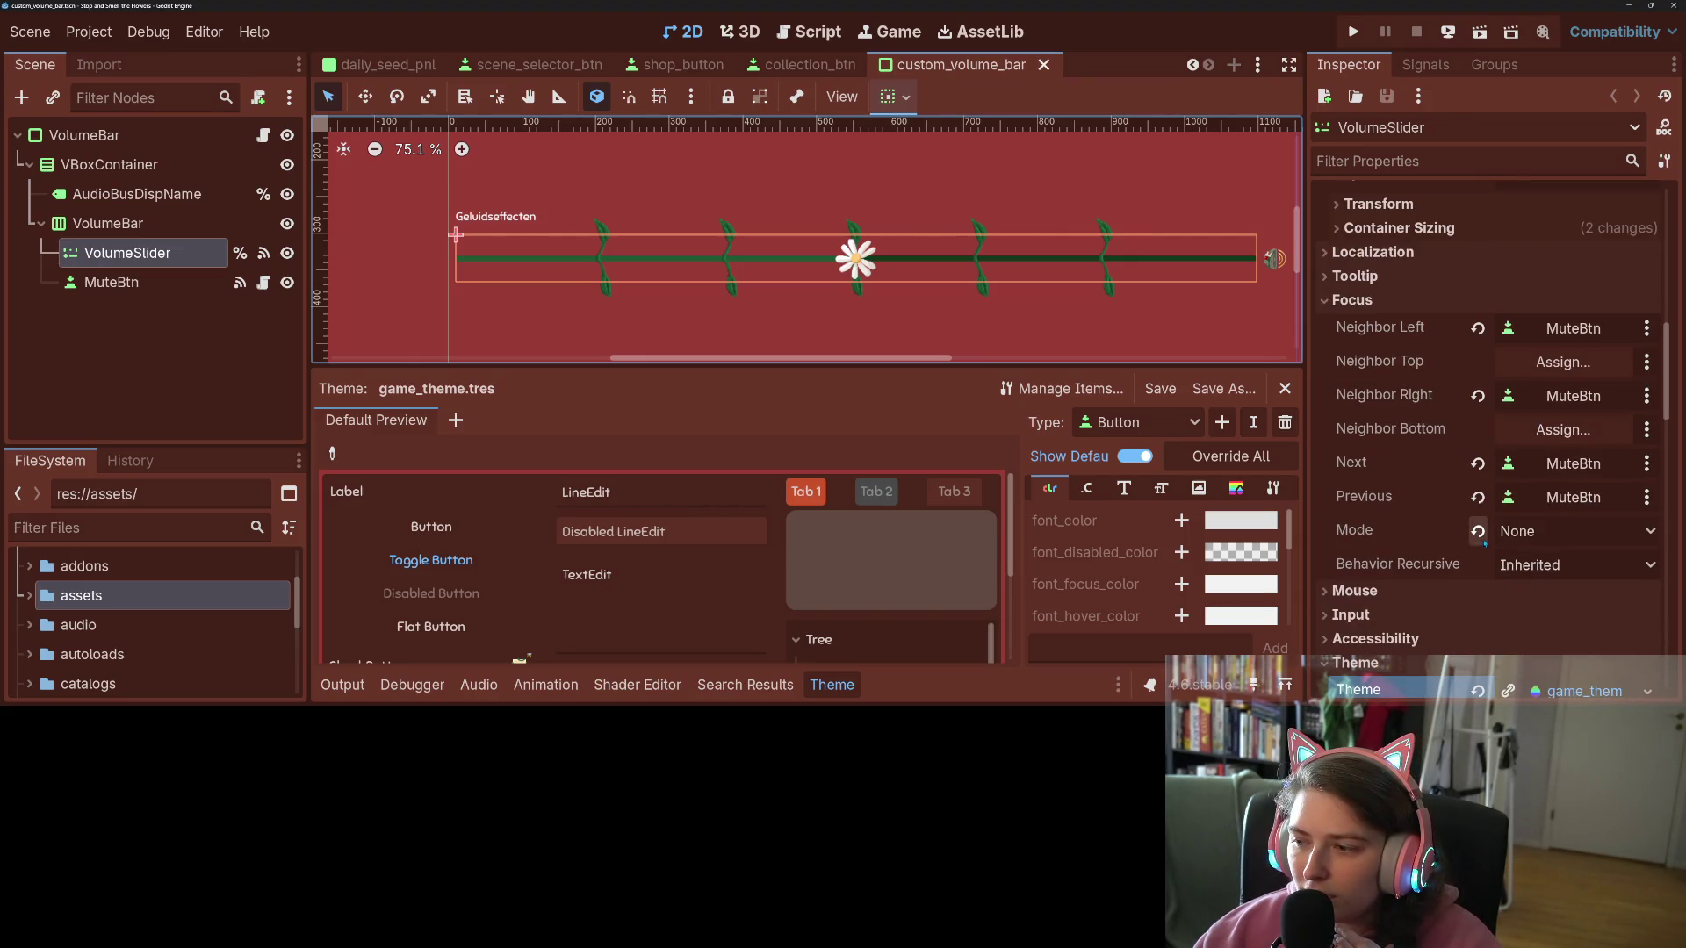
key("ctrl+s")
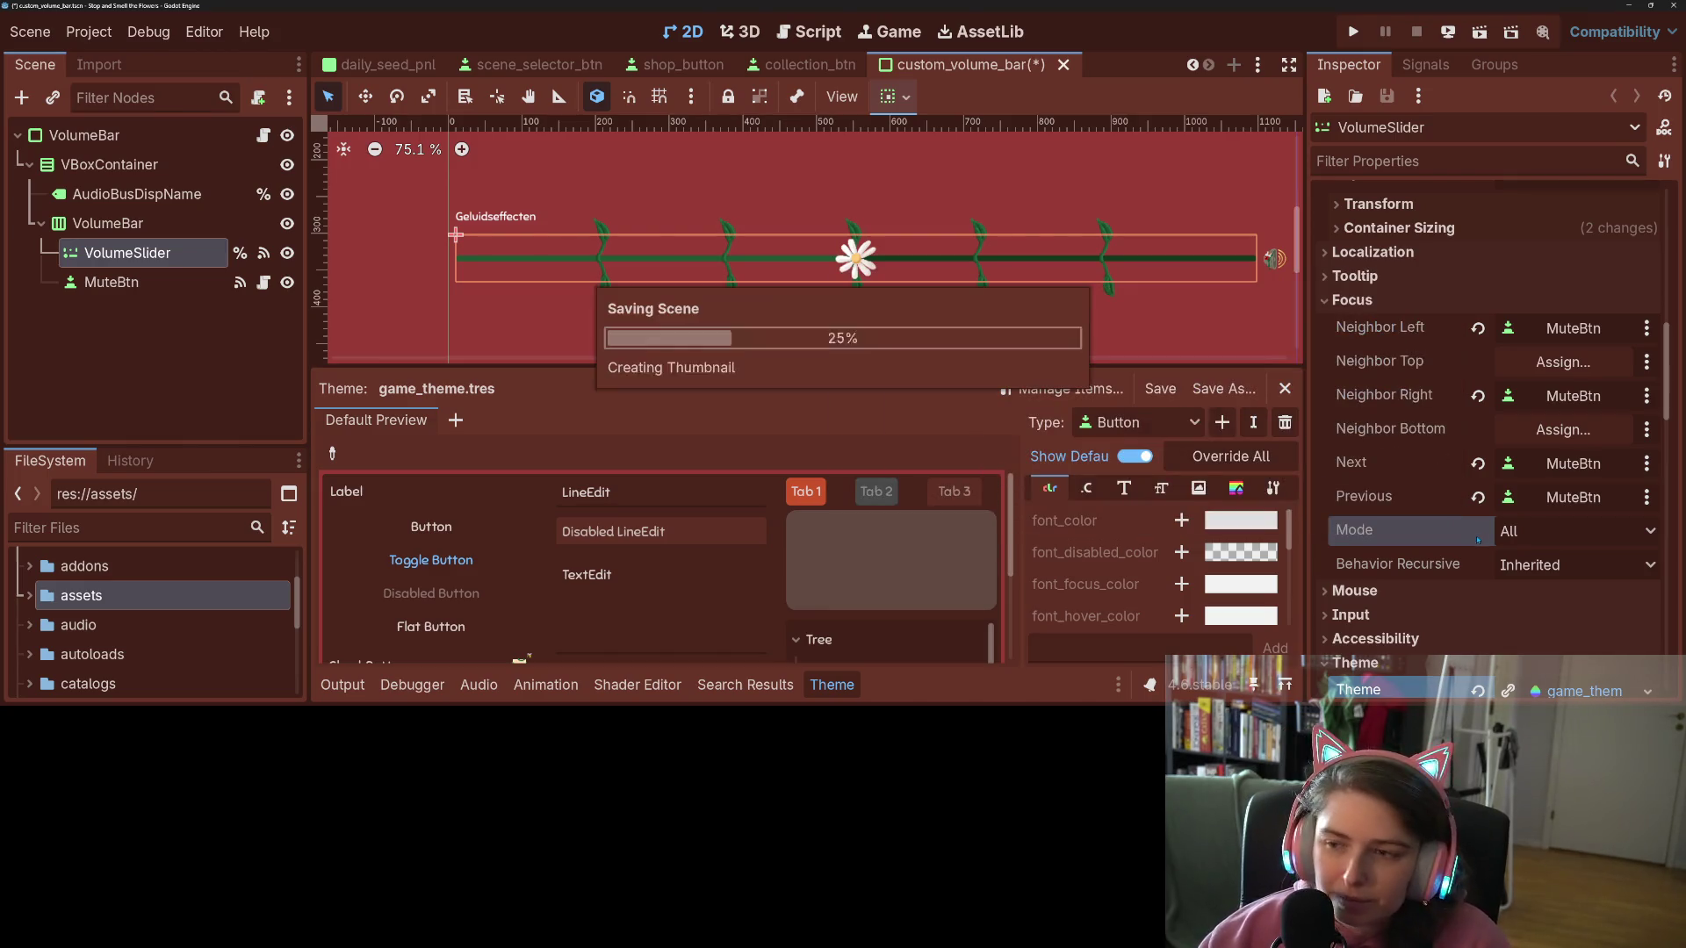
Step: Set MuteBtn's Focus Mode to All and save the scene
left_click(137, 293)
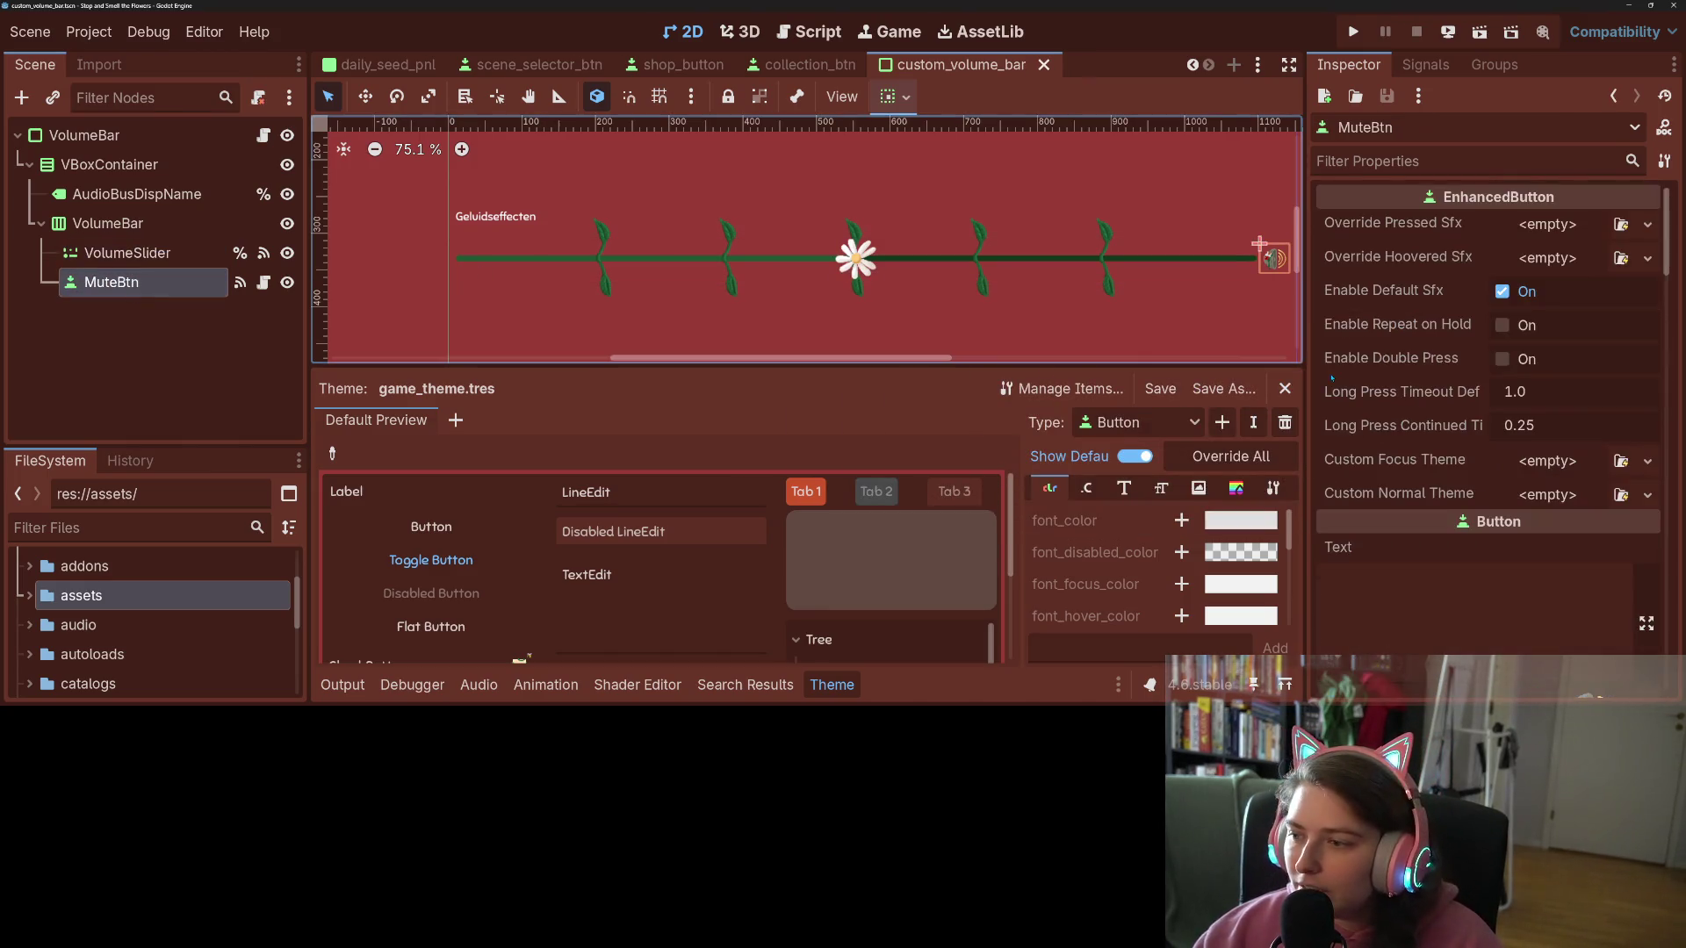
scroll(1374, 427, "down", 12)
scroll(1374, 428, "down", 10)
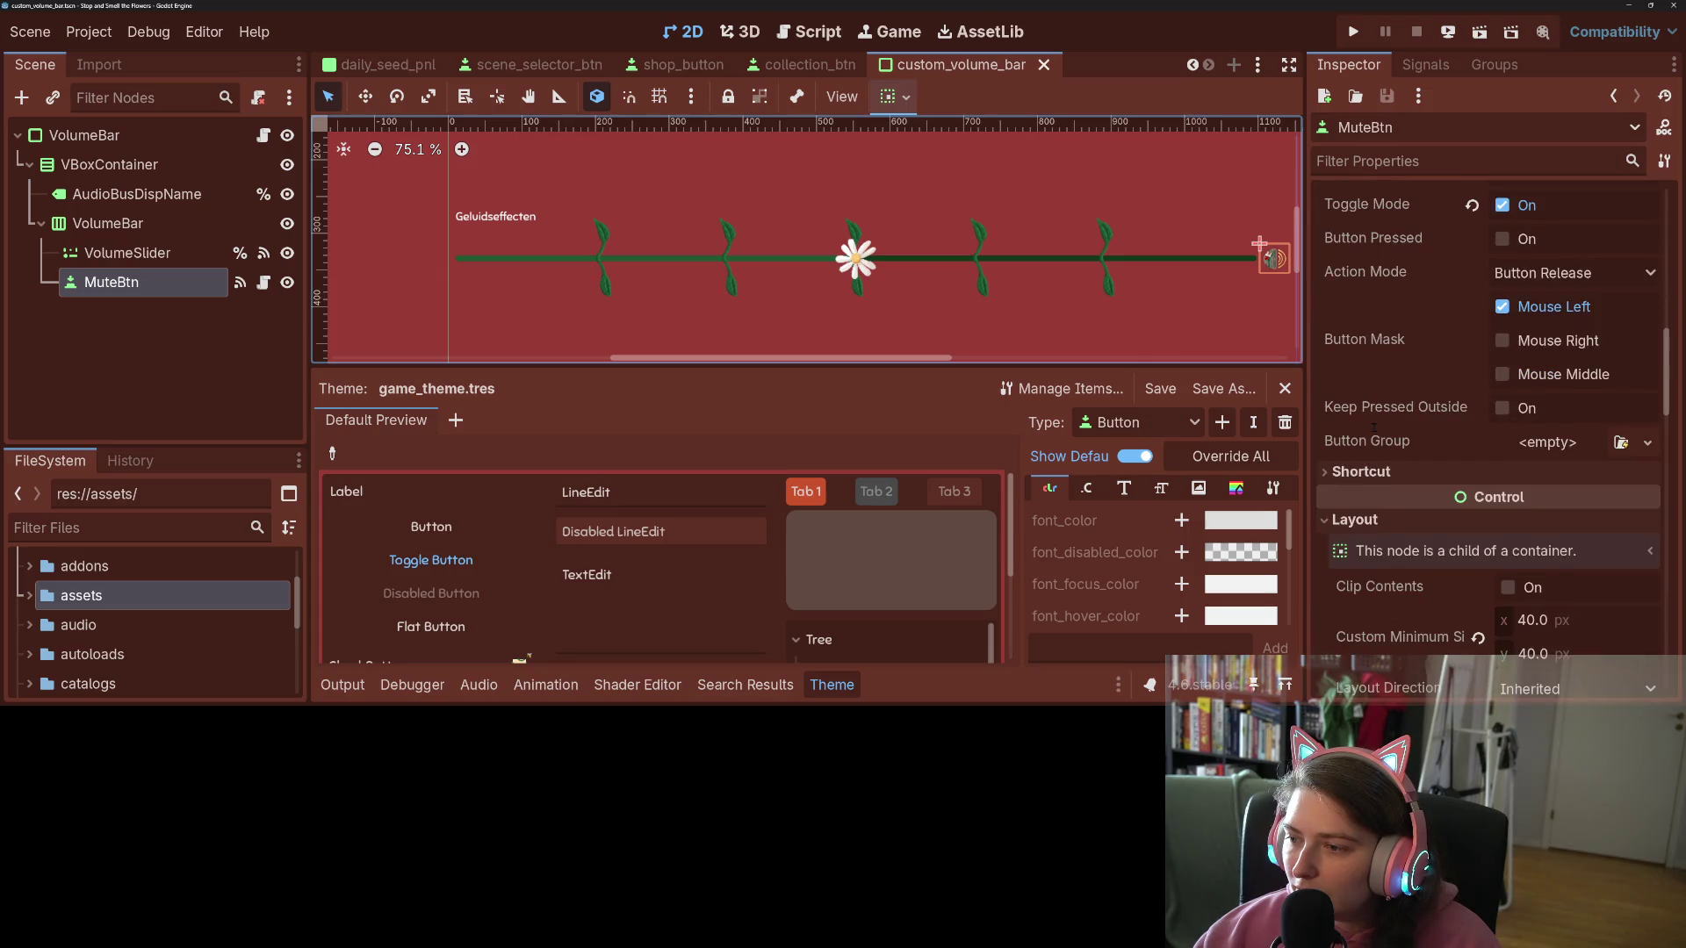
left_click(1477, 571)
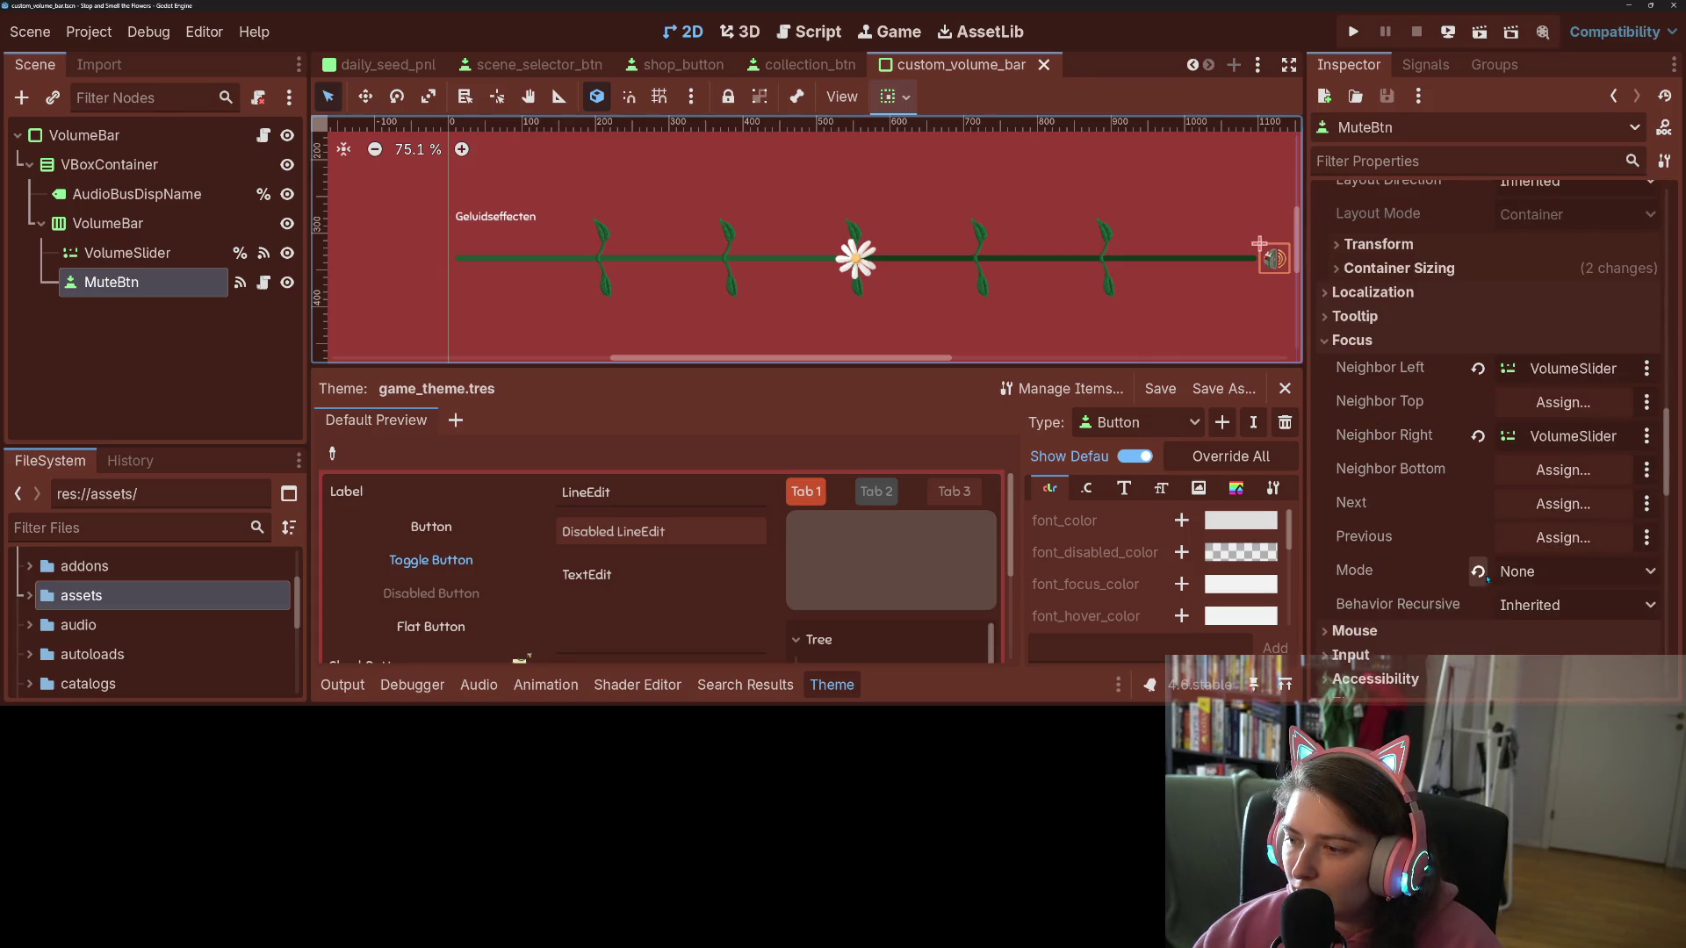
key("ctrl+s")
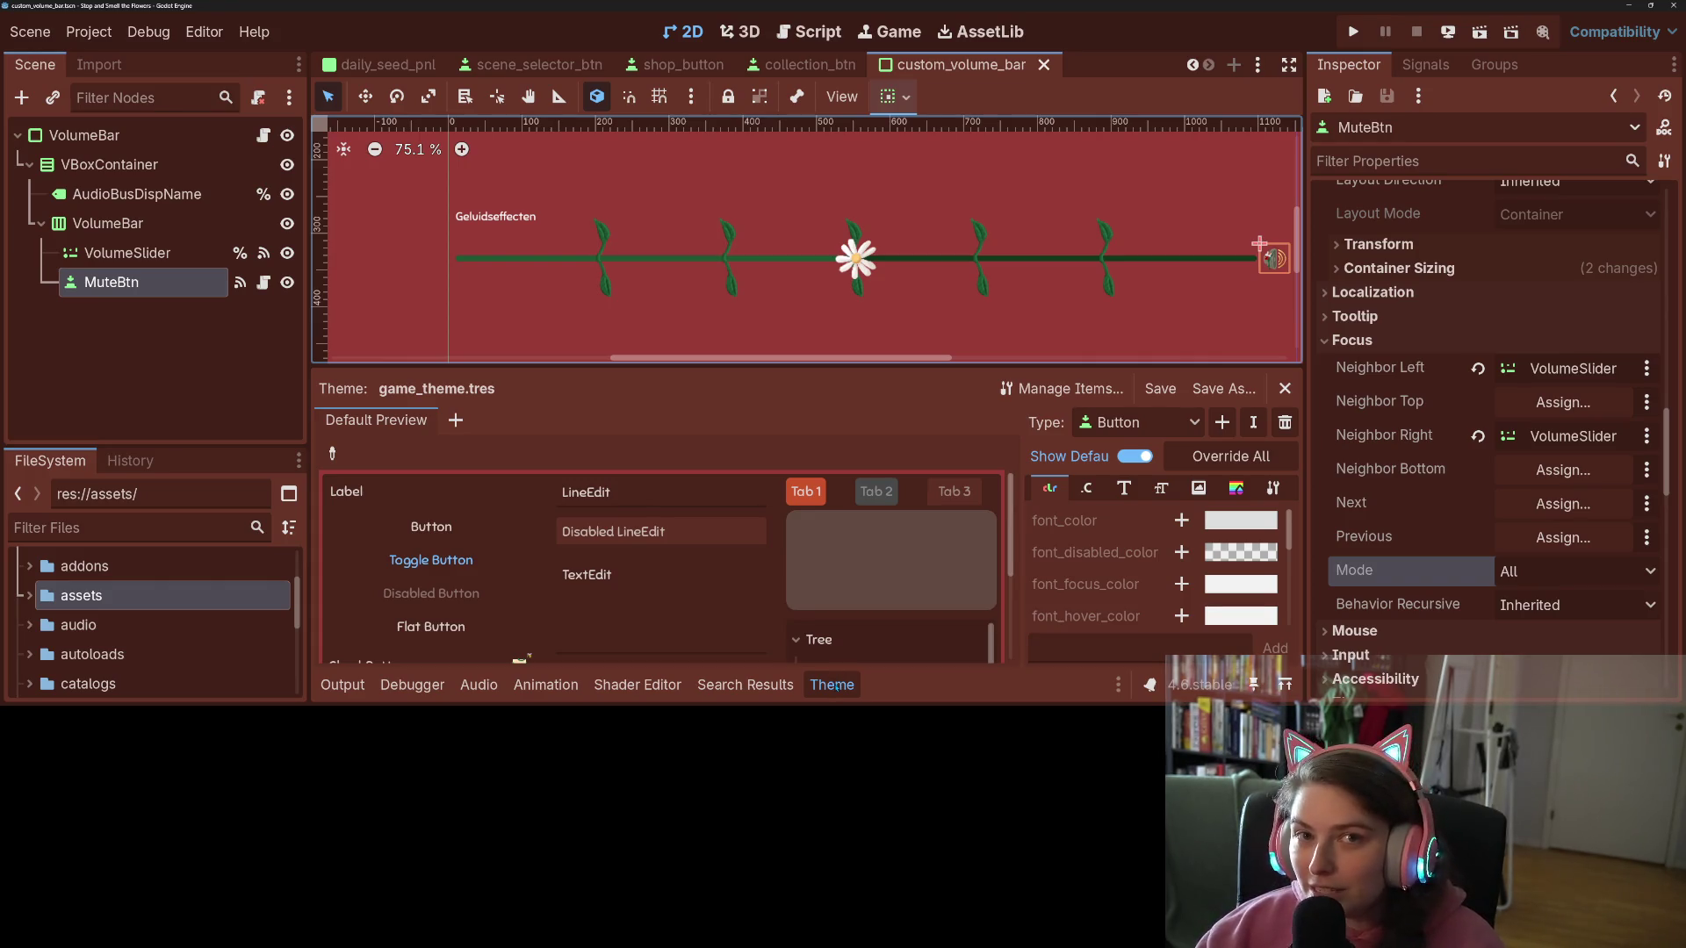
Step: Hide the theme editor, recenter the volume bar in the canvas, and run the project
left_click(840, 698)
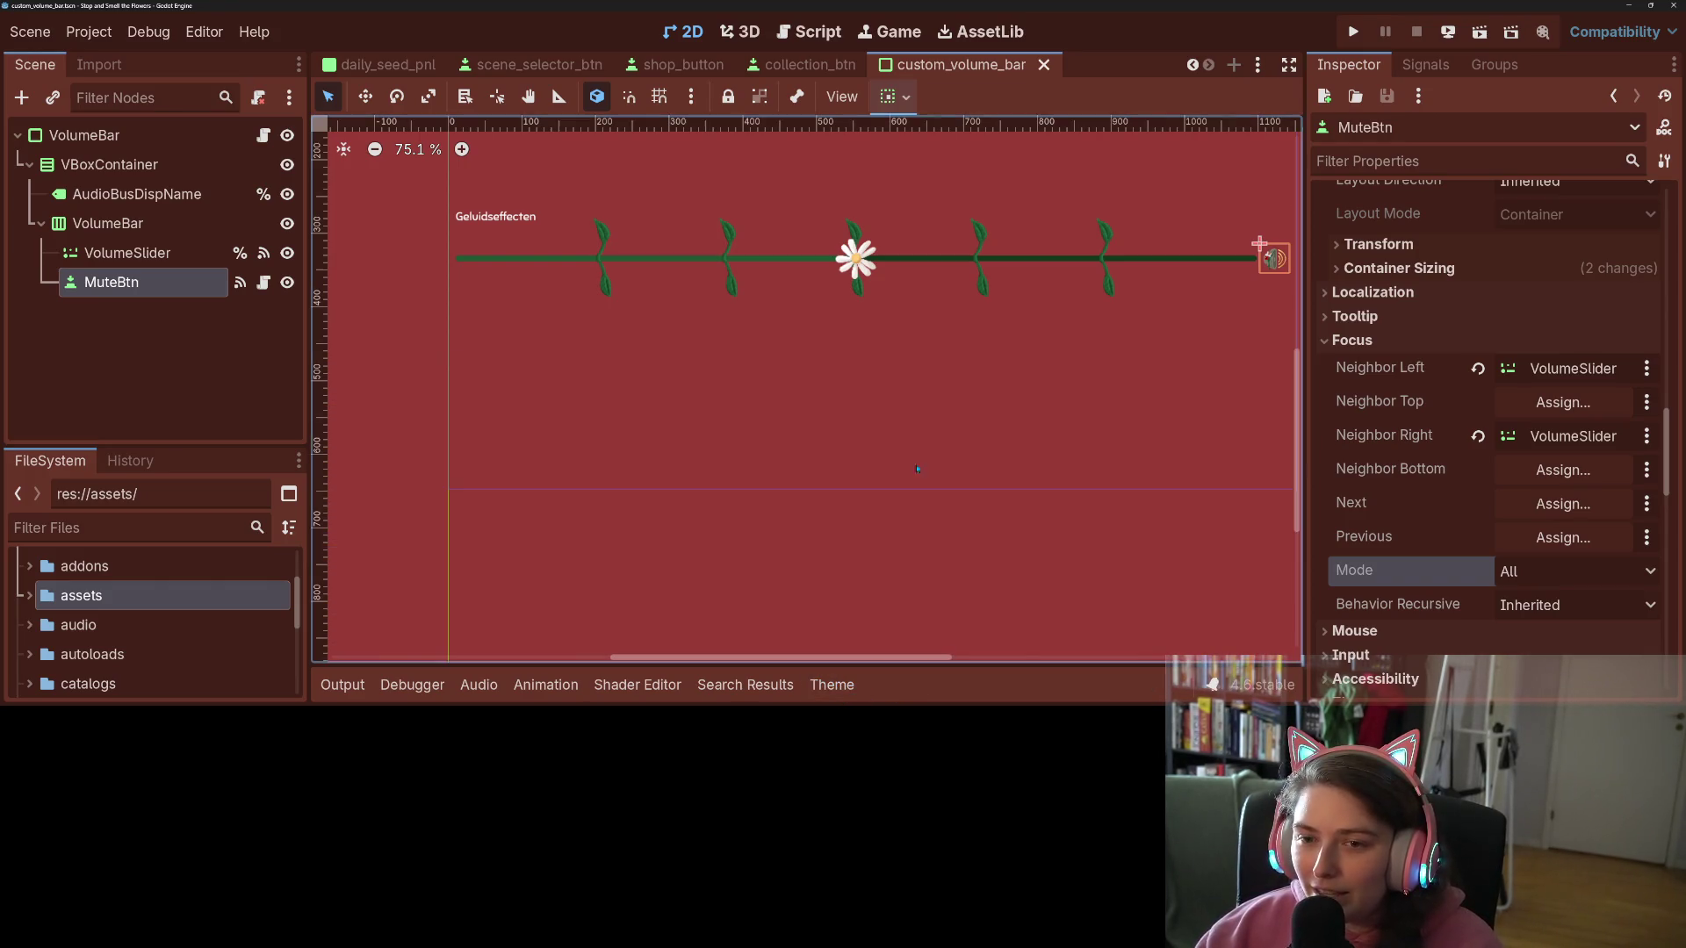
left_click_drag(824, 470, 854, 521)
left_click(873, 521)
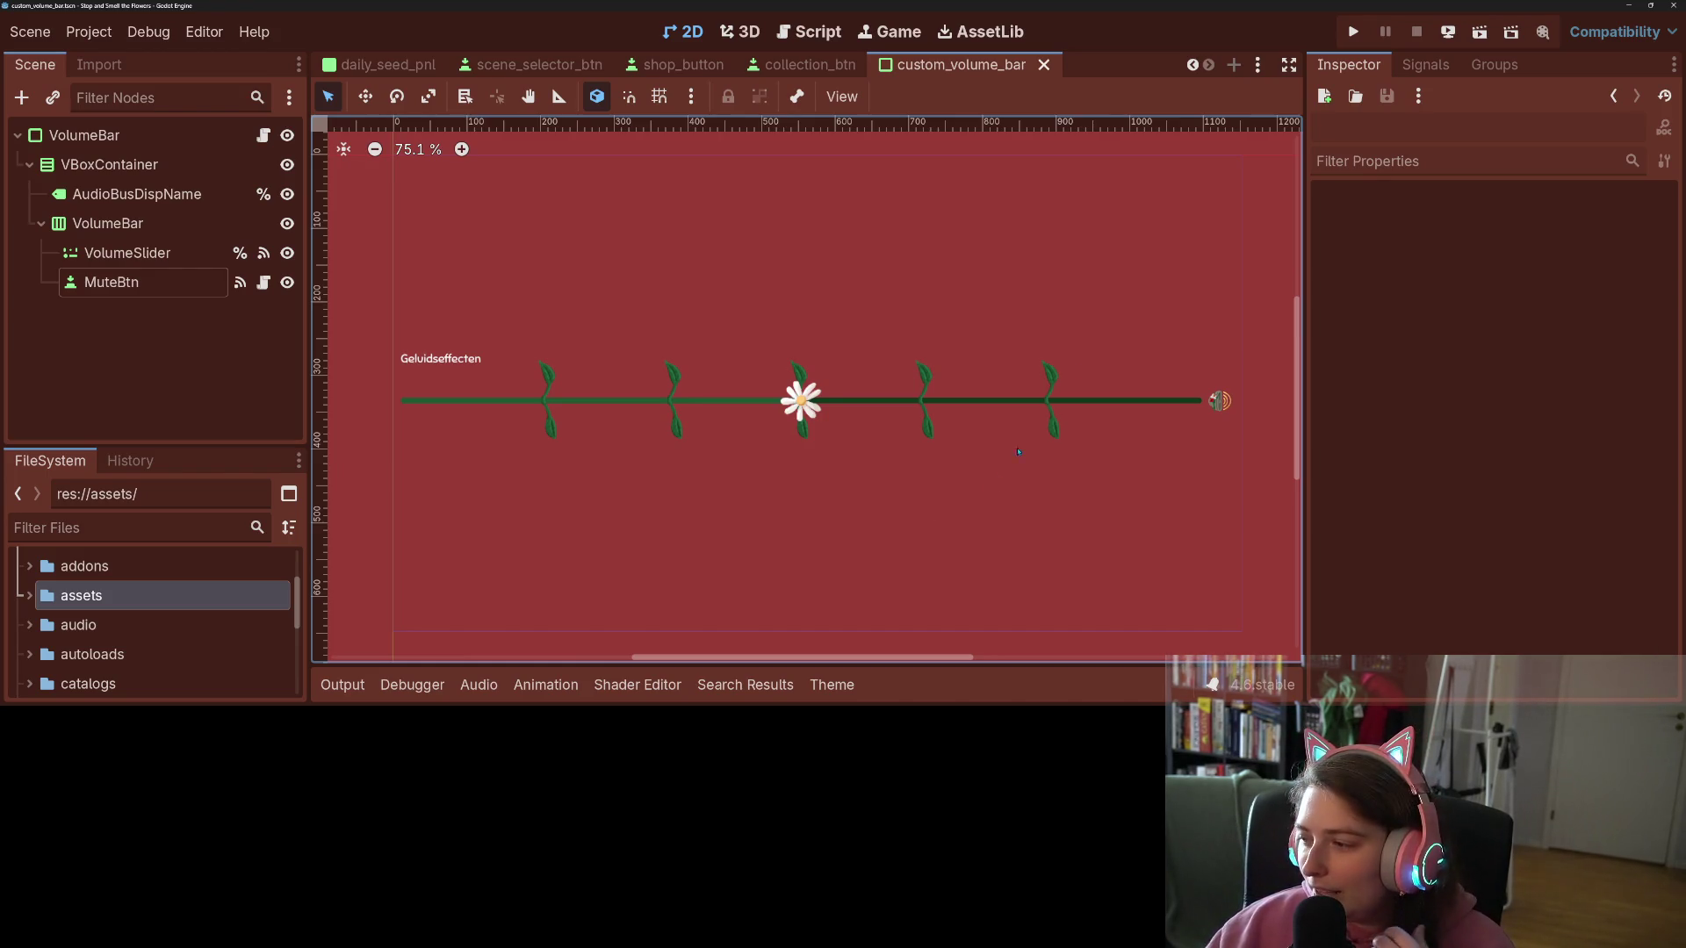
left_click(1356, 33)
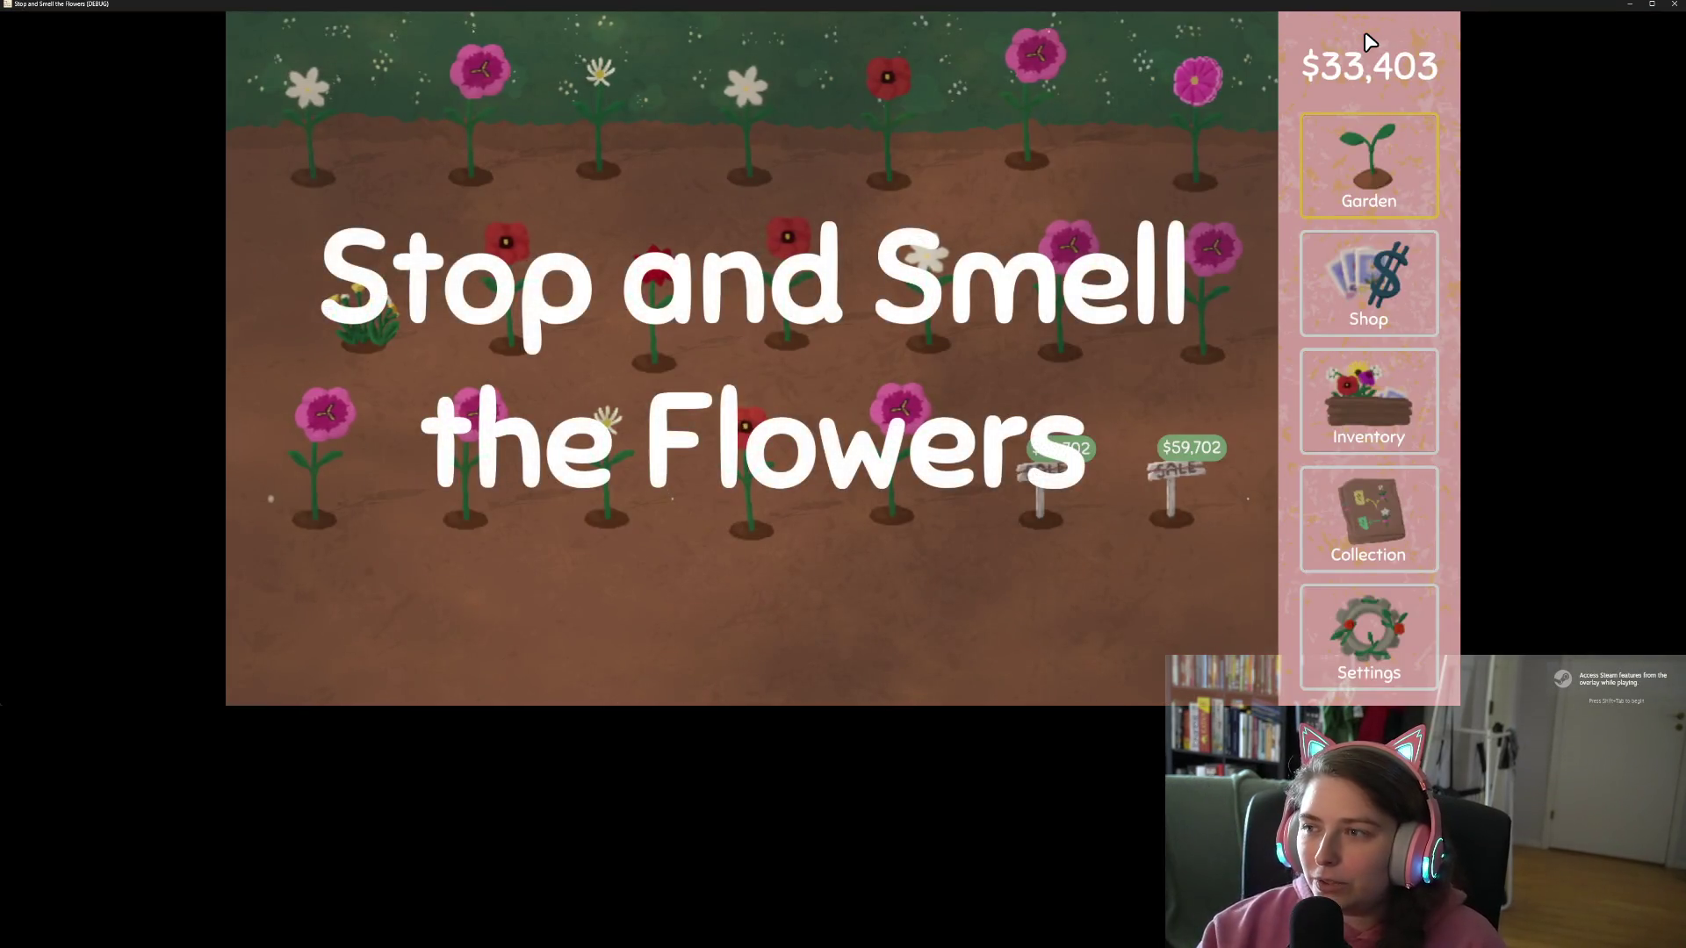
Step: Open the game's Settings and cycle to the display and controls tabs with the E key
left_click(1386, 654)
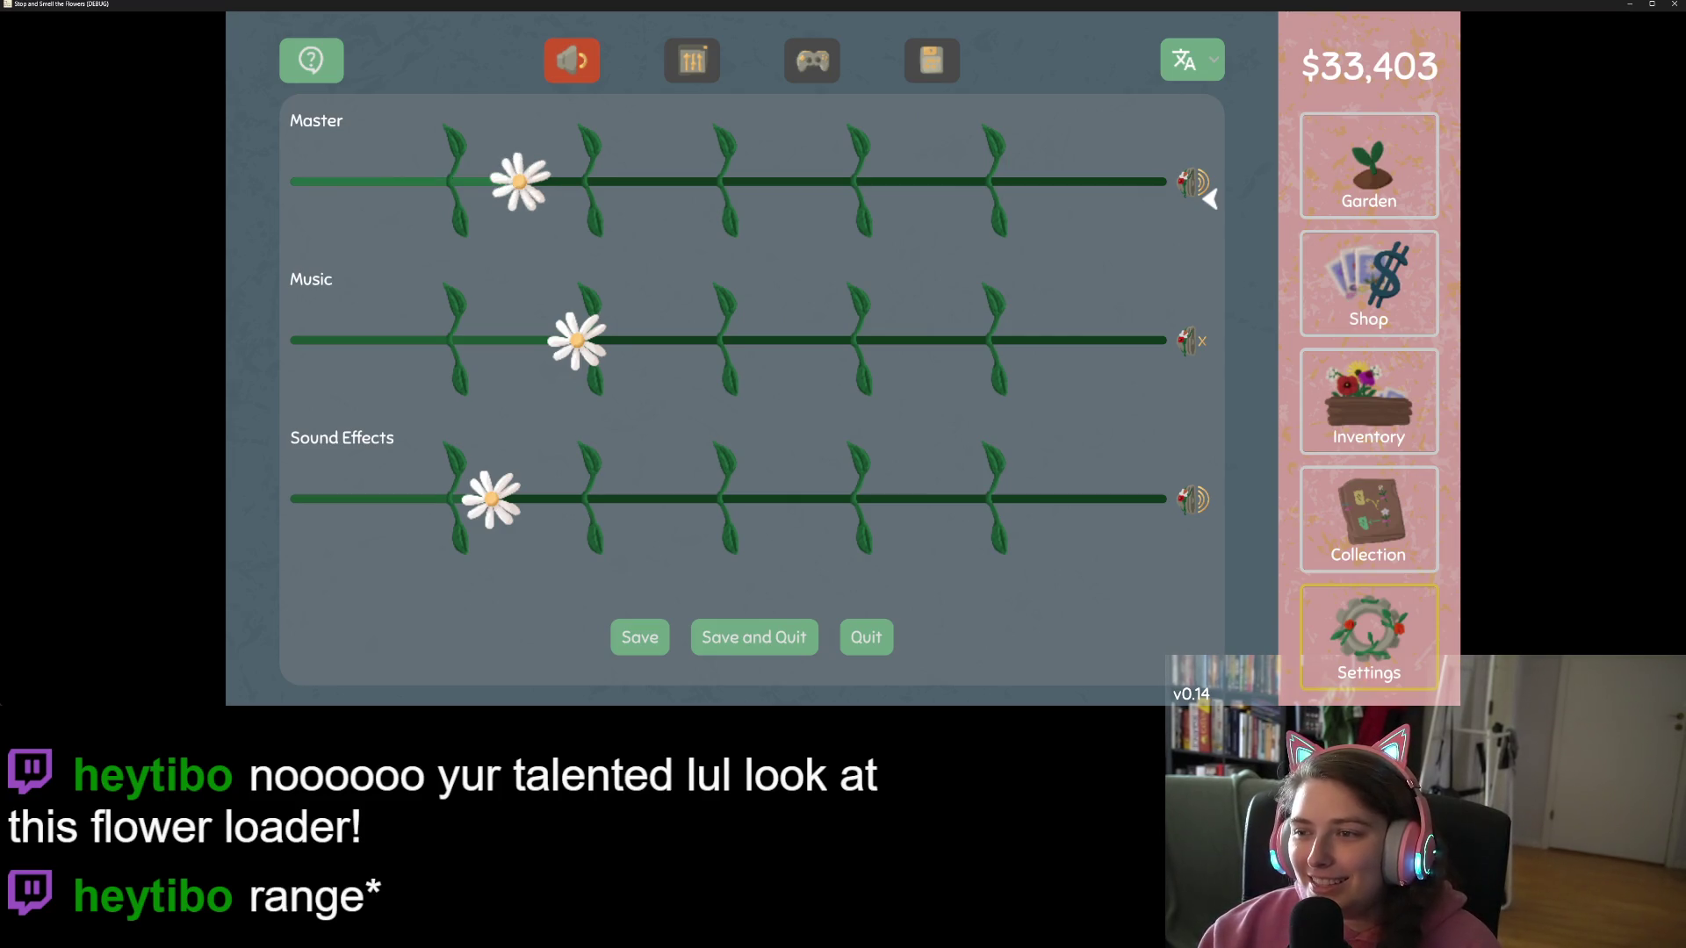
key("e")
key("e")
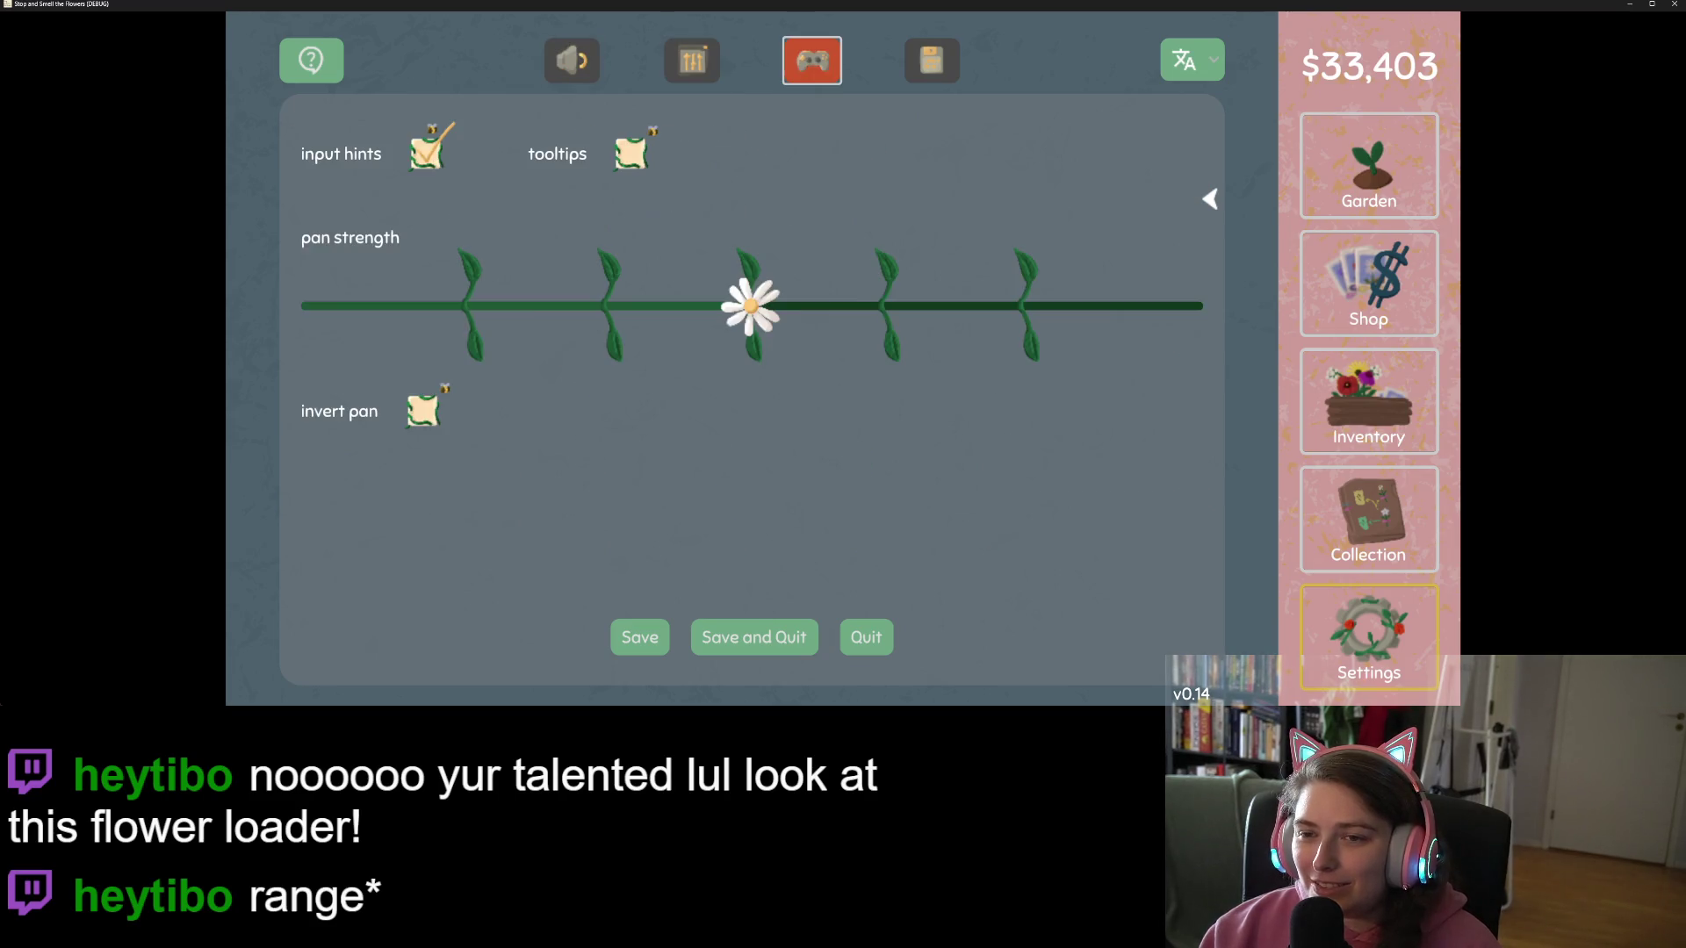
key("e")
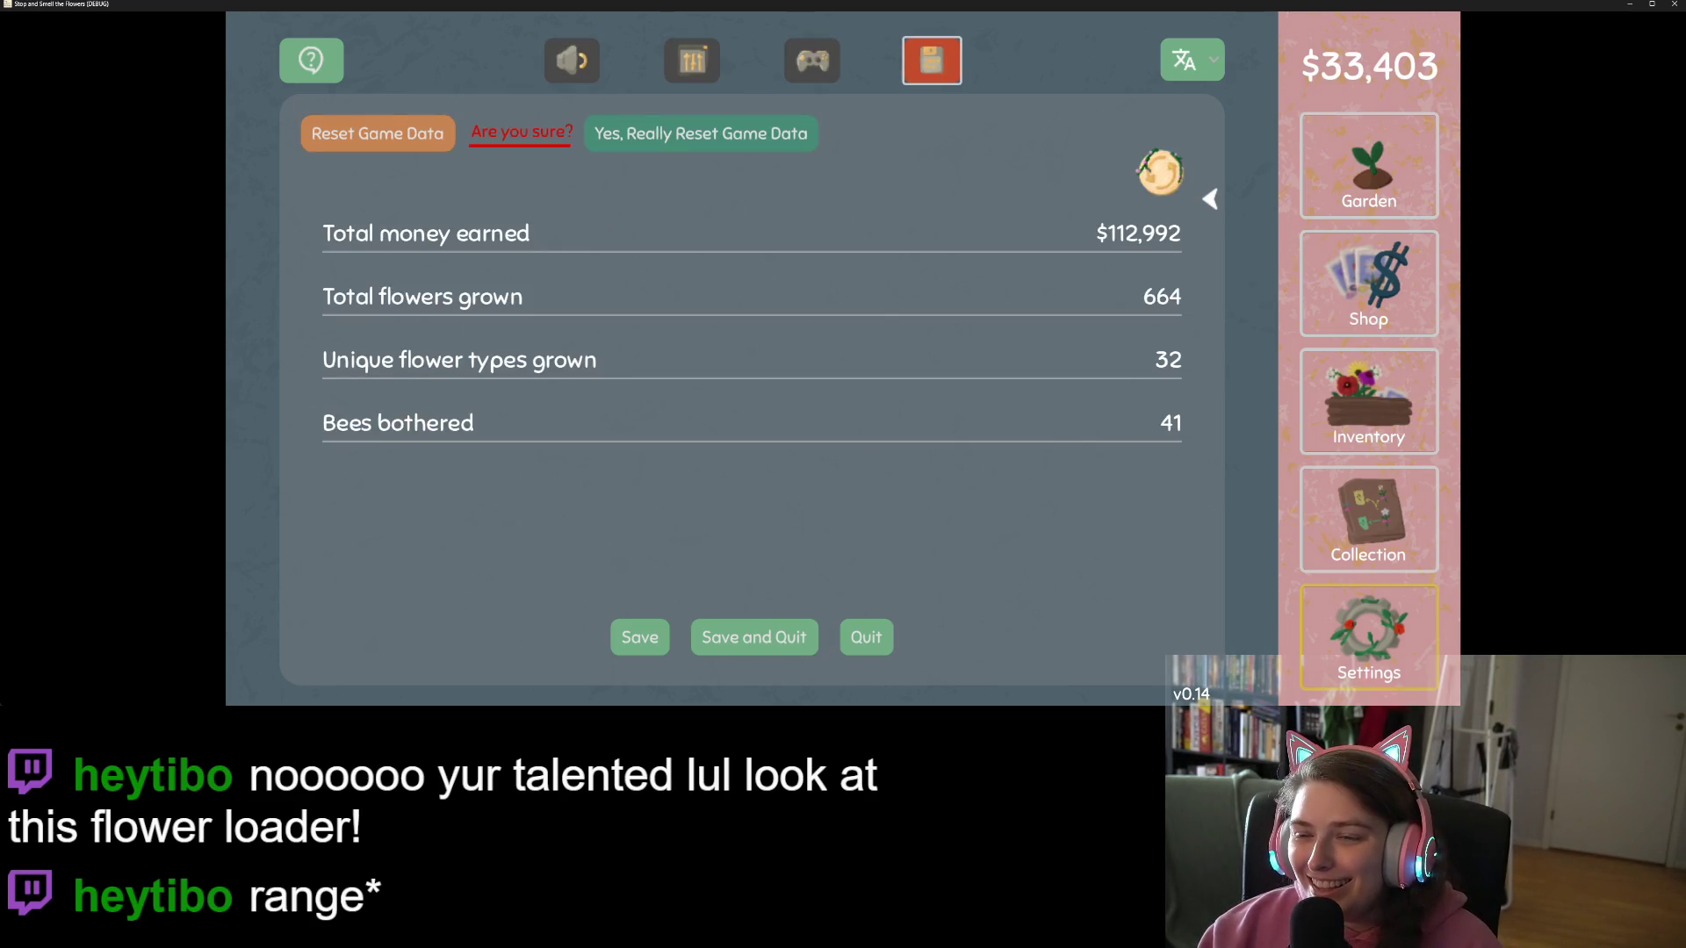
Step: Dismiss the reset game data confirmation and quit the game without saving
left_click(365, 146)
left_click(865, 636)
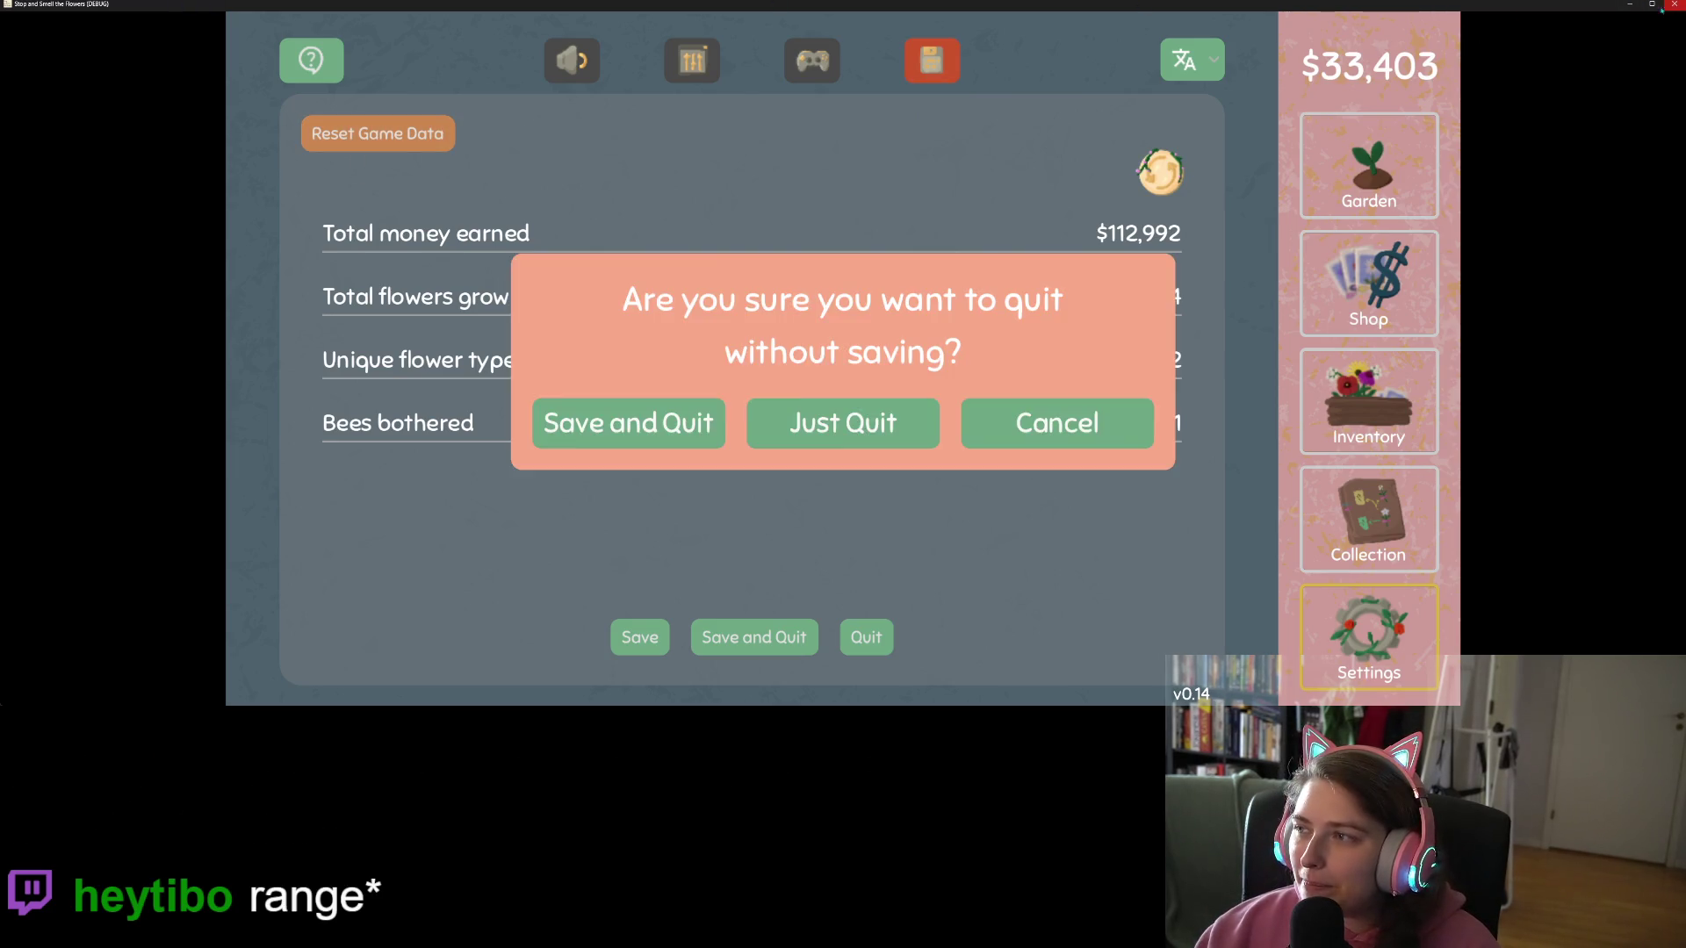
left_click(895, 434)
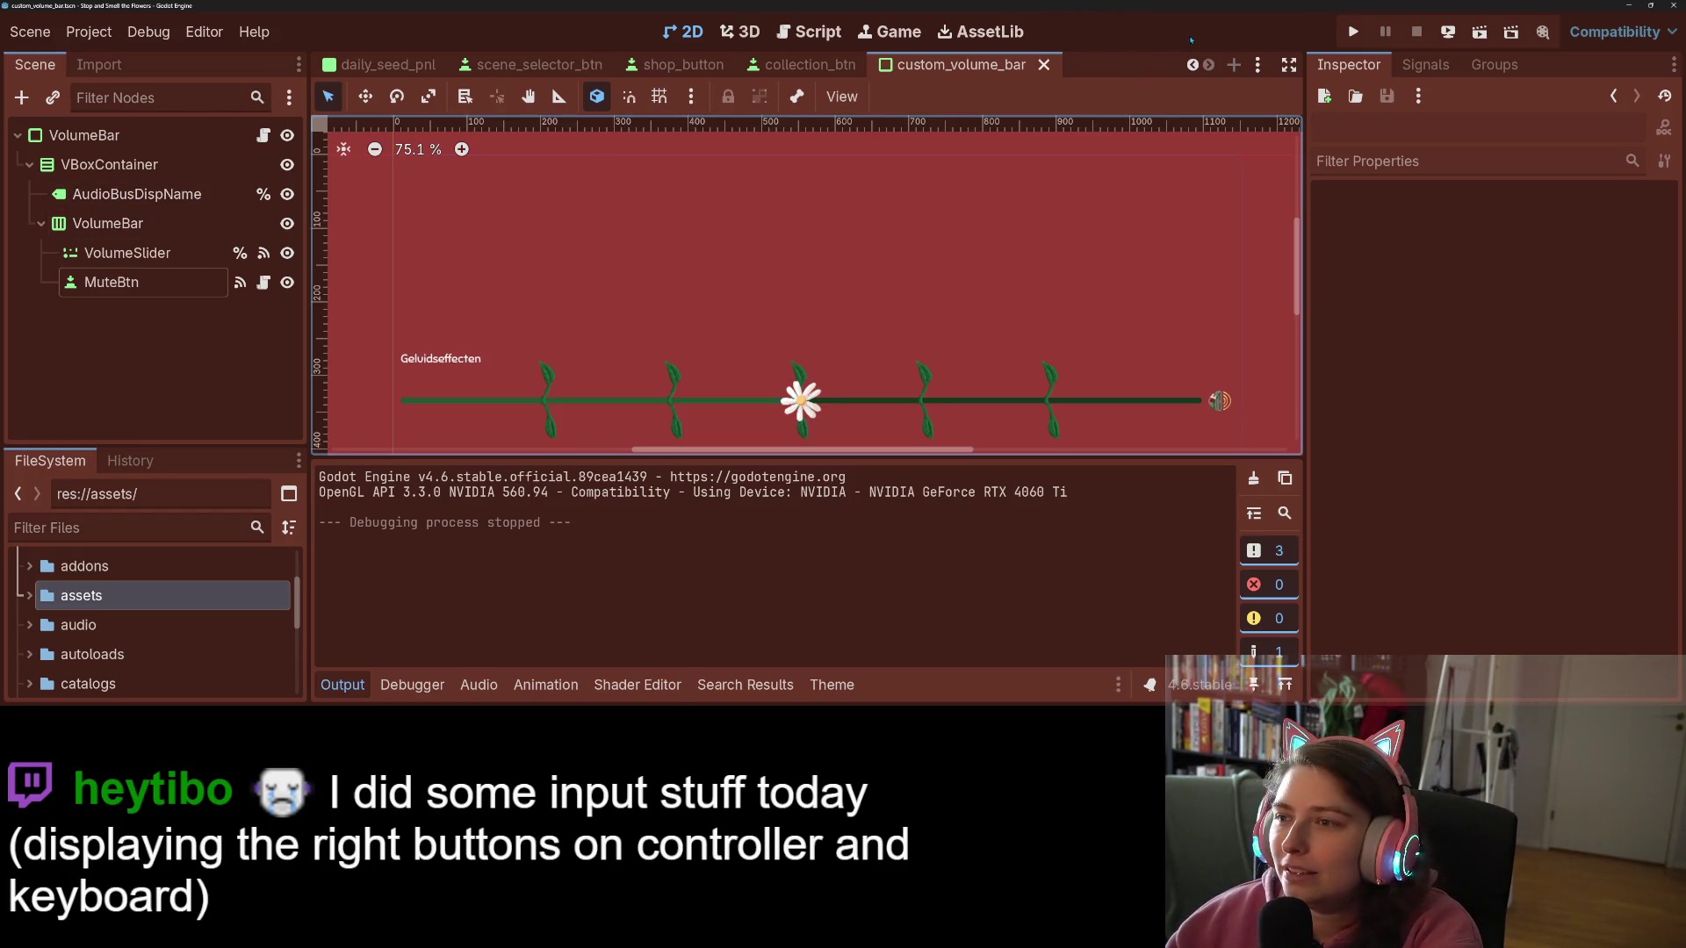
Step: Open the collection_panel scene, deselect ControllerControls, and zoom out to frame the collection map
scroll(1195, 68, "up", 8)
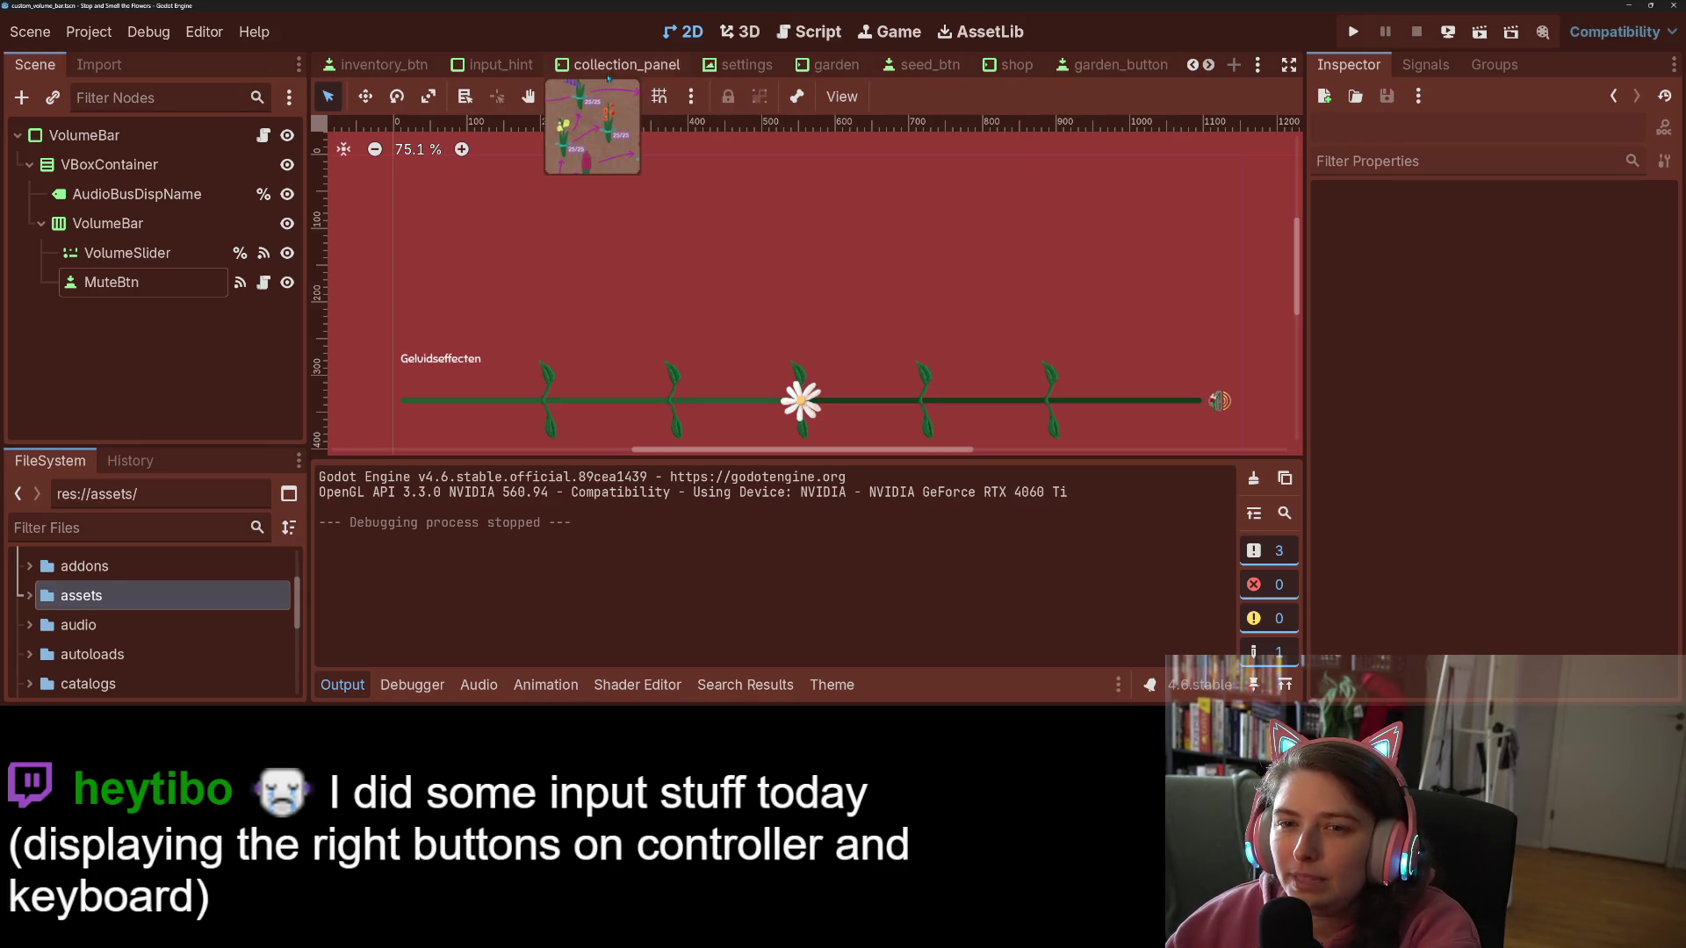
left_click(609, 67)
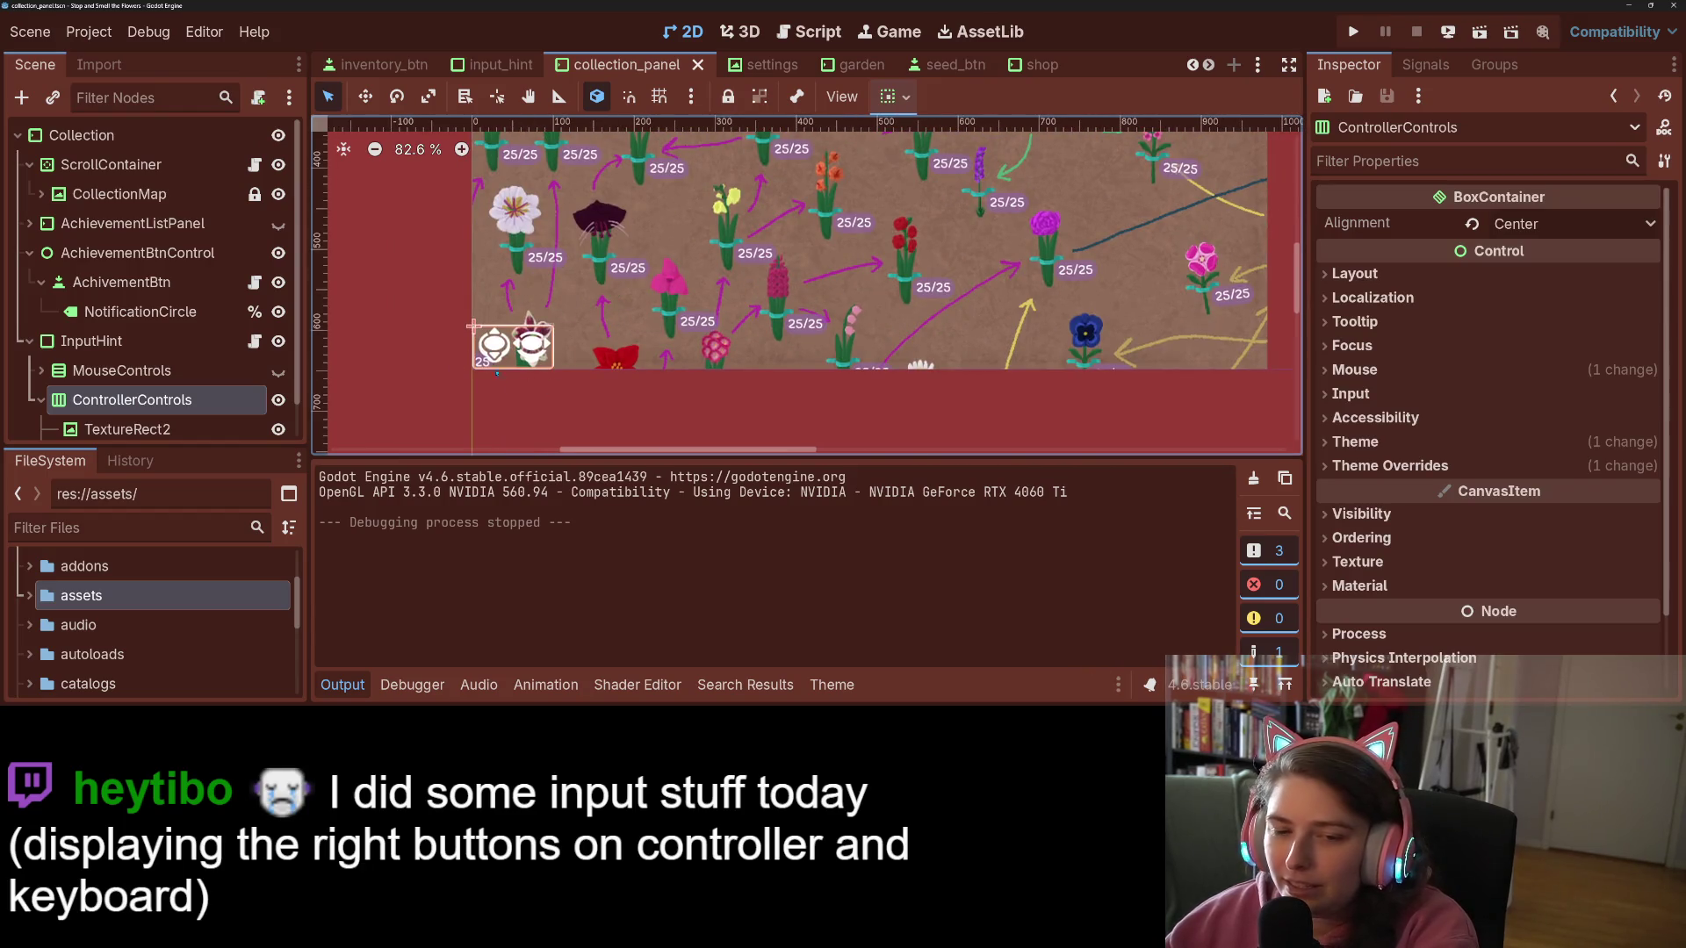
left_click(487, 394)
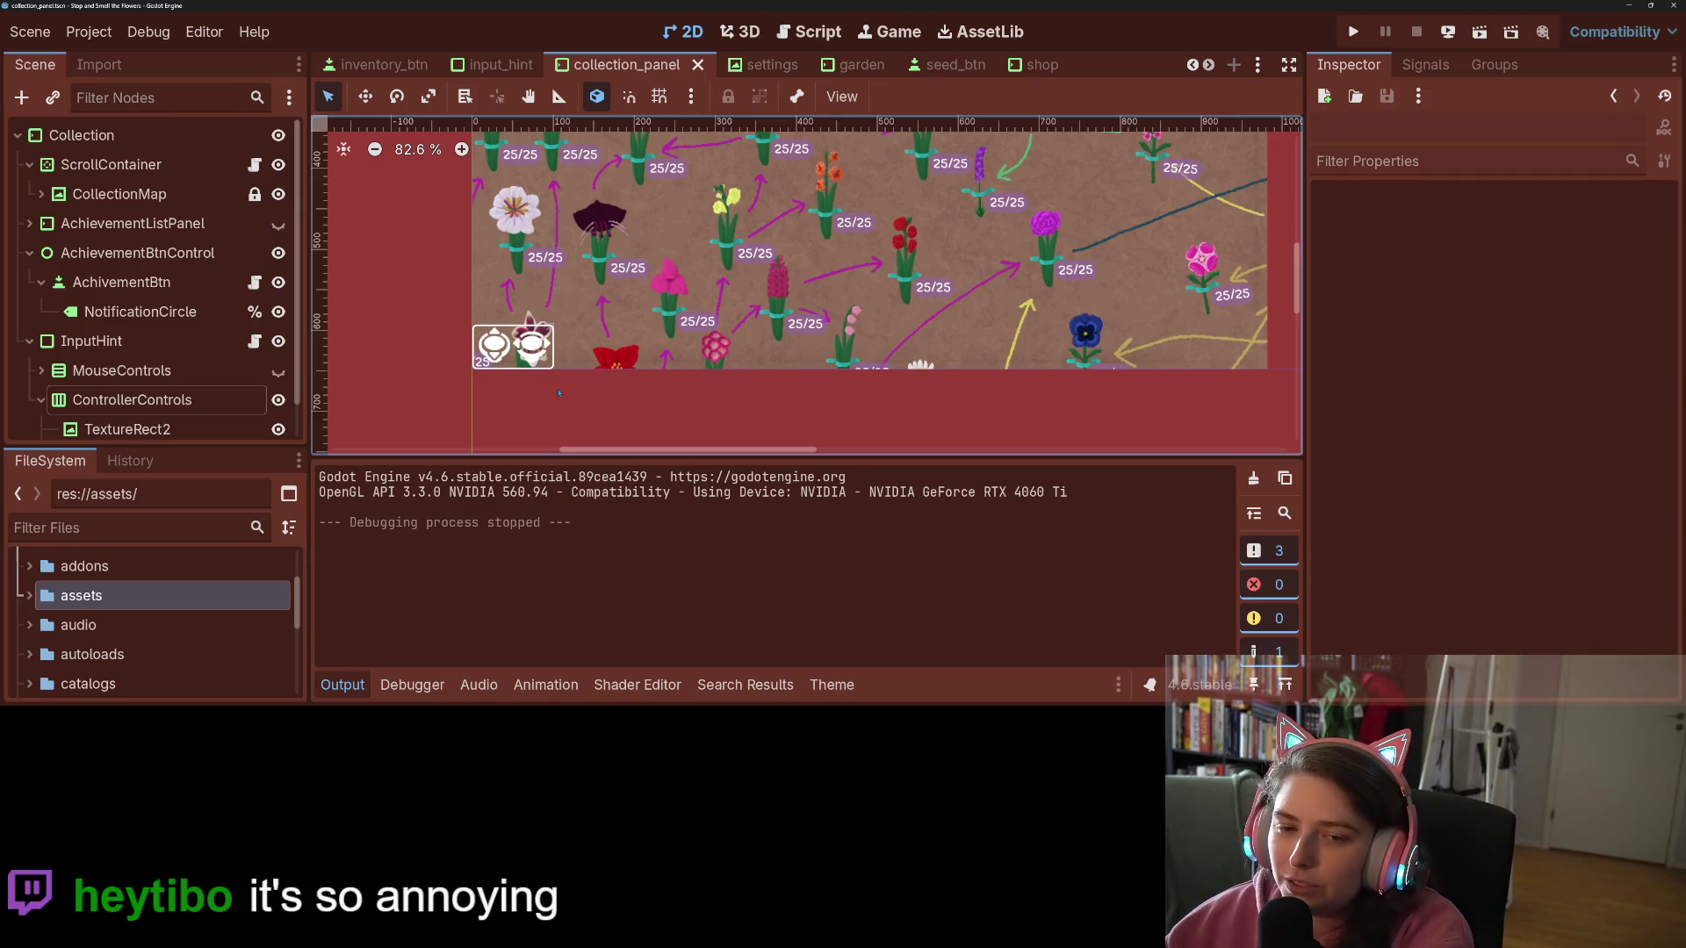
scroll(559, 393, "down", 5)
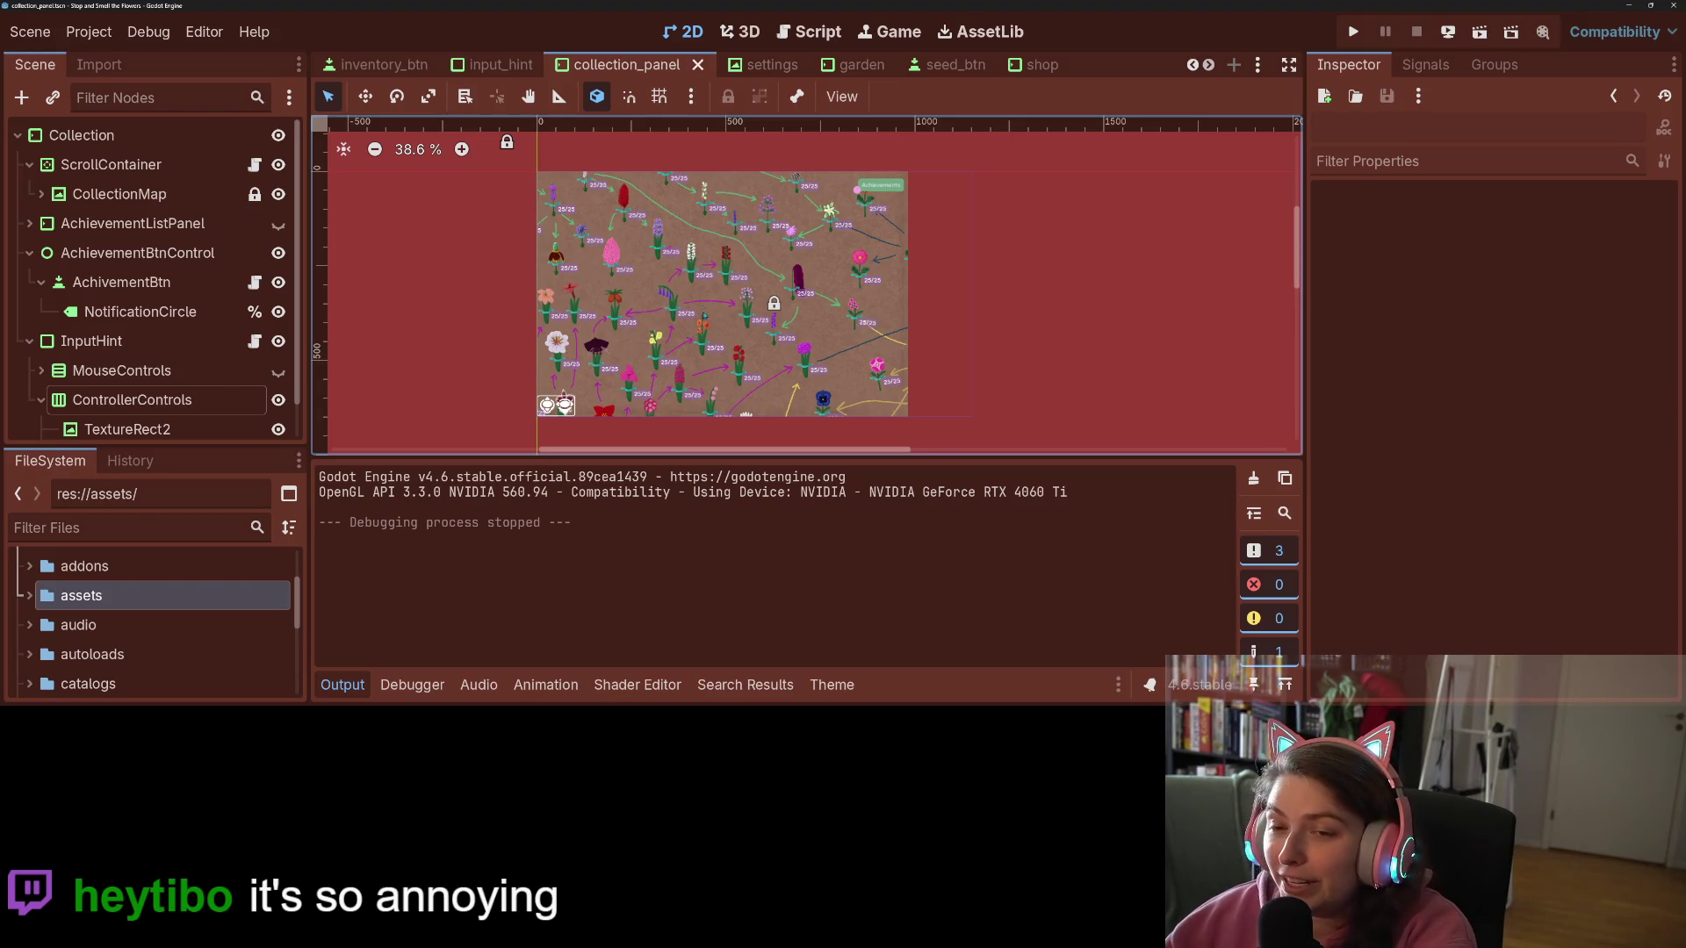
left_click_drag(704, 315, 696, 329)
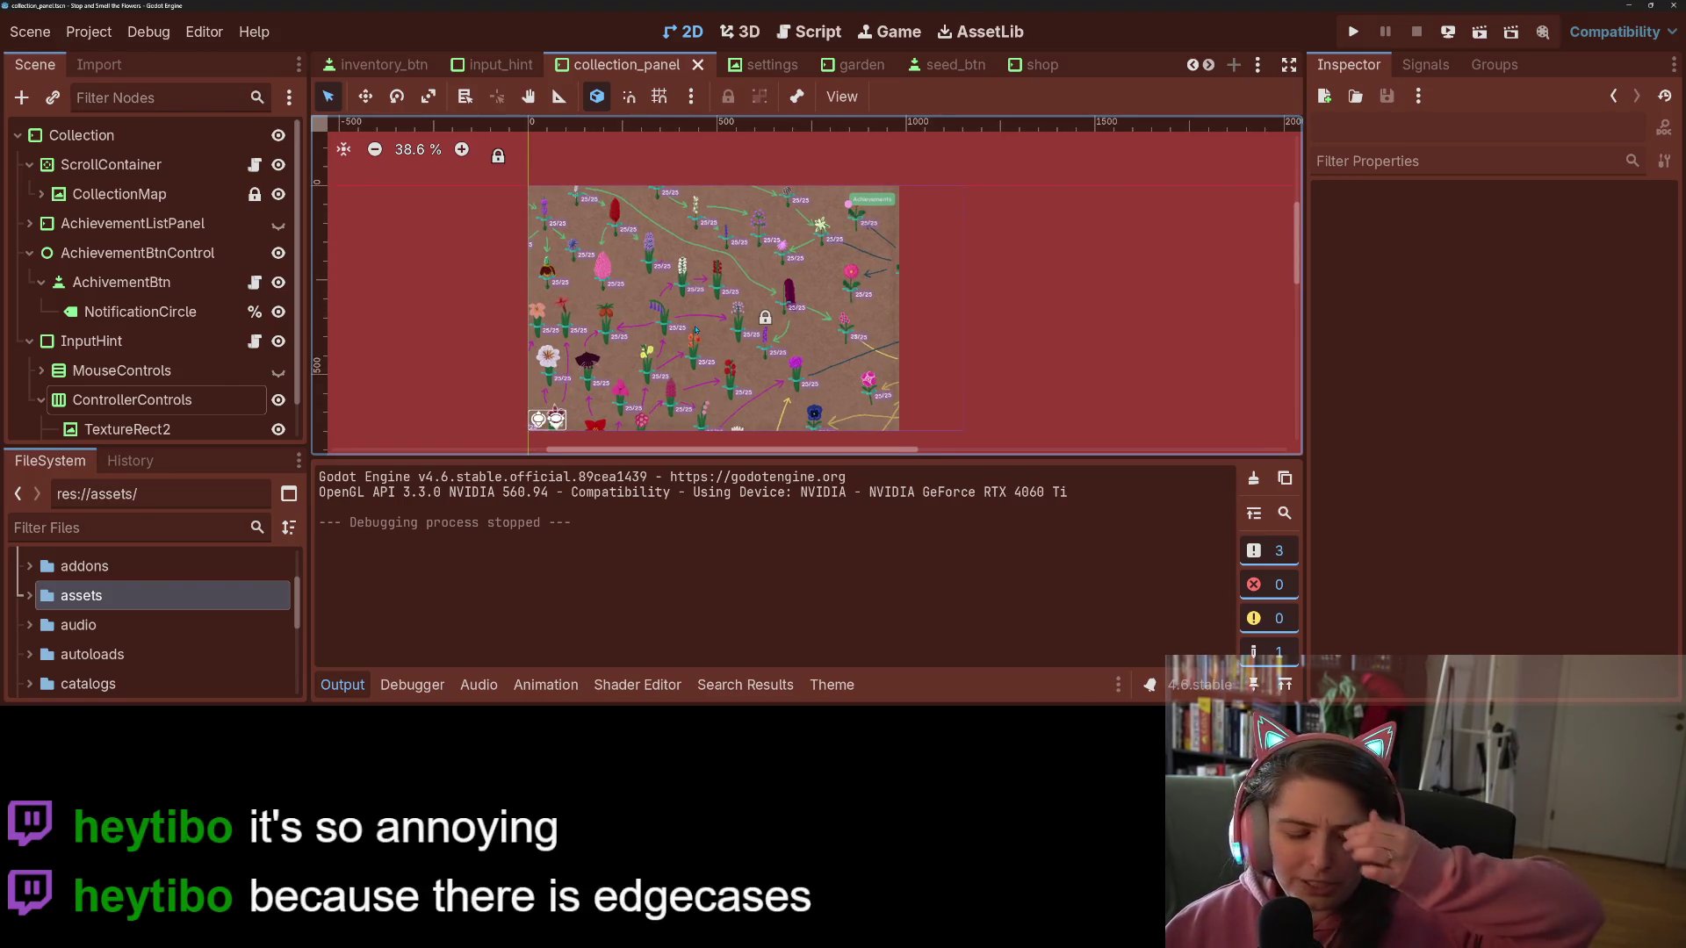
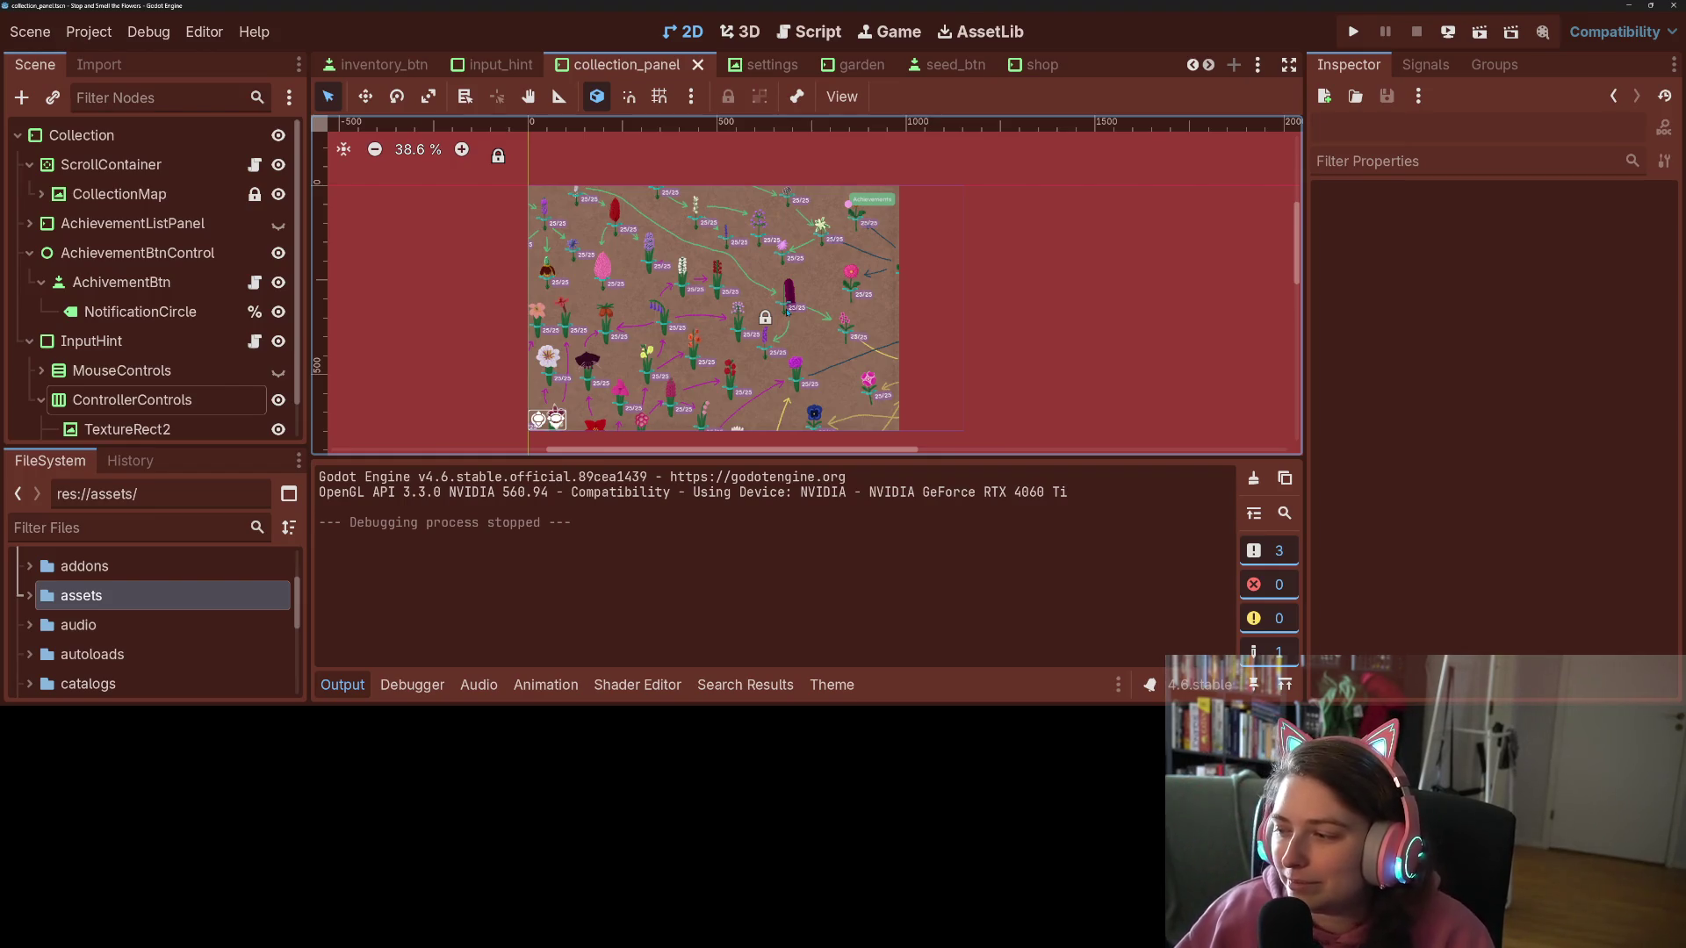
Step: Collapse the Output panel and zoom in on the collection_panel flower map
left_click(342, 684)
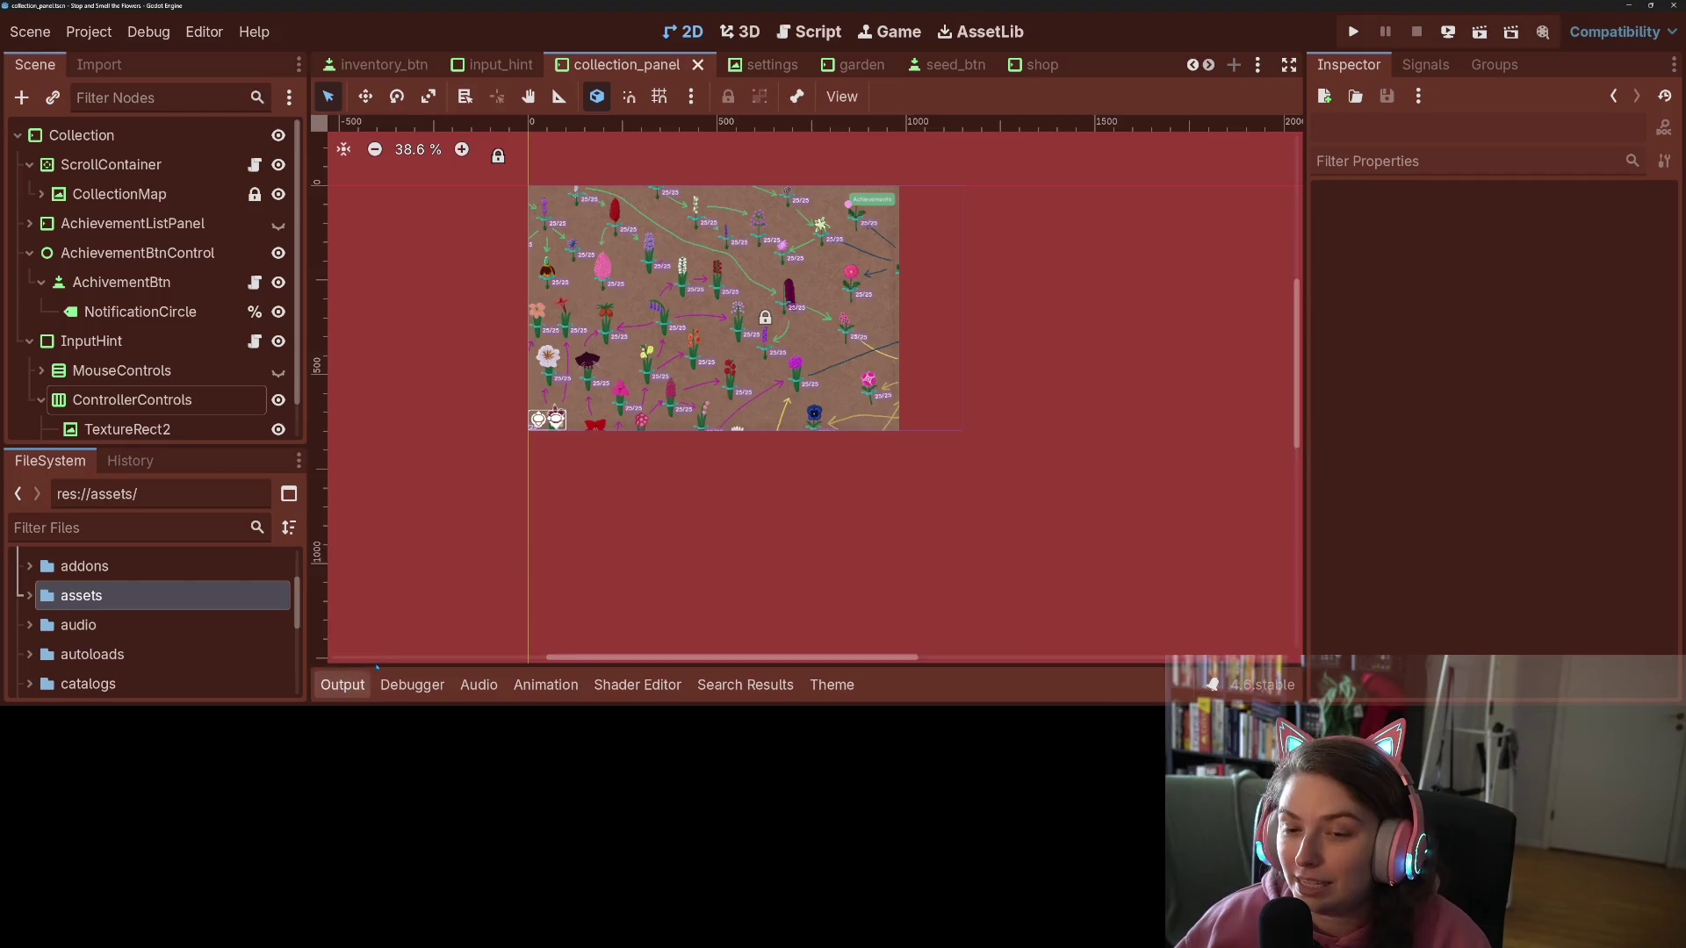
scroll(709, 581, "up", 5)
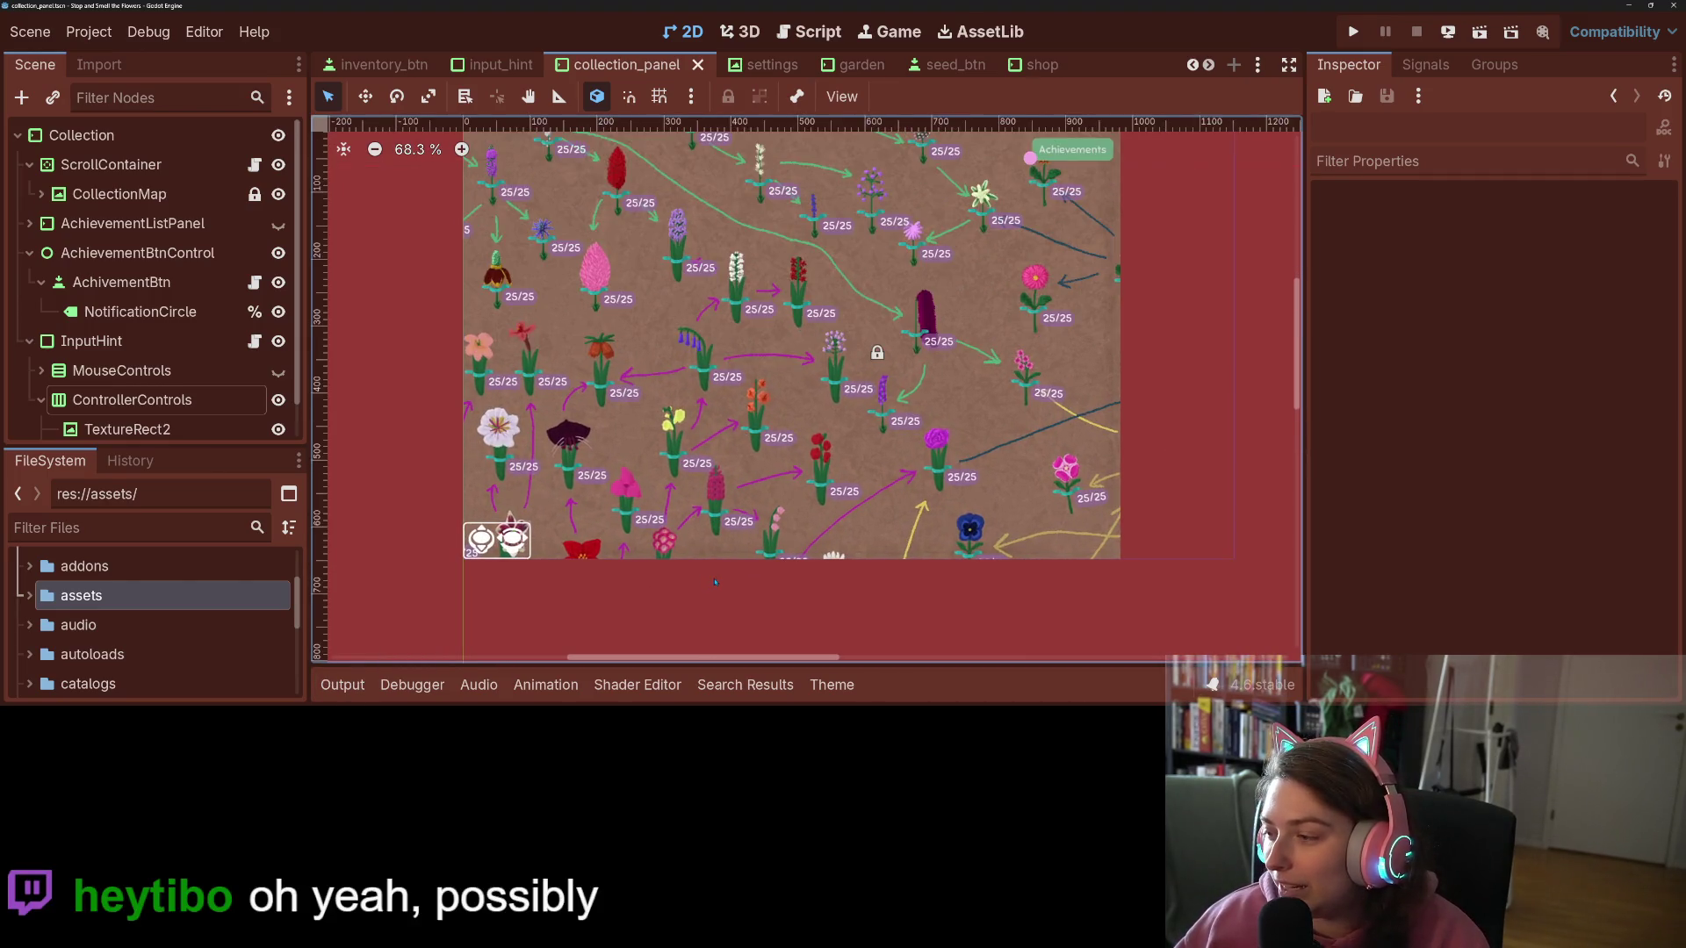
scroll(716, 597, "up", 1)
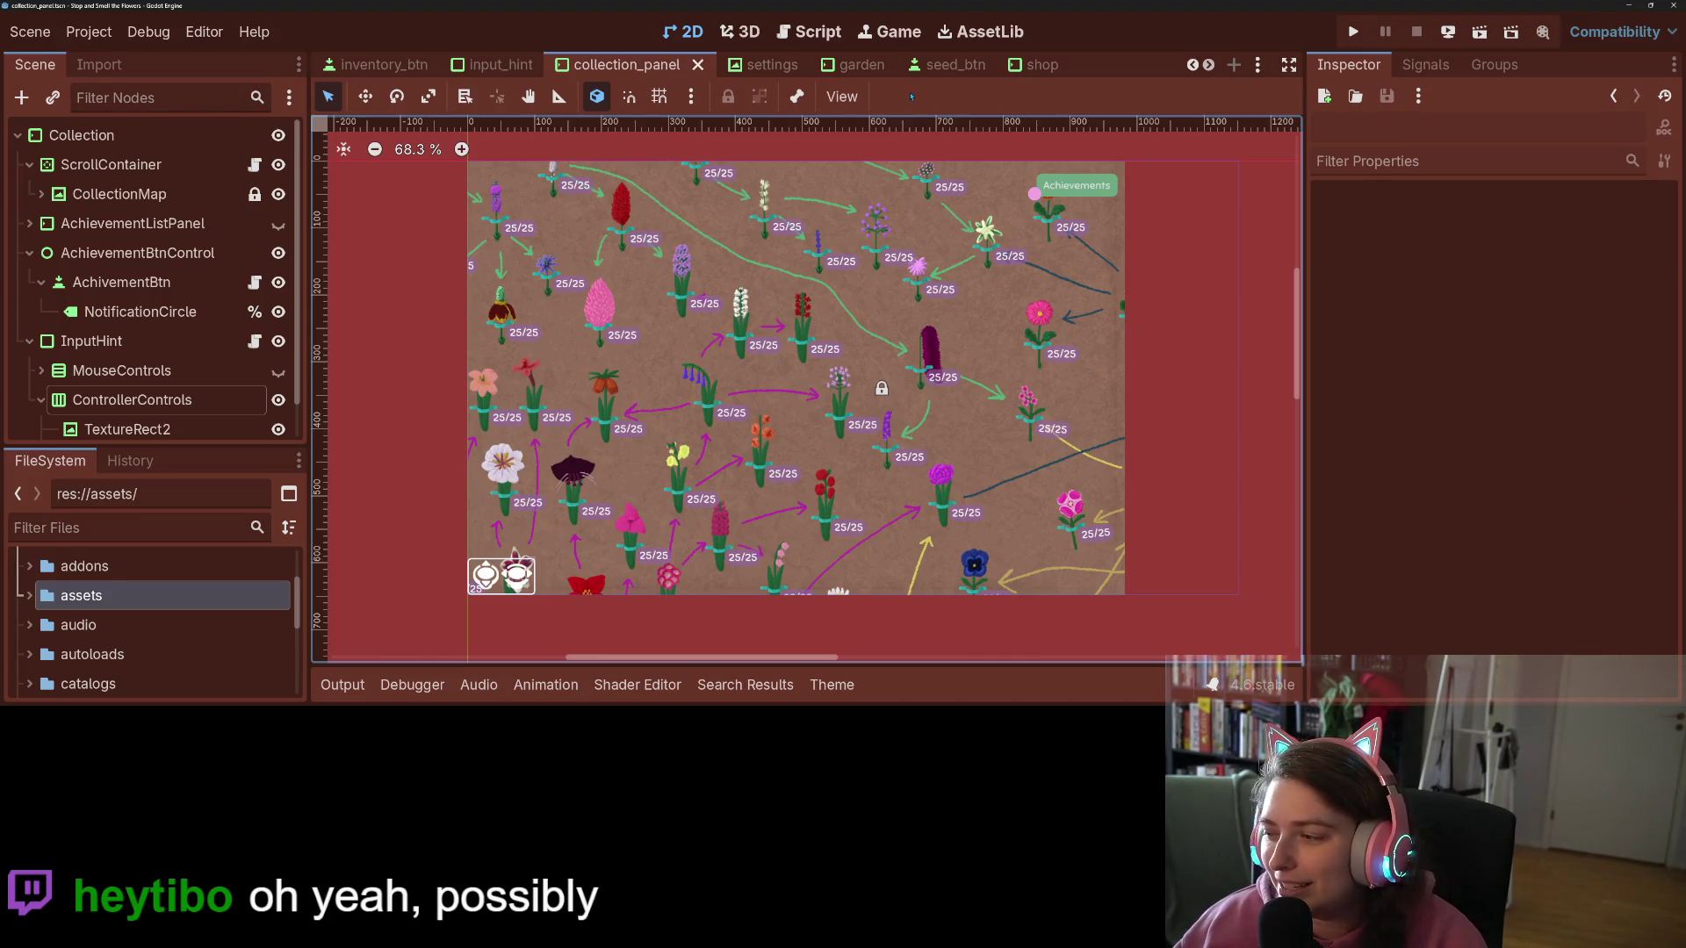
Step: Scroll through the open scene tabs and back, then switch to the browser
left_click(1208, 65)
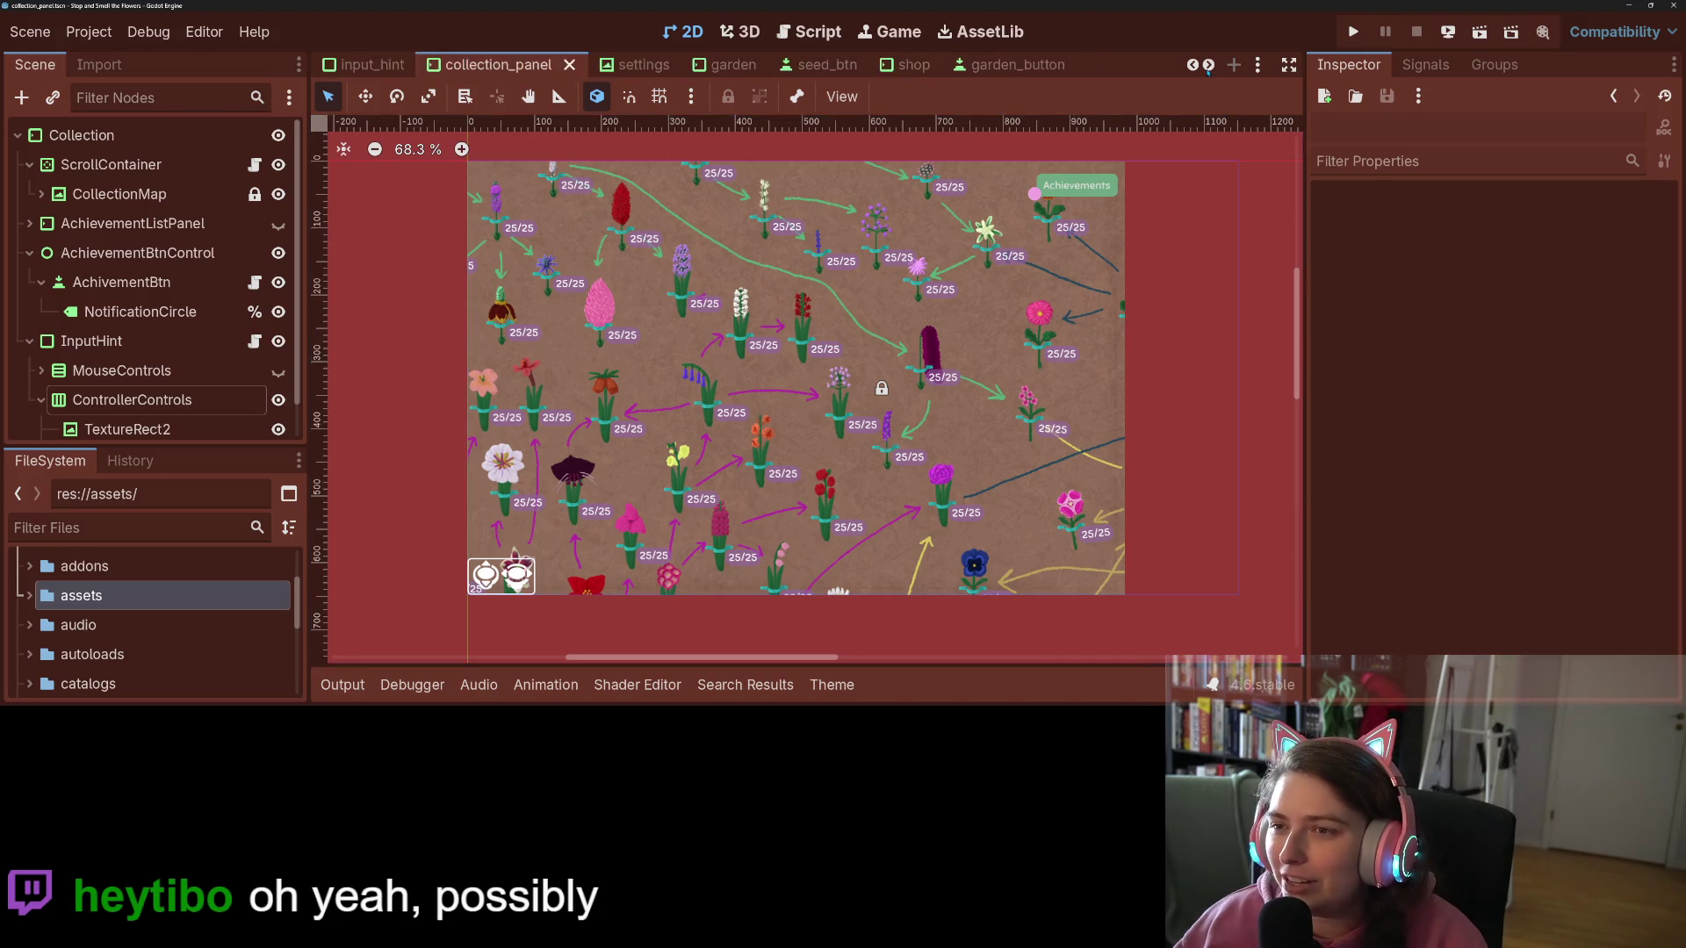
left_click(1208, 65)
left_click(1208, 65)
left_click(1208, 65)
left_click(1208, 65)
left_click(1208, 65)
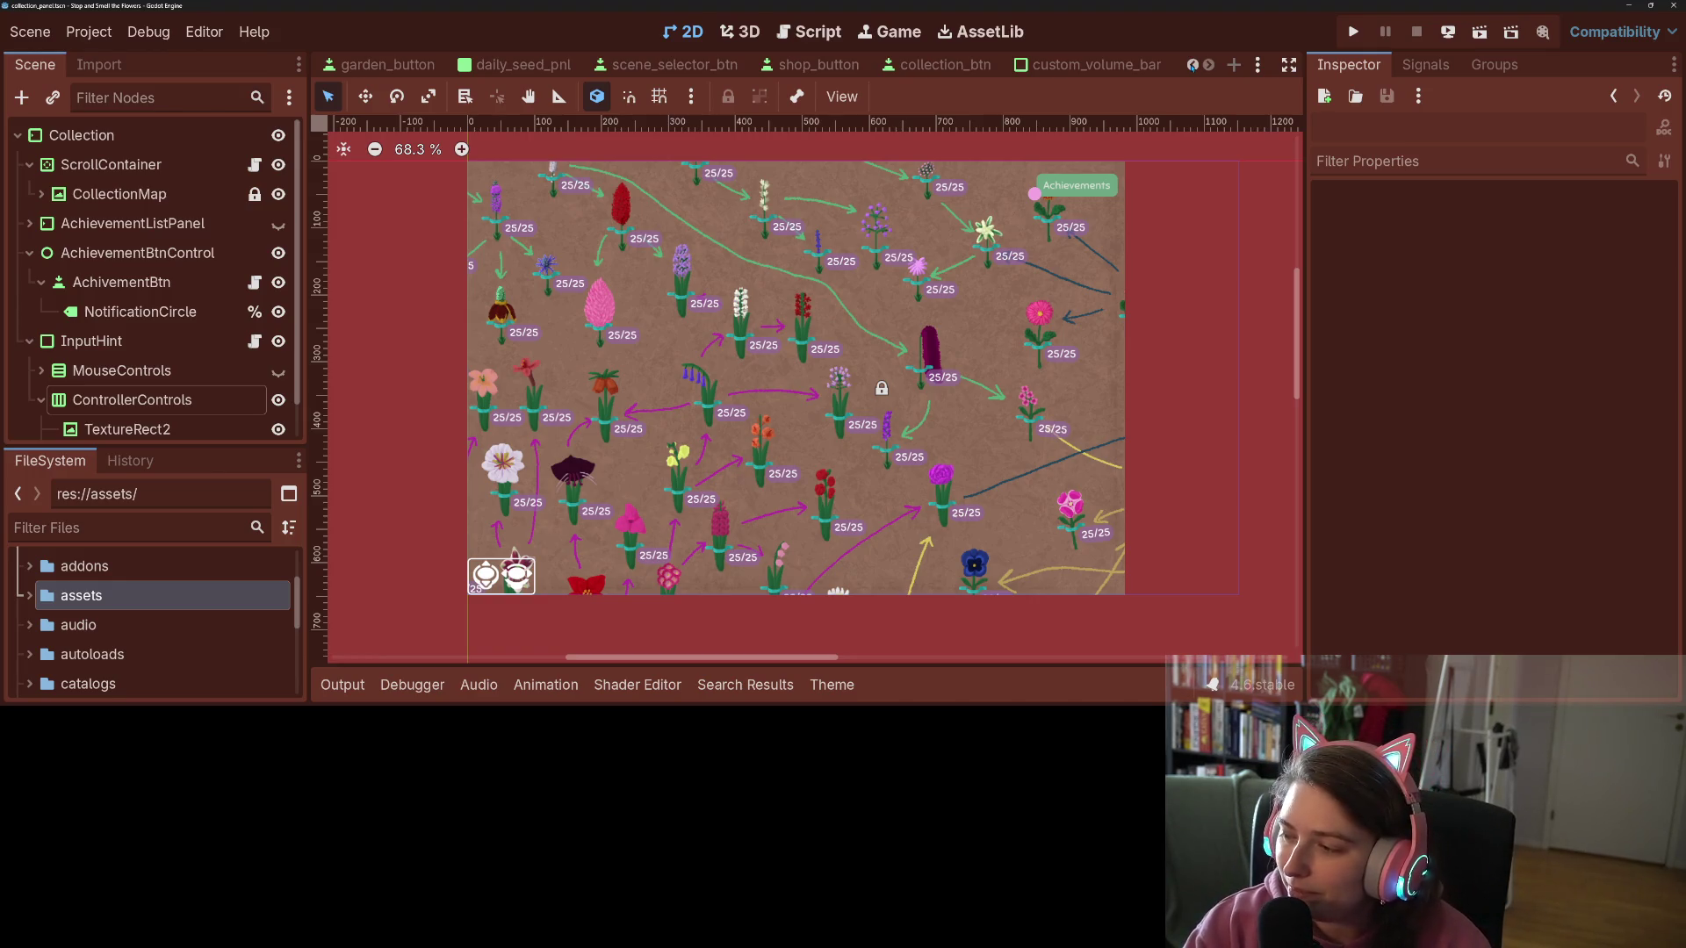
left_click(1191, 64)
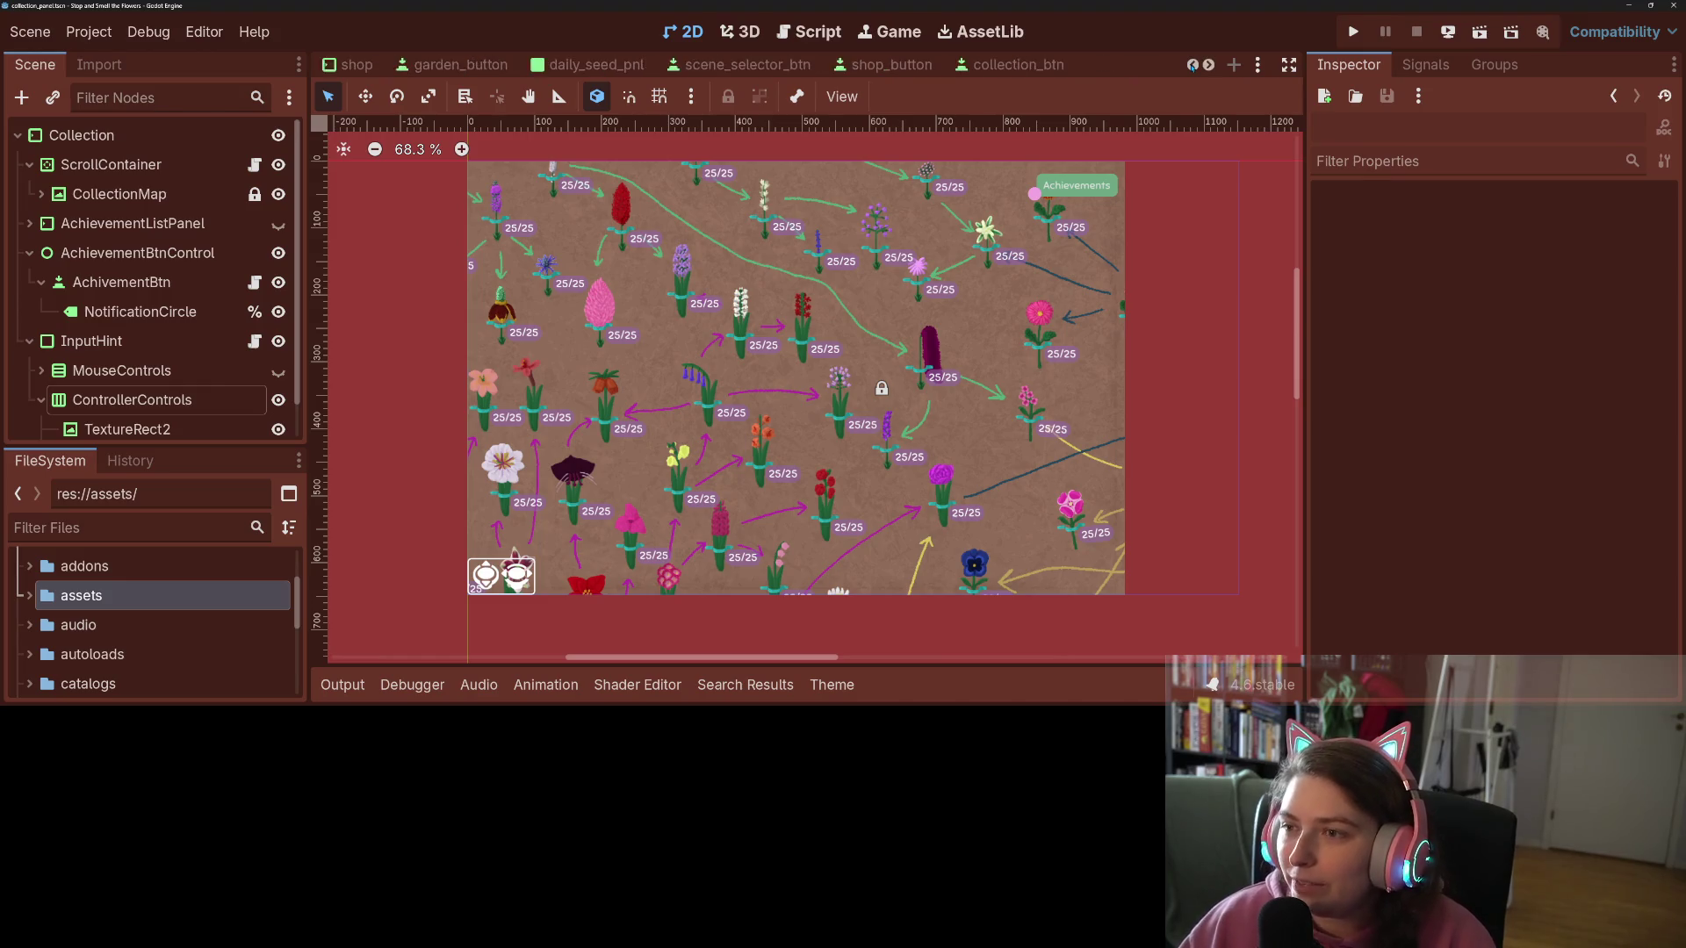
left_click(1191, 64)
left_click(1192, 64)
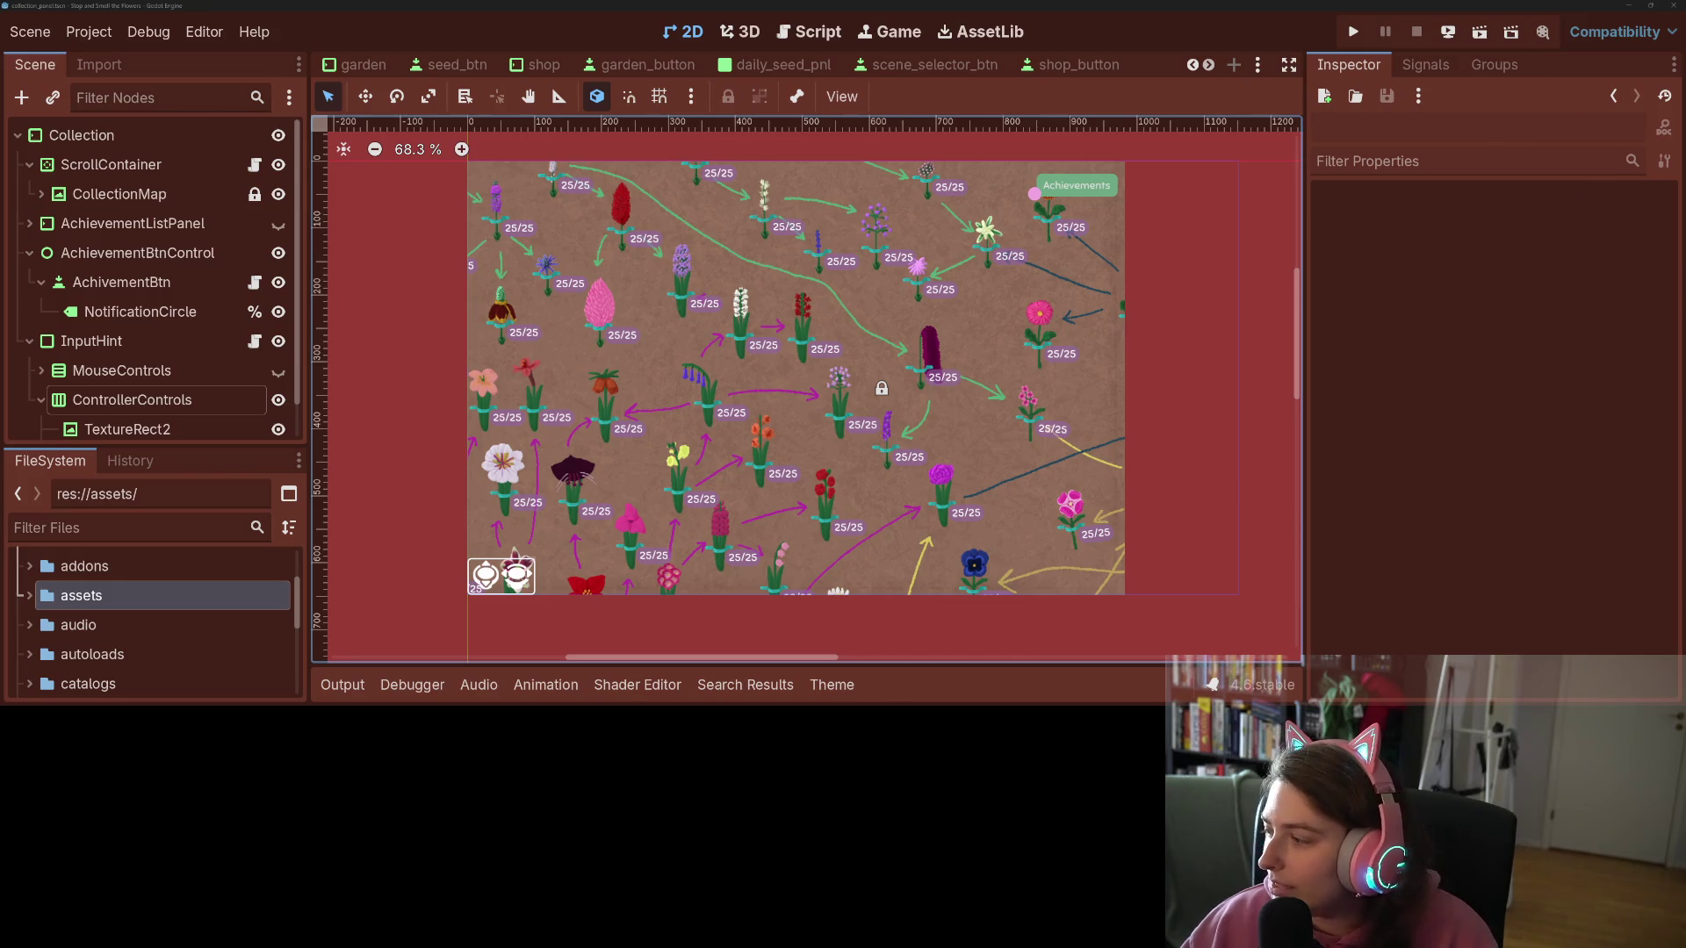
key("alt+Tab")
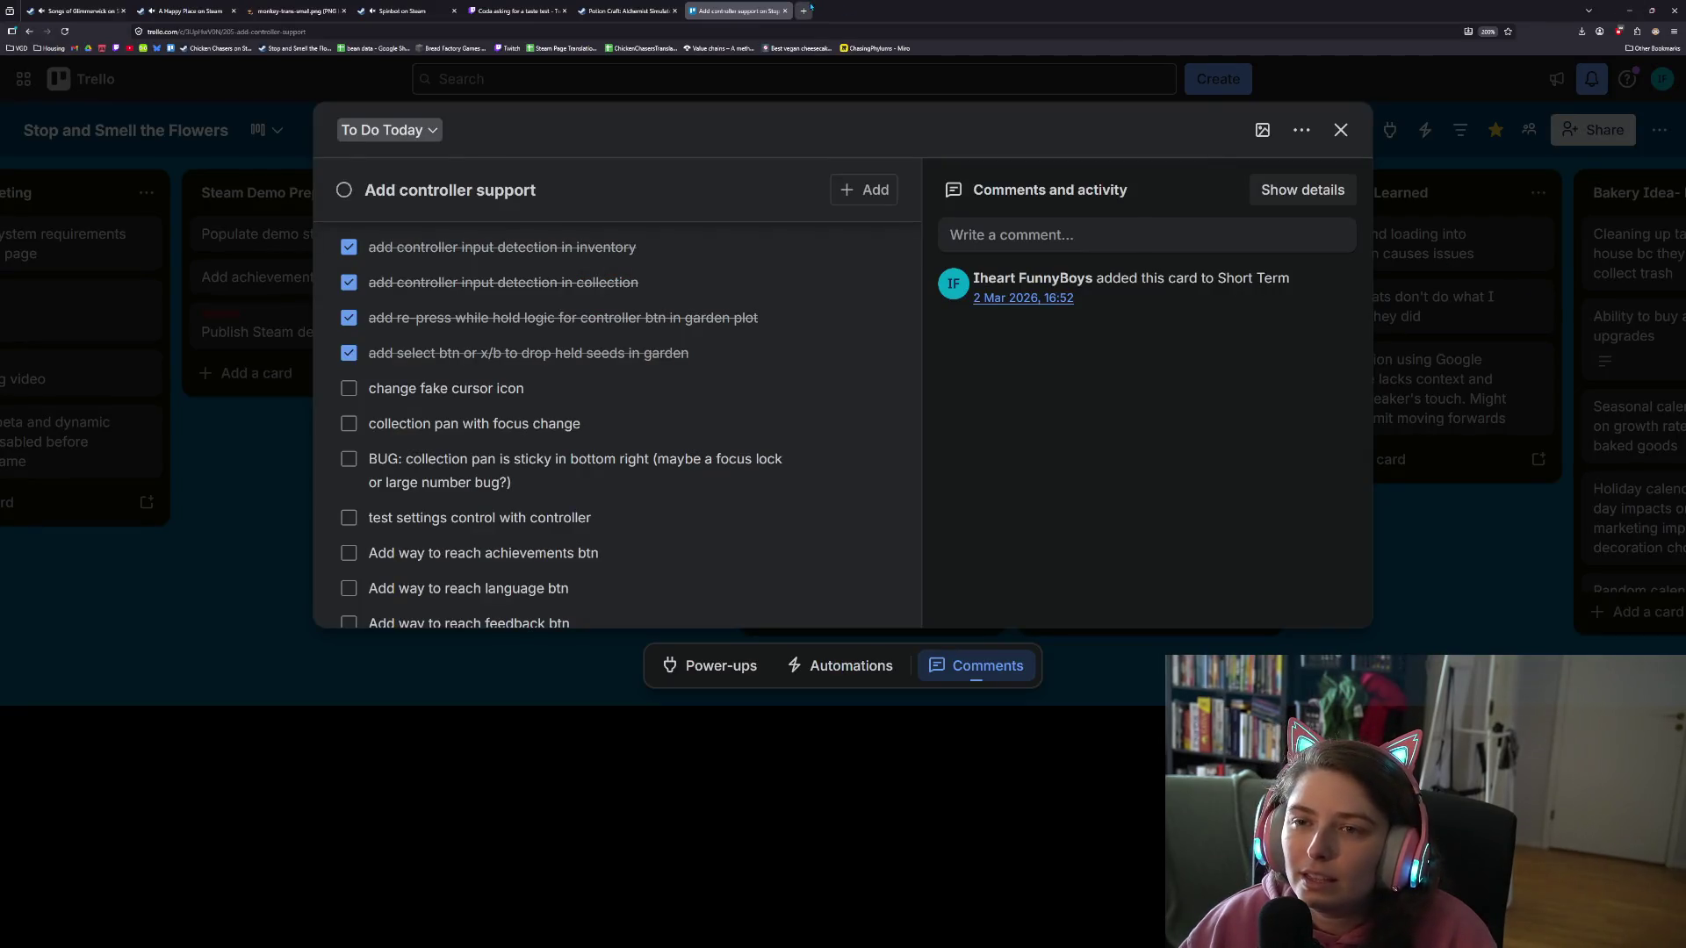
Step: Open a new blank browser tab from the Trello controller-support card
left_click(812, 9)
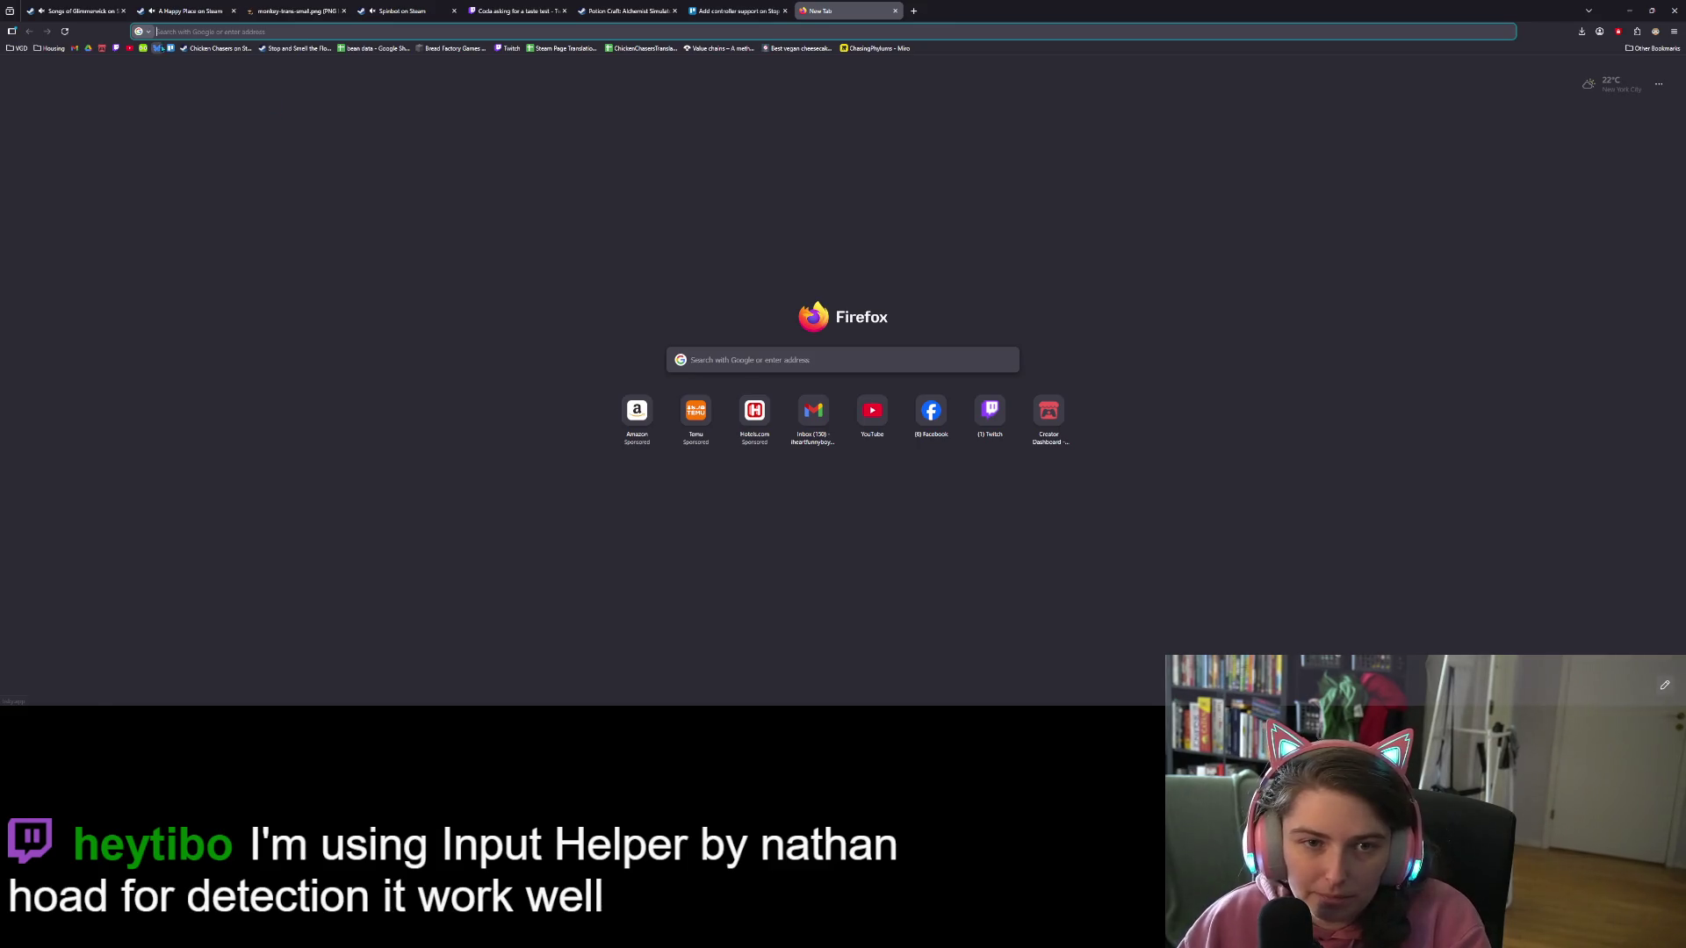
Step: Search Bluesky for the developer and follow their bio's Wild Cosmos Steam link
left_click(158, 49)
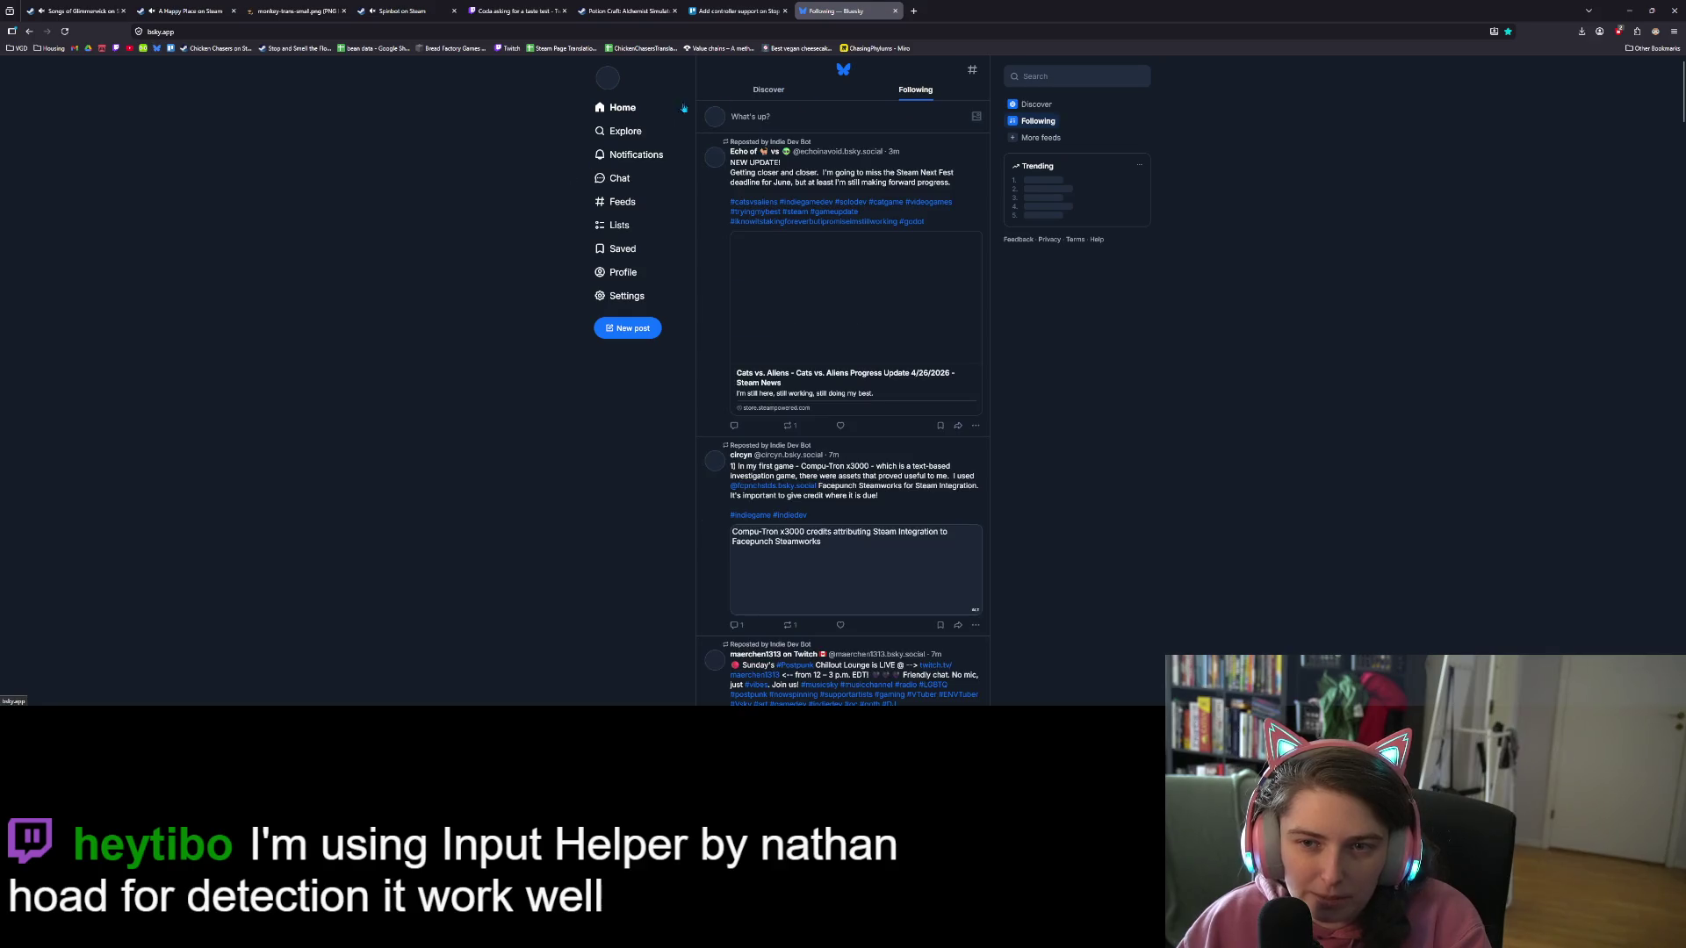
left_click(1077, 77)
type("tibo")
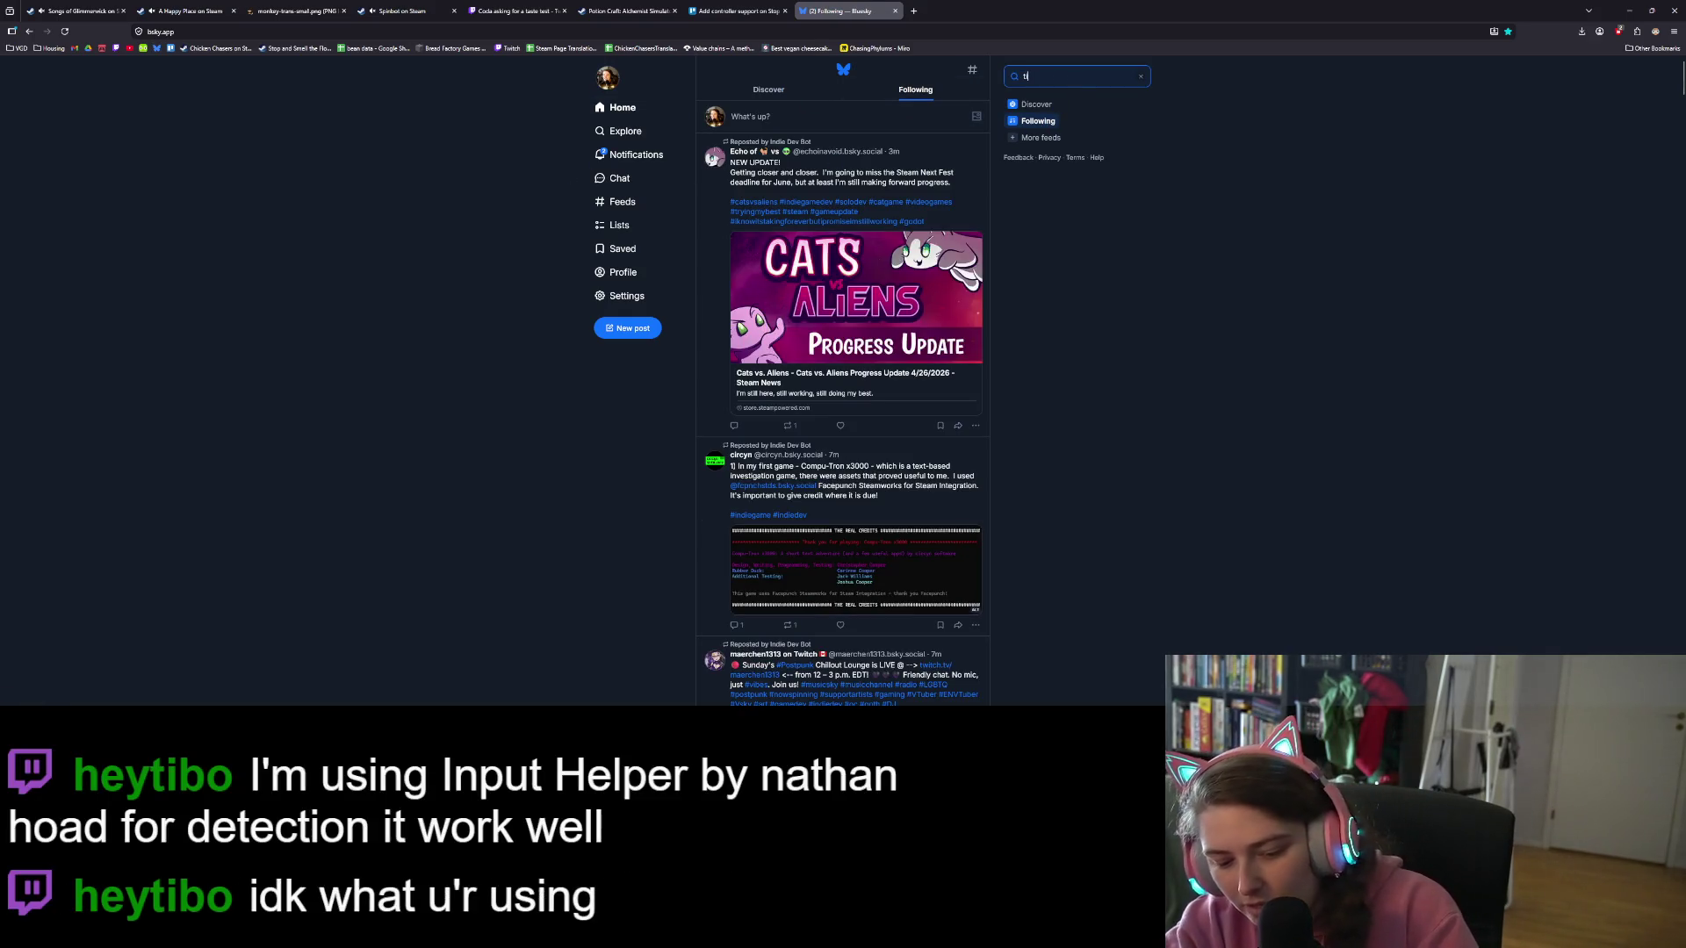
left_click(1071, 128)
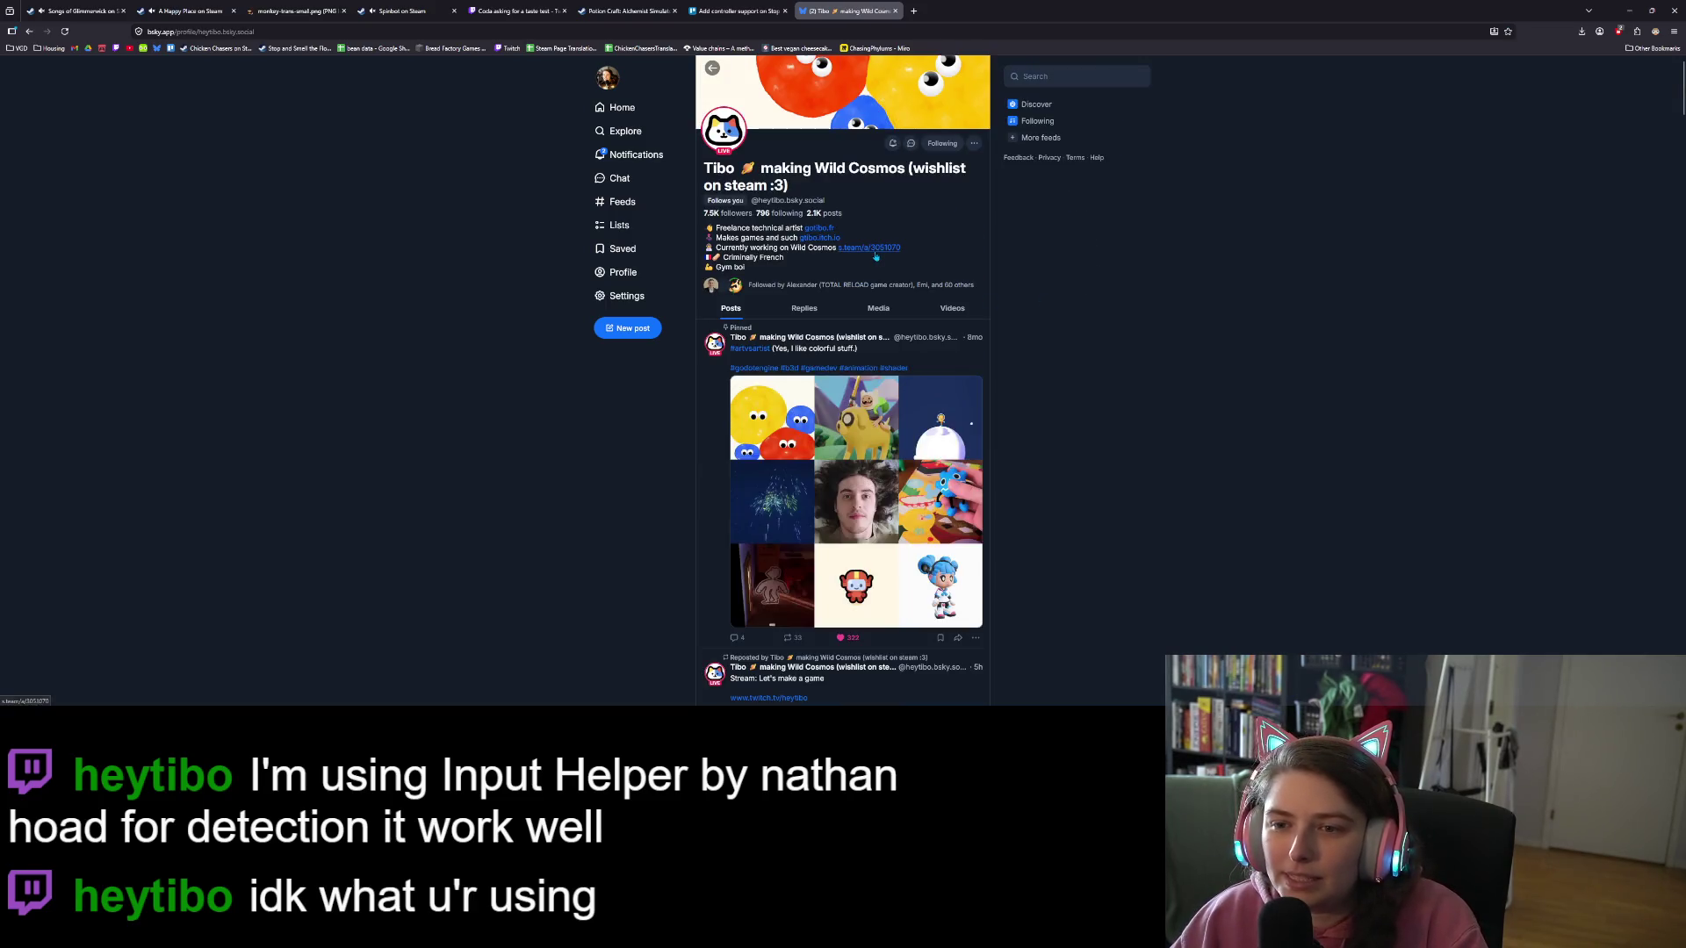
left_click(875, 257)
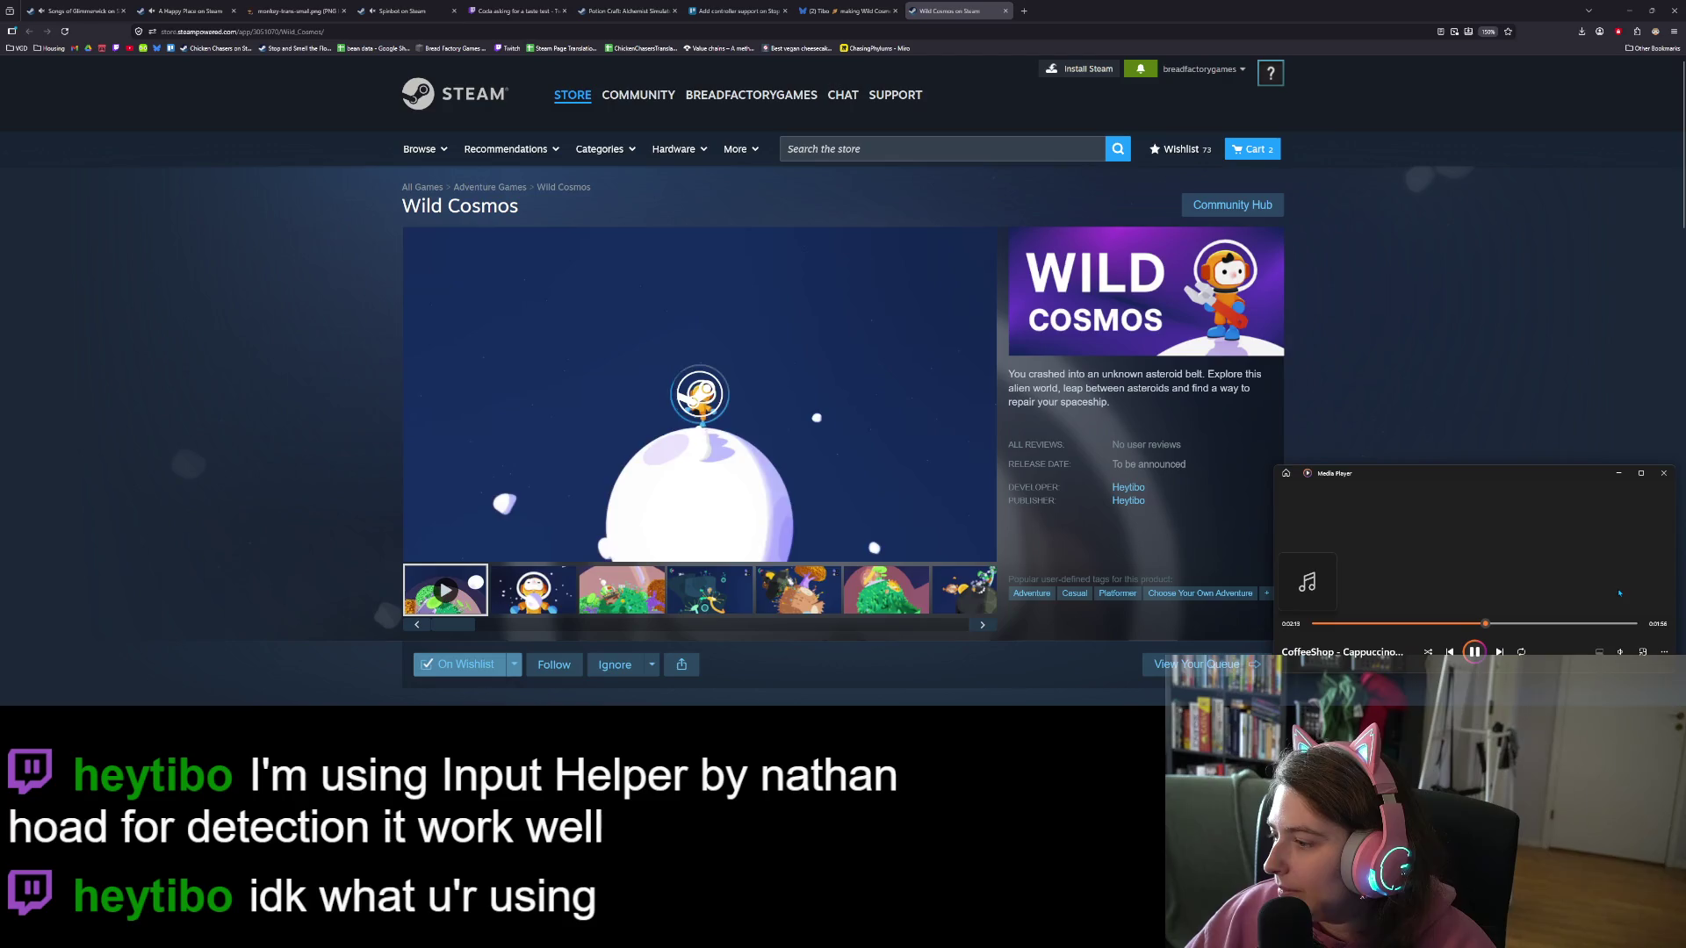
Step: Bring the browser above the media player and scroll to the Wild Cosmos demo download section
left_click(1468, 361)
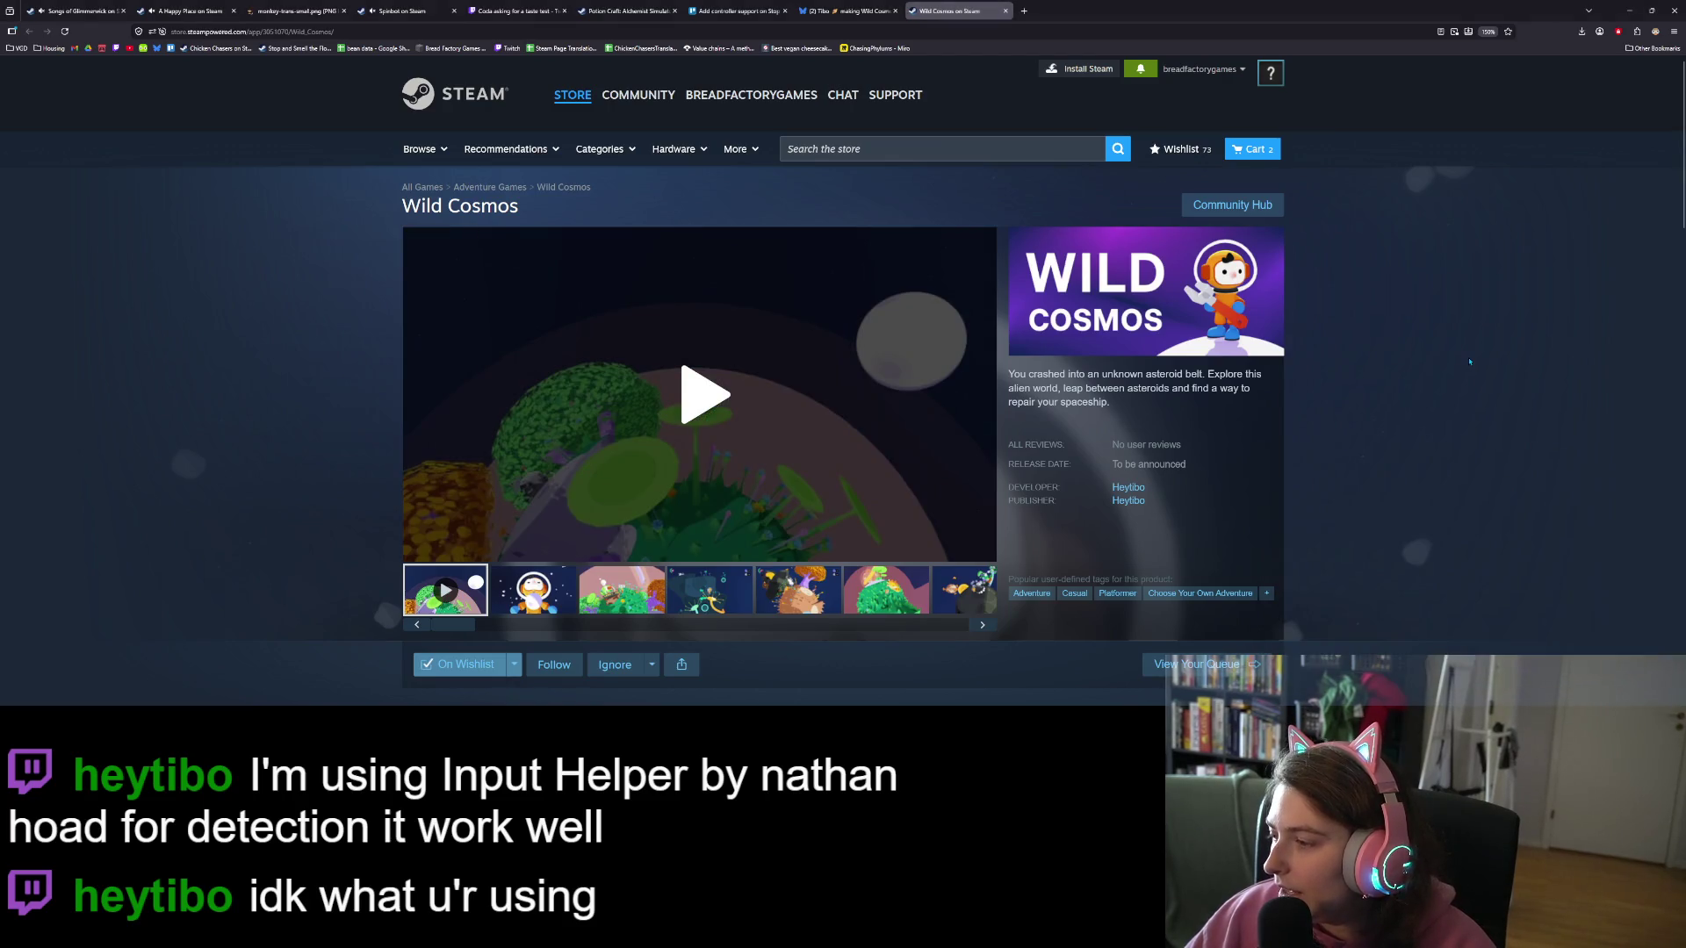
scroll(1461, 478, "down", 1)
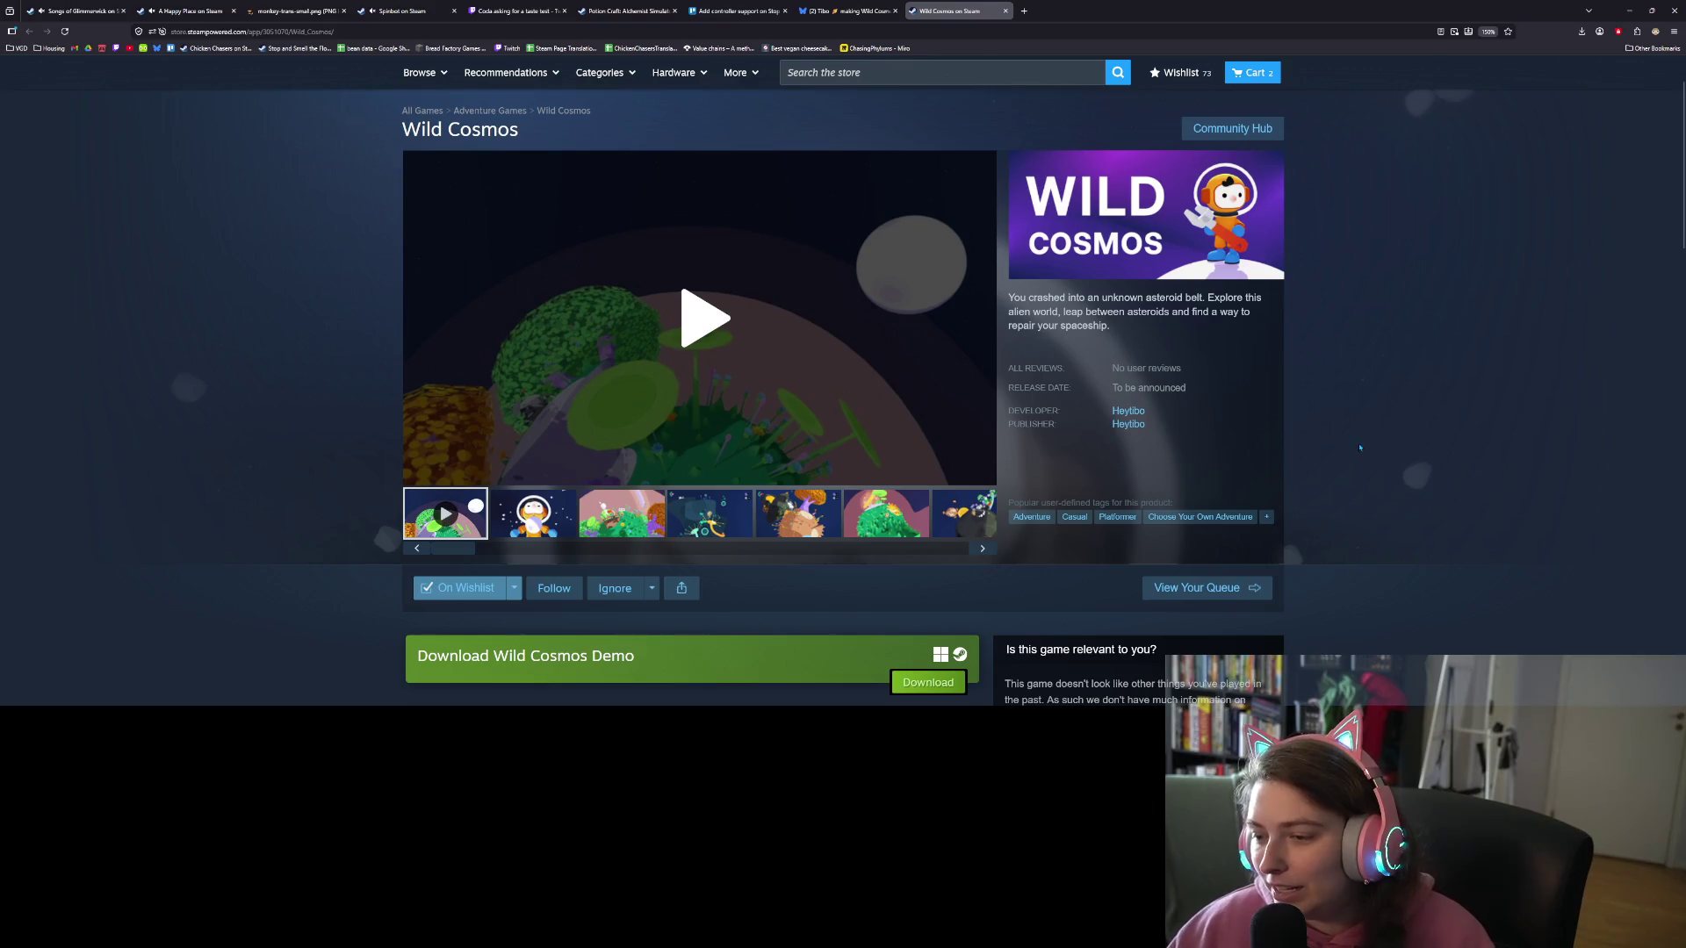
Step: Copy the Wild Cosmos store page URL and start the trailer
left_click(798, 29)
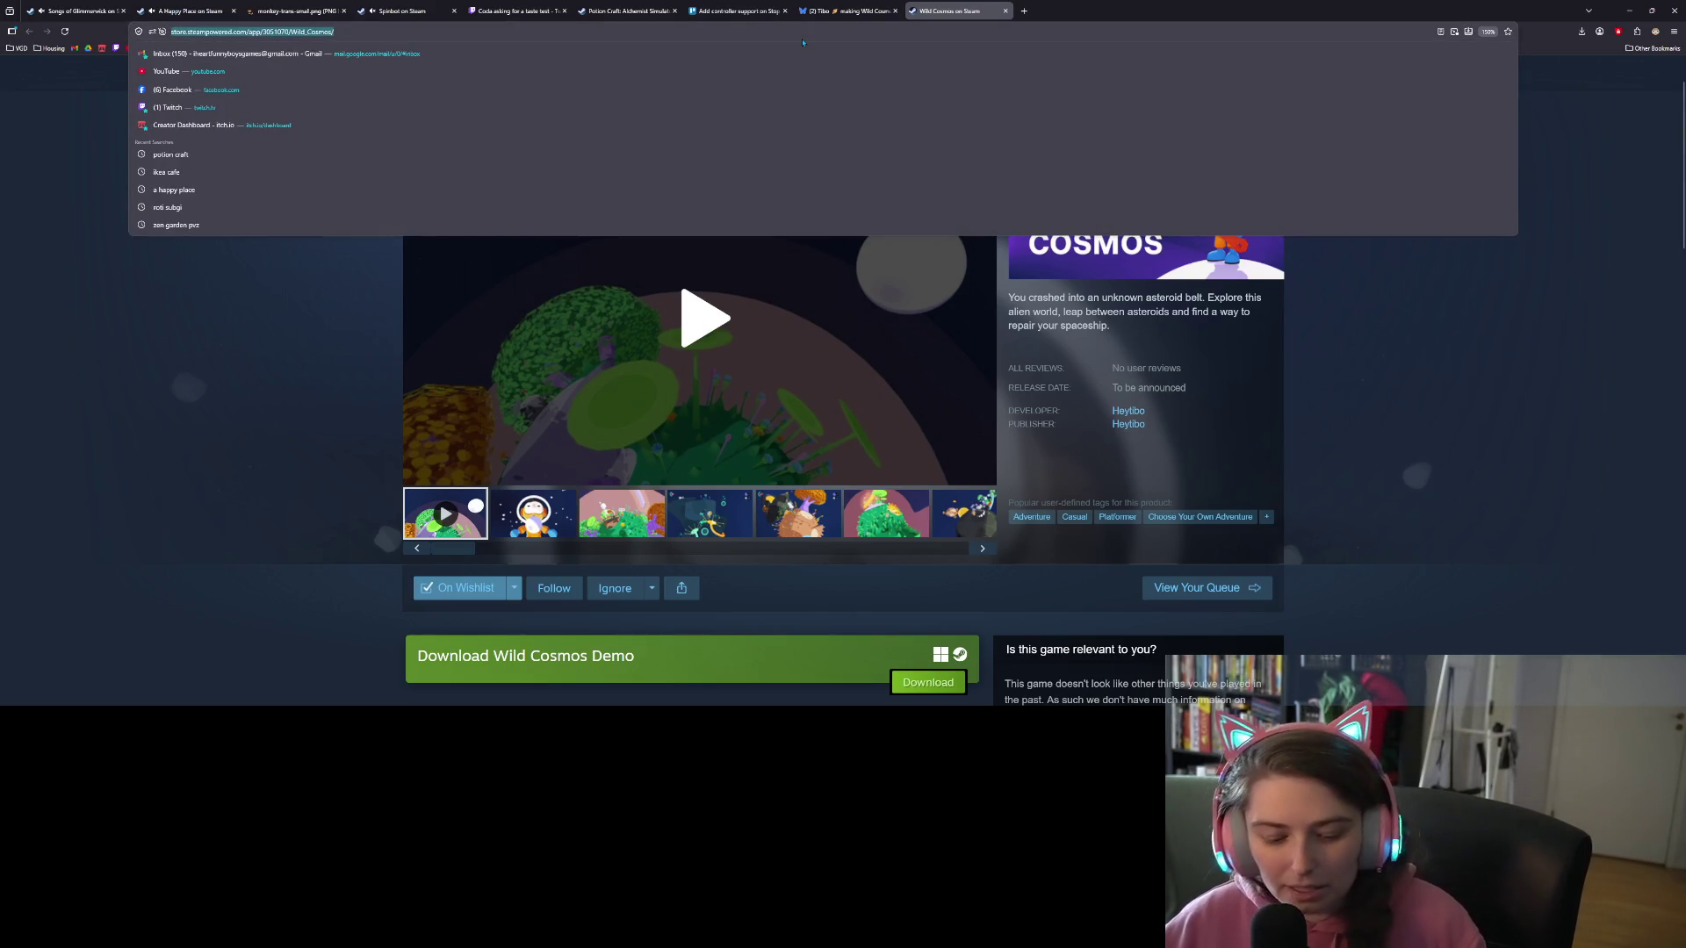
left_click(1429, 391)
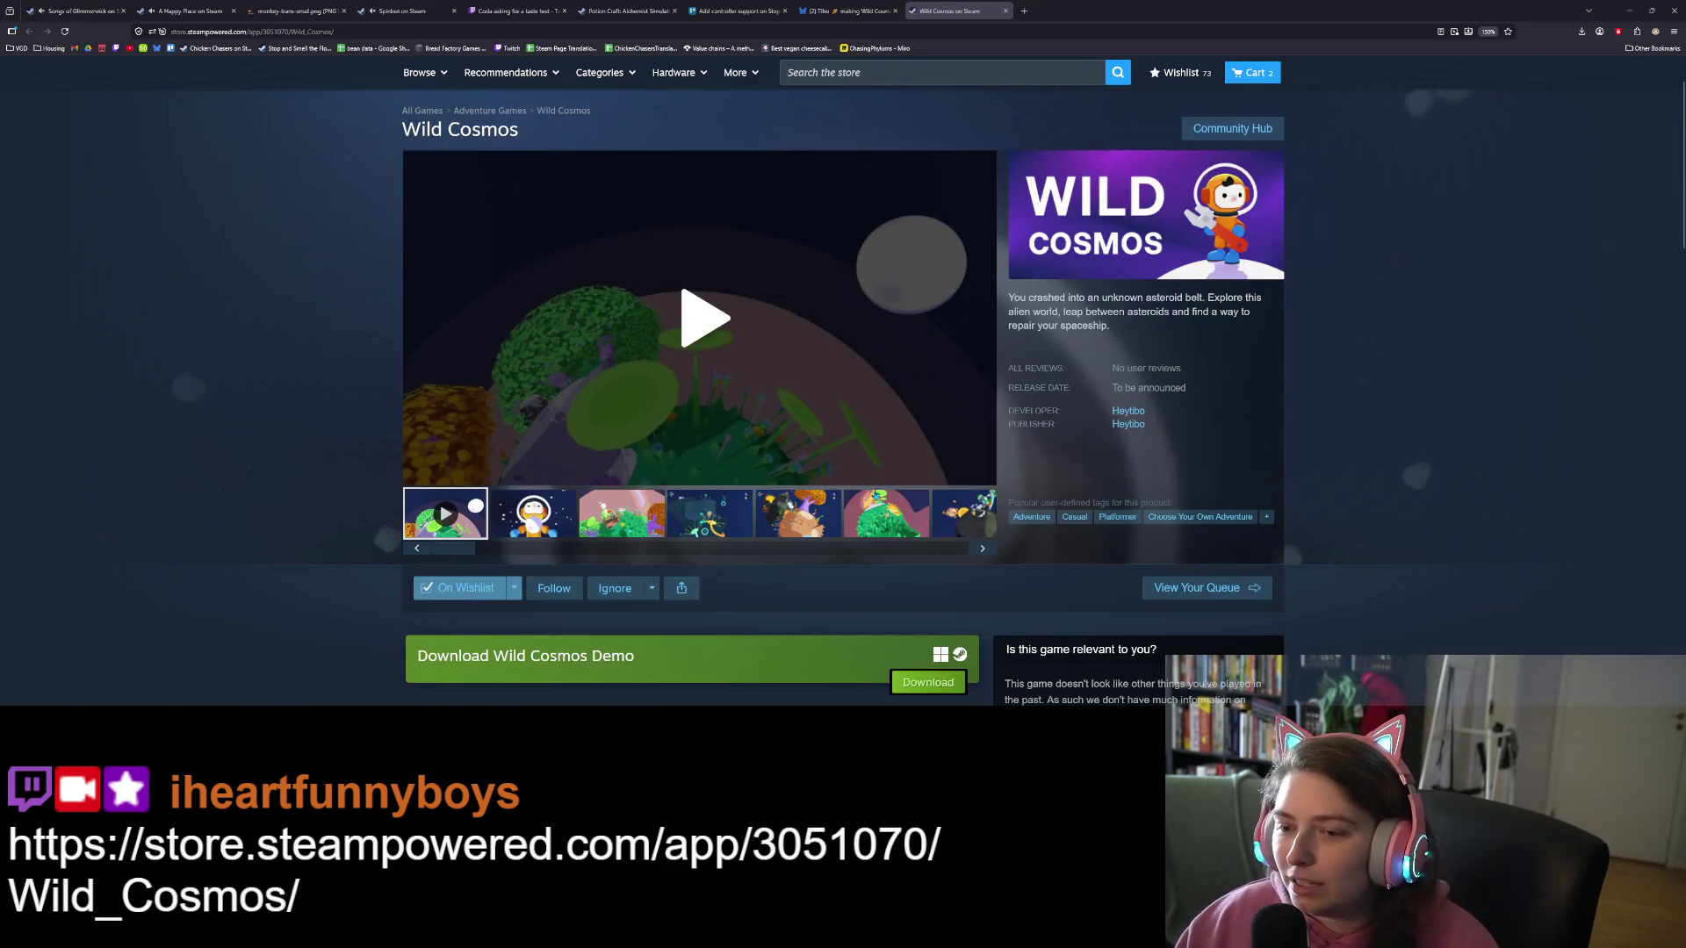
left_click(985, 480)
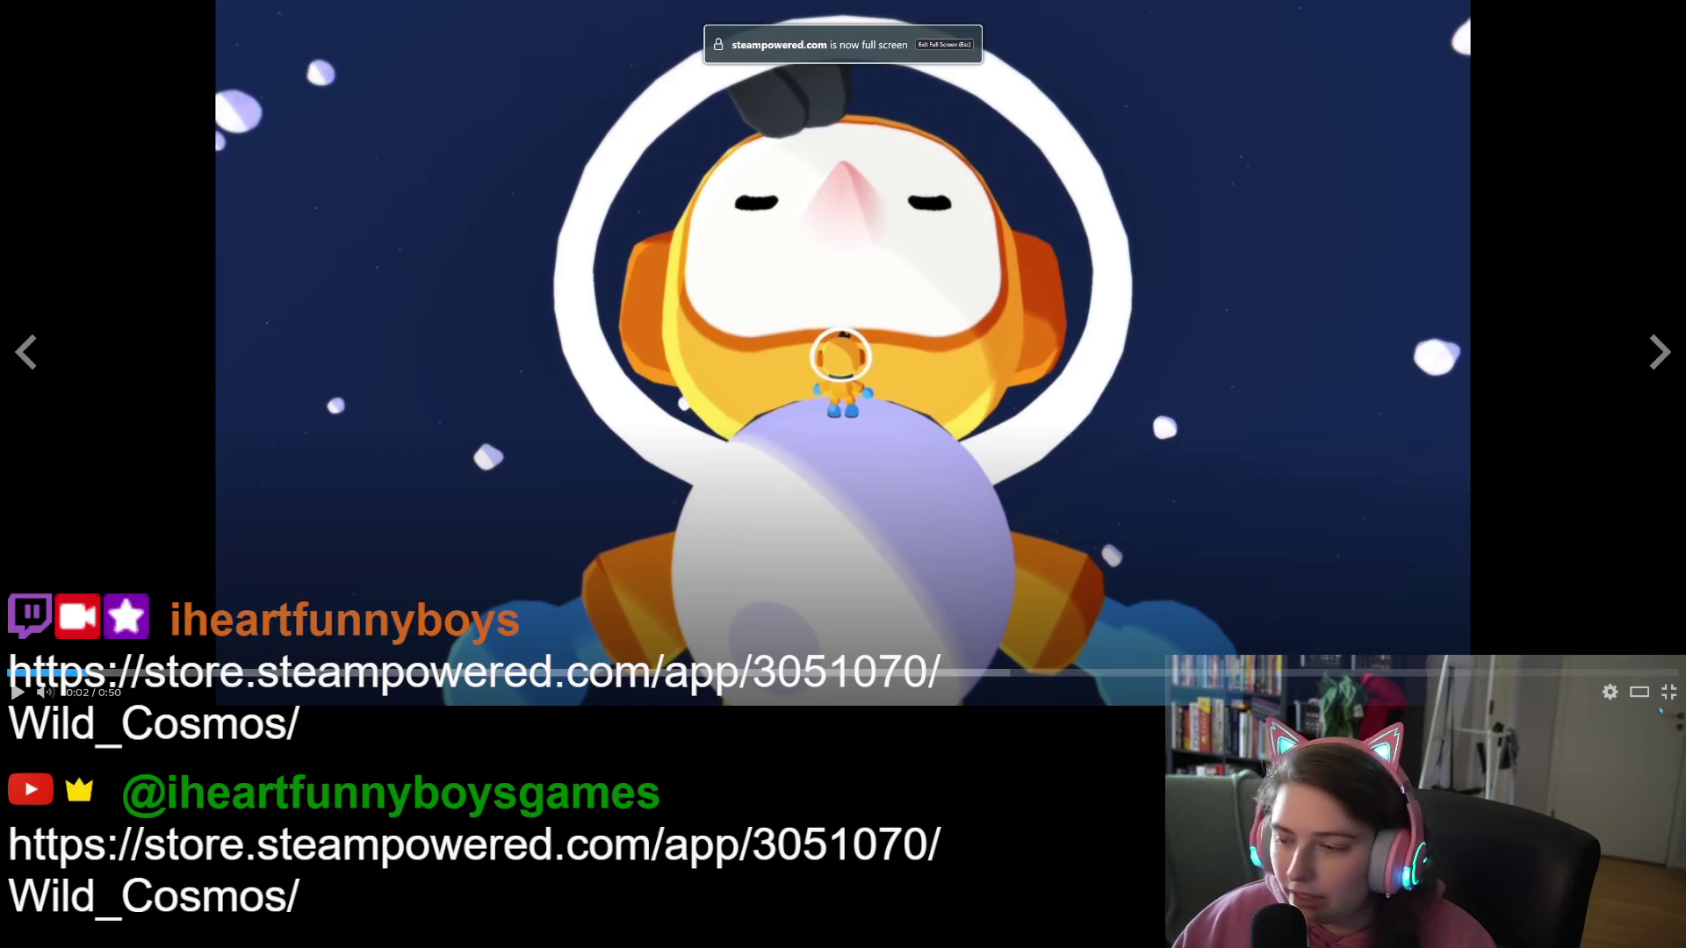
key("Escape")
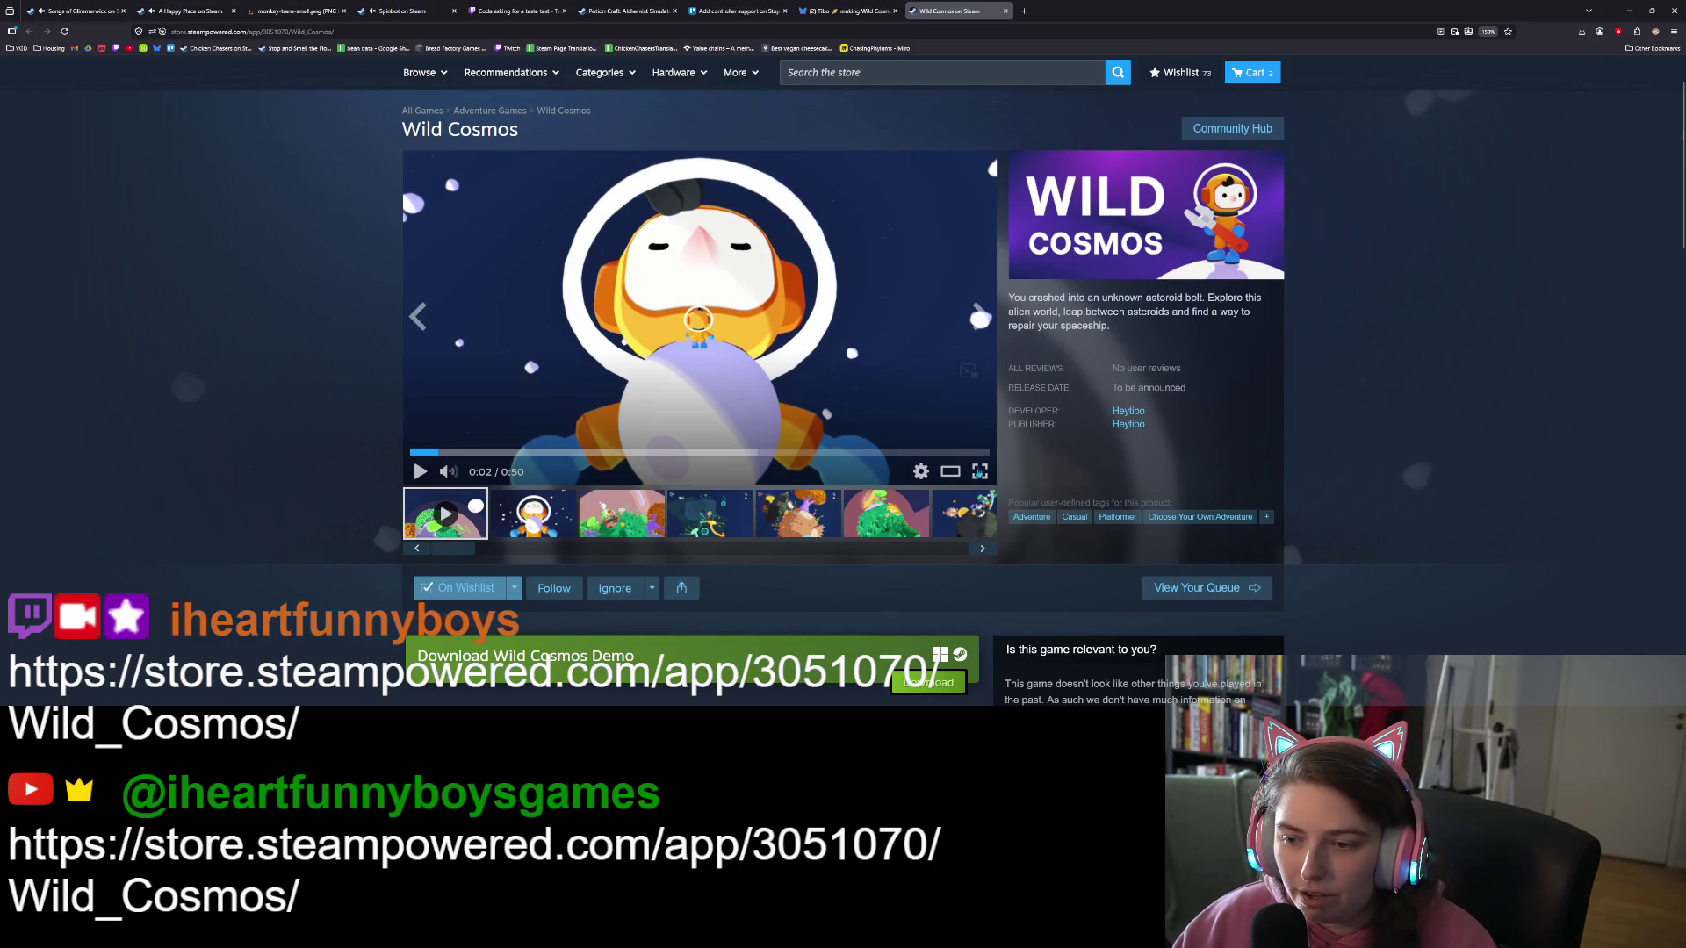
Step: Watch the trailer full screen at lower volume, pausing at 0:44 and exiting full screen
left_click(967, 370)
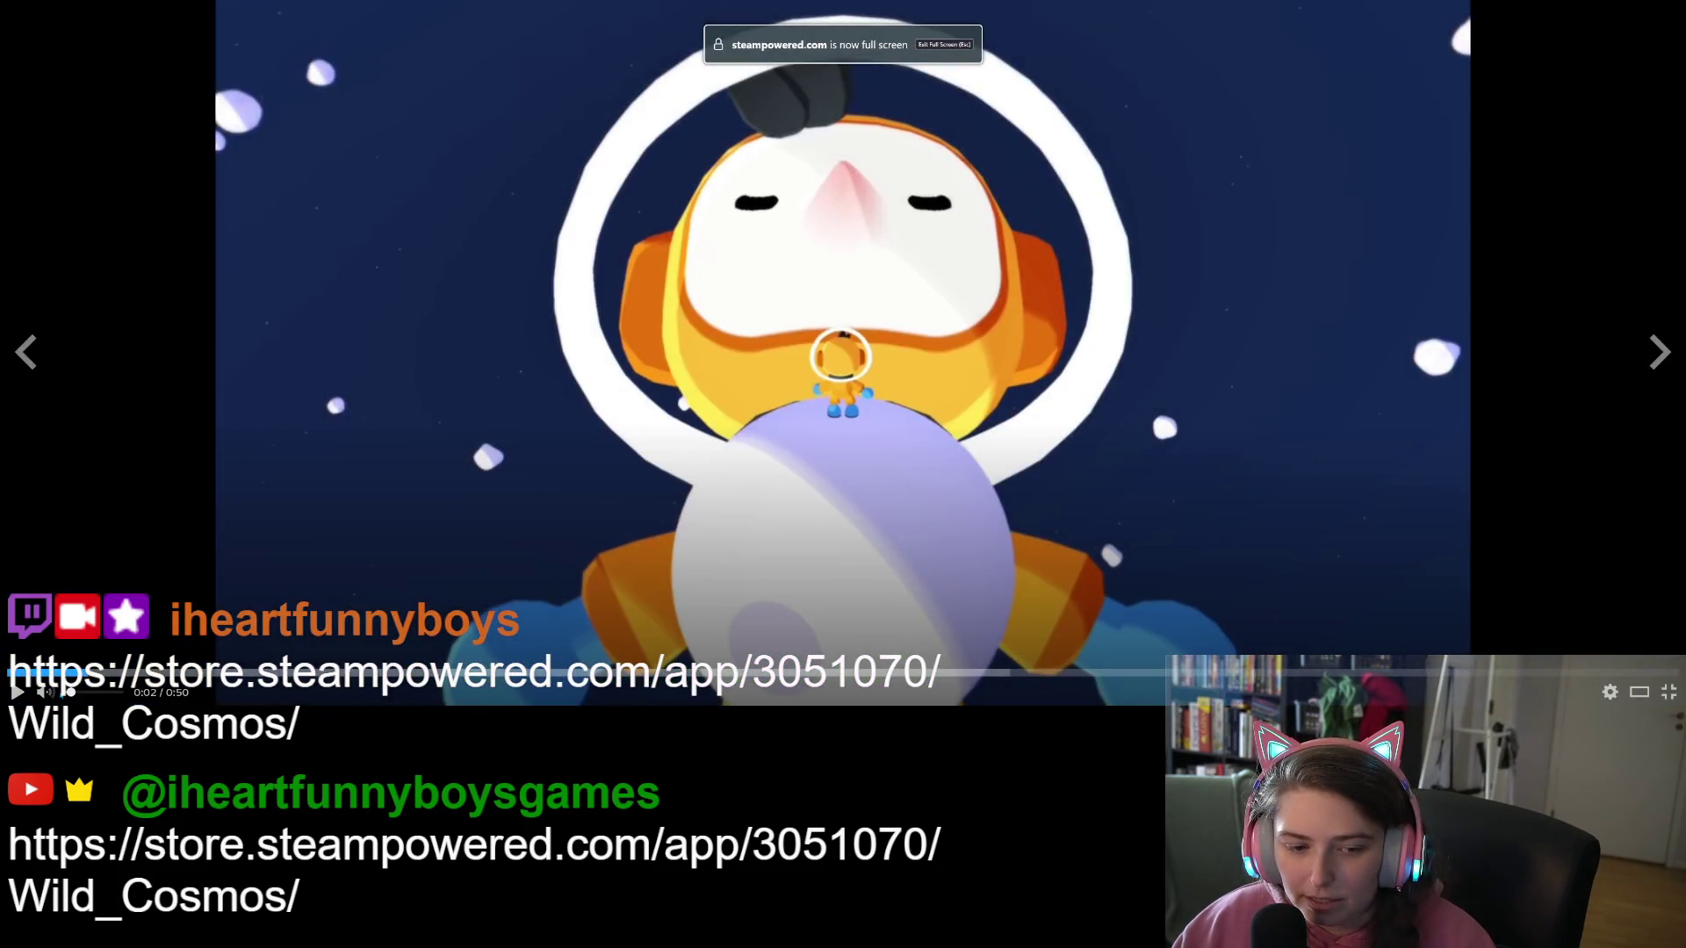
left_click(18, 692)
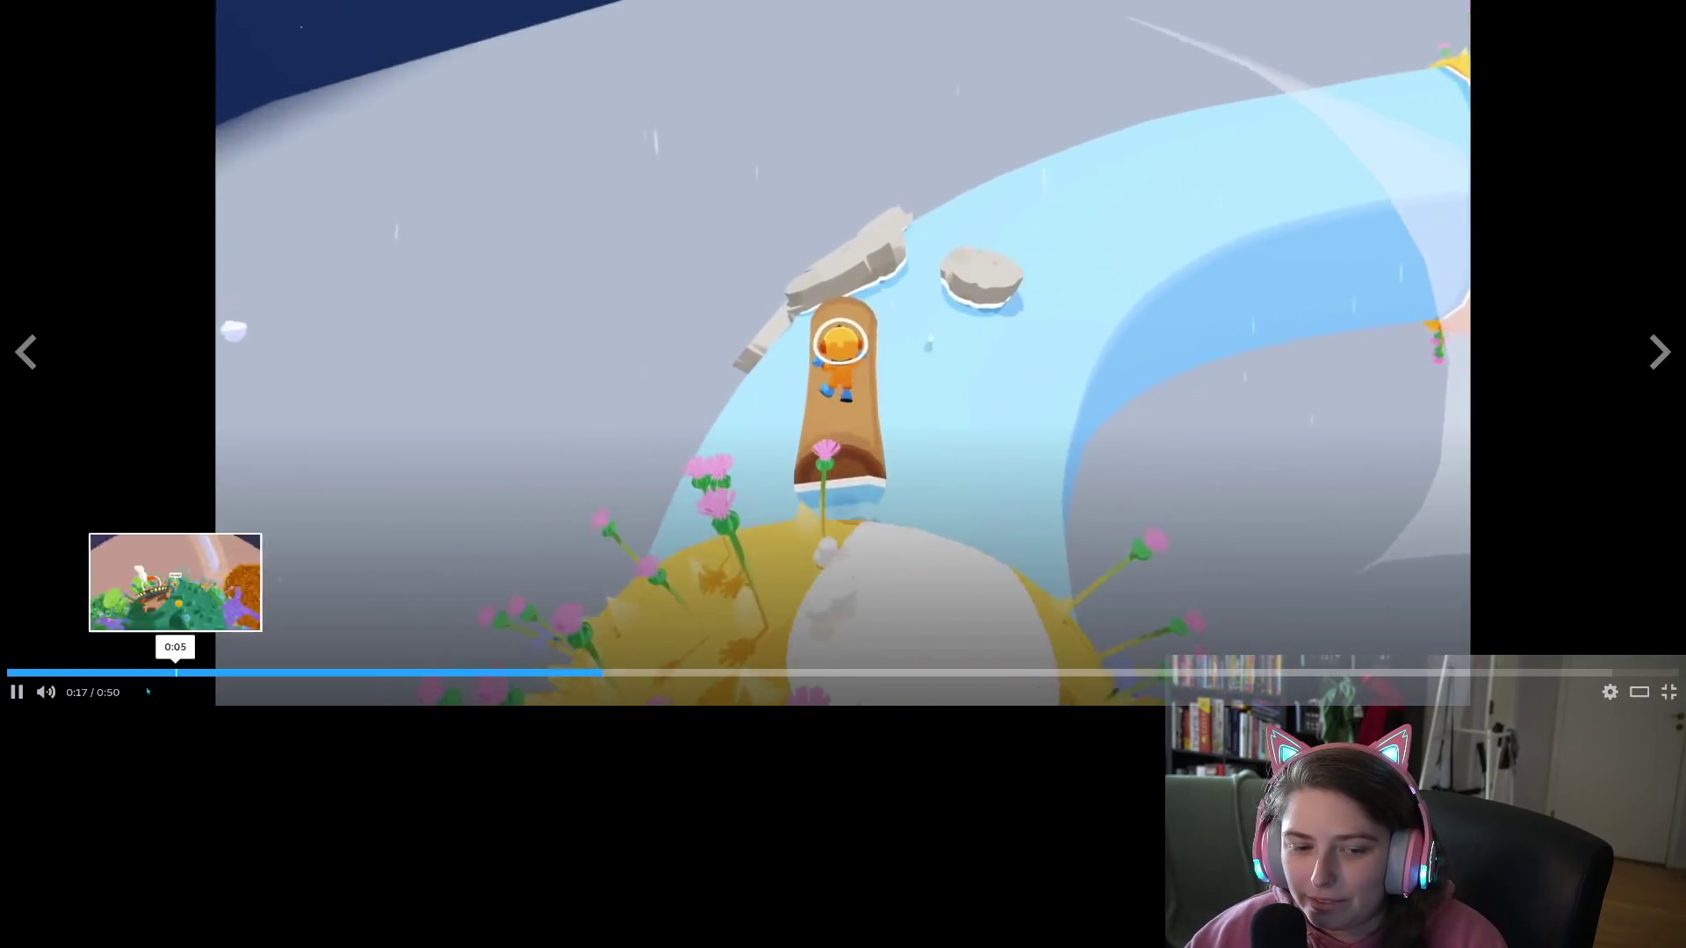
left_click(94, 692)
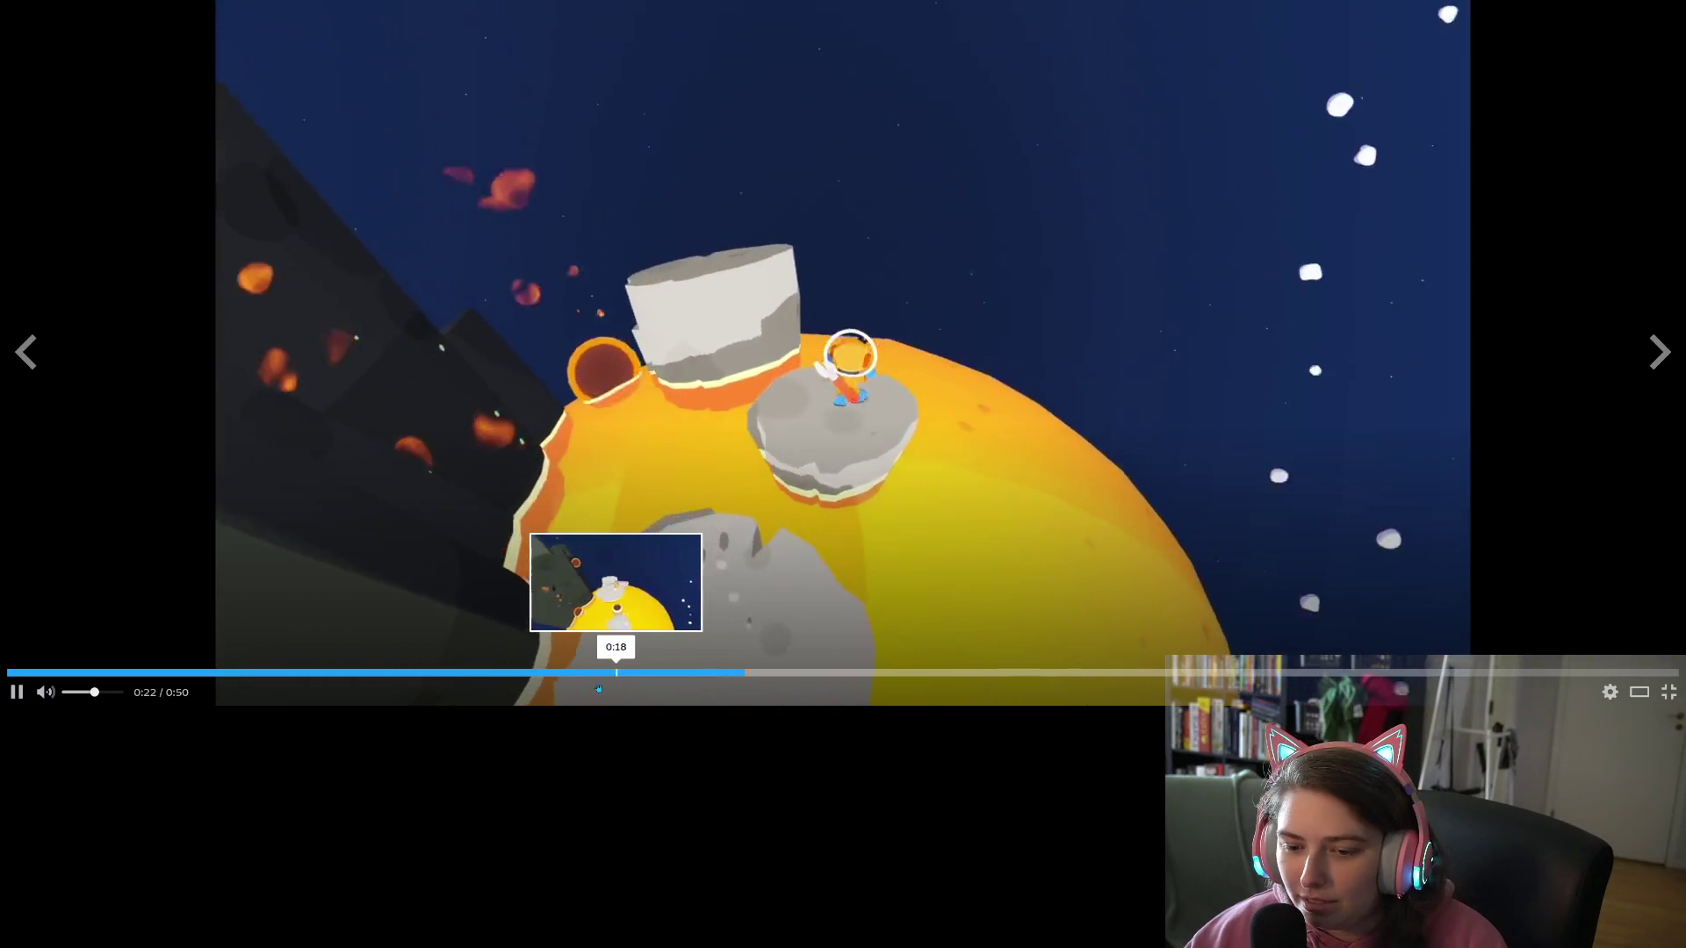
left_click(578, 682)
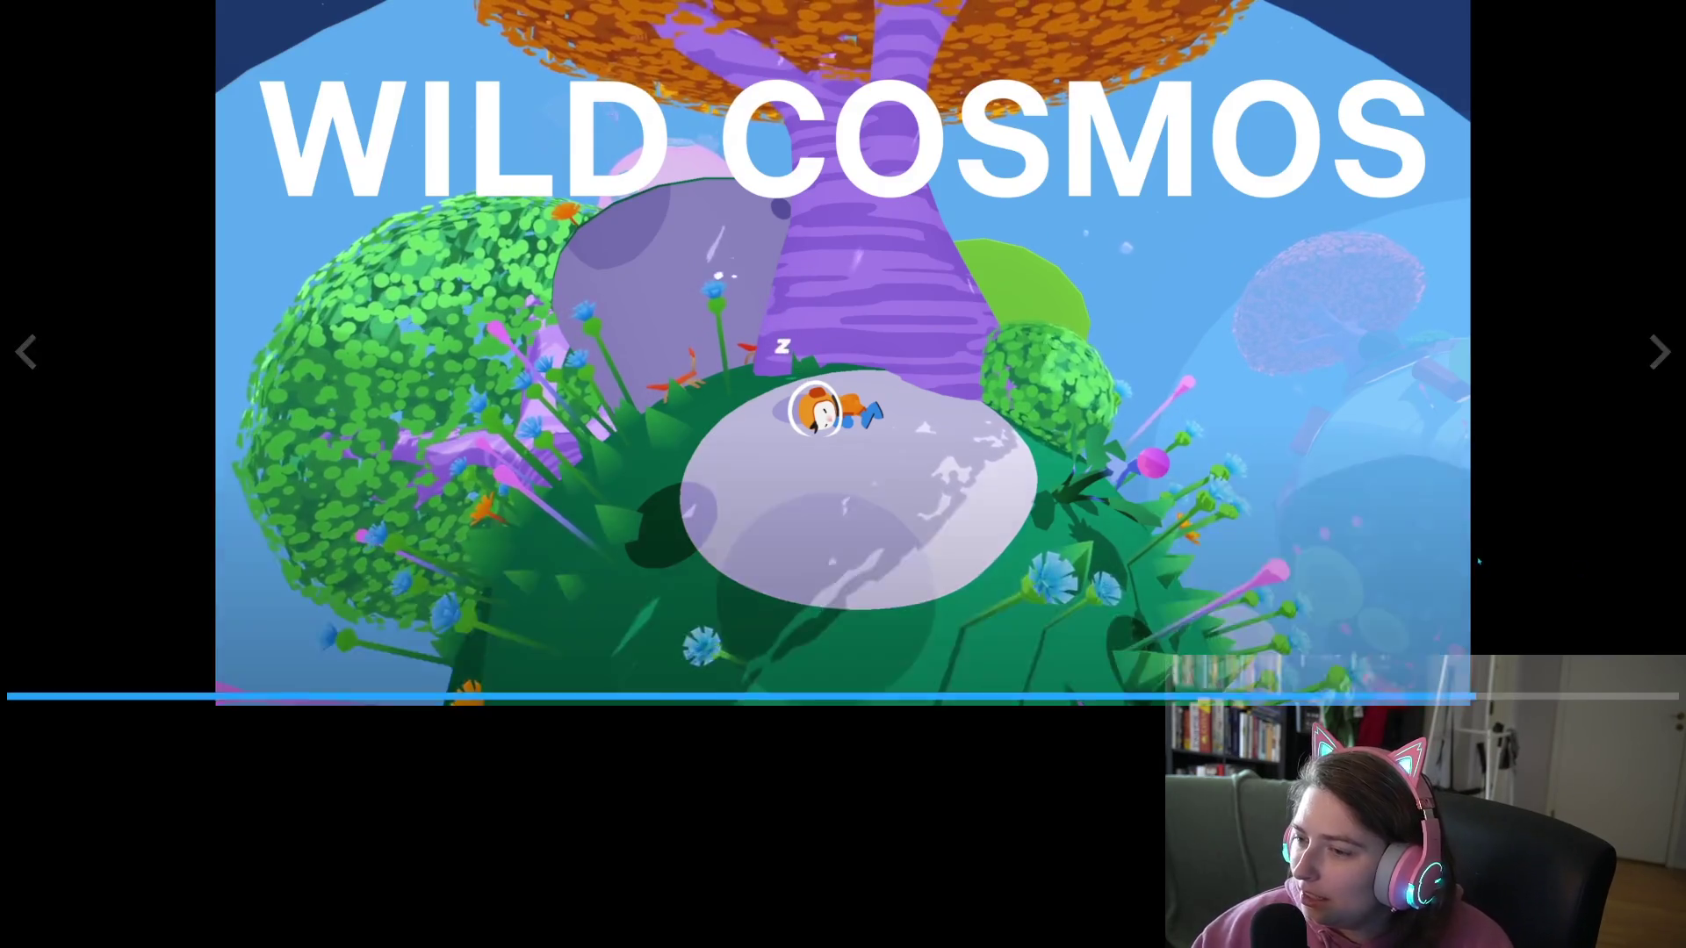
key("space")
left_click(1668, 692)
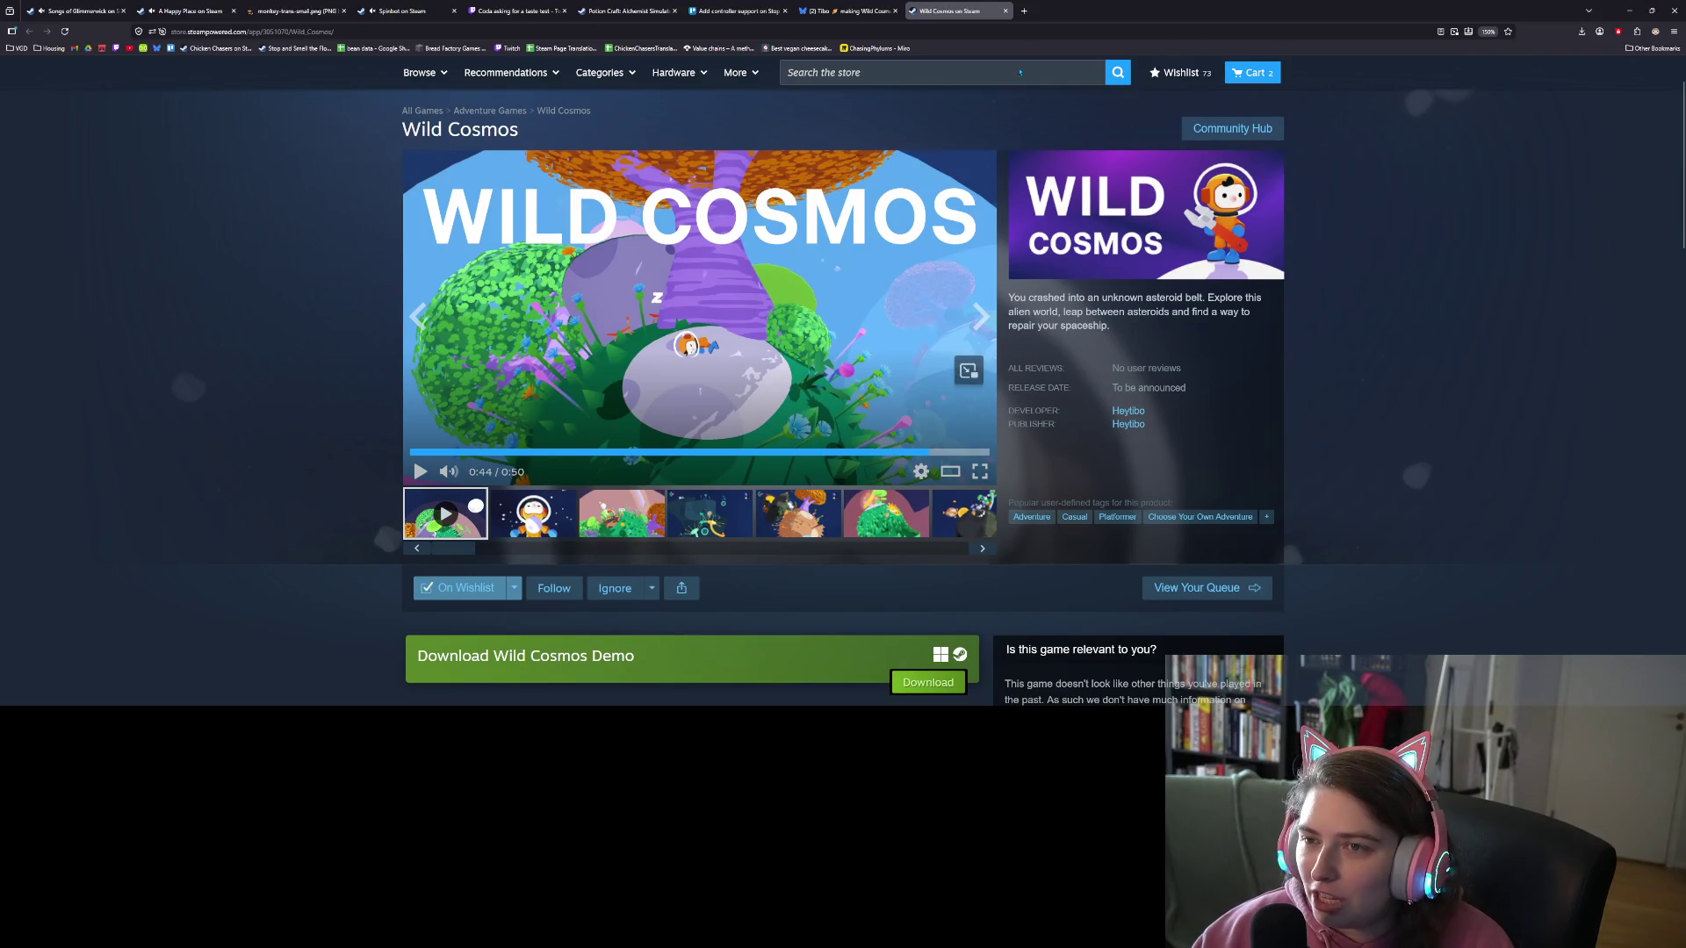
Step: Search 'steam flock' in a new tab and open the Flock store page
left_click(1024, 10)
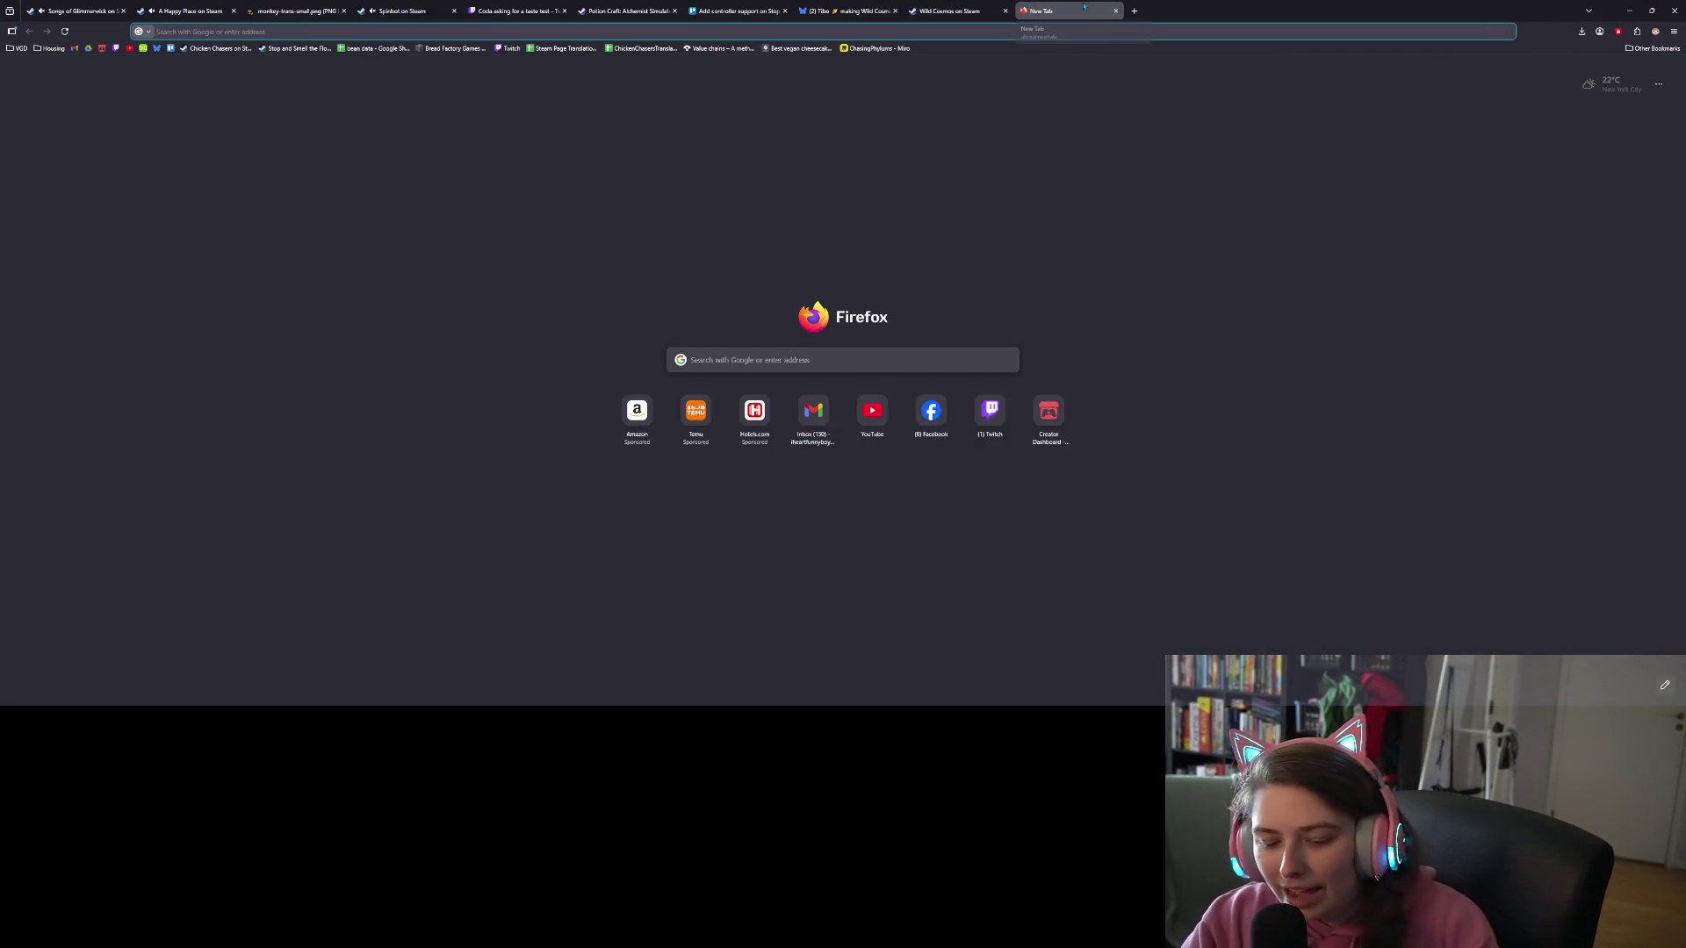
type("steam flock")
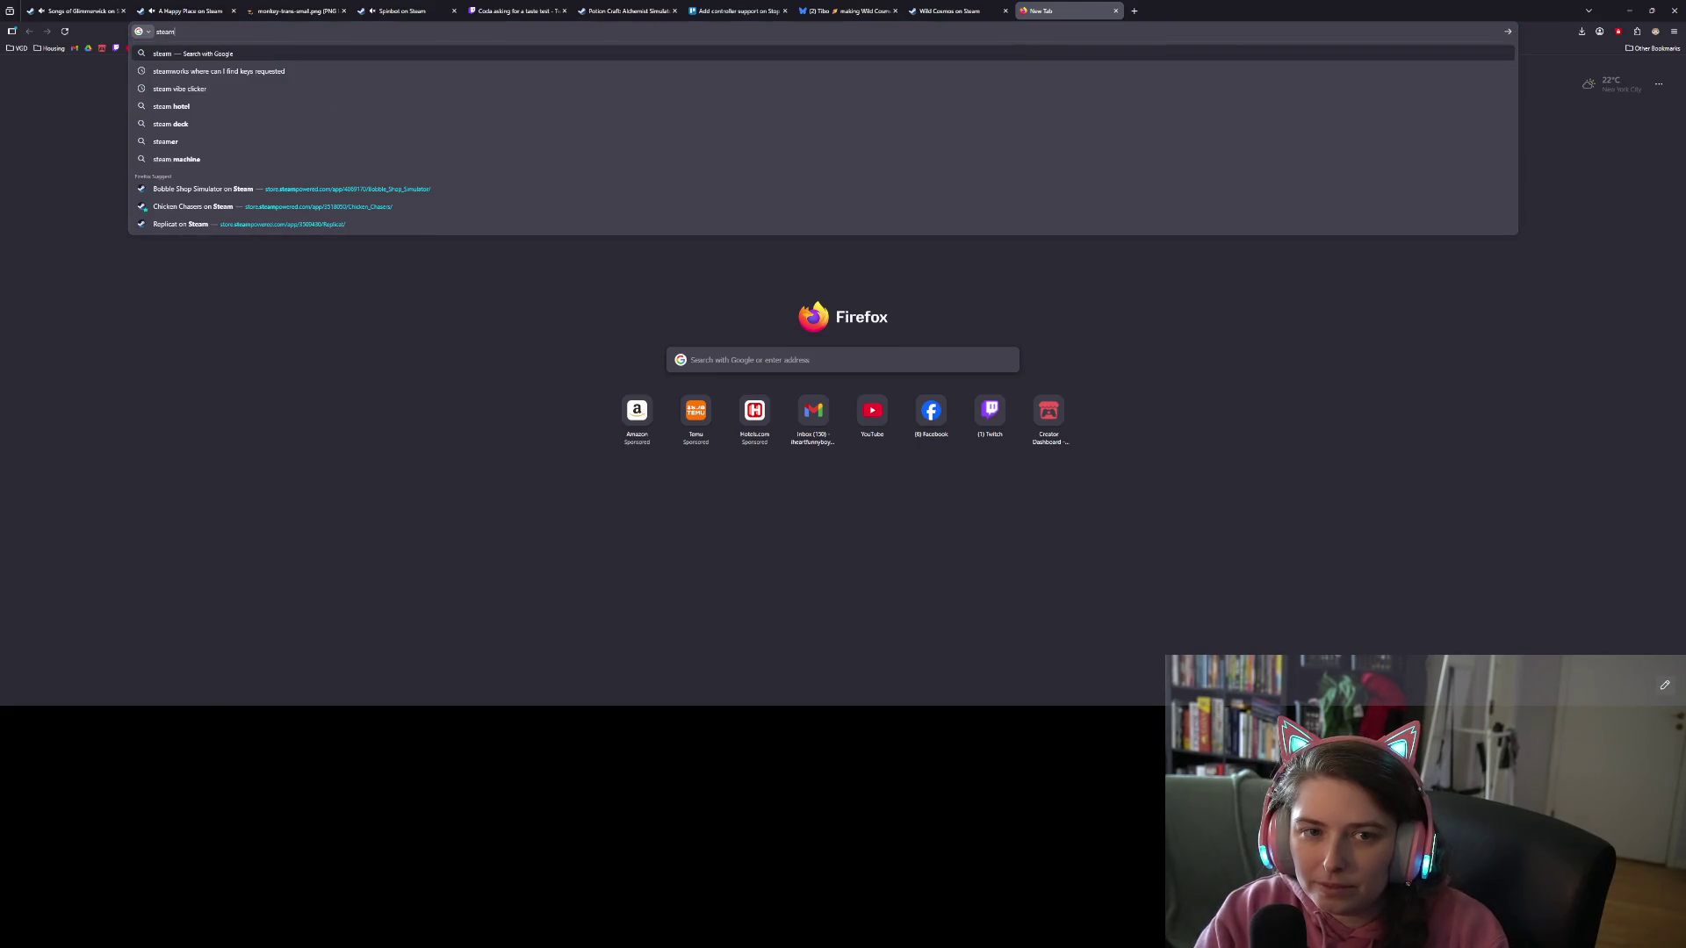
key("Return")
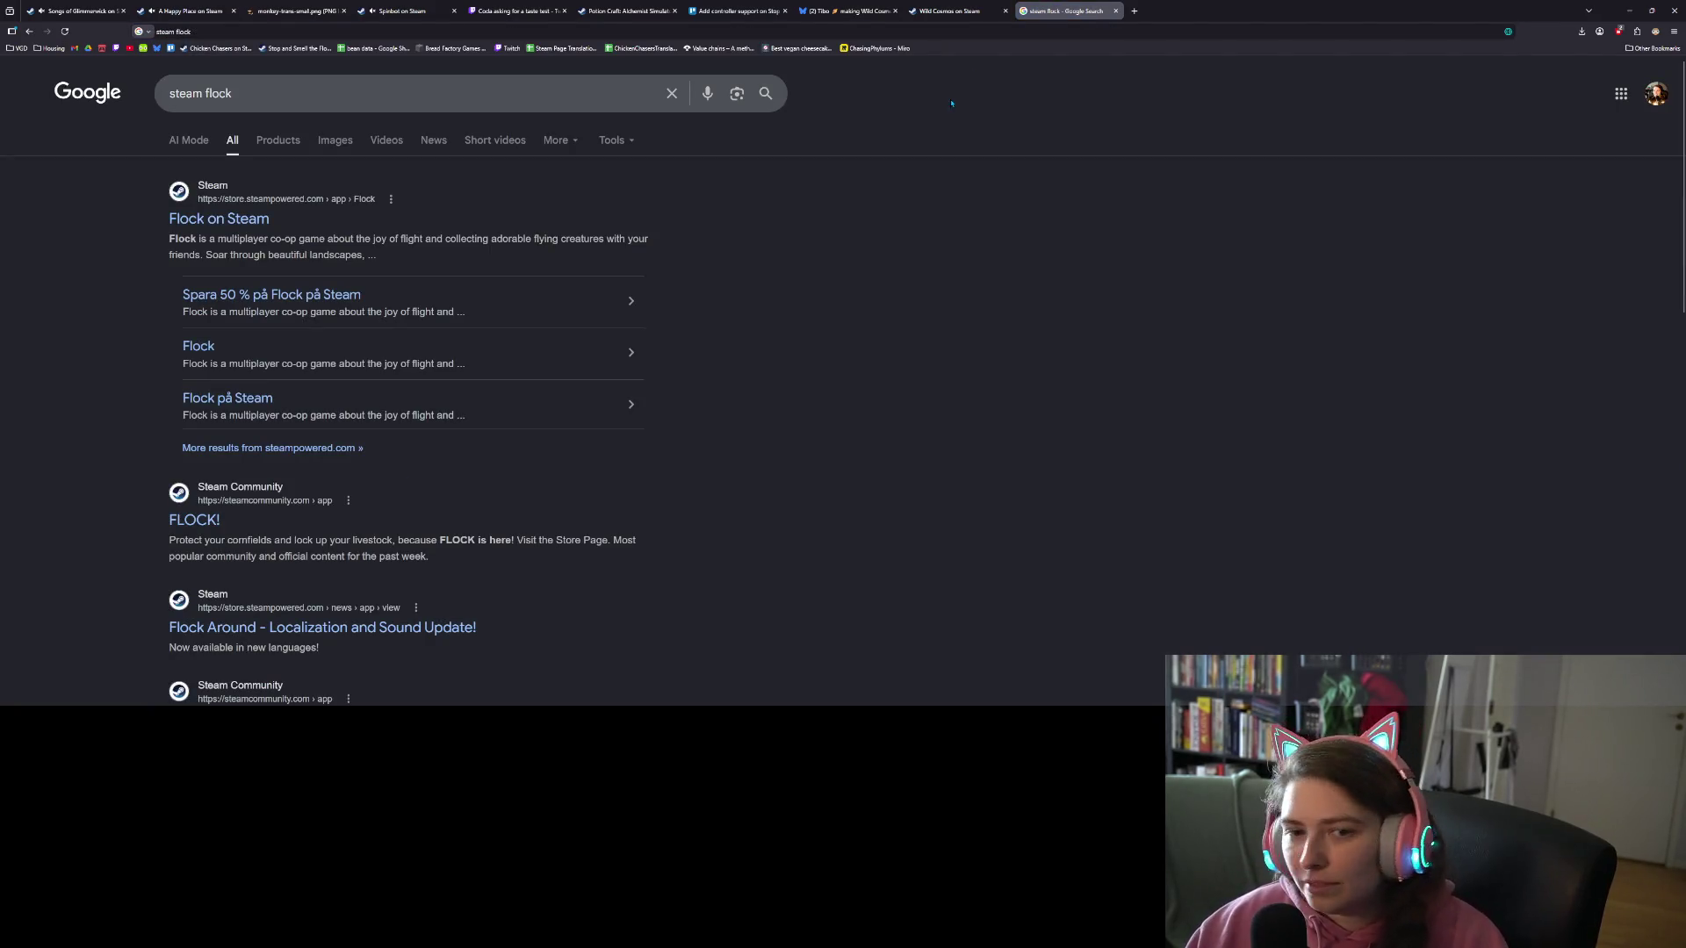
left_click(220, 219)
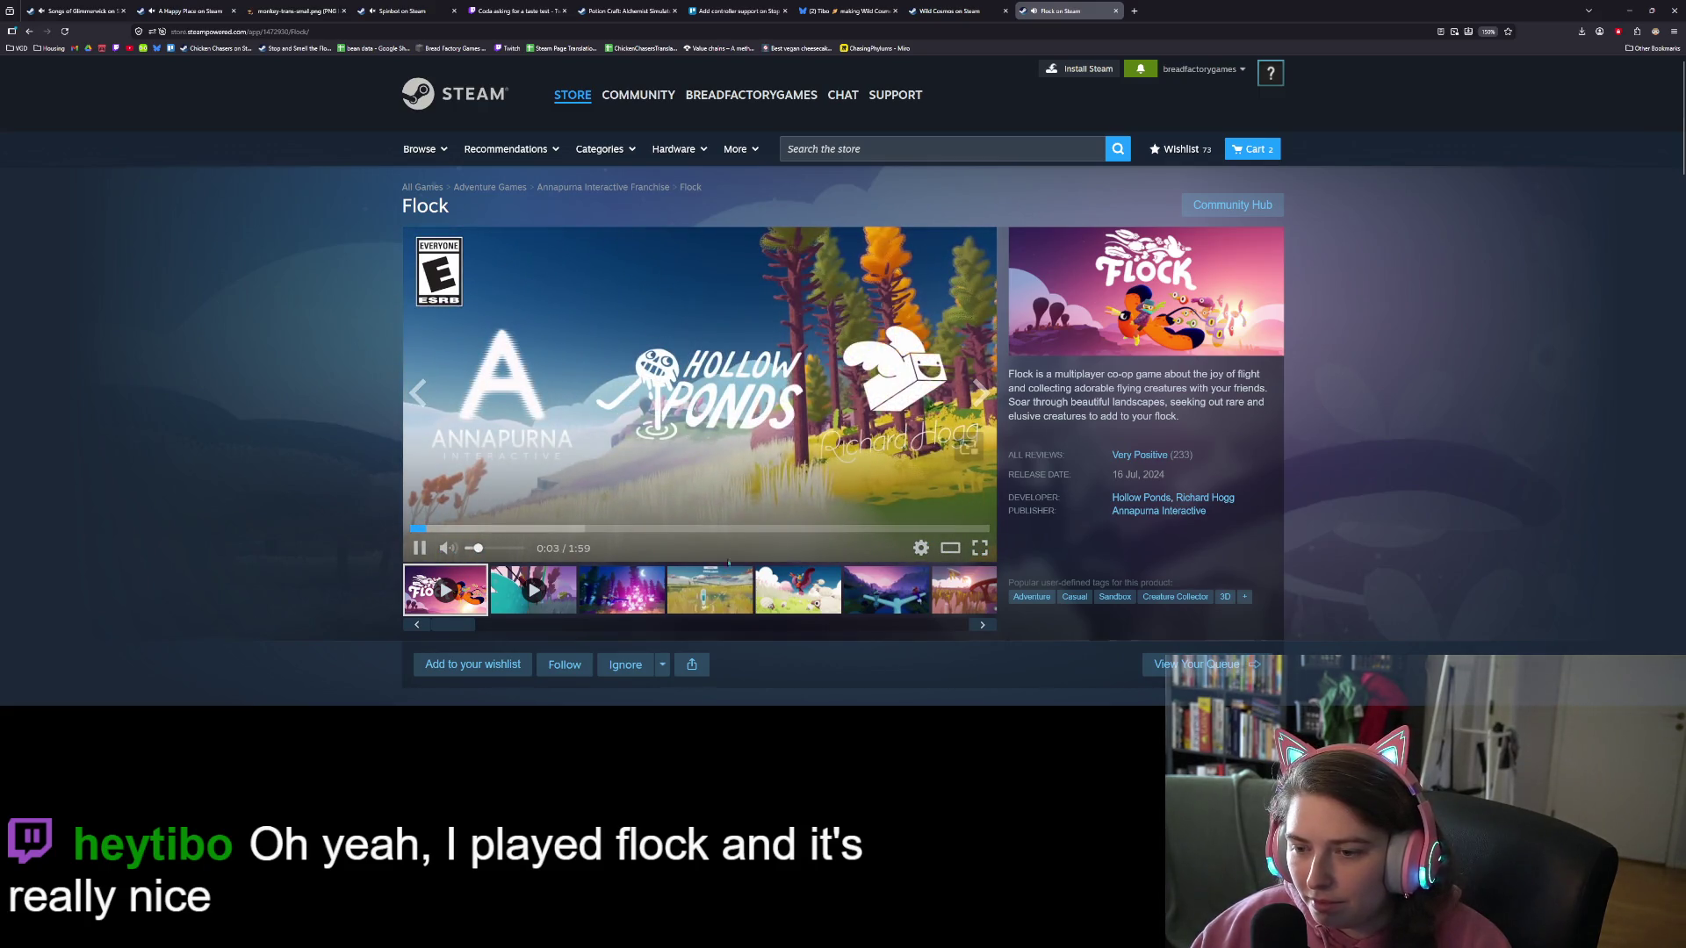
Step: Watch the Flock trailer full screen to 0:15, then return to the Wild Cosmos tab
left_click(979, 548)
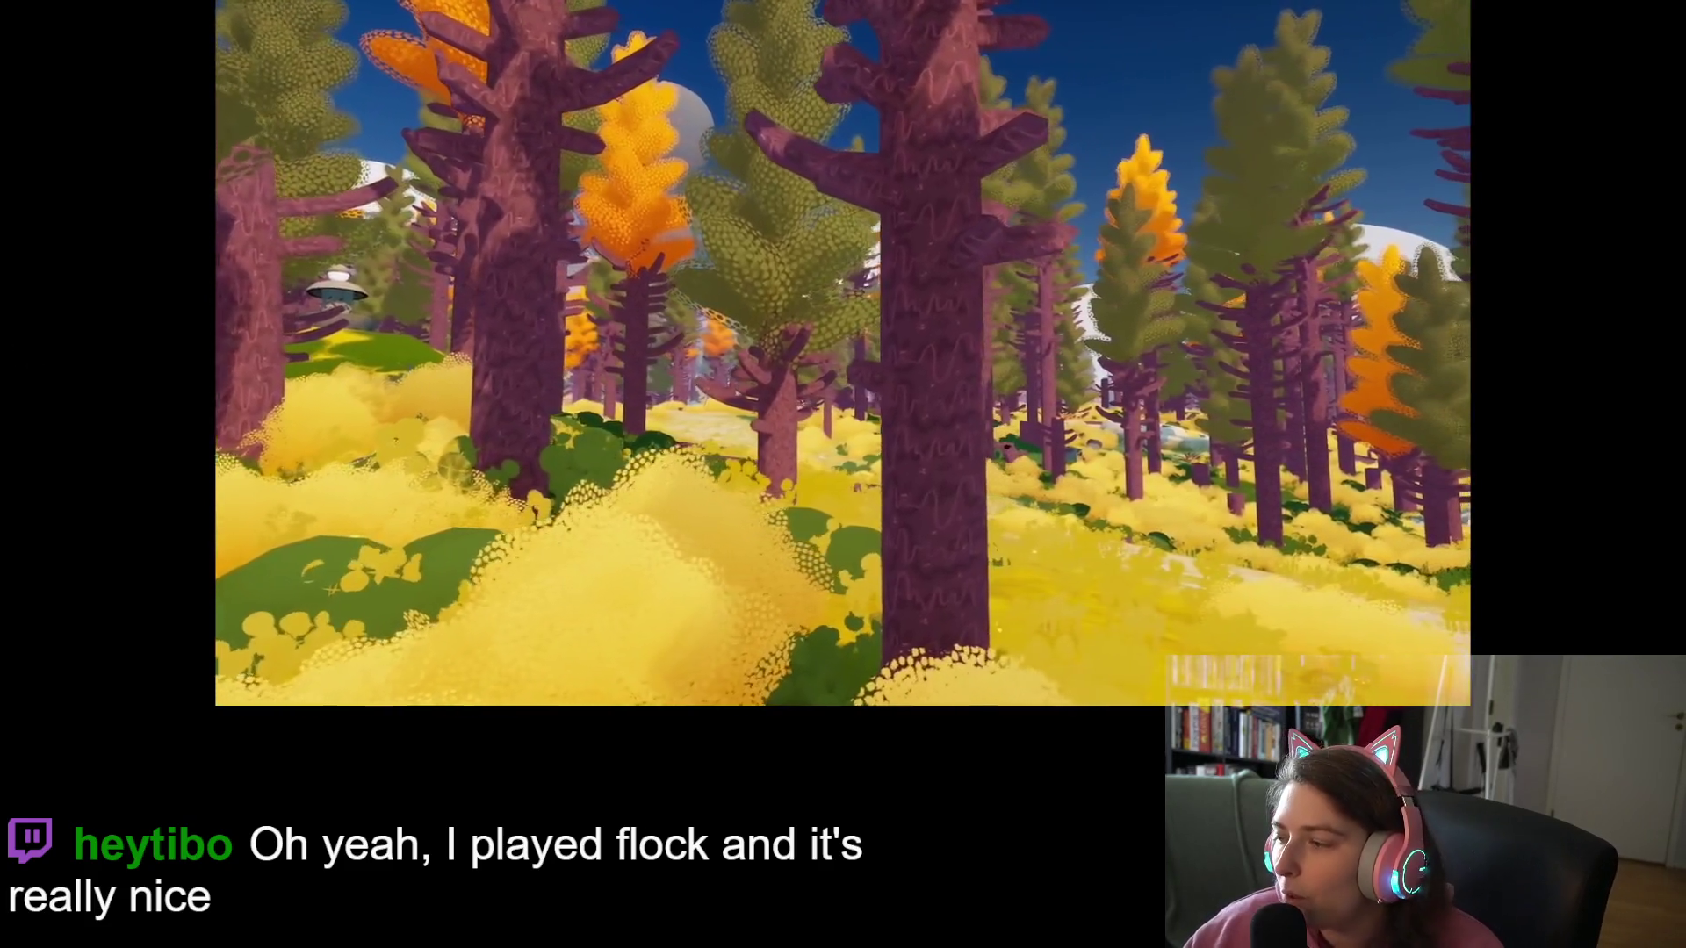
mouse_move(274, 698)
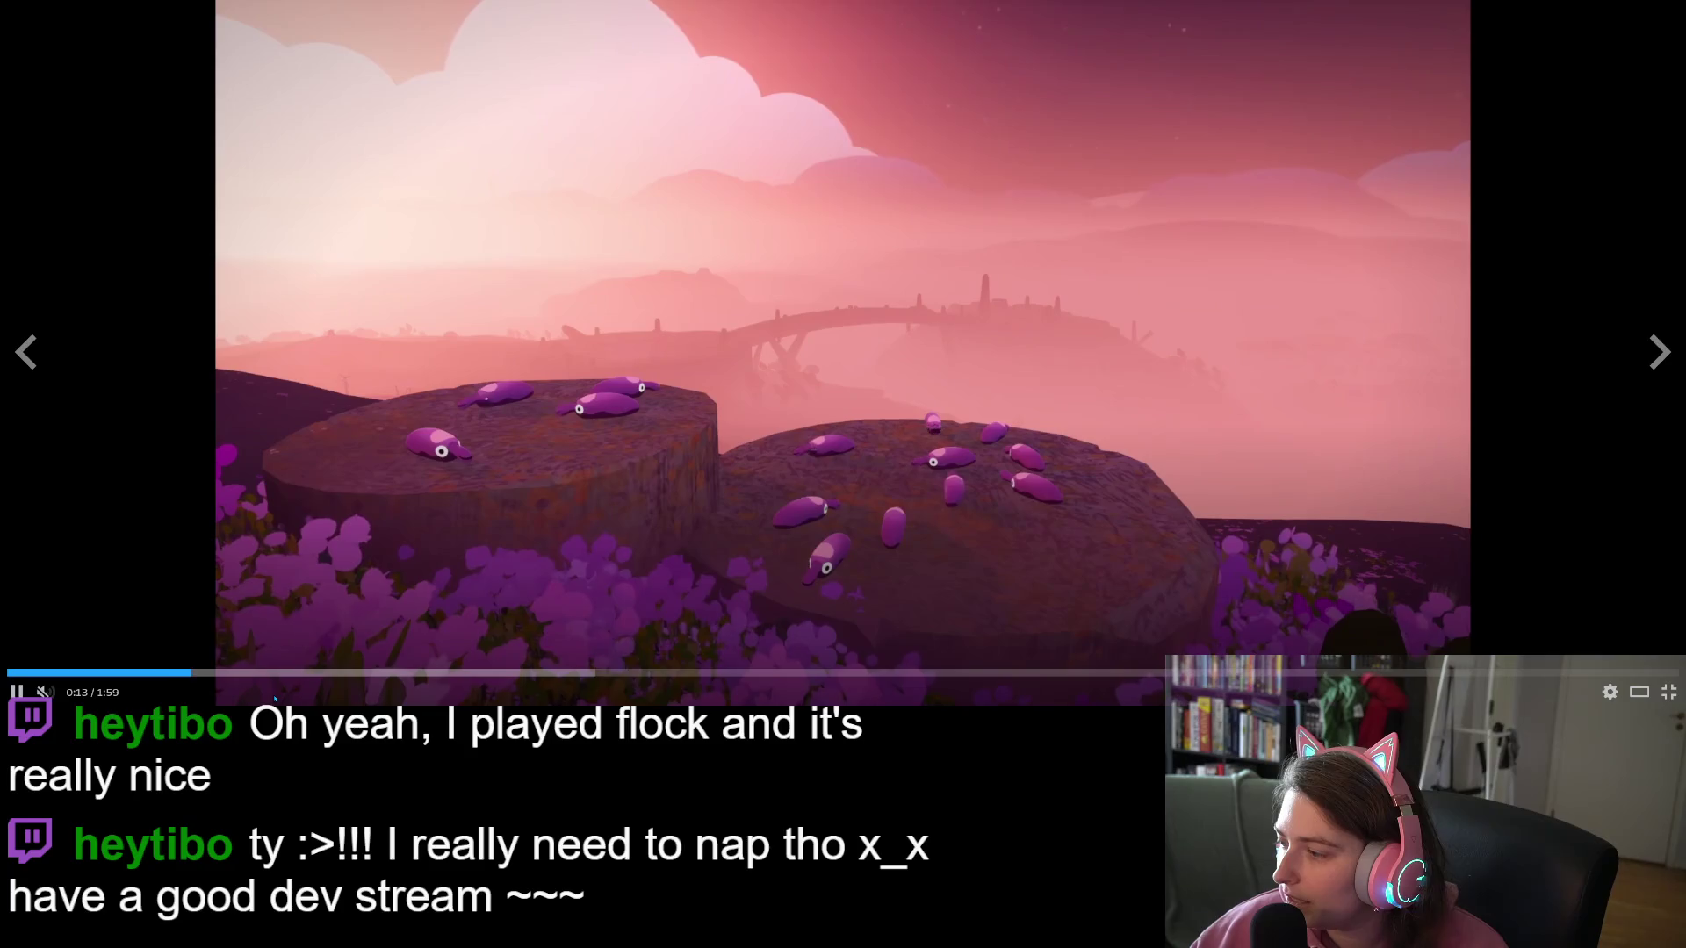
key("space")
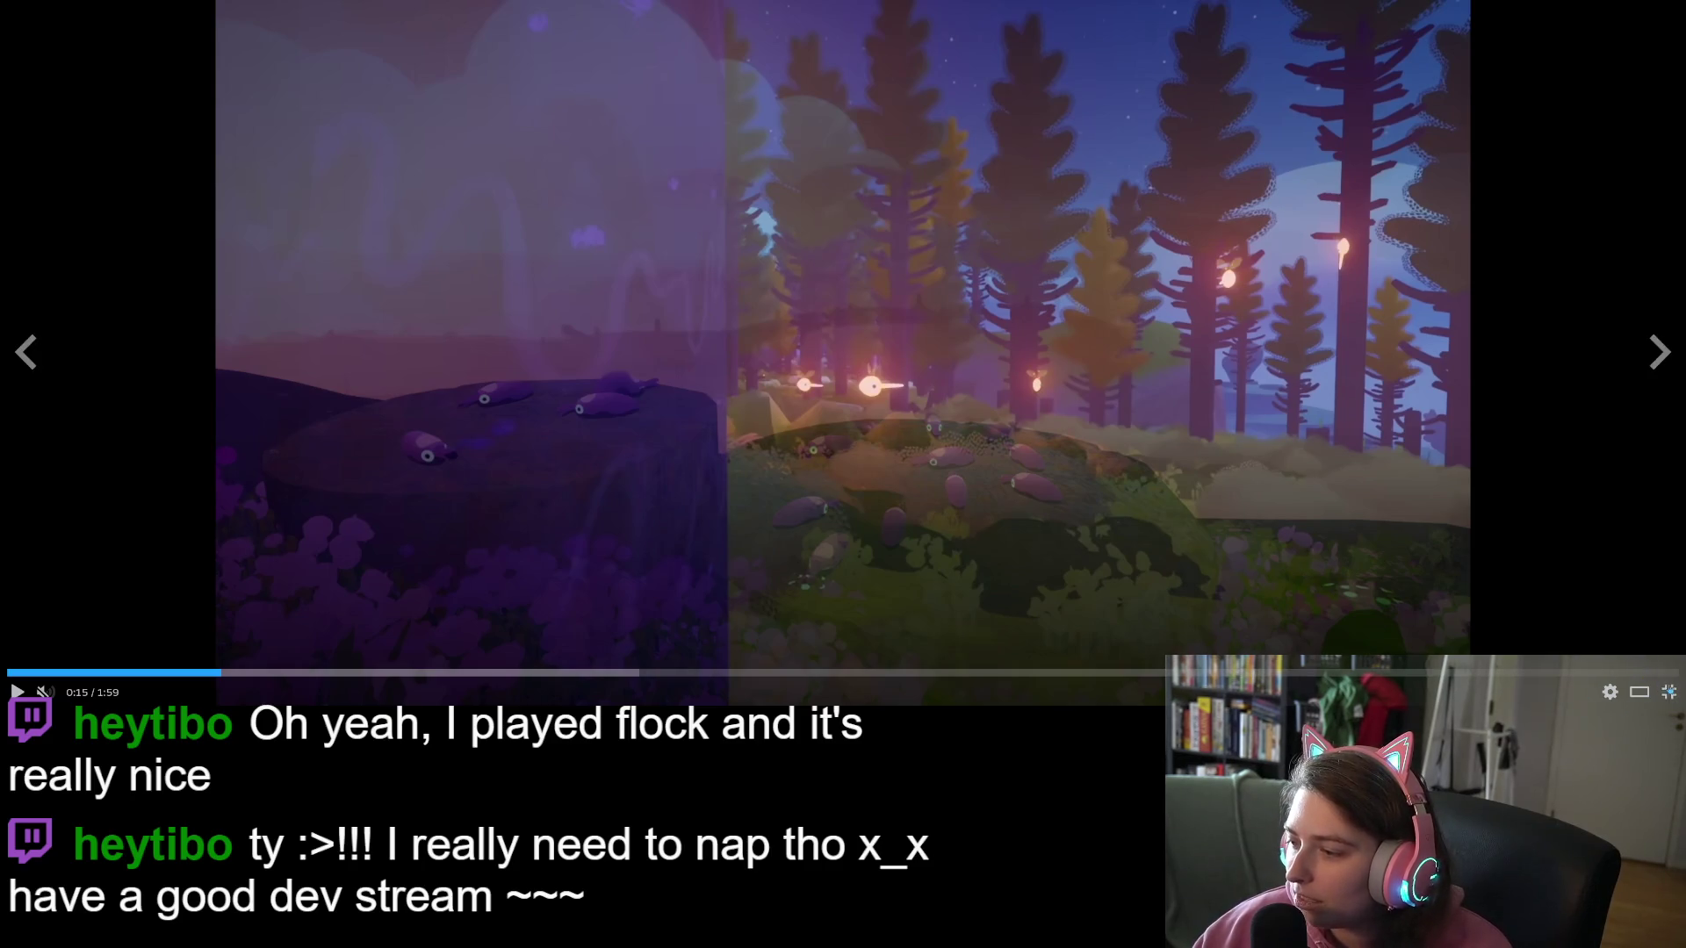
left_click(1668, 692)
left_click(953, 10)
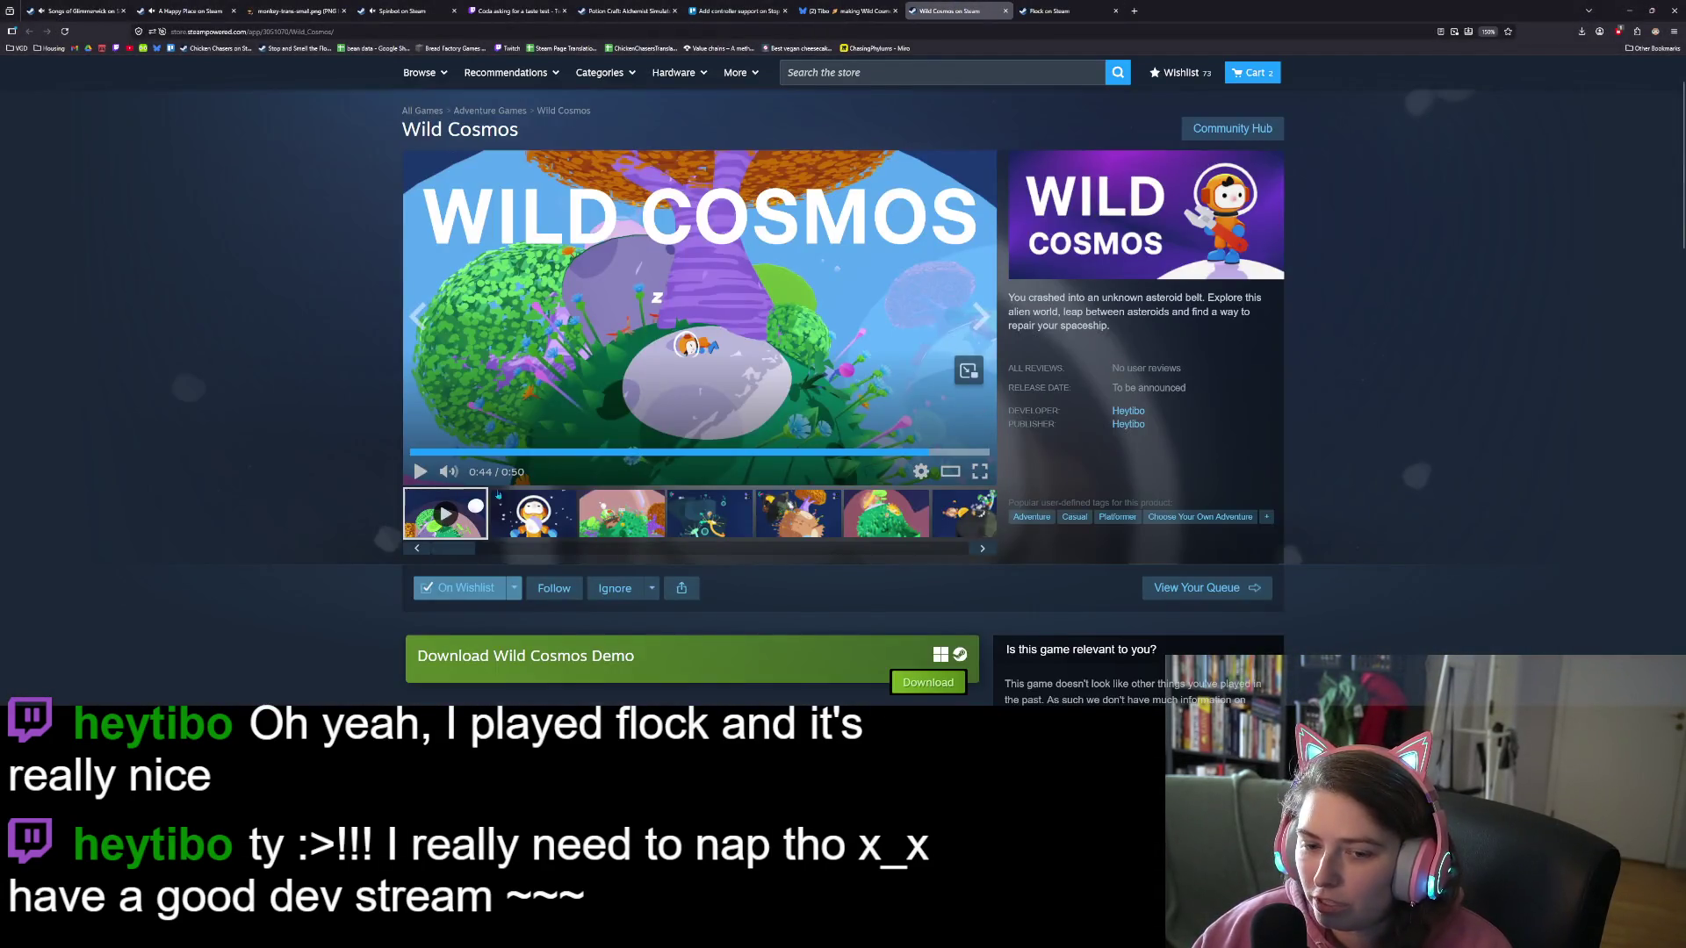
Step: Scroll through the Wild Cosmos store page to review it
scroll(965, 369, "down", 6)
scroll(492, 465, "up", 5)
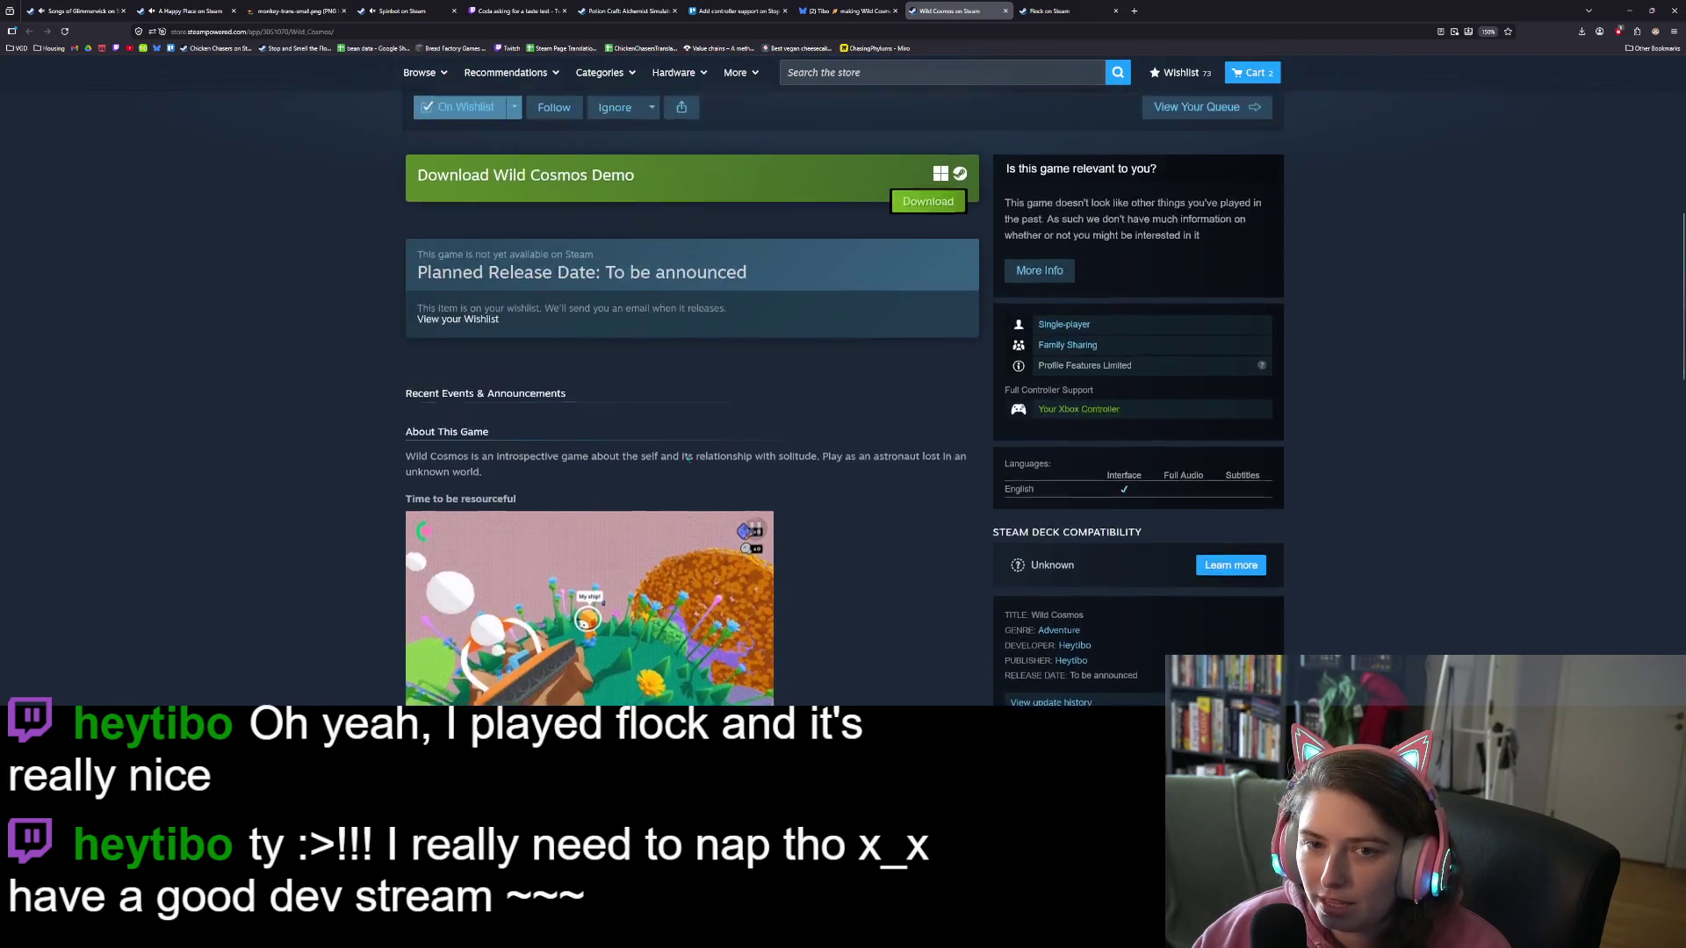
scroll(567, 464, "down", 3)
scroll(567, 465, "down", 7)
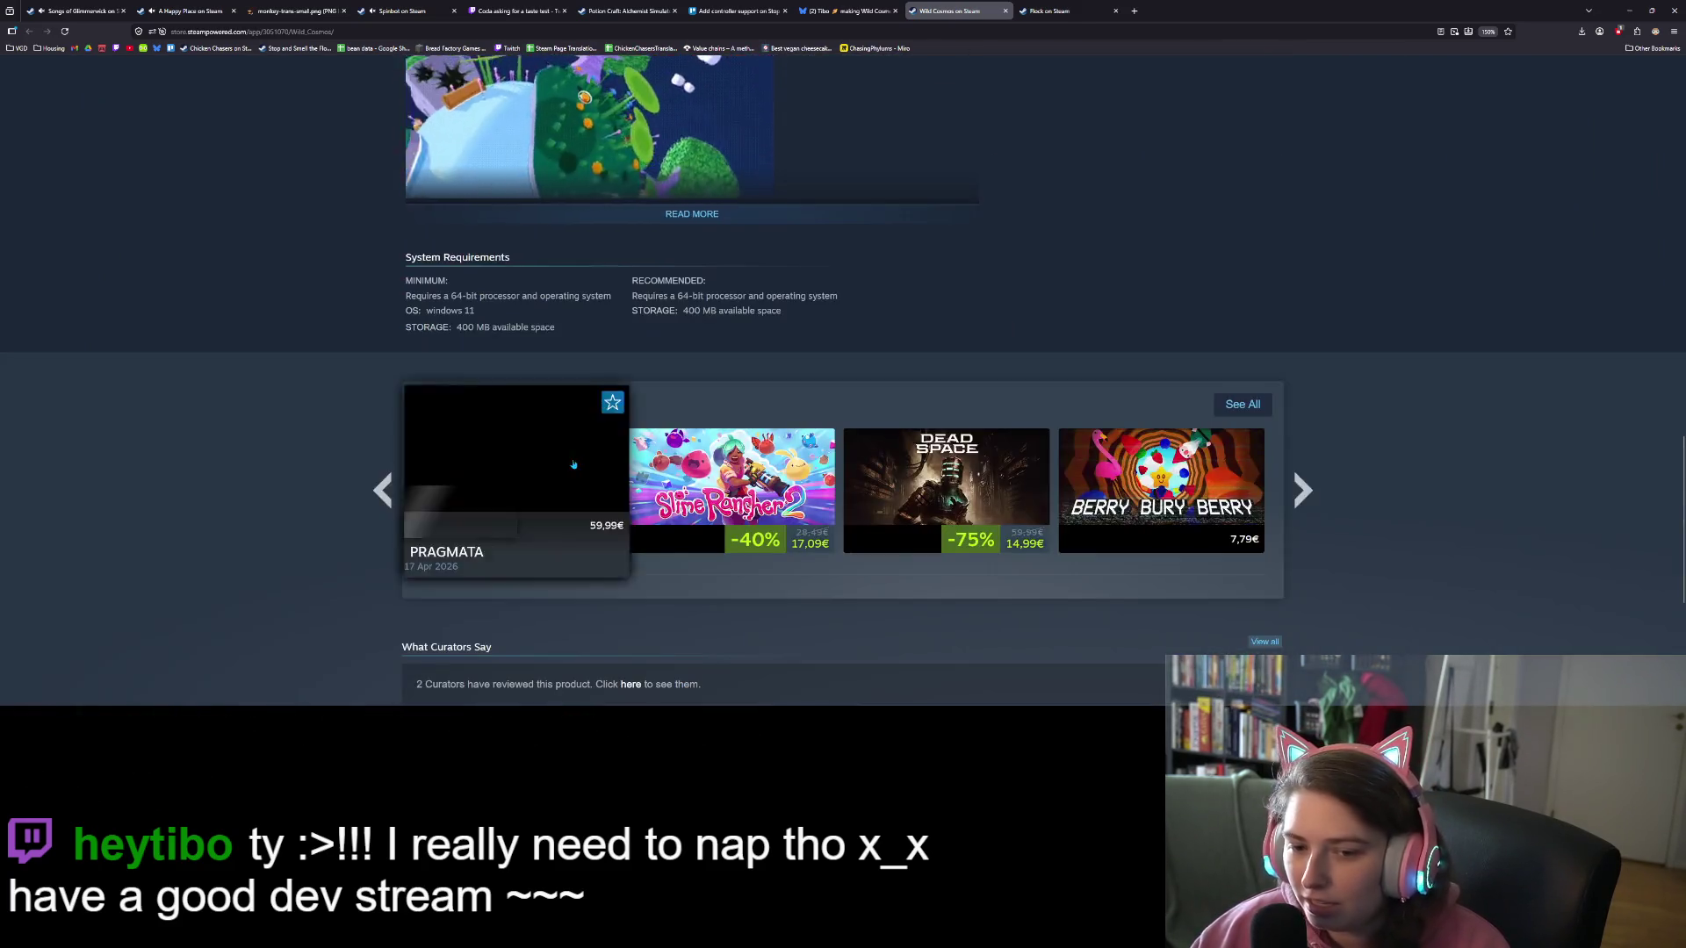
scroll(603, 463, "up", 3)
scroll(602, 463, "up", 15)
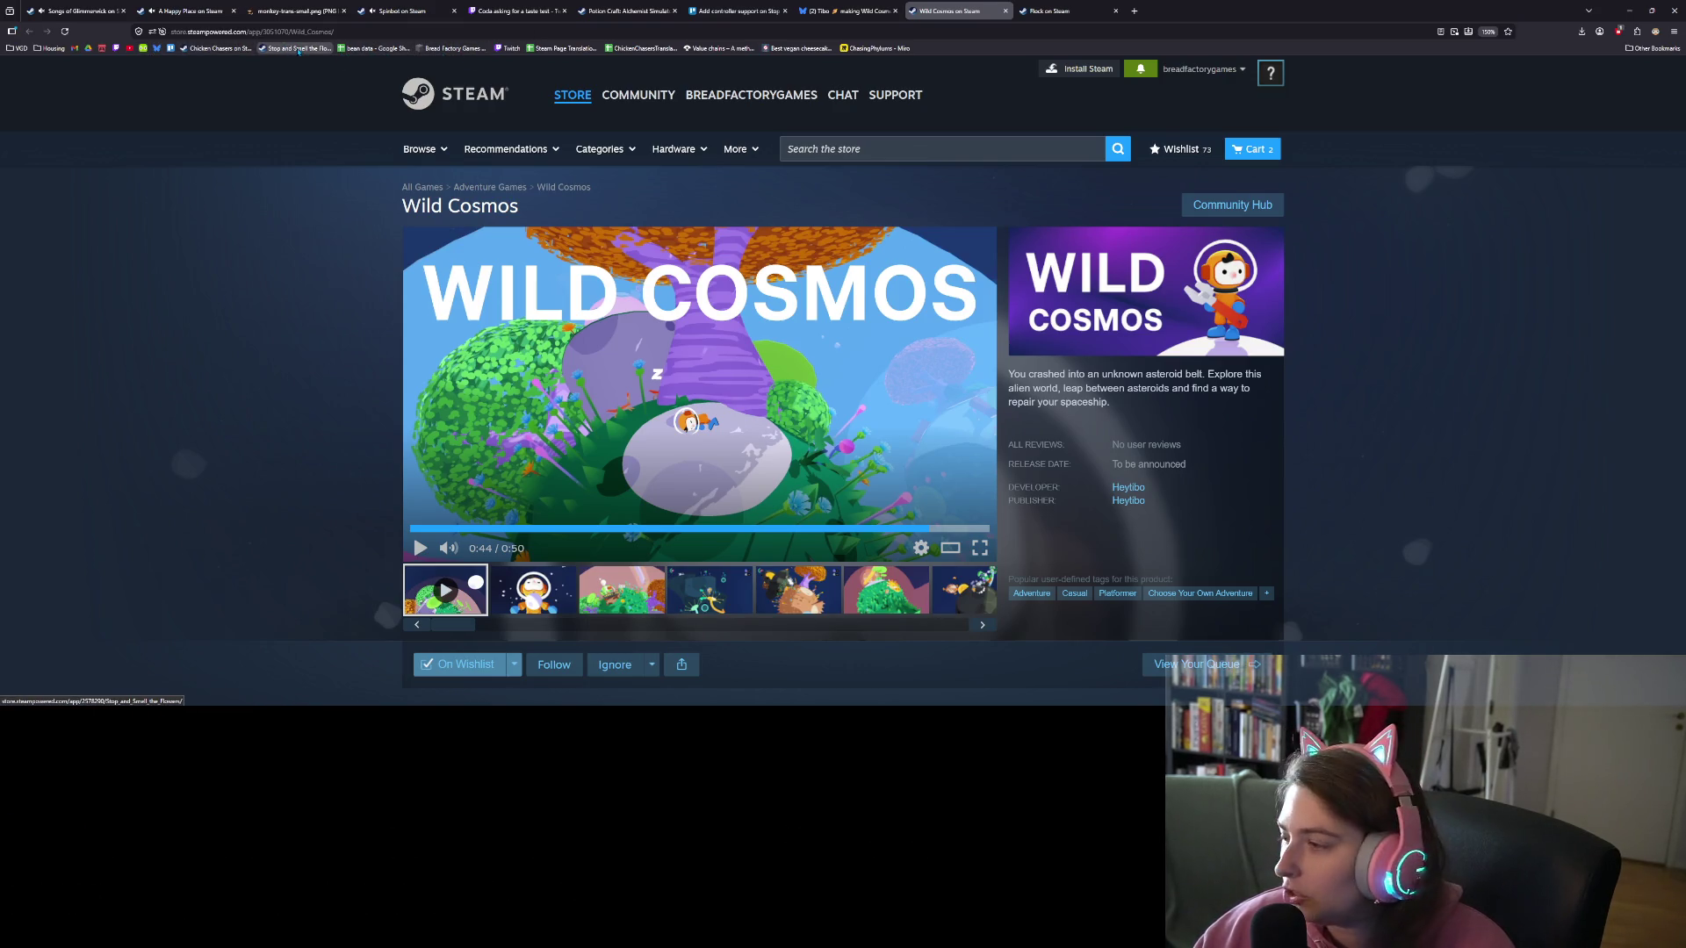
Step: Open the Stop and Smell the Flowers store page in a new tab, then view the Trello board
middle_click(298, 49)
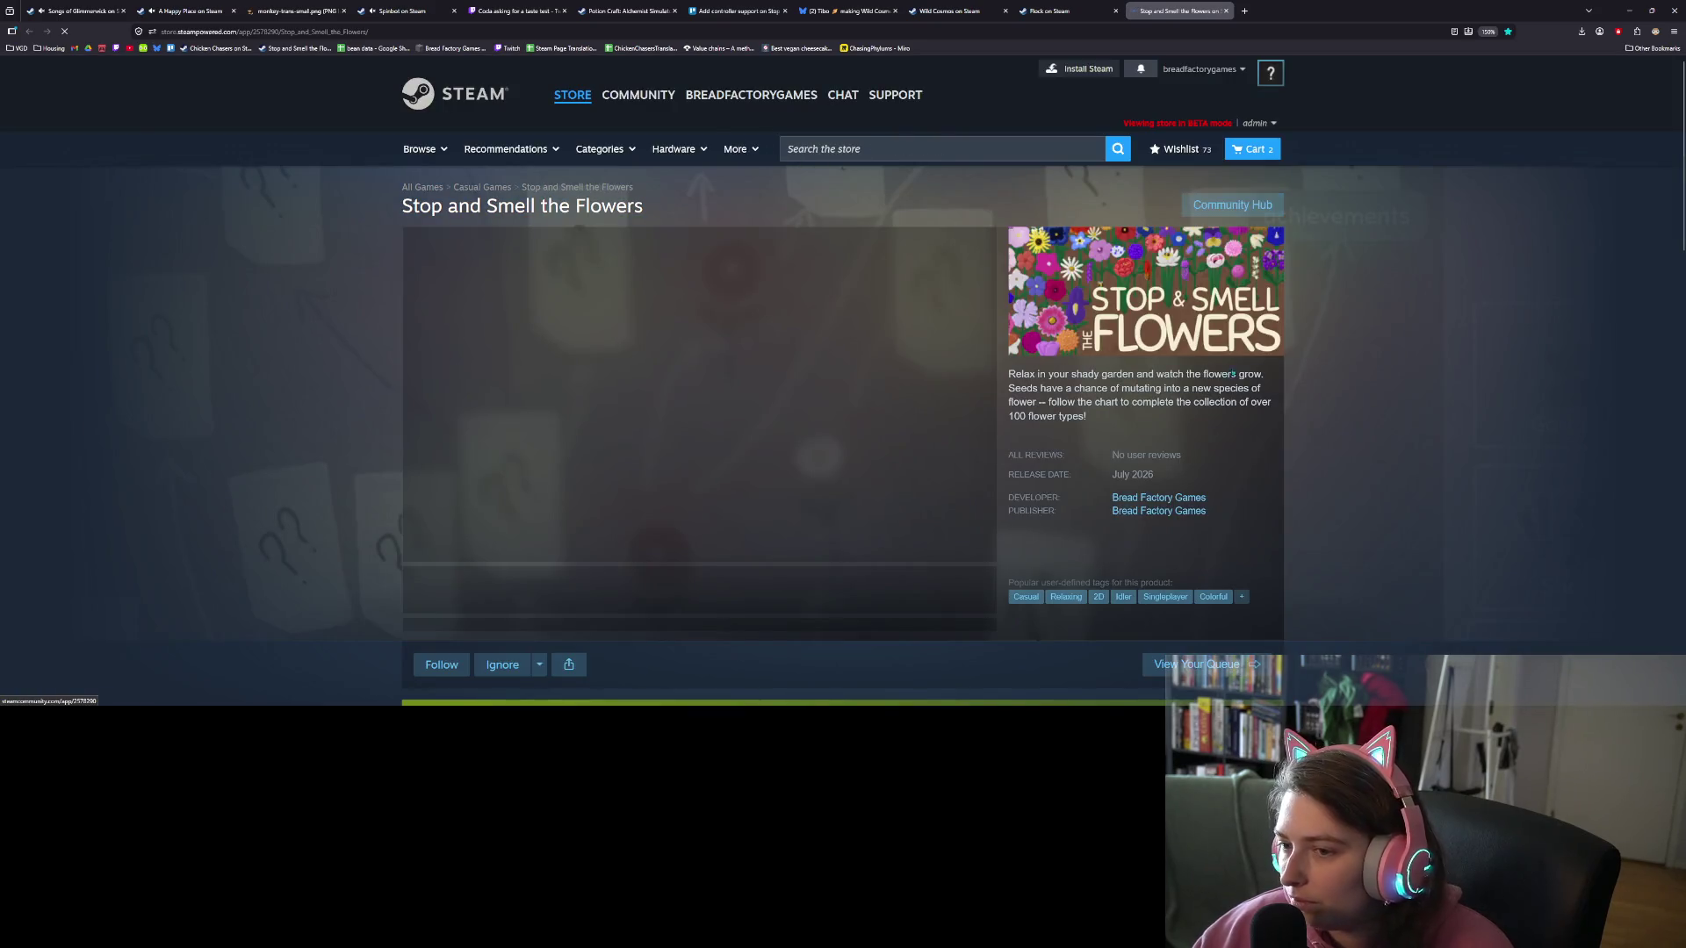
scroll(749, 399, "down", 10)
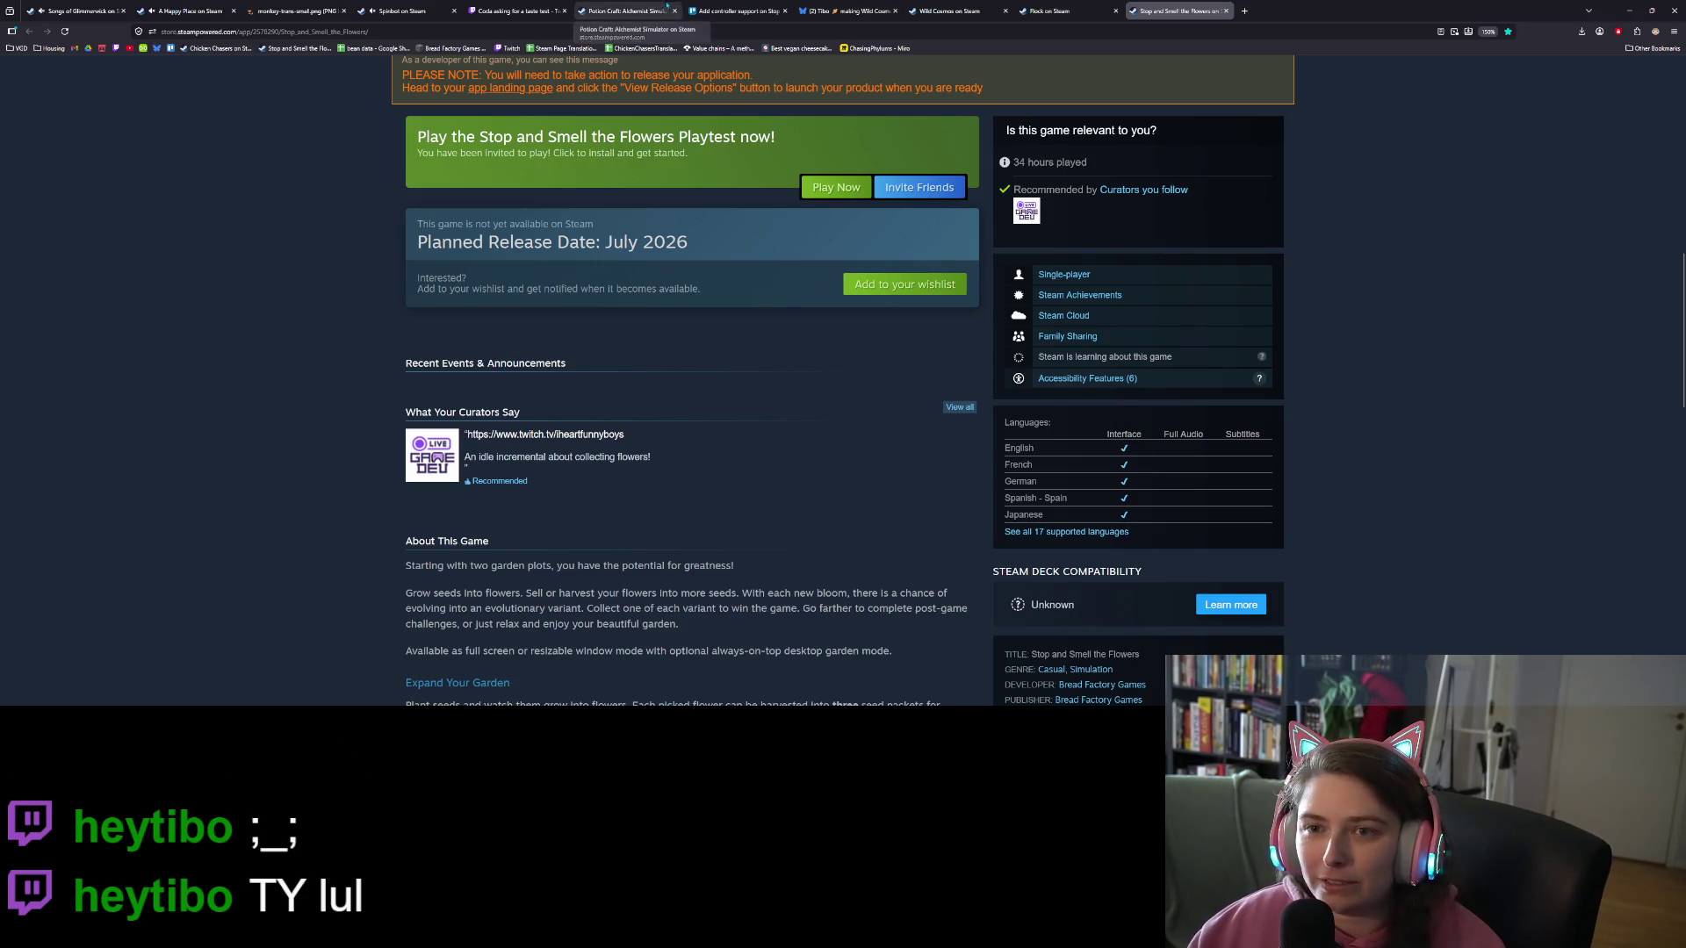
left_click(735, 11)
left_click(858, 630)
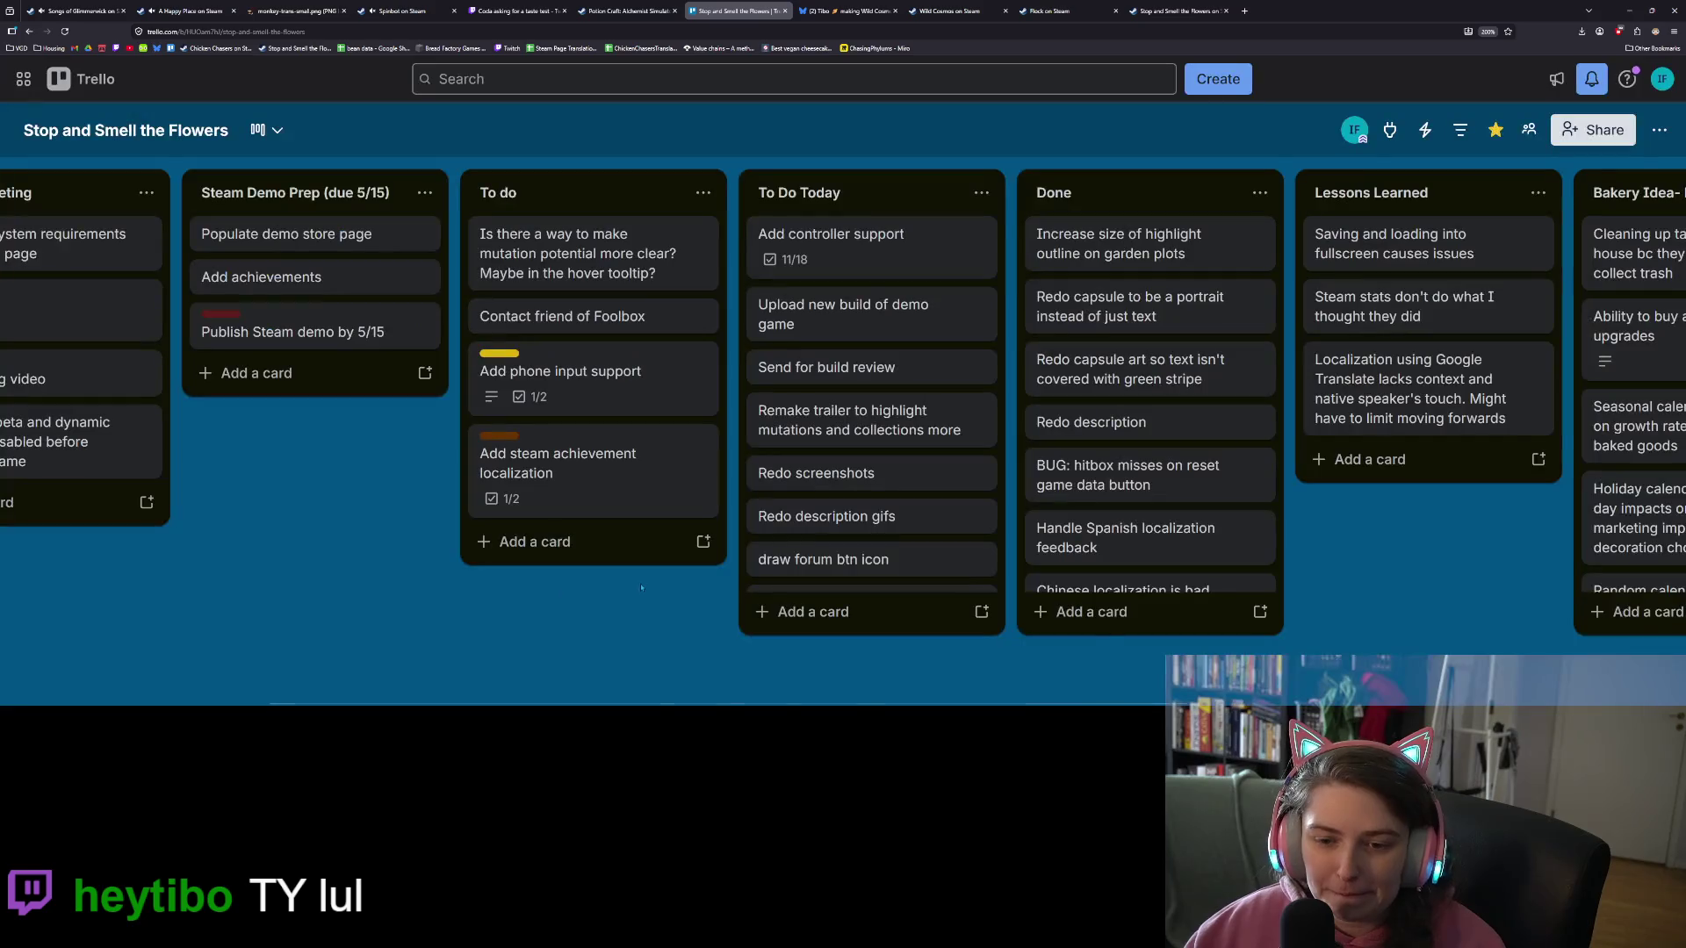
Step: Add a To Do Today card about sending info for a curator's list
left_click(851, 613)
type("S")
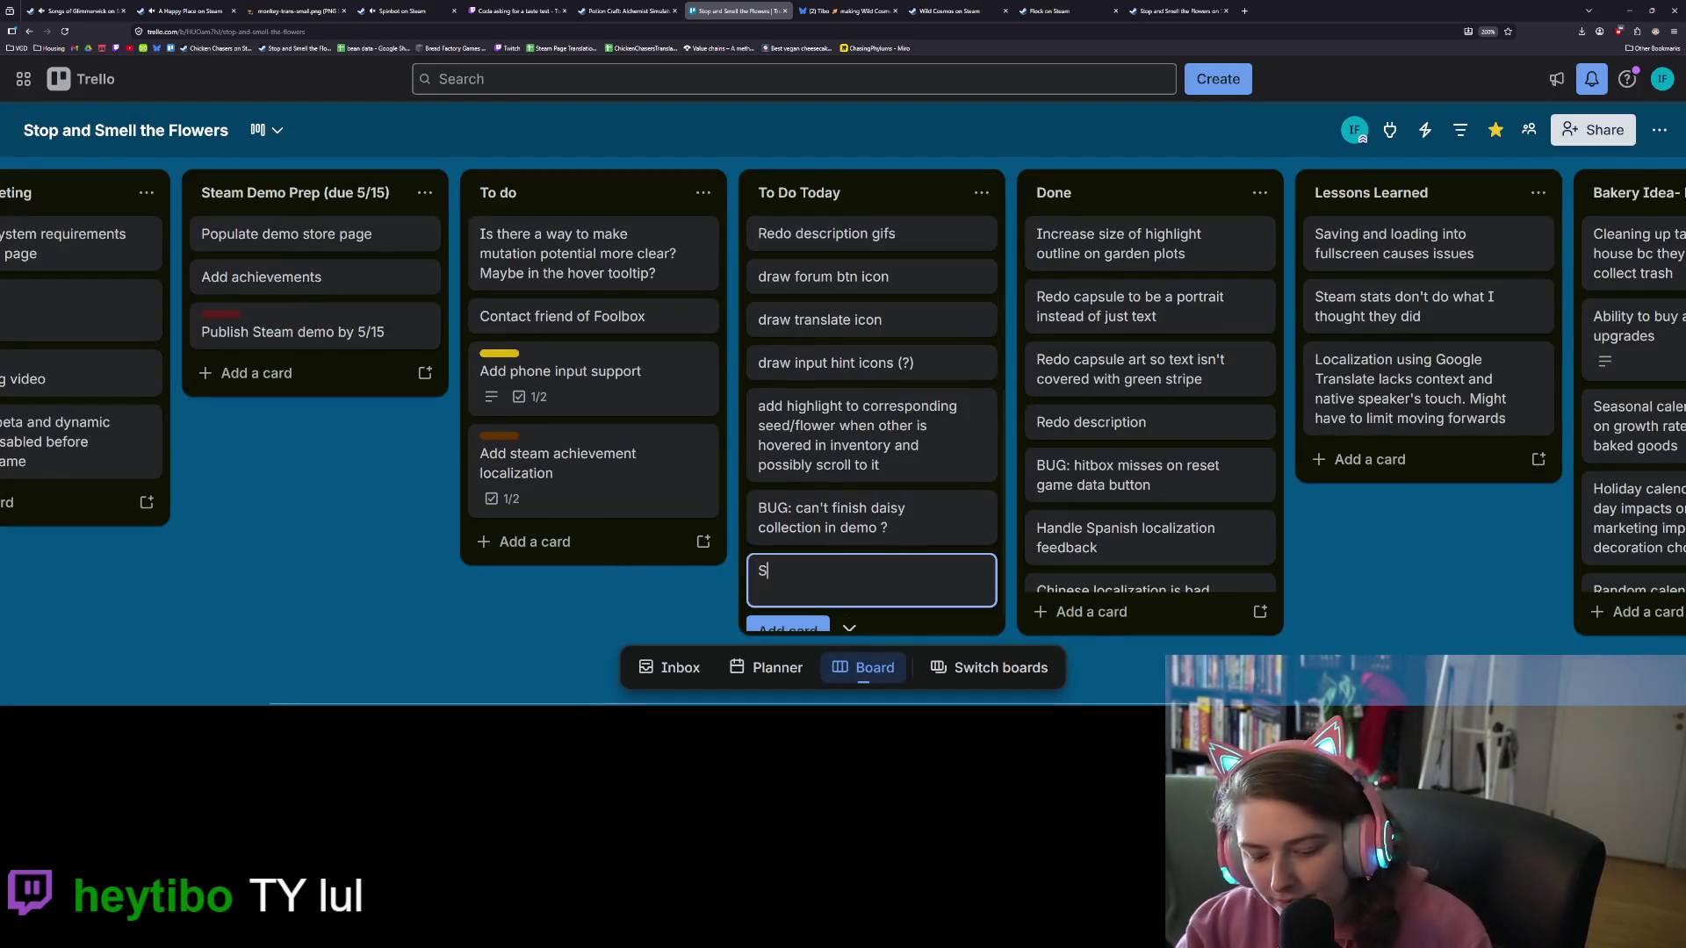
type("Tibo infor")
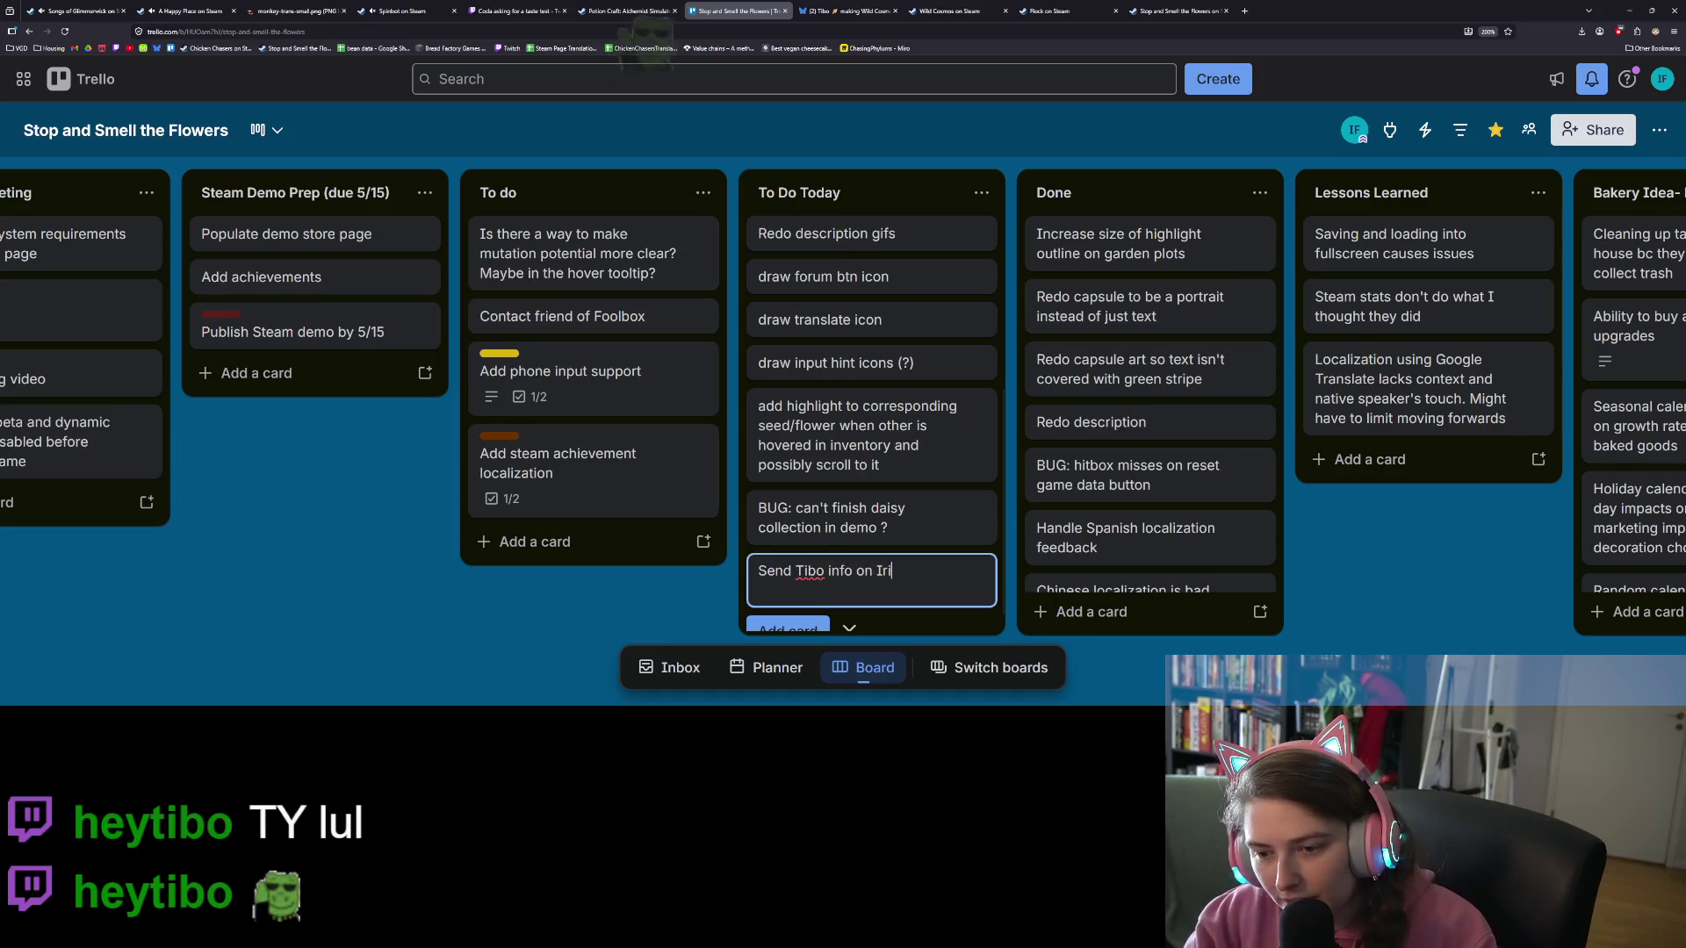
type("Irish John's curator li")
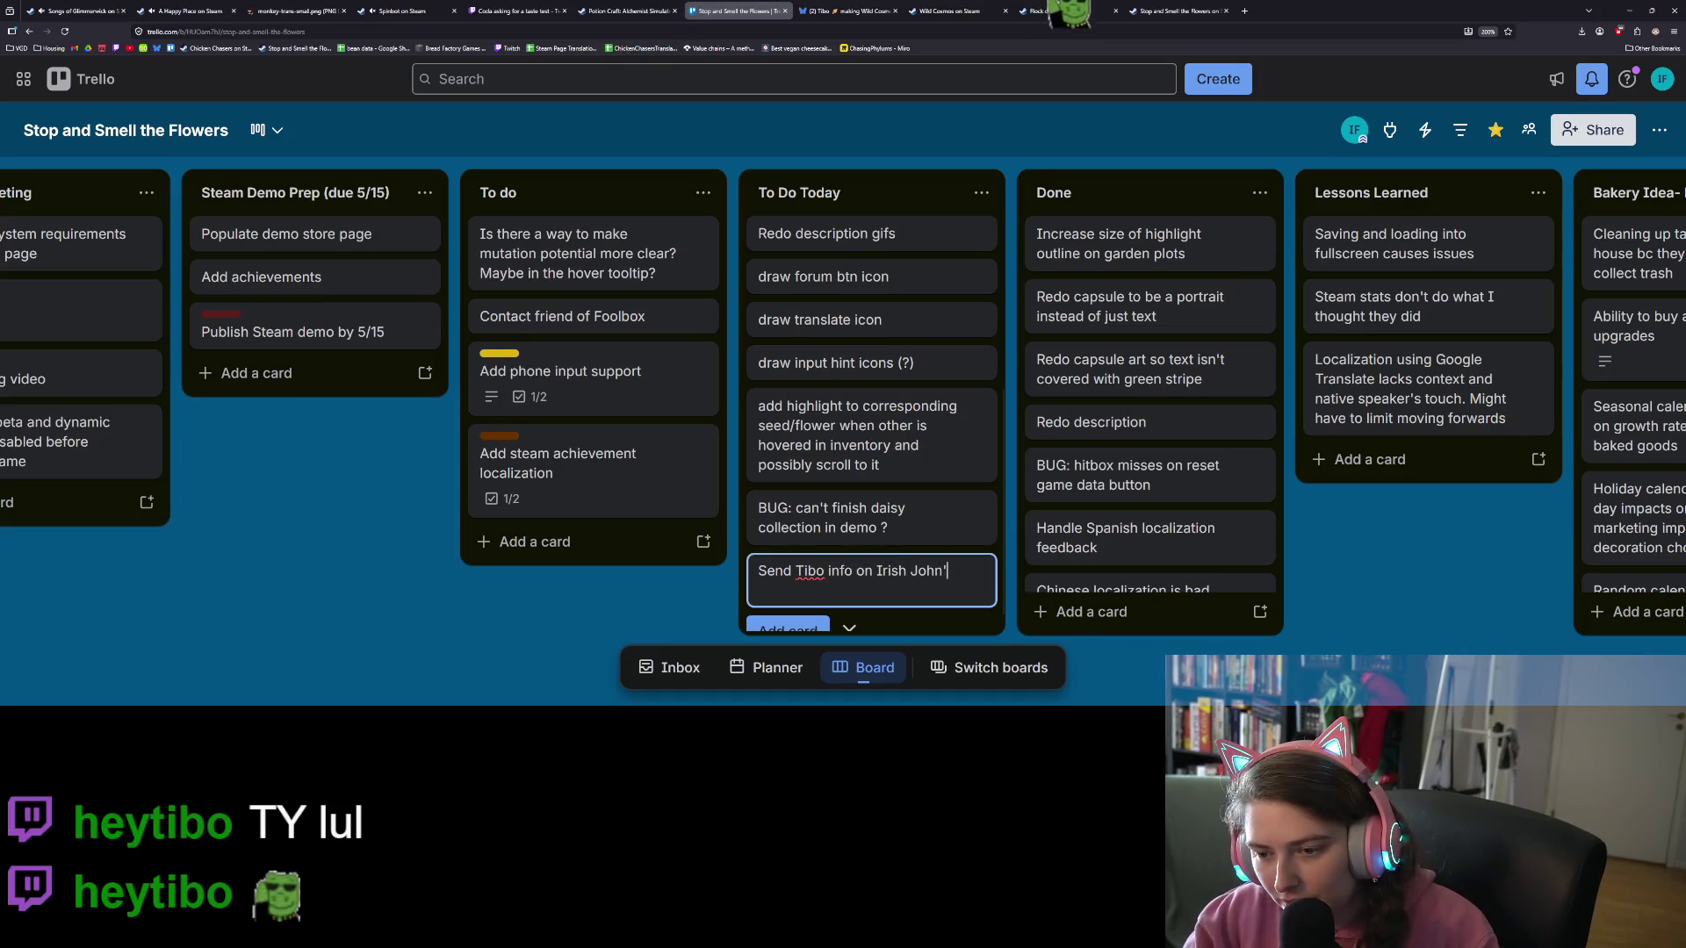
type("st")
key("Return")
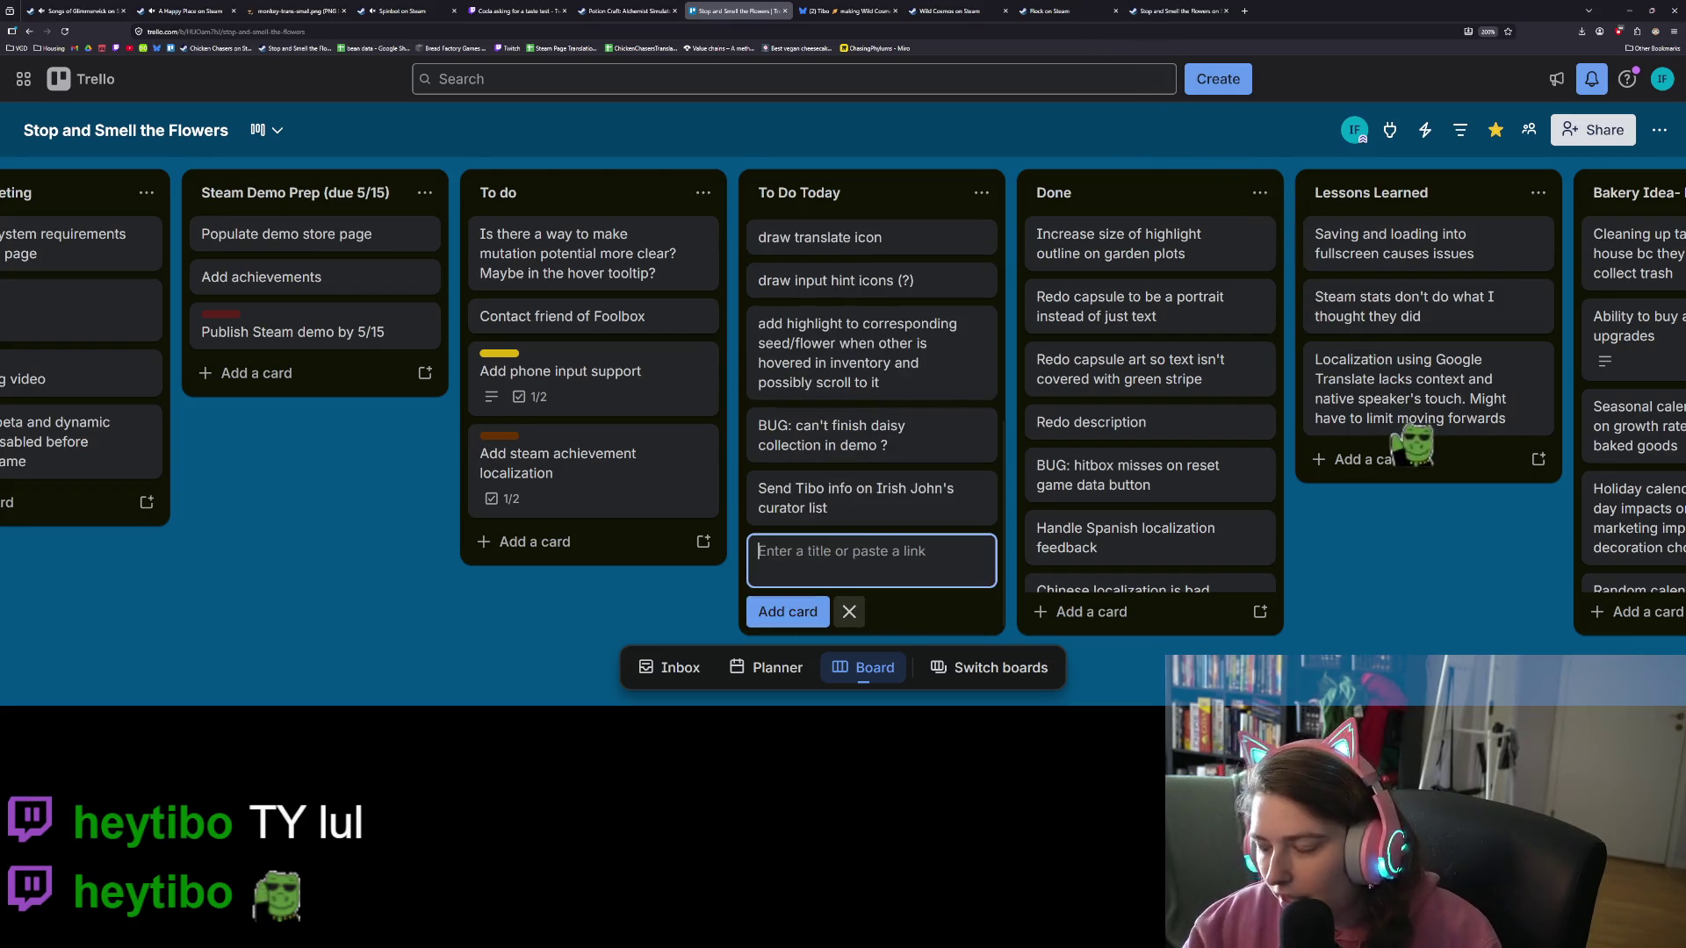
key("Escape")
scroll(774, 596, "up", 3)
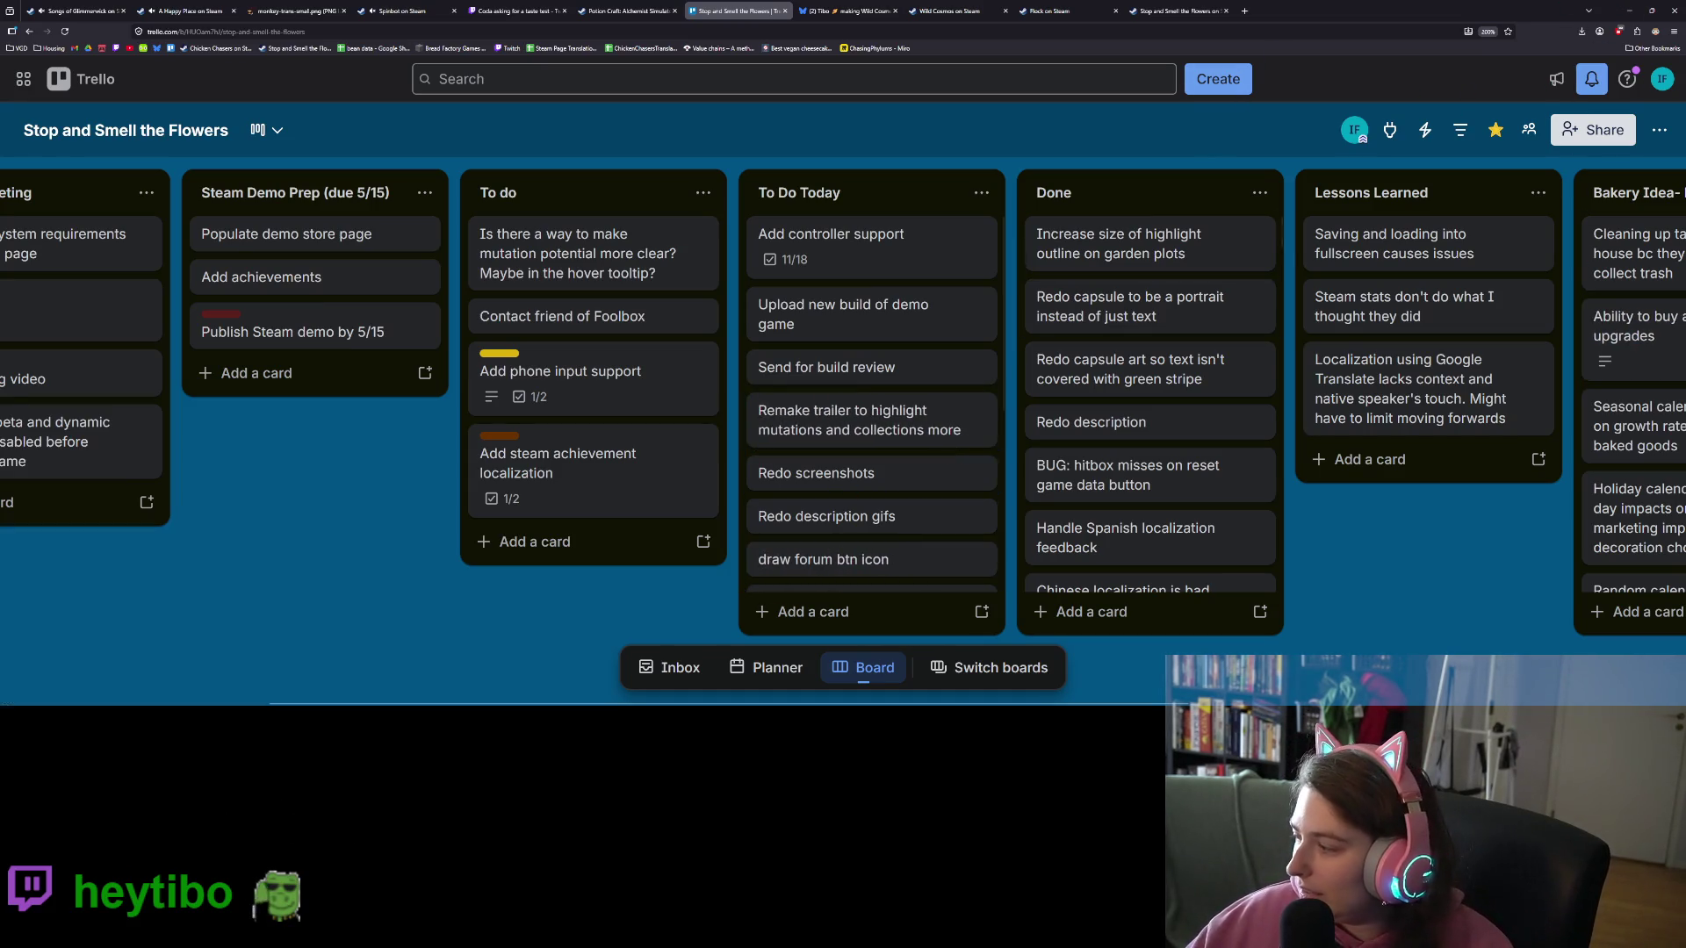
Step: Resume the background music, then review the Add controller support card's checklist
key("alt+Tab")
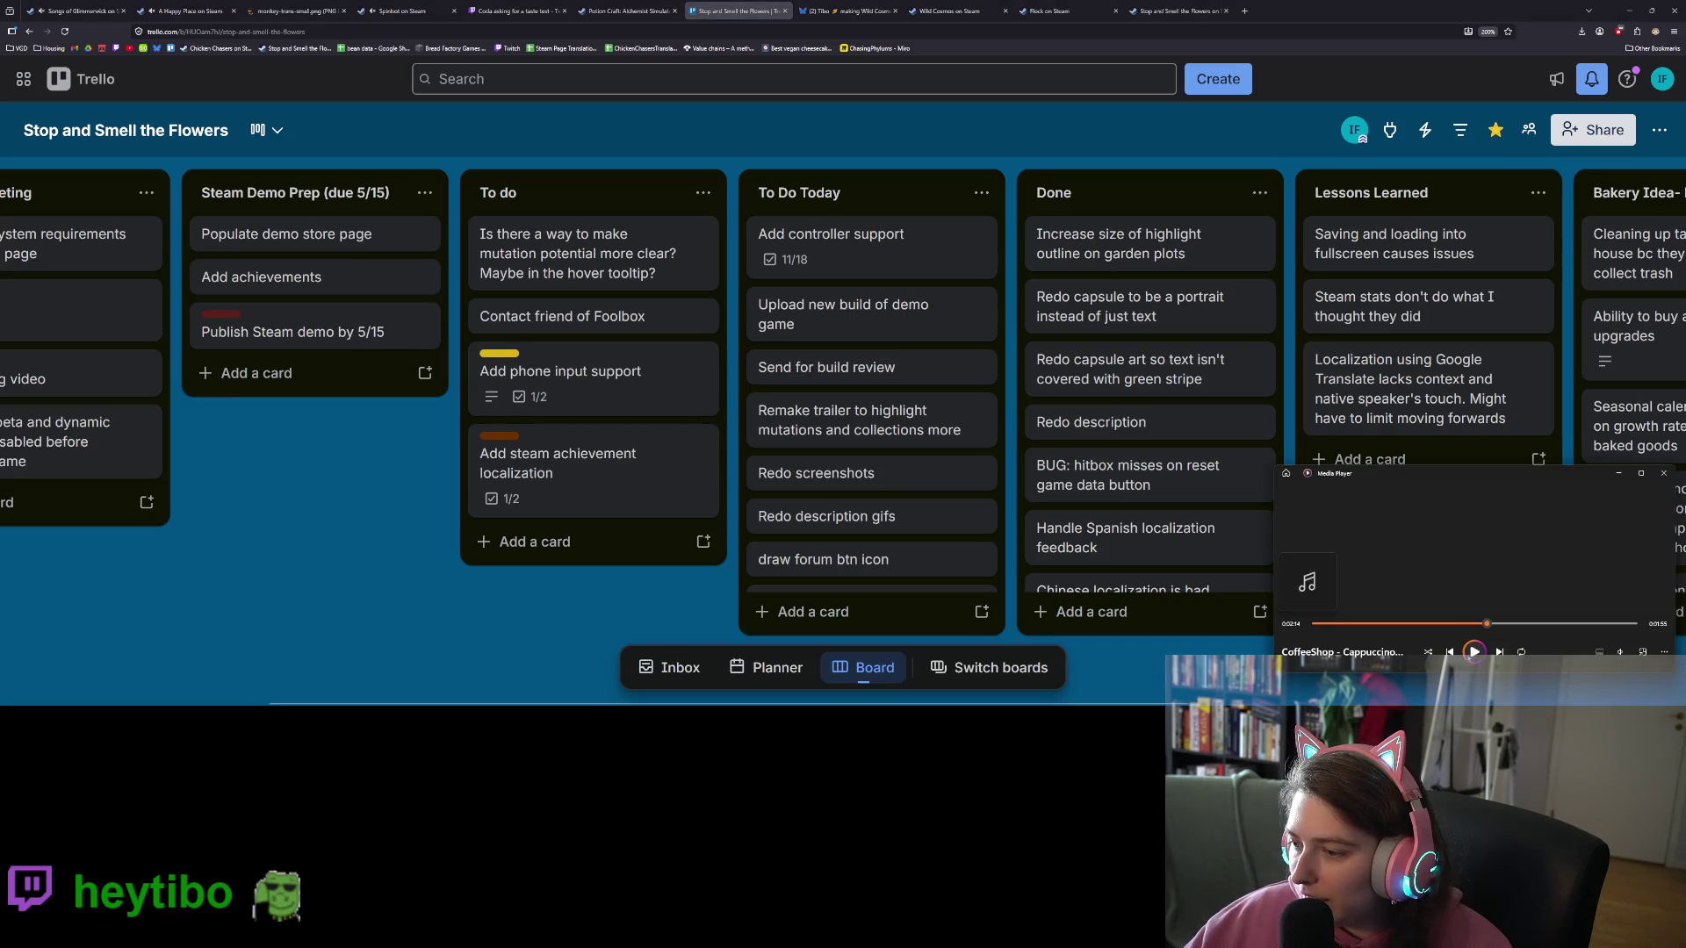
left_click(1474, 651)
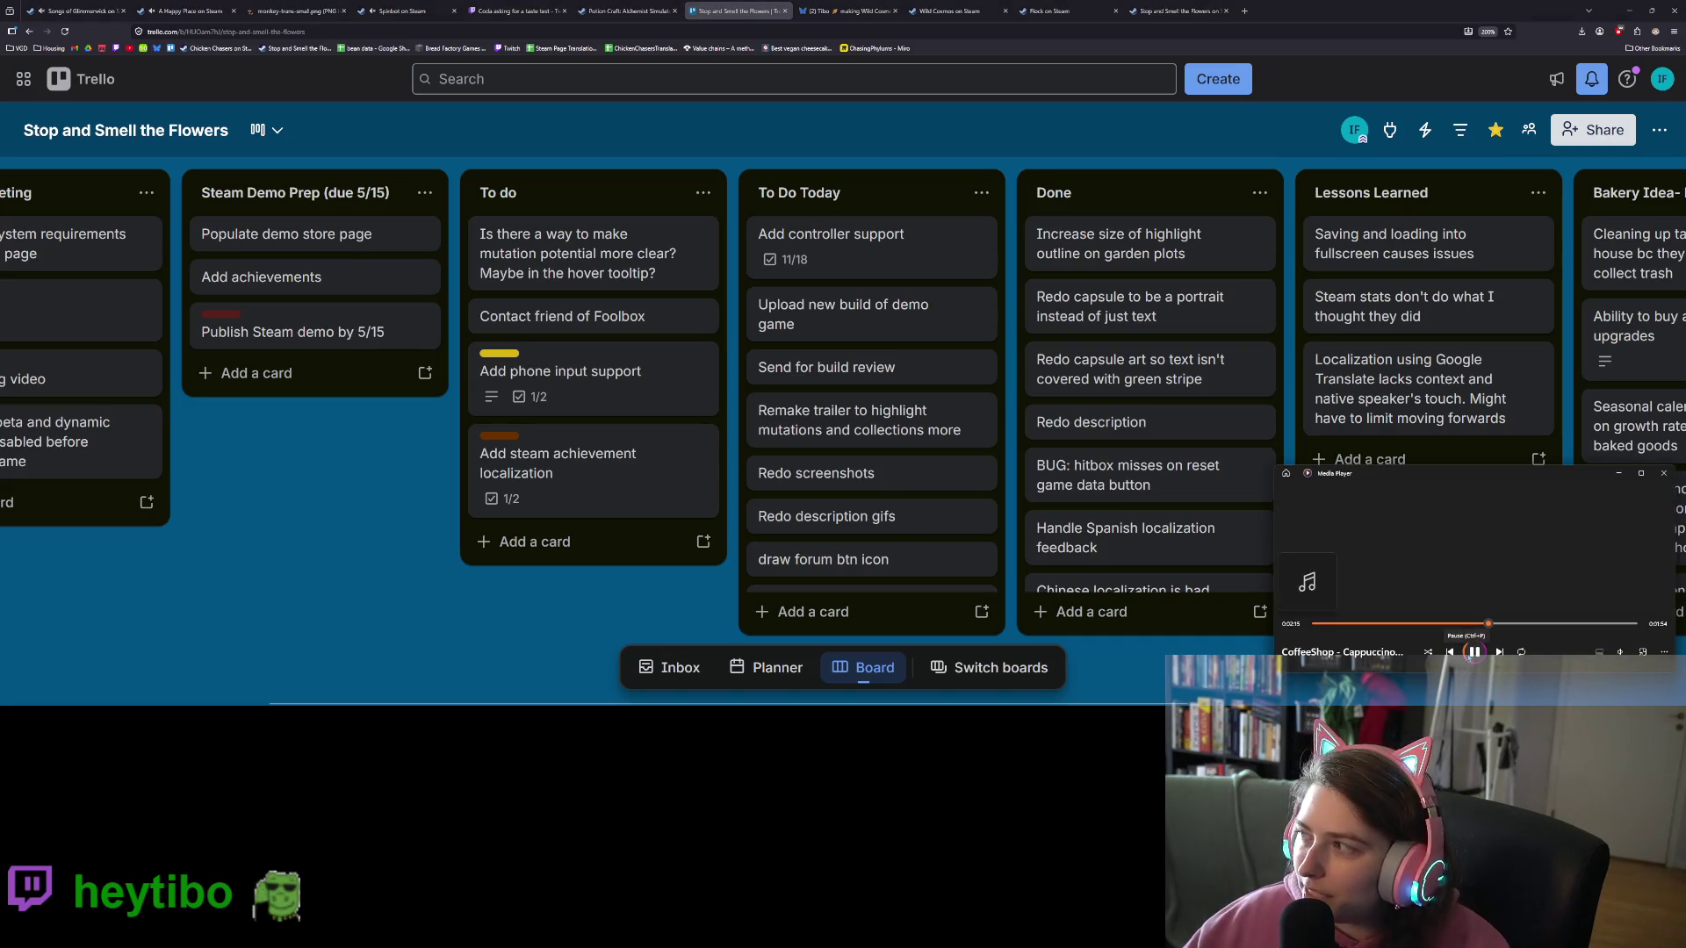
left_click(1253, 136)
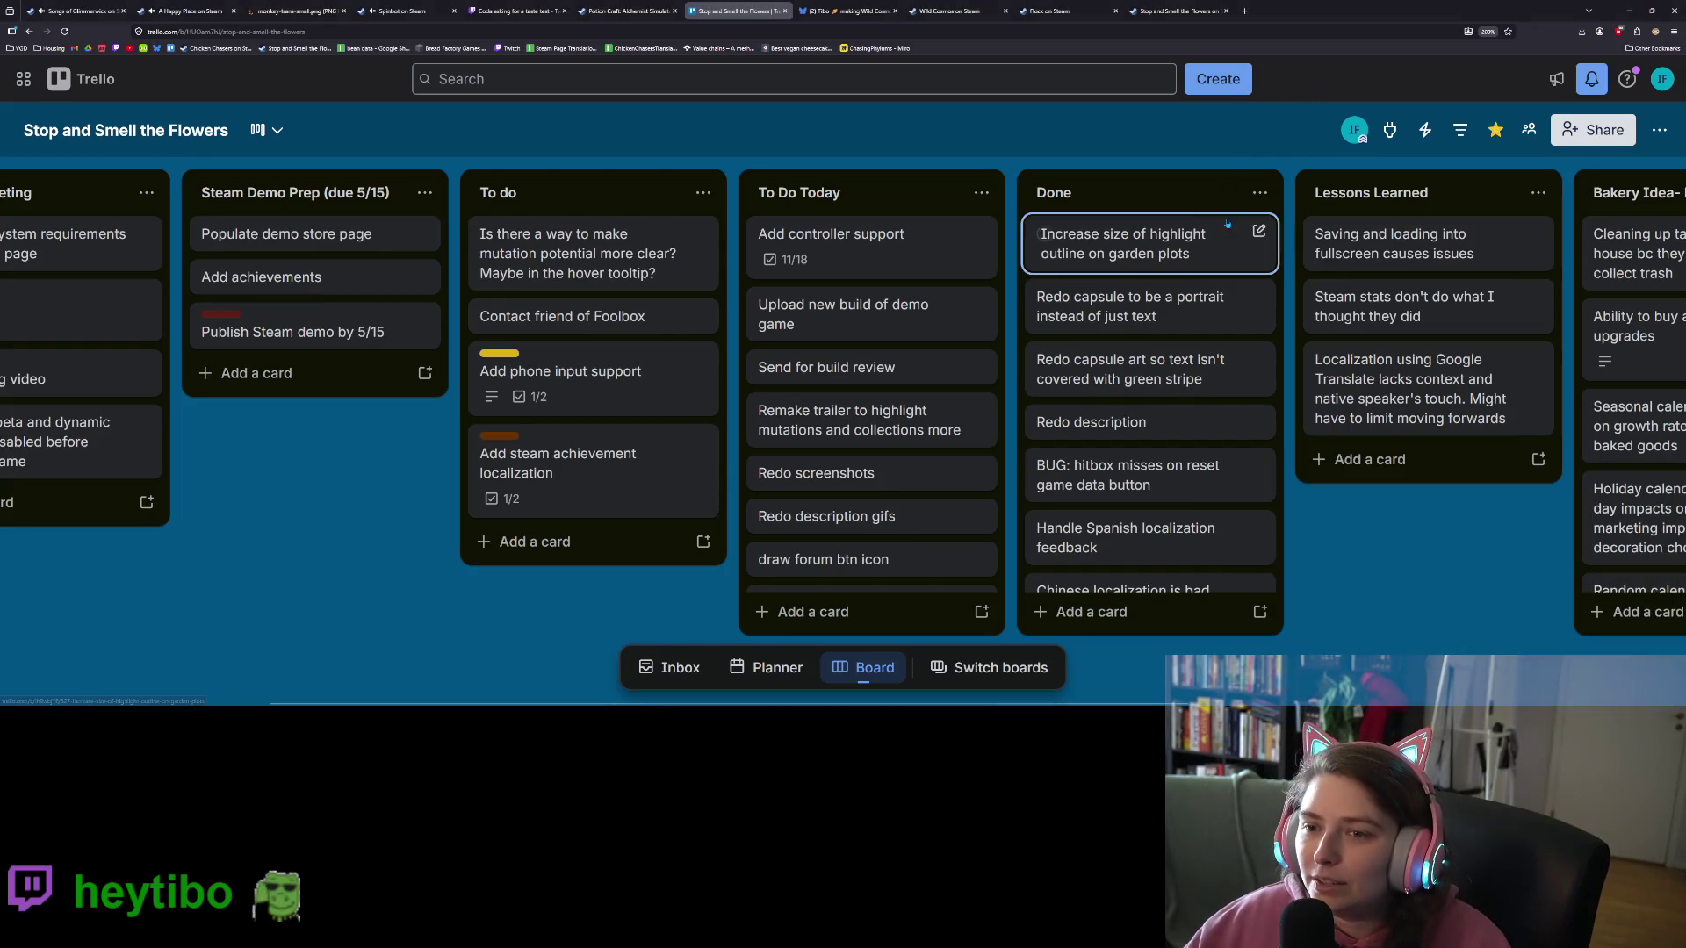
left_click(927, 249)
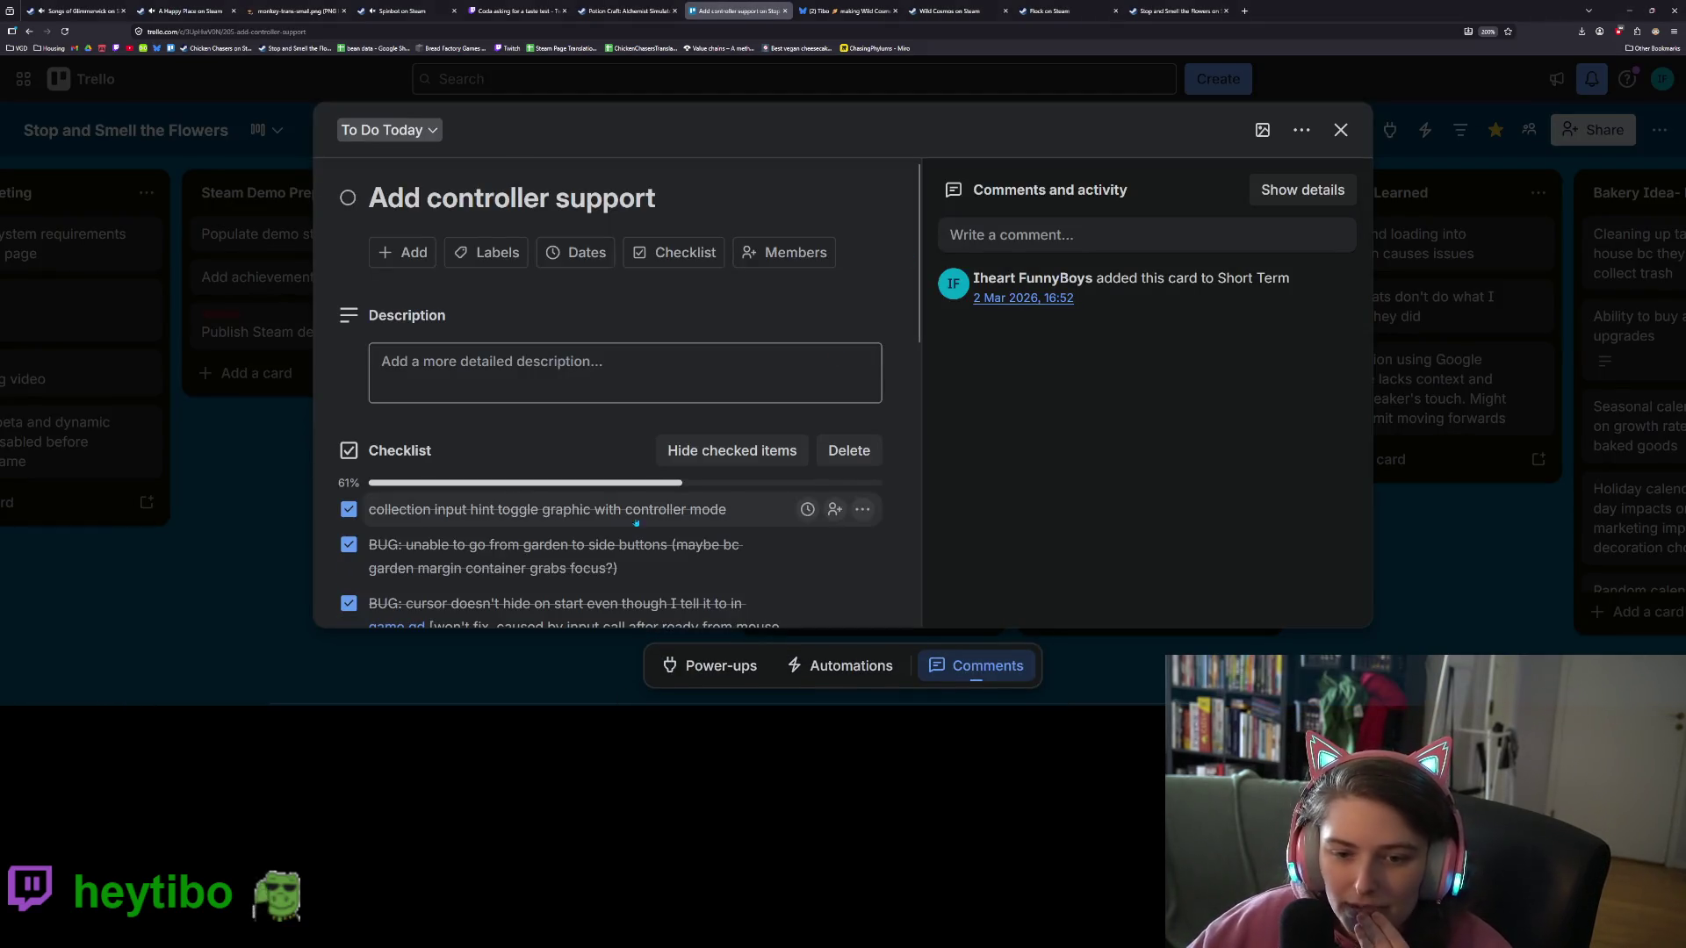
scroll(527, 492, "down", 10)
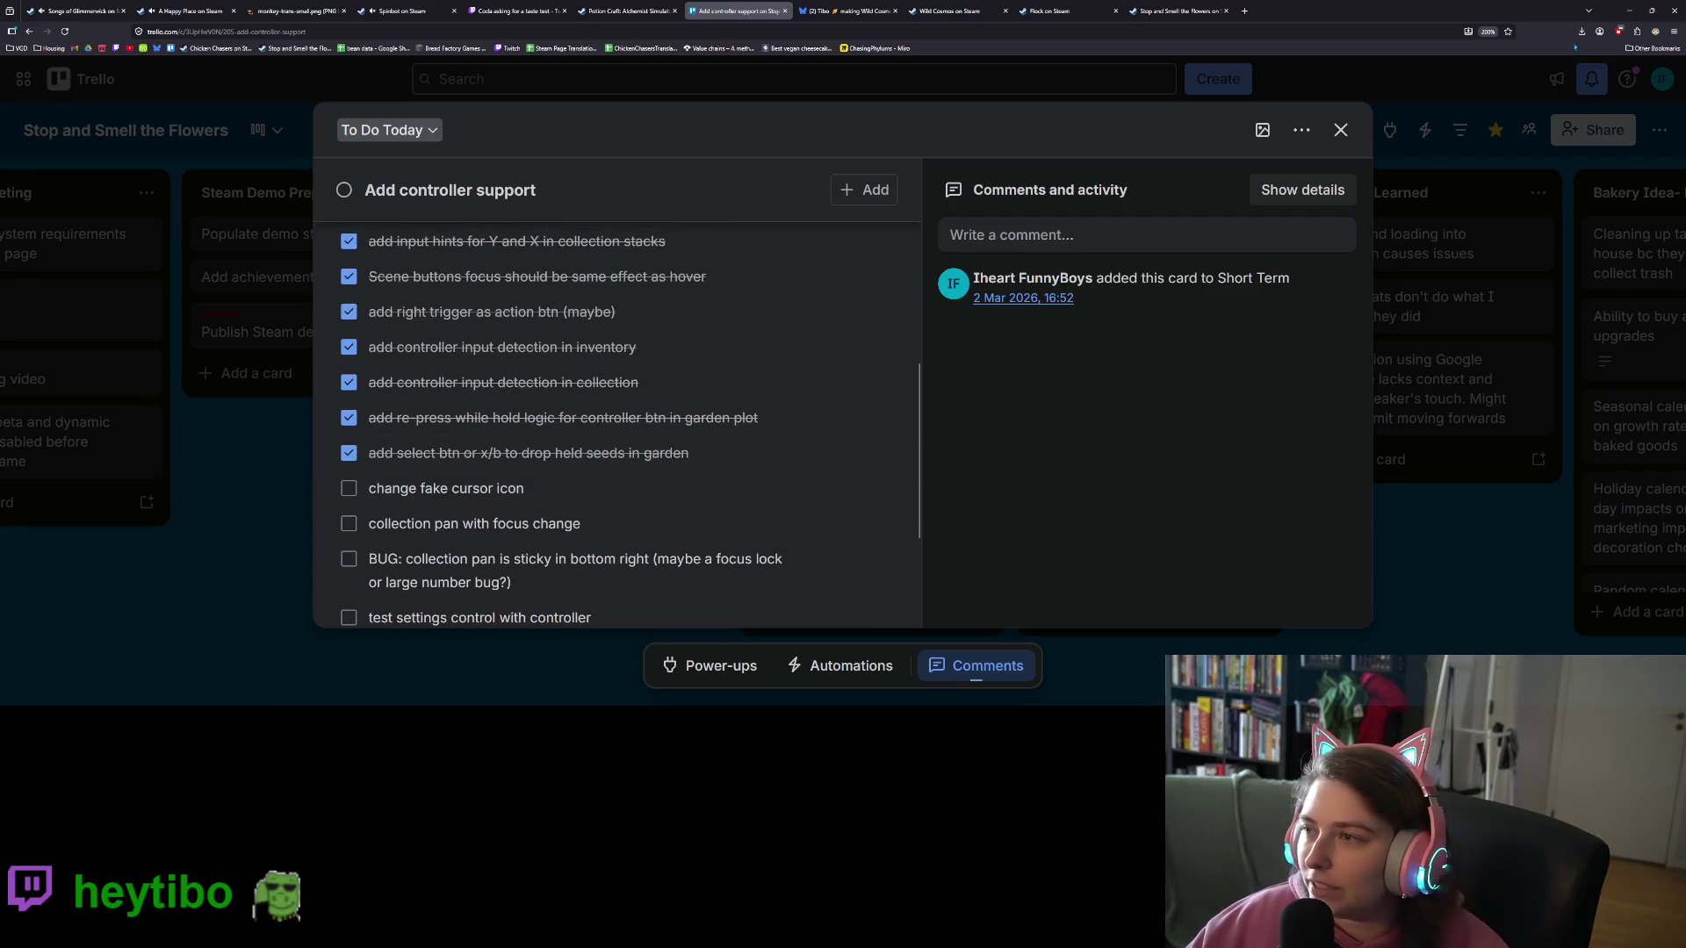
key("alt+Tab")
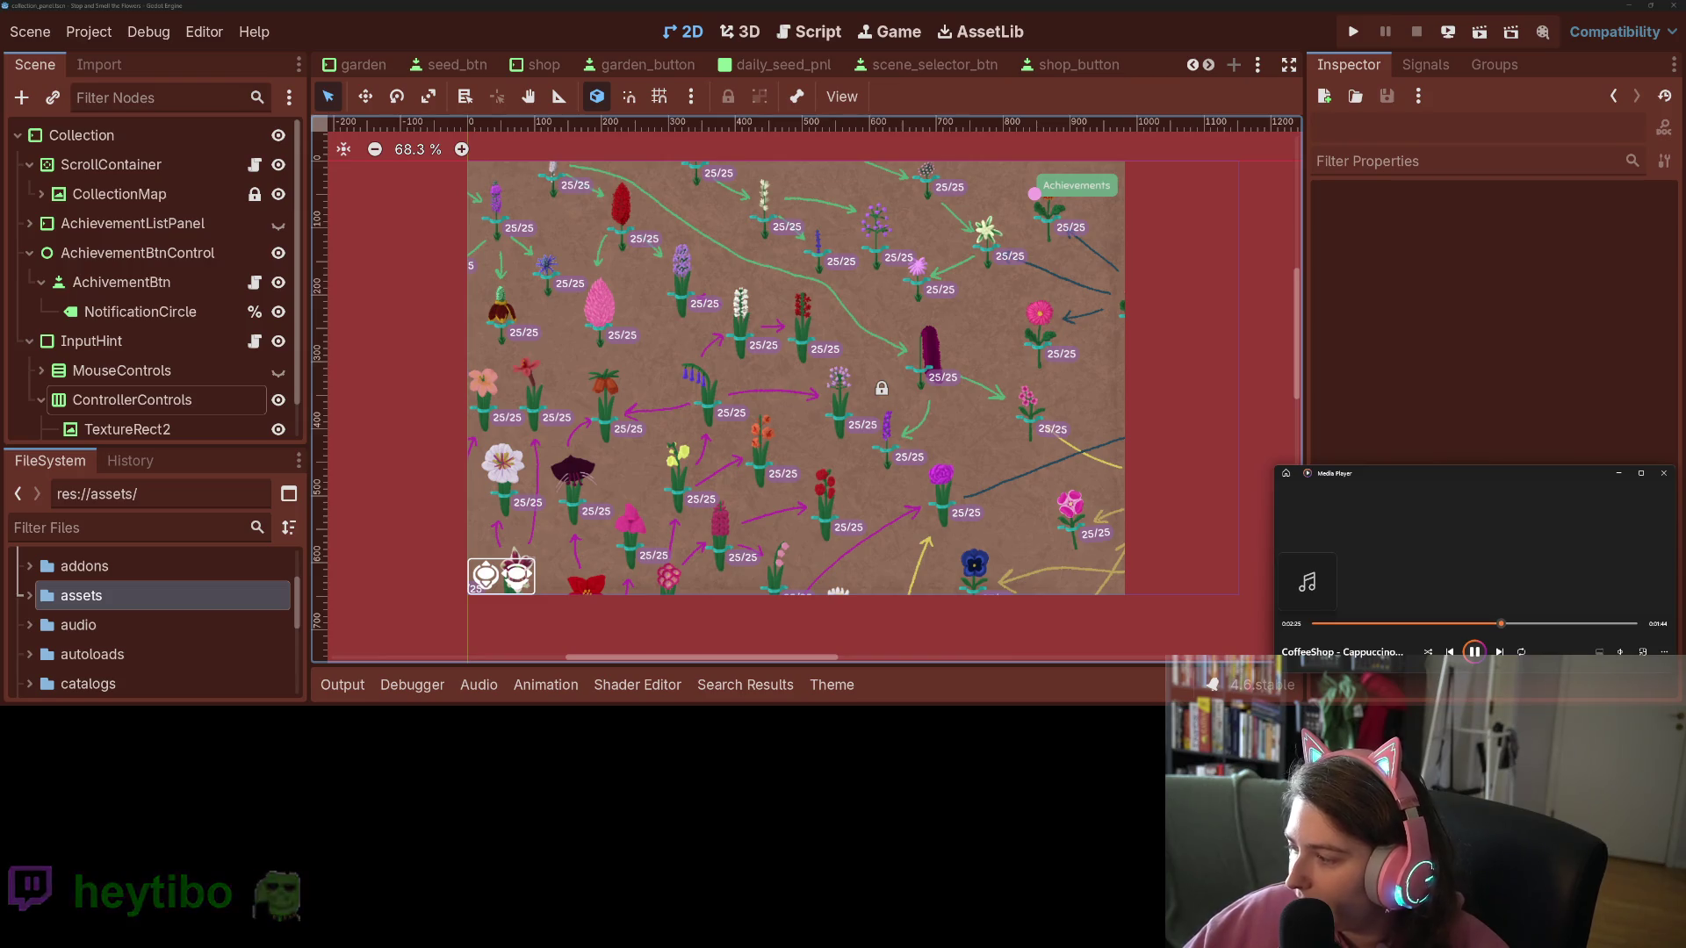
Step: Commit the three fake-cursor files as 'adds icon for fake cursor', excluding custom_volume_bar.tscn
key("alt+Tab")
key("Down")
key("Down")
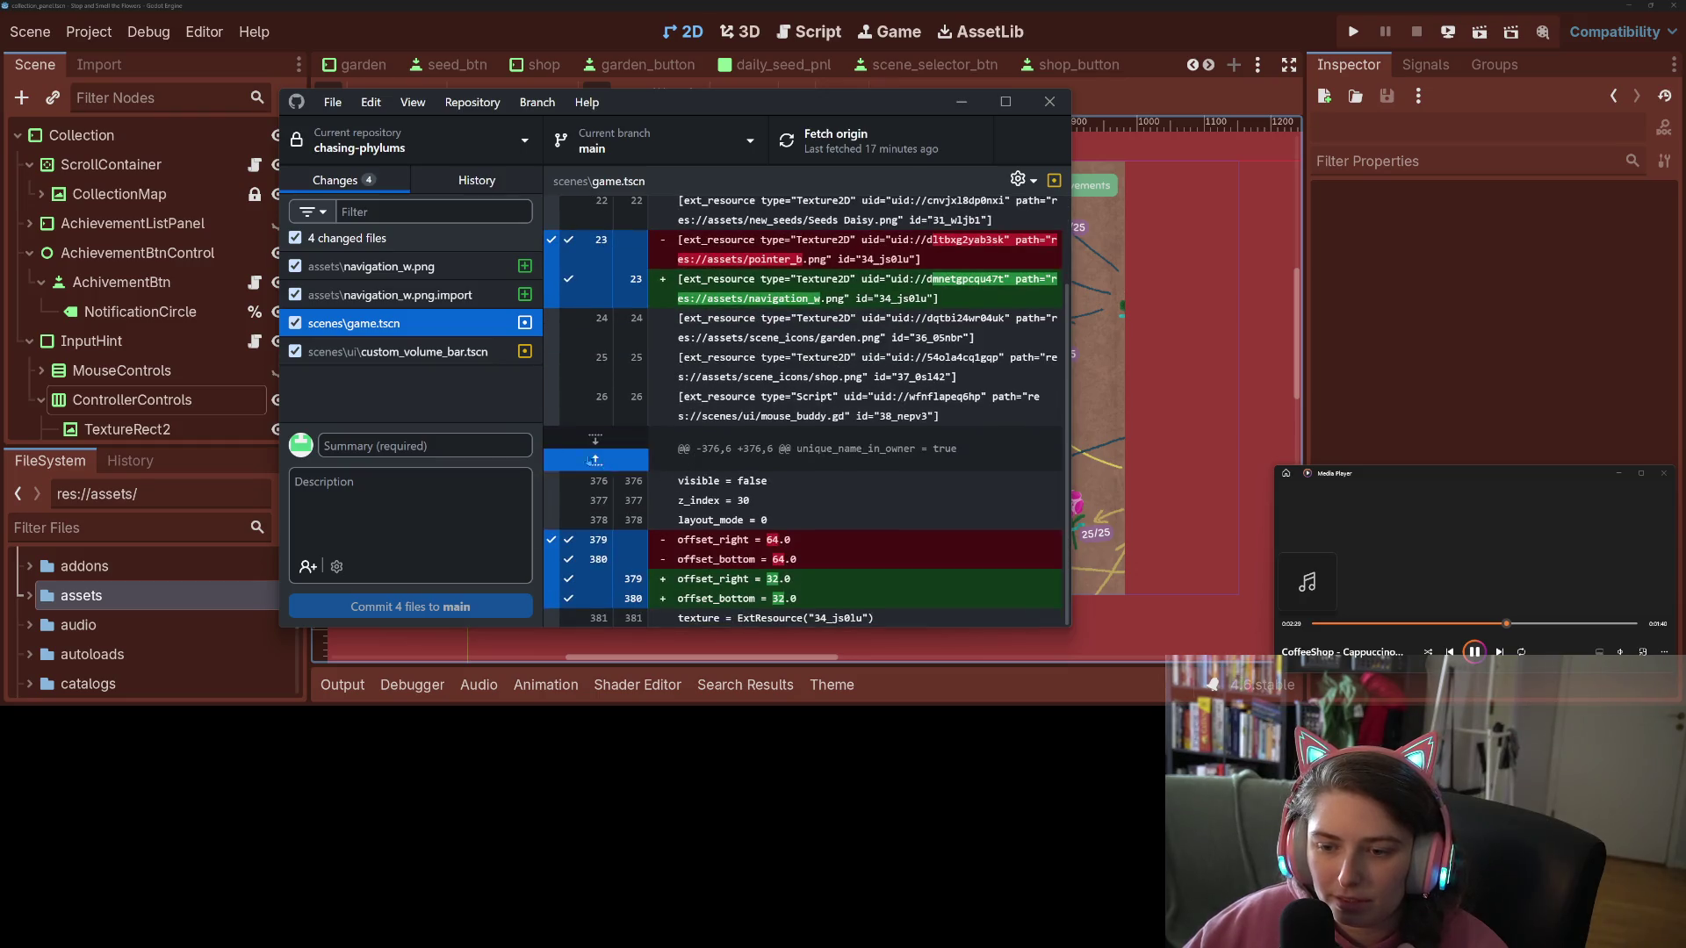
left_click(382, 356)
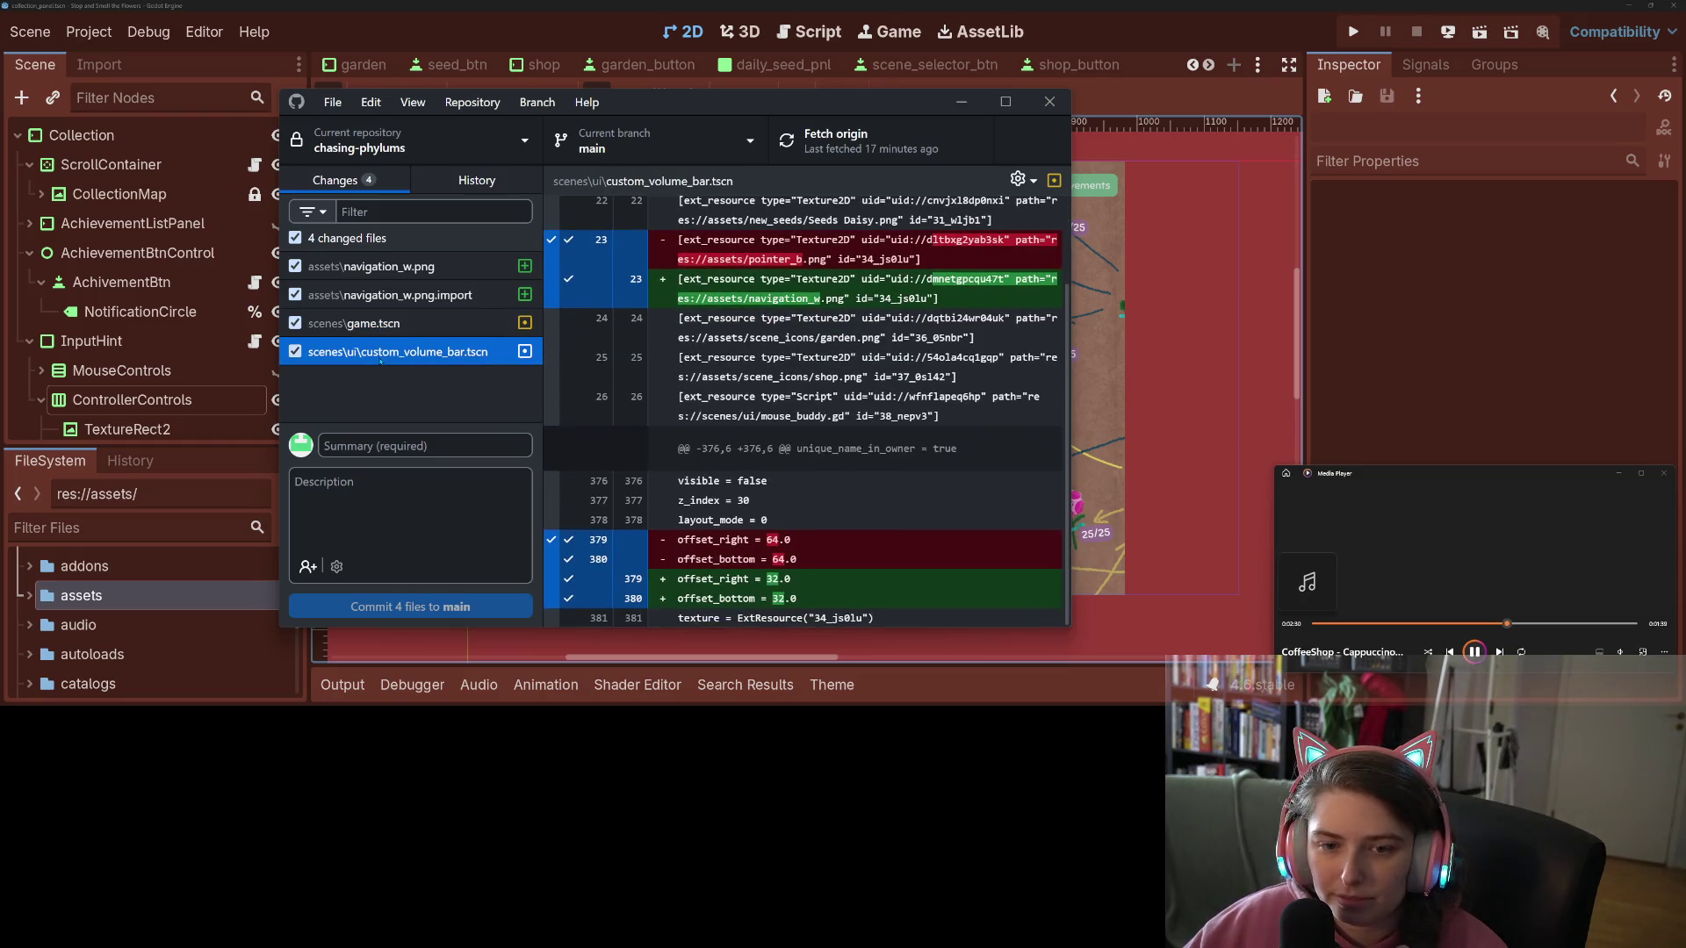
left_click(294, 352)
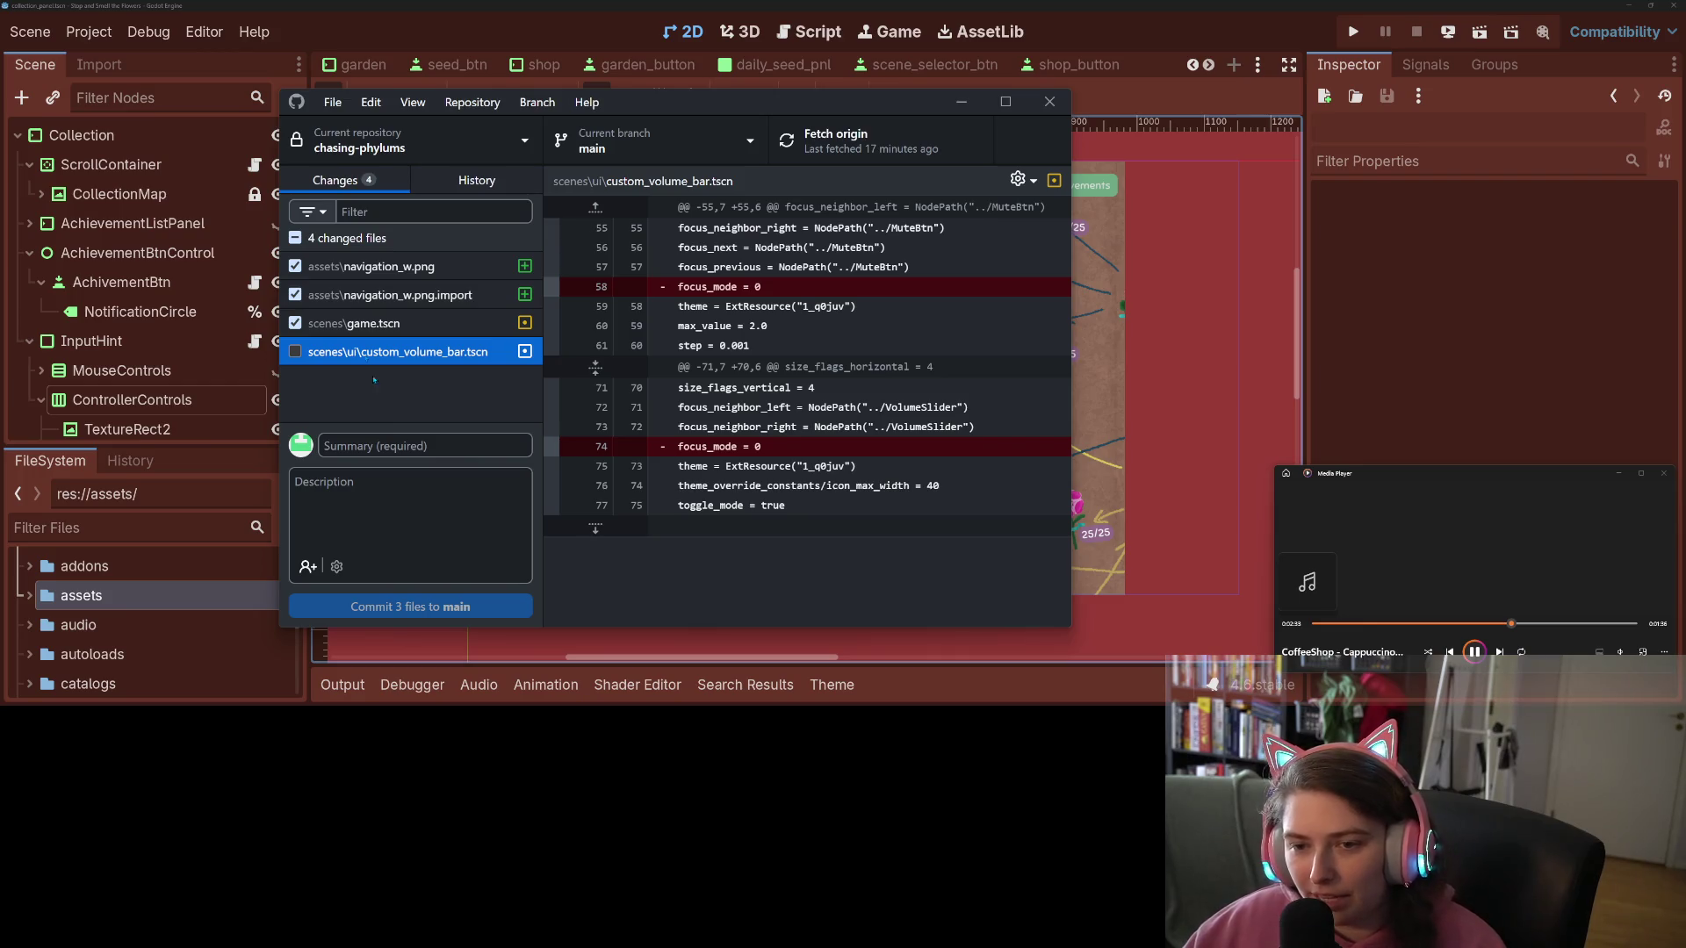
left_click(400, 448)
type("add")
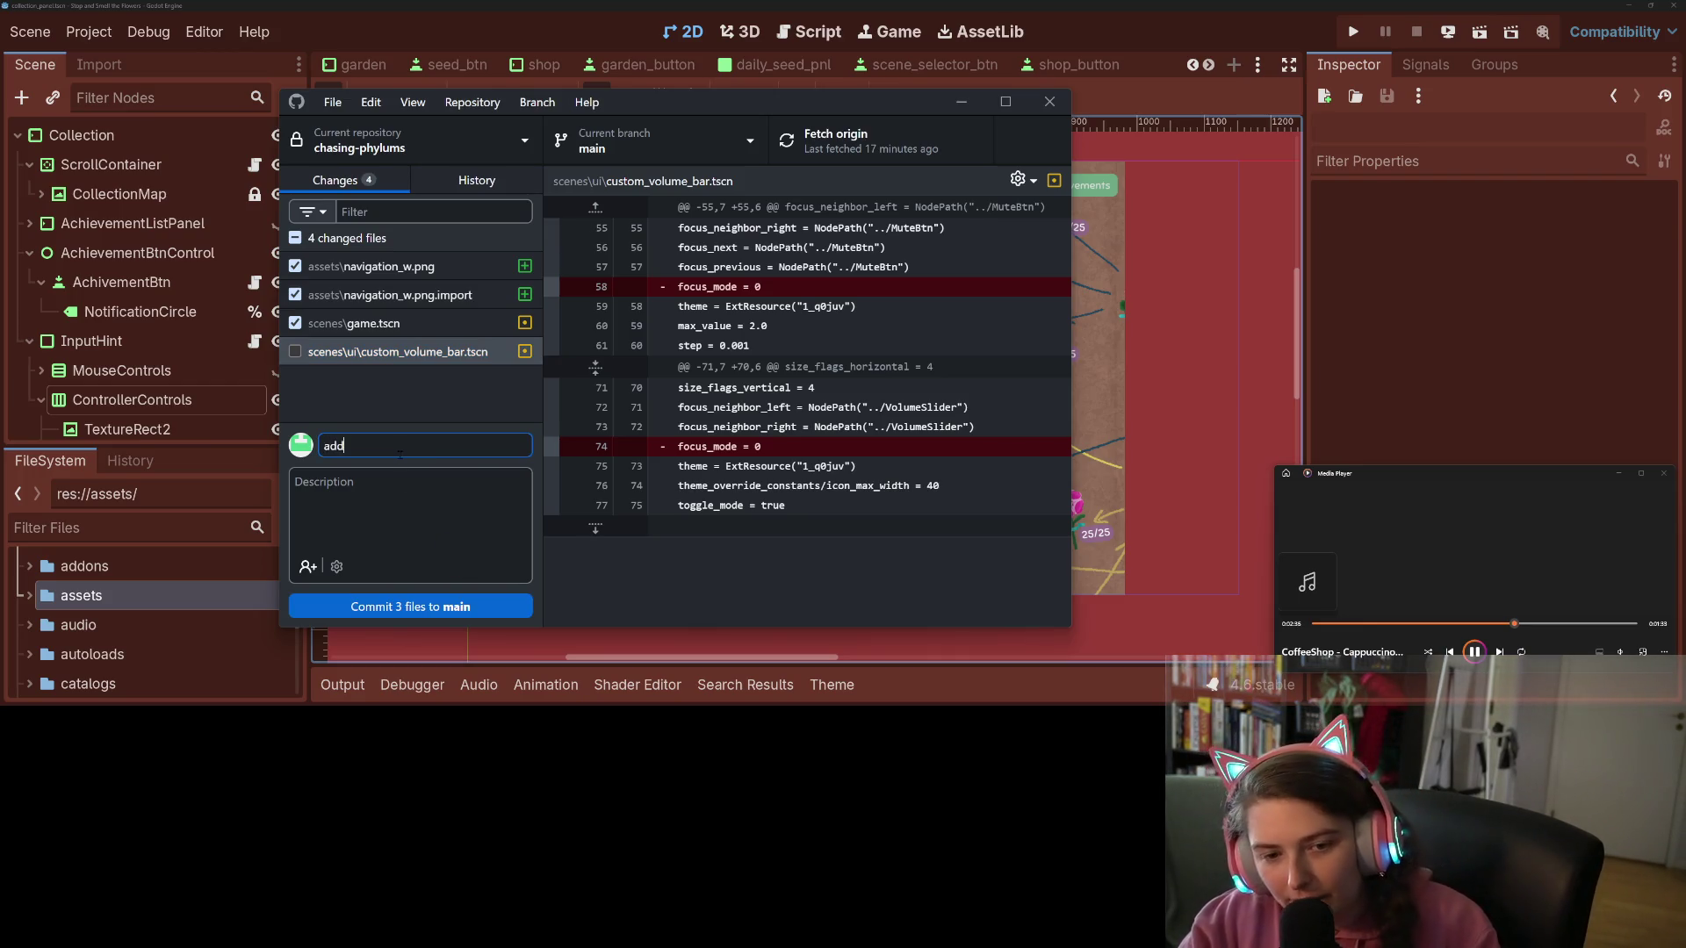
type("s new icon for")
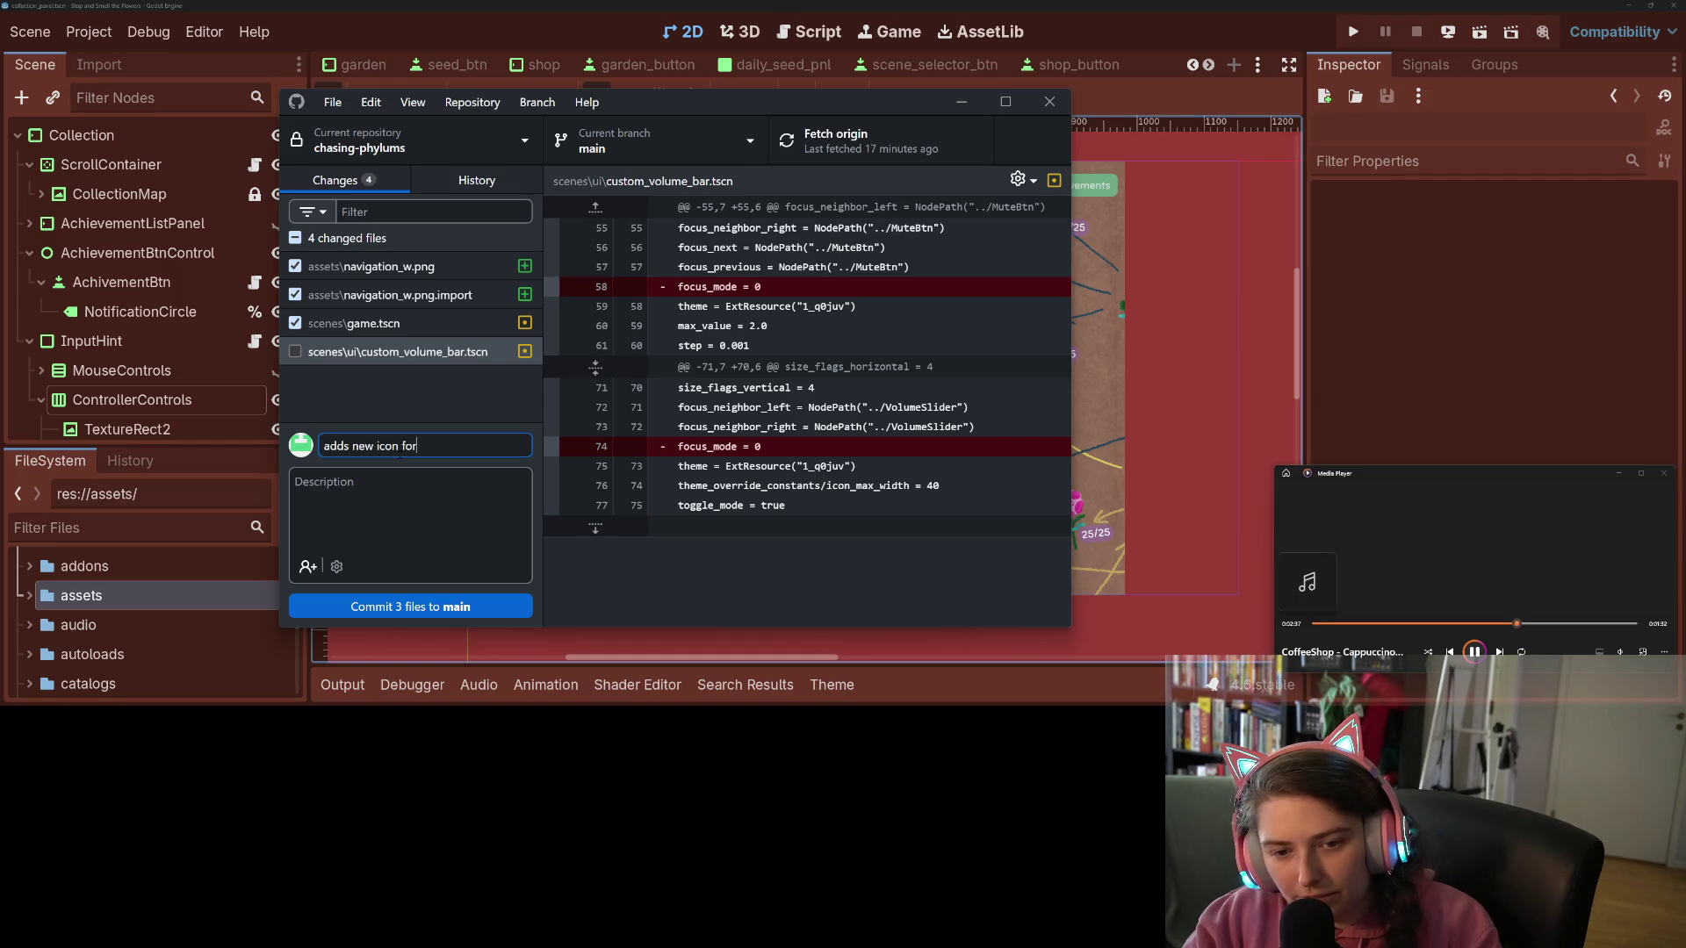
type(" fake curs")
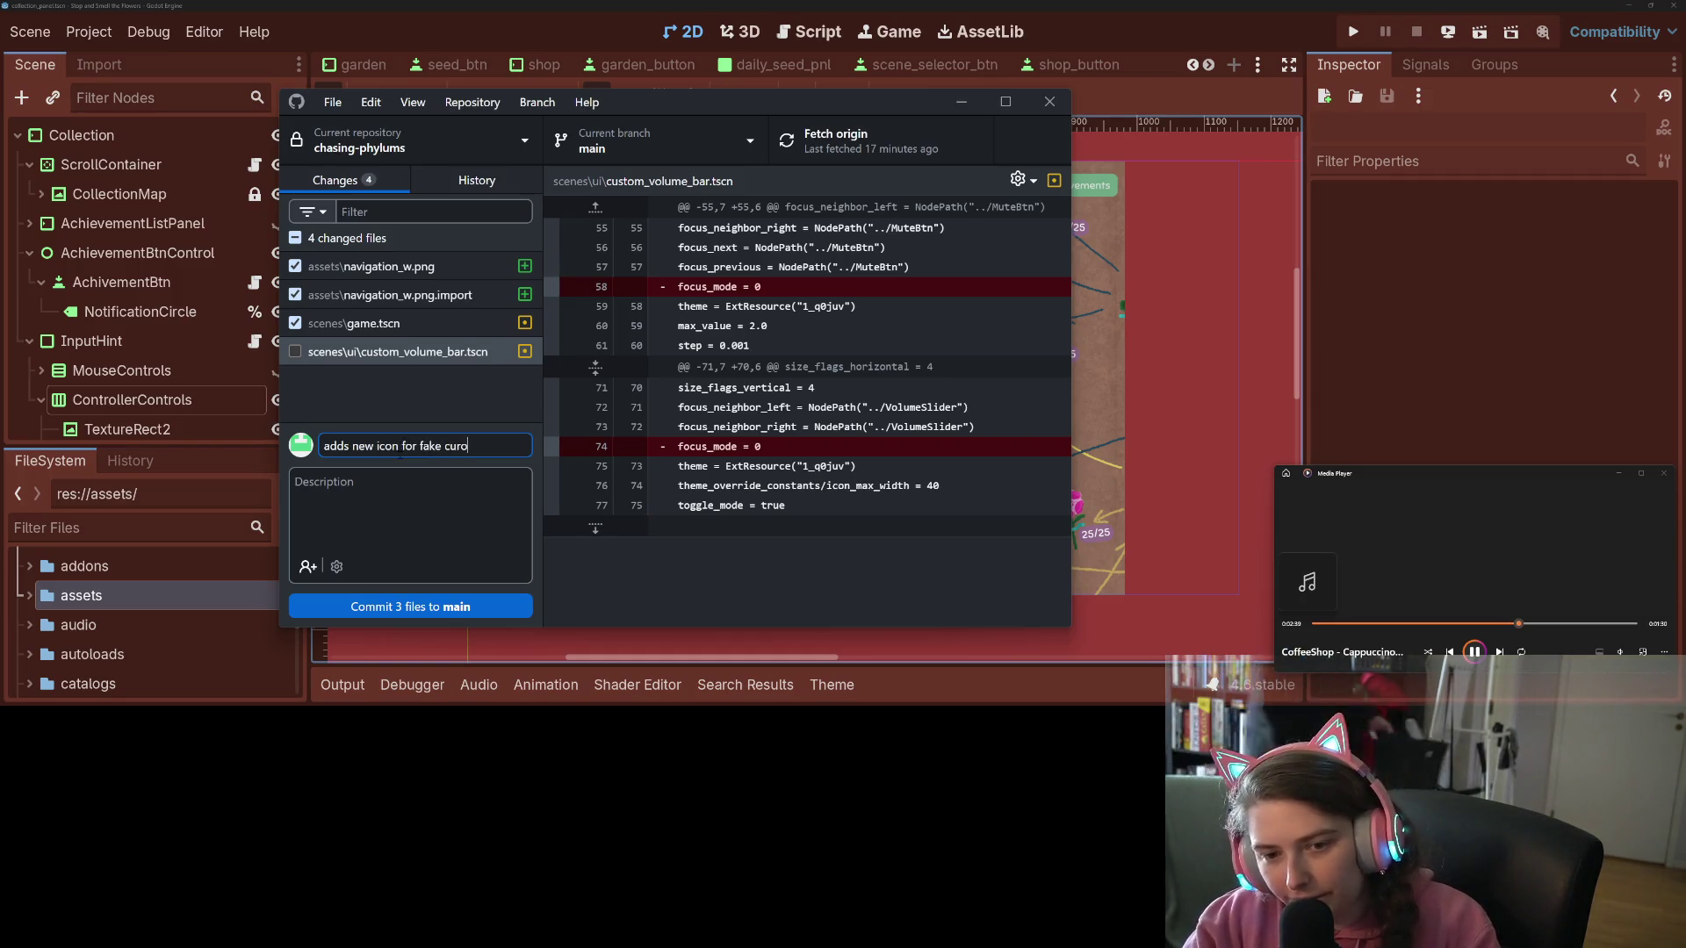
type("or")
key("ctrl+Return")
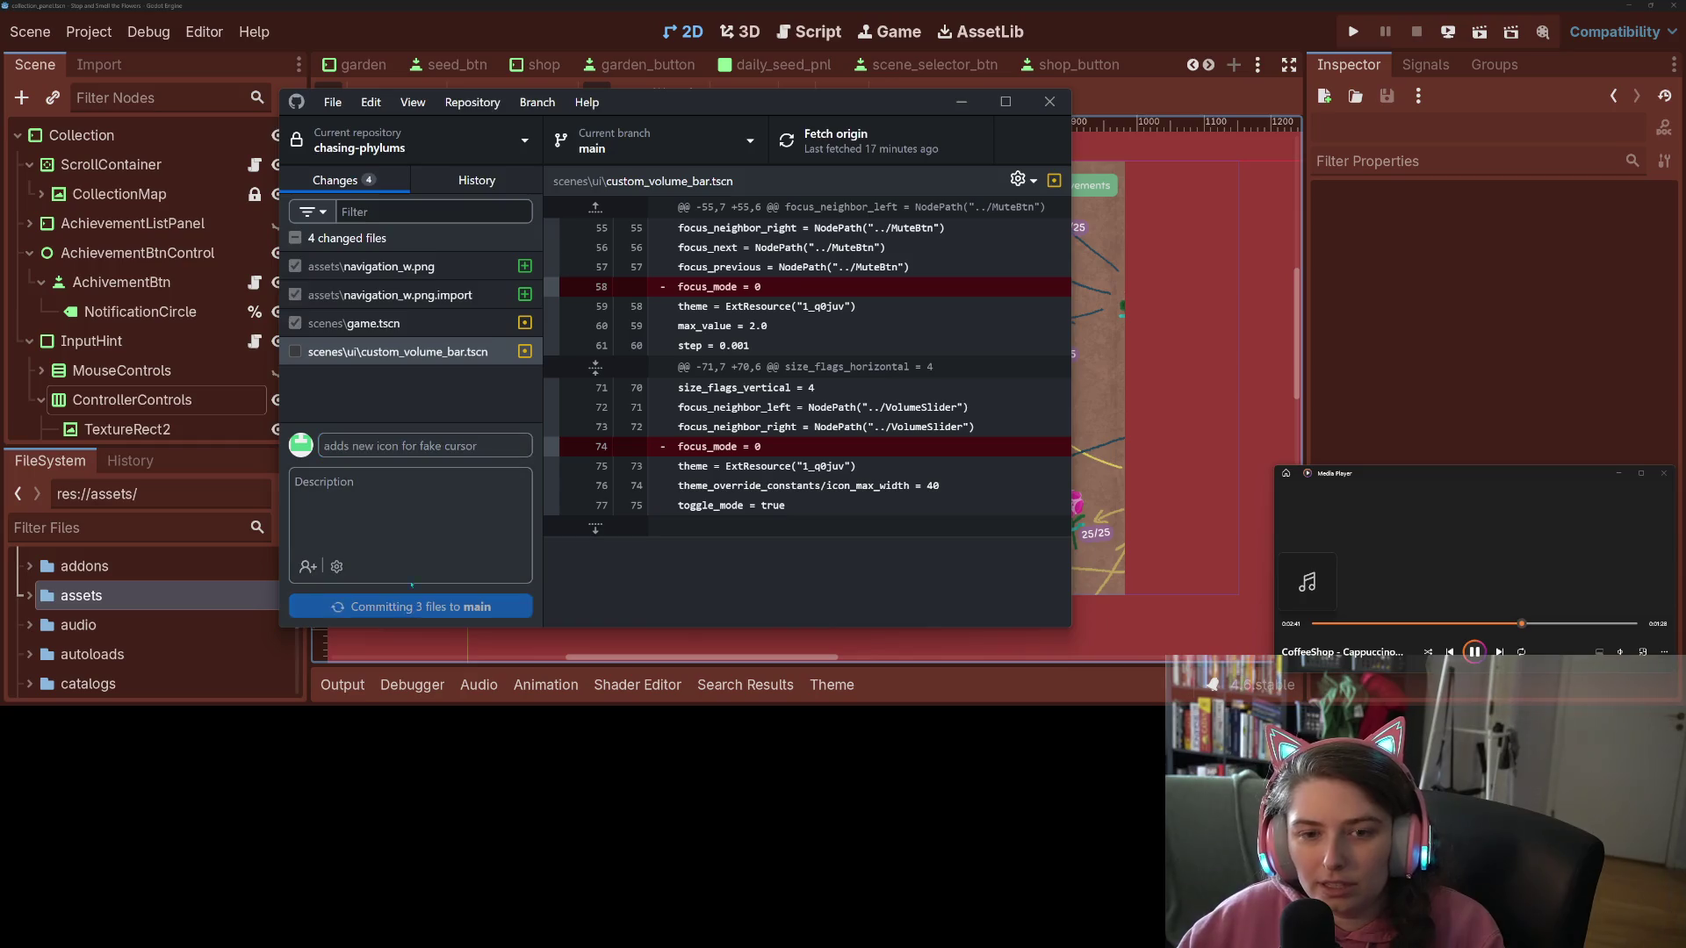
Step: Commit custom_volume_bar.tscn as 'enabelc bae btn', push to origin, and run the game
left_click(424, 402)
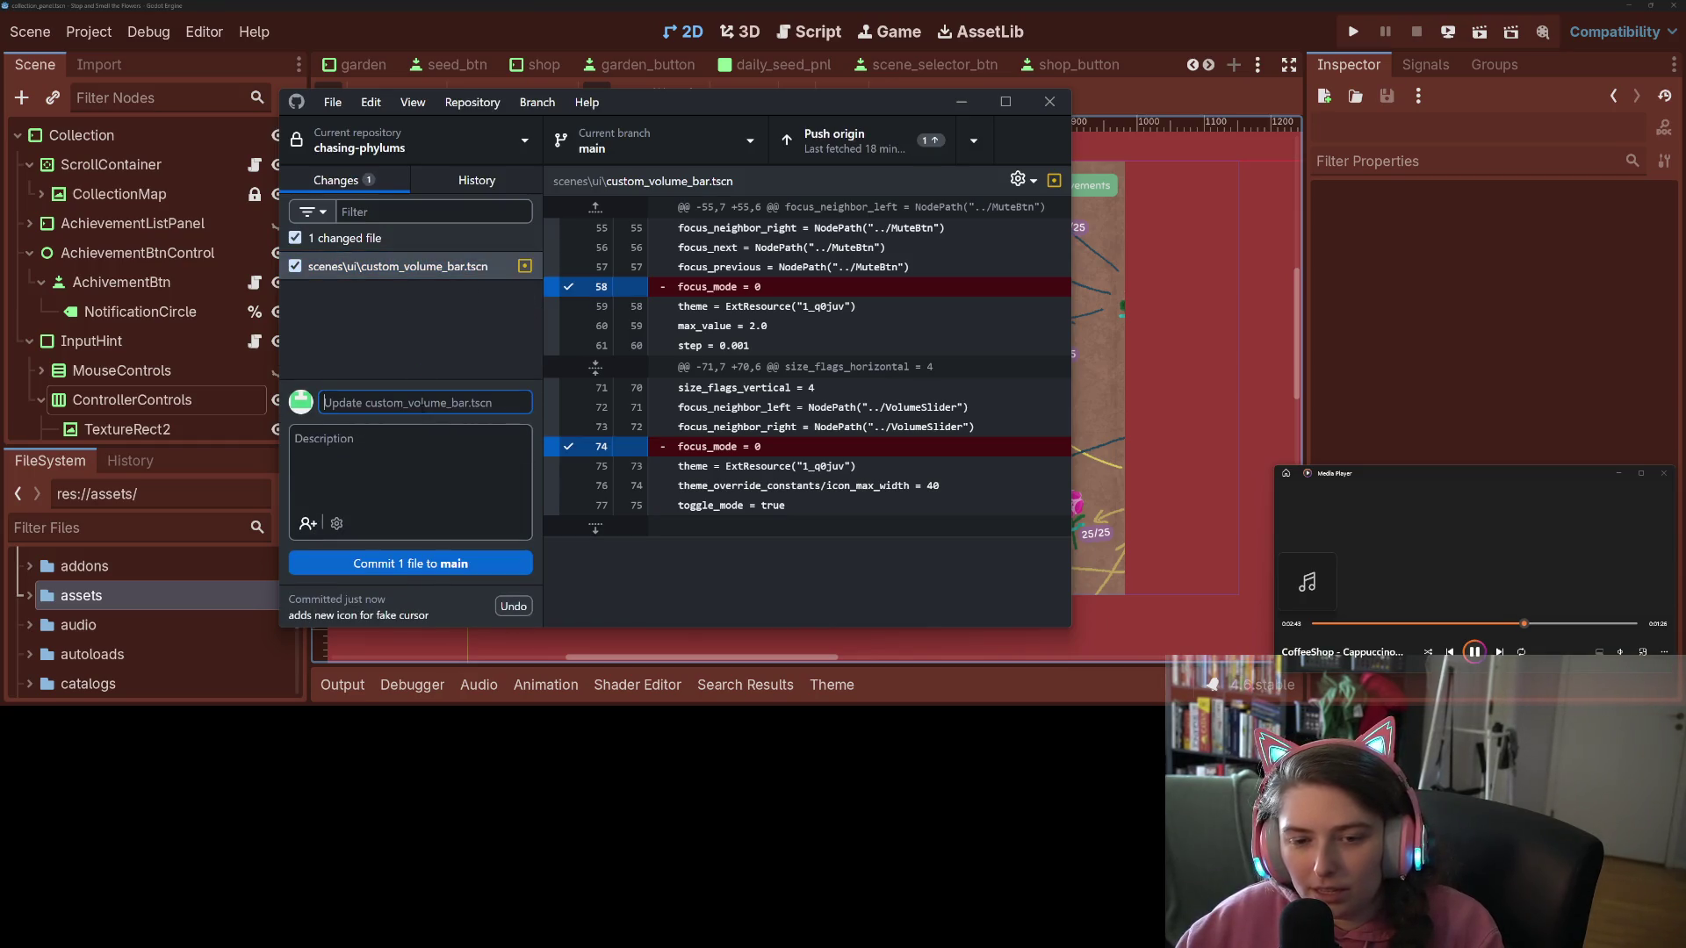
type("enabel")
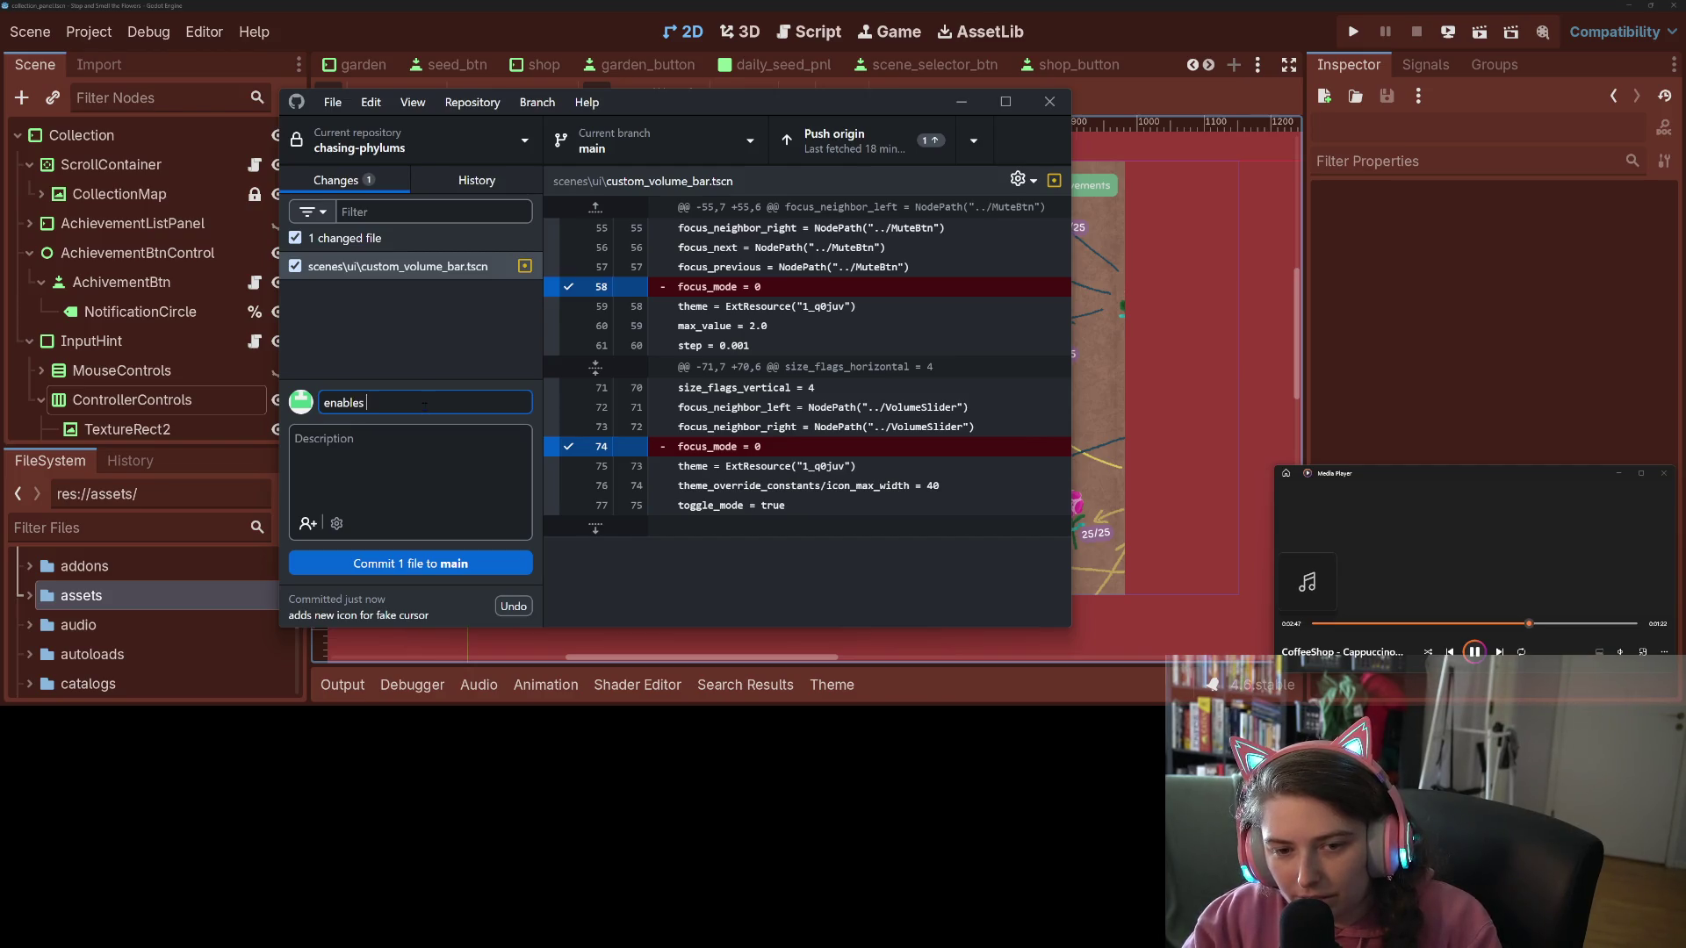
type("cus for vol")
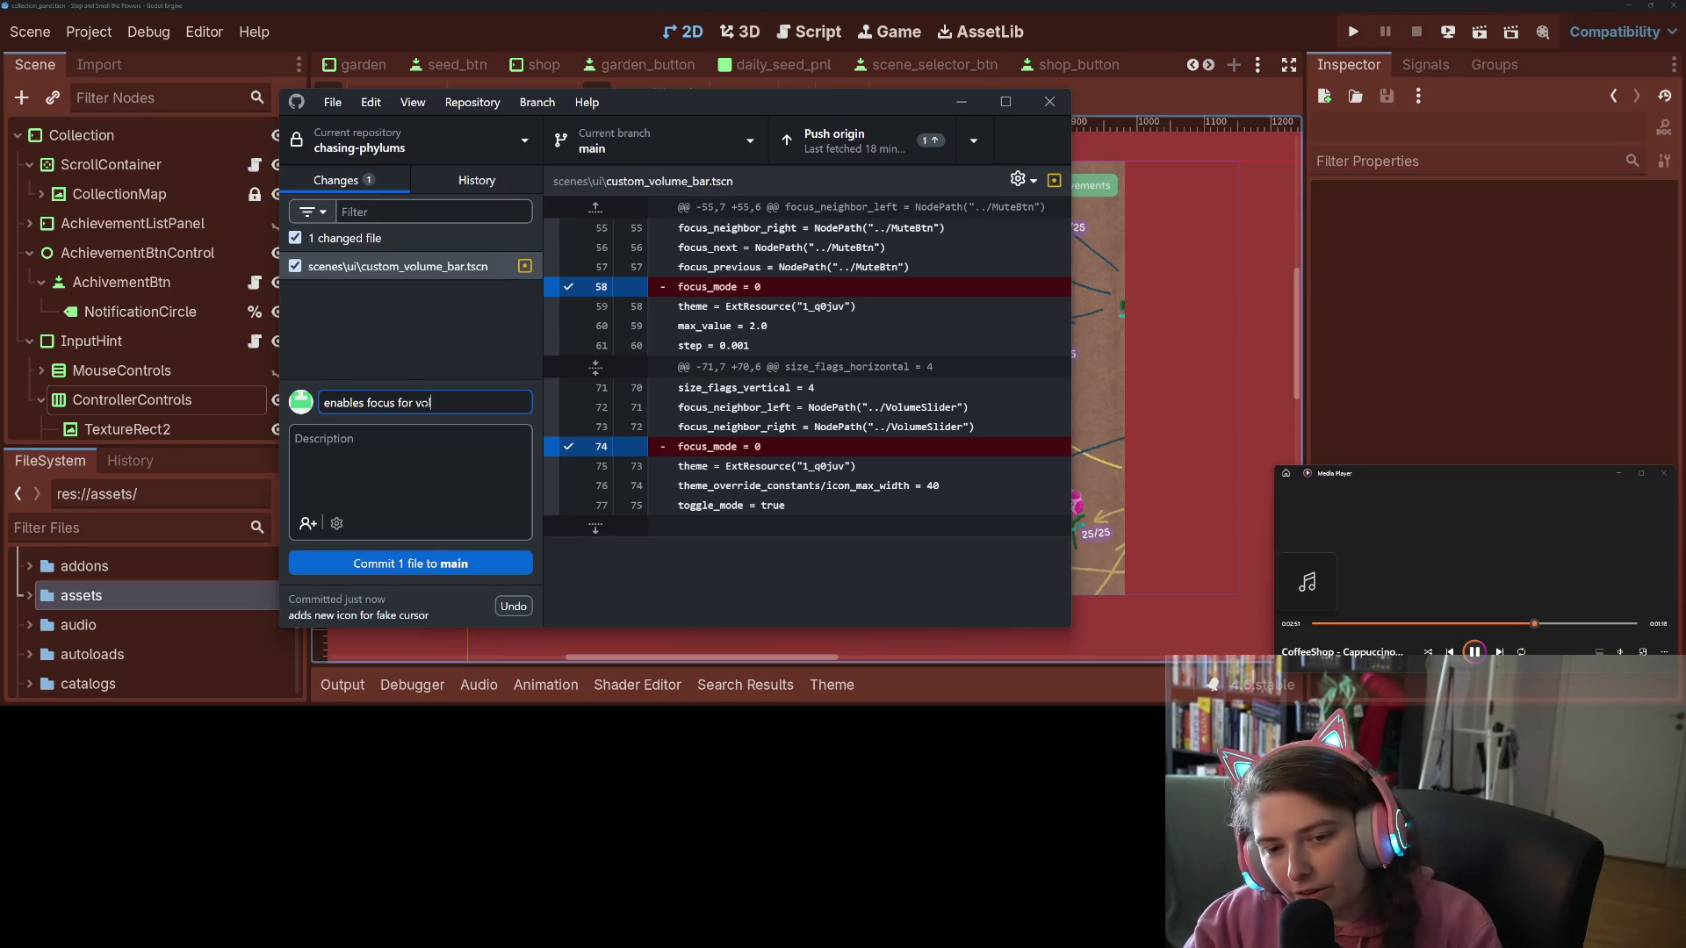
type("ume bar and")
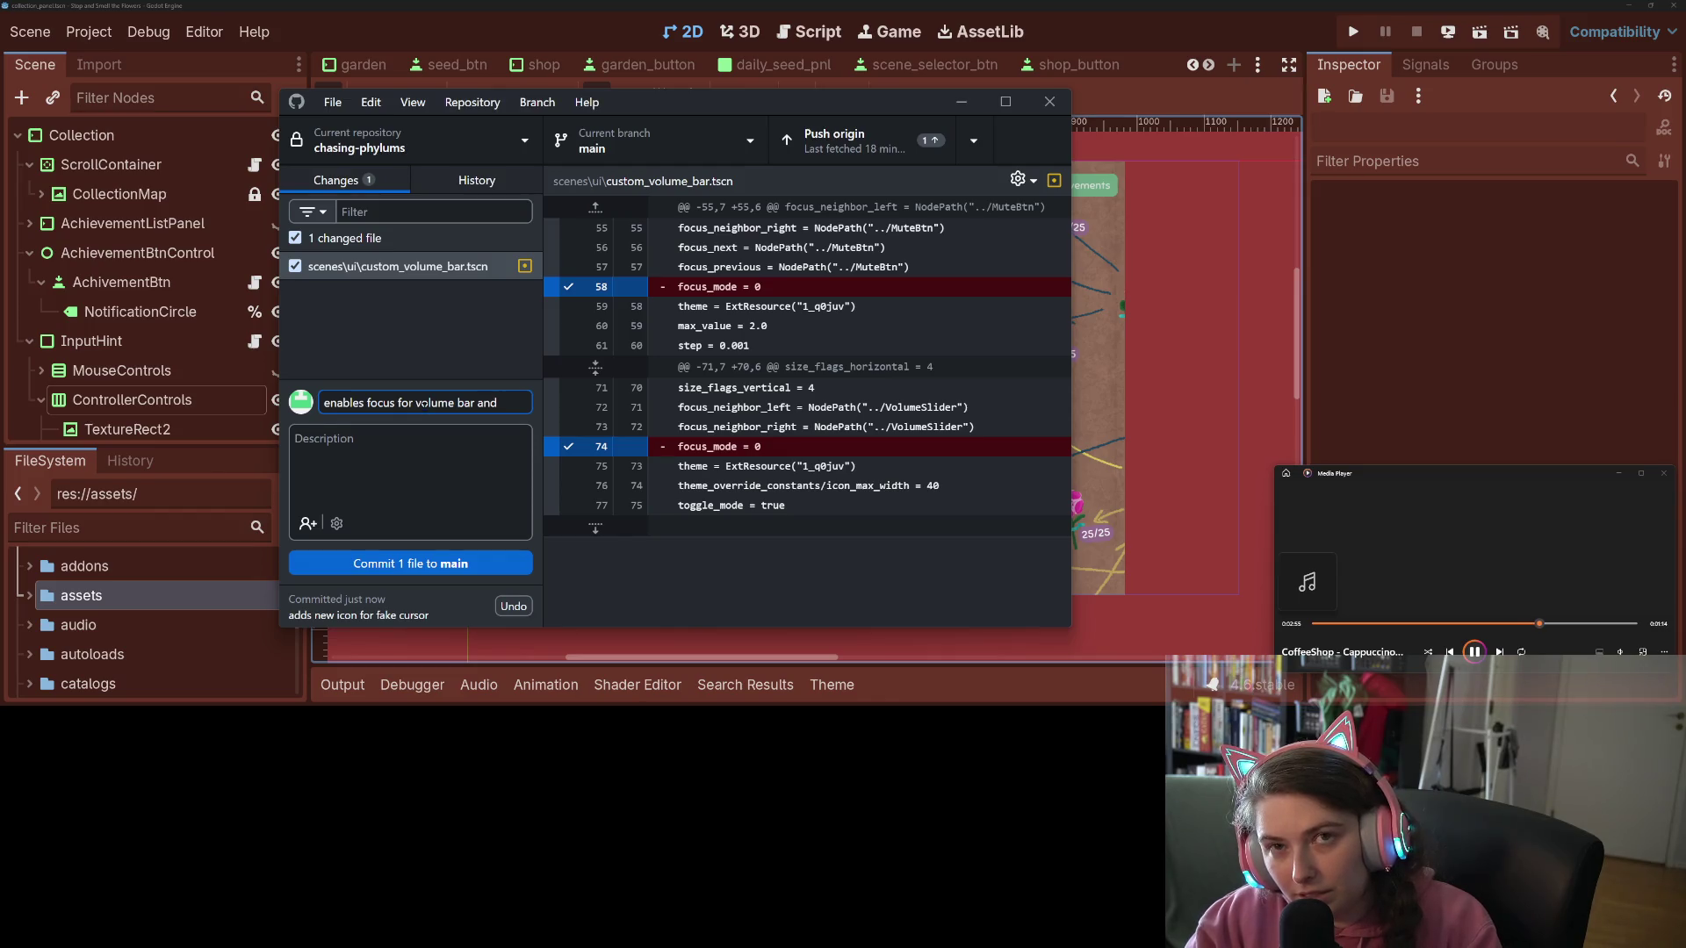
type("e btn")
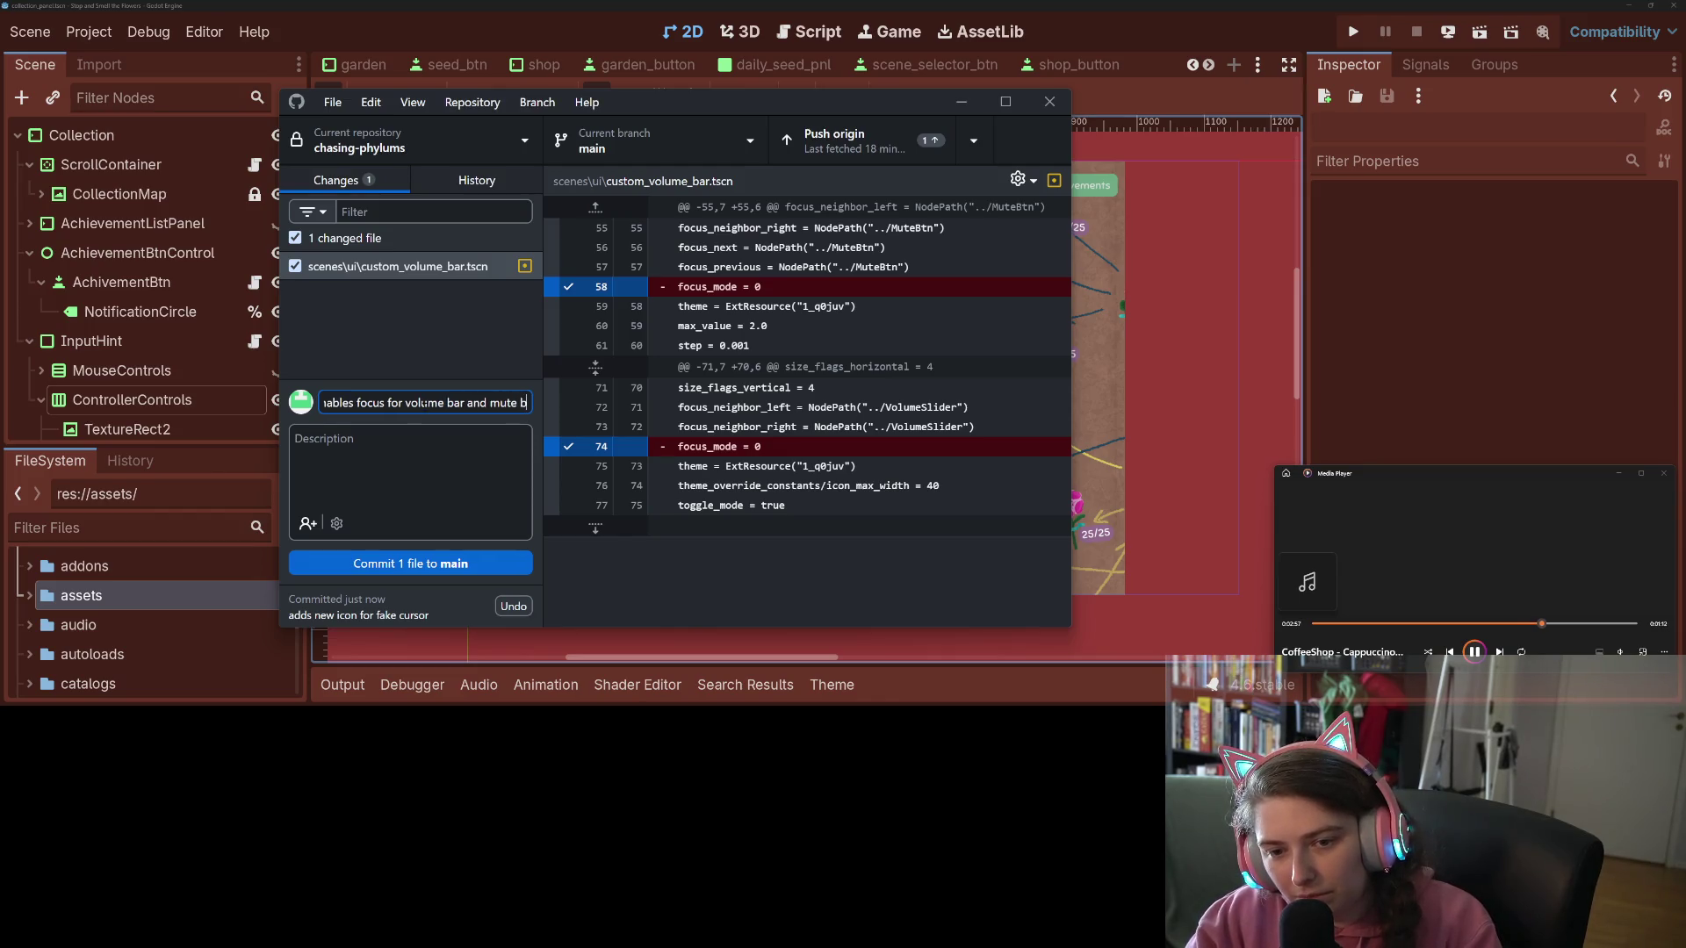
left_click(436, 563)
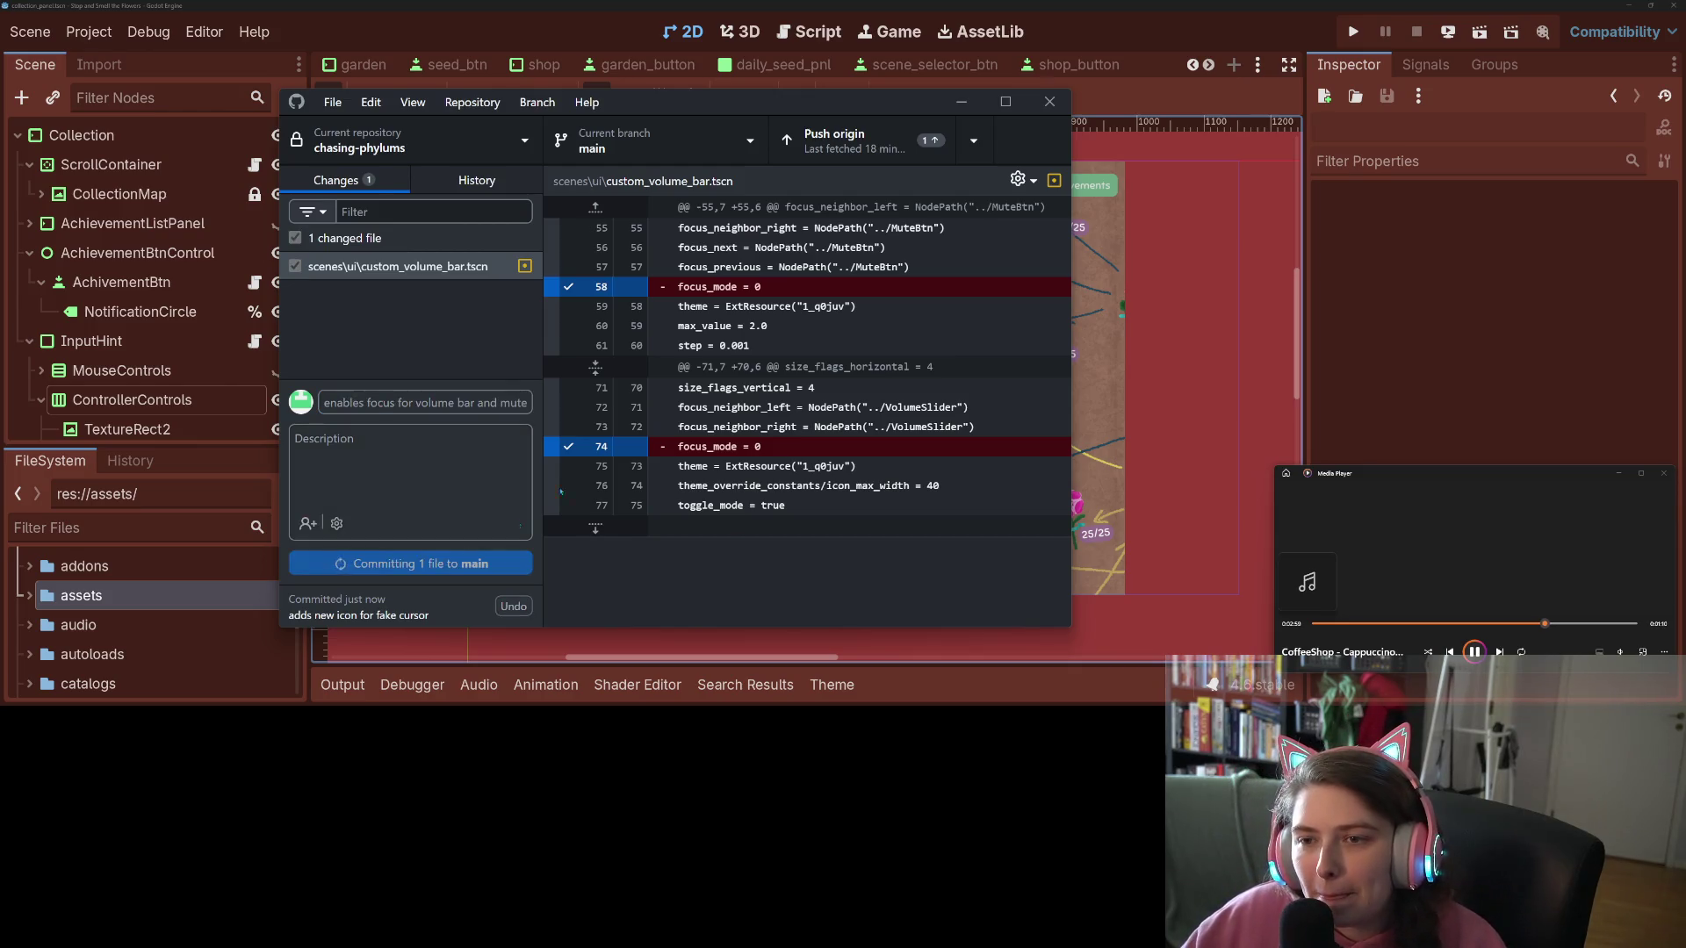
left_click(842, 141)
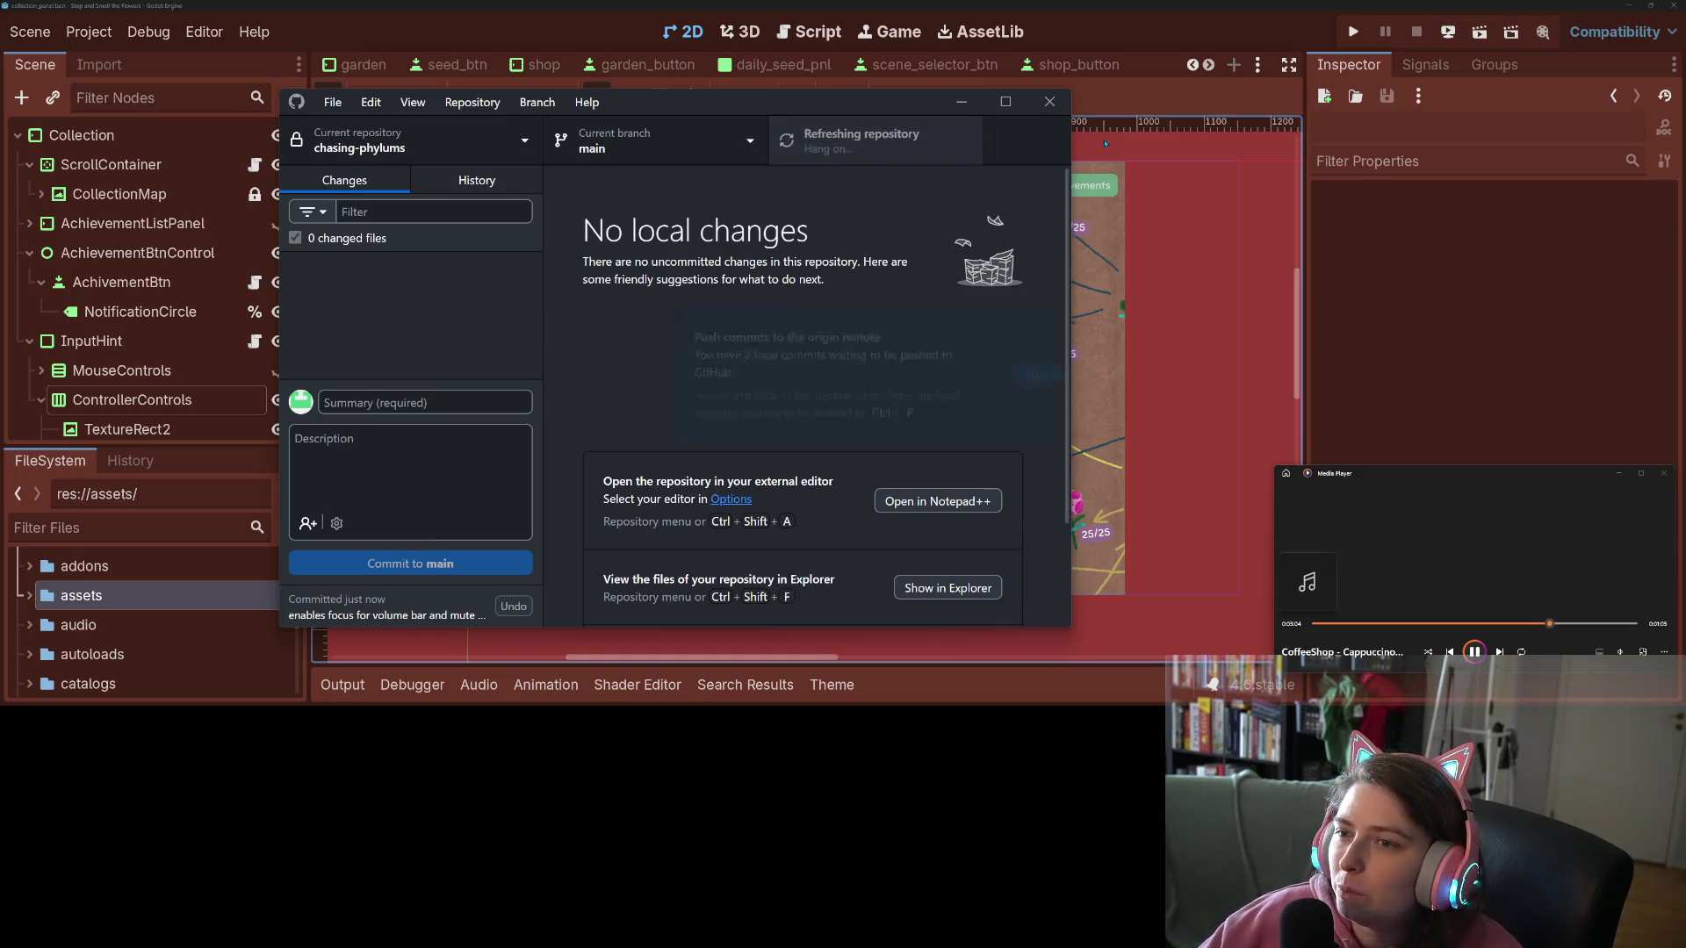
left_click(1353, 32)
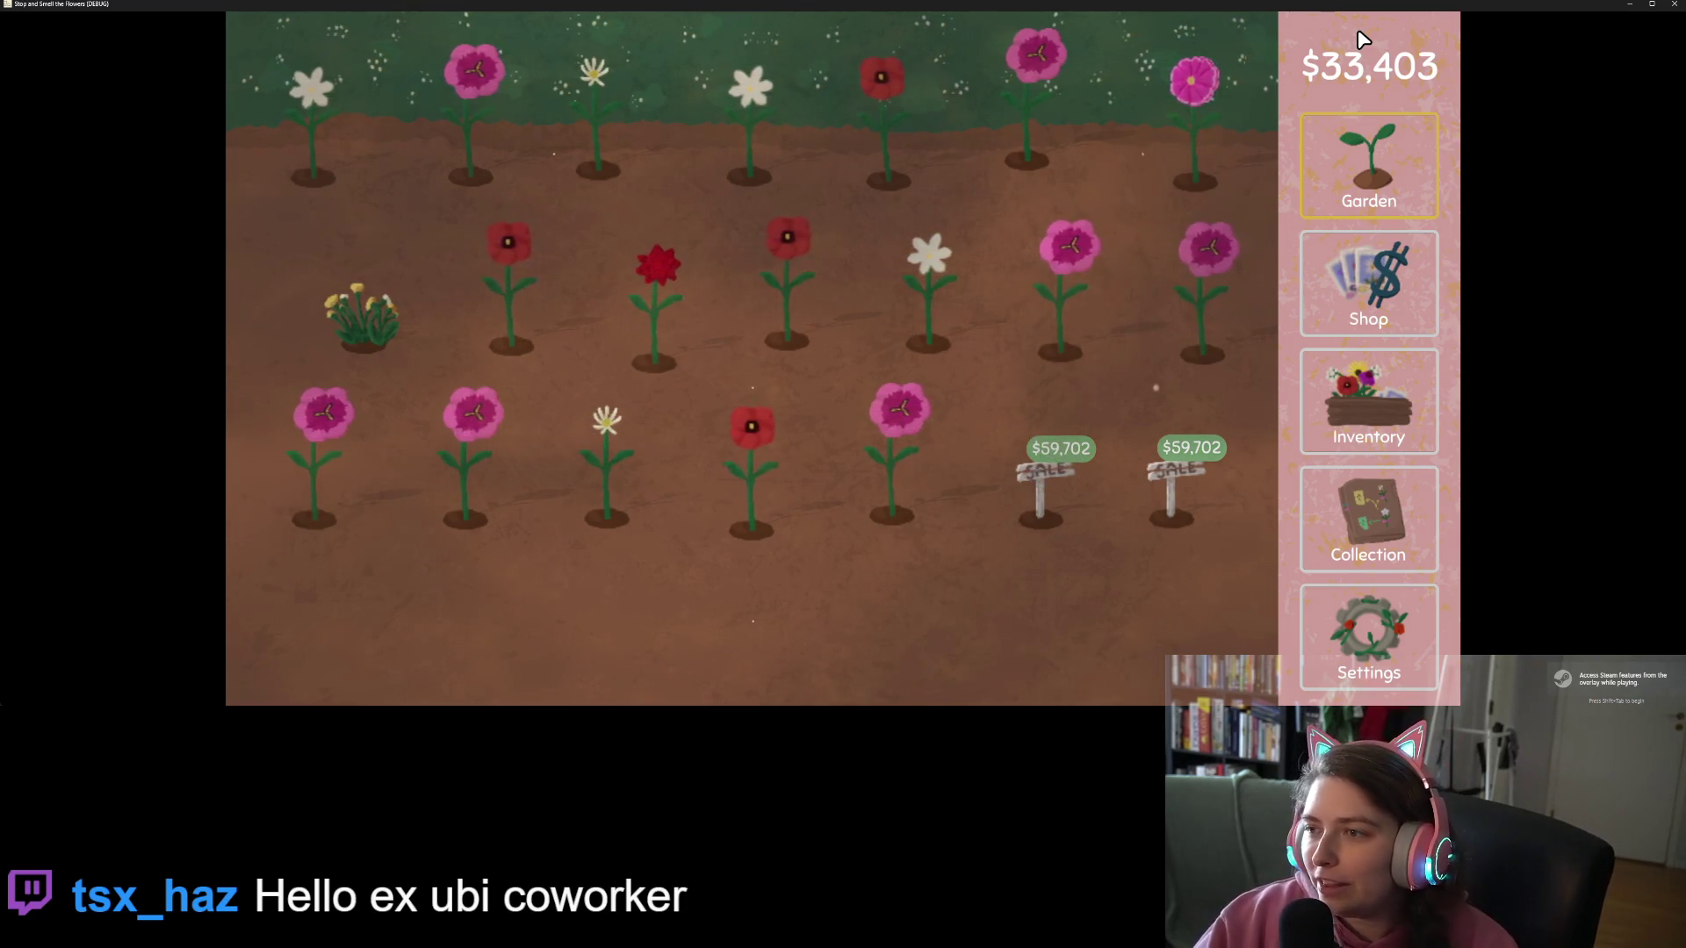
Step: Open the game's Settings page showing Master, Music and Sound Effects volume bars
left_click(1386, 654)
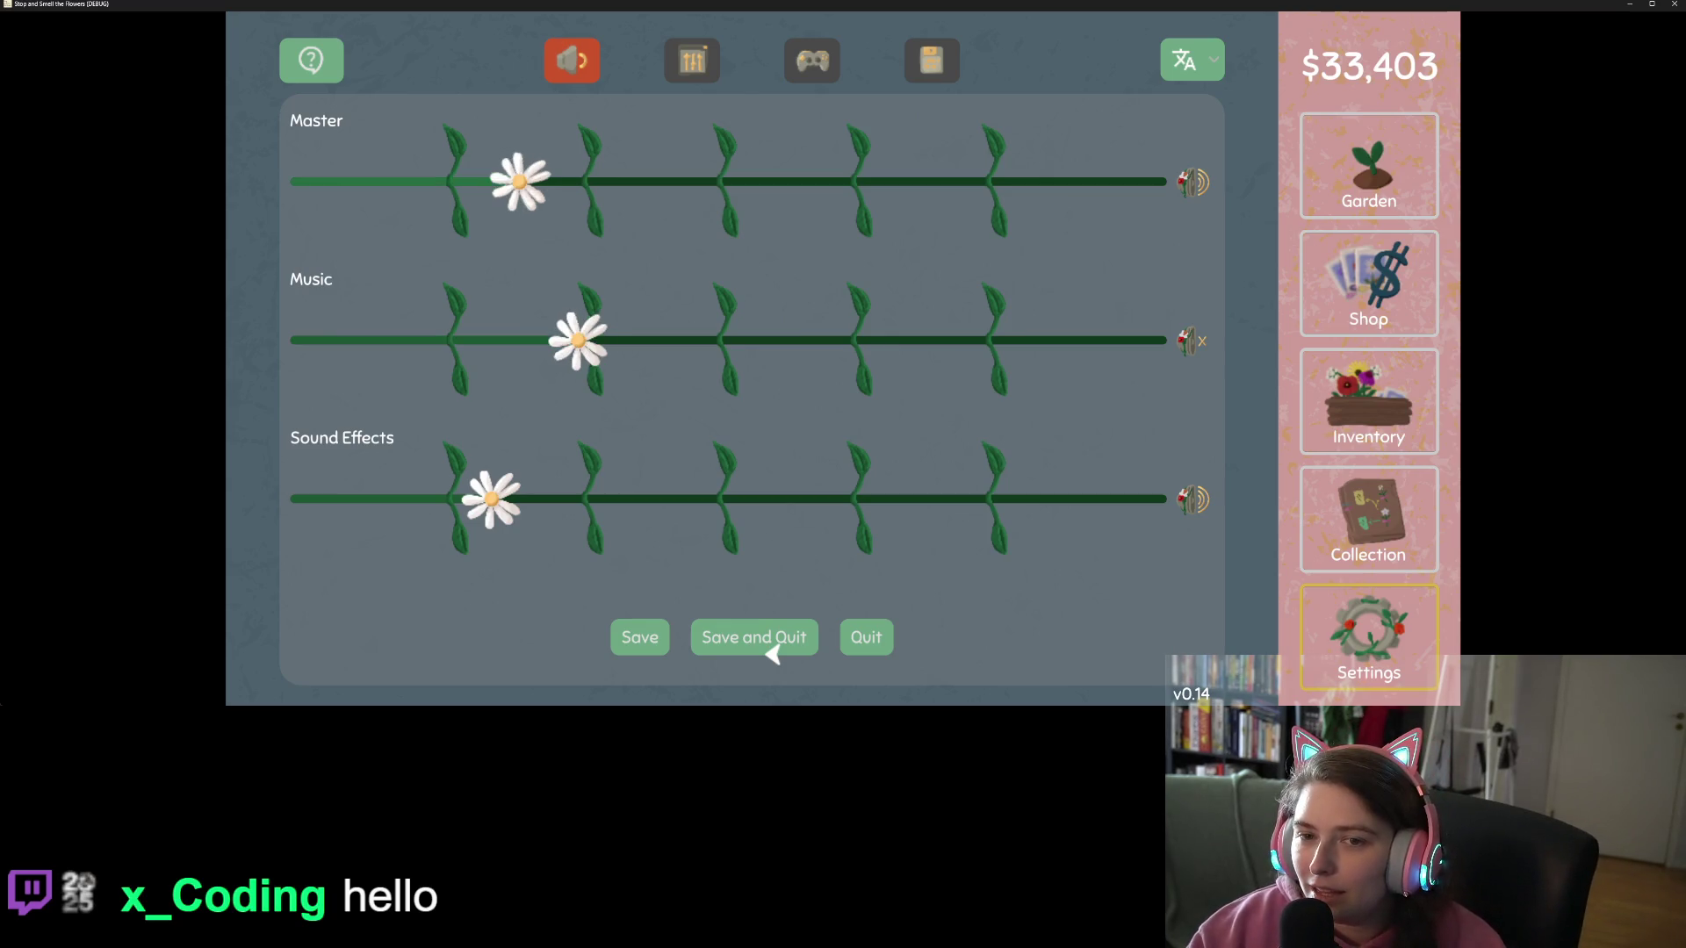
Step: Test keyboard focus across the audio and controls tabs and the Master slider, then quit without saving
key("Tab")
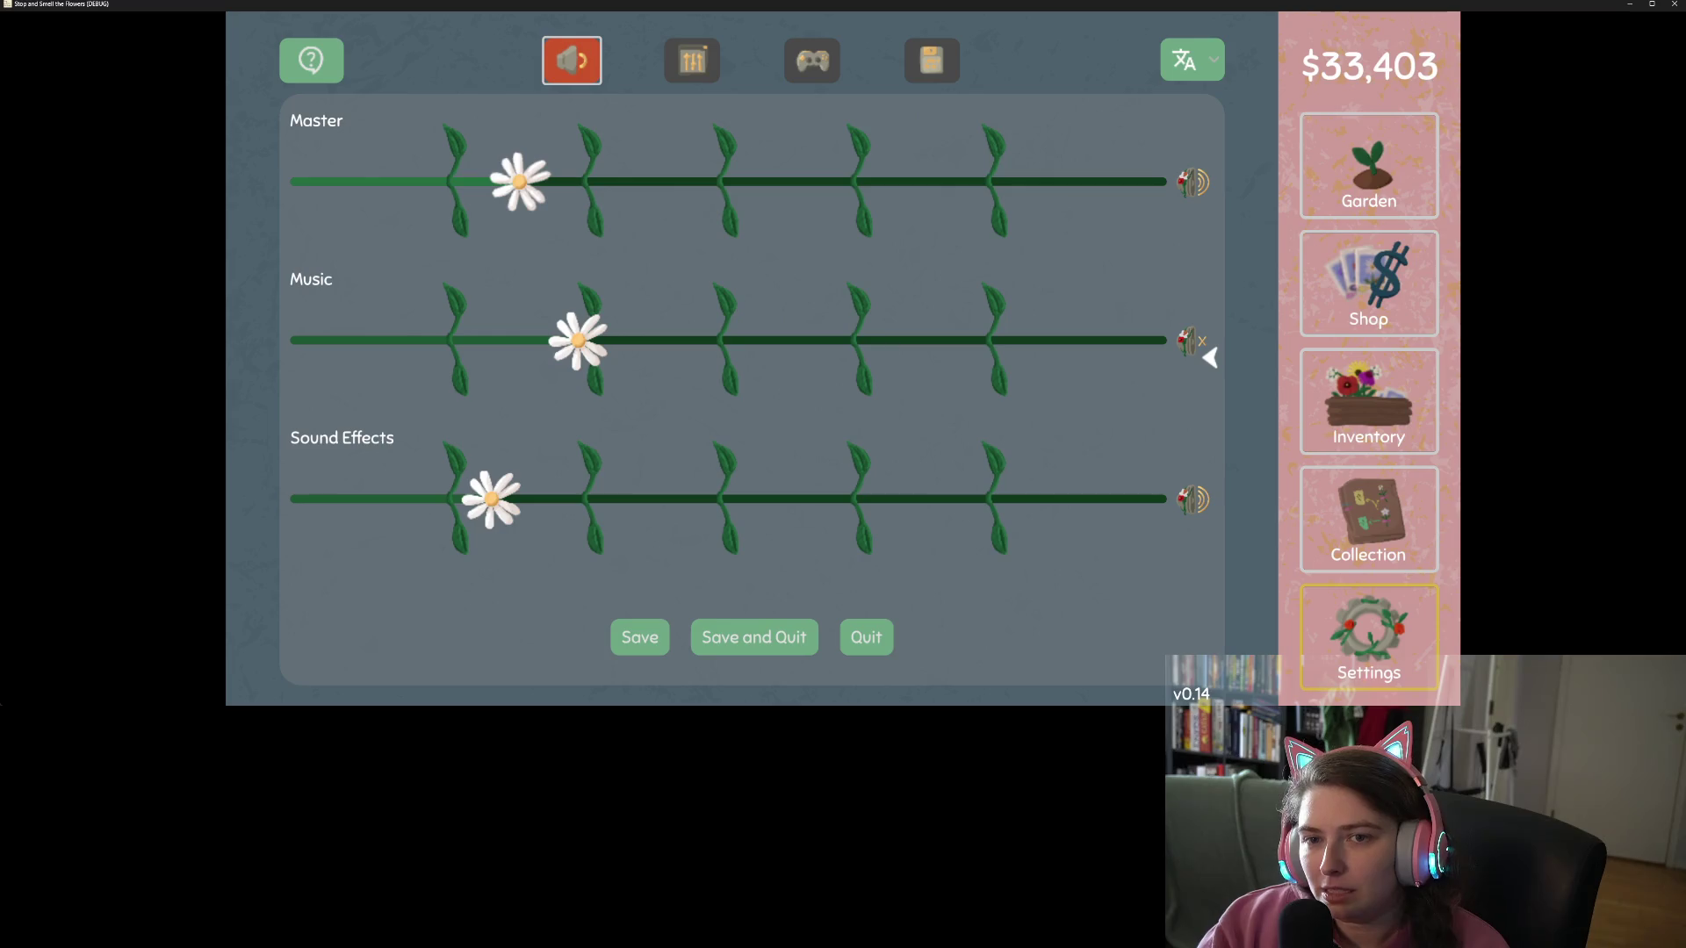
key("e")
key("e")
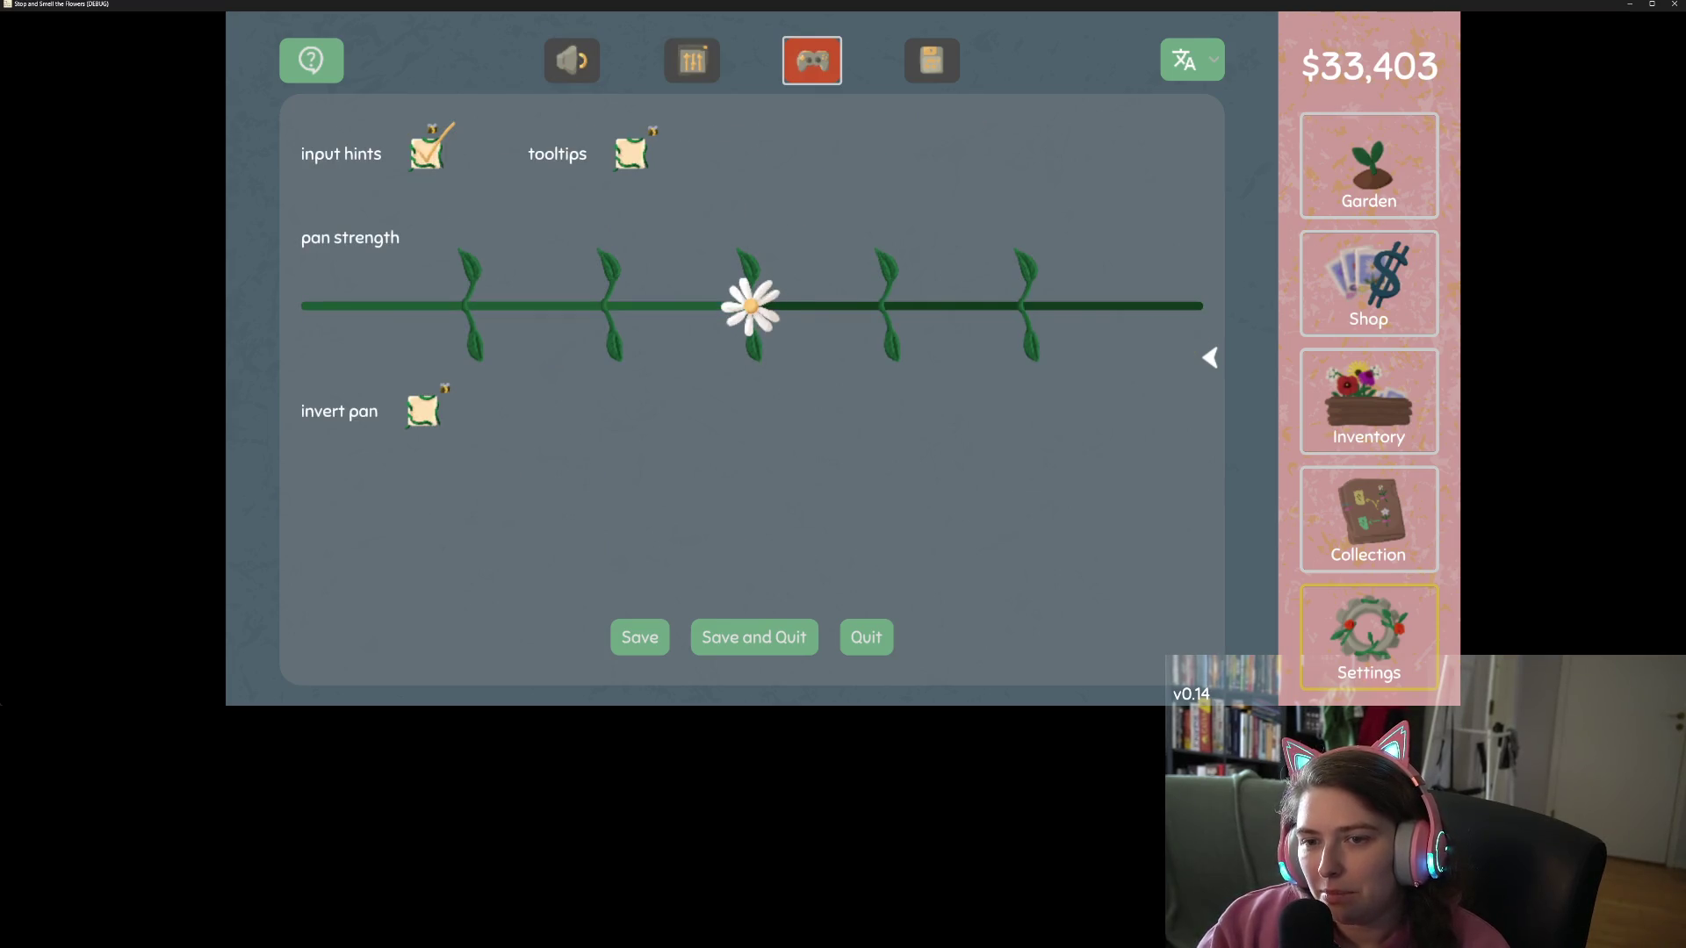
key("e")
key("e")
key("e")
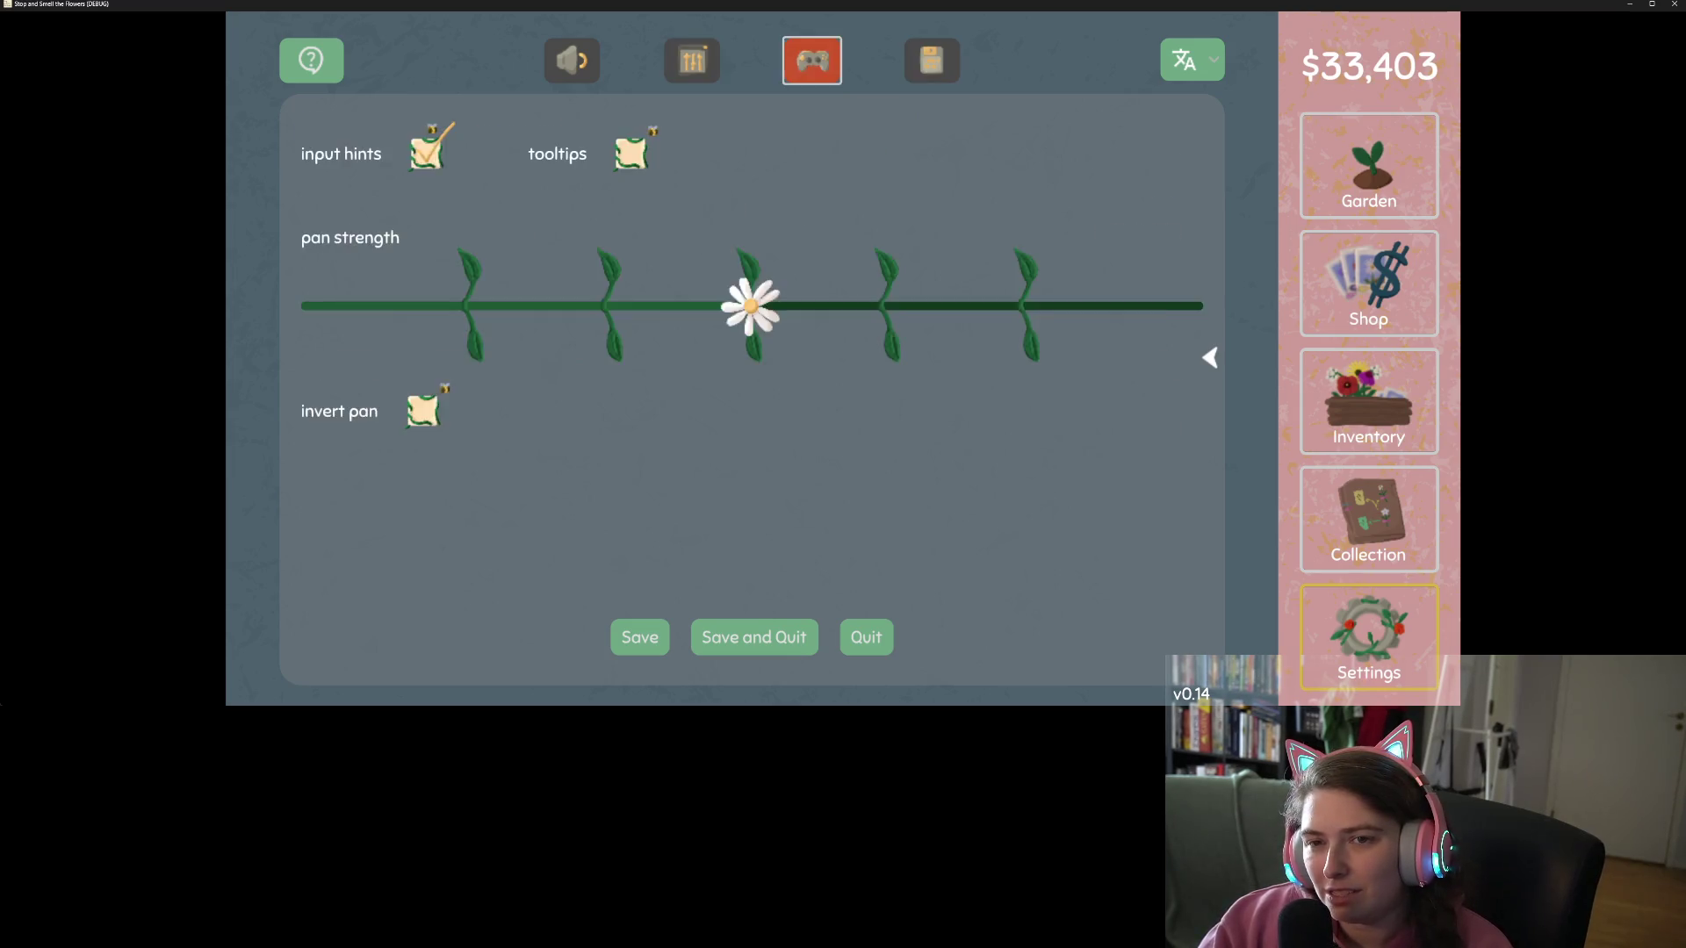
key("Down")
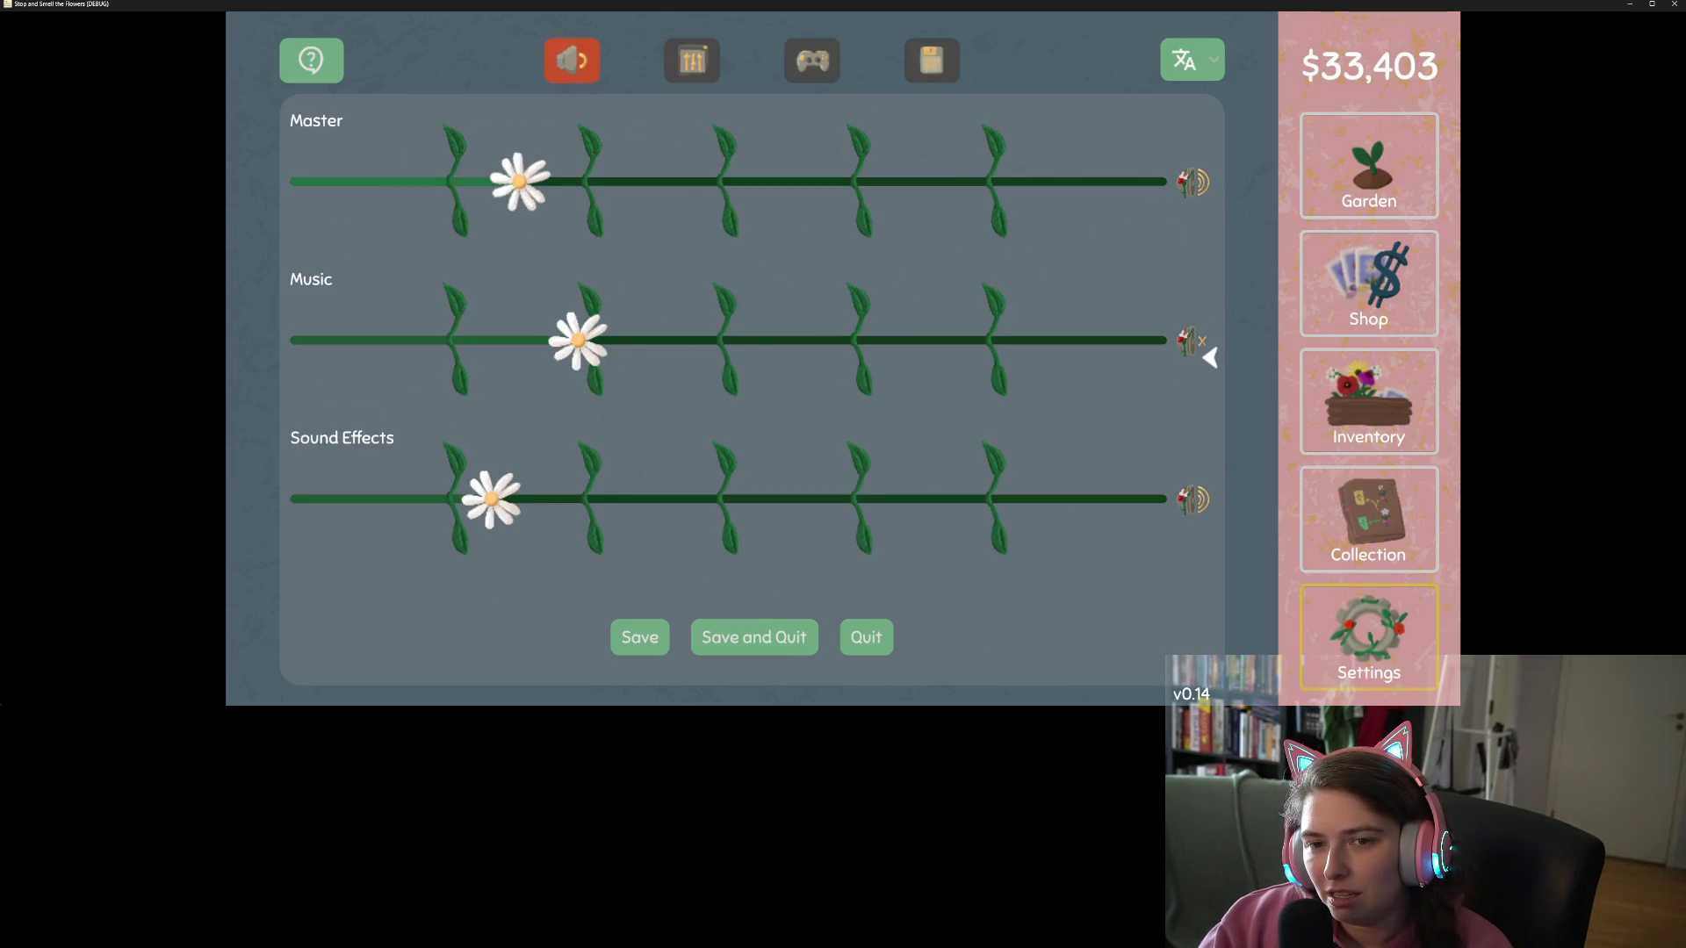
key("e")
key("e")
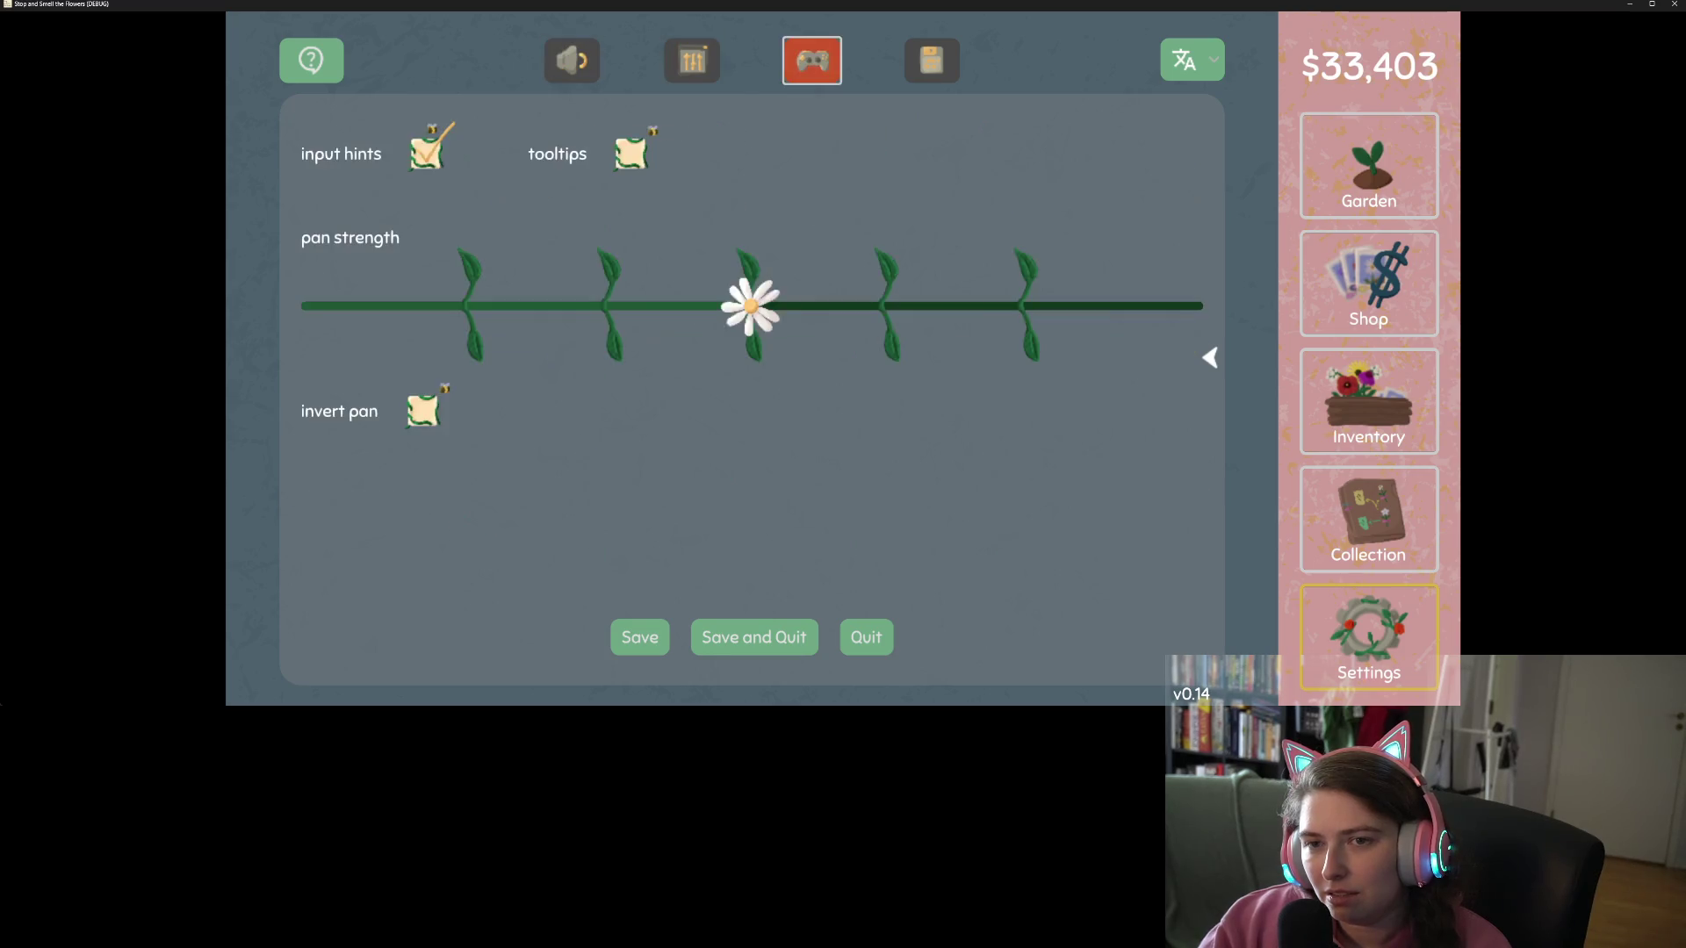
key("e")
key("e")
key("e")
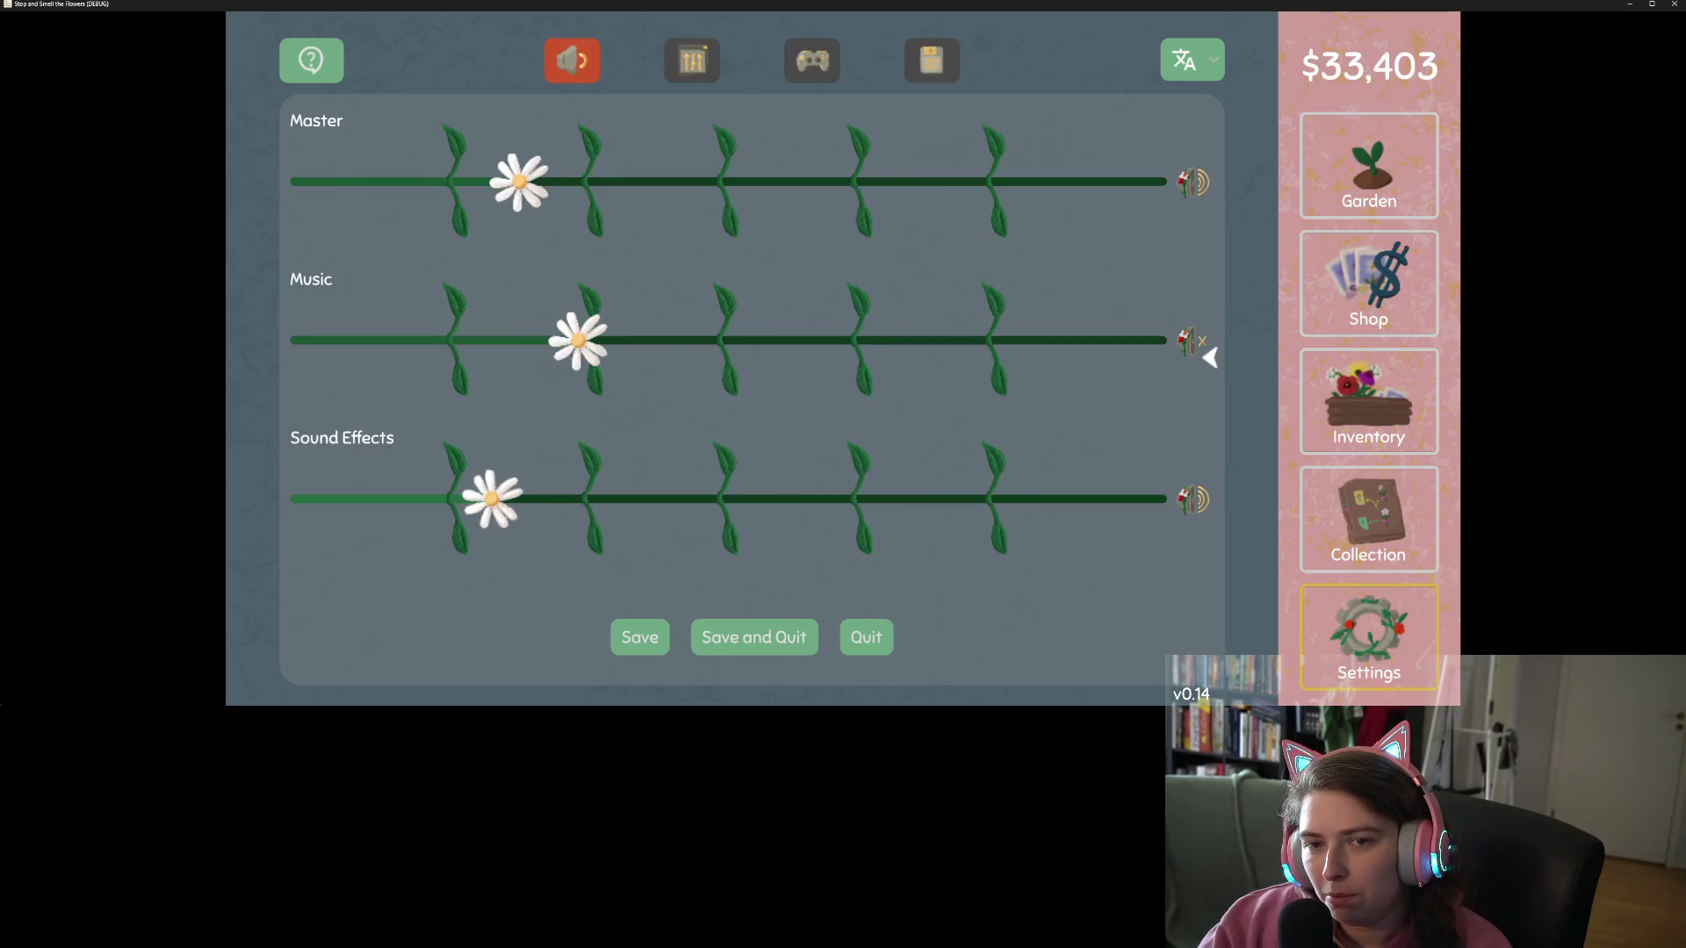
key("Up")
key("Up")
key("Up")
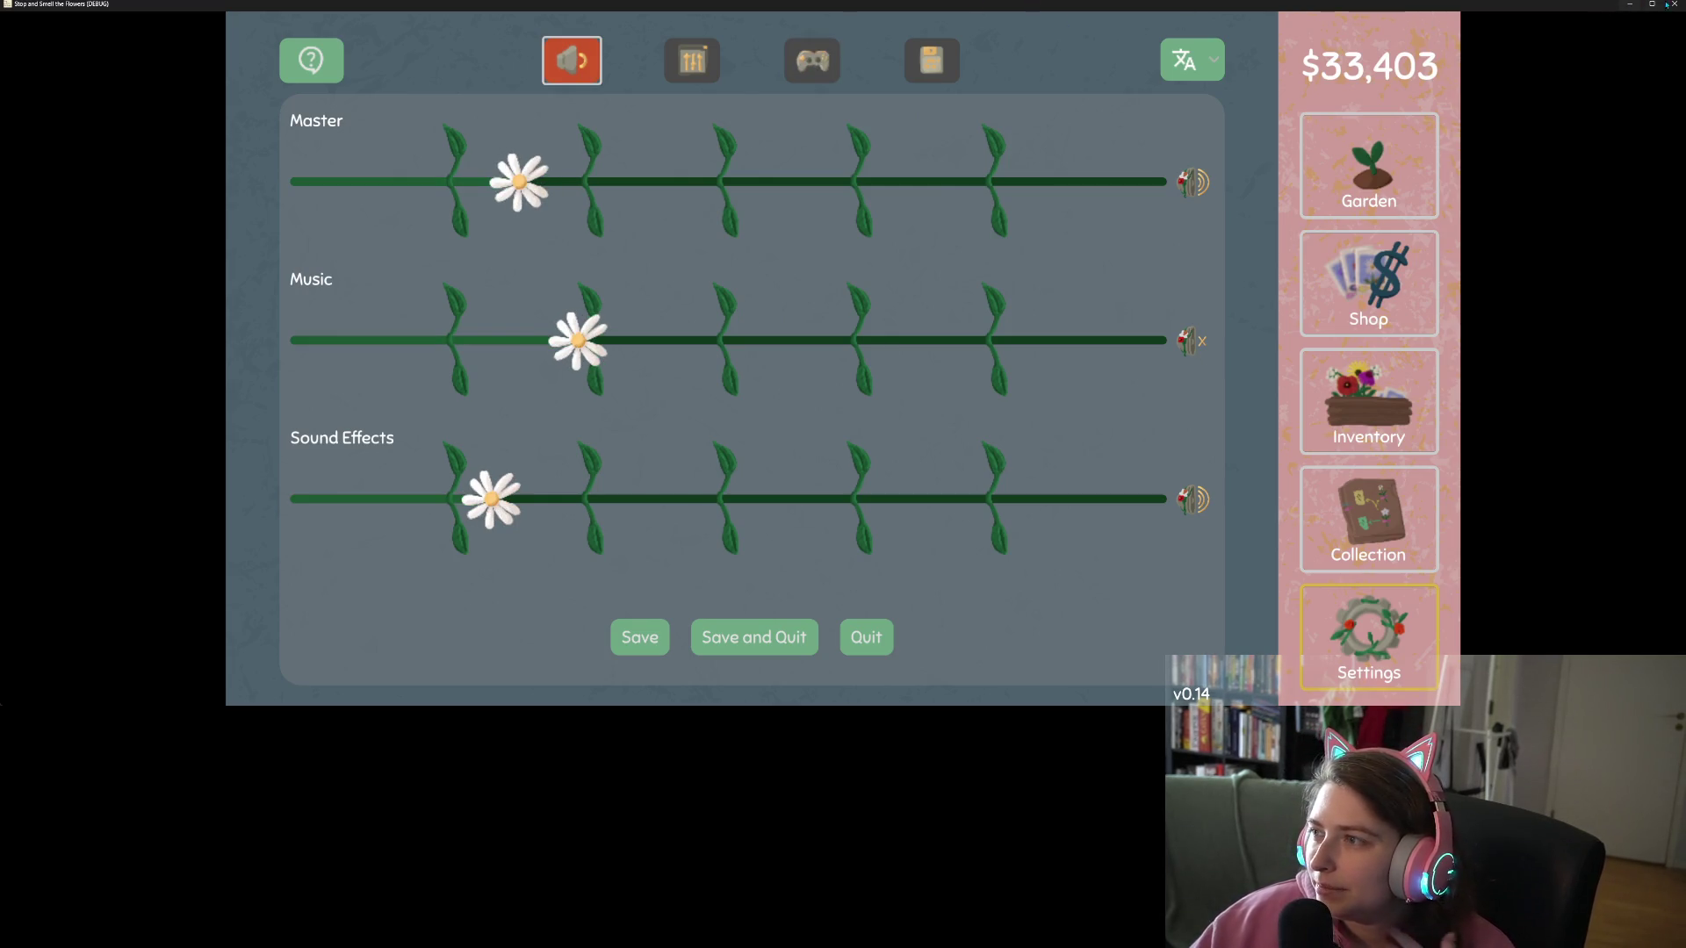
key("Escape")
left_click(848, 436)
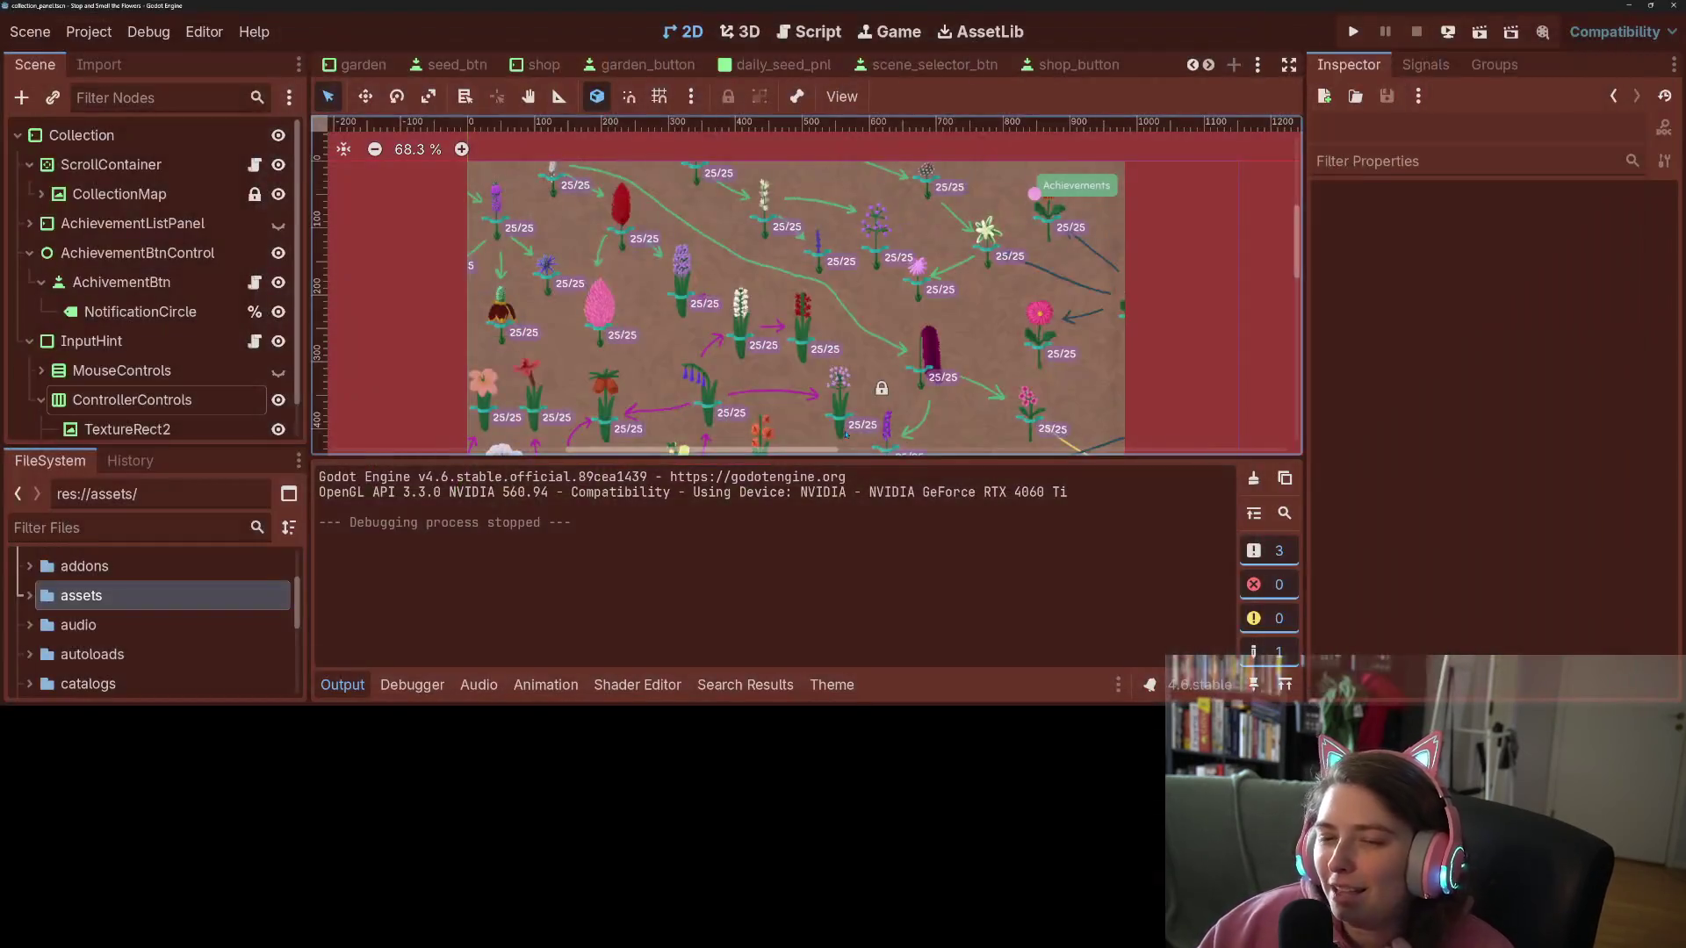
Step: Open the custom_volume_bar scene and hide the output log to enlarge the canvas
left_click(1208, 64)
left_click(1208, 65)
left_click(1208, 64)
left_click(1135, 67)
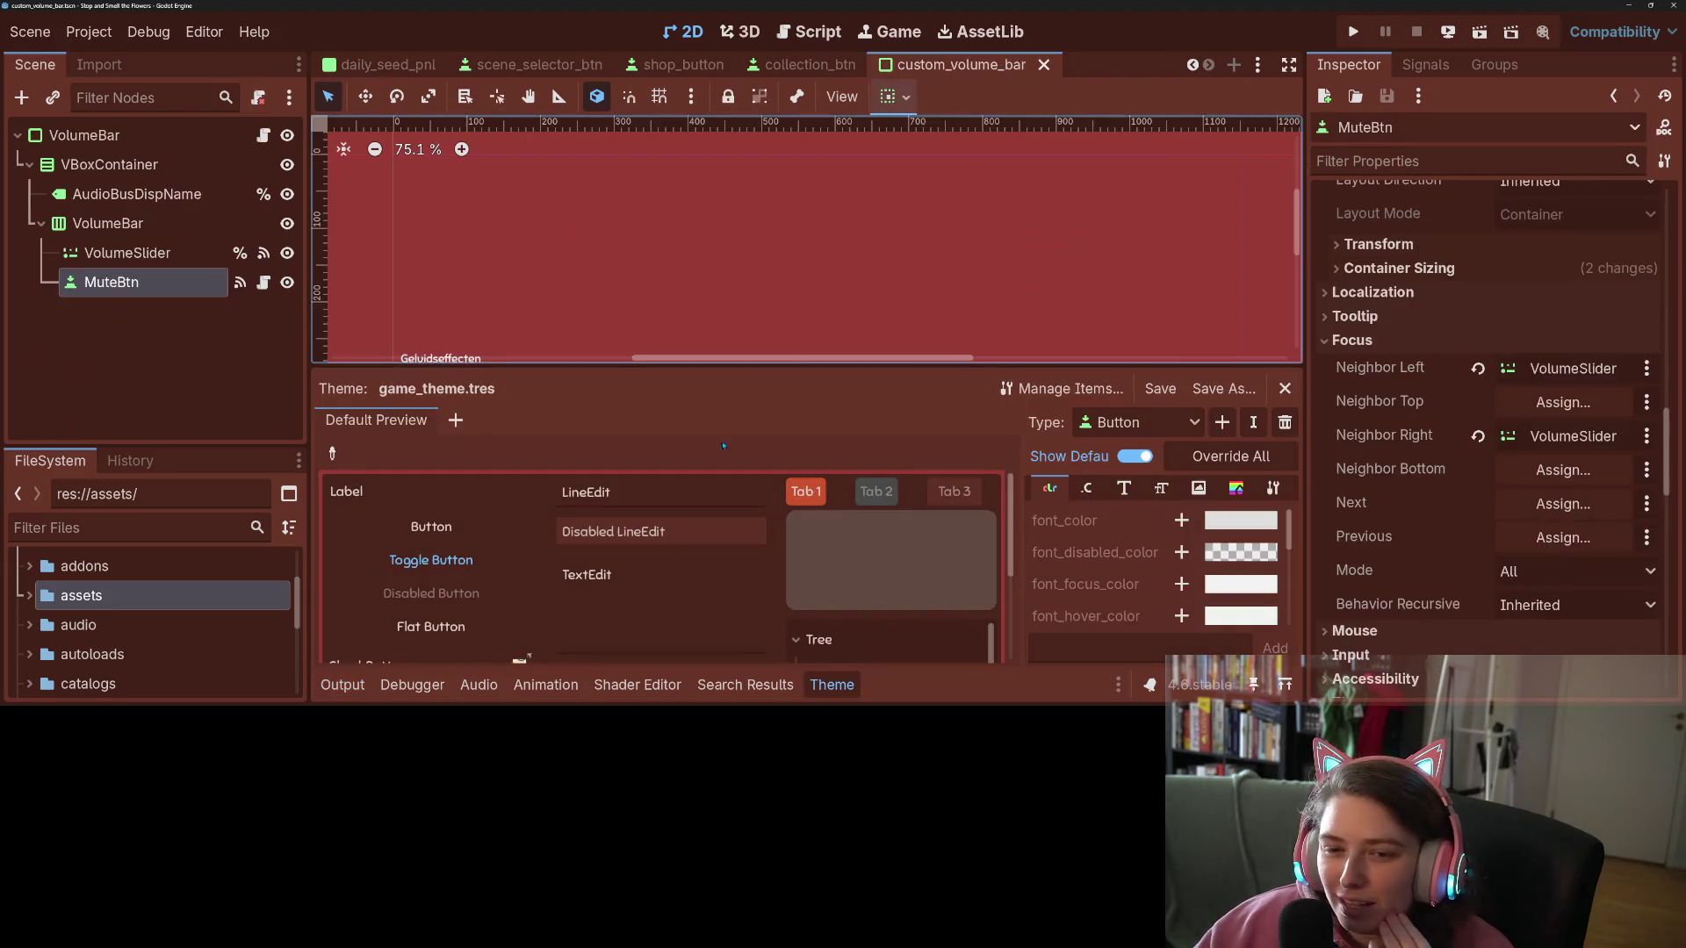
scroll(576, 318, "up", 2)
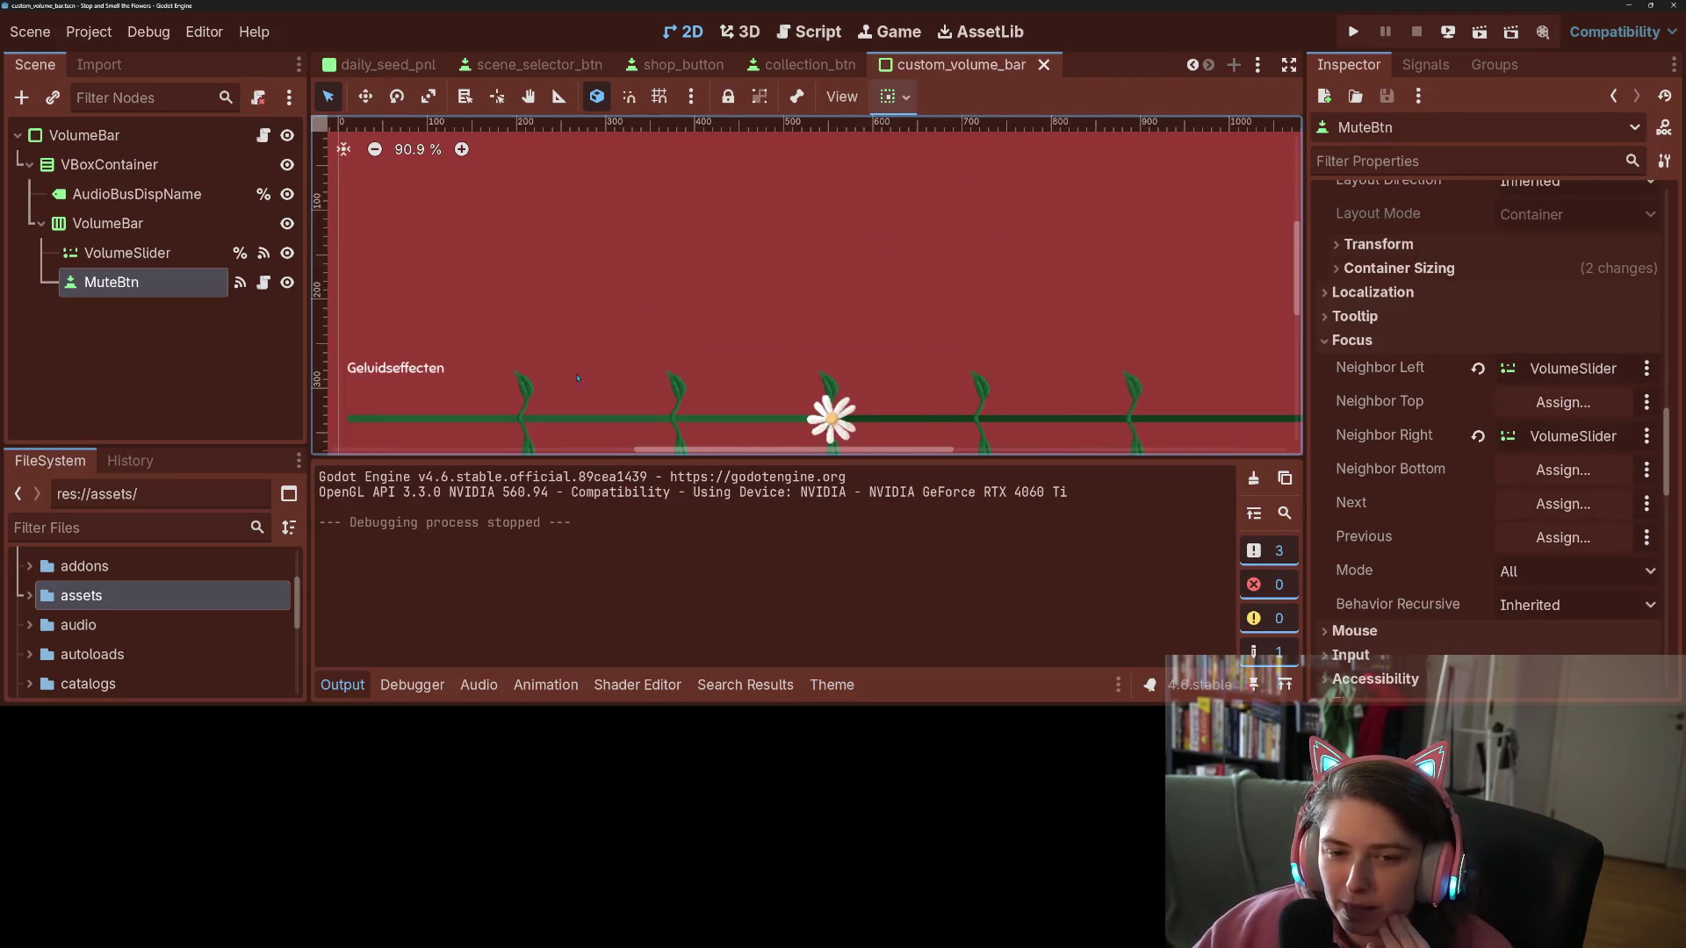
left_click(342, 685)
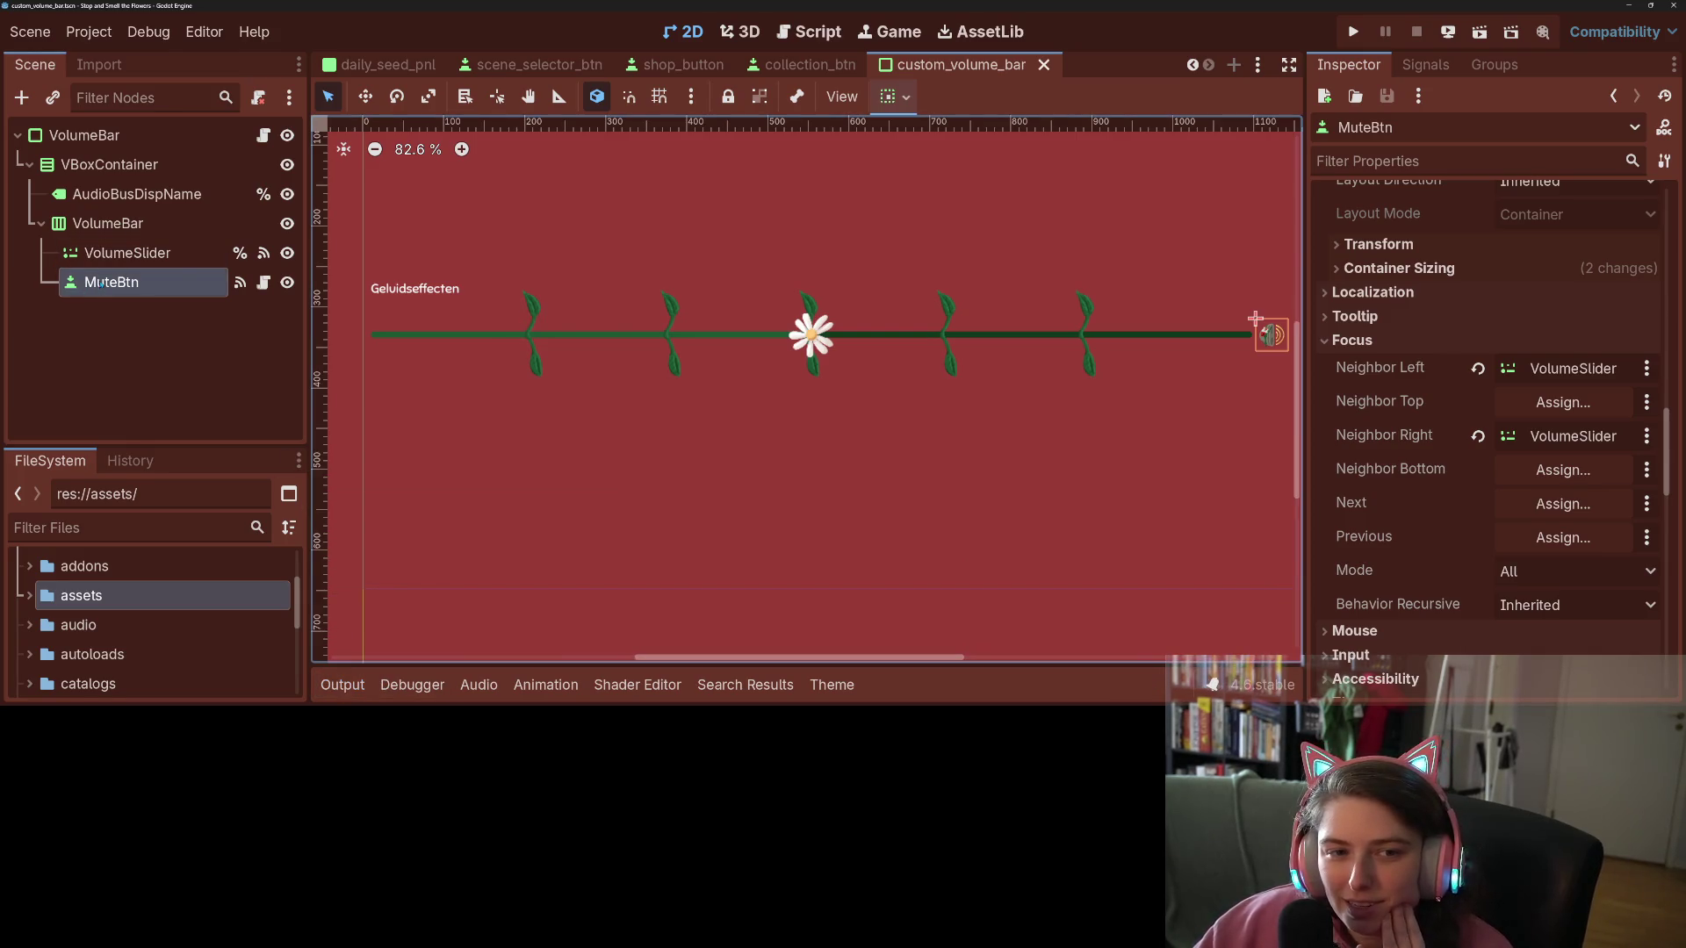
Step: Add an HBoxContainer under VBoxContainer above AudioBusDispName and move MuteBtn into it
right_click(124, 167)
left_click(221, 143)
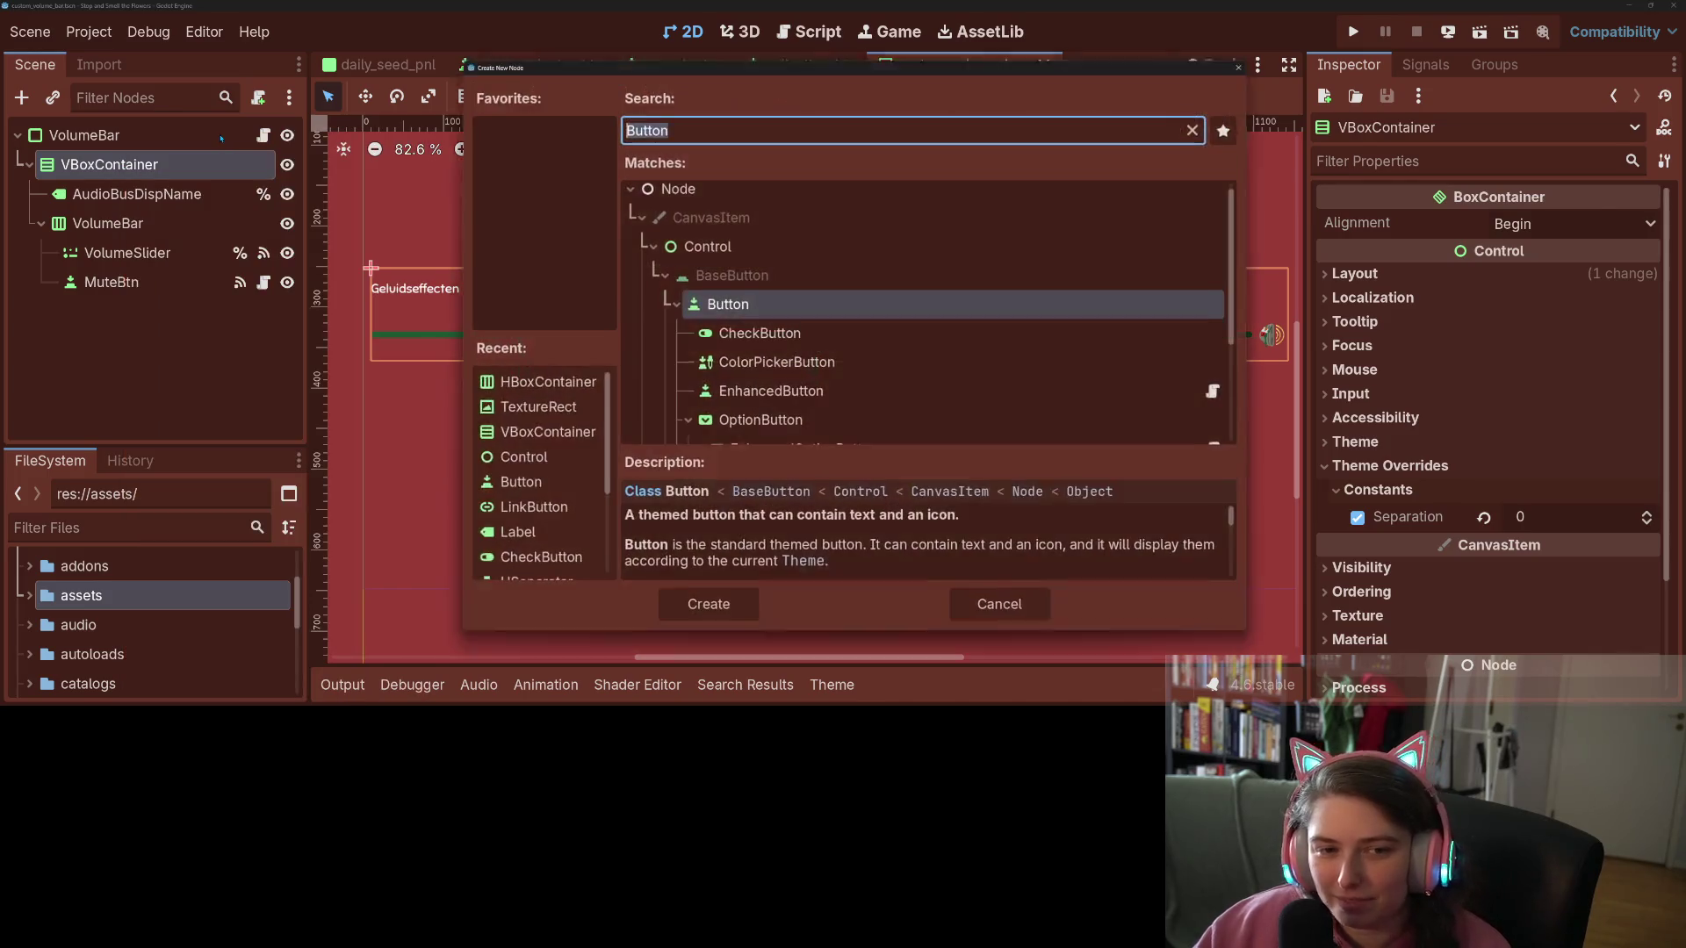
type("hbox")
key("Return")
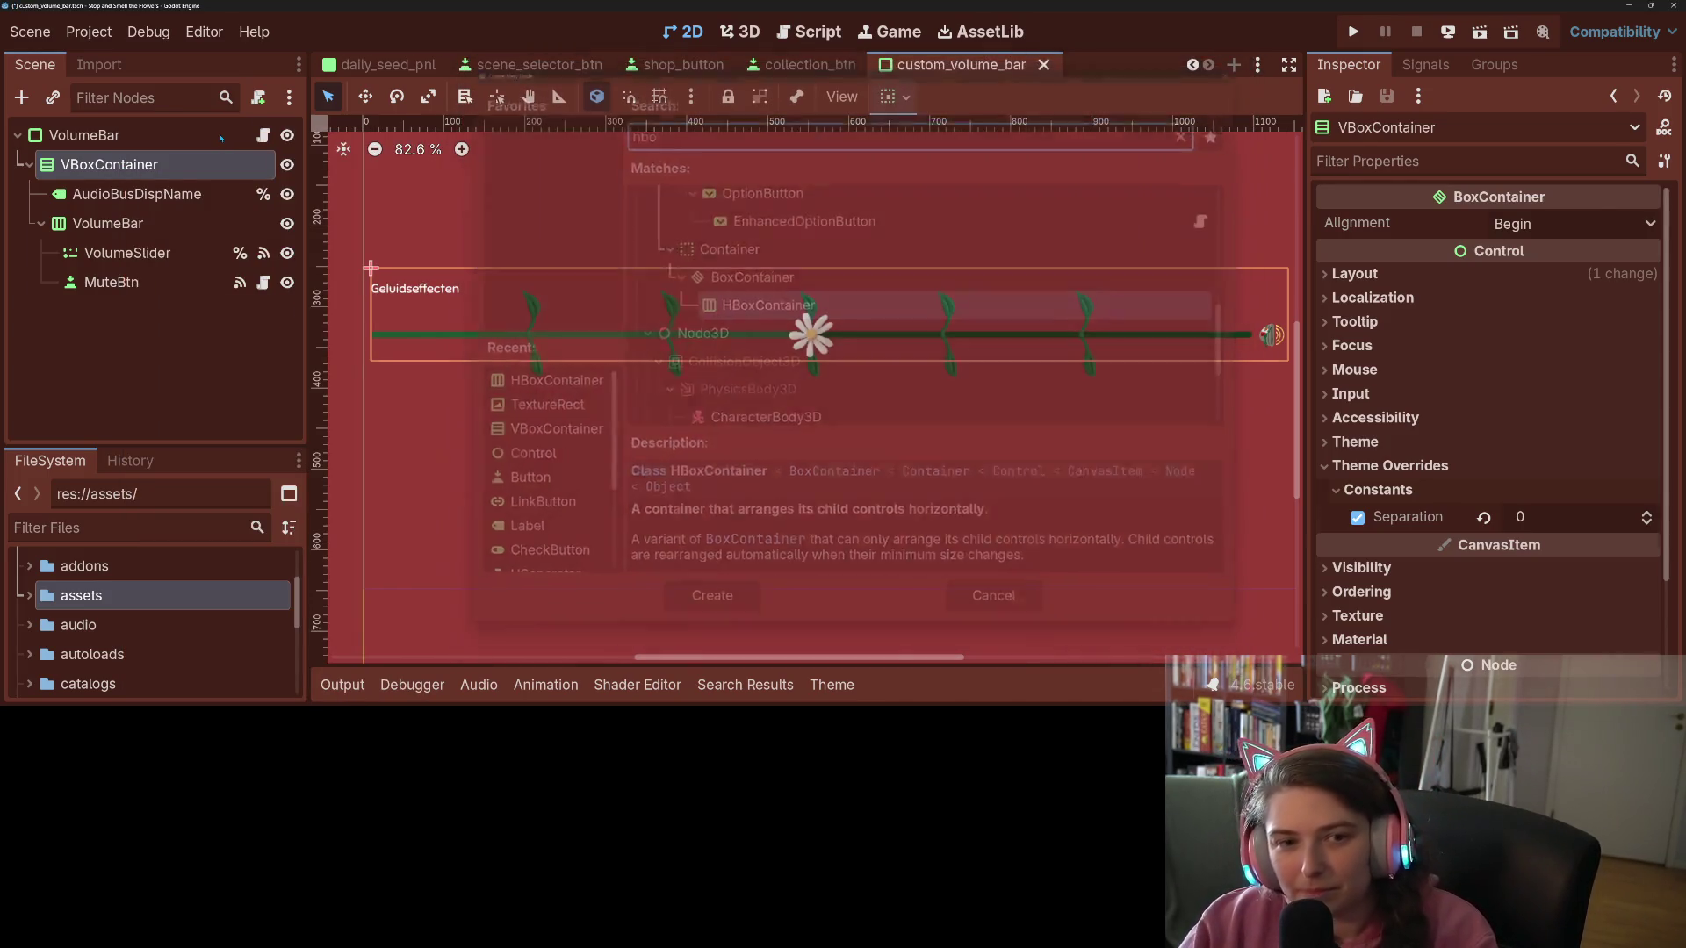
left_click_drag(176, 311, 163, 195)
mouse_move(114, 311)
left_mouse_down()
mouse_move(180, 219)
mouse_move(154, 207)
mouse_move(128, 309)
mouse_move(118, 180)
left_mouse_up()
Step: Delete the leftover inner VolumeBar node and save the scene
left_click(107, 282)
key("Delete")
left_click(723, 344)
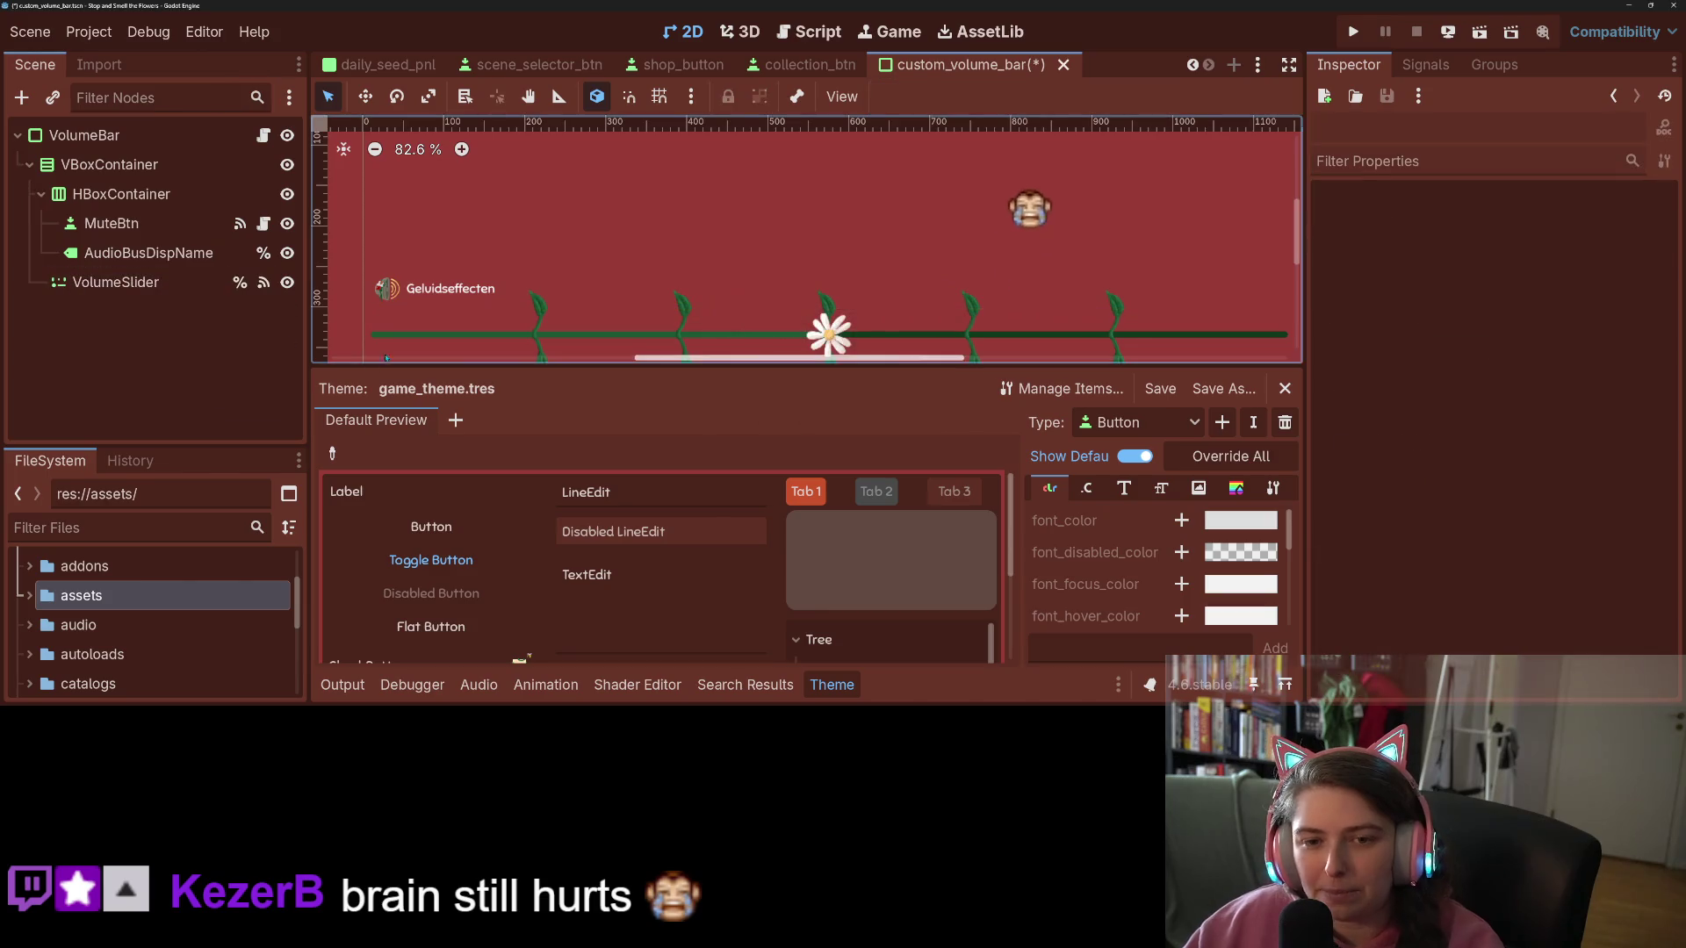
scroll(652, 246, "down", 4)
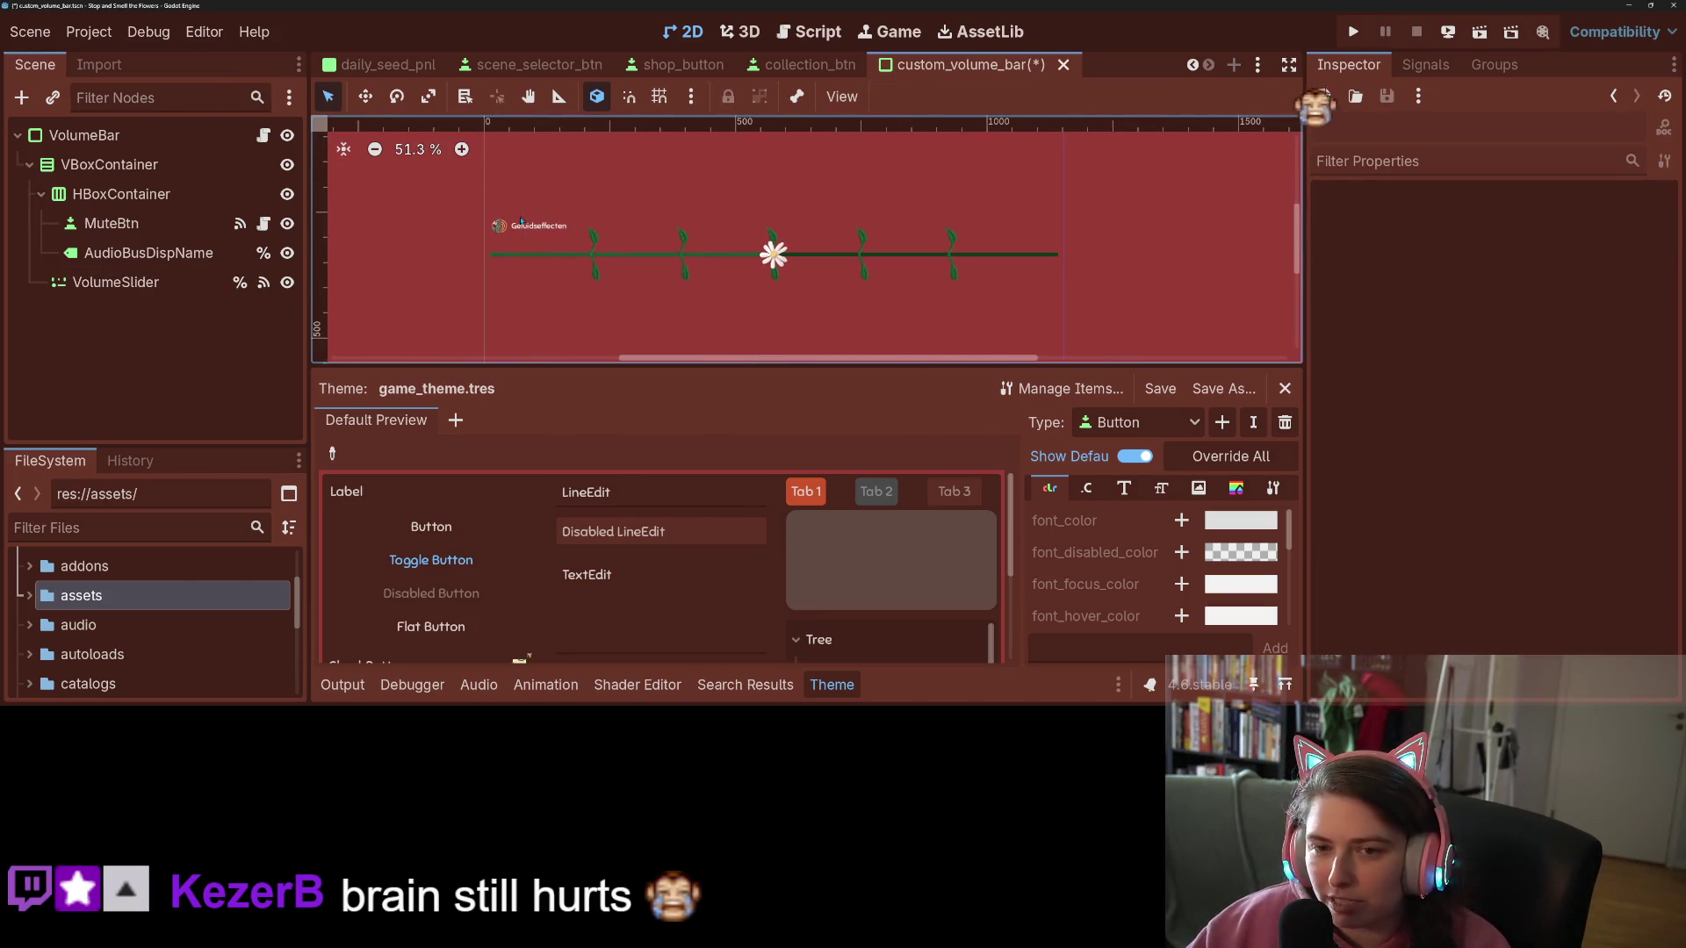
key("ctrl+s")
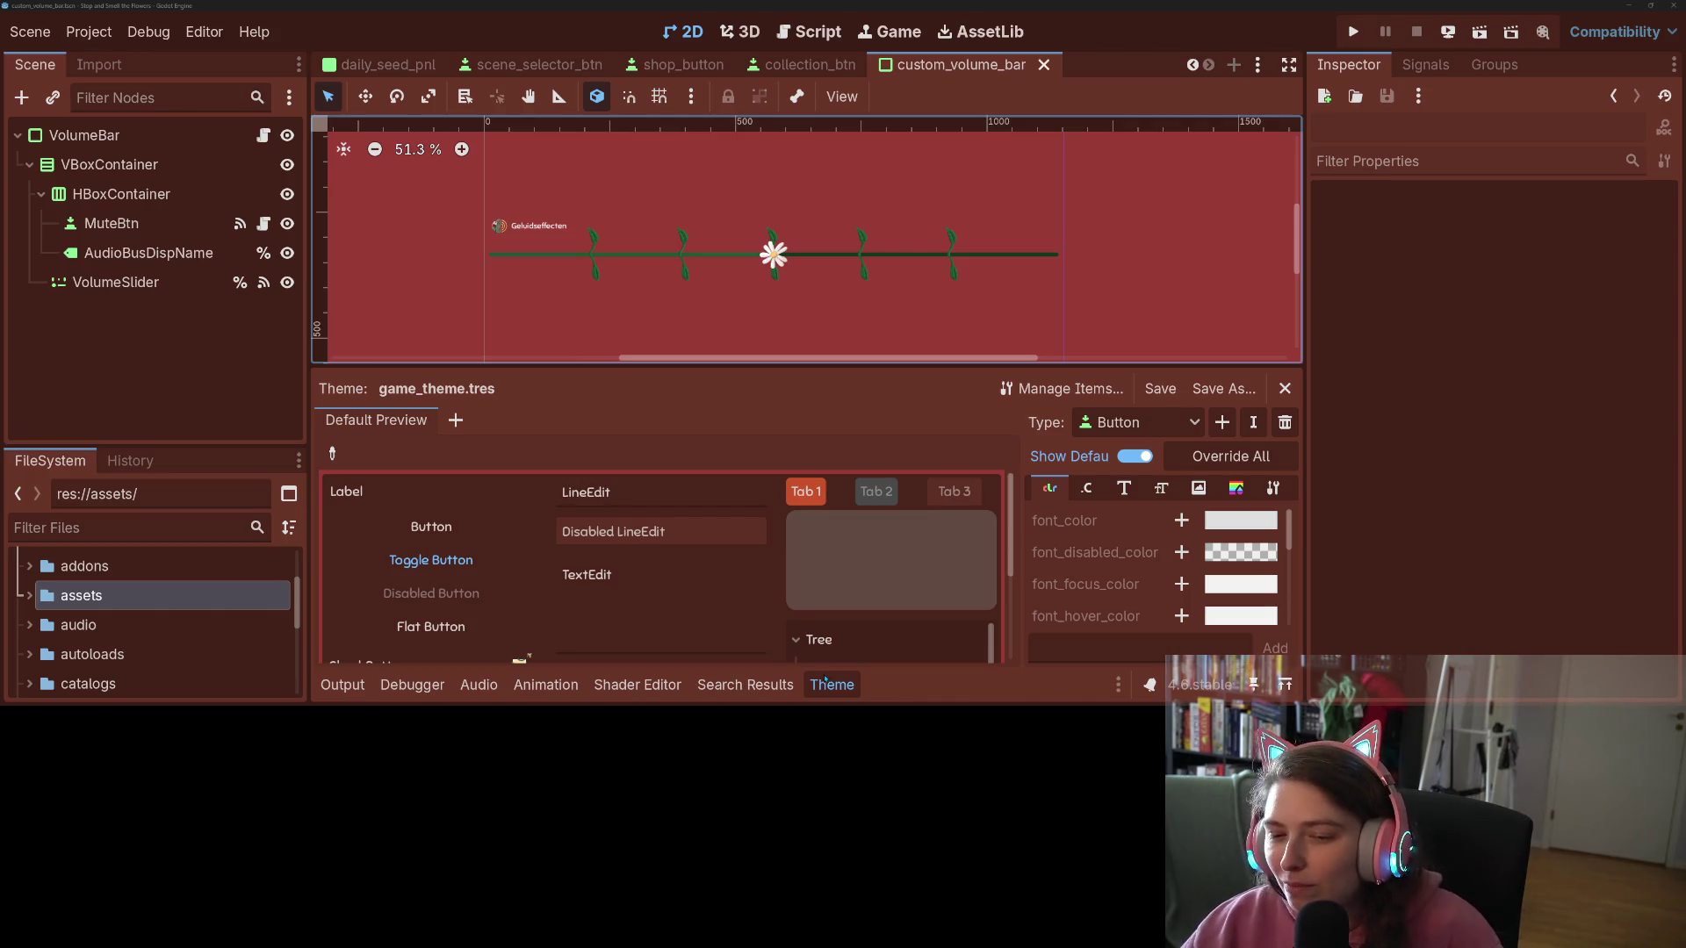
Step: Close the theme editor, center the volume bar on the canvas, and select VolumeSlider
left_click(830, 684)
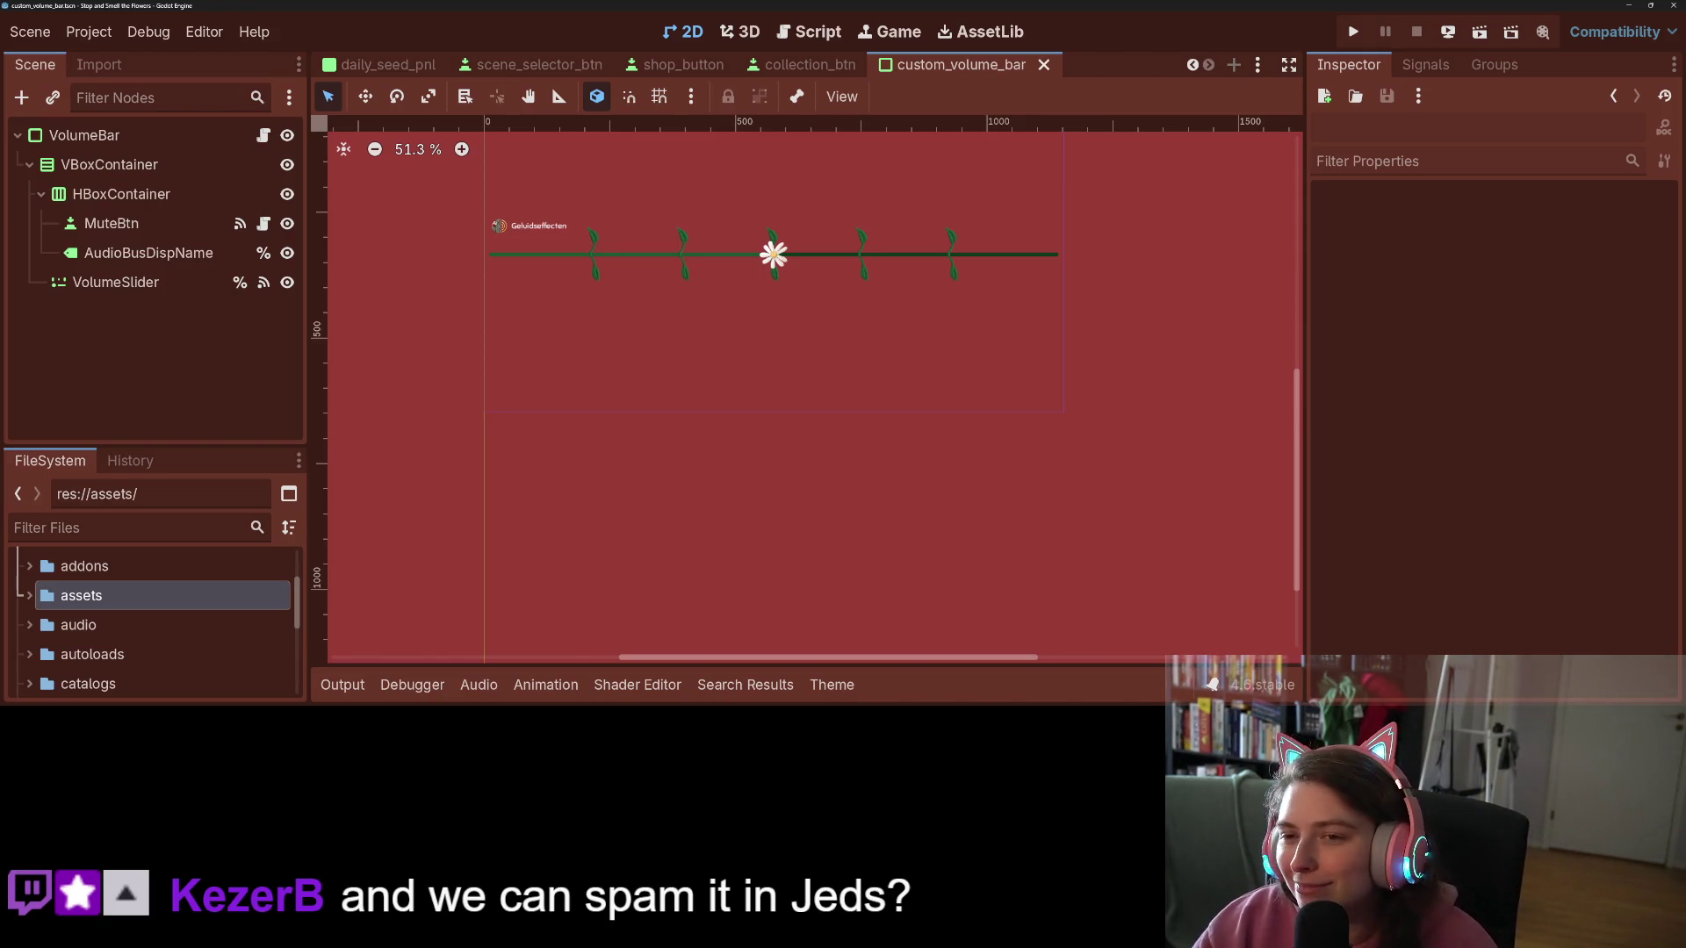
scroll(1077, 510, "up", 2)
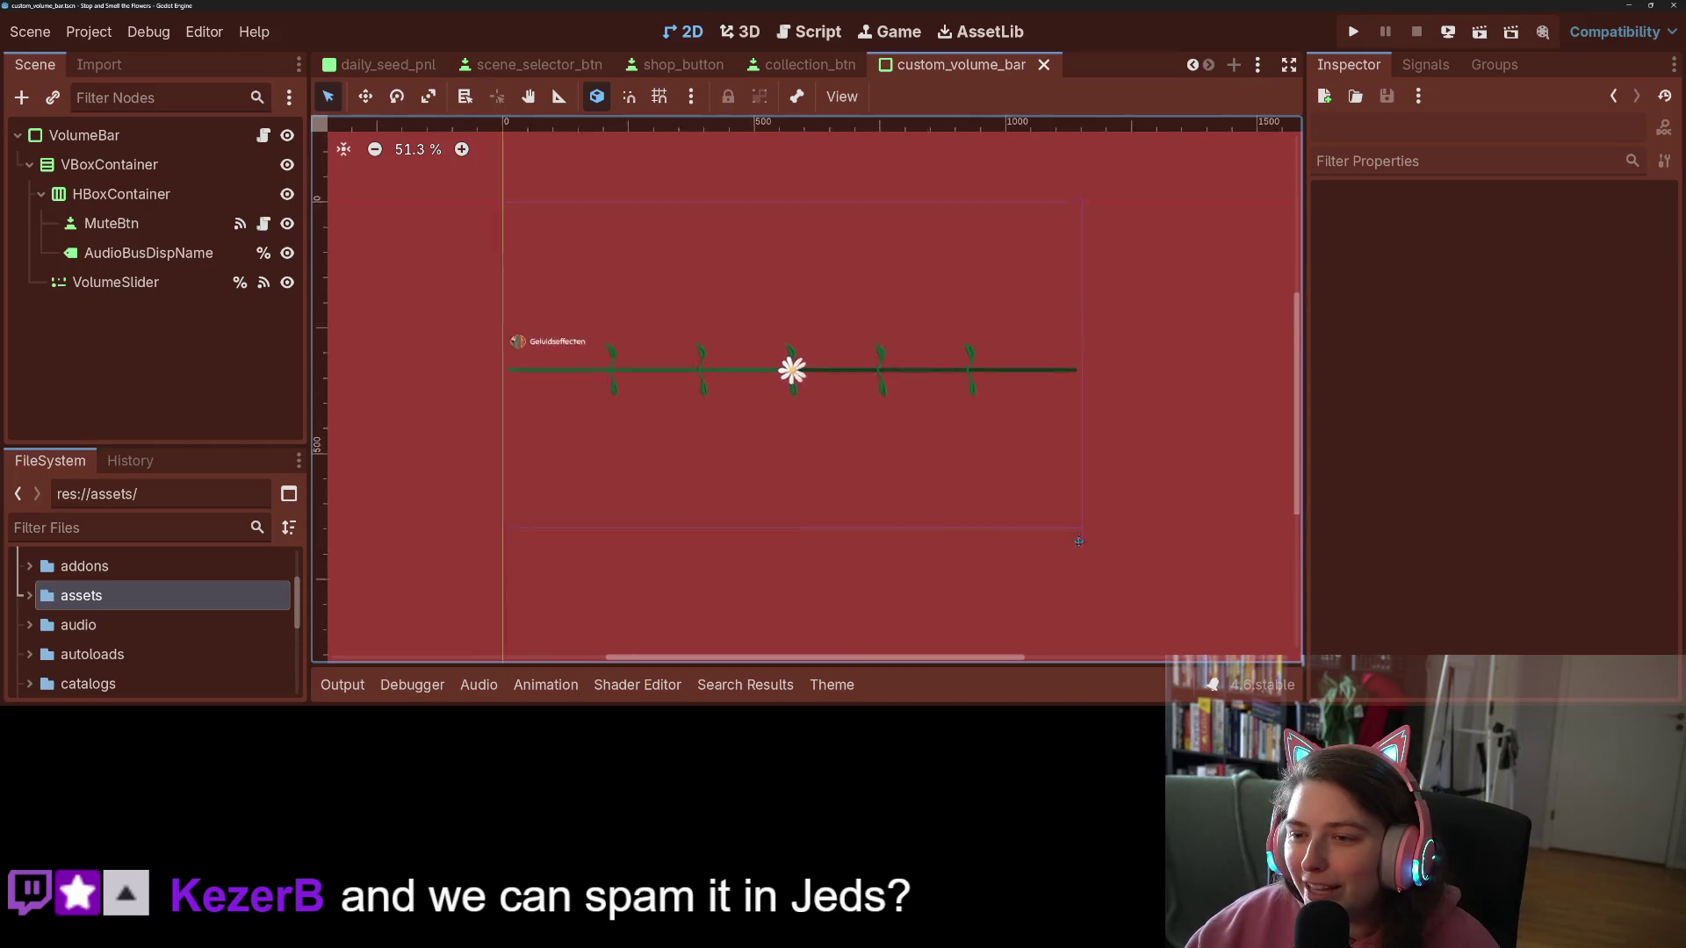
left_click_drag(1077, 509, 1129, 535)
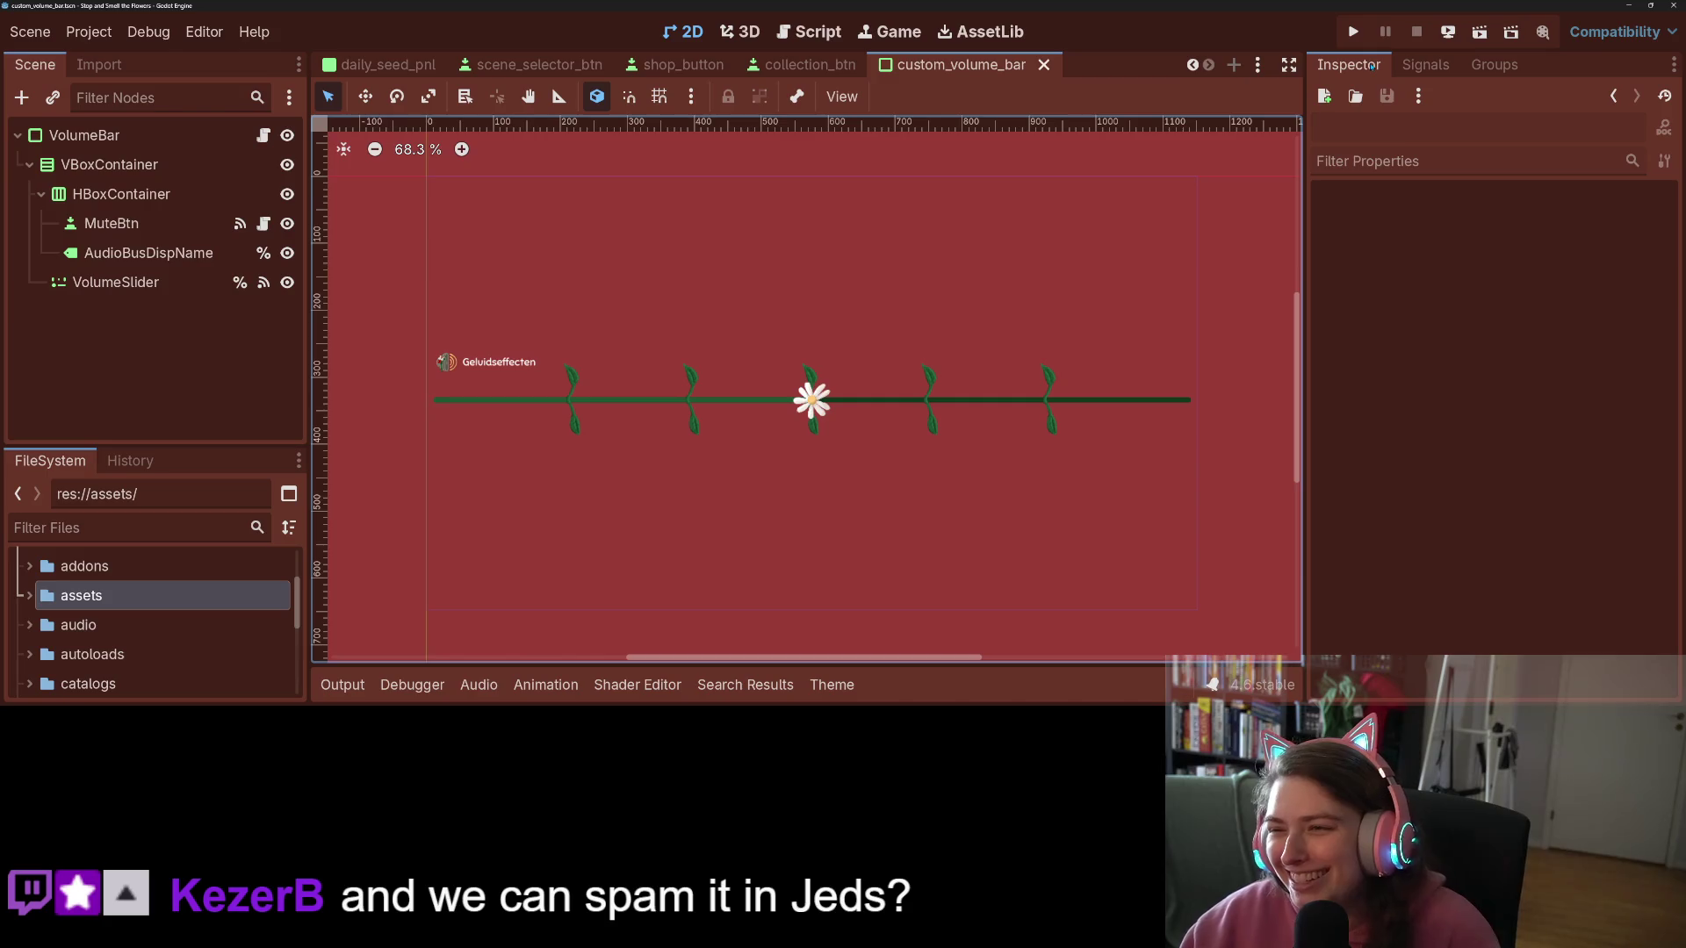
left_click(192, 283)
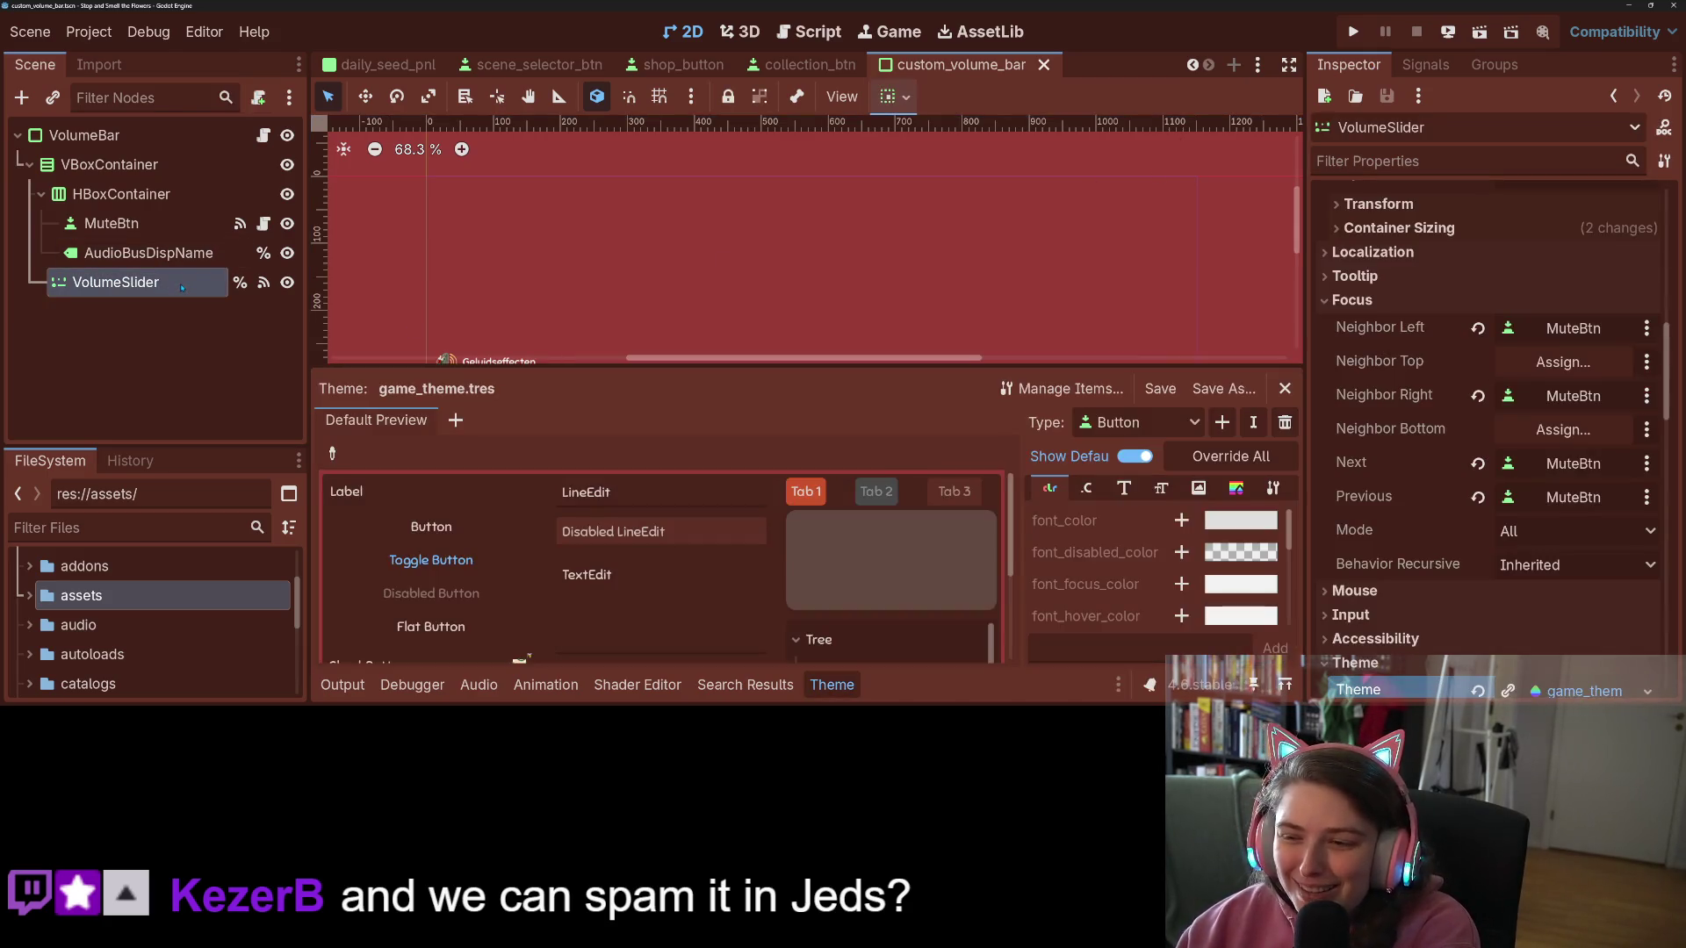
Step: Clear VolumeSlider's left and right focus neighbours, set its top neighbour to MuteBtn, and save
scroll(1290, 337, "down", 3)
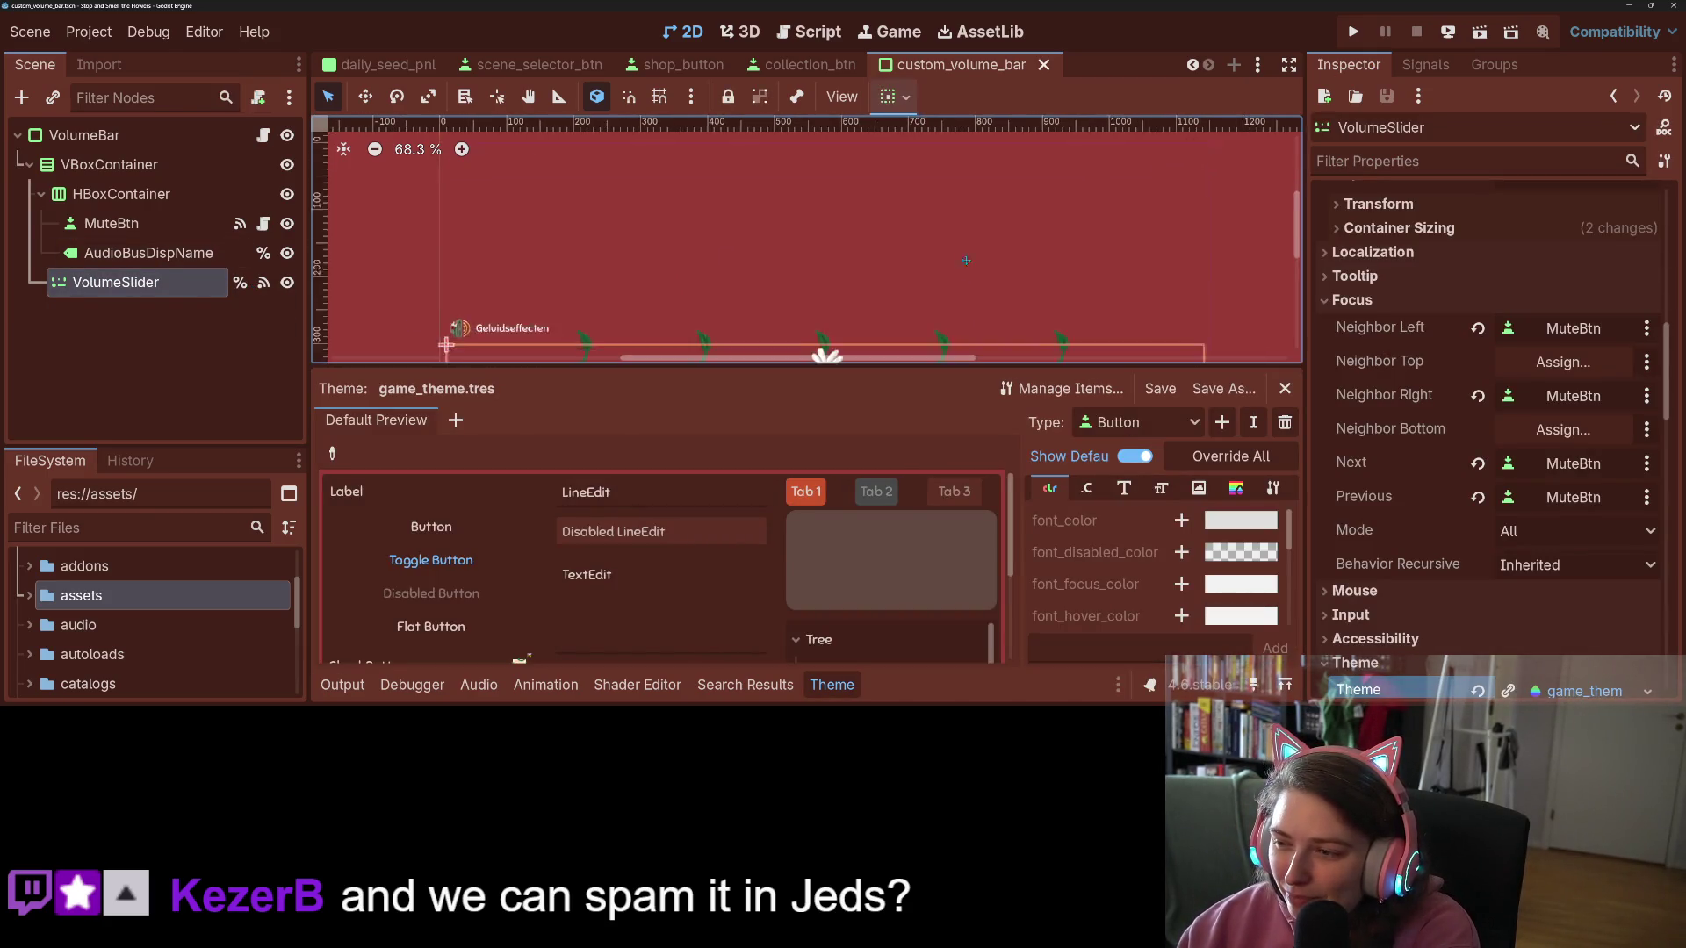
left_click(1477, 396)
left_click(1478, 329)
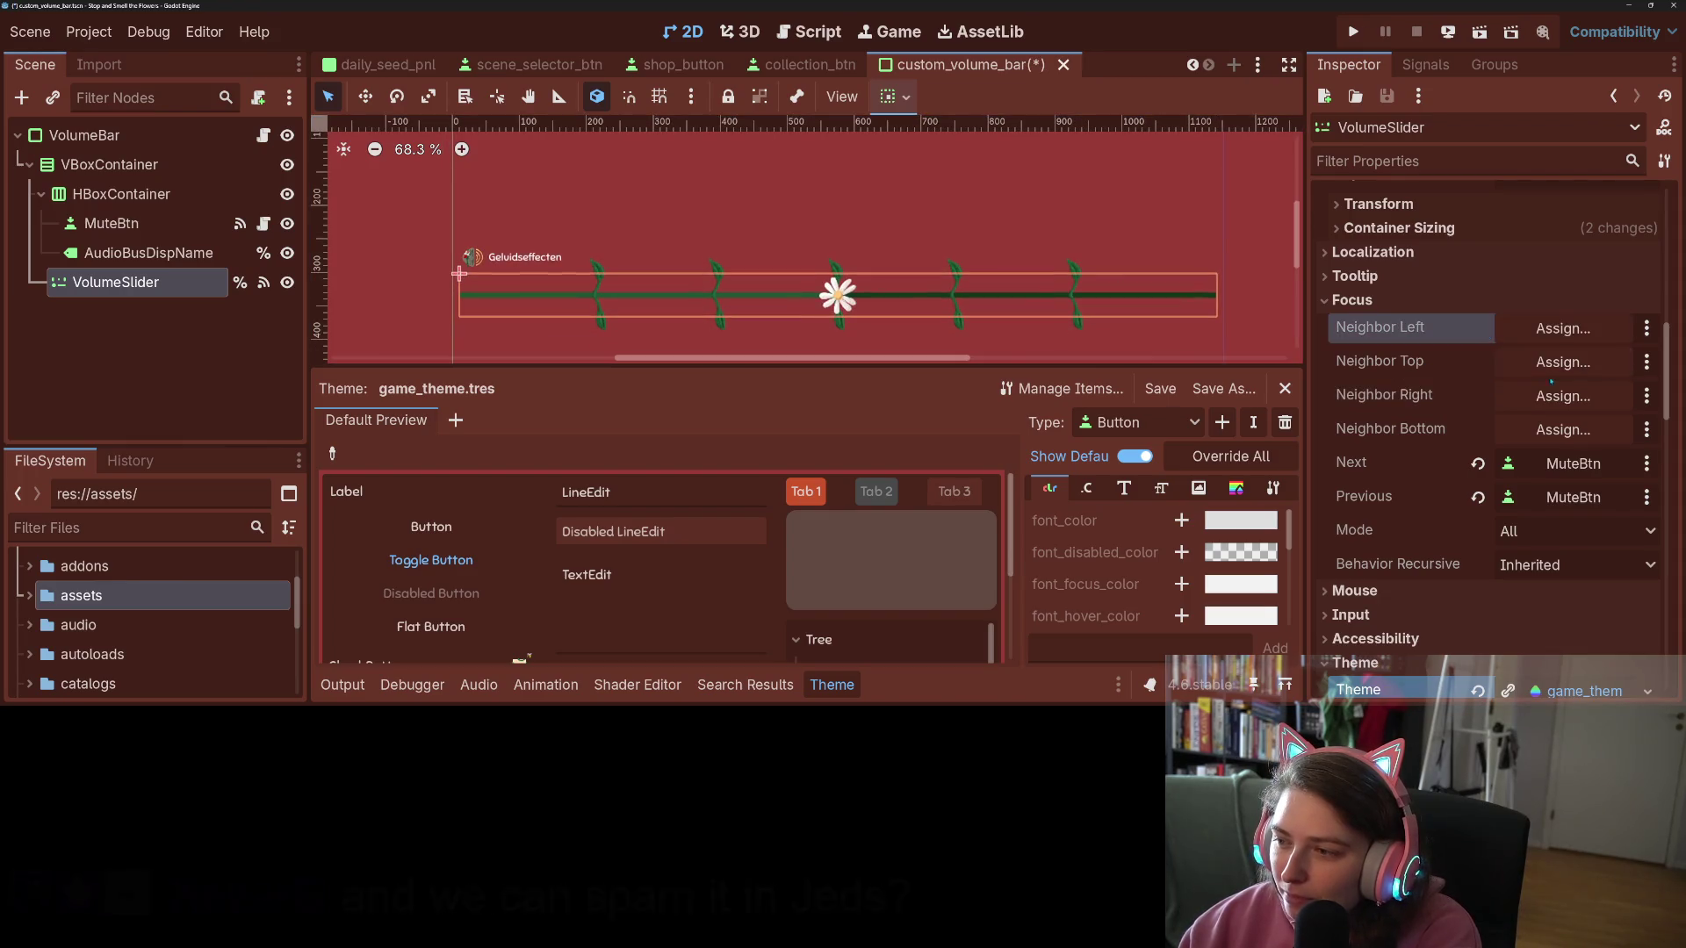
left_click(1556, 372)
left_click(784, 269)
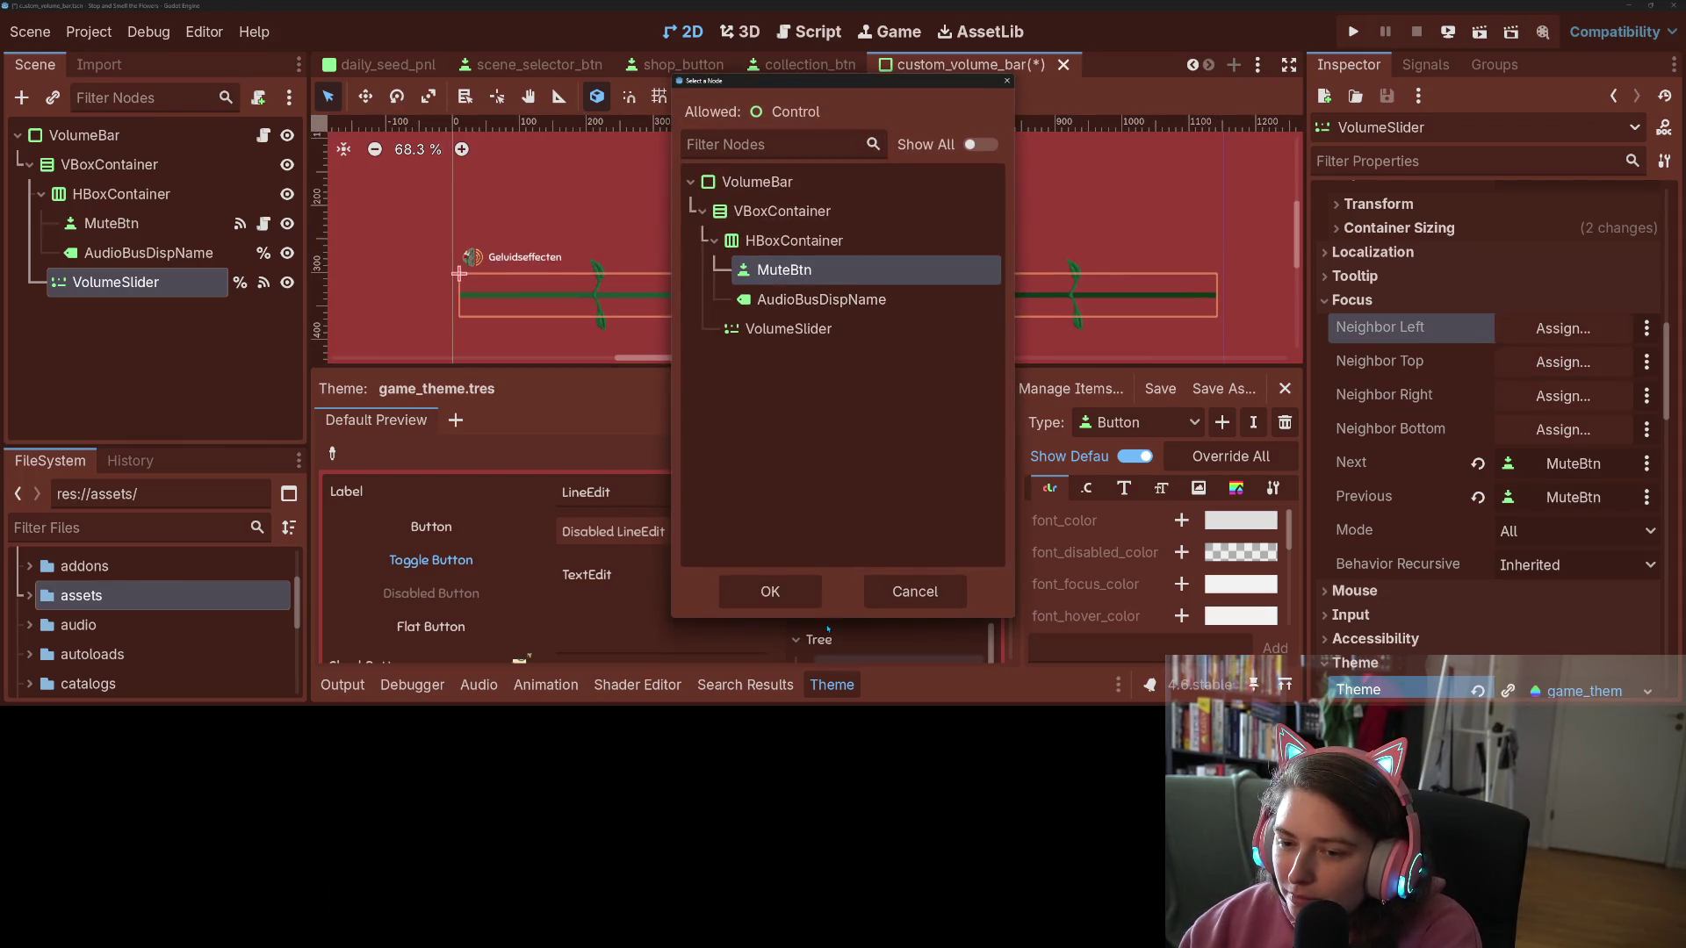
left_click(801, 593)
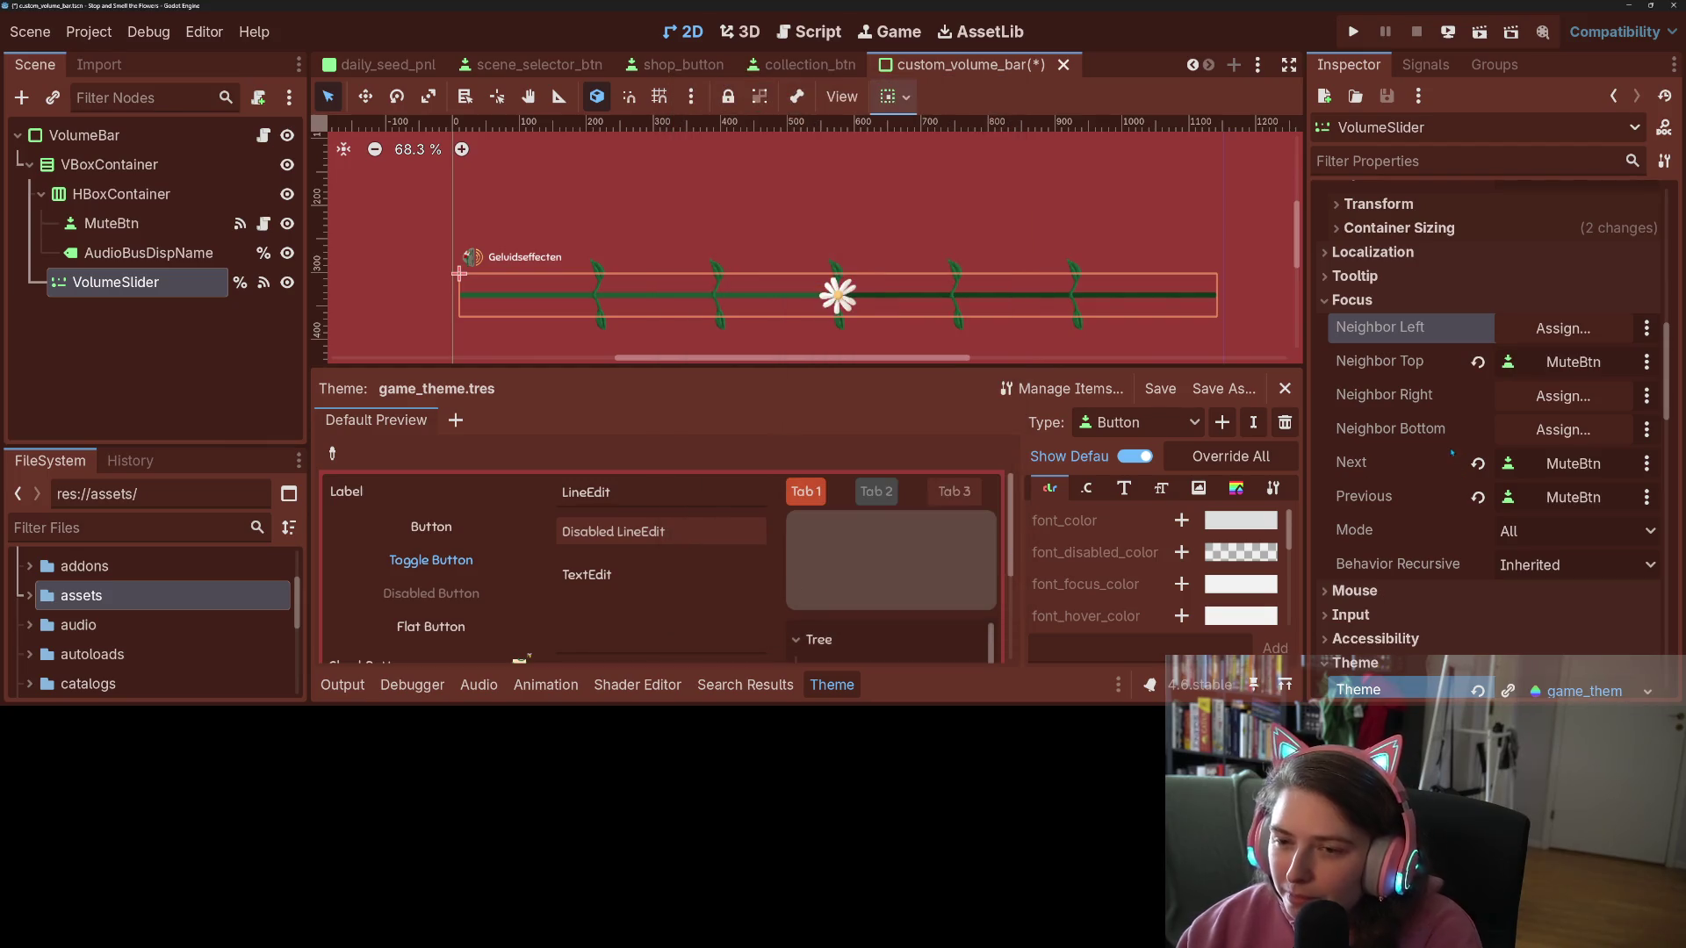
key("ctrl+s")
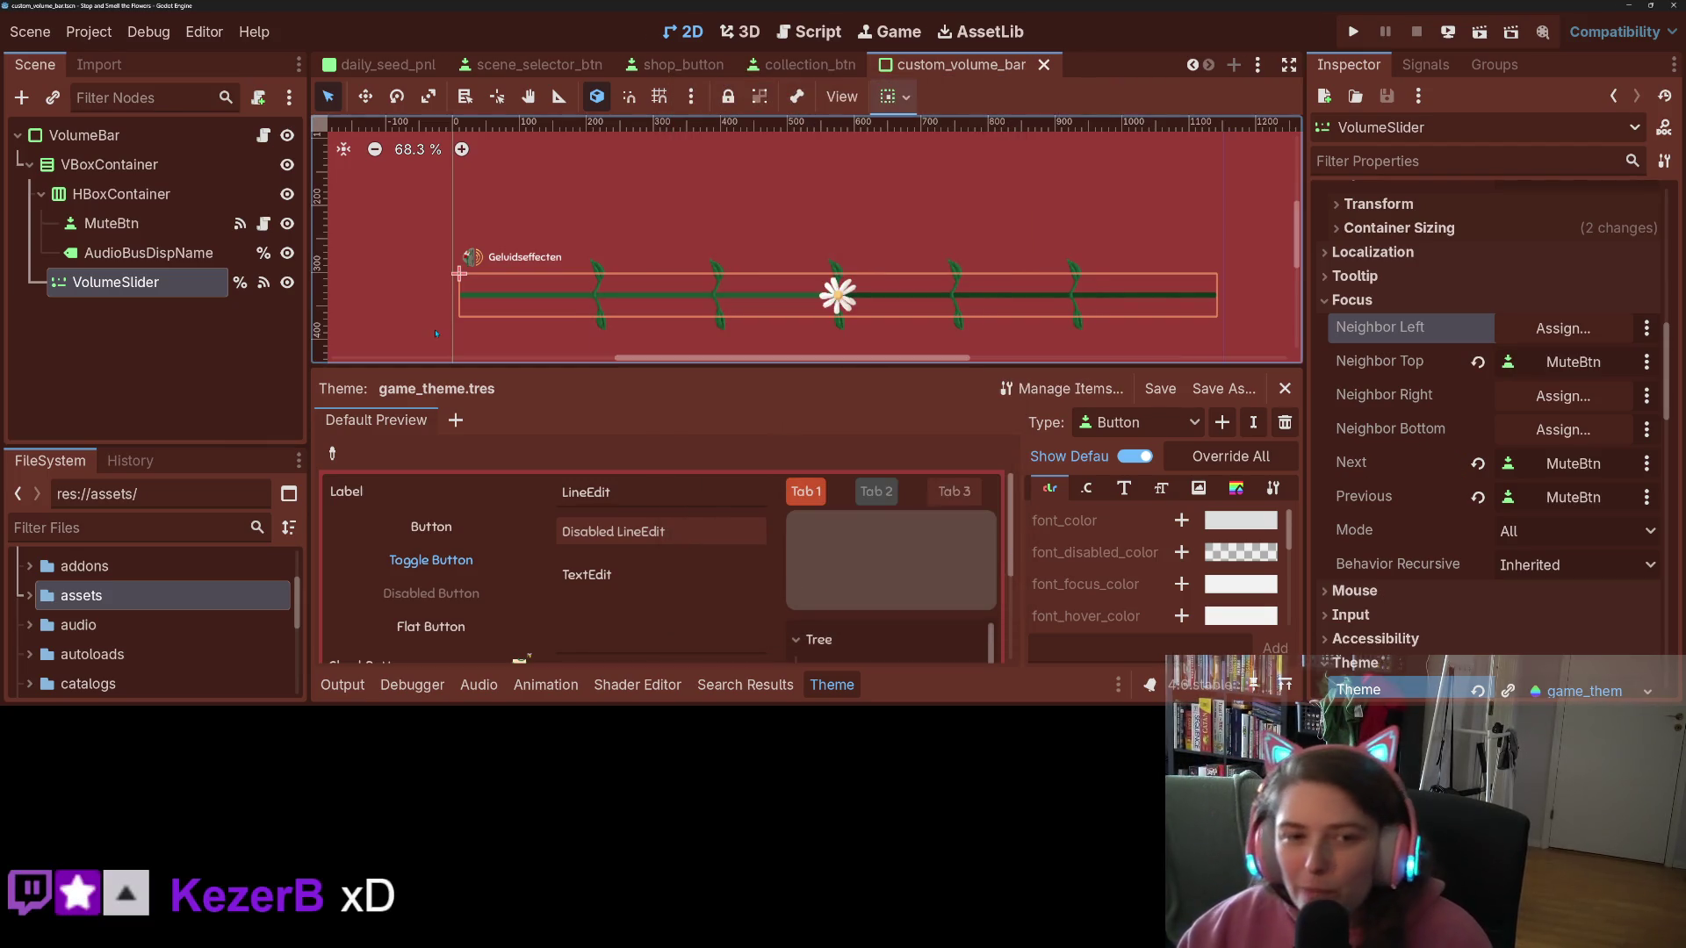
Step: Clear MuteBtn's left and right neighbours, set its bottom and next focus to VolumeSlider, and save
left_click(111, 223)
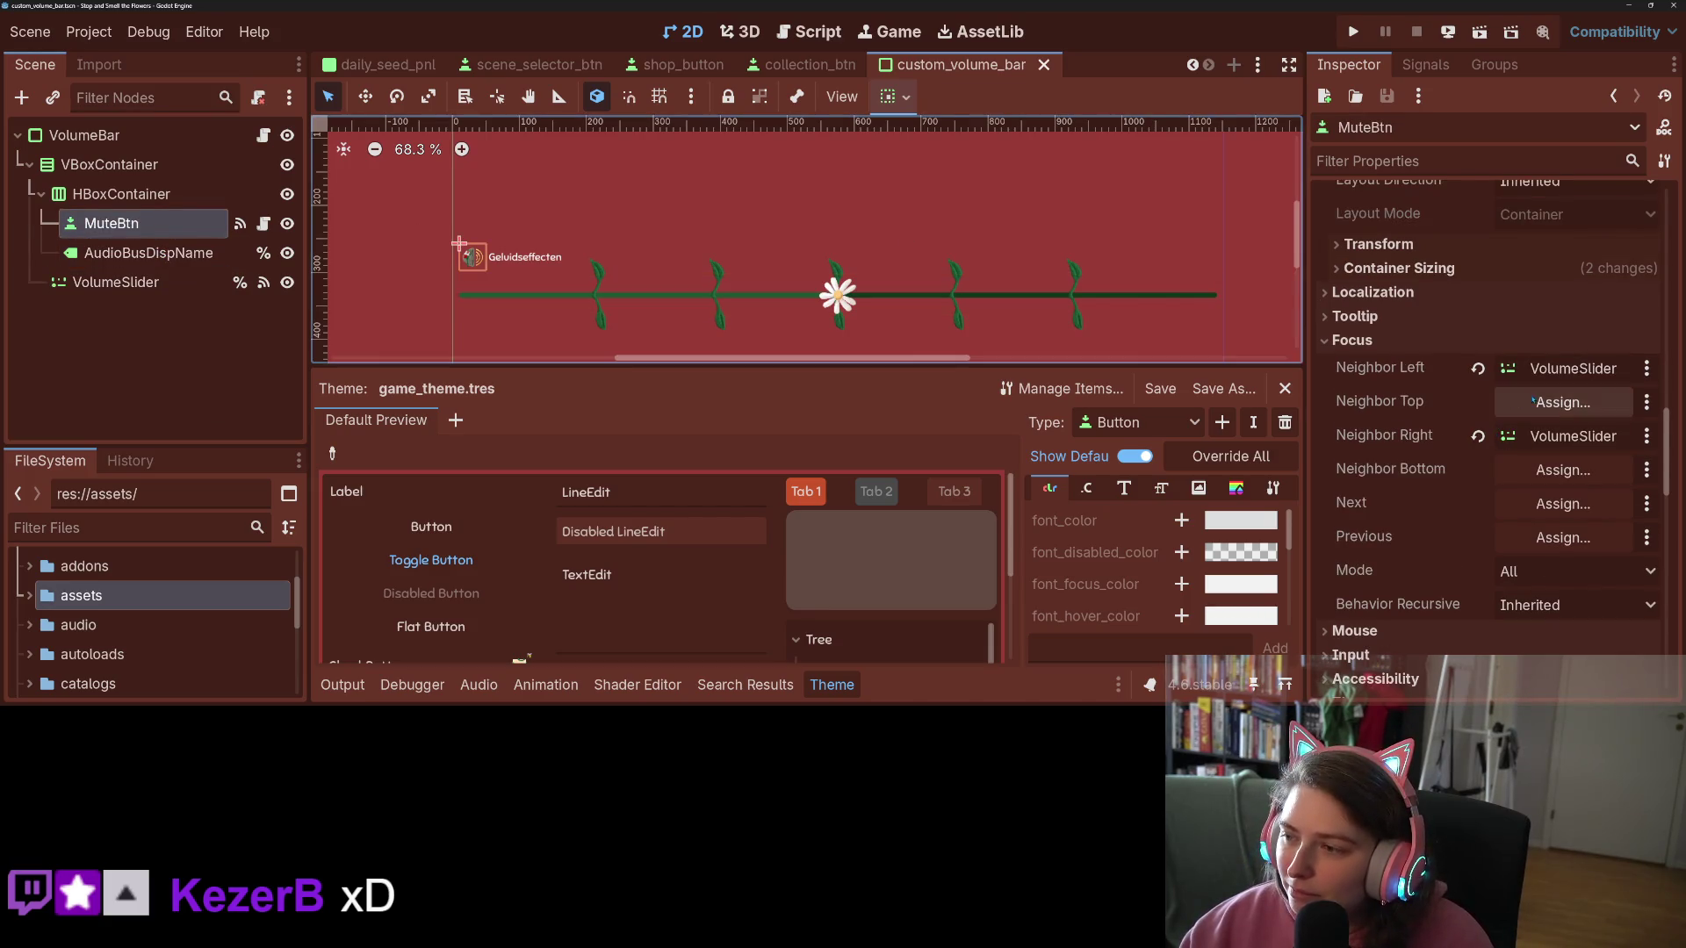
left_click(1478, 368)
left_click(1477, 437)
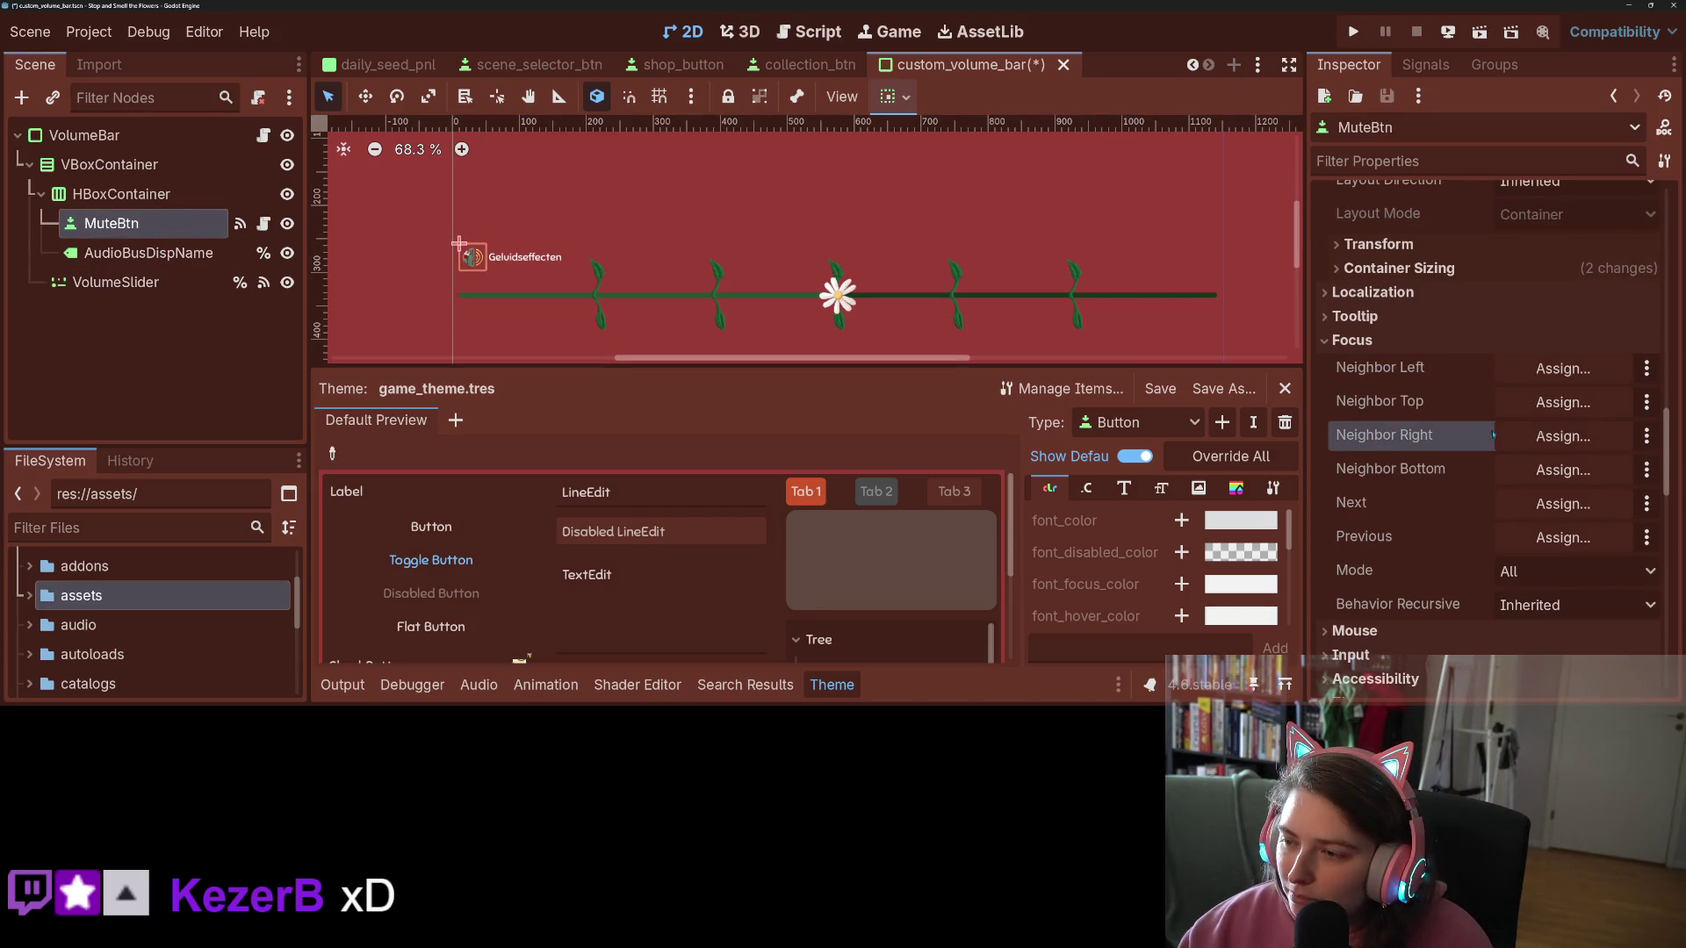
left_click(1563, 436)
left_click(789, 329)
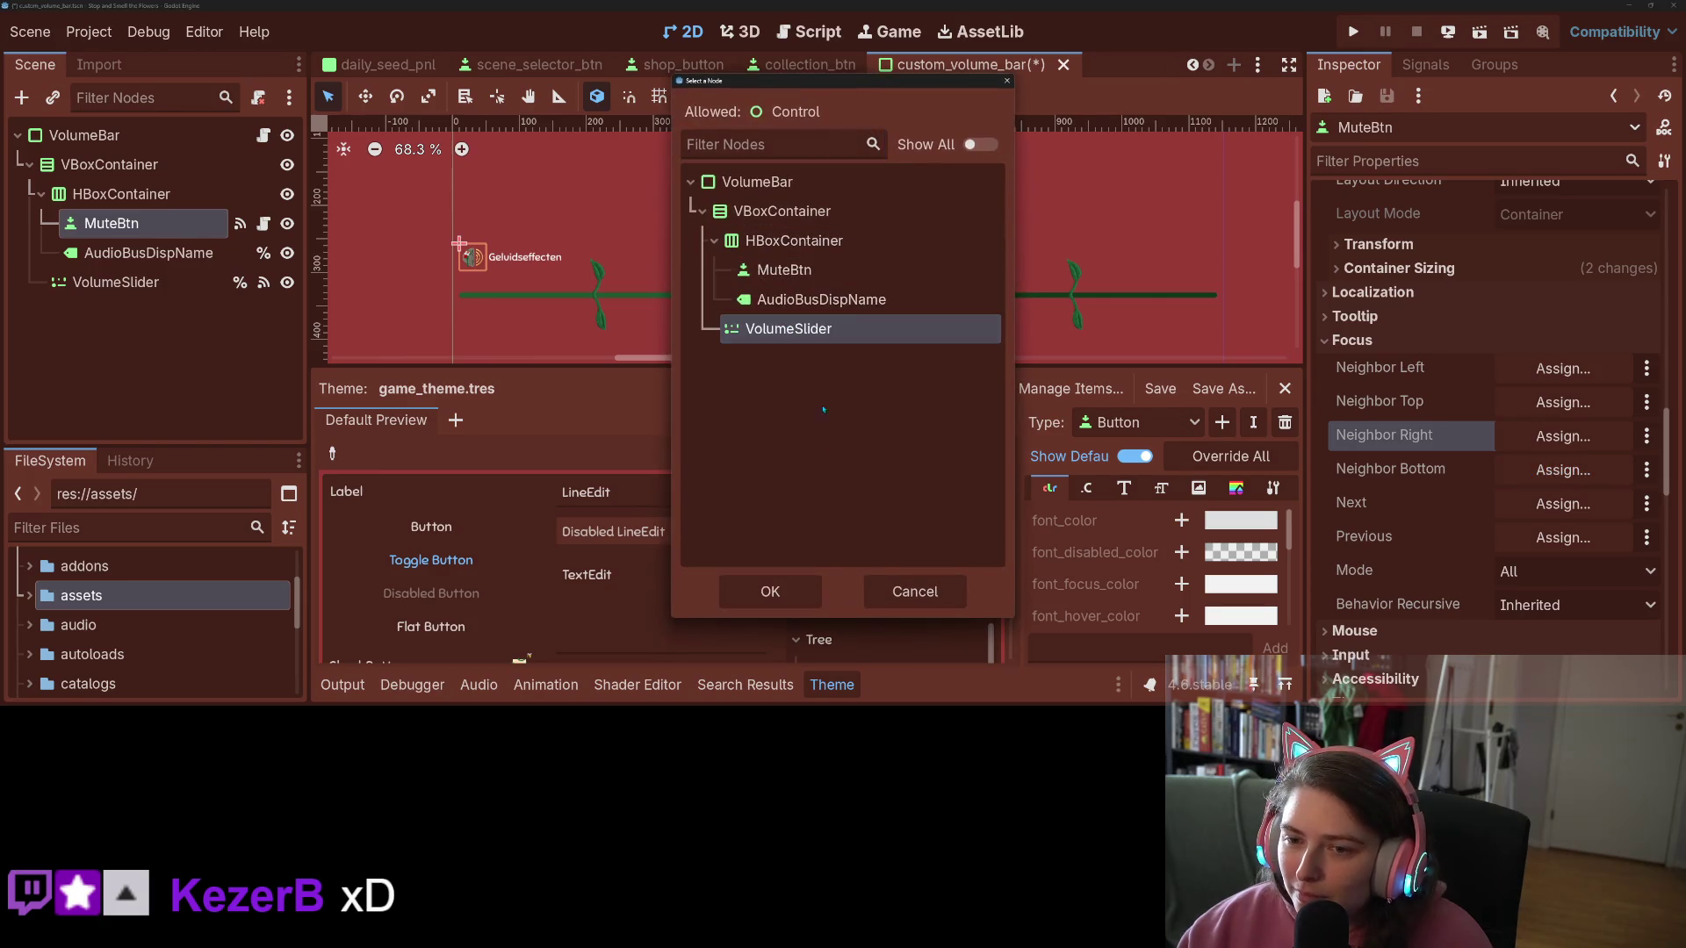
left_click(770, 591)
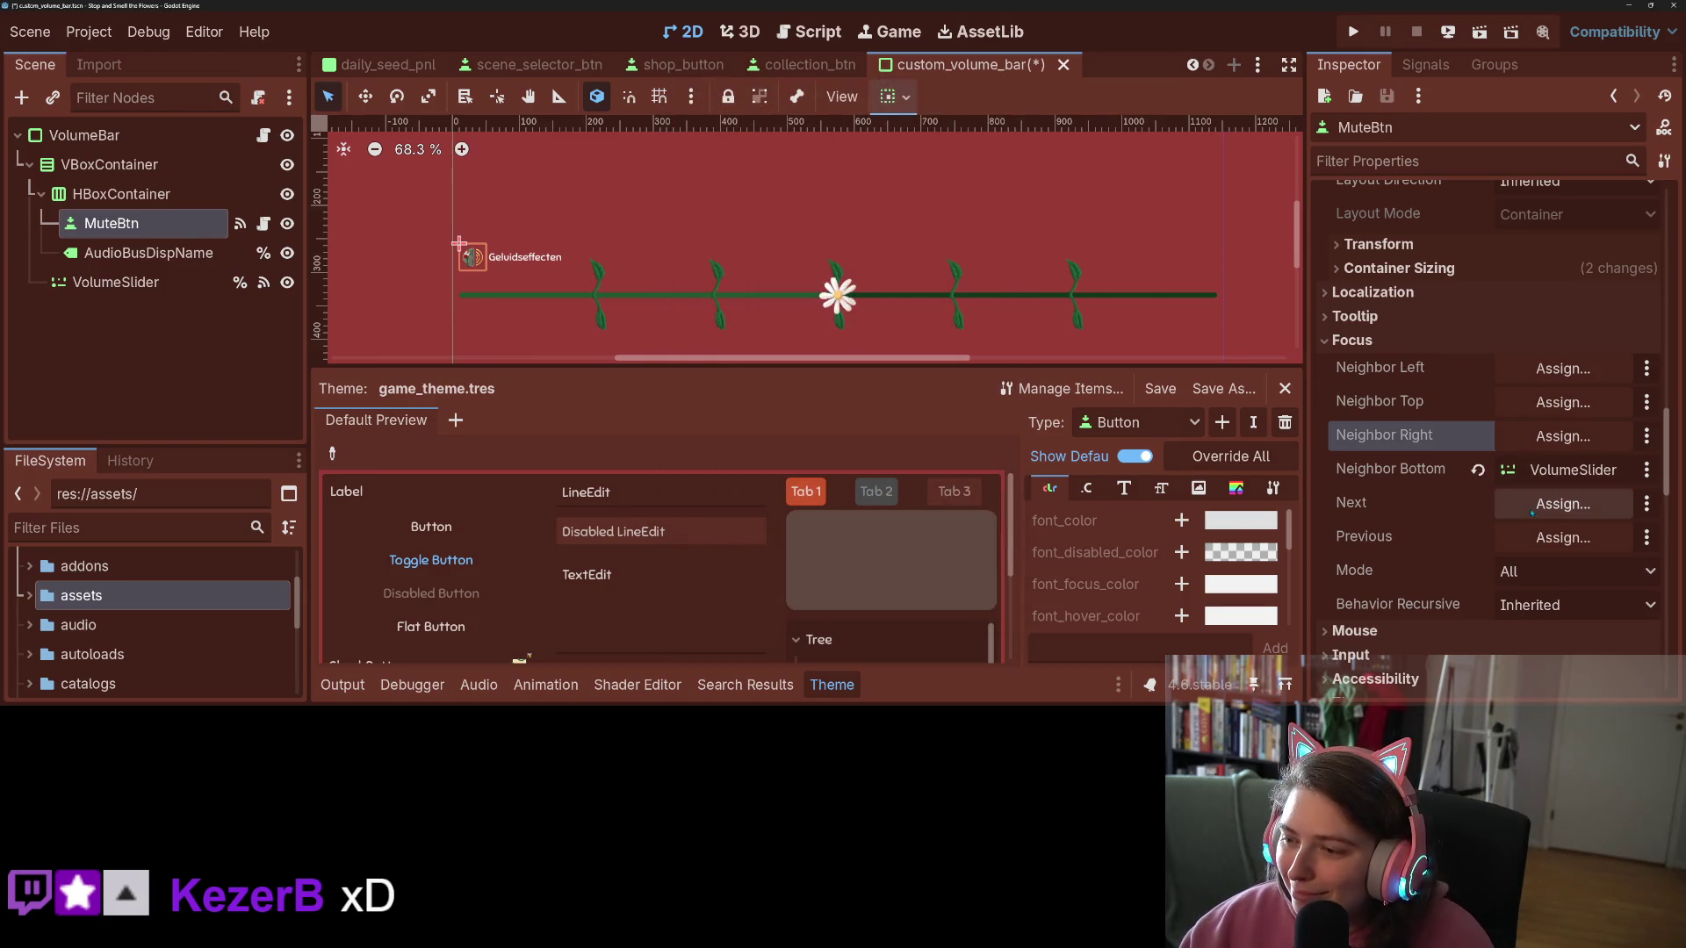
left_click(1562, 503)
left_click(788, 329)
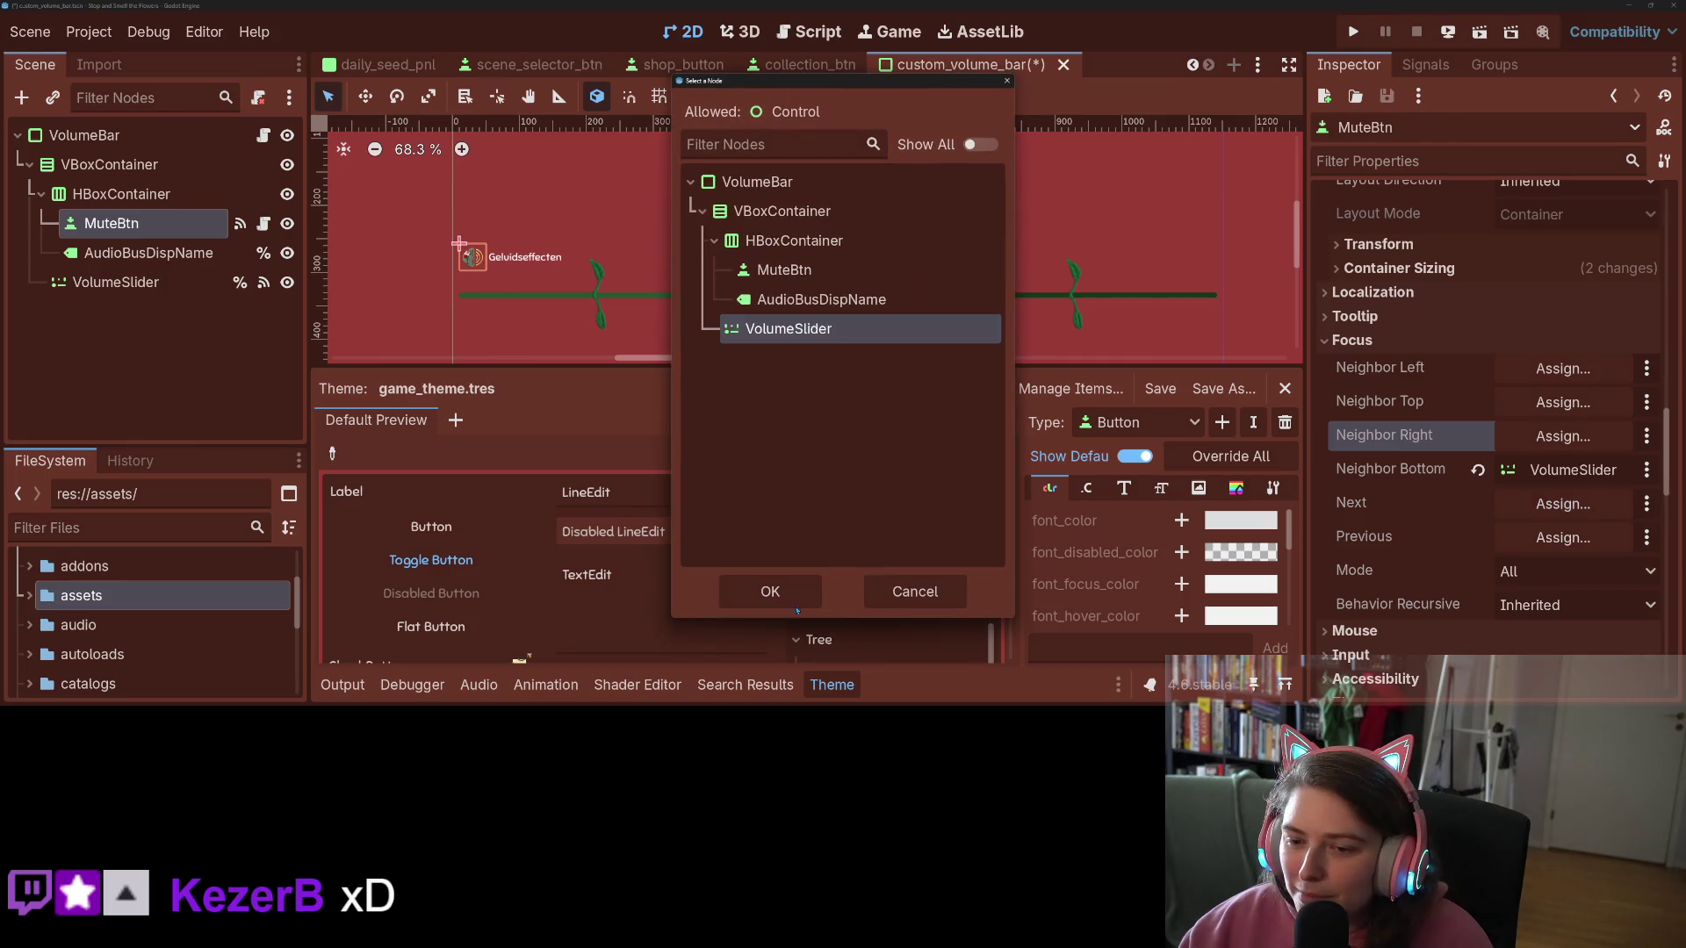
left_click(770, 591)
key("ctrl+s")
Step: Clear VolumeSlider's next focus target, save the scene, and run the project
left_click(143, 283)
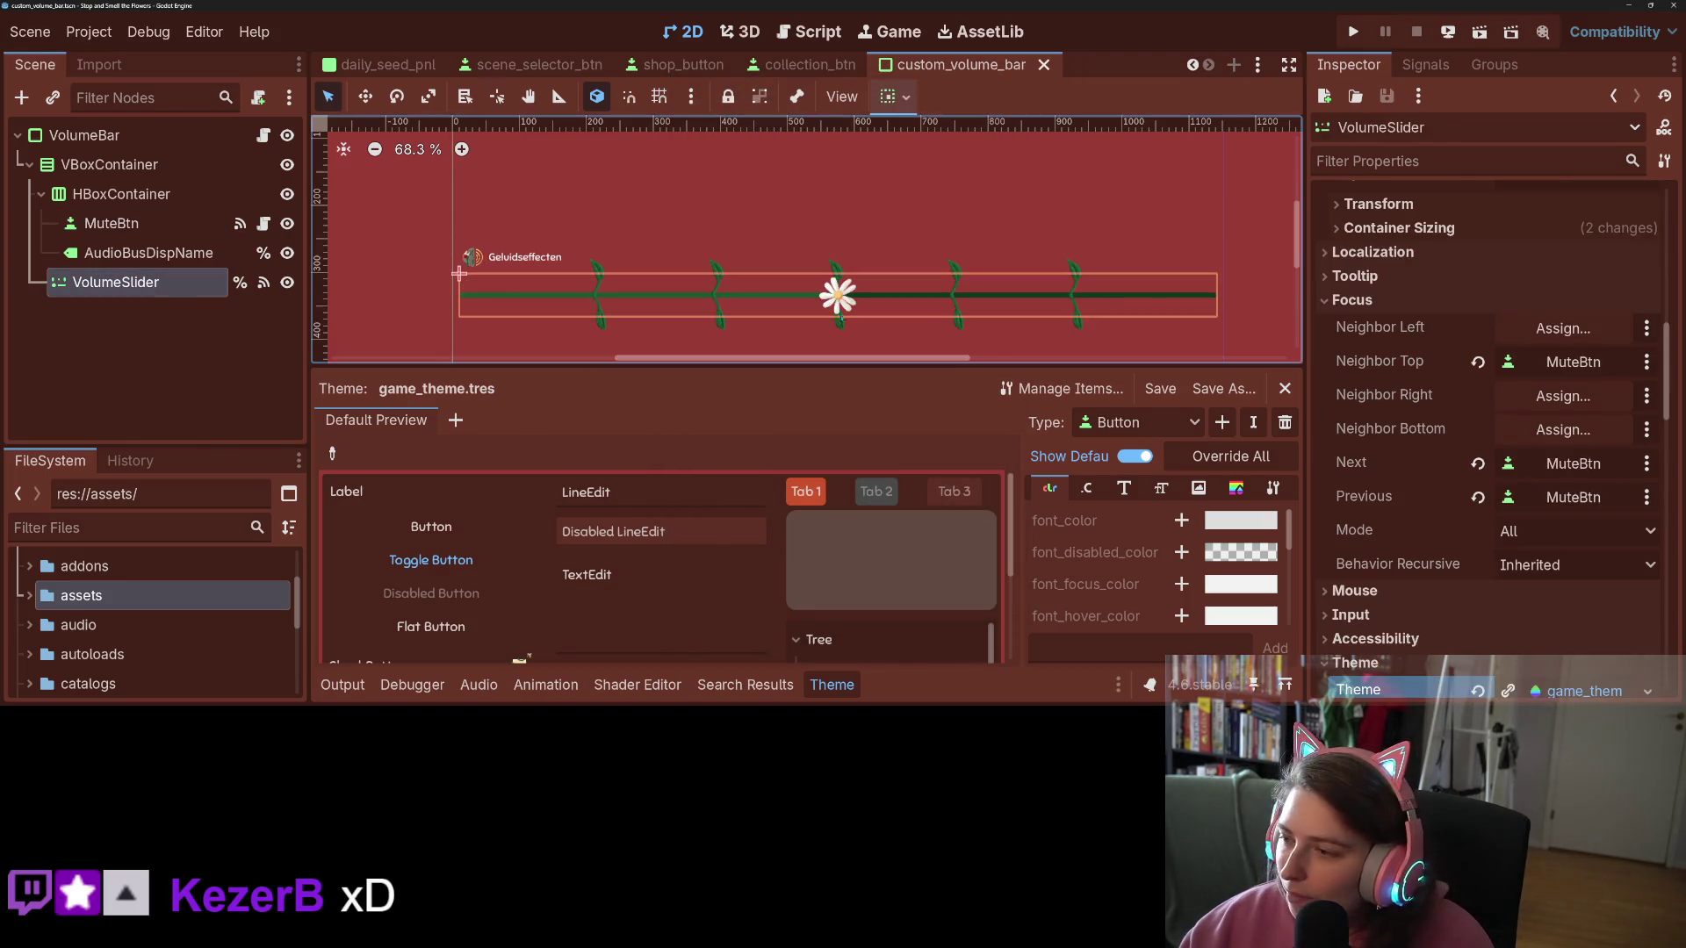
left_click(1477, 463)
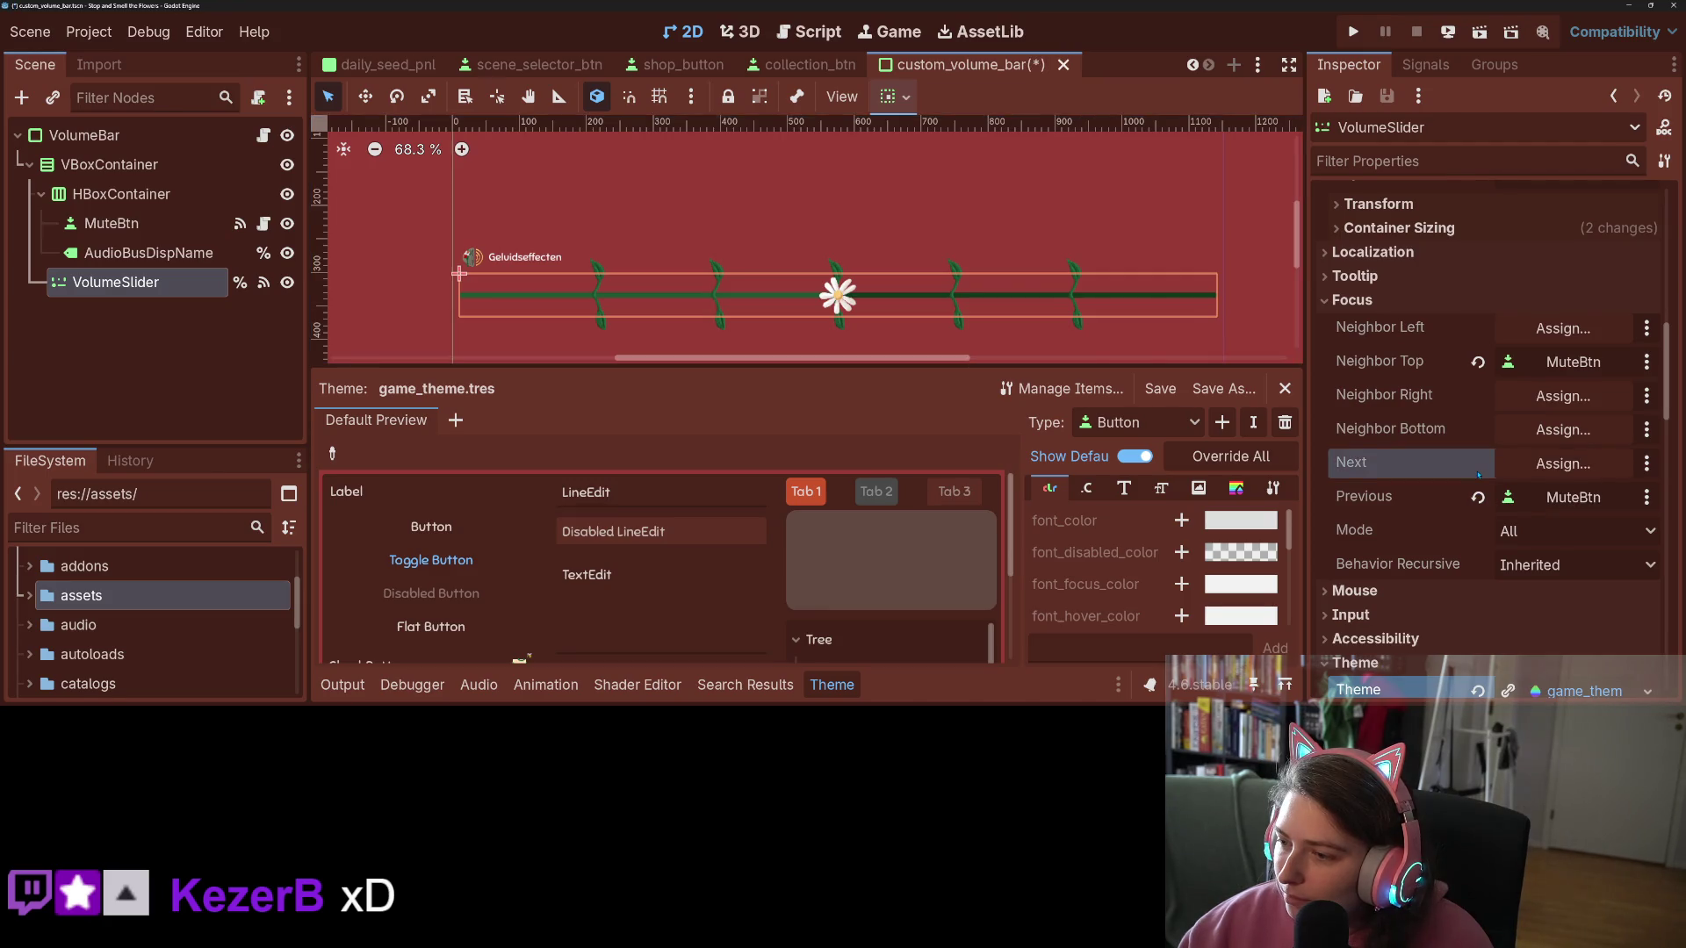
key("ctrl+s")
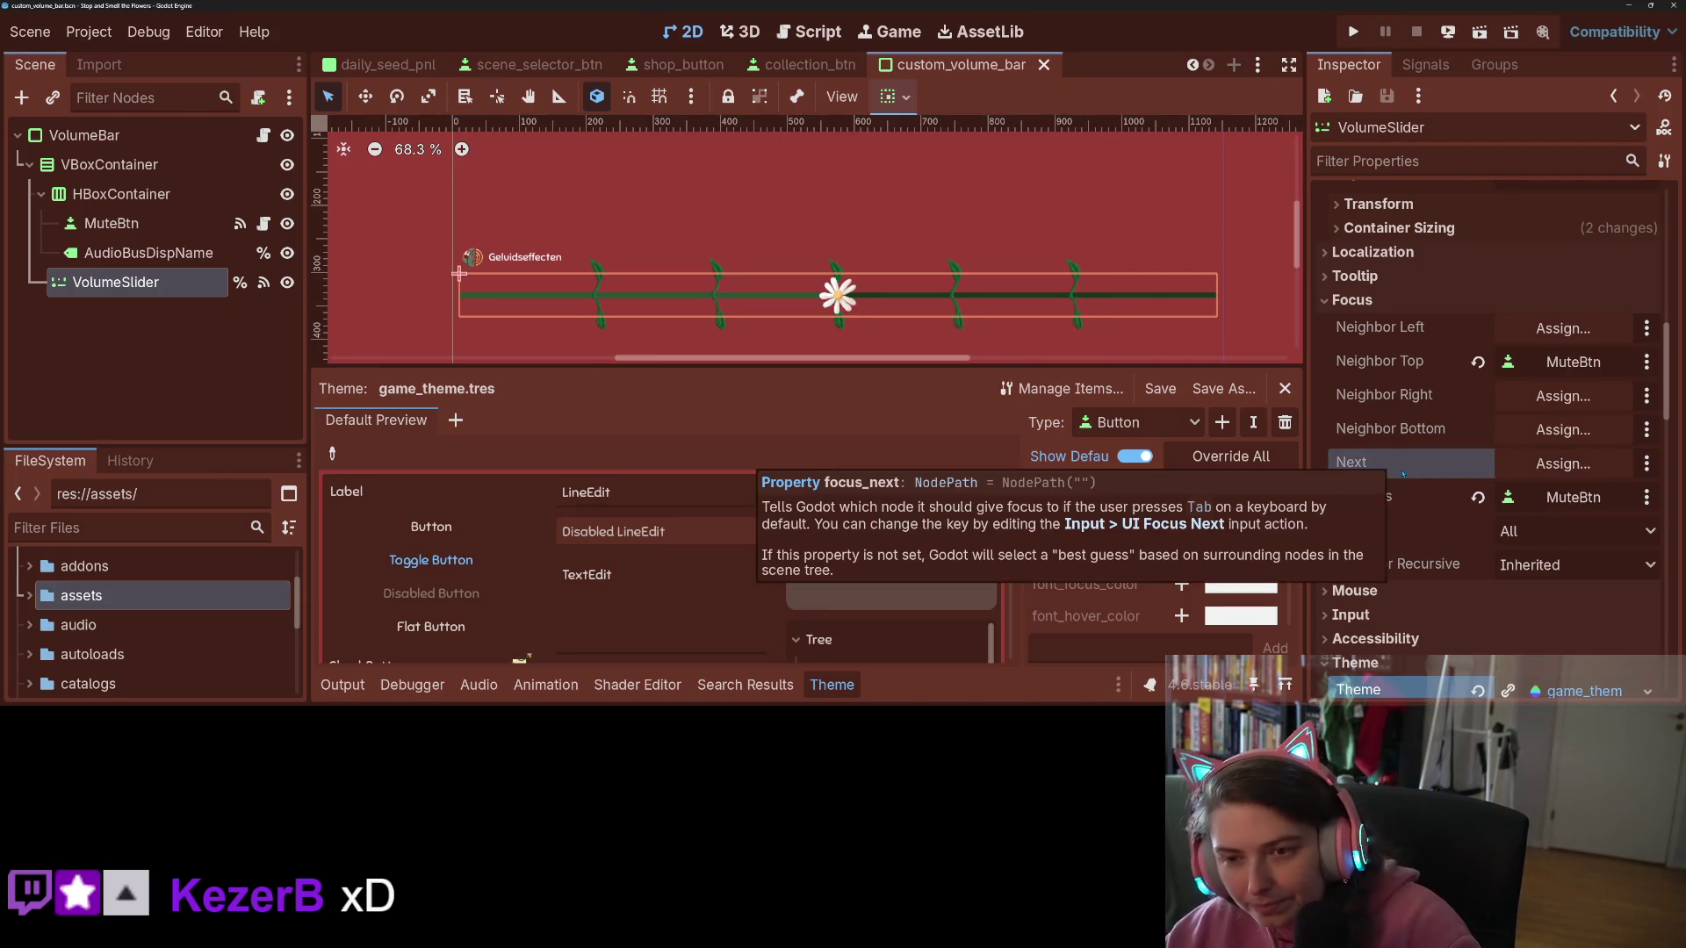
left_click(1357, 32)
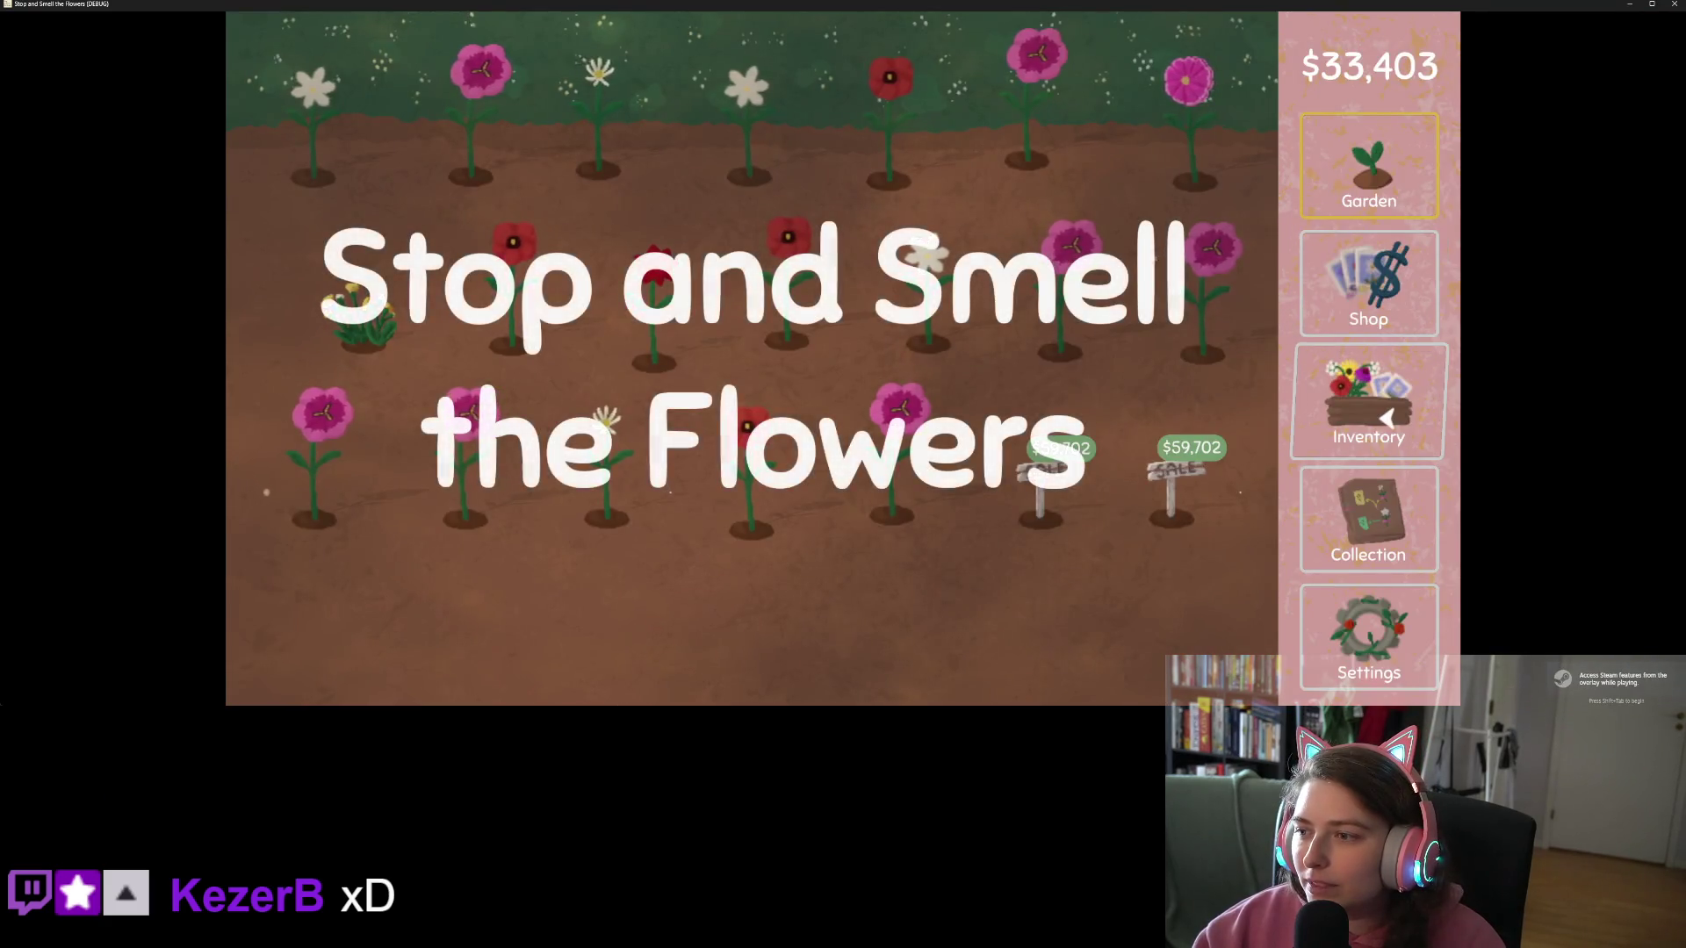
Step: Open the game's settings and toggle the Music and Sound Effects mutes
left_click(1385, 654)
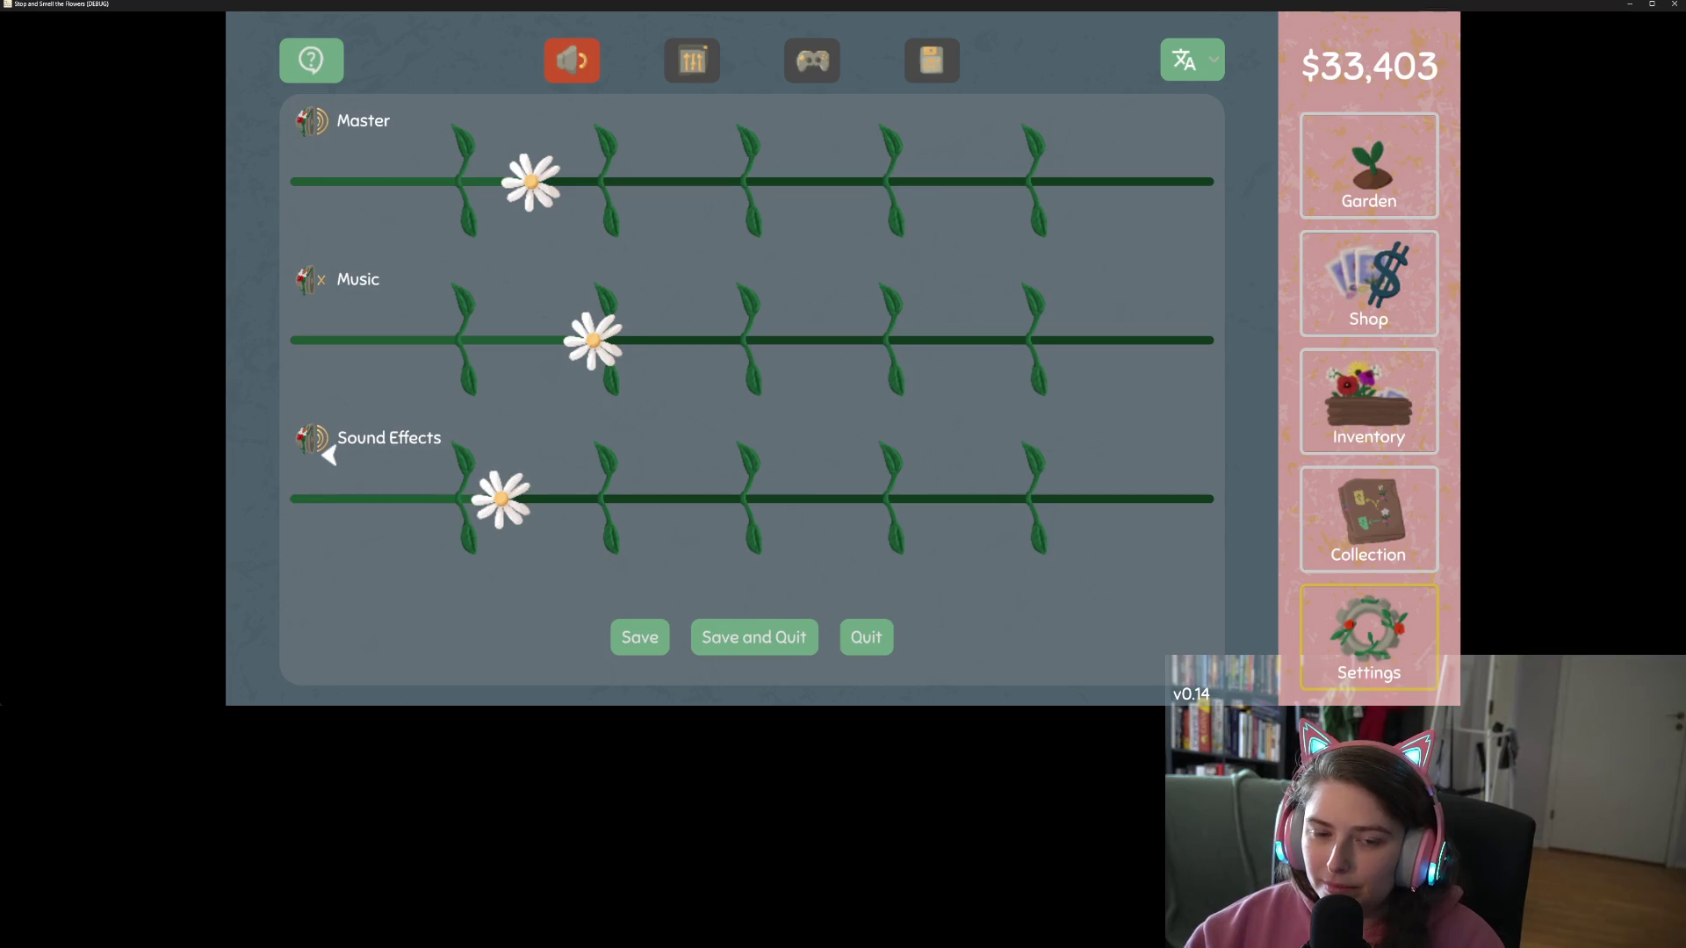
left_click(328, 296)
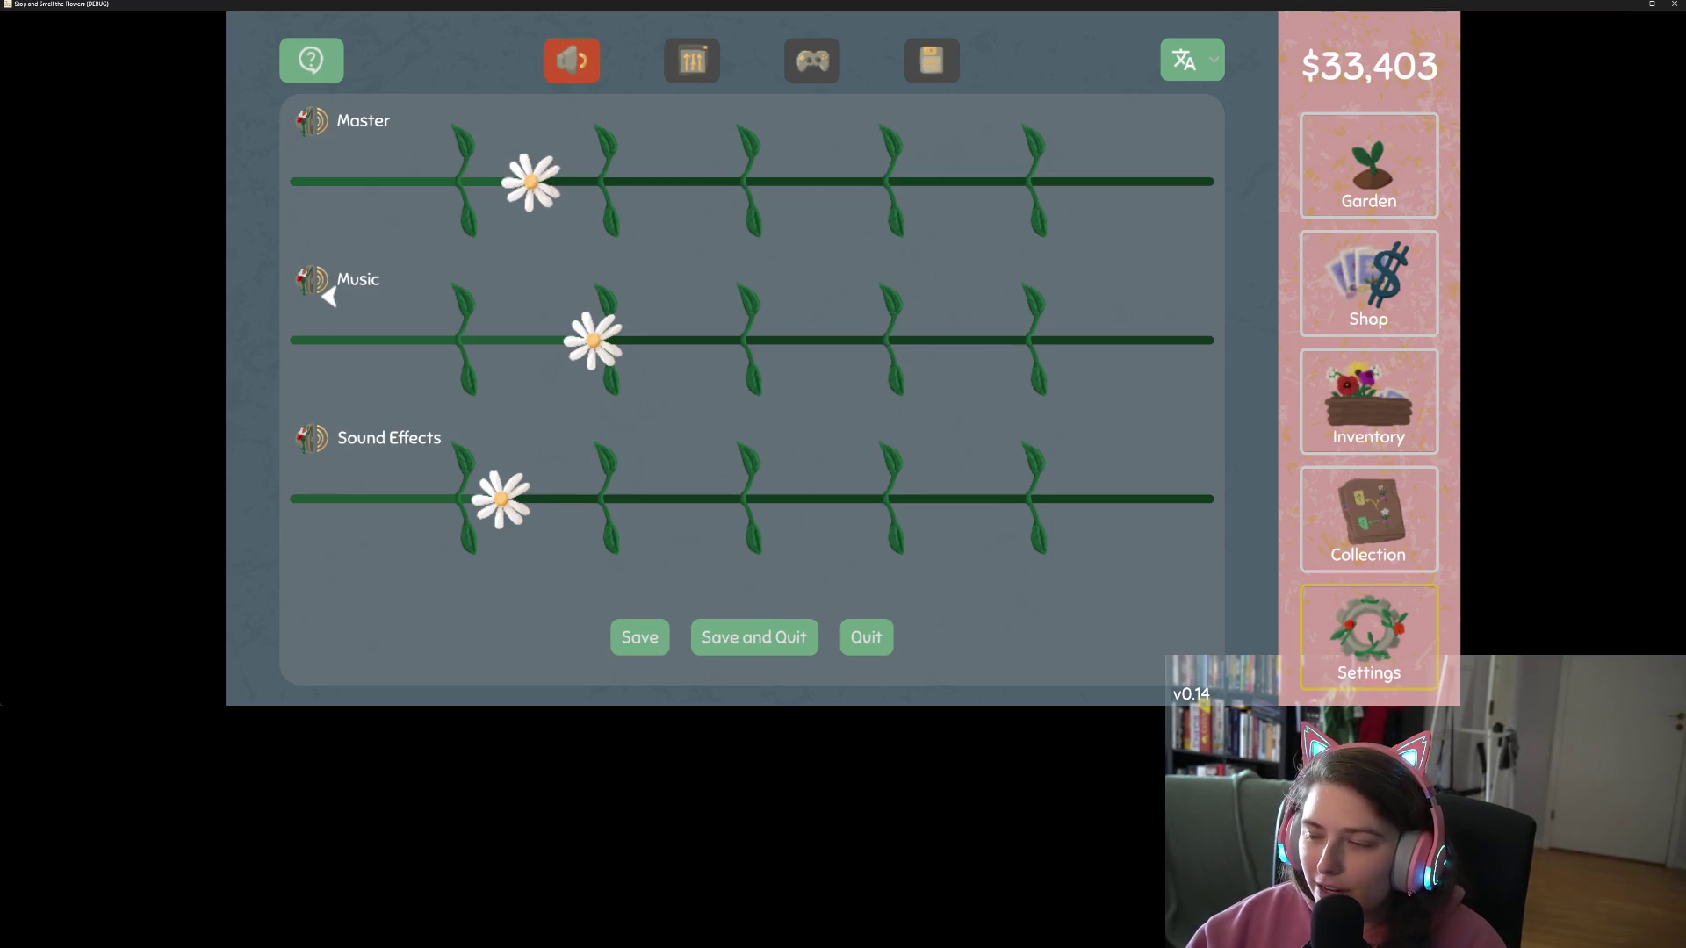
left_click(329, 296)
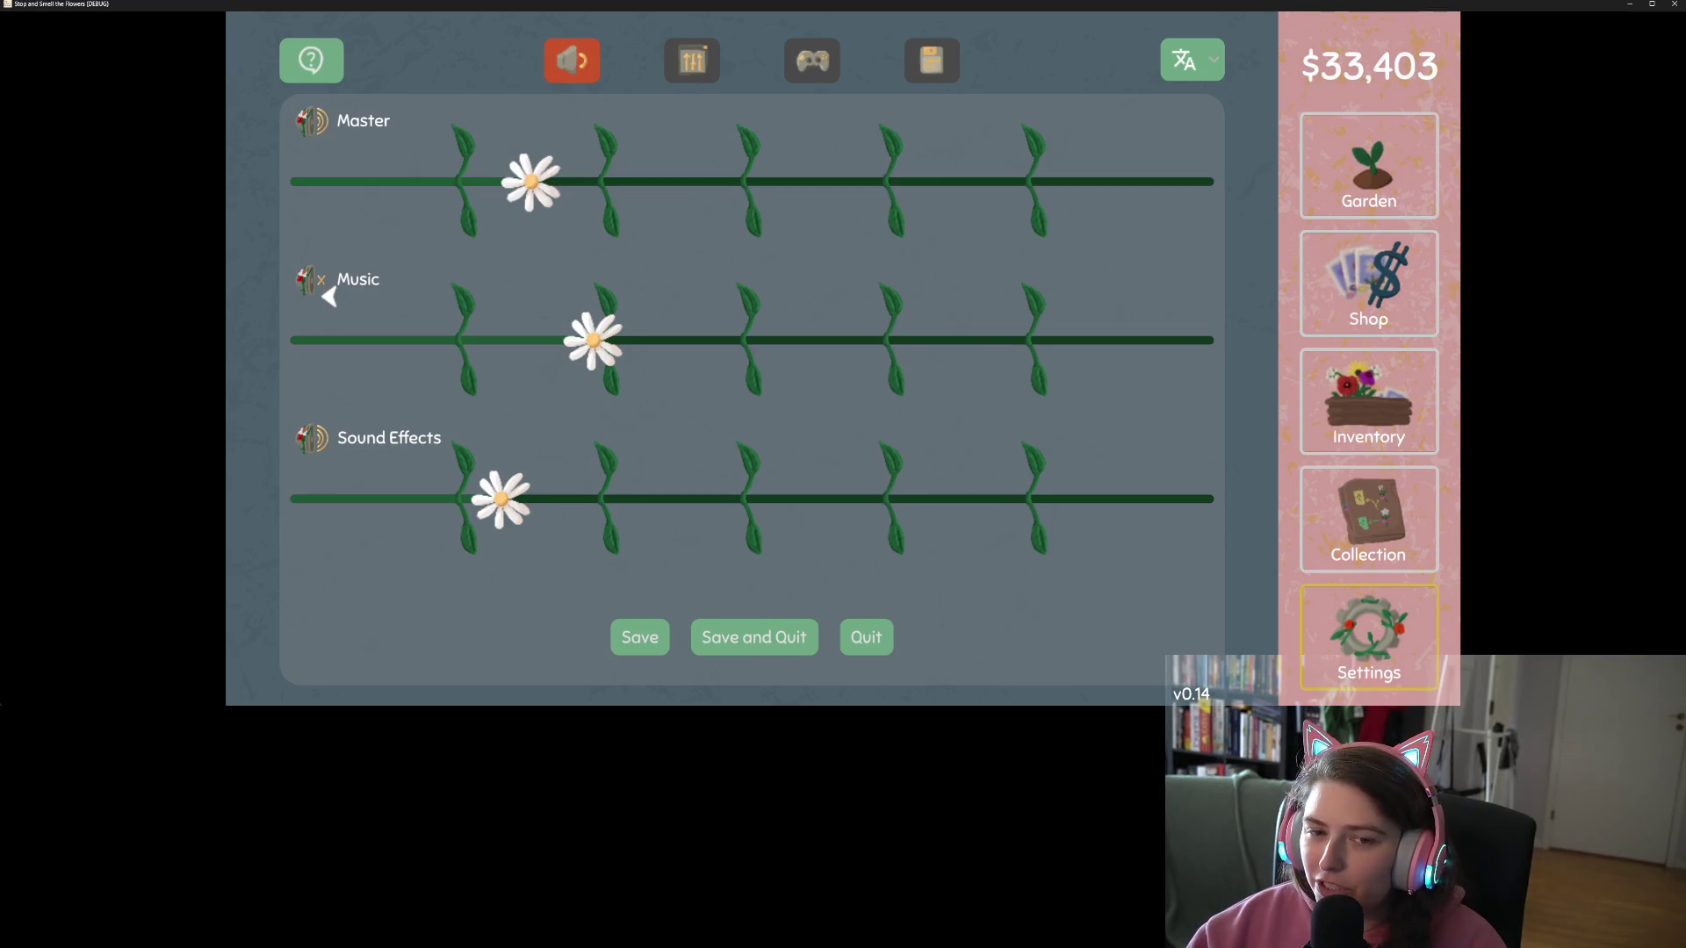
left_click(328, 454)
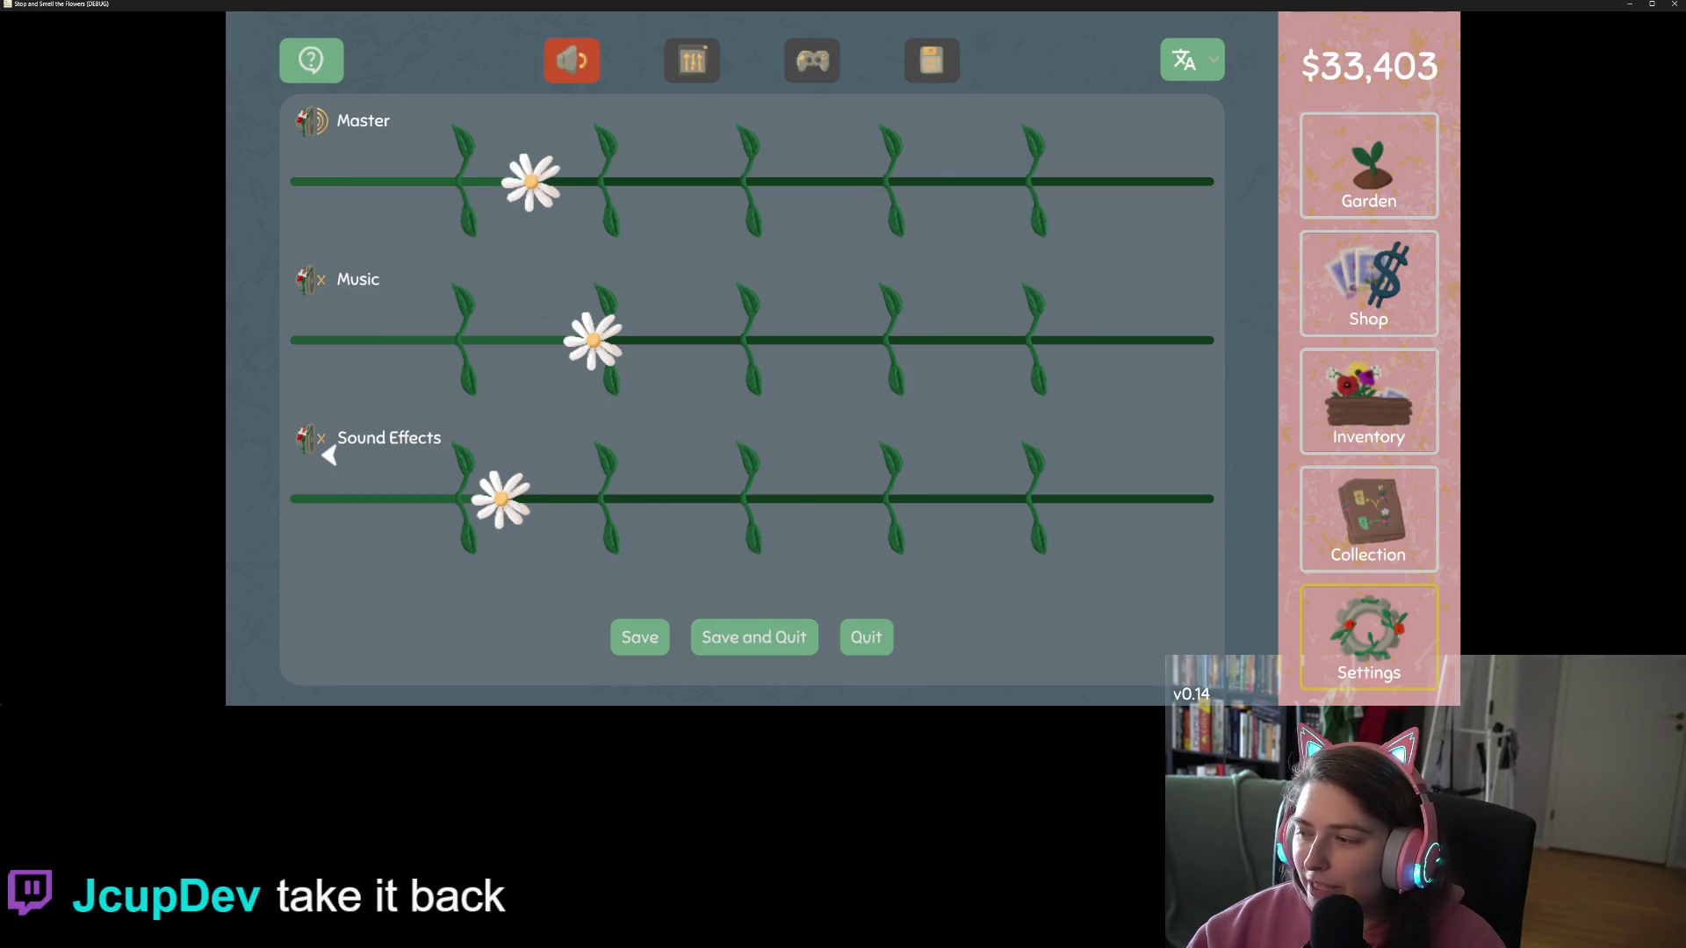
left_click(328, 454)
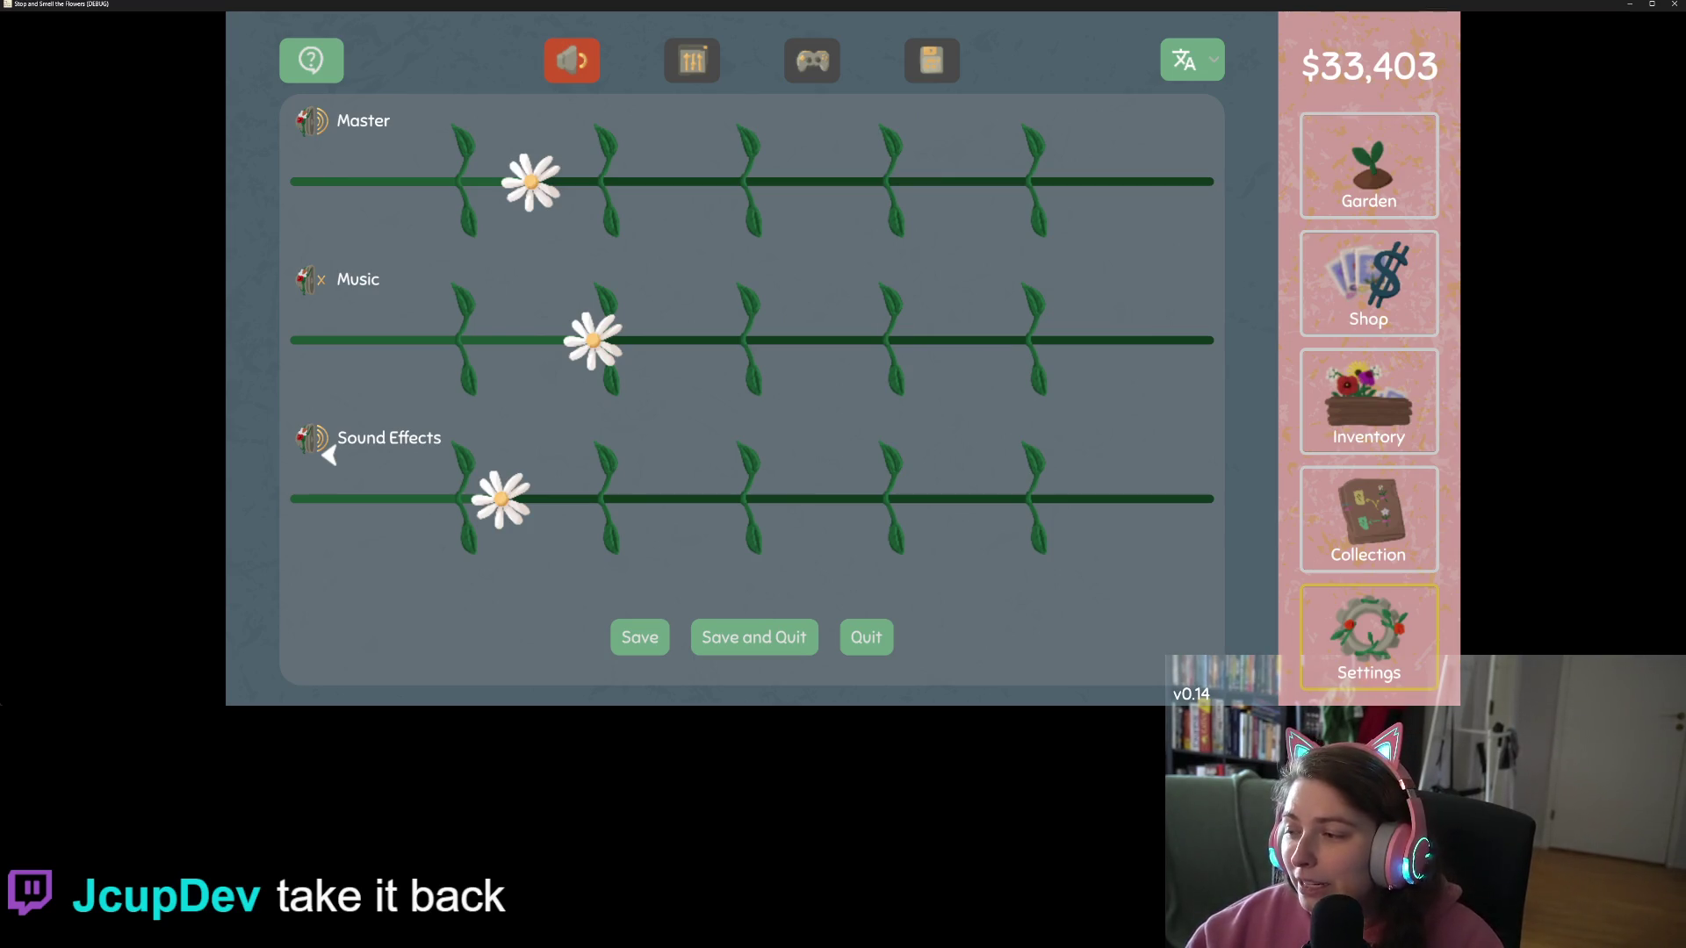
left_click(326, 294)
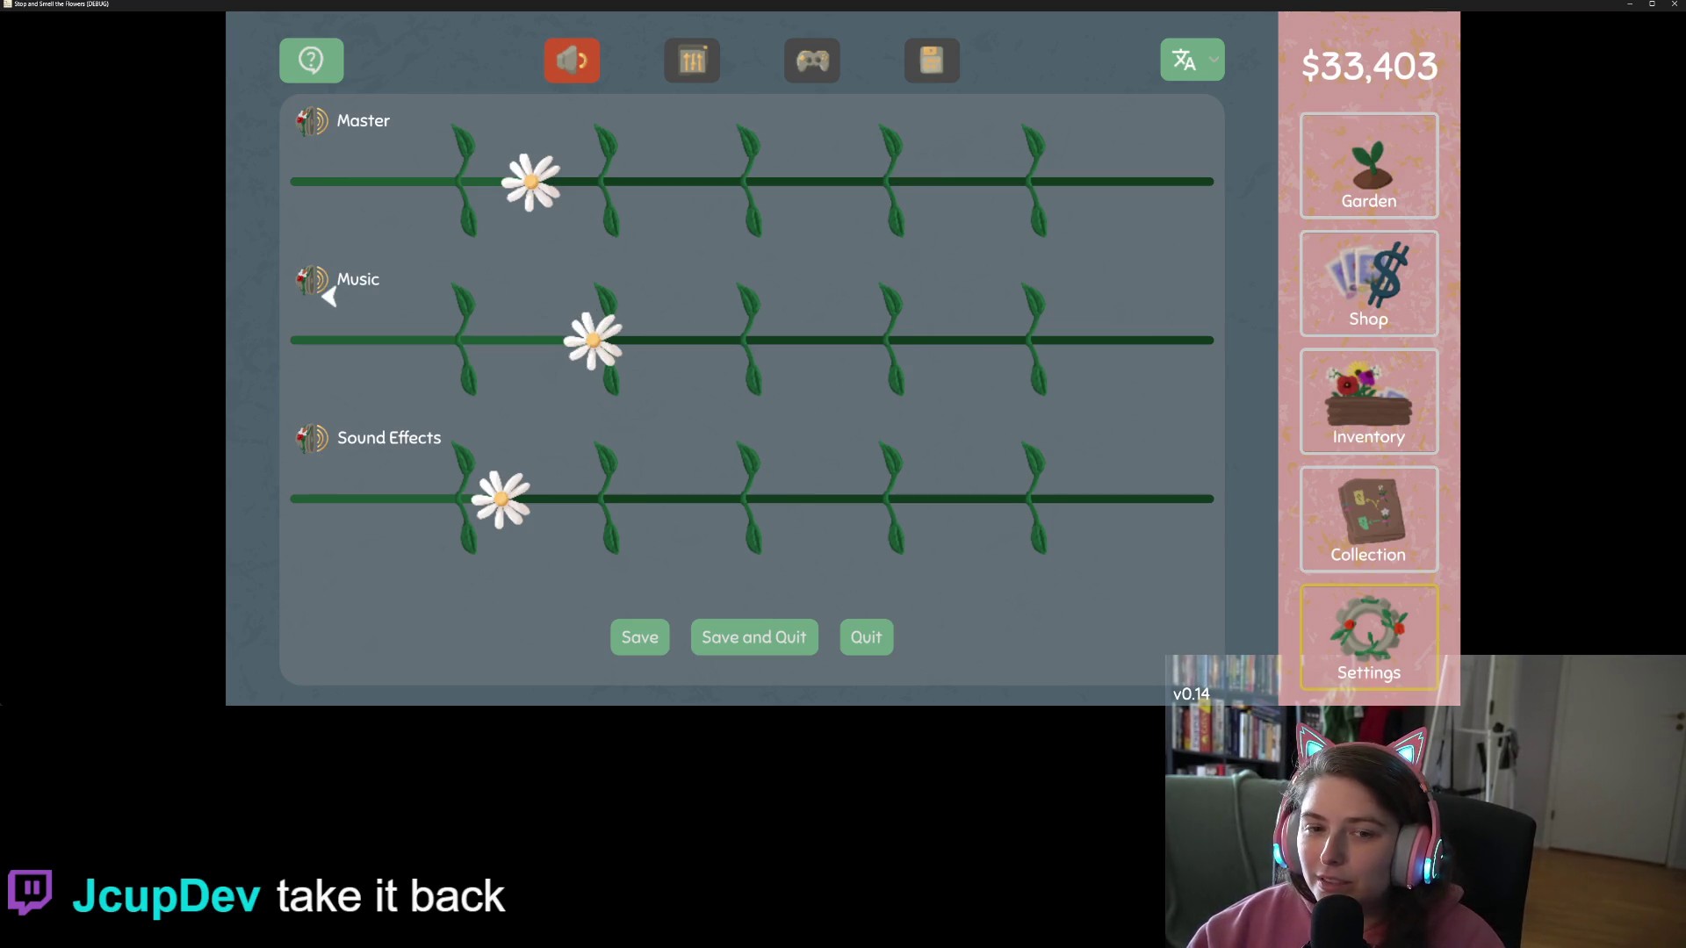
Step: Toggle the Master mute, leave Music muted, and cycle to the statistics page with E
left_click(329, 136)
left_click(329, 136)
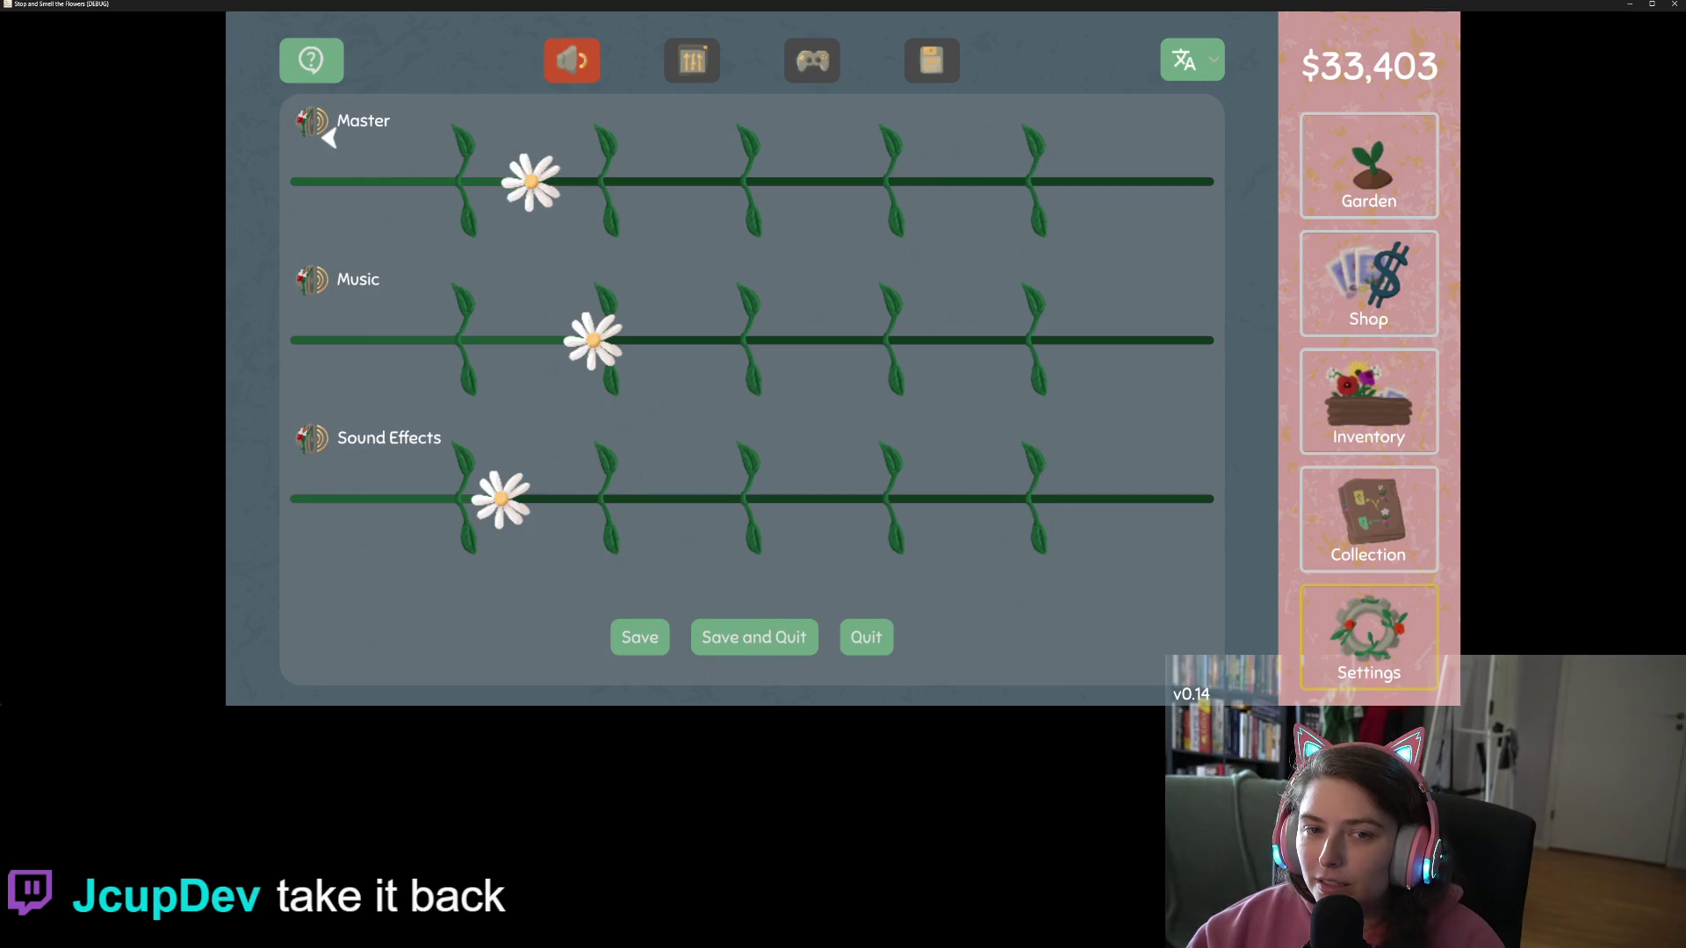
left_click(329, 136)
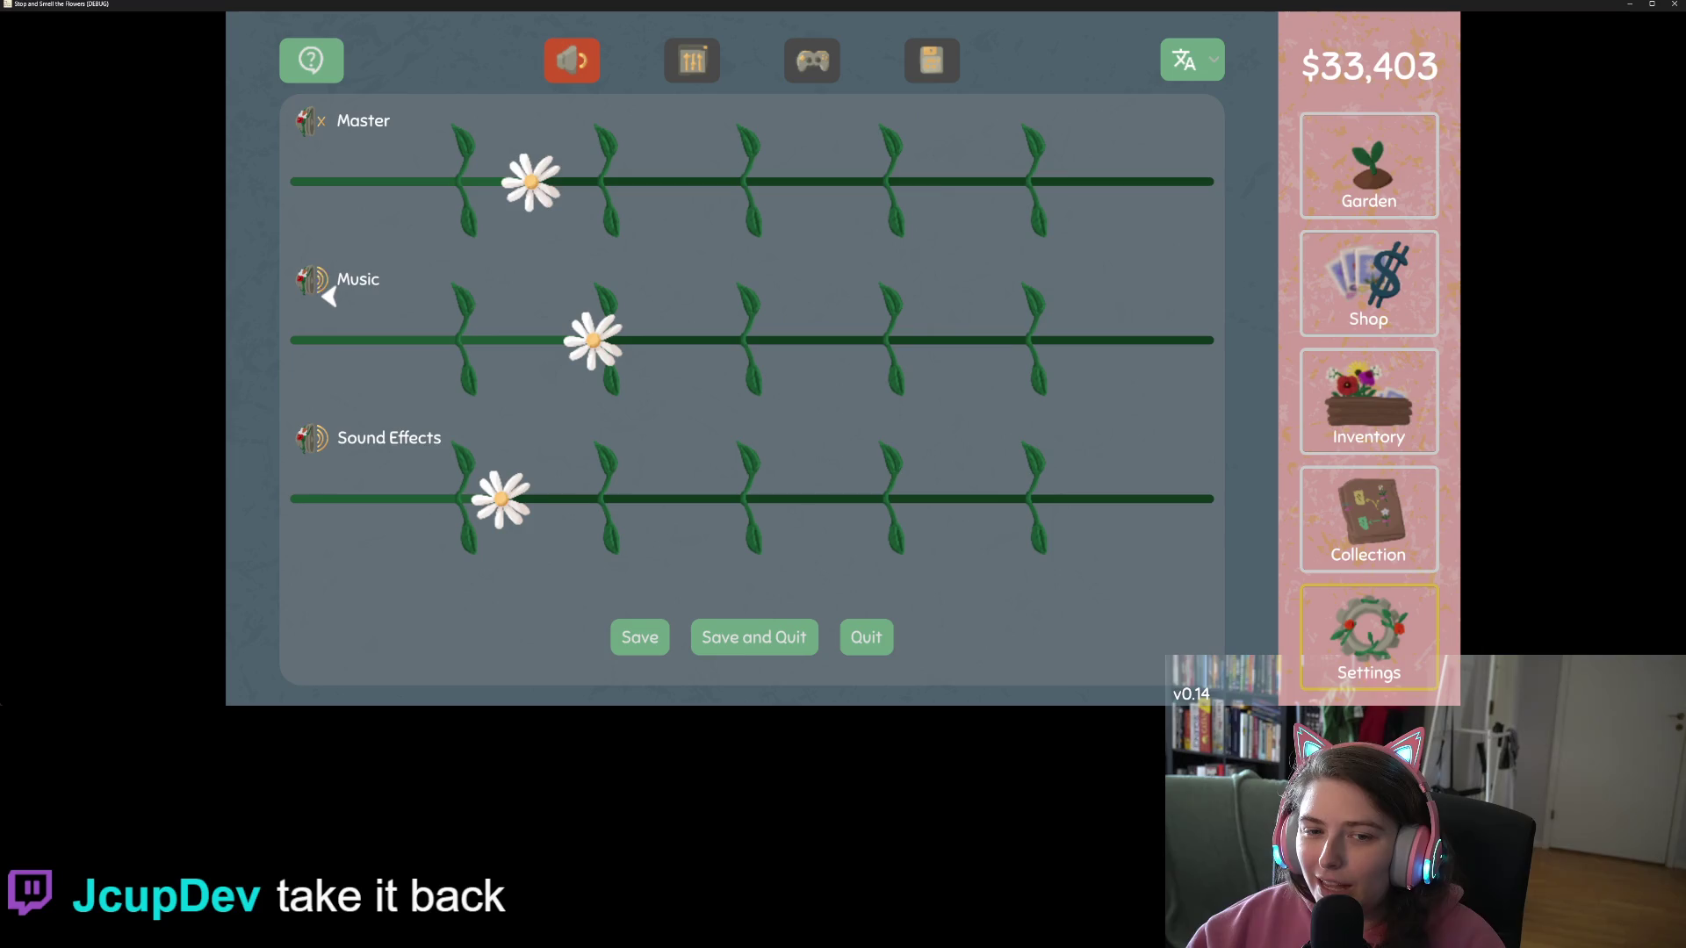
left_click(329, 297)
left_click(330, 136)
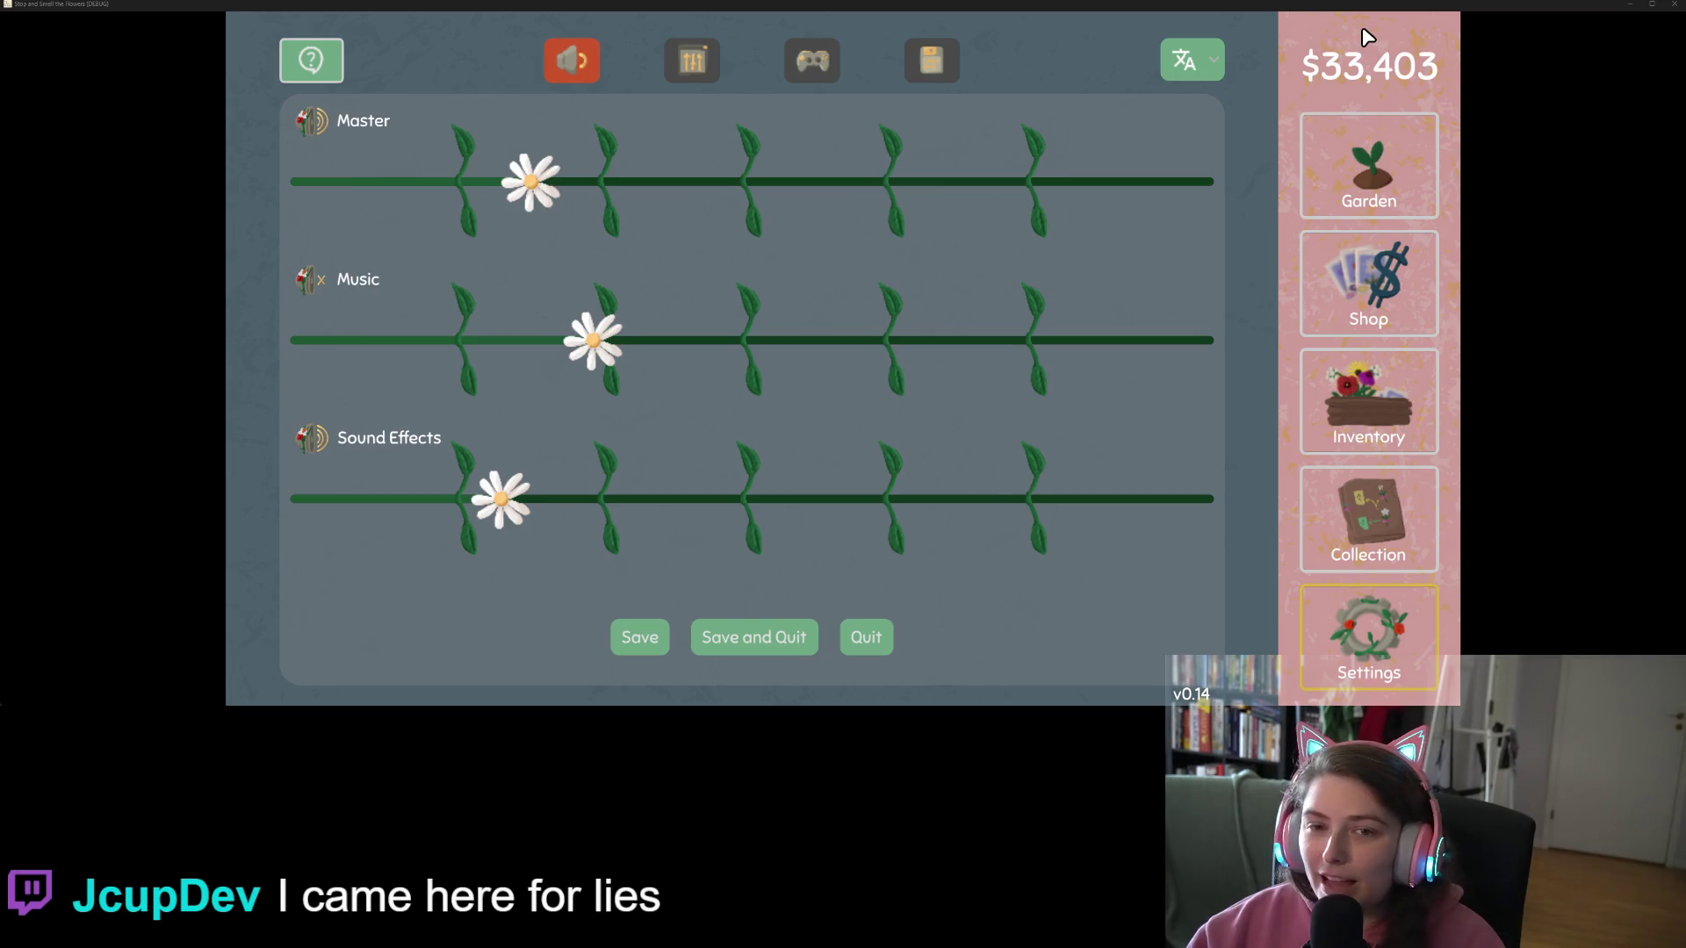
key("e")
key("e")
key("e")
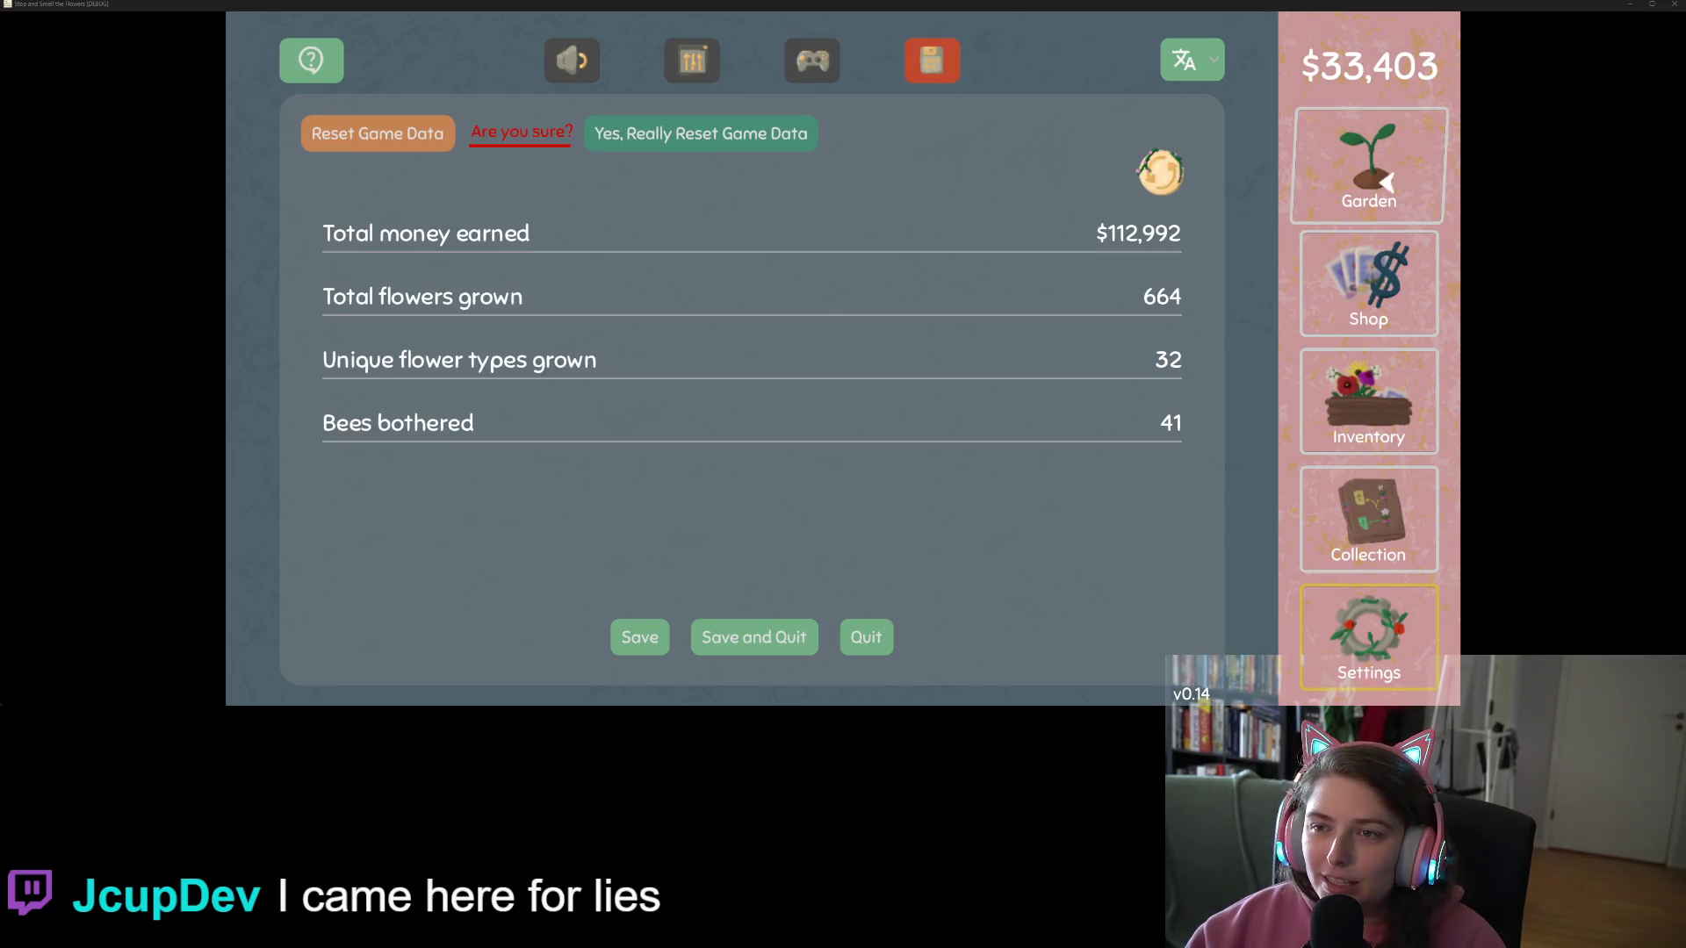
Step: Switch the game language to Korean (한국어) and step back to the audio settings page
left_click(1191, 59)
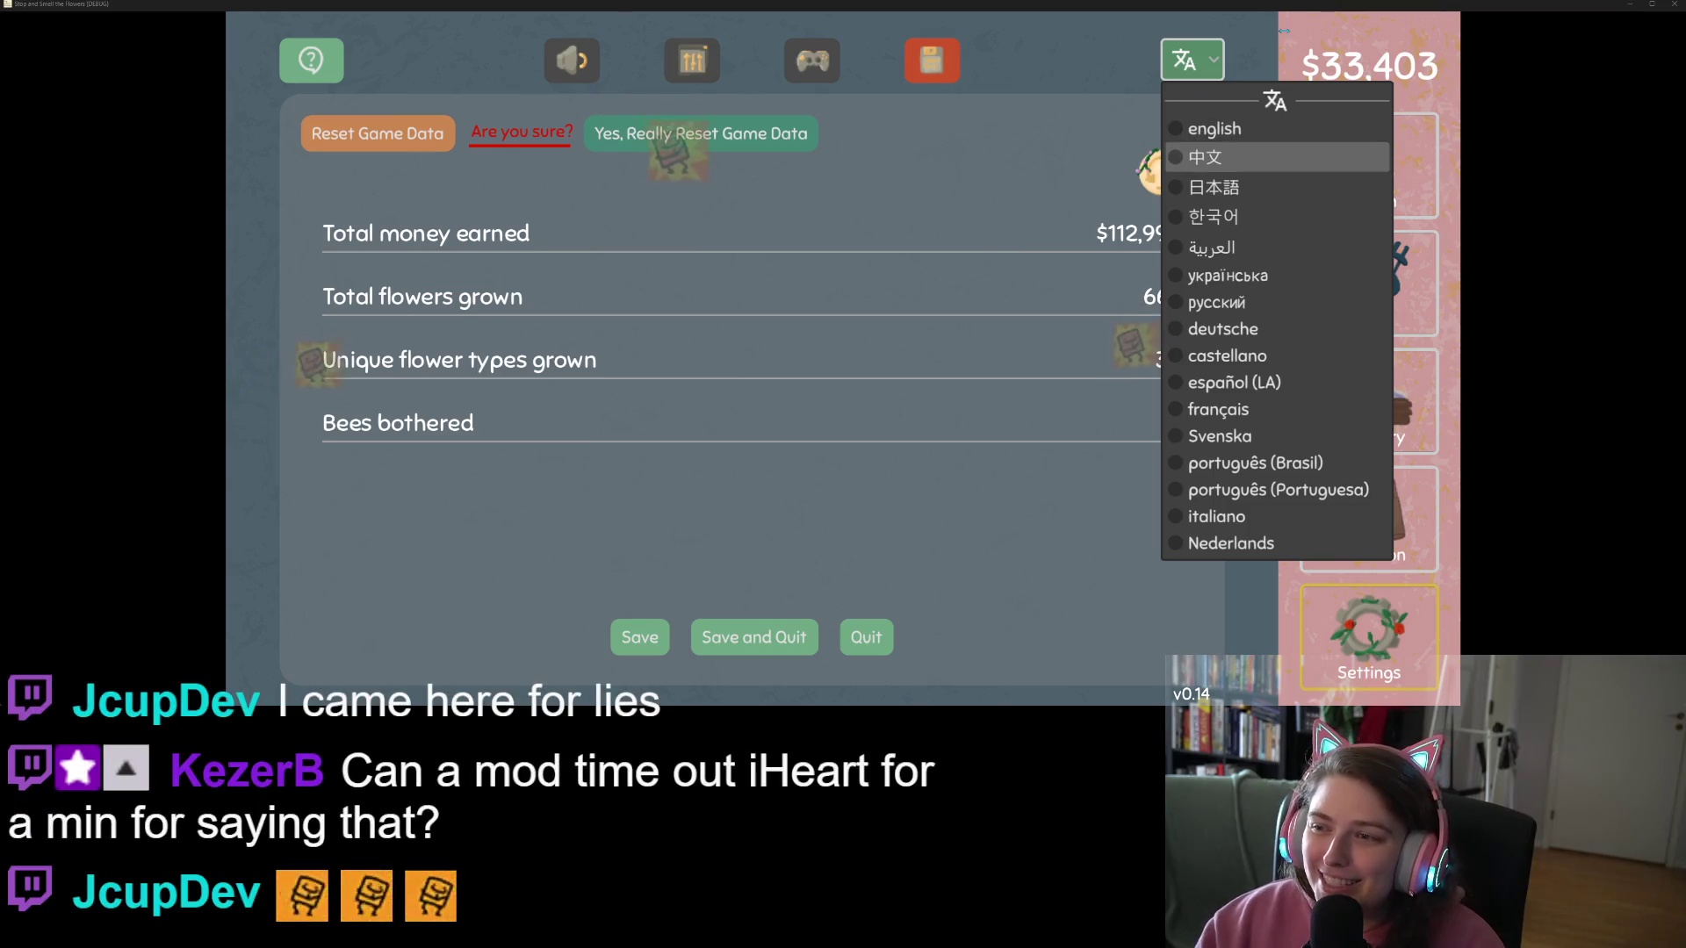
left_click(1383, 216)
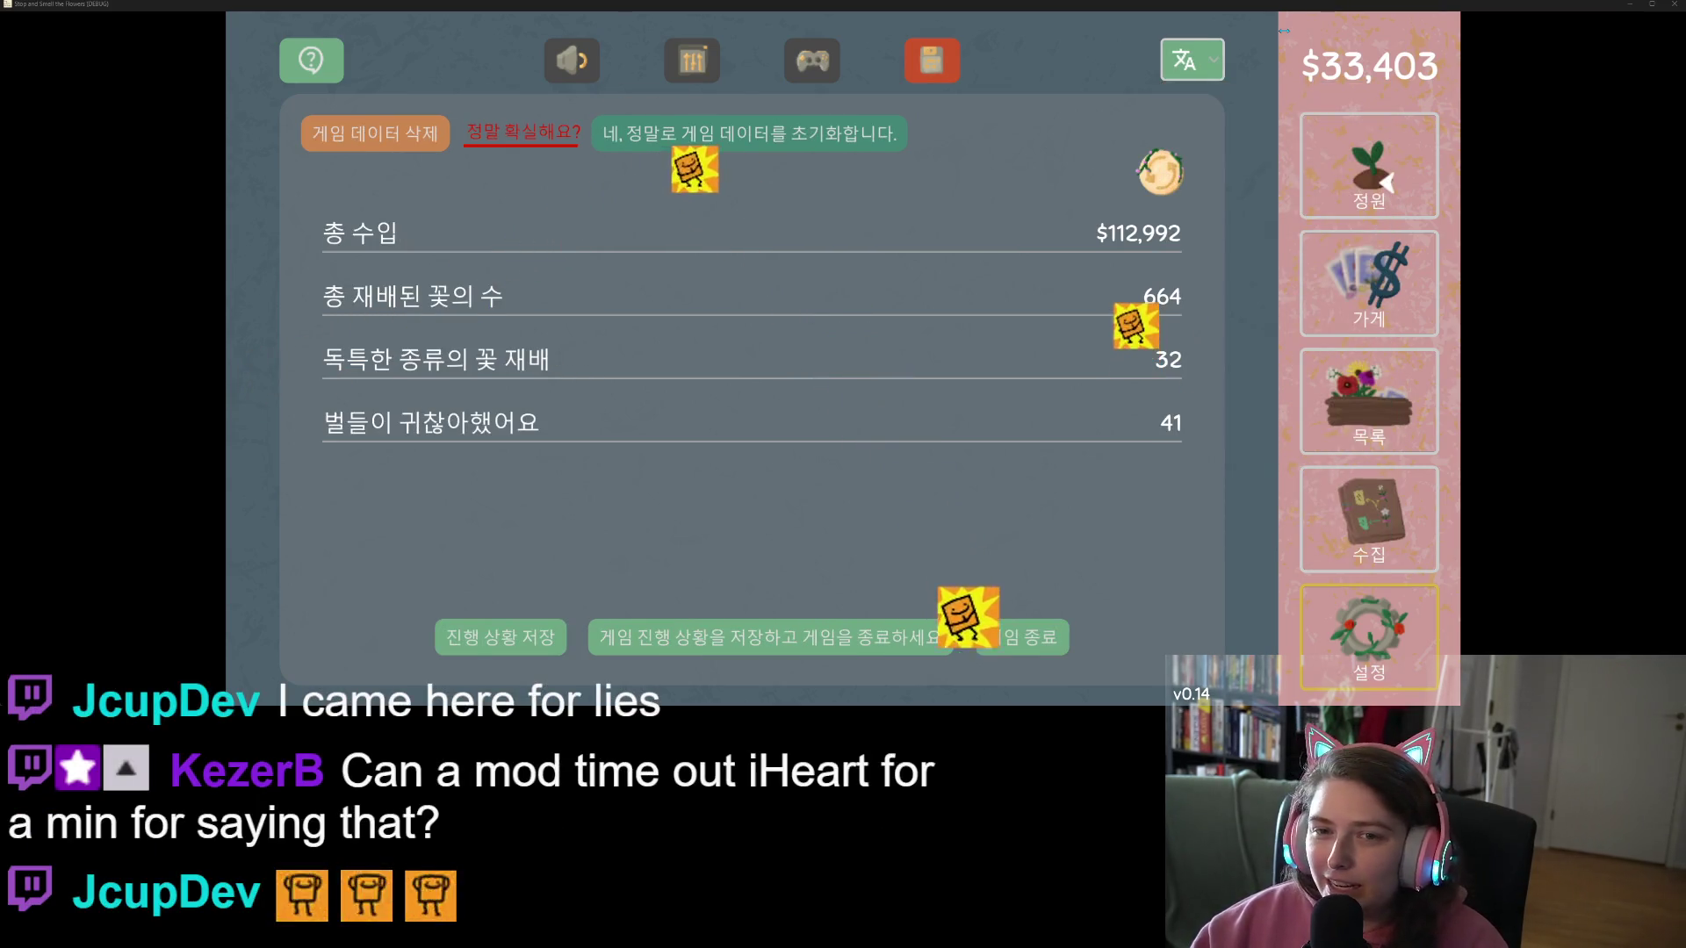
key("Left")
key("Left")
key("Left")
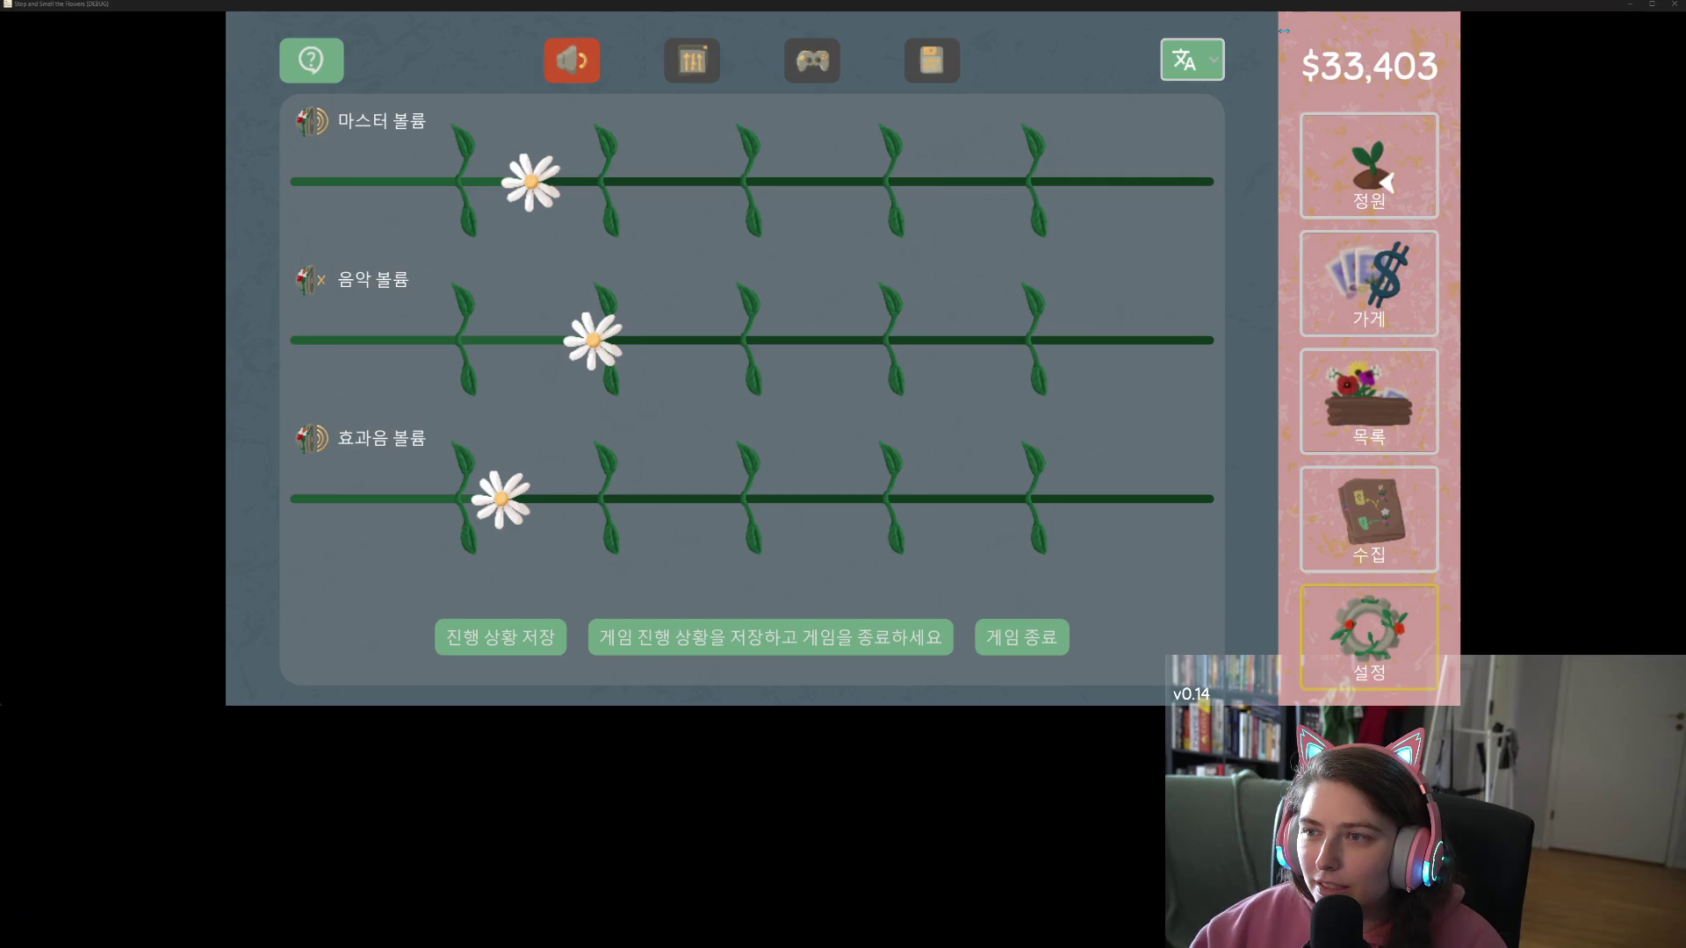
Step: Using only the keyboard, set the game language to português (Portuguesa)
key("shift+Tab")
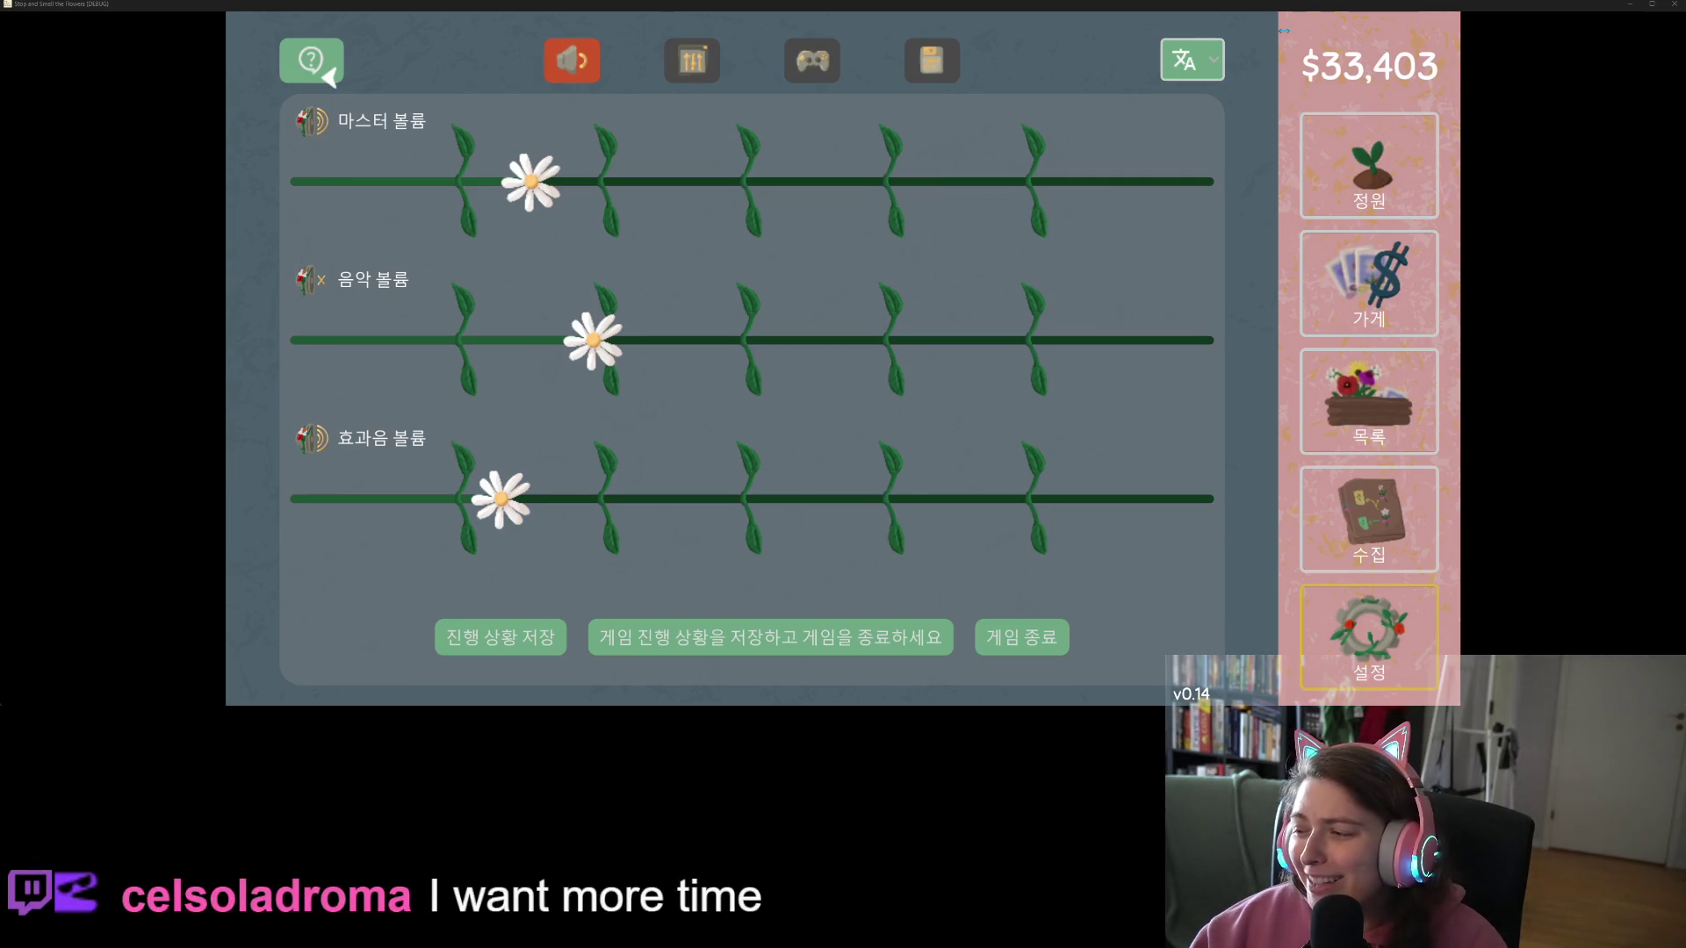
key("Return")
key("Down")
key("Down")
key("Down")
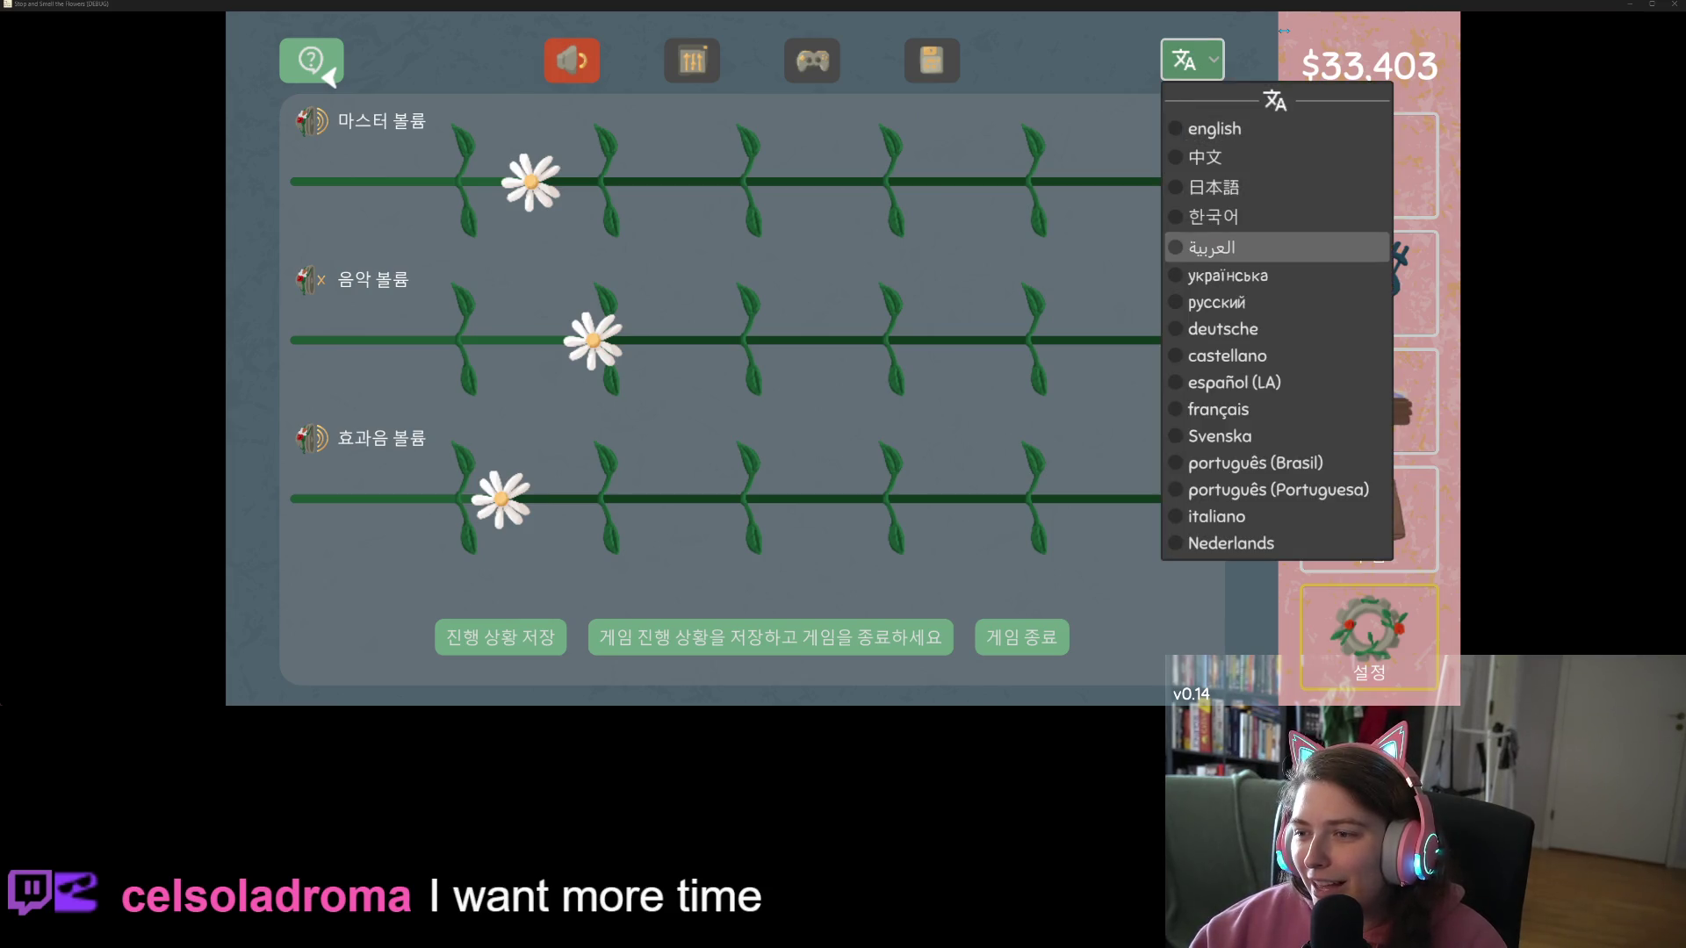
key("Down")
key("Down")
key("Down")
key("Down")
key("Down")
key("Down")
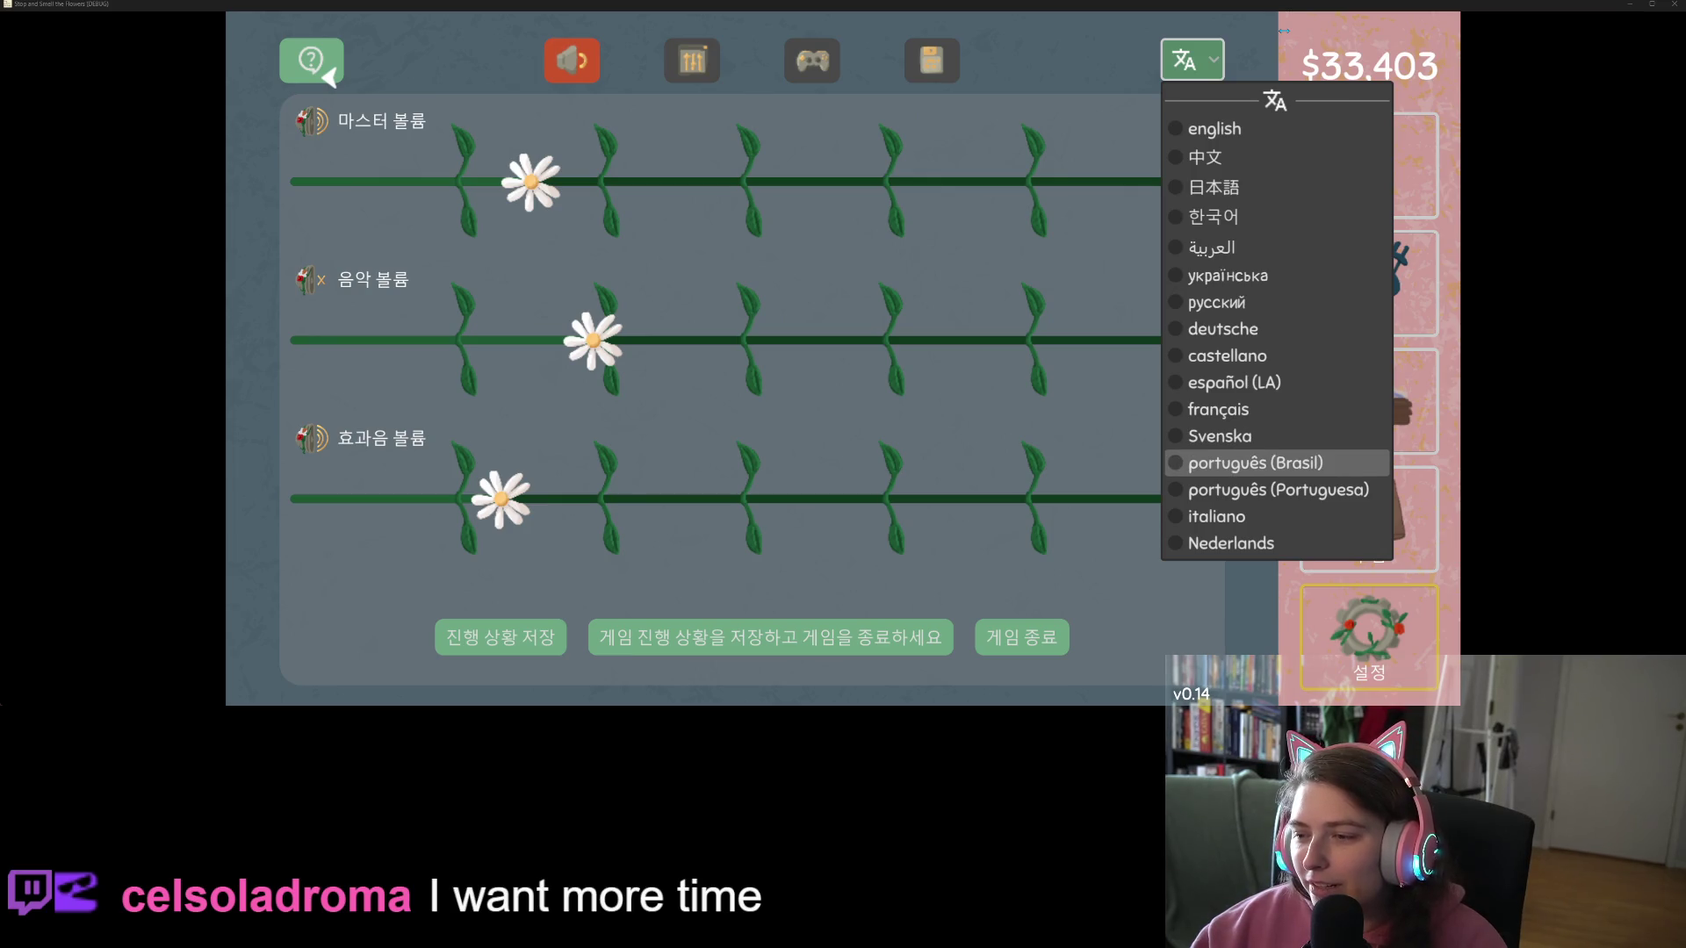
key("Down")
key("Down")
key("Up")
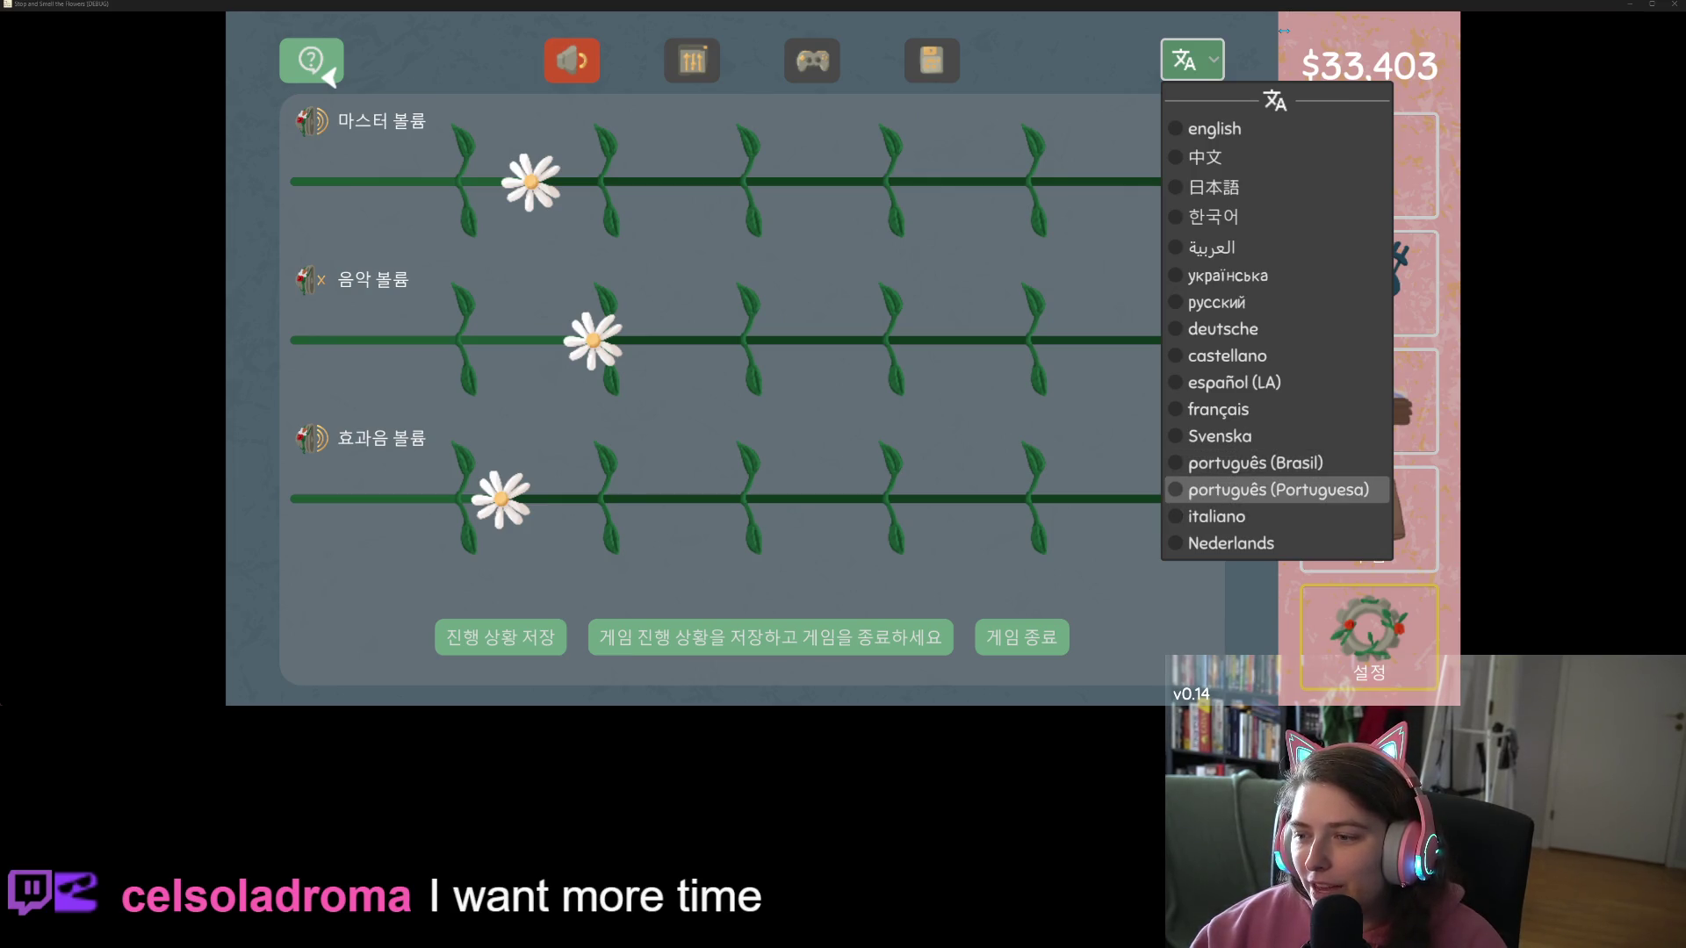
key("Return")
Step: Move focus away and back, then reopen the language list
key("Tab")
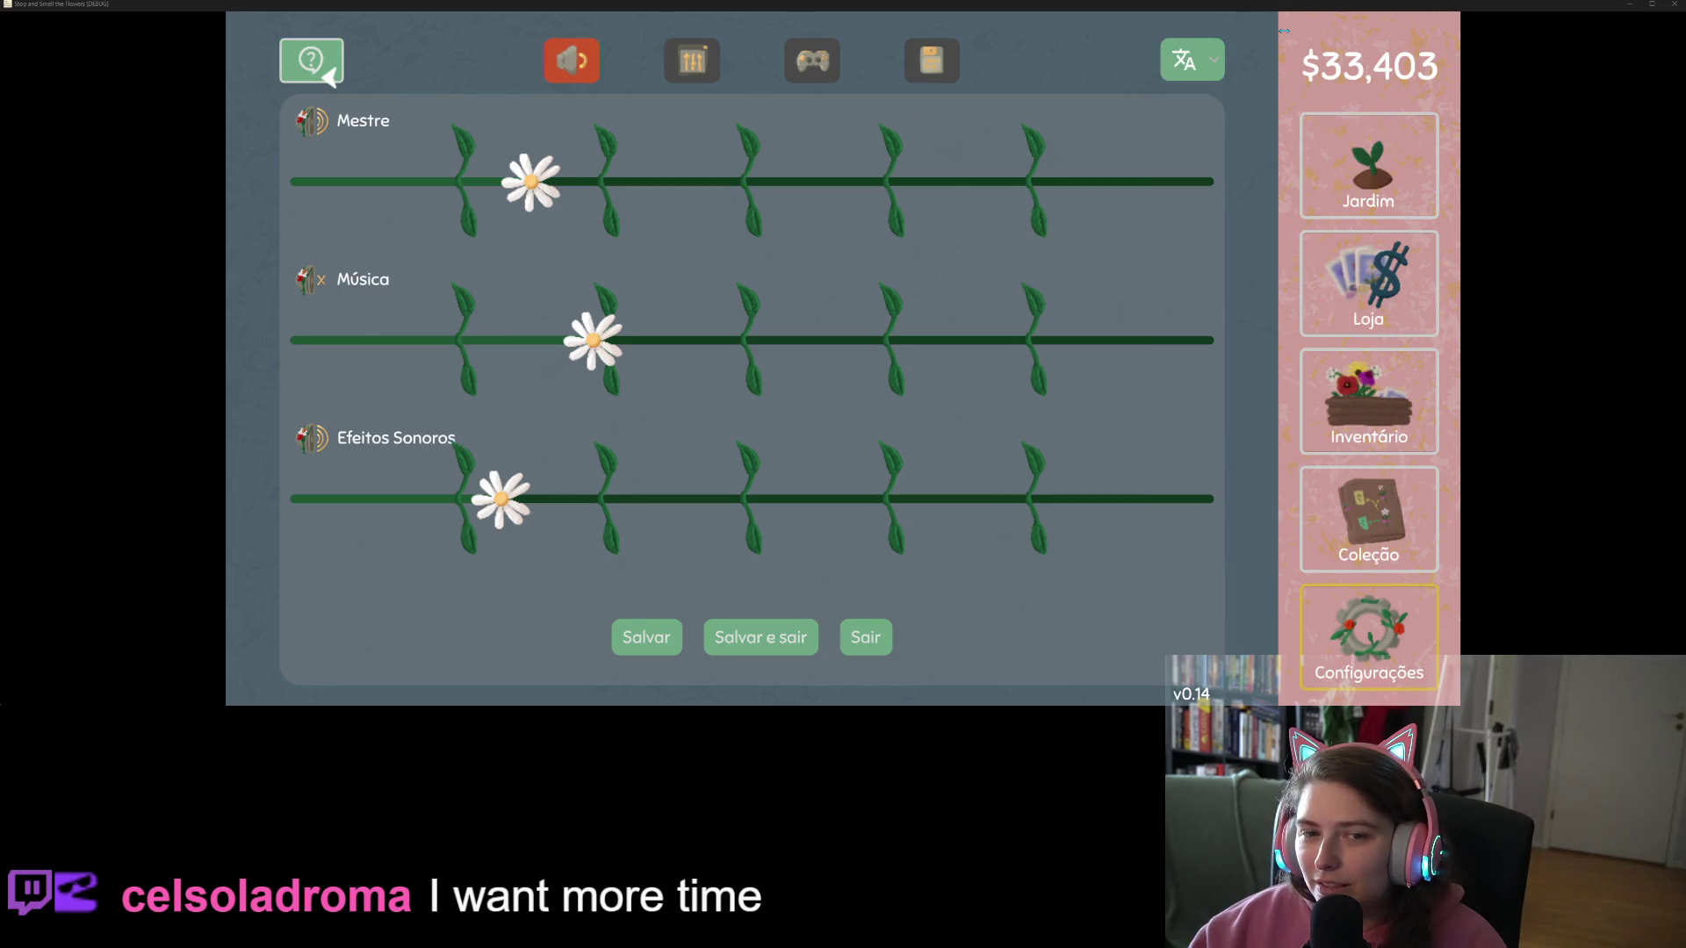
key("shift+Tab")
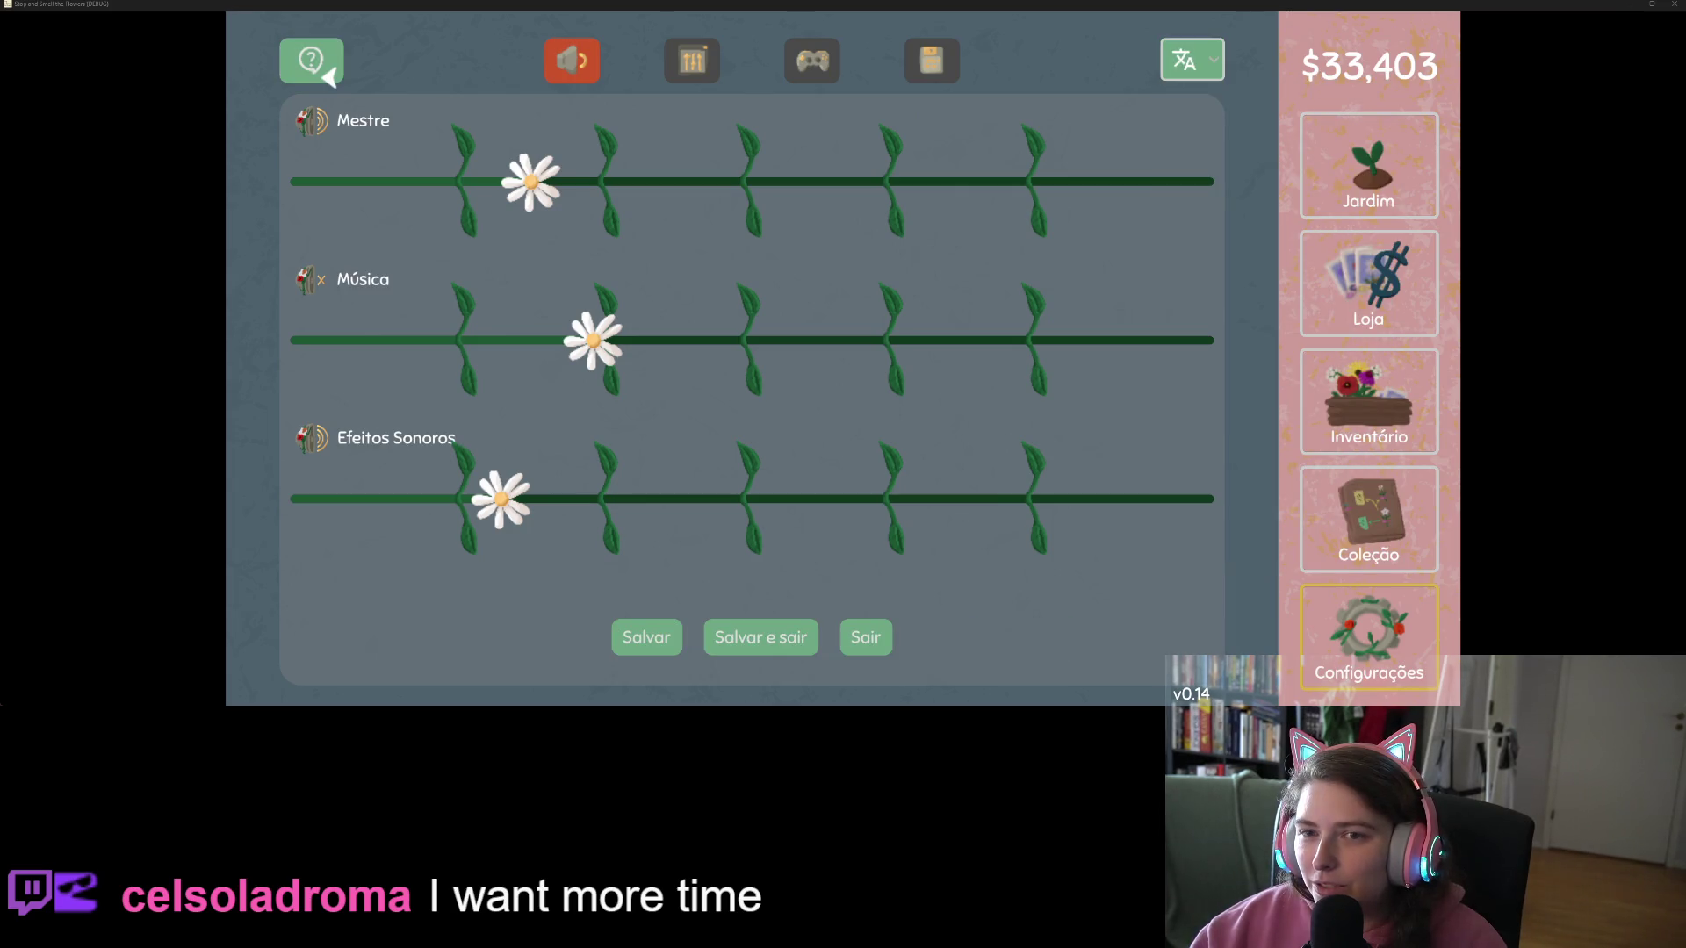
key("Return")
key("Return")
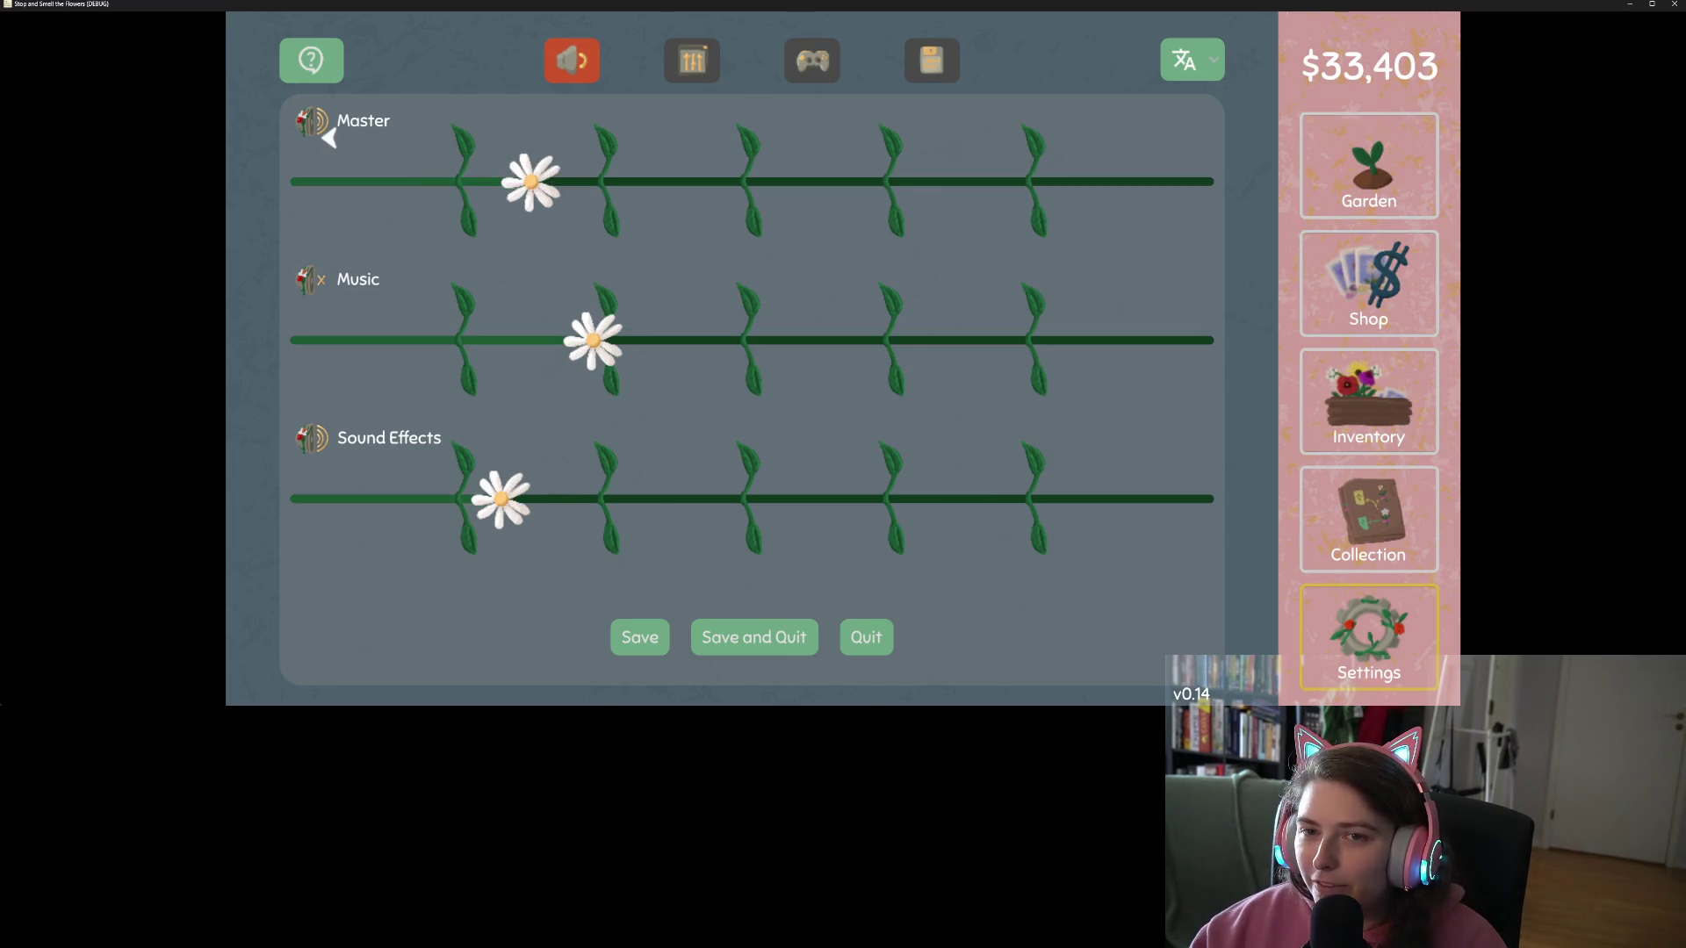
Step: Turn off Always On Top on the Display settings page
key("e")
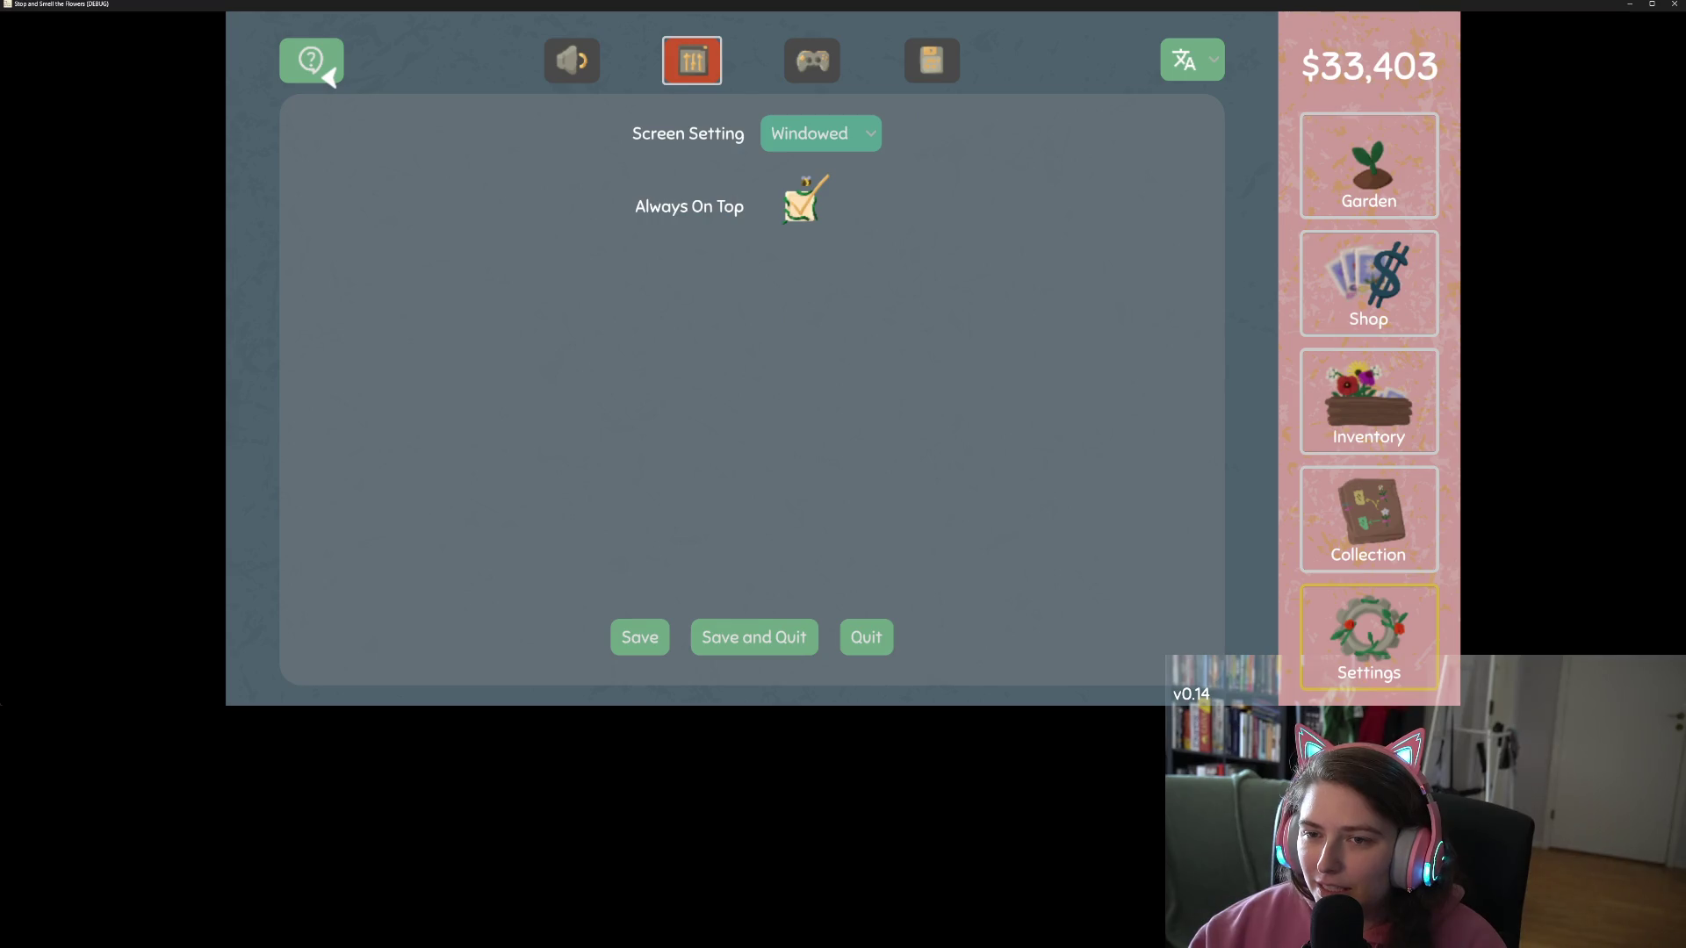
left_click(800, 202)
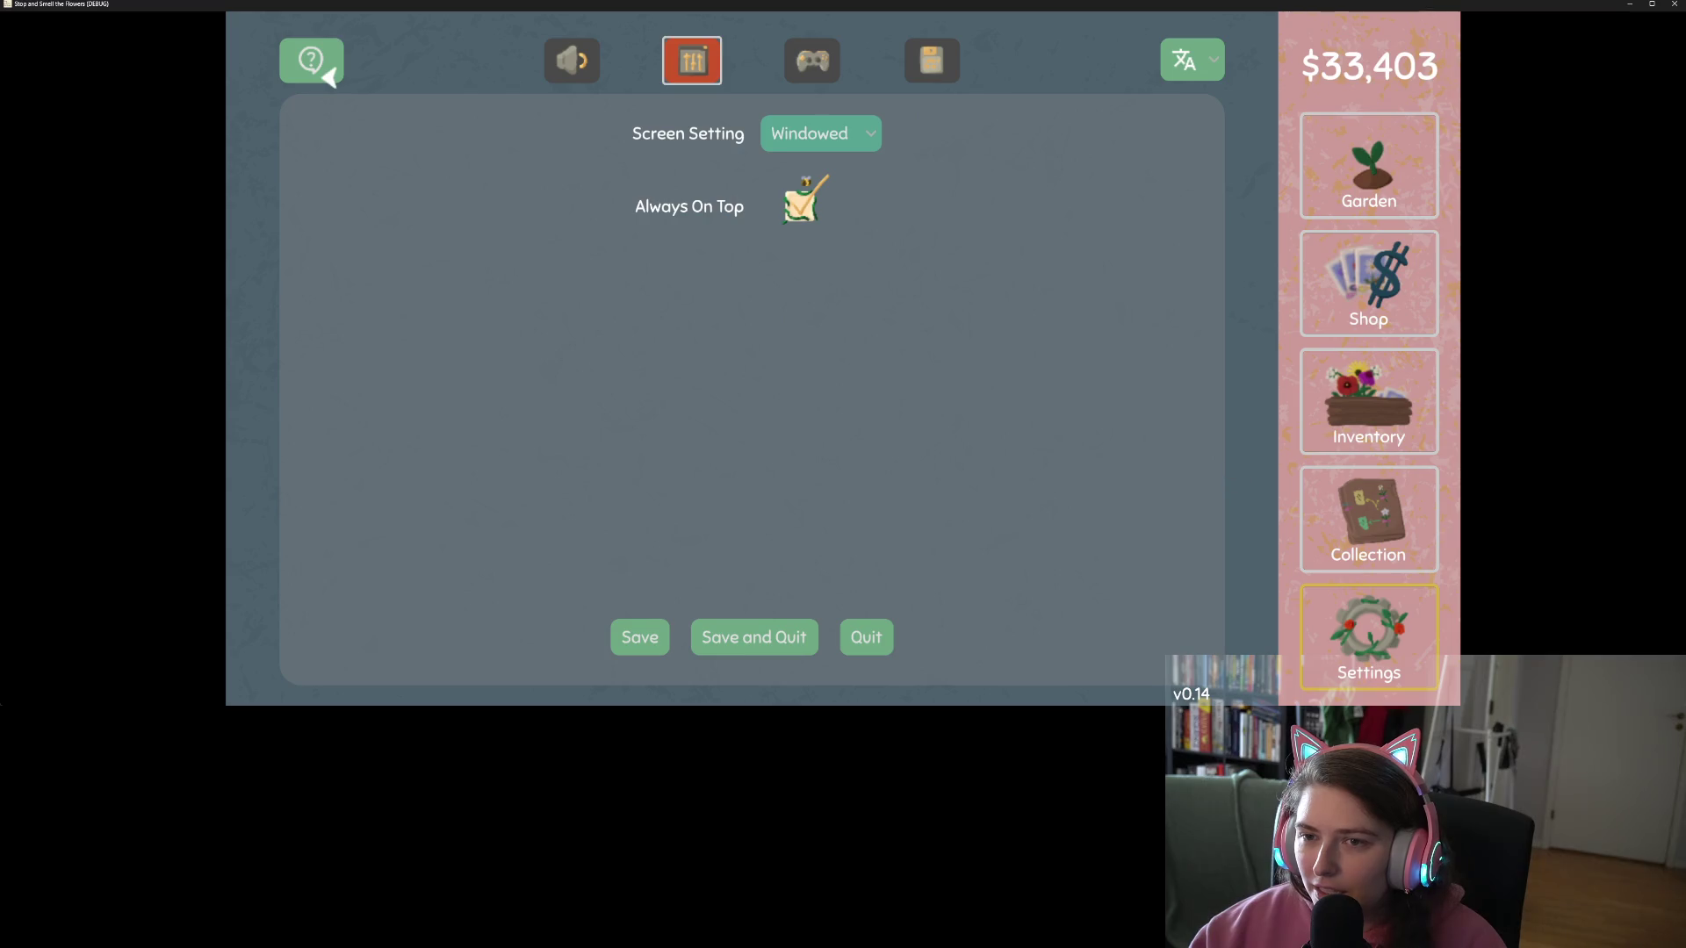
key("Tab")
key("Tab")
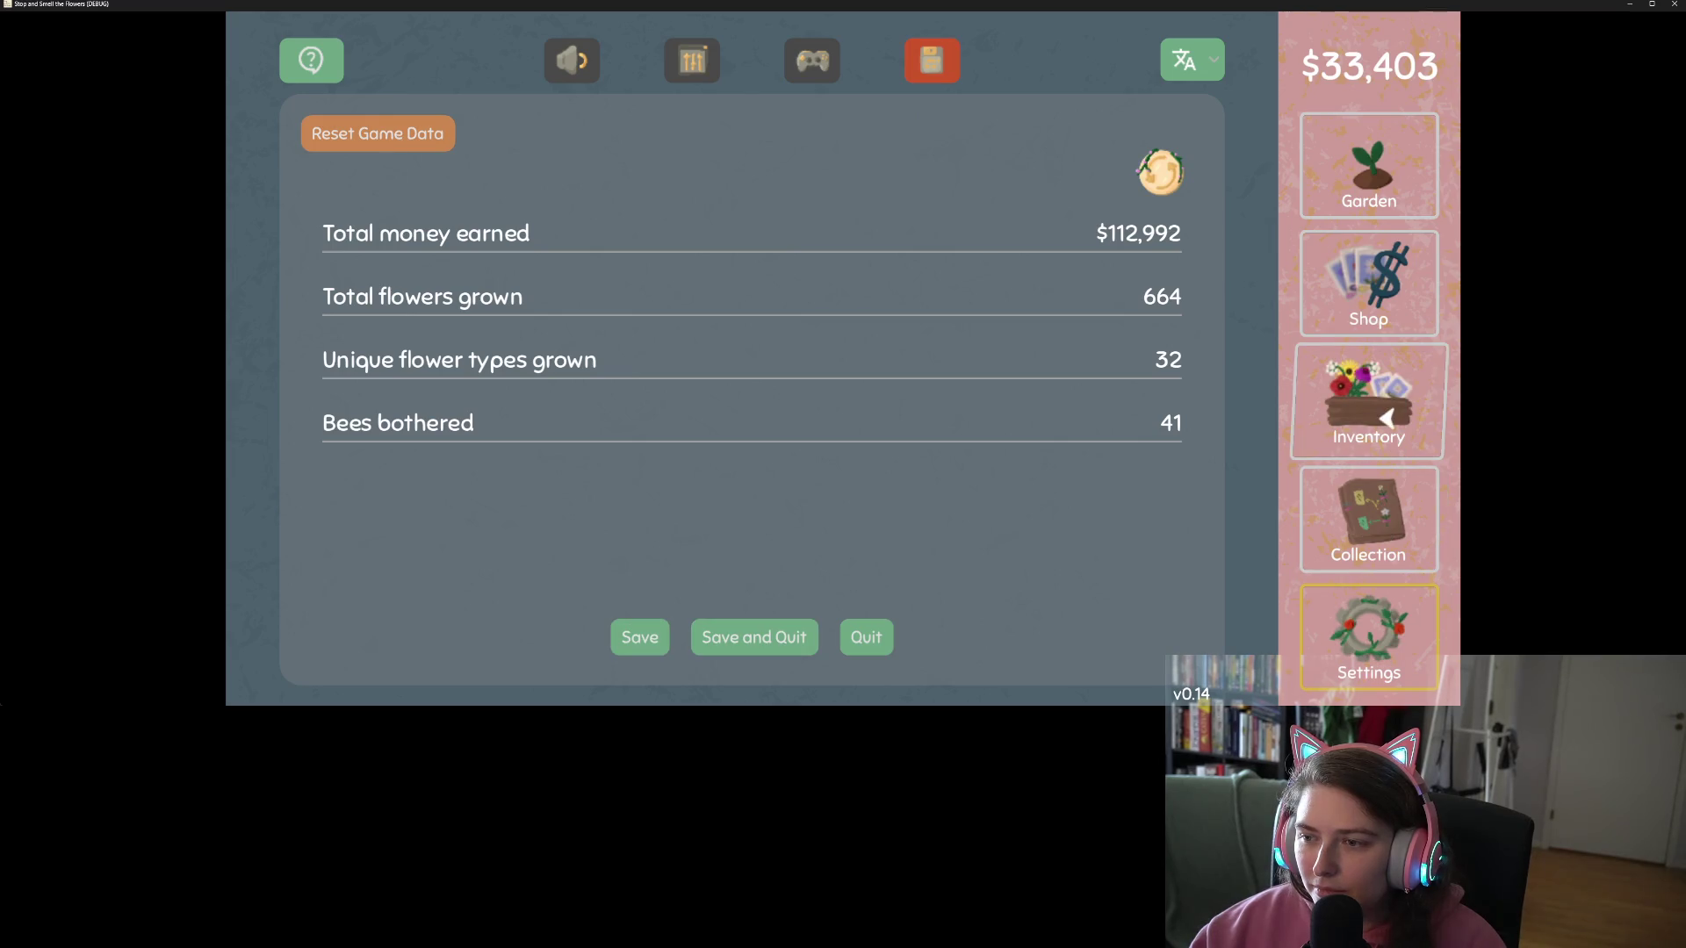
Step: Refresh the game statistics, start Reset Game Data, then cancel the confirmation
left_click(1172, 184)
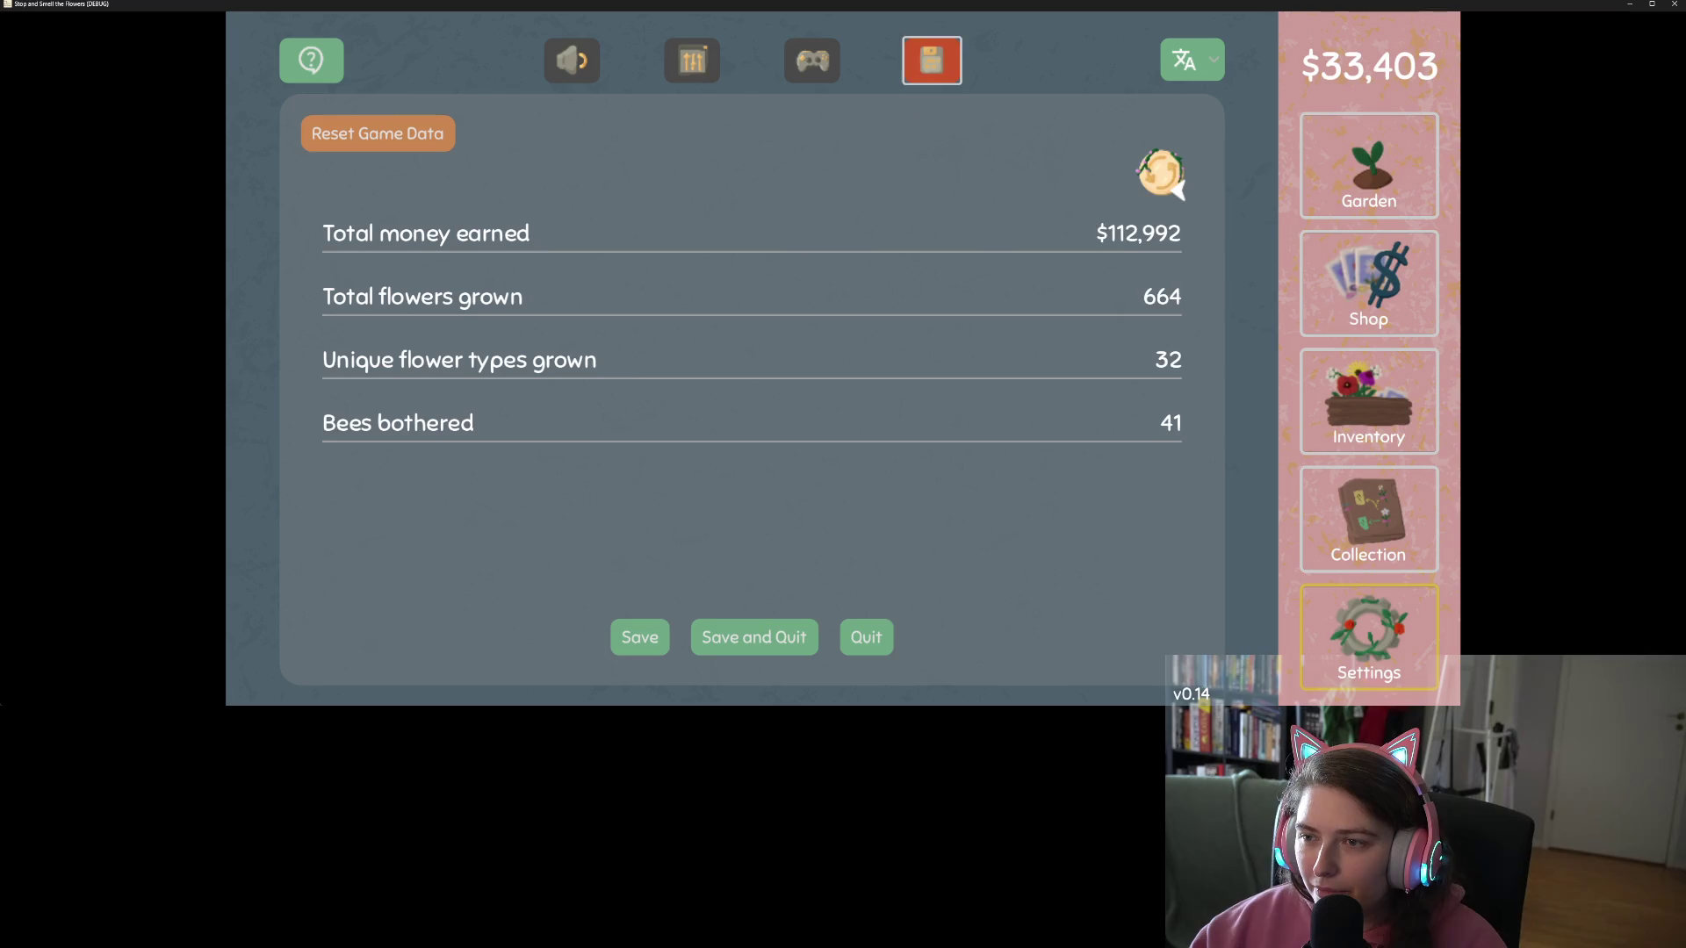
key("shift+Tab")
key("Tab")
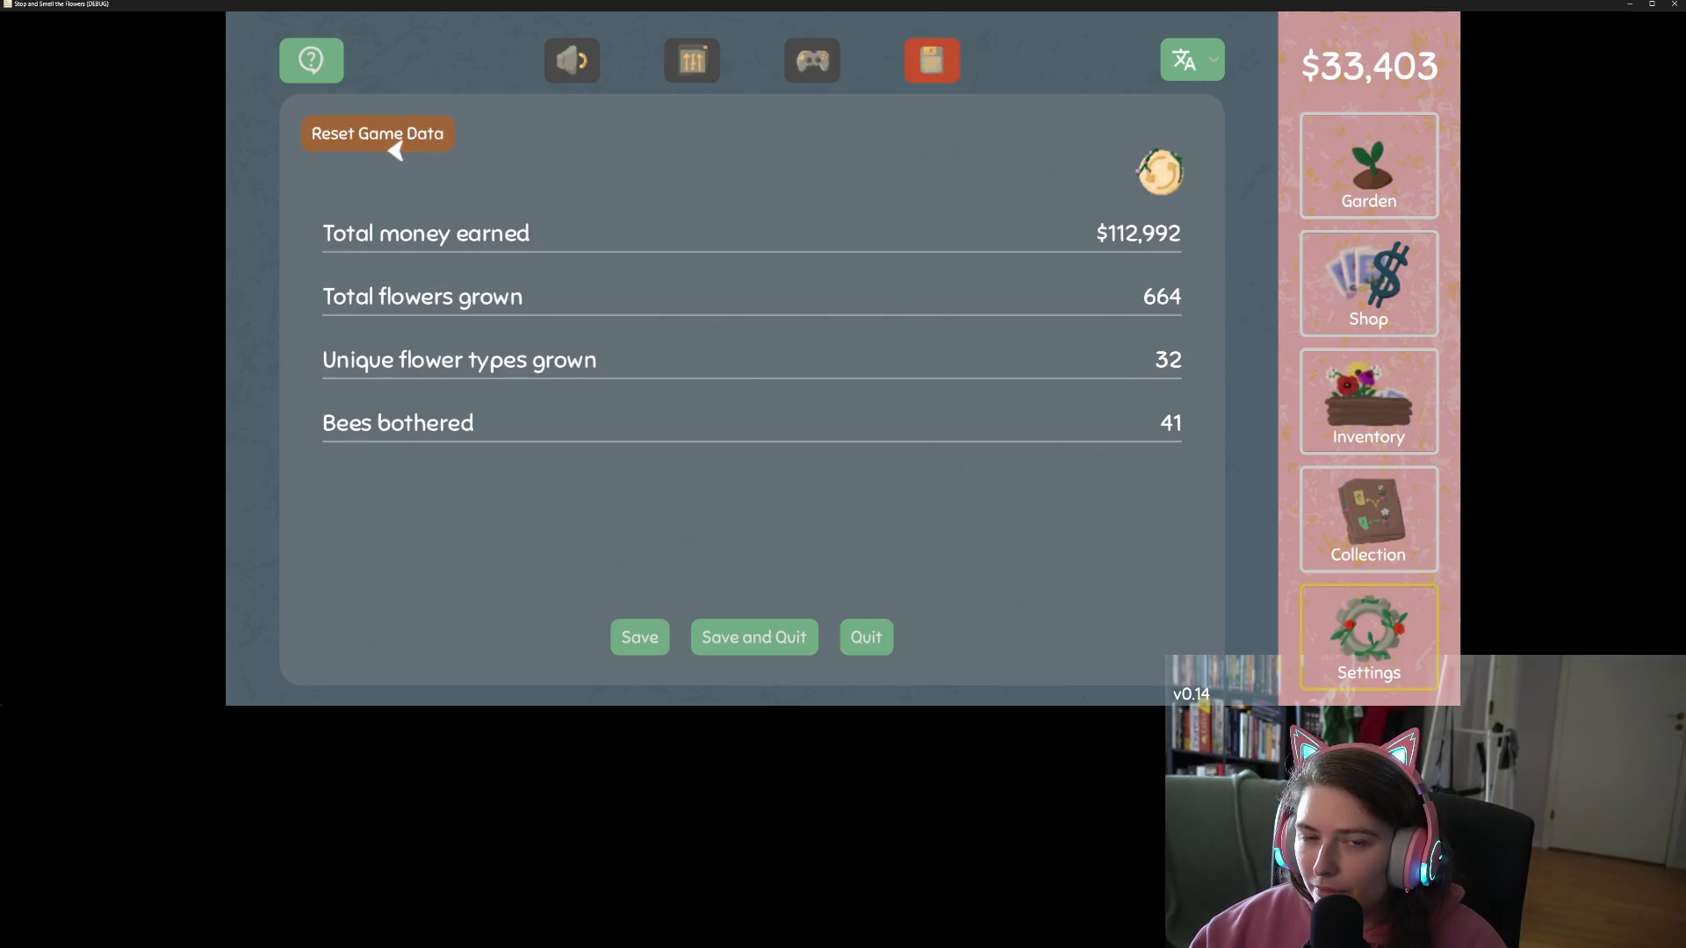
left_click(393, 146)
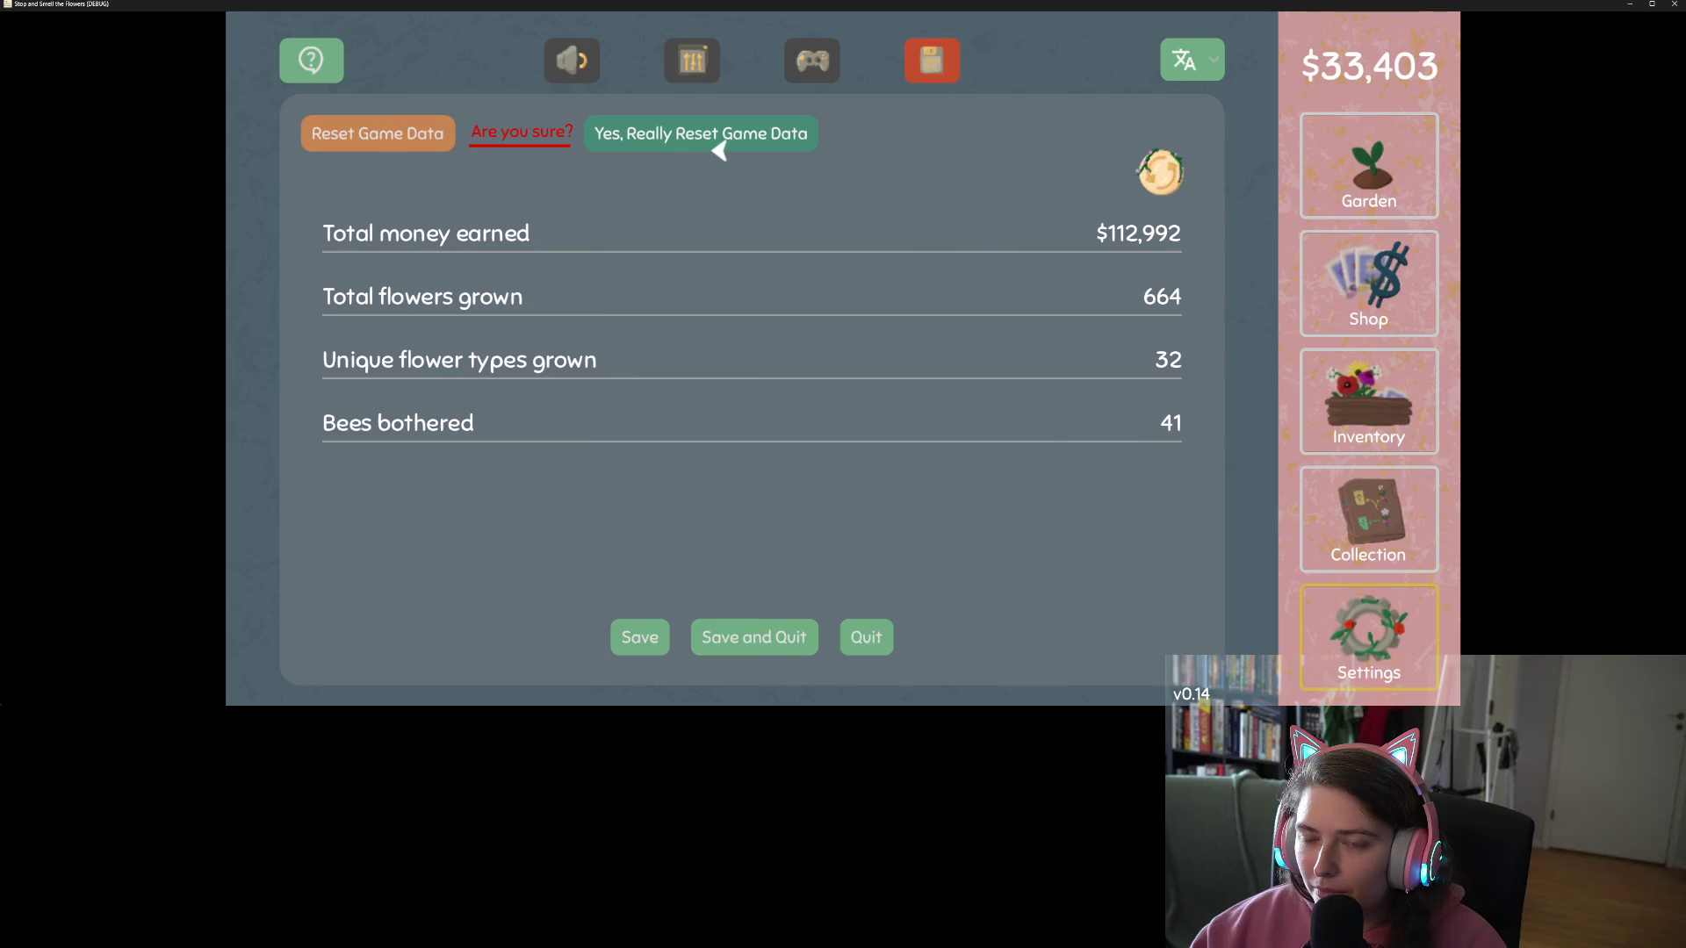
key("q")
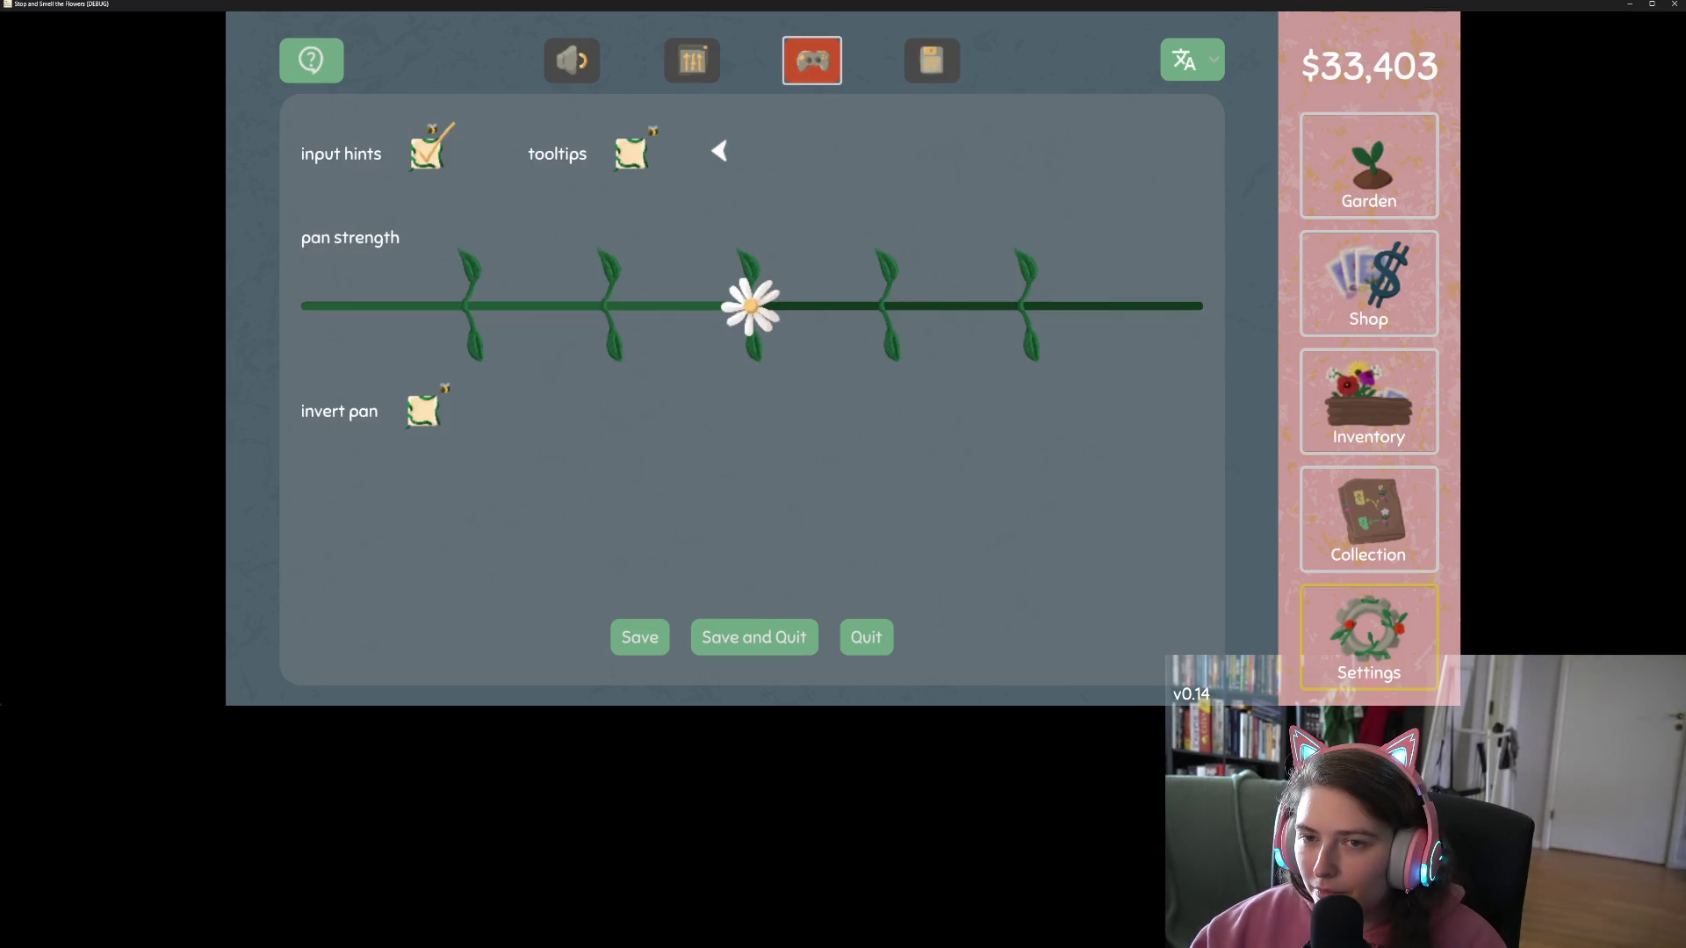
key("e")
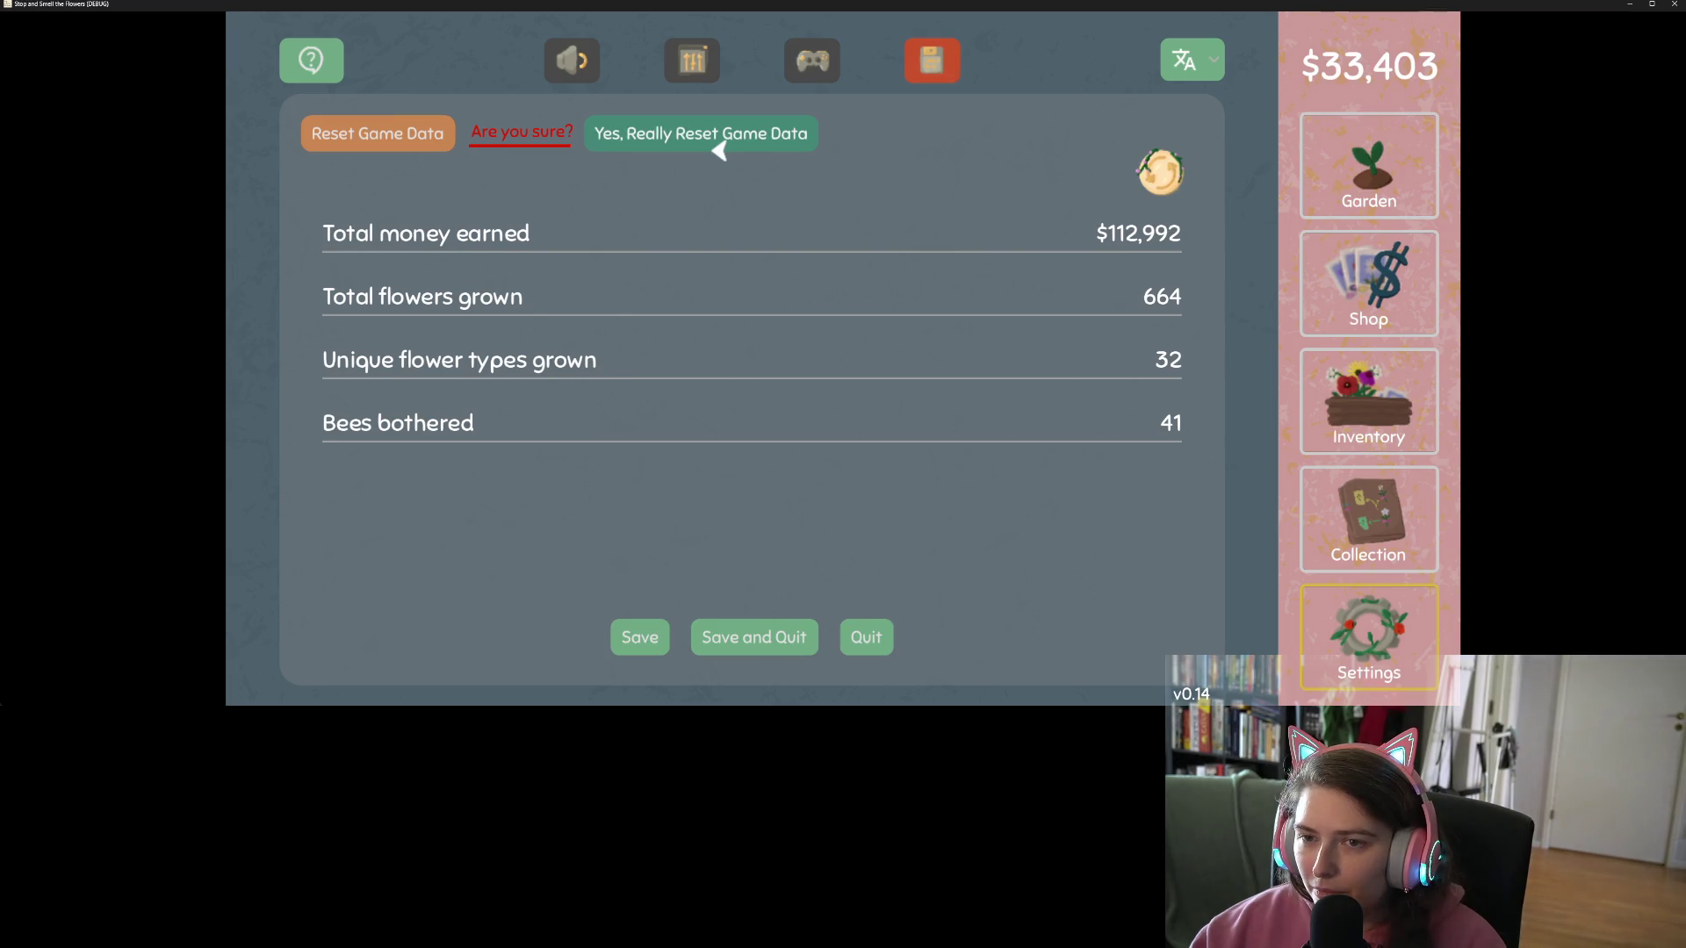
left_click(394, 151)
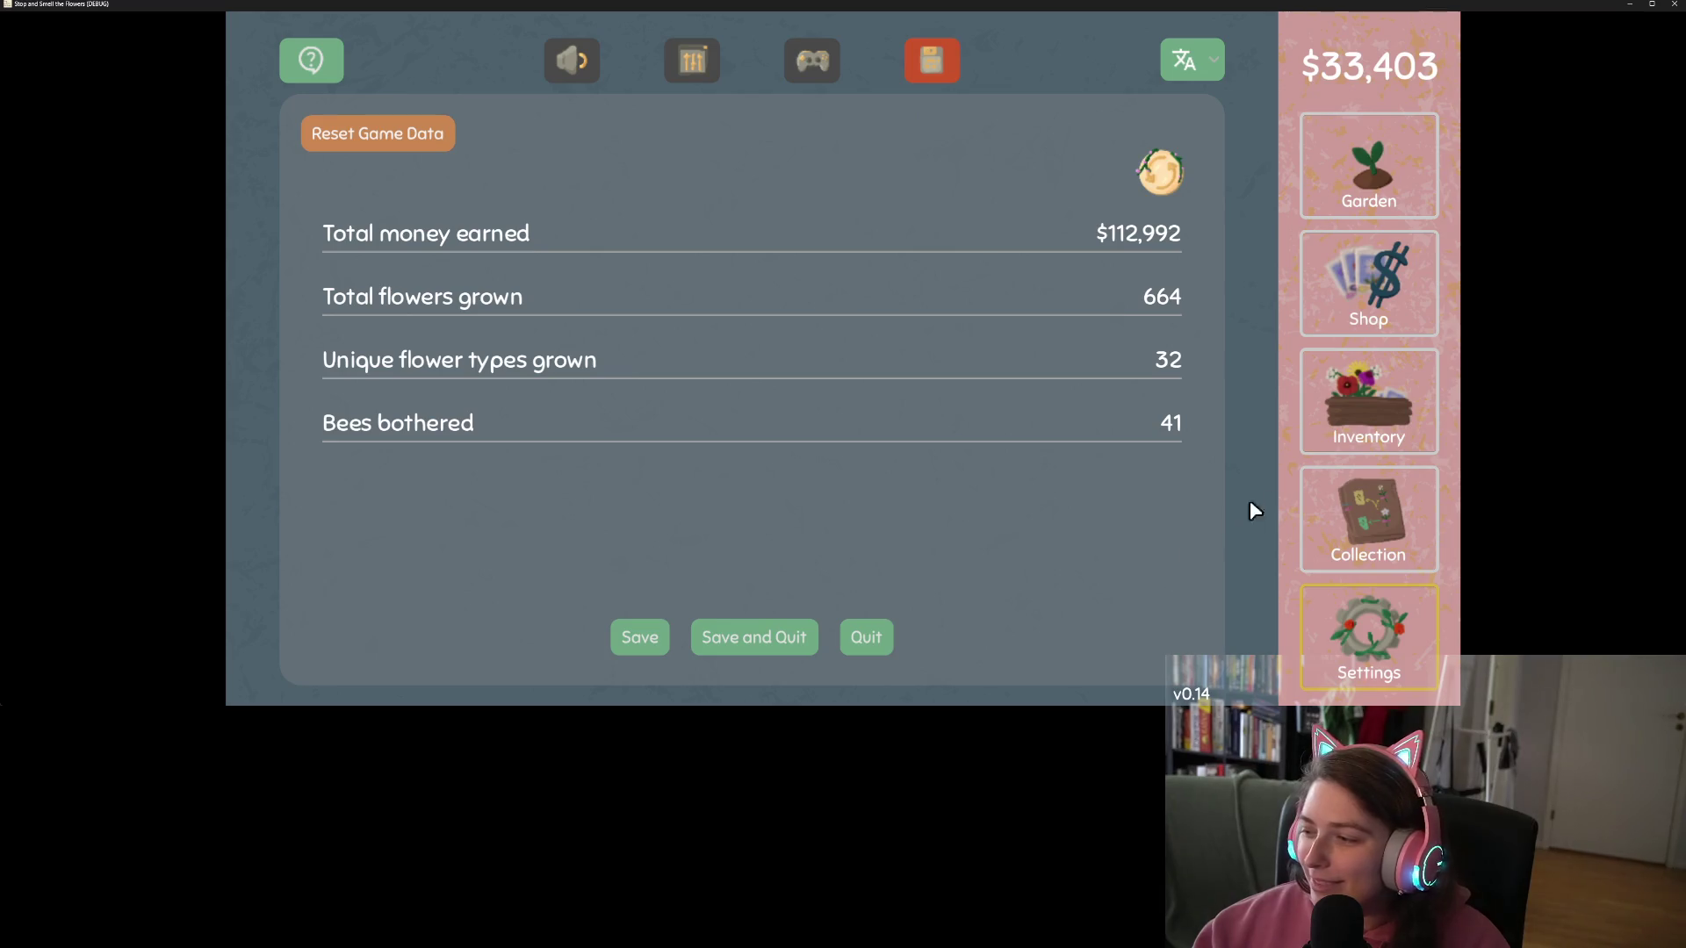
Step: Return to the garden, reopen settings, and choose Save and Quit
left_click(1368, 171)
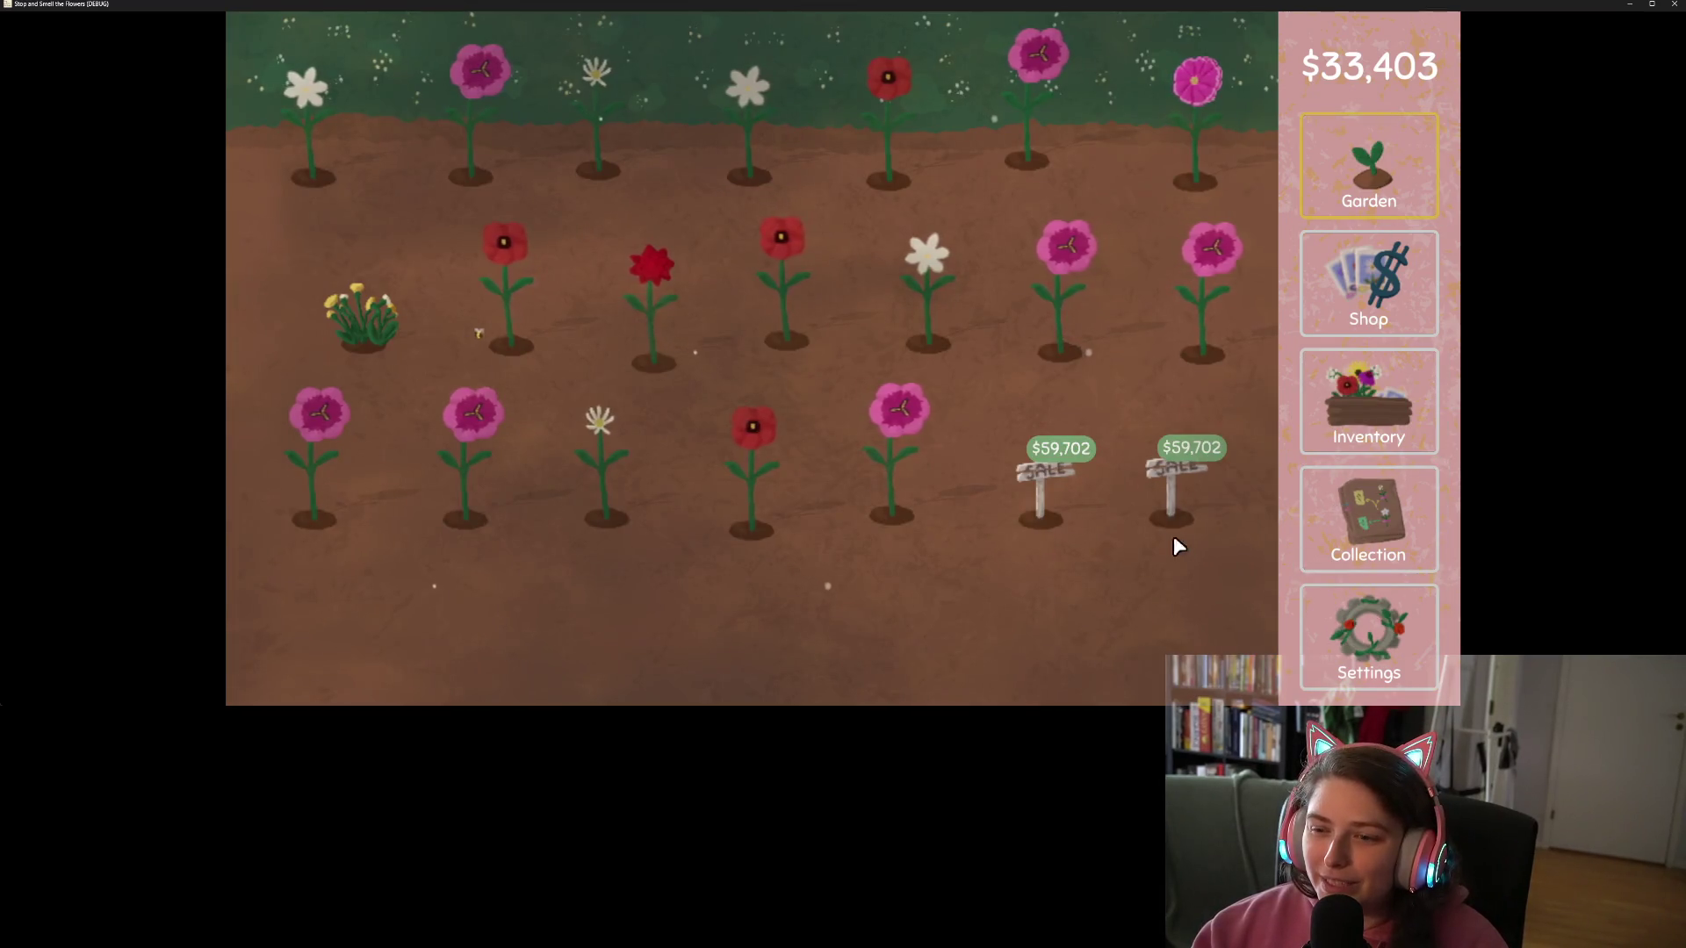
left_click(1368, 632)
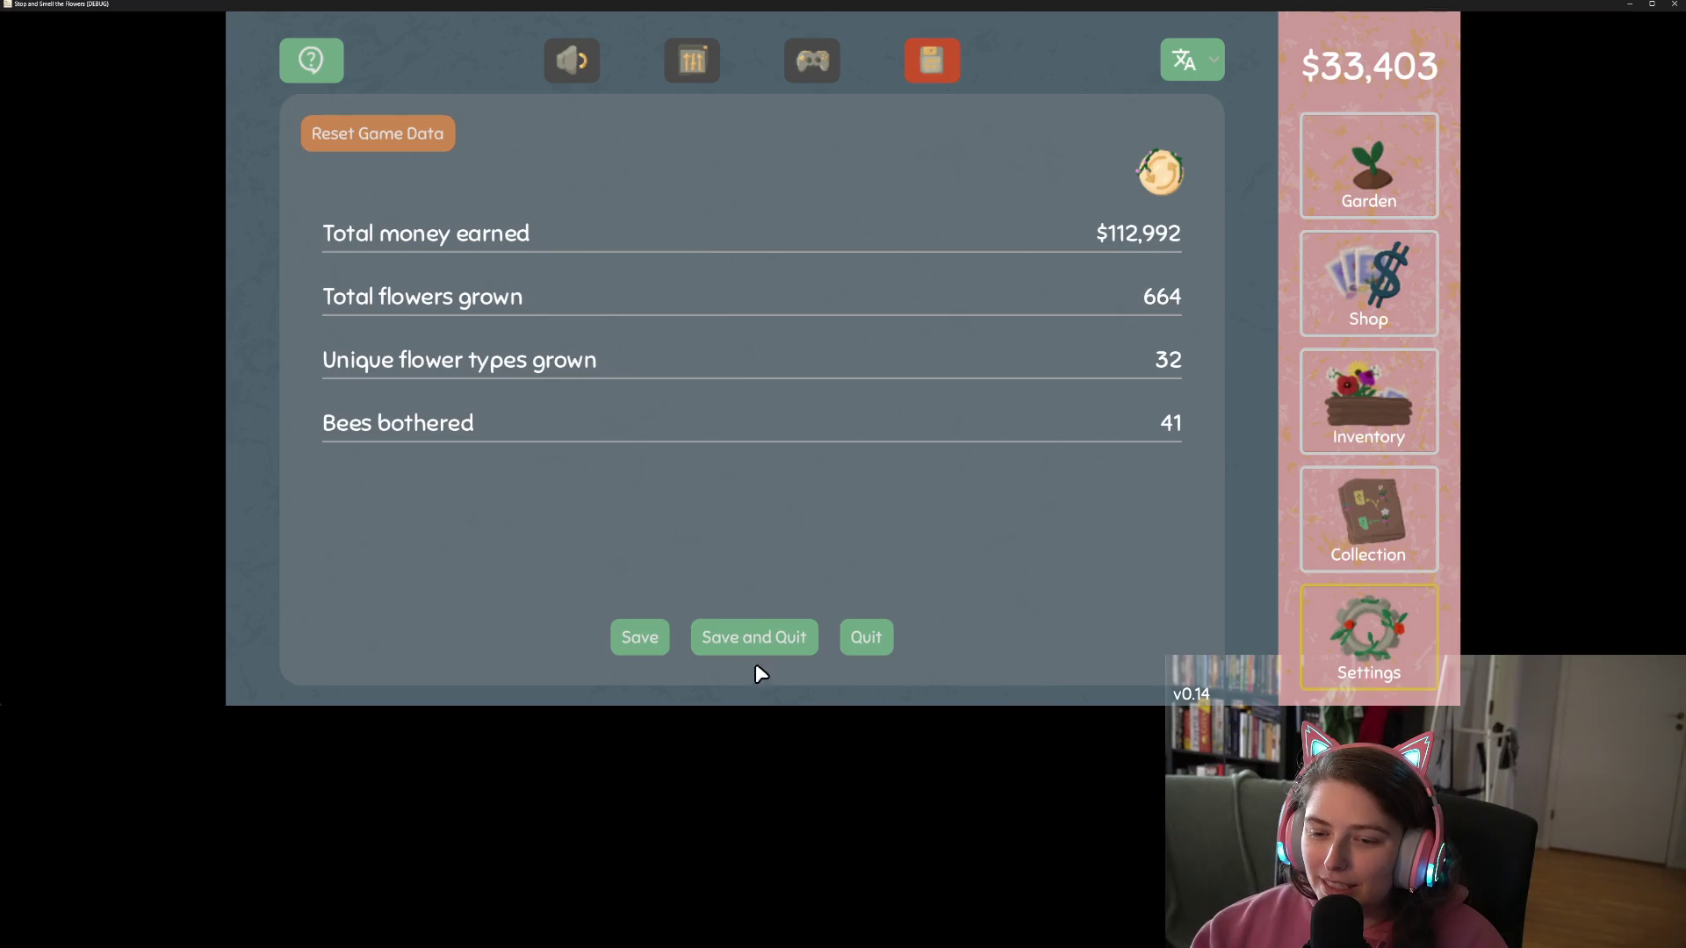
left_click(715, 646)
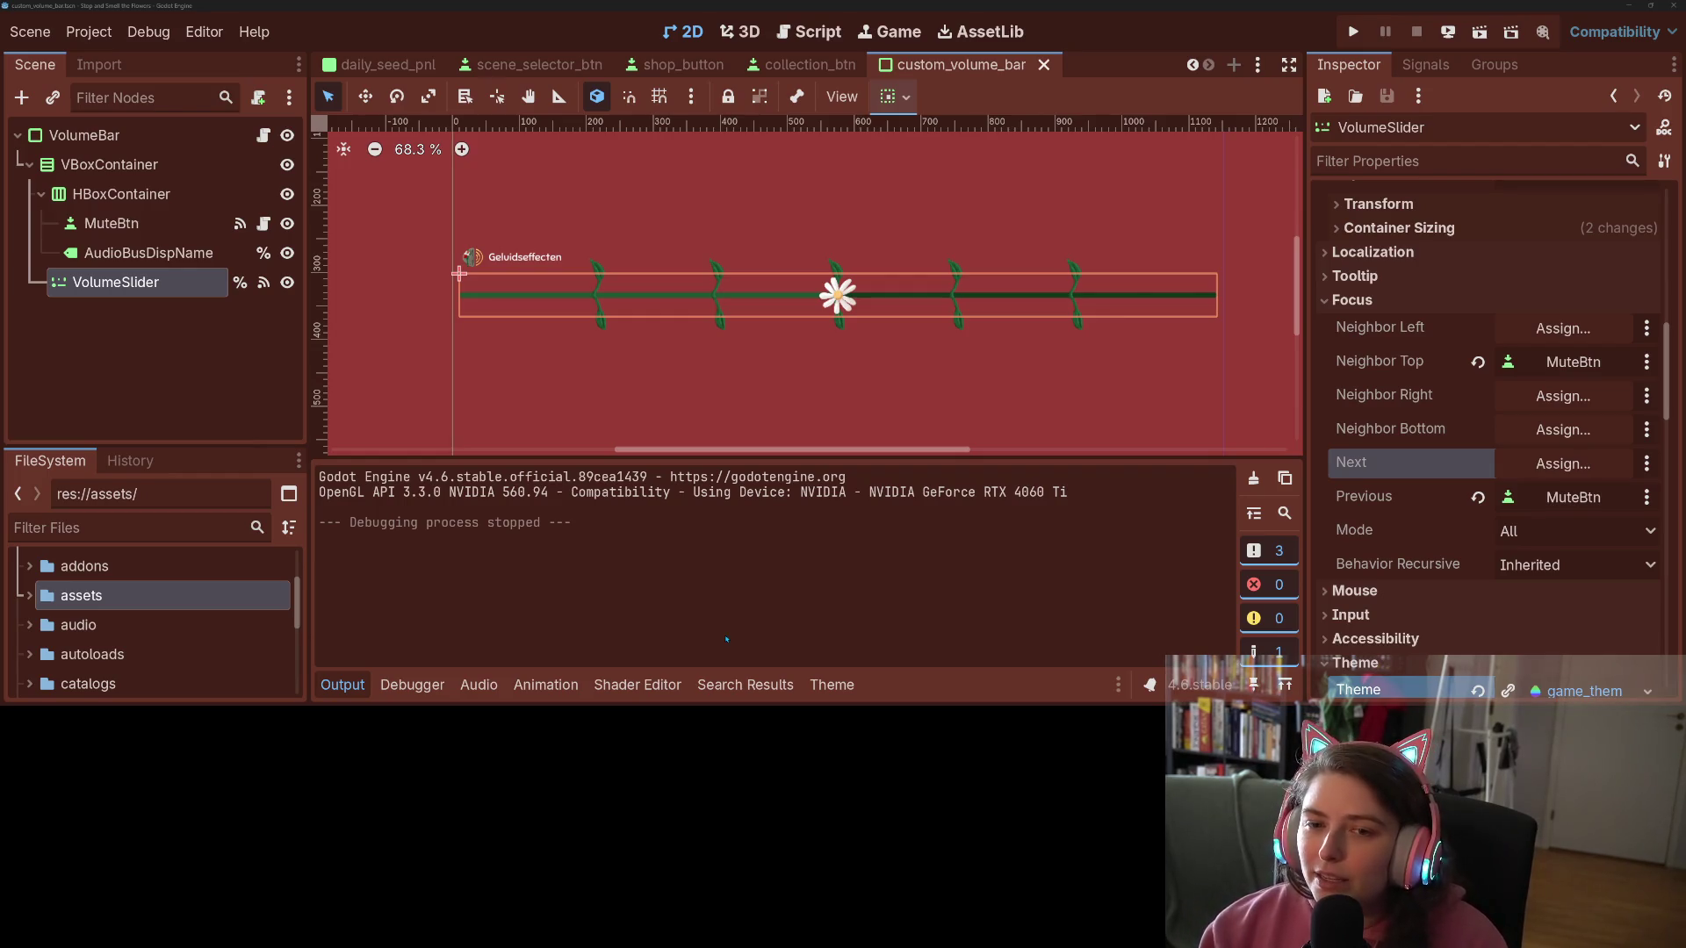
Step: Deselect VolumeSlider, save custom_volume_bar in Godot, and switch to GitHub Desktop
key("Escape")
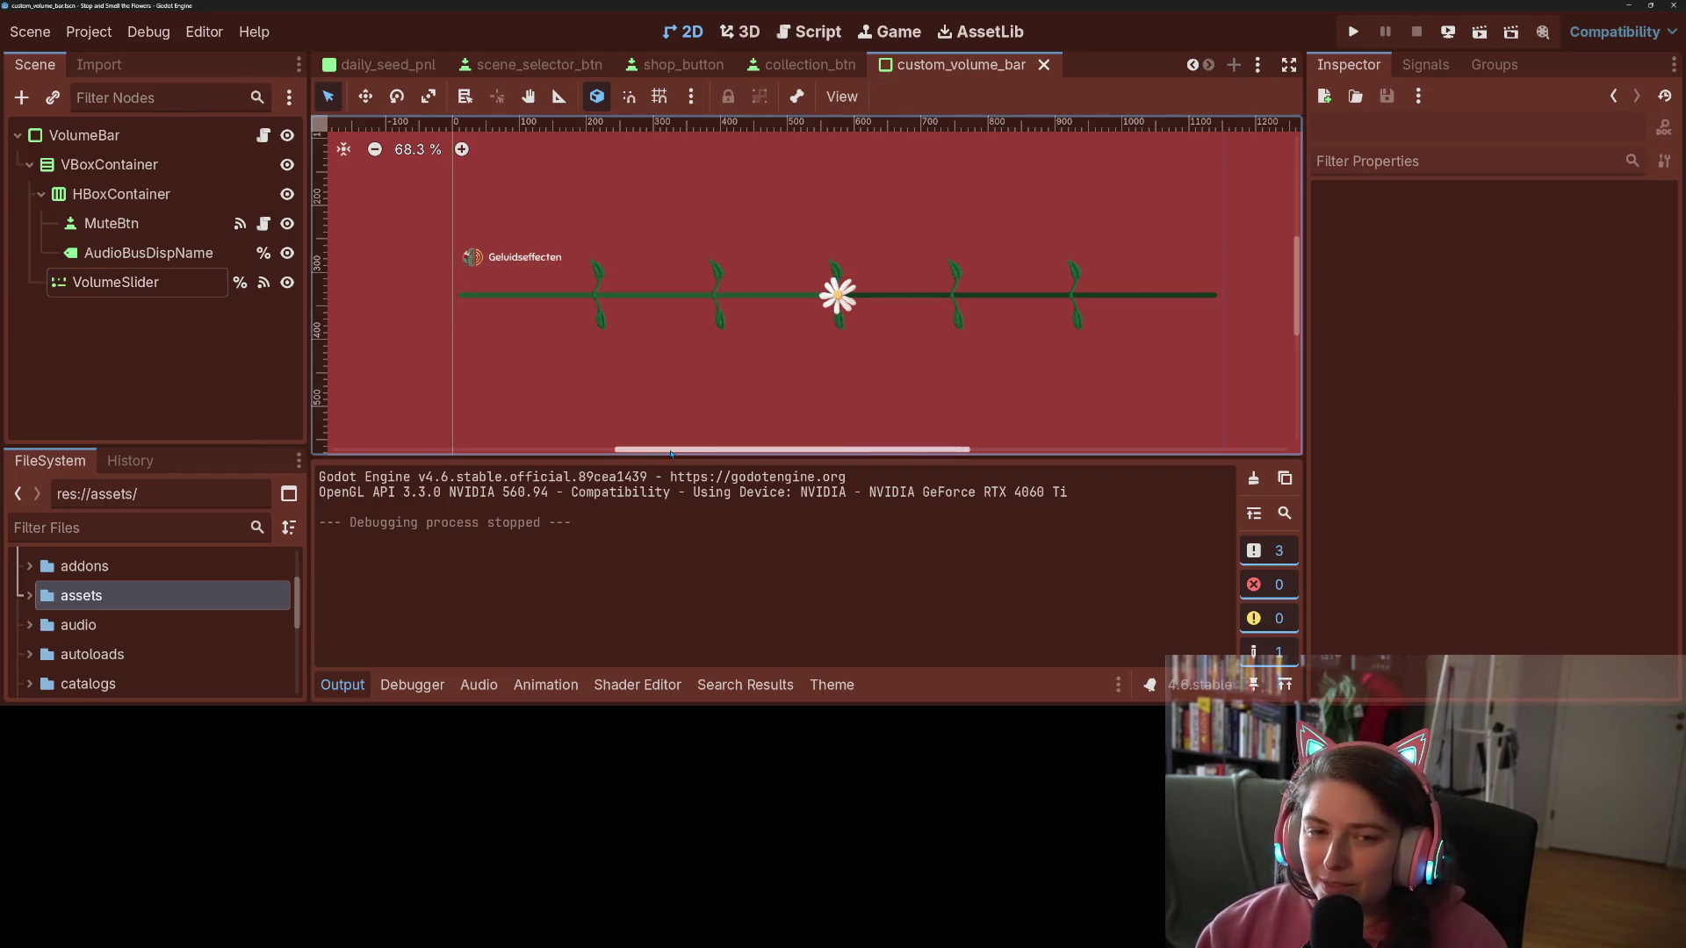
key("ctrl+s")
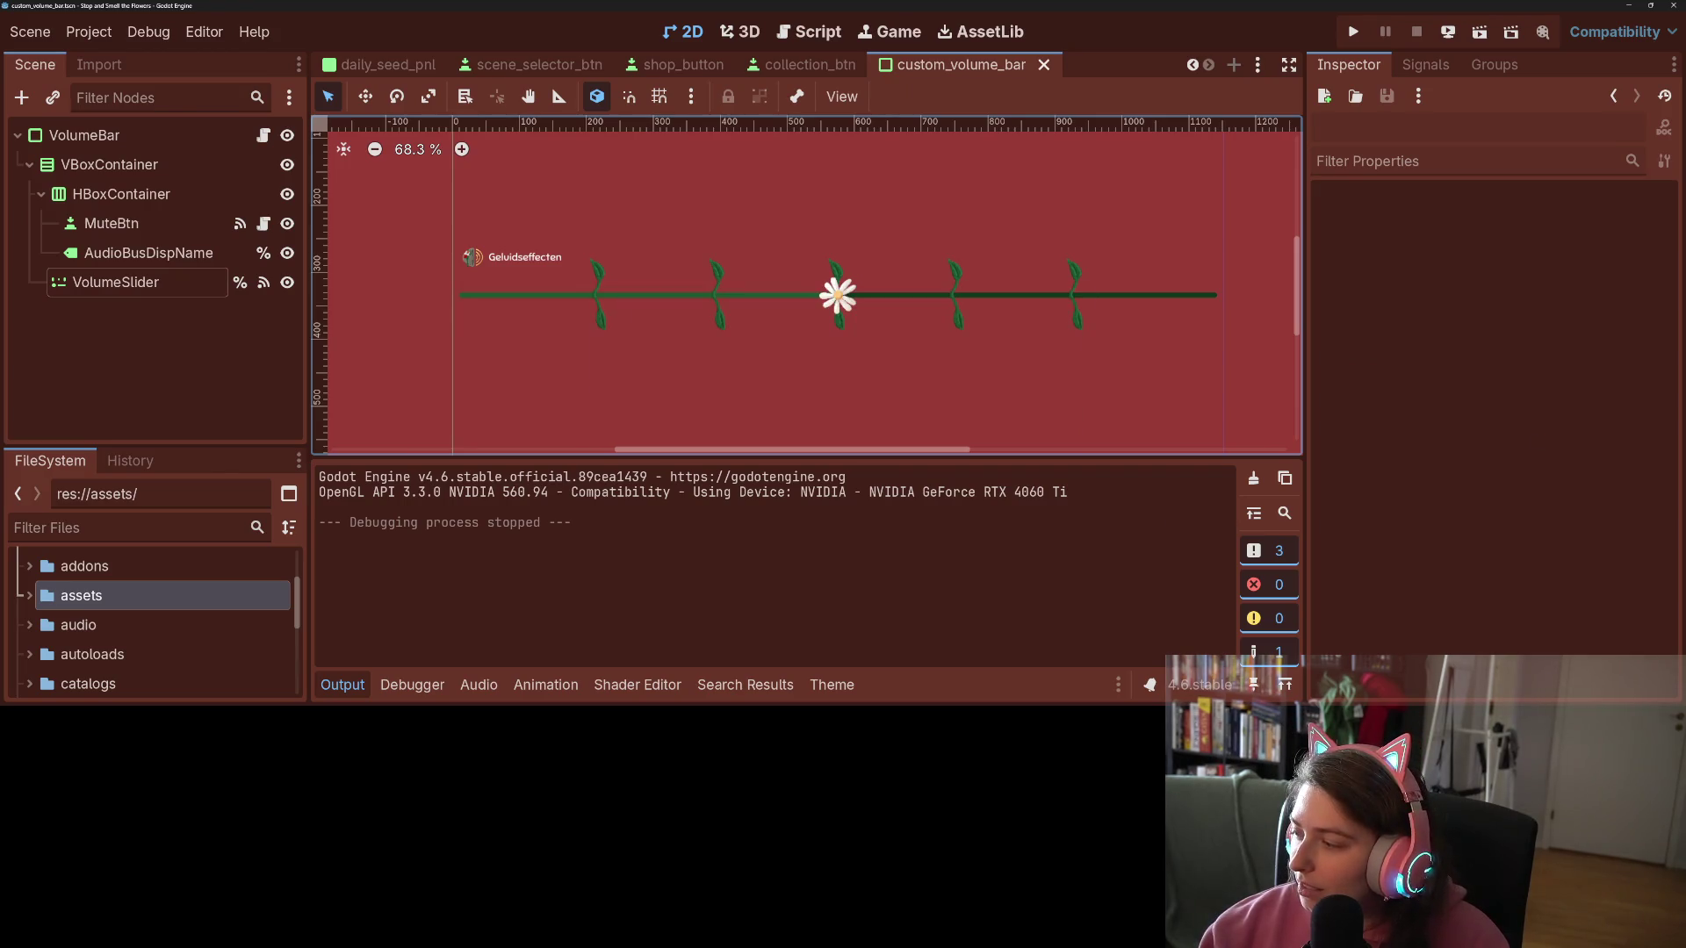
key("alt+Tab")
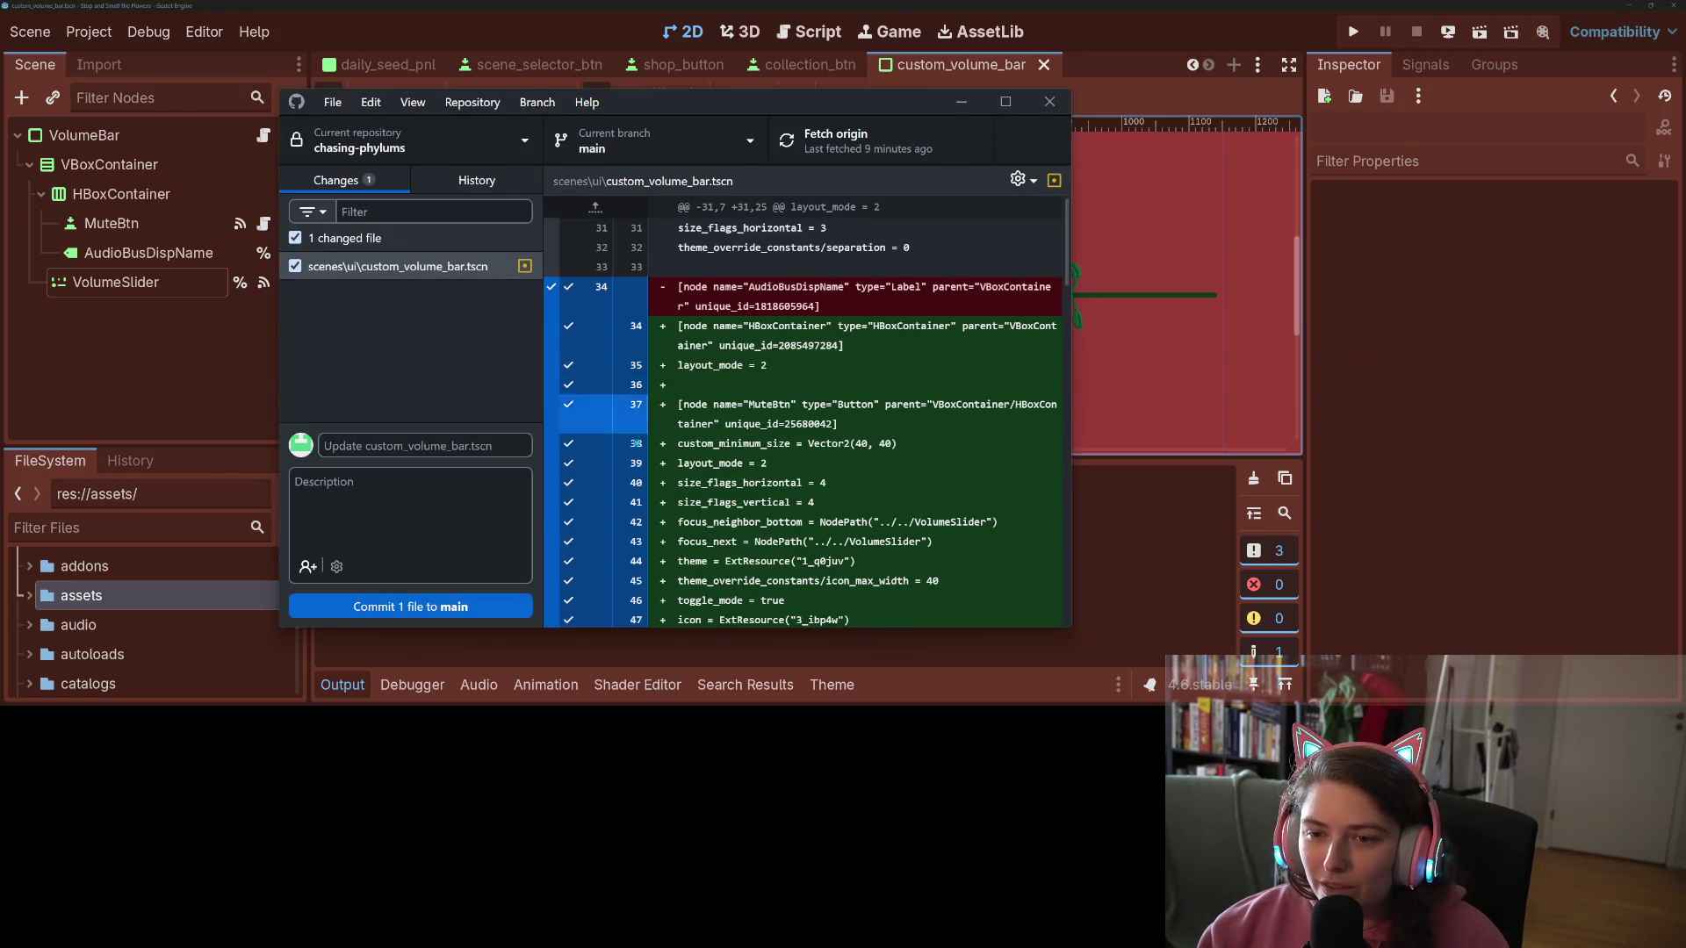
Step: Review the custom_volume_bar.tscn diff and enter 'rearranged' as the commit summary
scroll(649, 439, "down", 7)
scroll(650, 441, "down", 5)
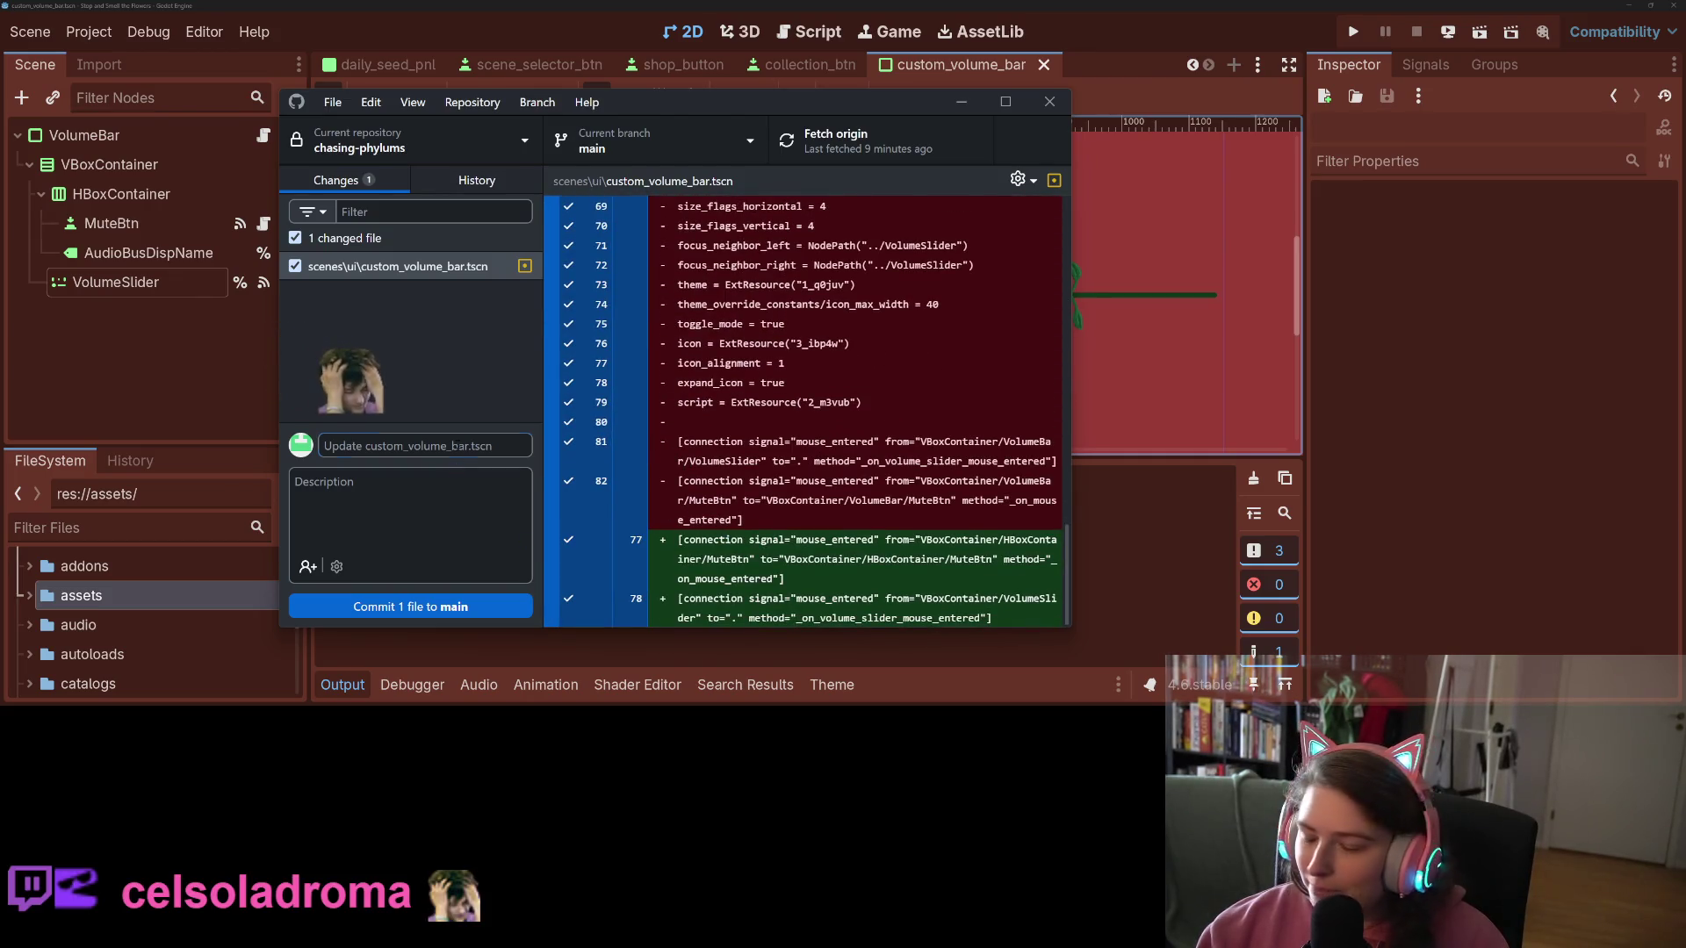
type("rea")
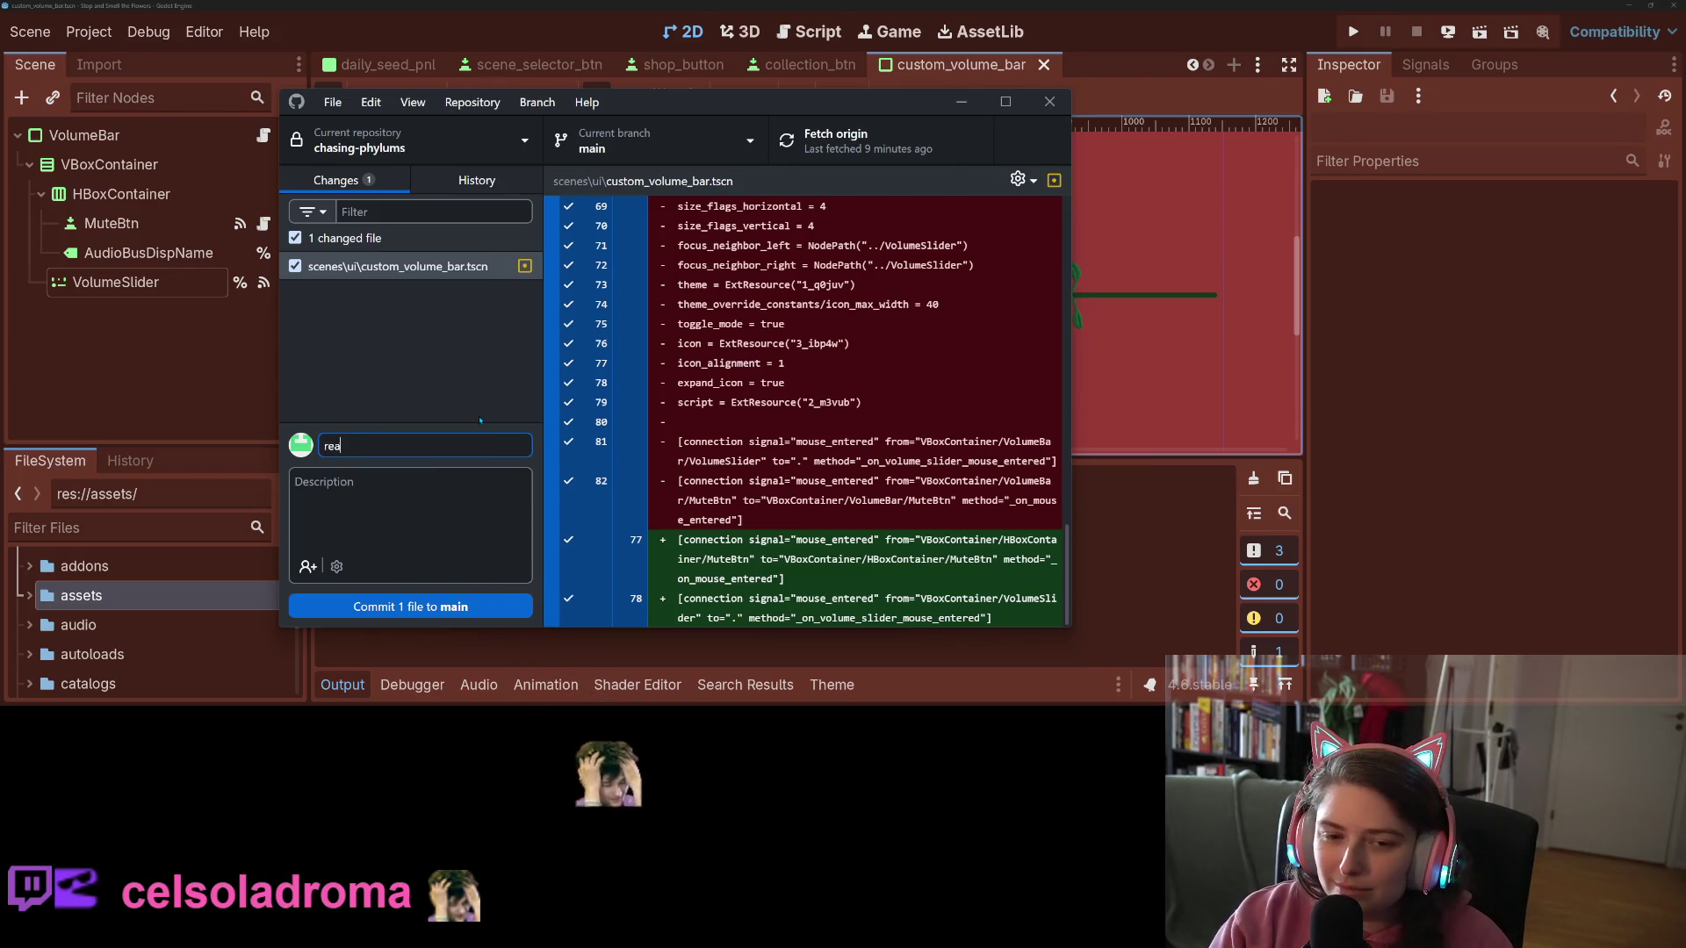
type("rranged")
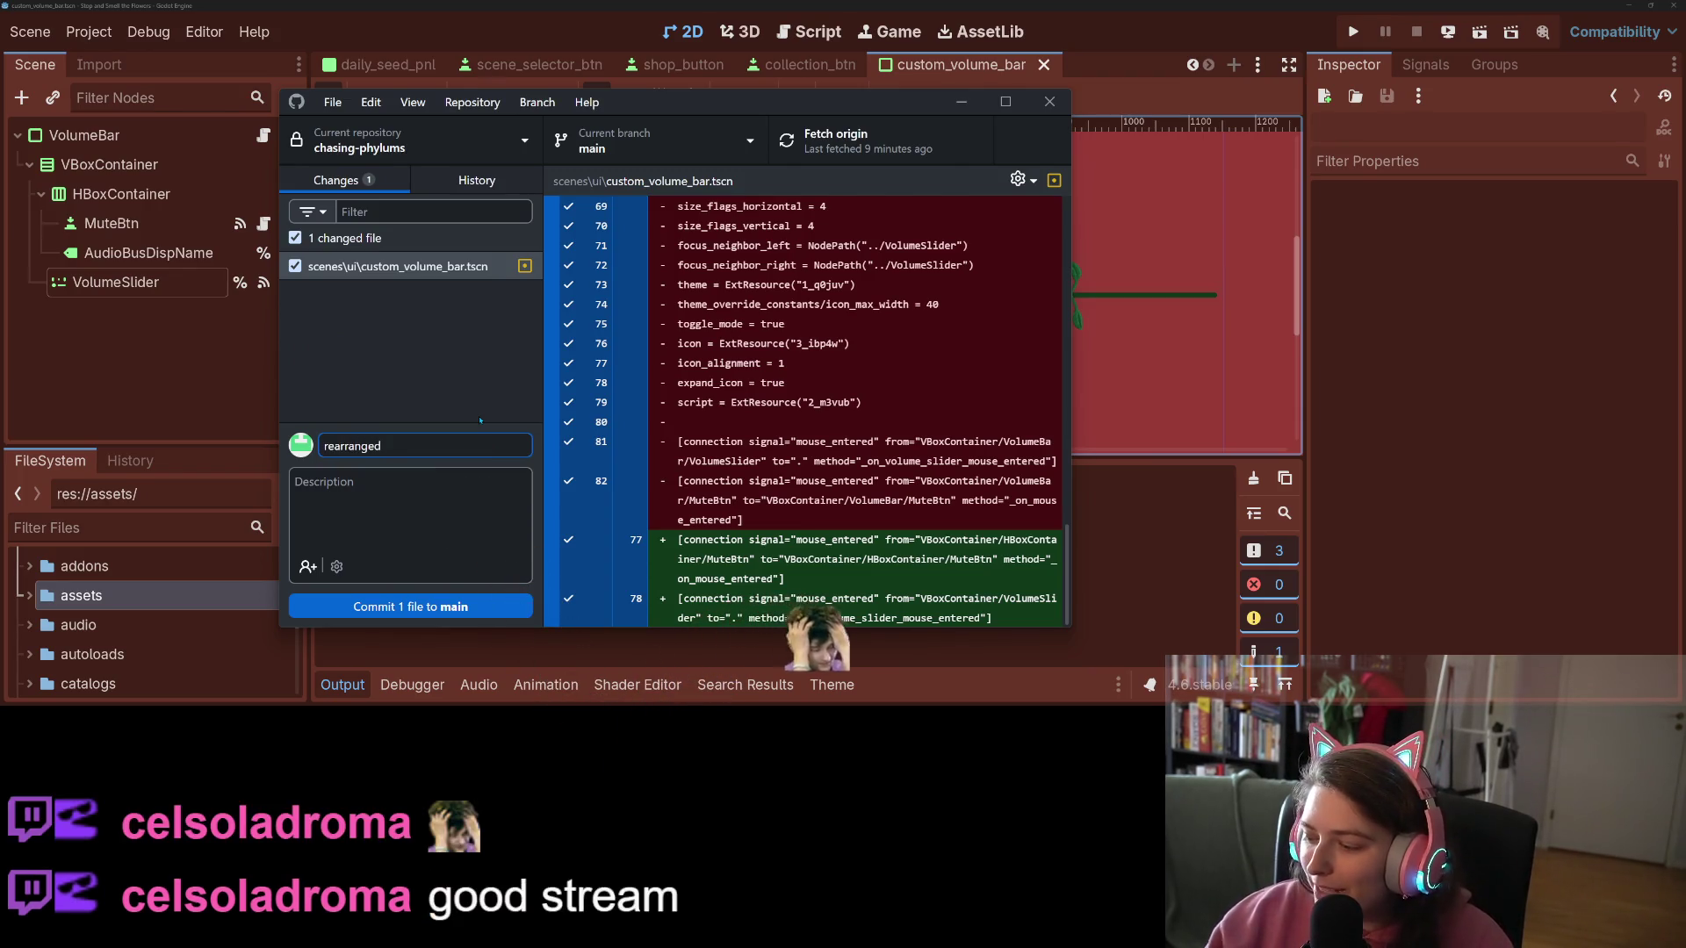